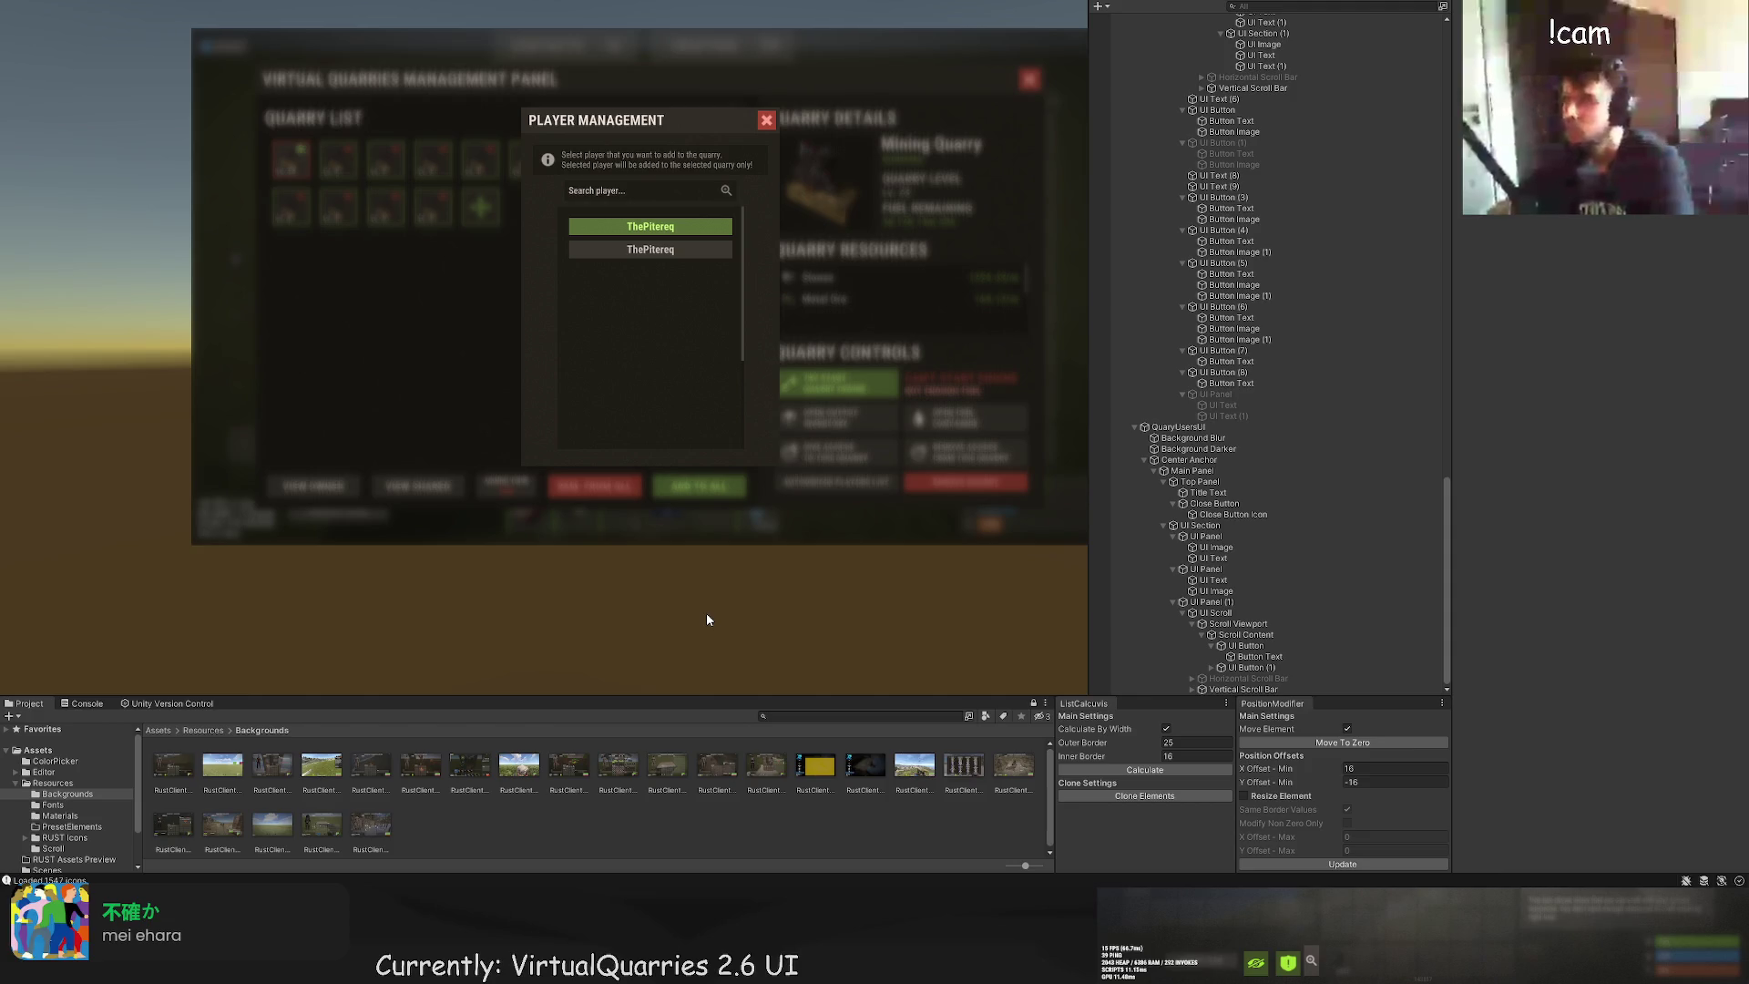
Step: Select QuaryUsersUI and deactivate it to hide the Player Management overlay
{"action": "left_click", "coordinate": [1184, 427]}
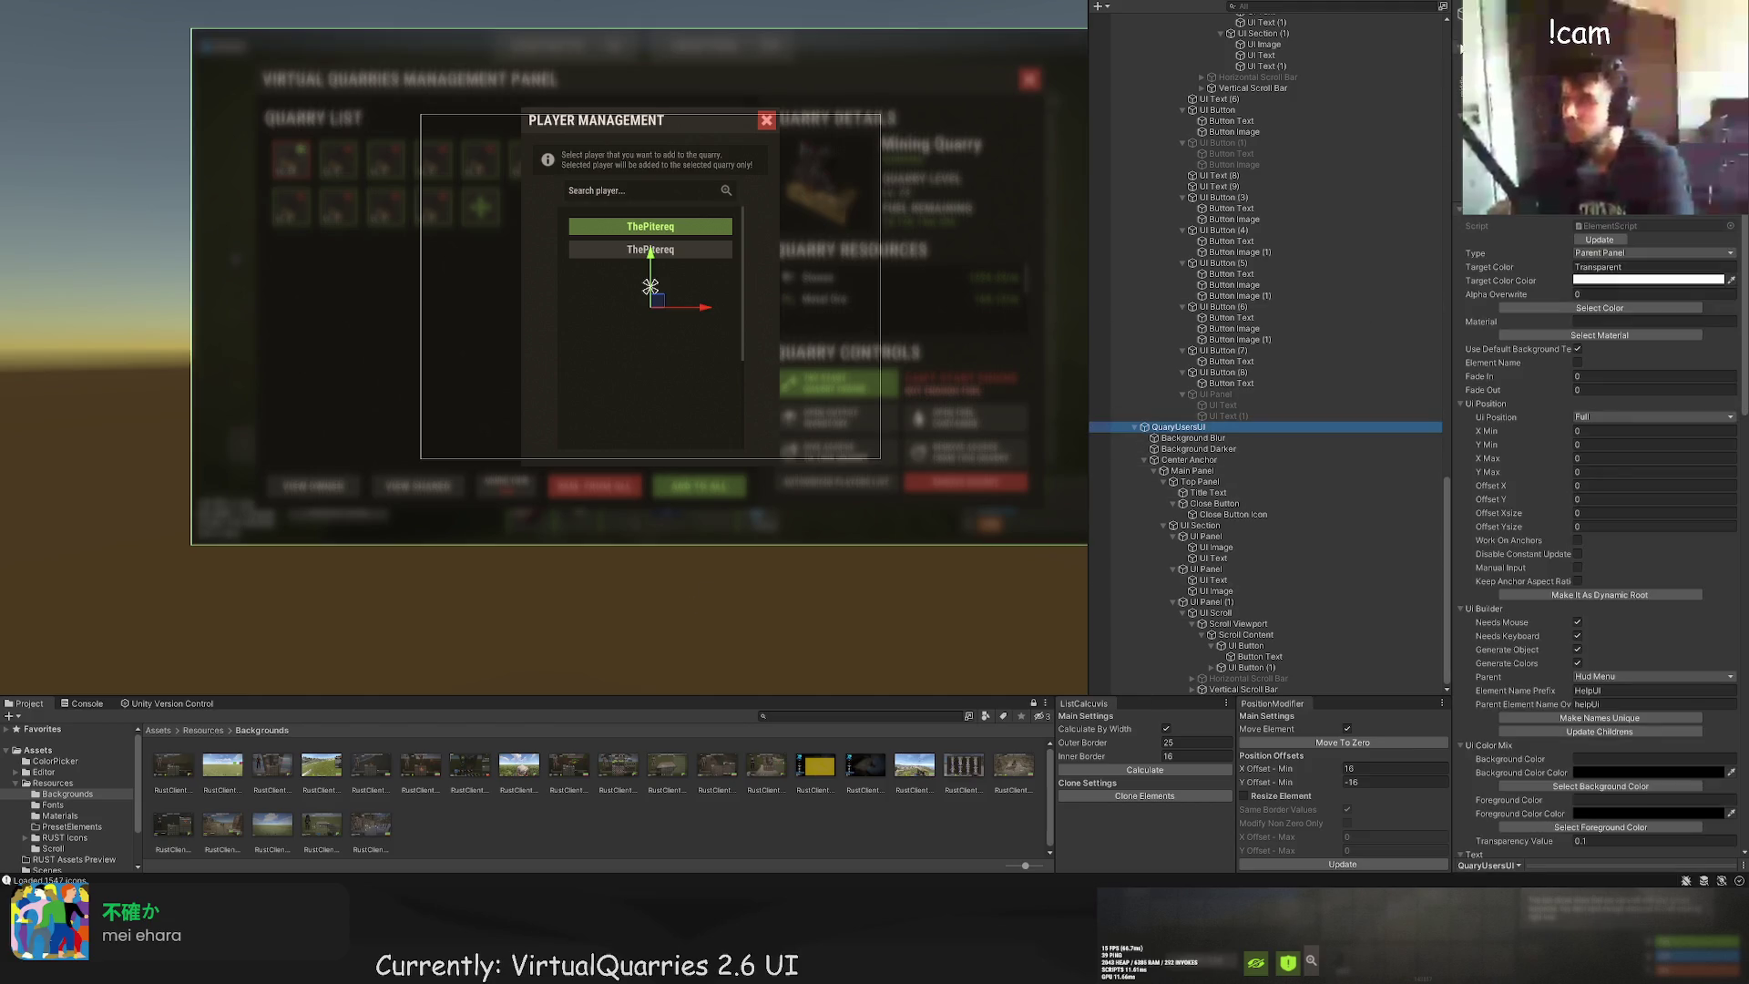
{"action": "key", "text": "alt+shift+a"}
{"action": "scroll", "coordinate": [938, 388], "scroll_direction": "up", "scroll_amount": 3}
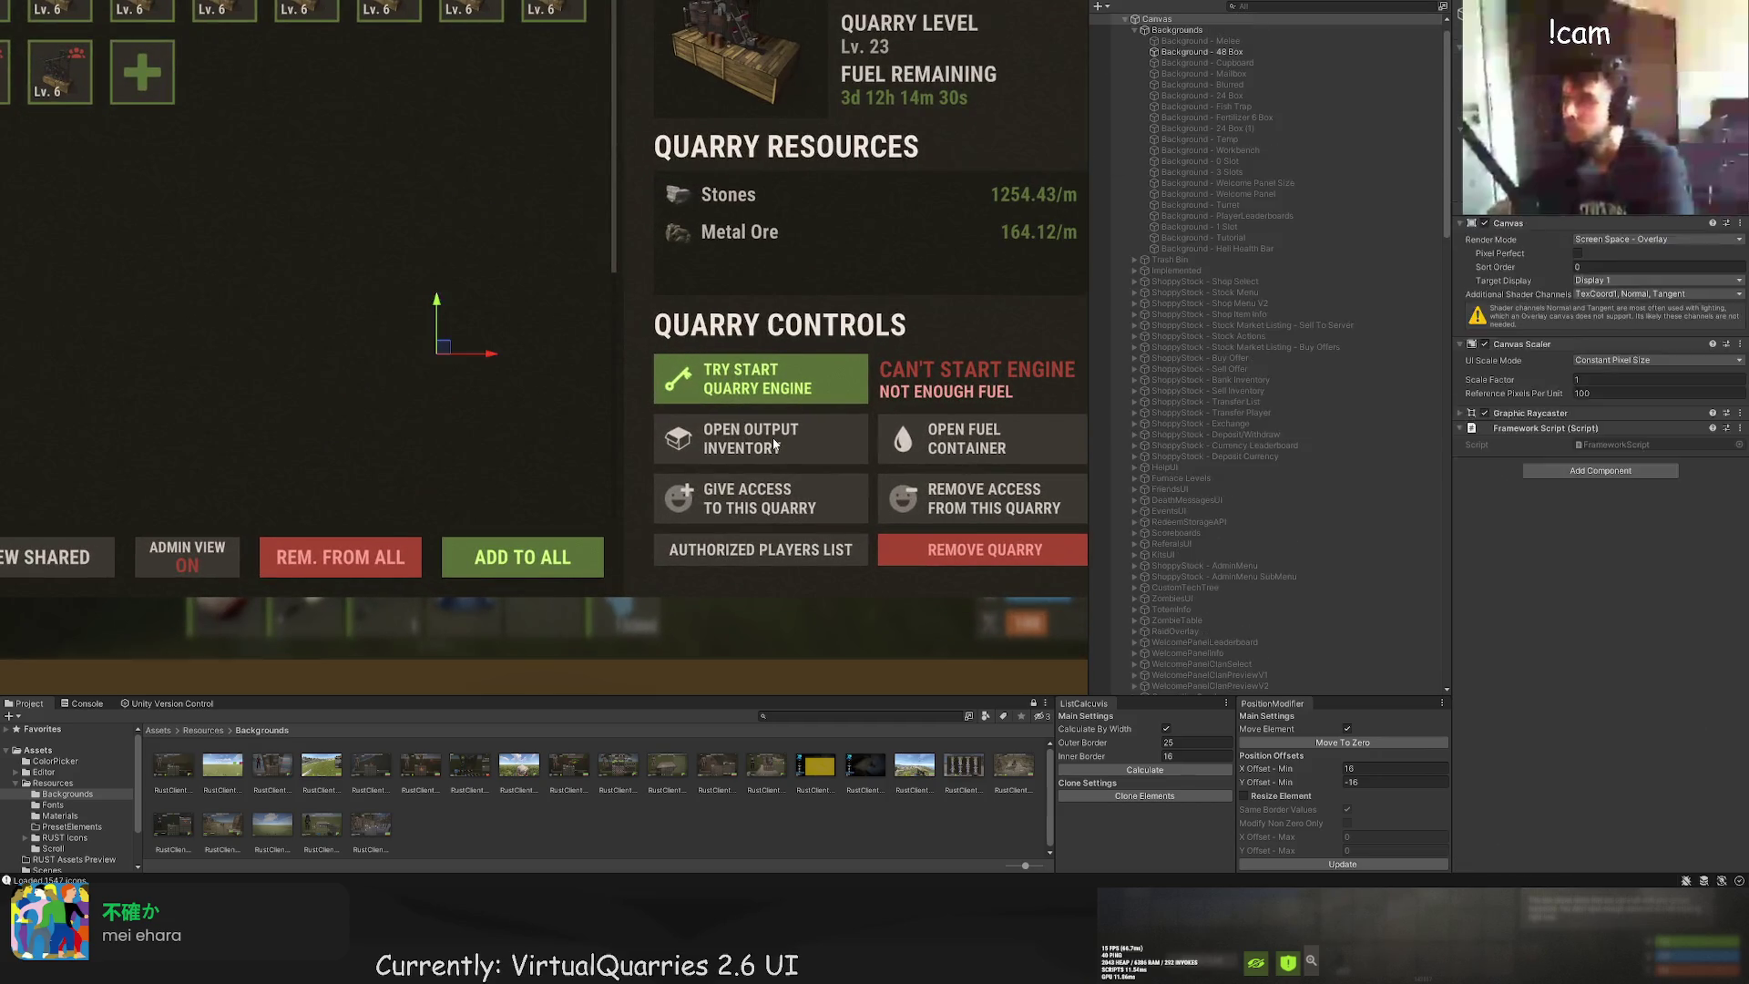
Step: Select the Open Output Inventory and Try Start Quarry Engine buttons, then the outer UI Section
{"action": "left_click", "coordinate": [773, 437]}
{"action": "left_click", "coordinate": [772, 437]}
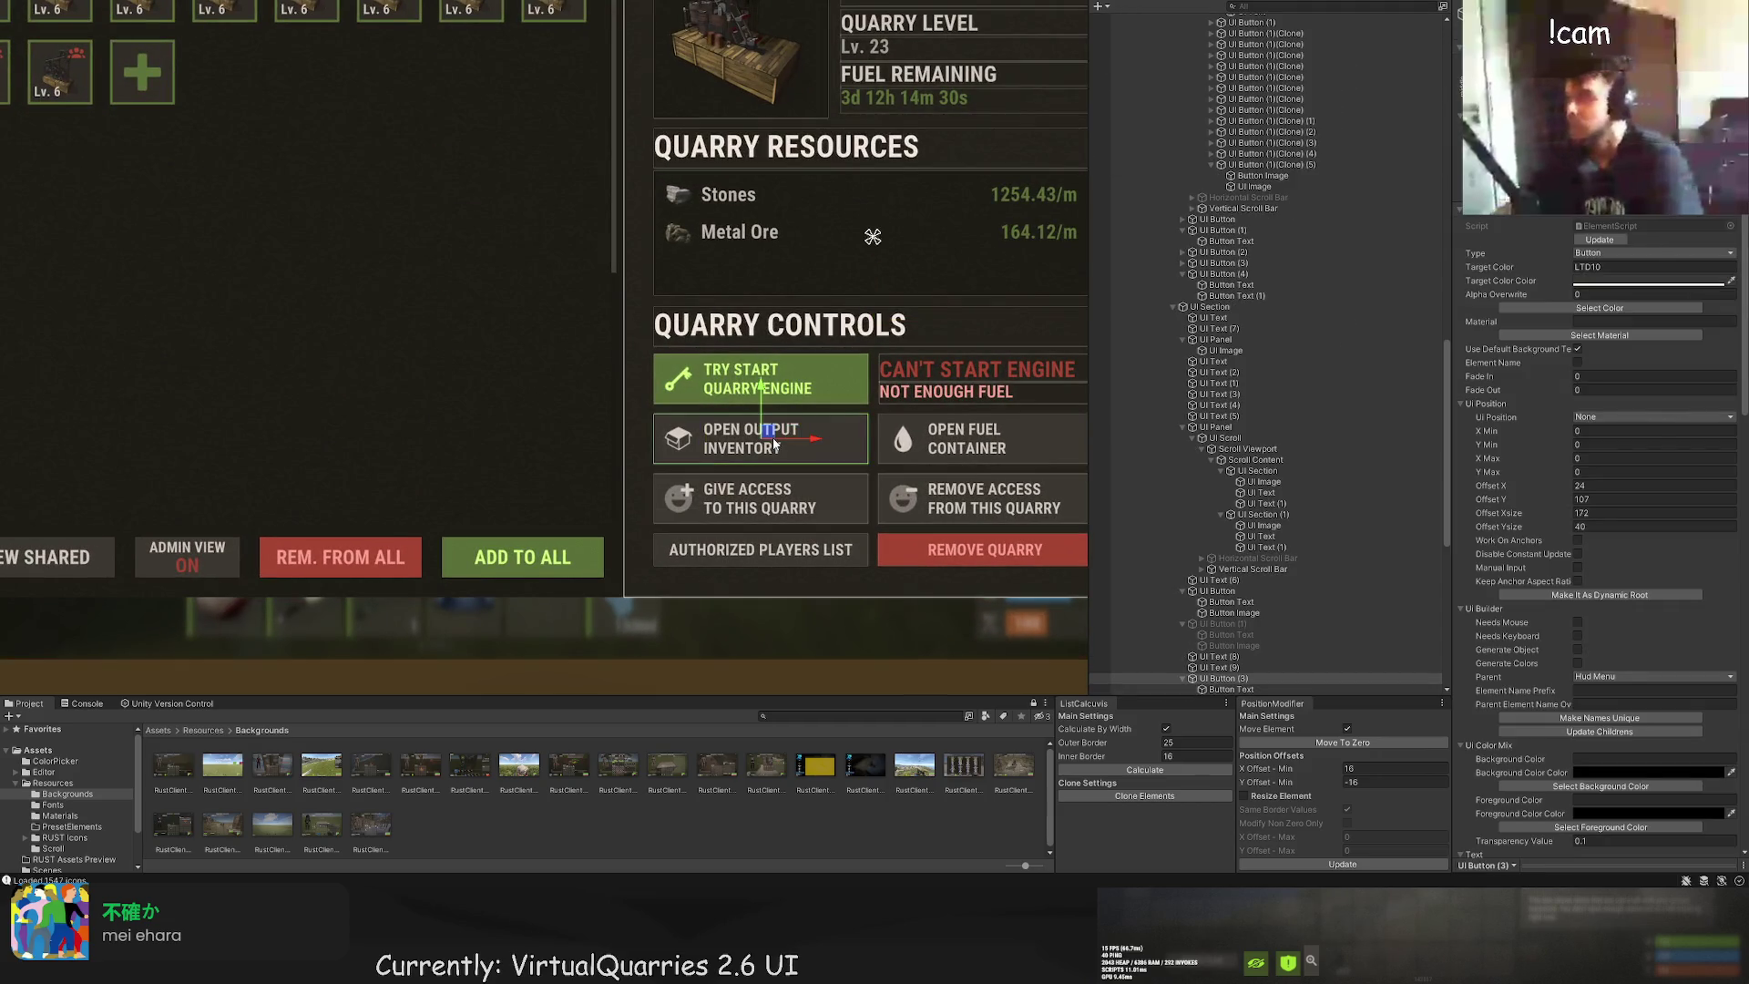
{"action": "left_click", "coordinate": [1230, 556]}
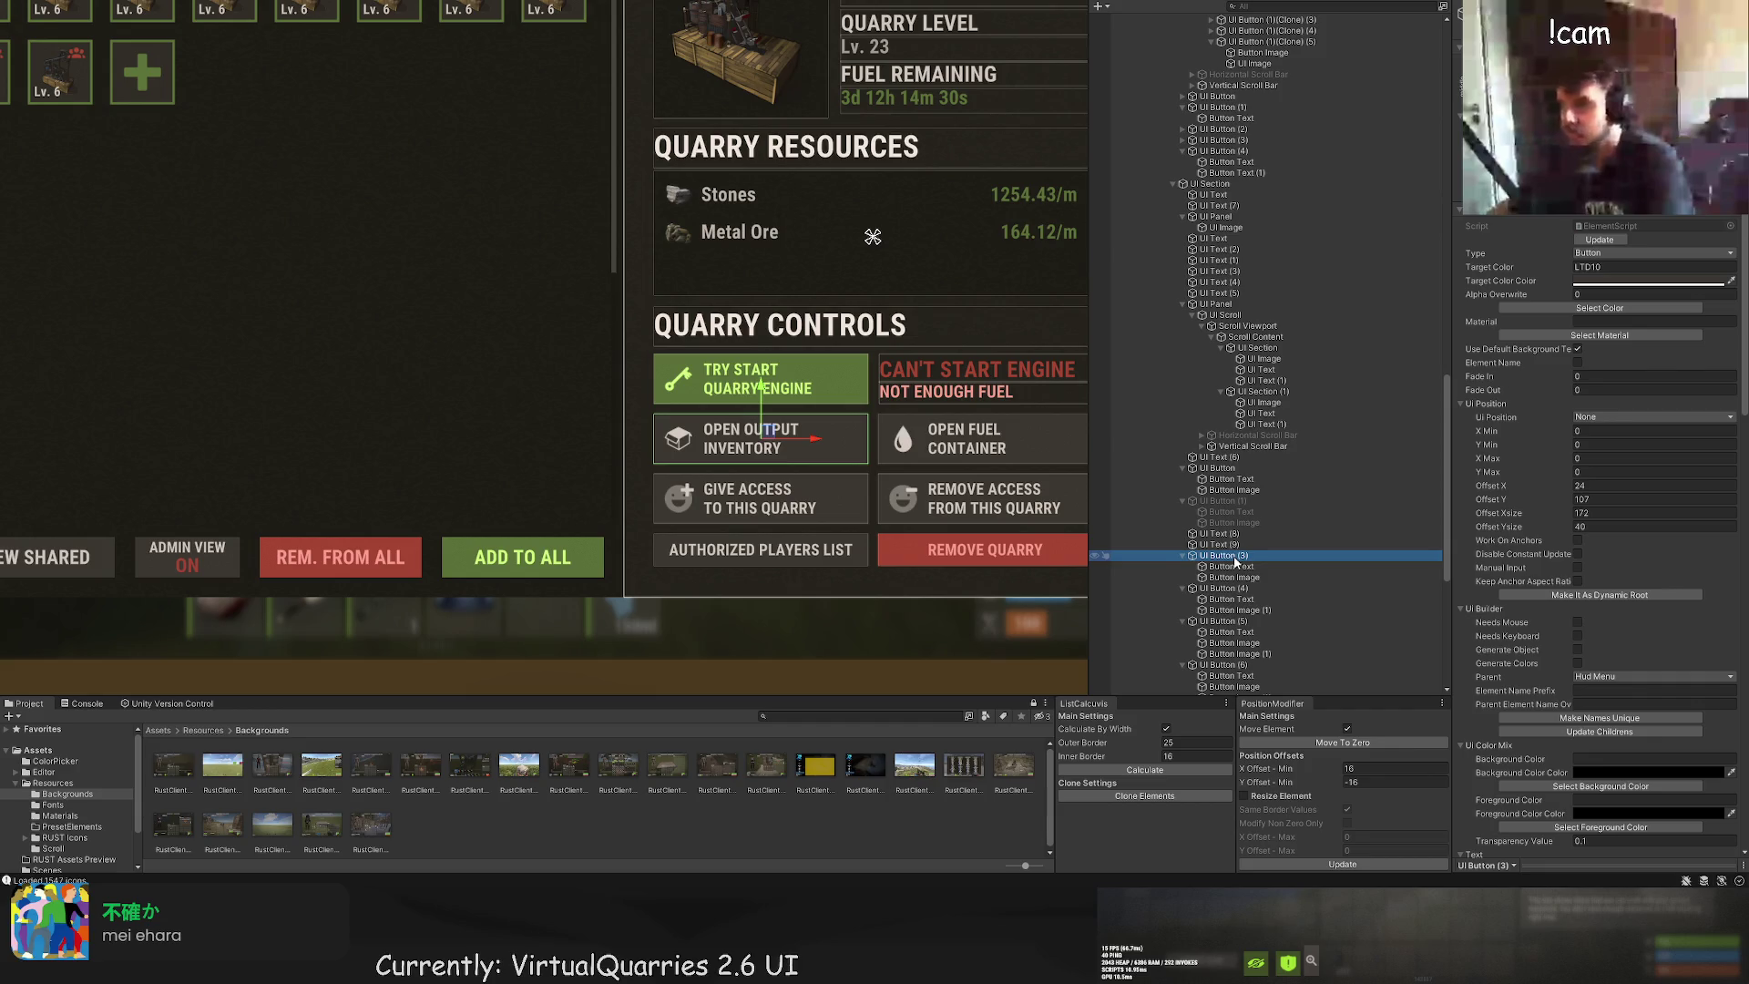
{"action": "scroll", "coordinate": [1285, 600], "scroll_direction": "down", "scroll_amount": 2}
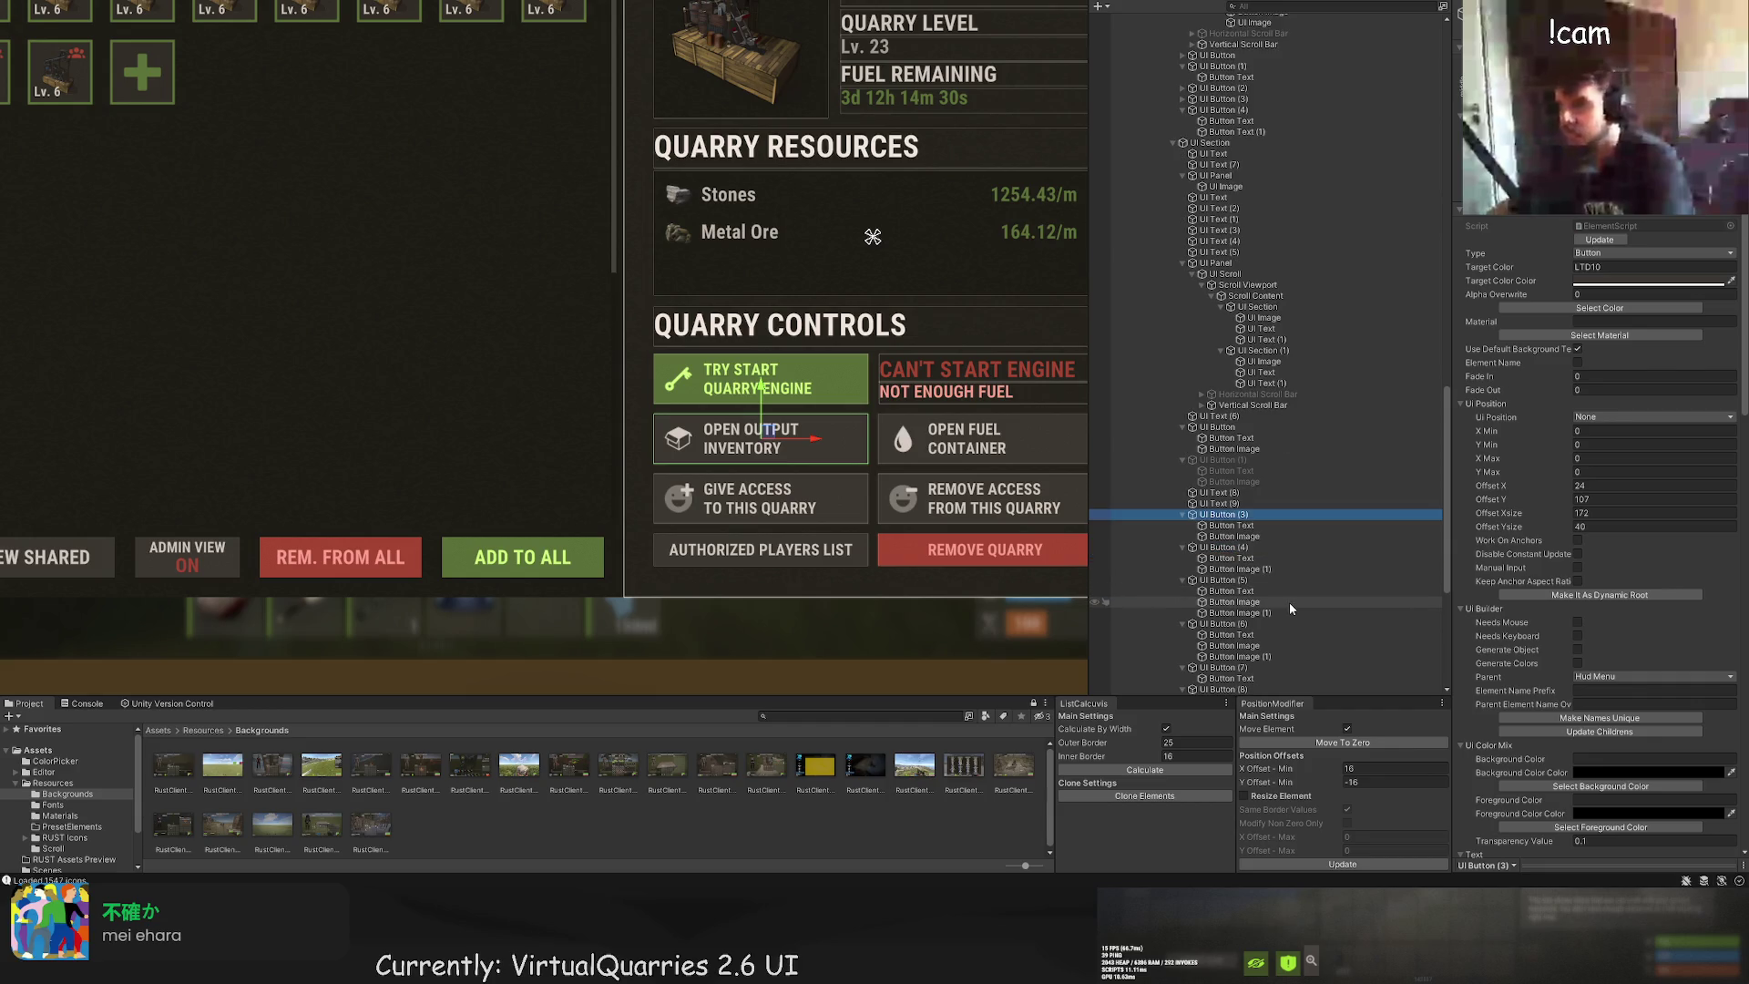
{"action": "left_click", "coordinate": [1219, 427]}
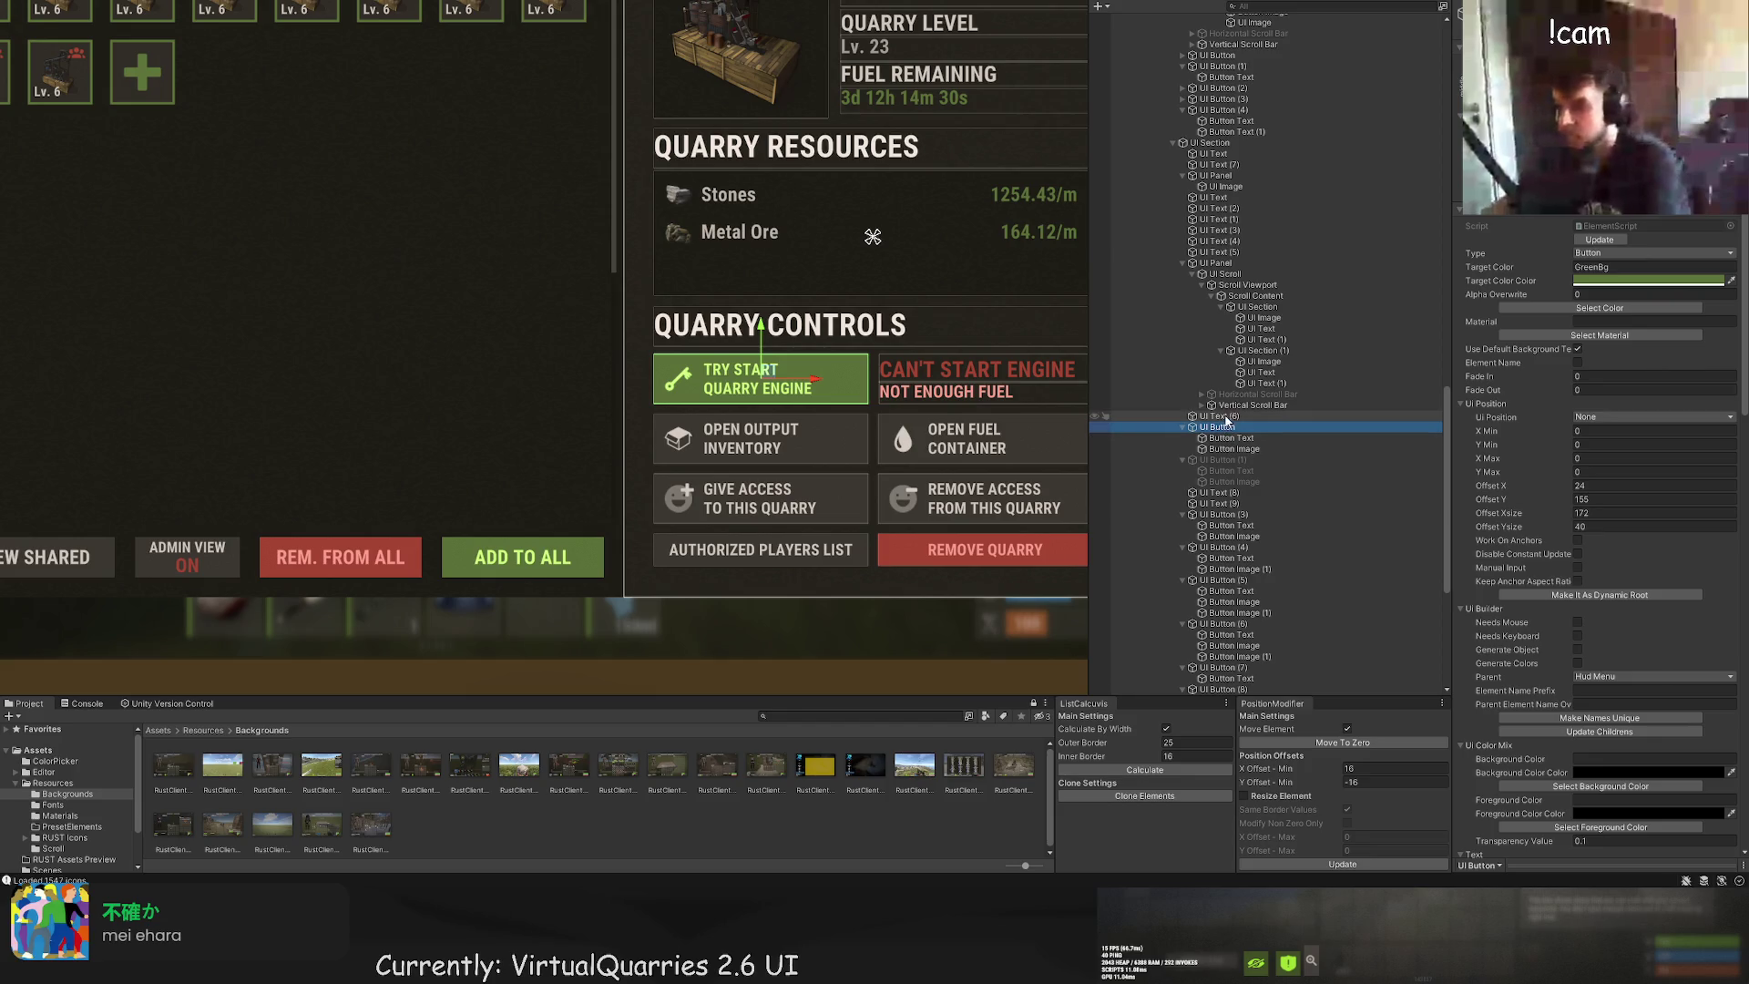
{"action": "scroll", "coordinate": [1217, 346], "scroll_direction": "up", "scroll_amount": 5}
{"action": "left_click", "coordinate": [1212, 348]}
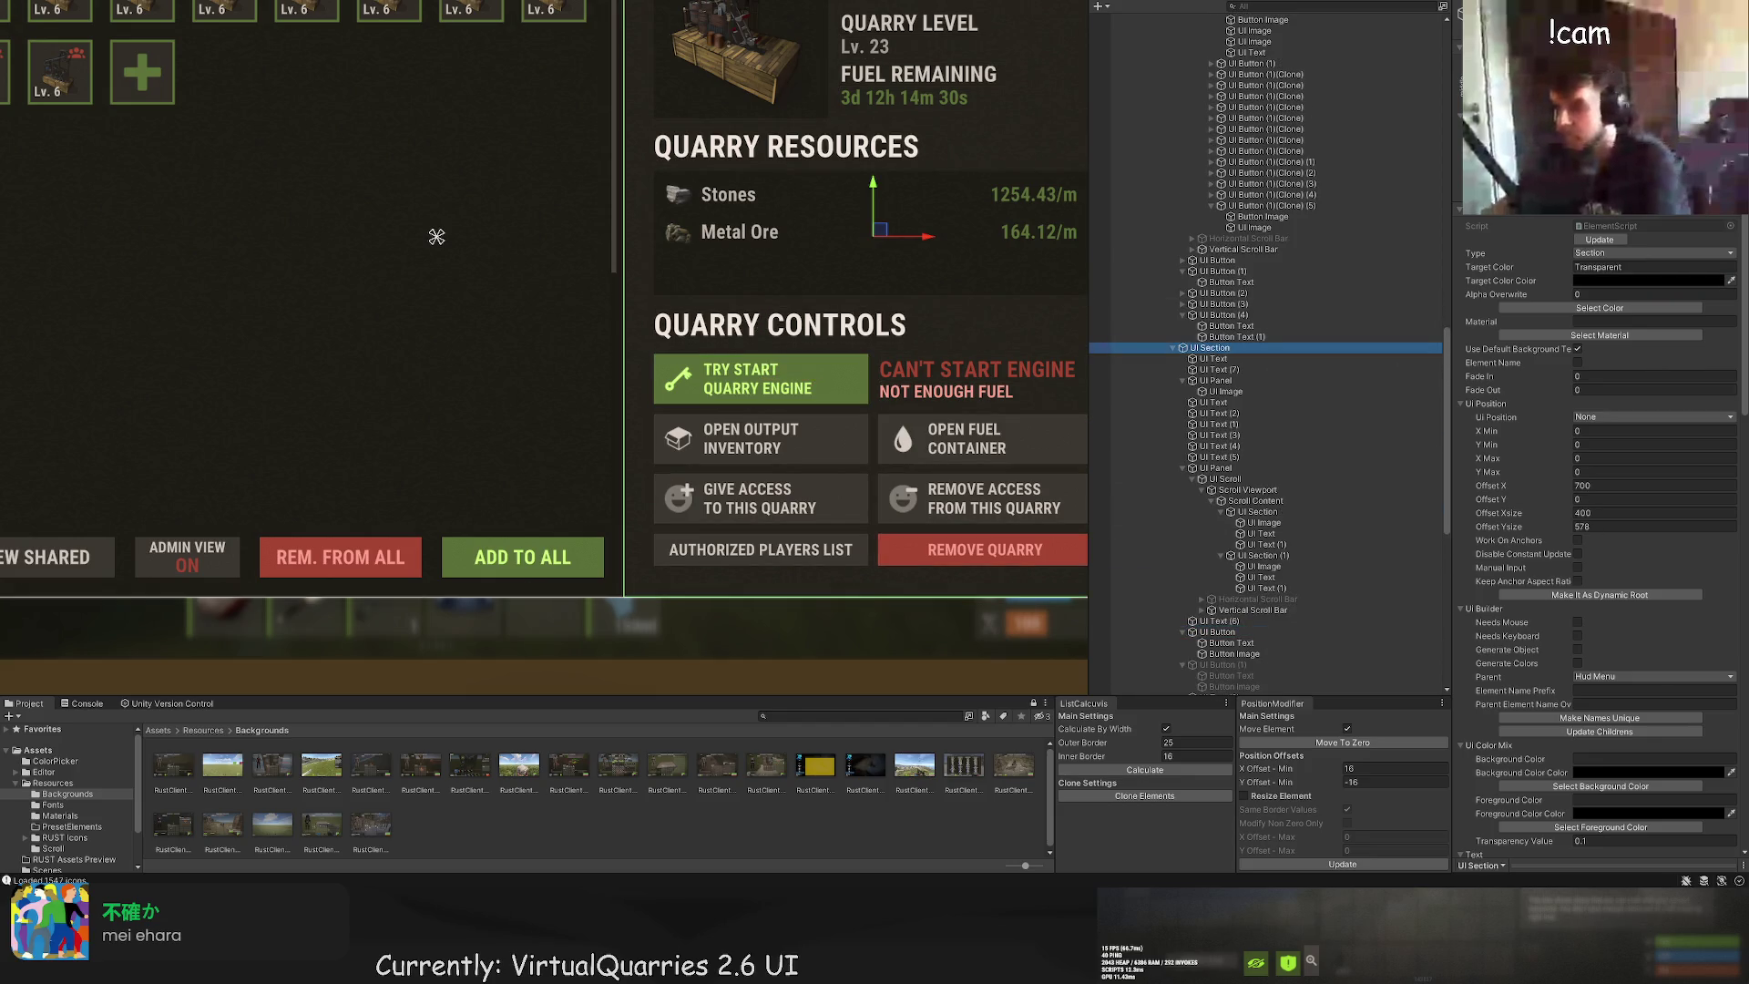
Step: Move and stretch the new white panel into a 172×40 bar over the Open Output Inventory button
{"action": "scroll", "coordinate": [945, 689], "scroll_direction": "up", "scroll_amount": 2}
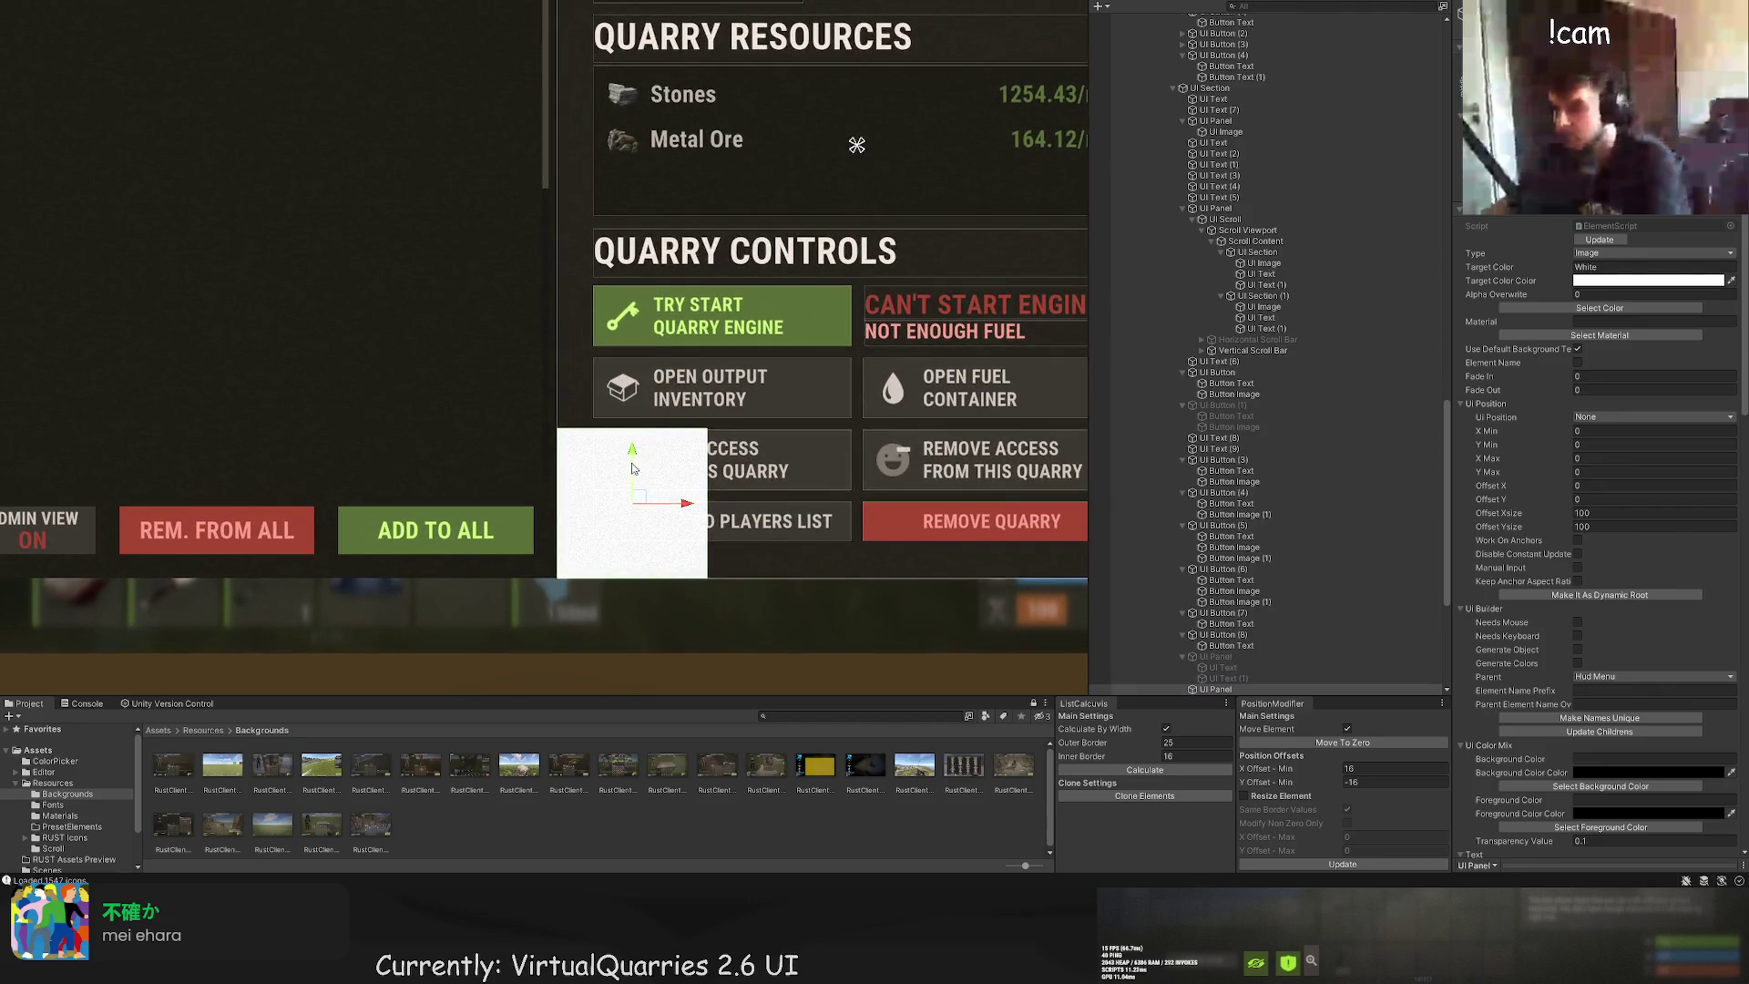
{"action": "mouse_move", "coordinate": [650, 459]}
{"action": "left_mouse_down"}
{"action": "mouse_move", "coordinate": [649, 303]}
{"action": "mouse_move", "coordinate": [724, 343]}
{"action": "left_mouse_up"}
{"action": "scroll", "coordinate": [725, 343], "scroll_direction": "up", "scroll_amount": 2}
{"action": "key", "text": "t"}
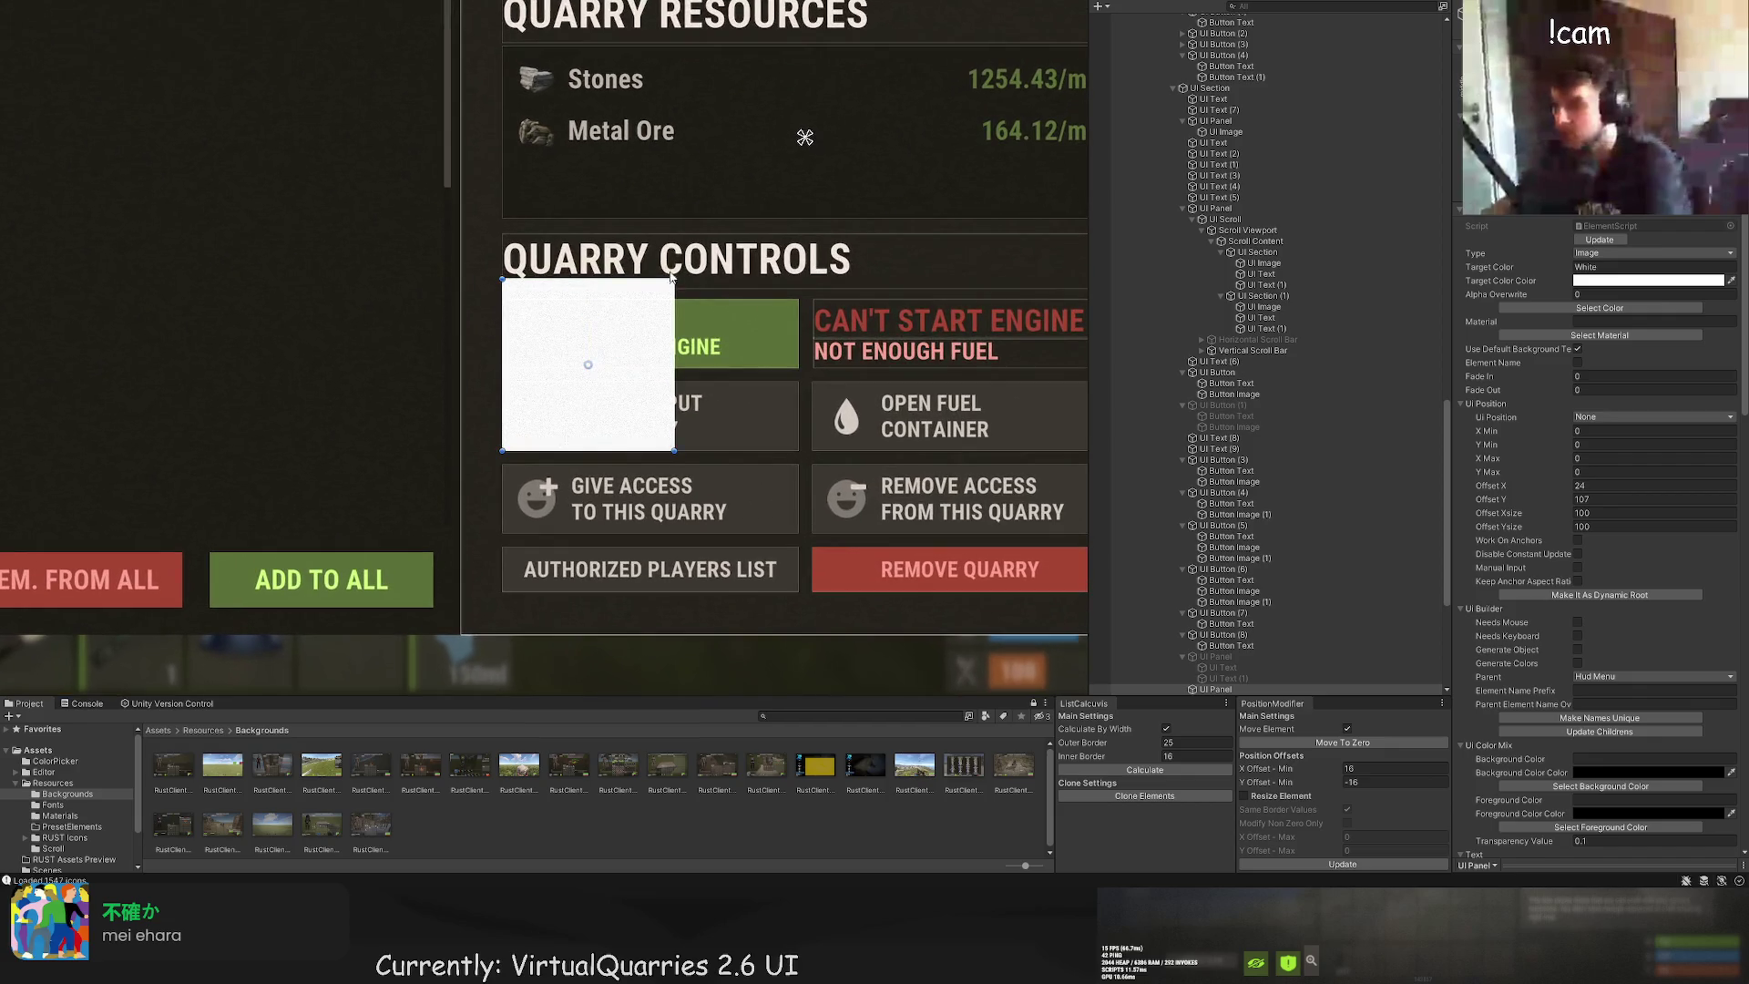
{"action": "mouse_move", "coordinate": [674, 278]}
{"action": "left_mouse_down"}
{"action": "mouse_move", "coordinate": [799, 394]}
{"action": "mouse_move", "coordinate": [782, 375]}
{"action": "left_mouse_up"}
{"action": "scroll", "coordinate": [795, 378], "scroll_direction": "up", "scroll_amount": 3}
{"action": "scroll", "coordinate": [775, 398], "scroll_direction": "down", "scroll_amount": 3}
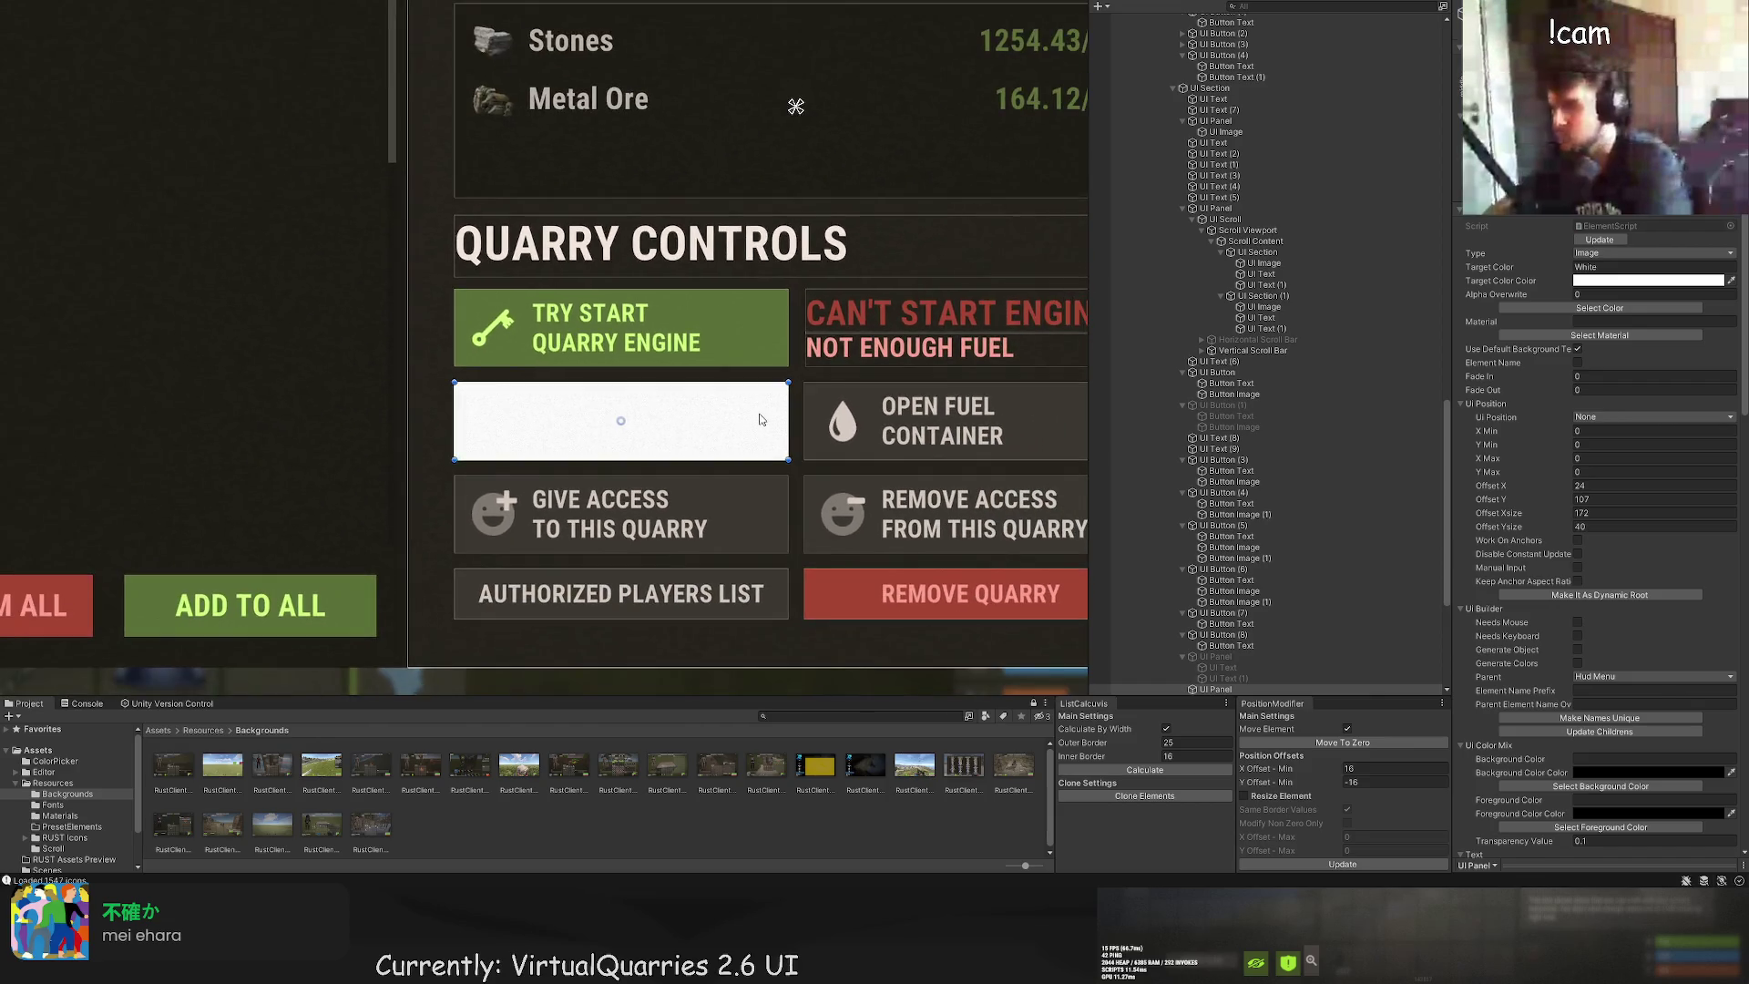
{"action": "scroll", "coordinate": [762, 420], "scroll_direction": "down", "scroll_amount": 1}
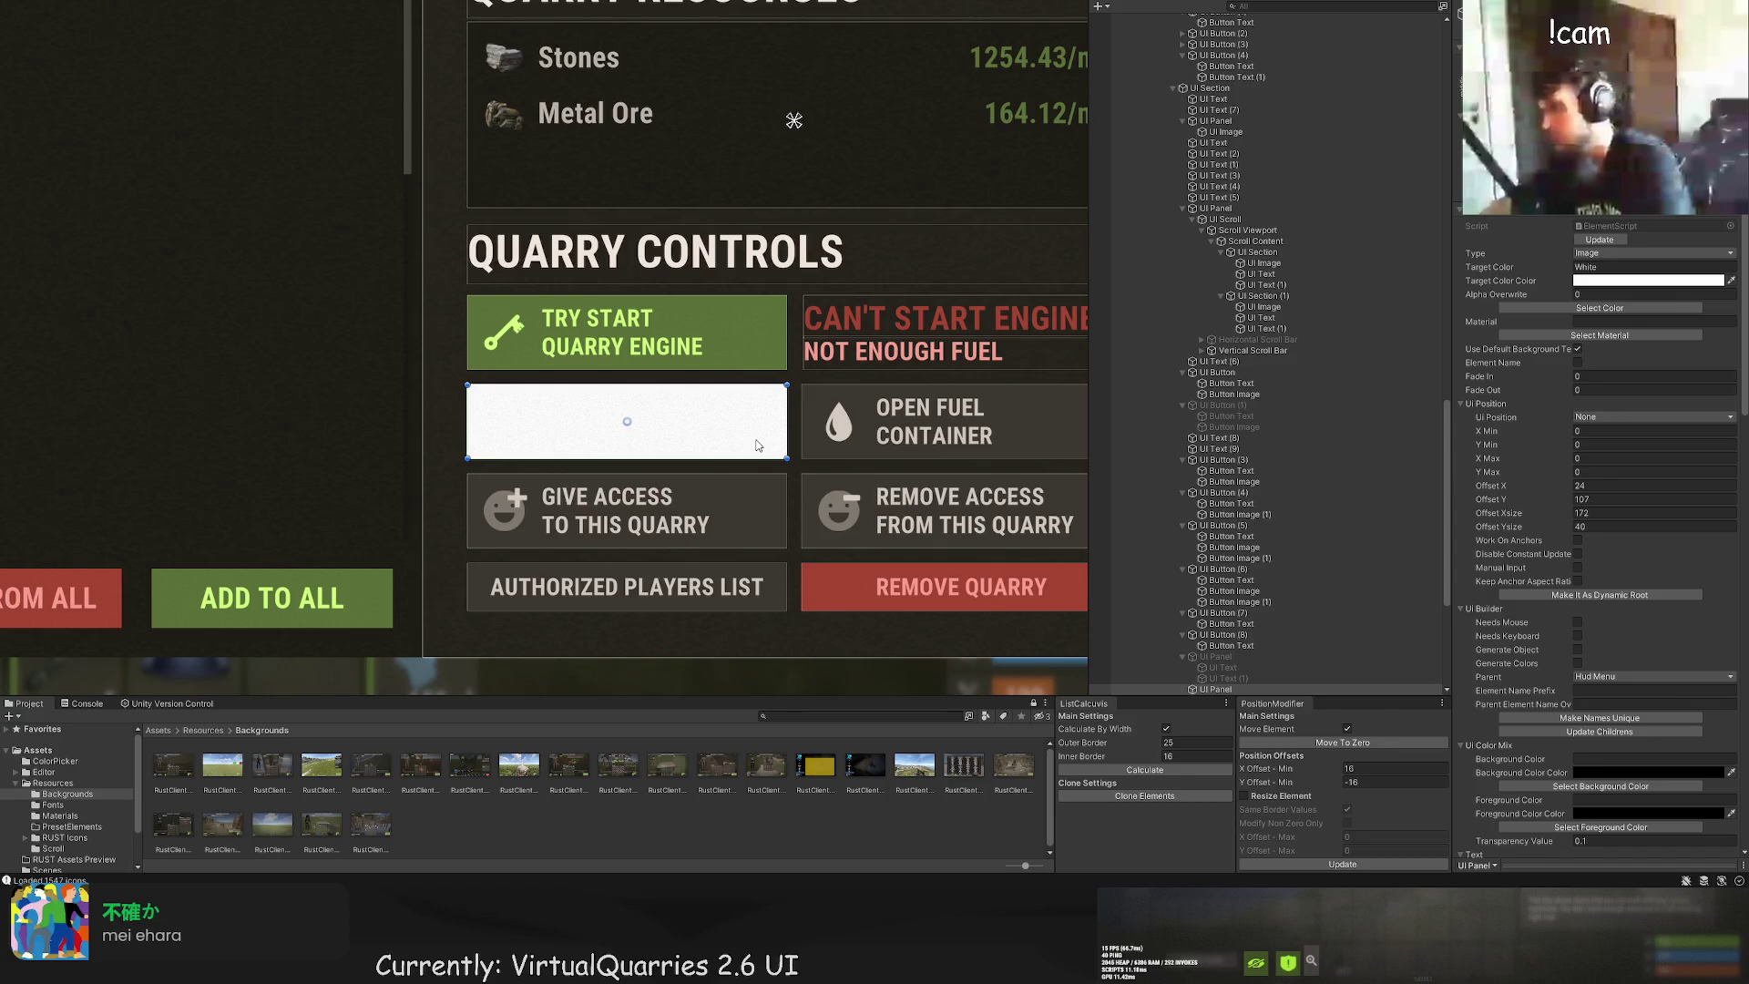
Step: Colour the panel BlackTrans20, order it above UI Button (4), and add a text element inside it
{"action": "left_click", "coordinate": [1567, 308]}
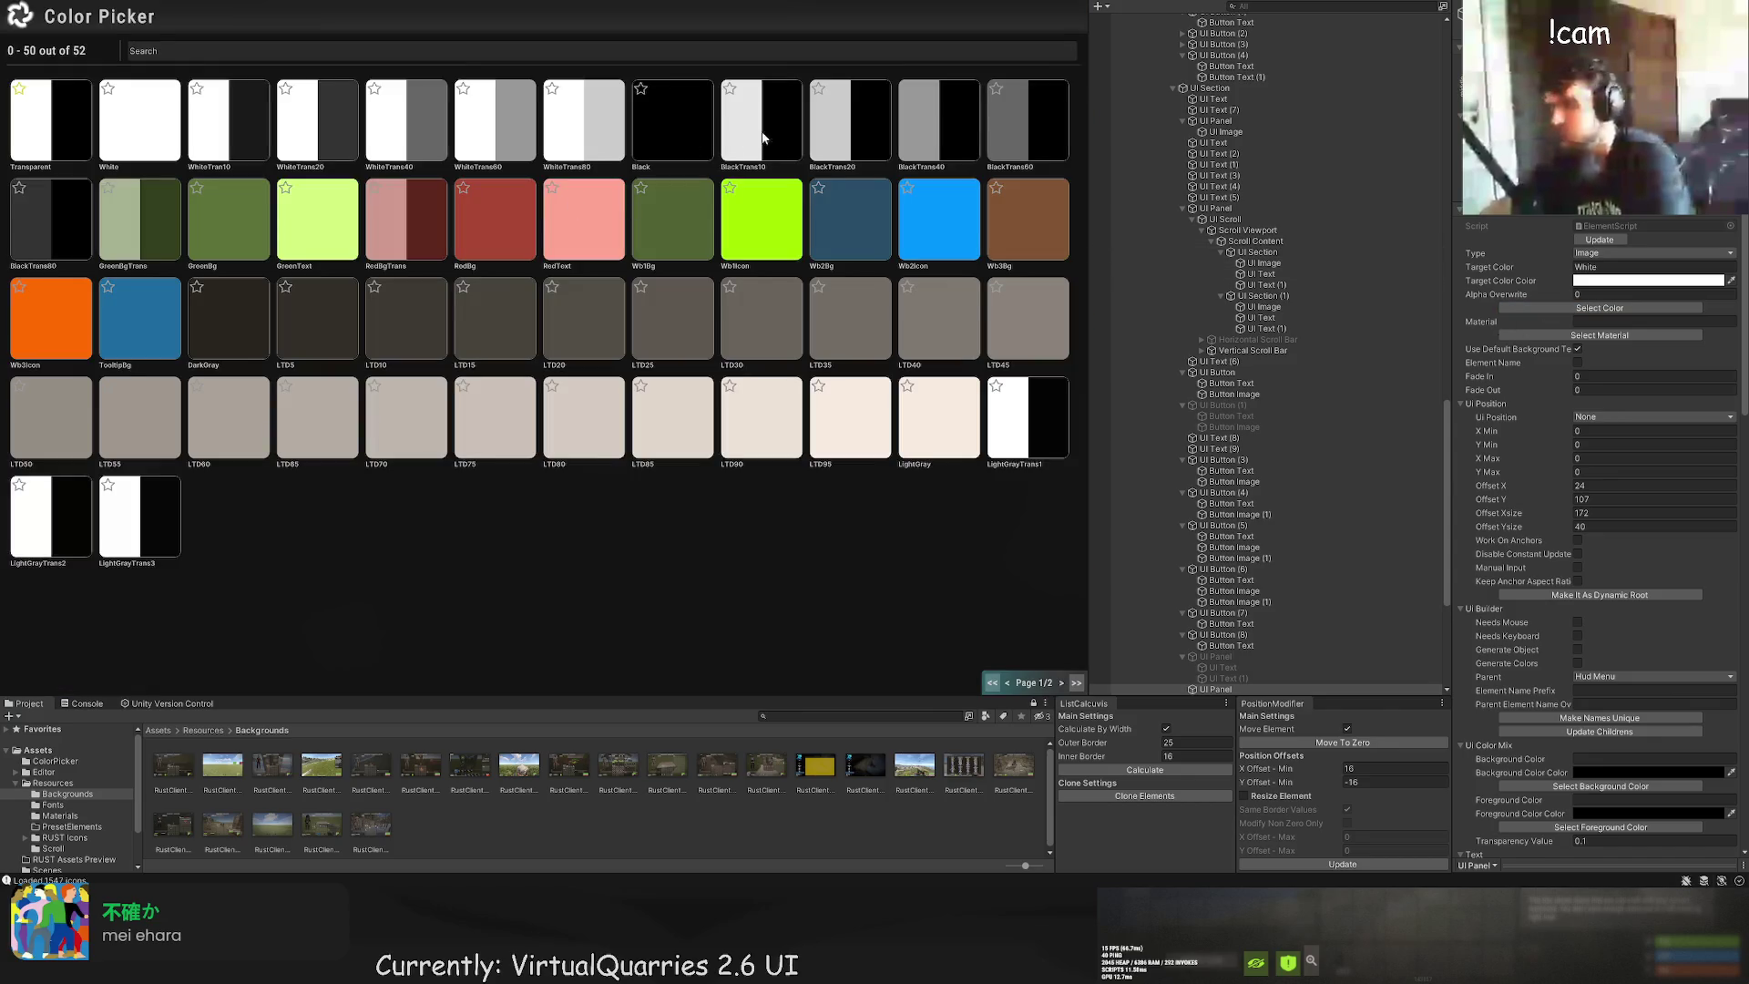
{"action": "left_click", "coordinate": [843, 128]}
{"action": "scroll", "coordinate": [1215, 599], "scroll_direction": "down", "scroll_amount": 3}
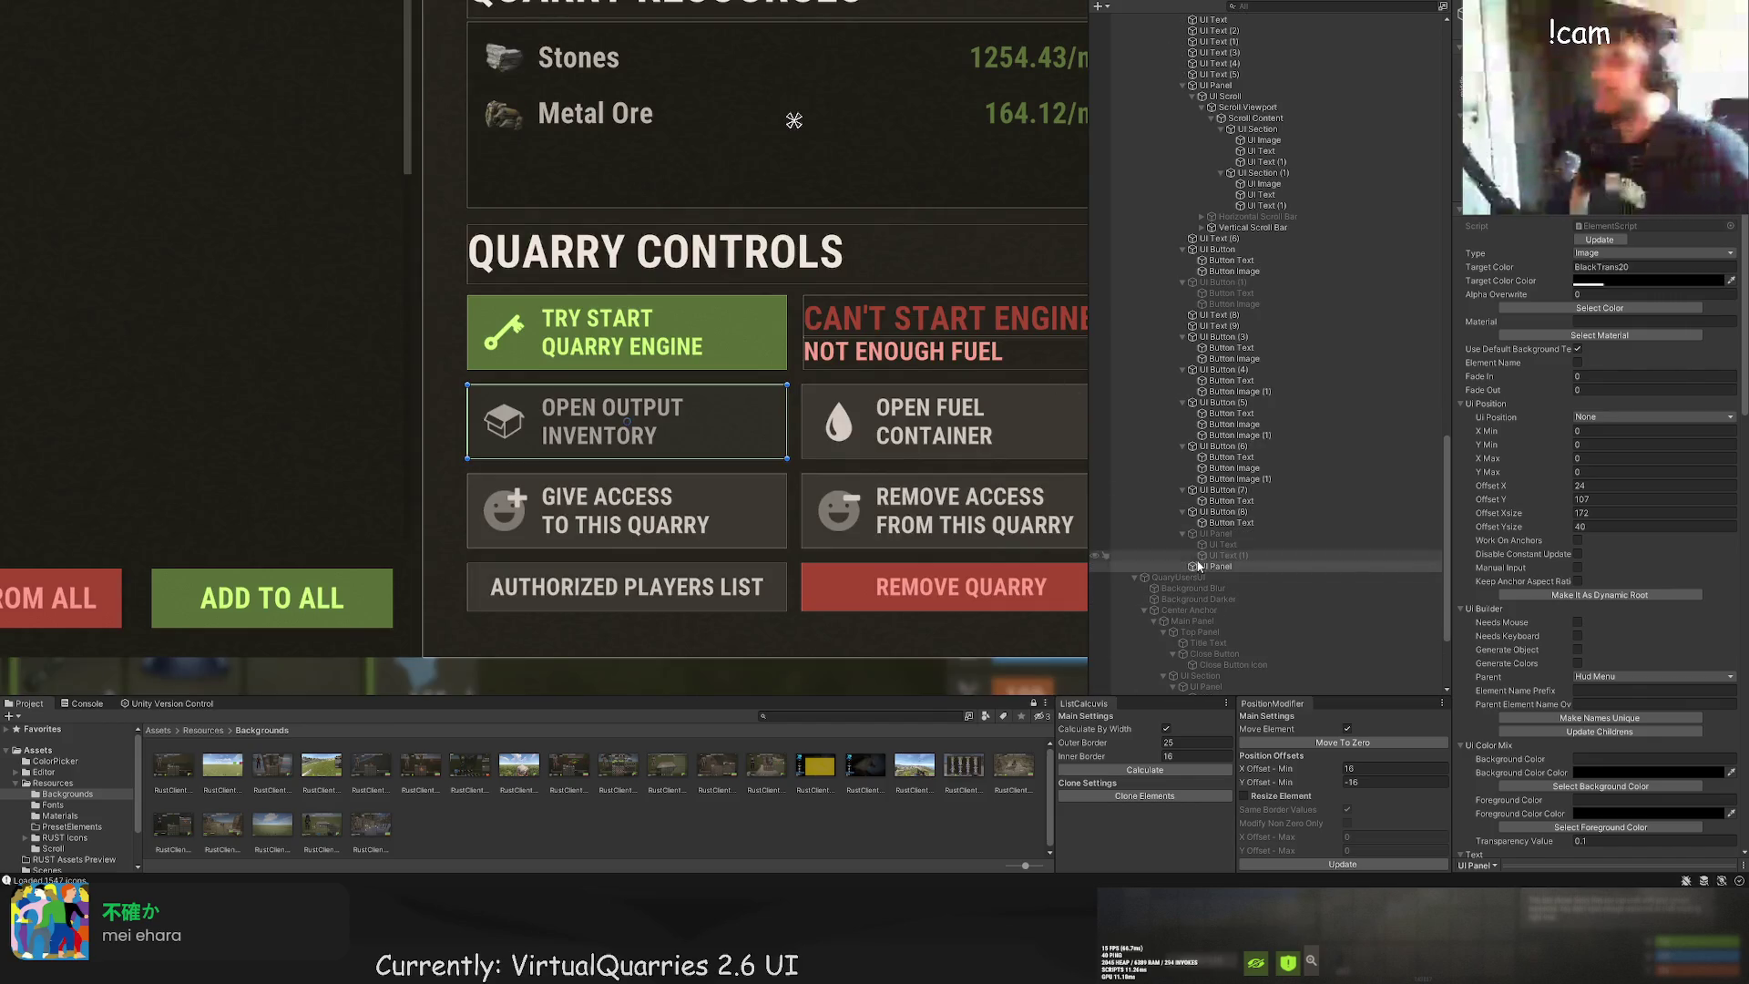
{"action": "left_click", "coordinate": [1226, 369]}
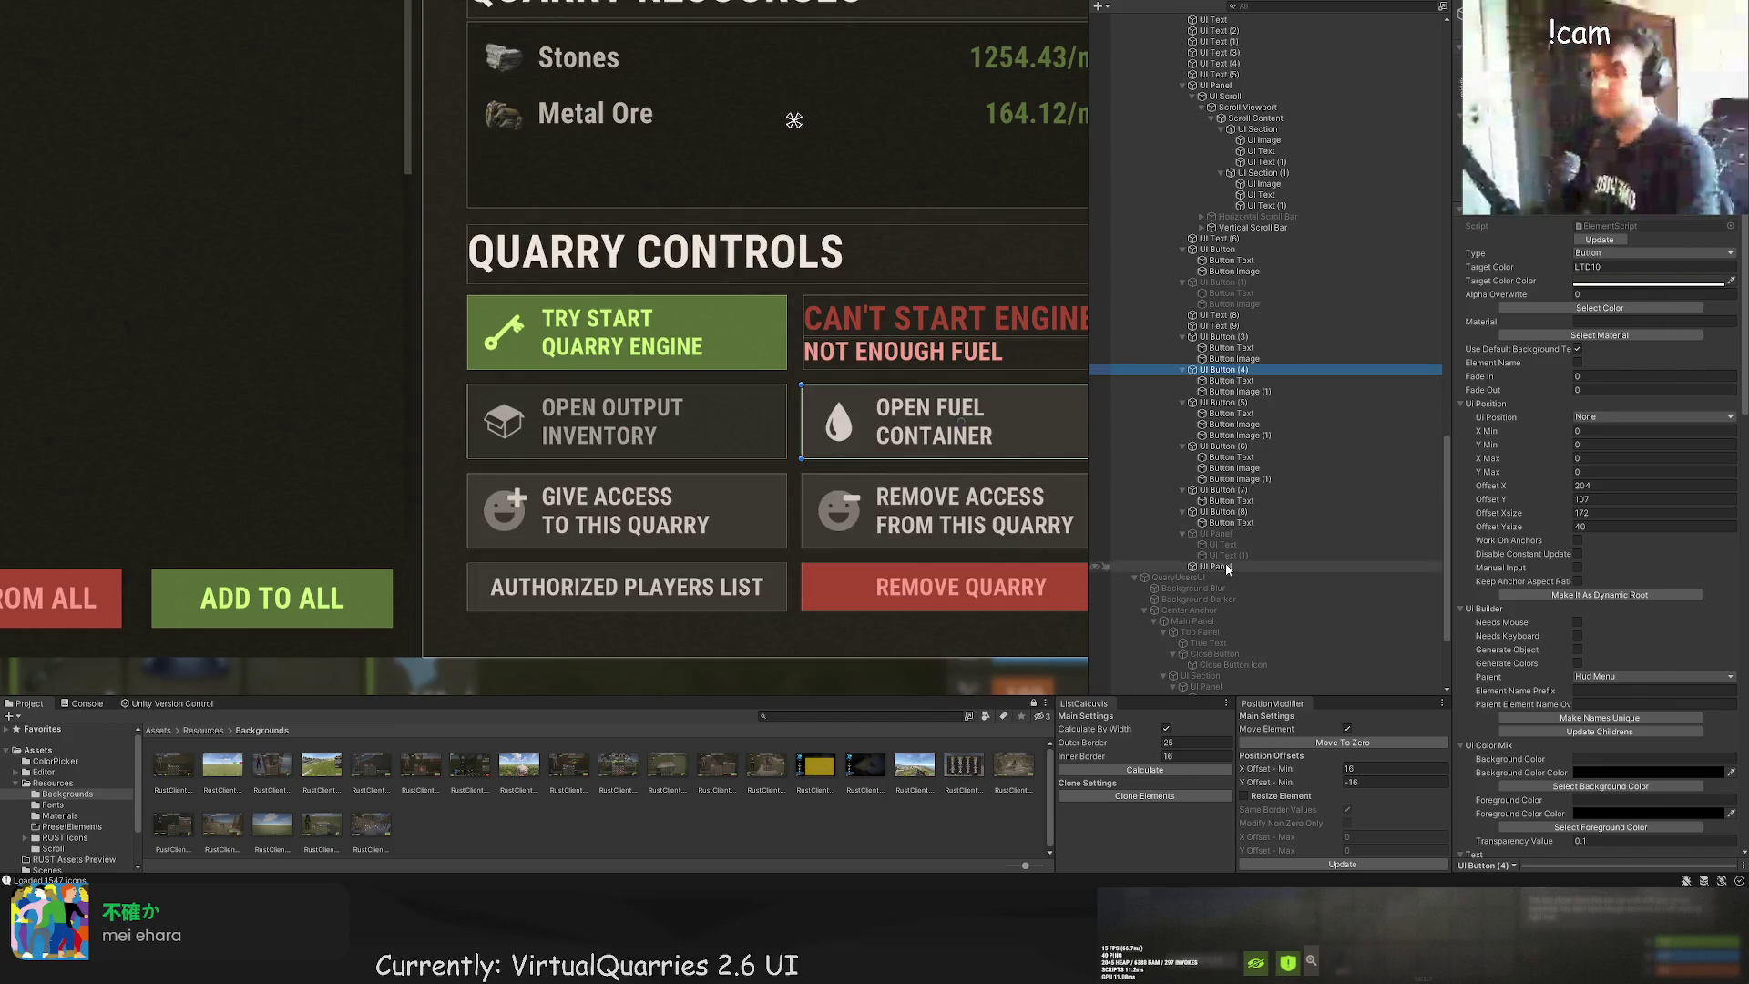
{"action": "left_click_drag", "start_coordinate": [1227, 569], "coordinate": [1221, 374]}
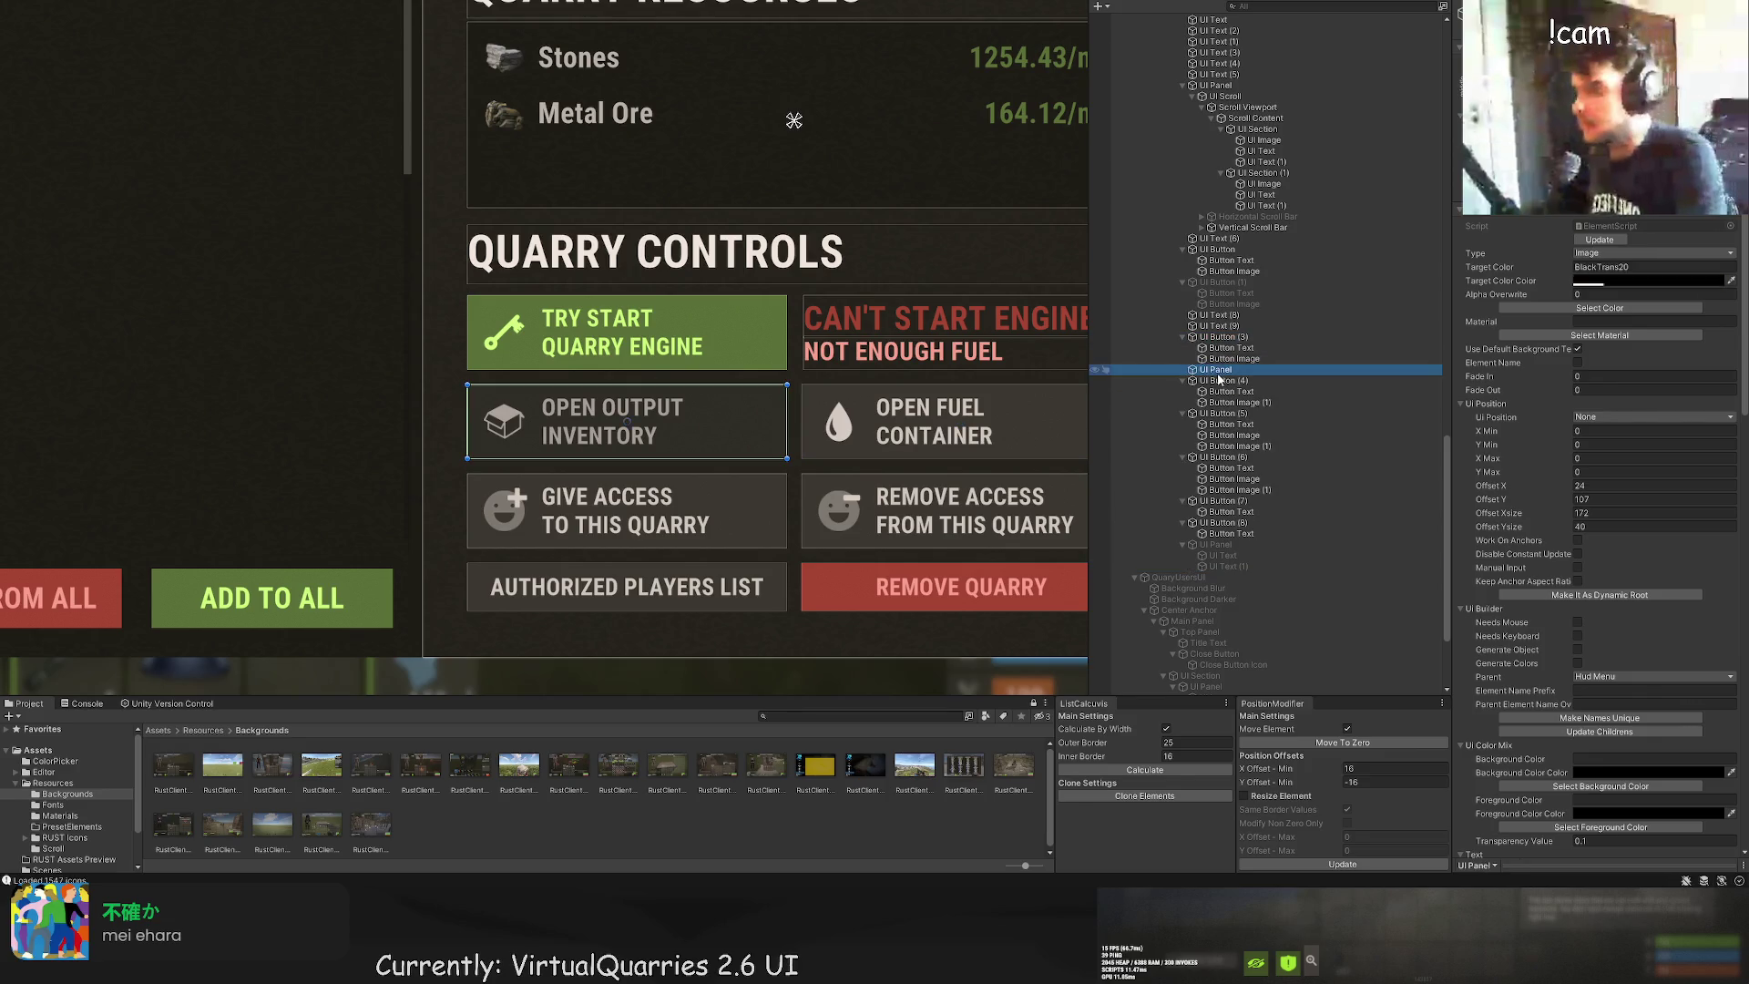
{"action": "left_click", "coordinate": [754, 267]}
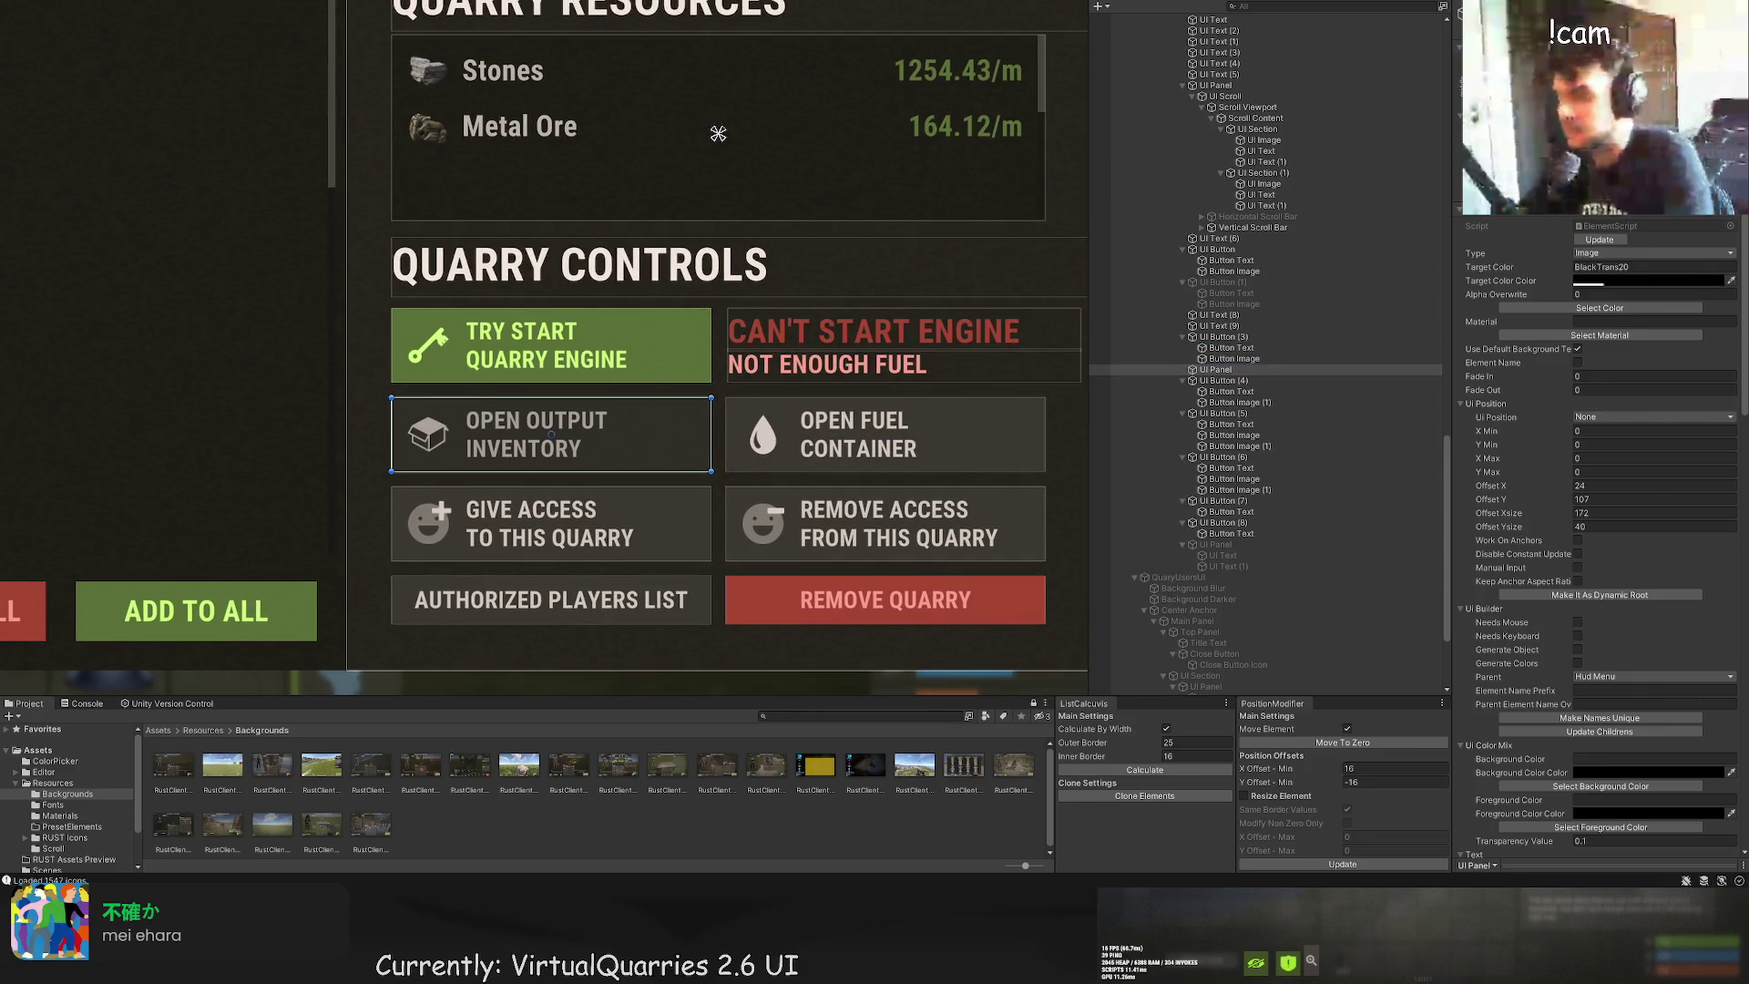
{"action": "key", "text": "ctrl+shift+t"}
Step: Fit the text box to the button and enter the two-line label 'QUARRY OUTPUT' / 'IS LOCATED AT'
{"action": "scroll", "coordinate": [565, 291], "scroll_direction": "up", "scroll_amount": 3}
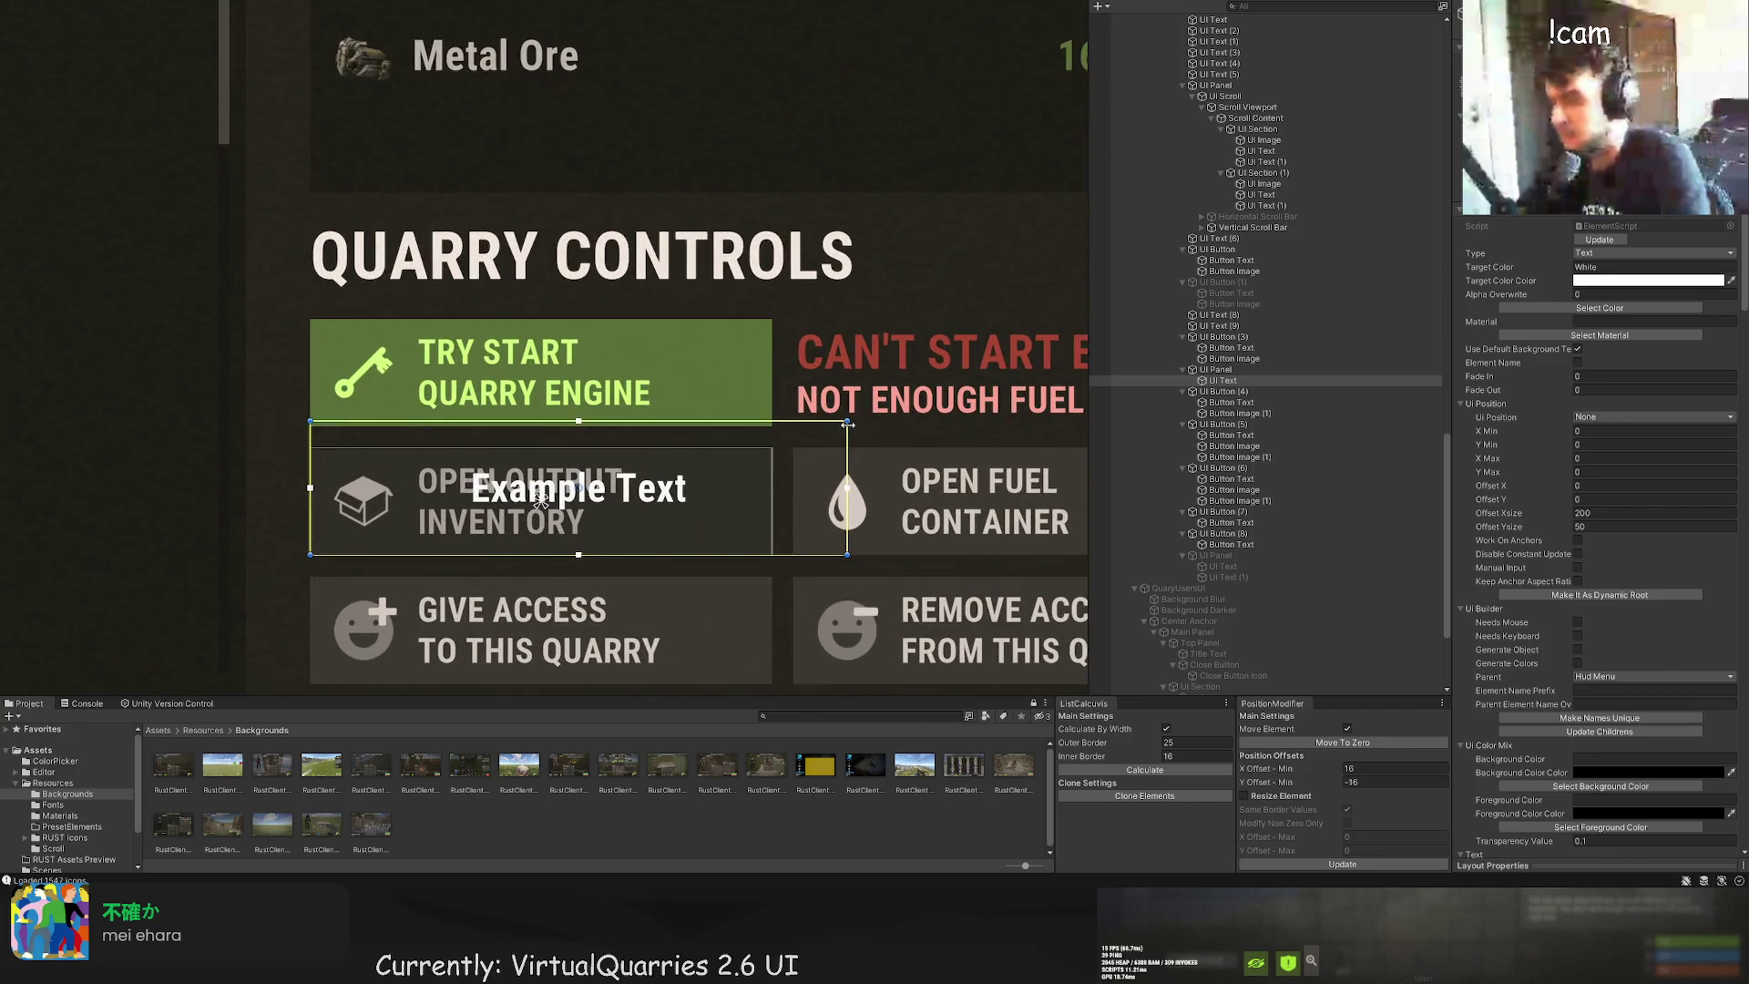
{"action": "left_click_drag", "start_coordinate": [848, 424], "coordinate": [773, 446]}
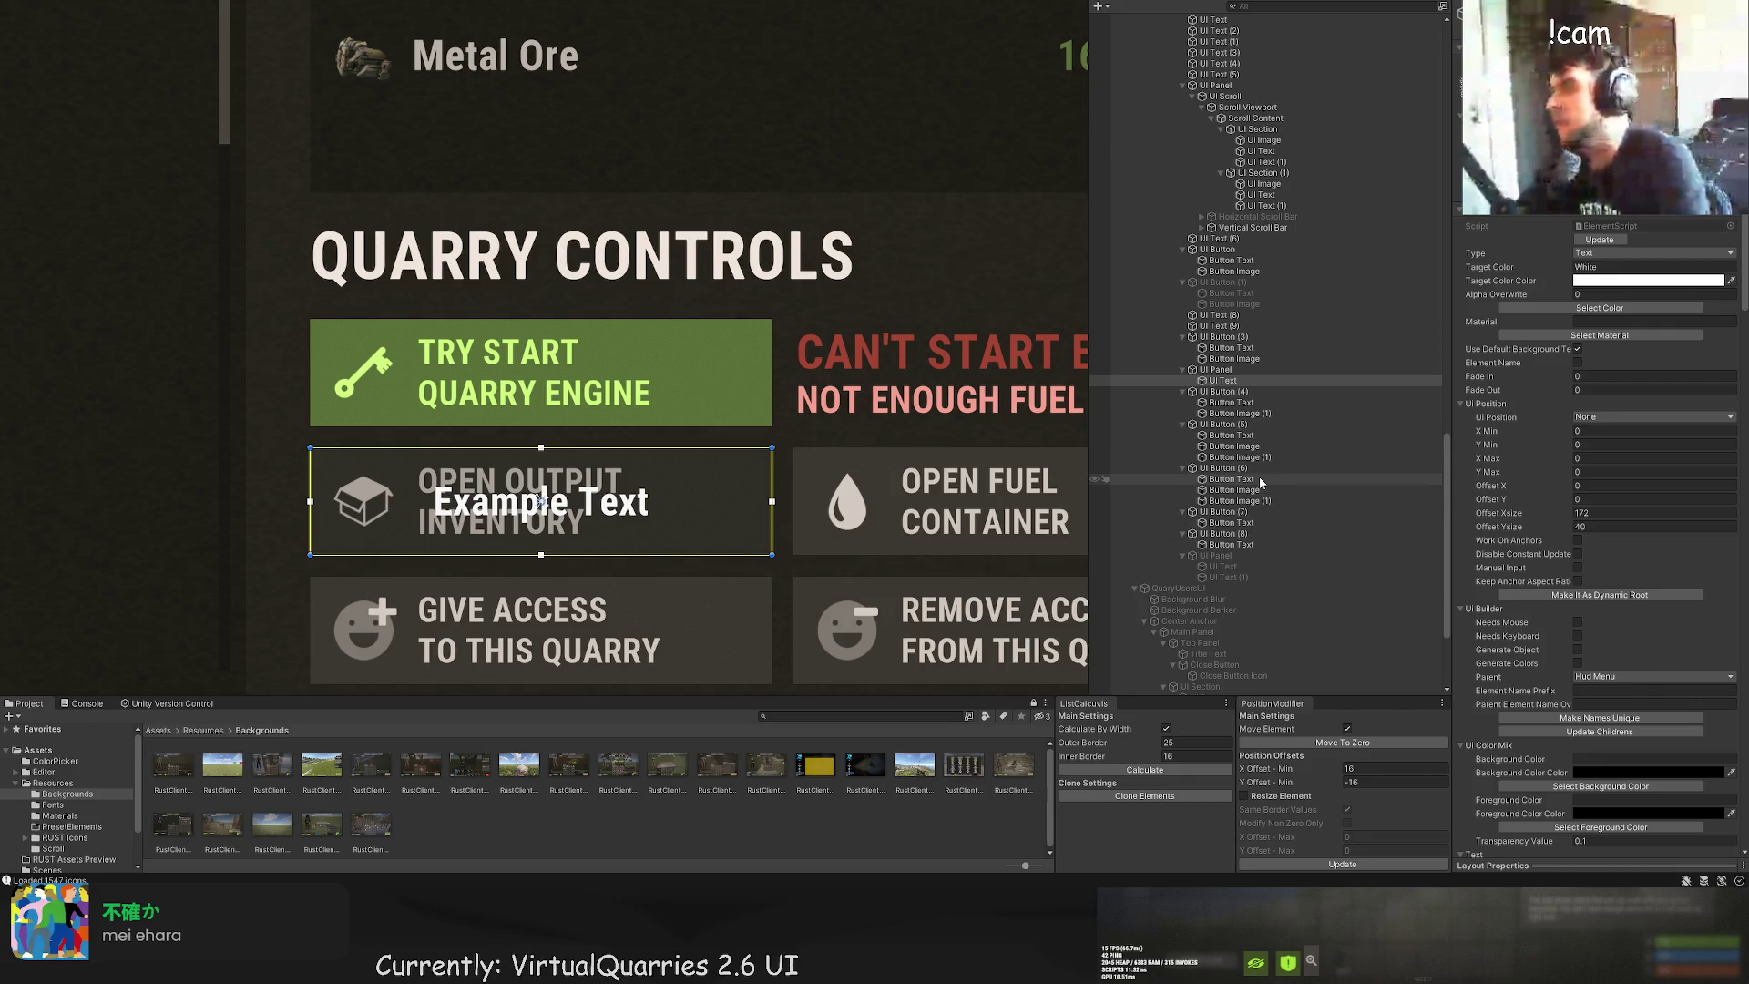
{"action": "scroll", "coordinate": [1564, 598], "scroll_direction": "down", "scroll_amount": 10}
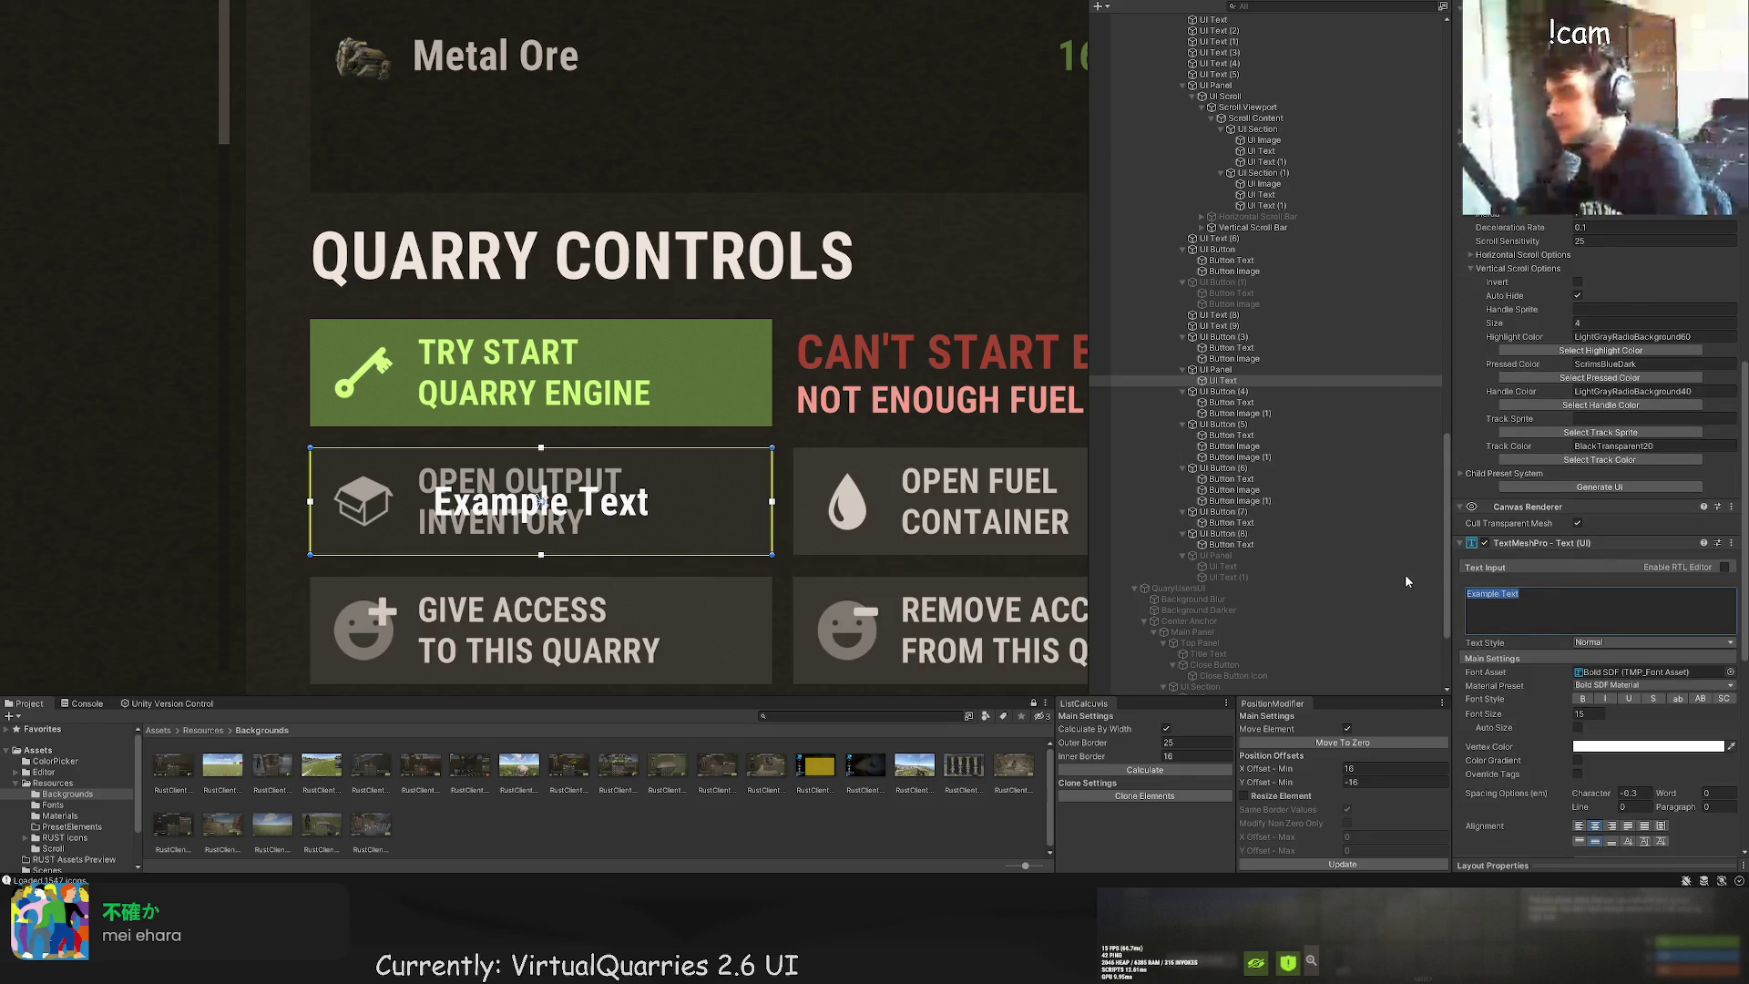
{"action": "type", "text": "QUARRY "}
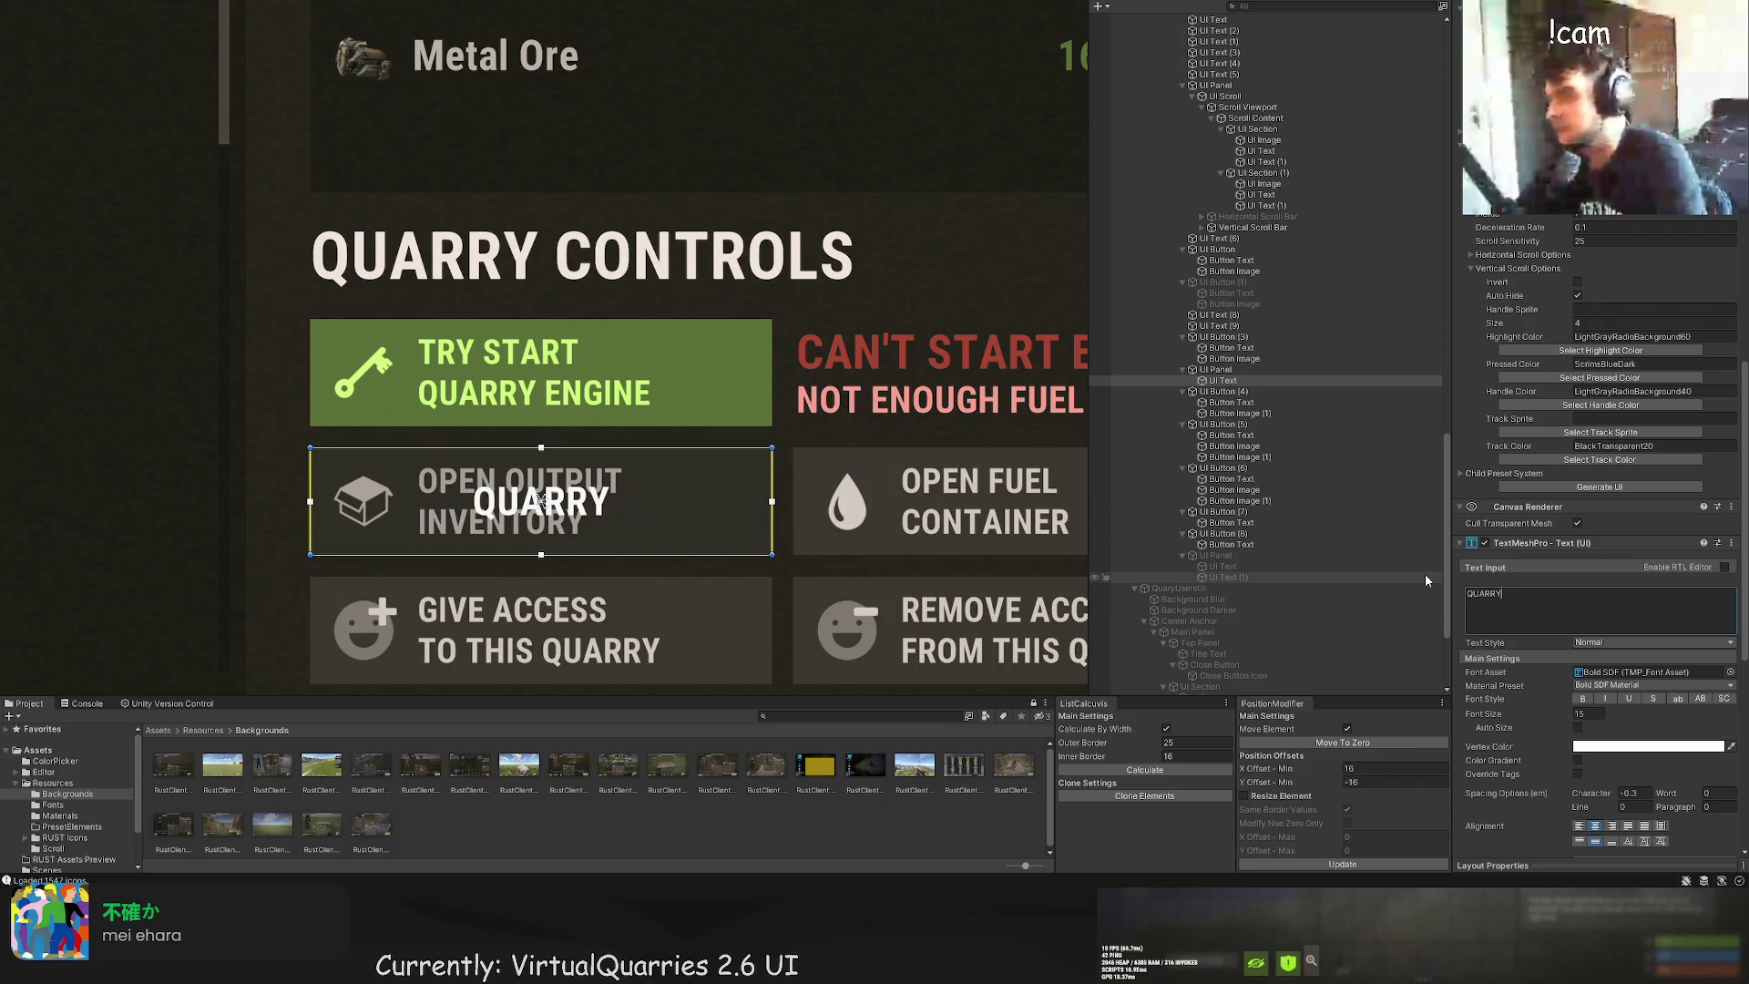
{"action": "type", "text": "OUTPUT"}
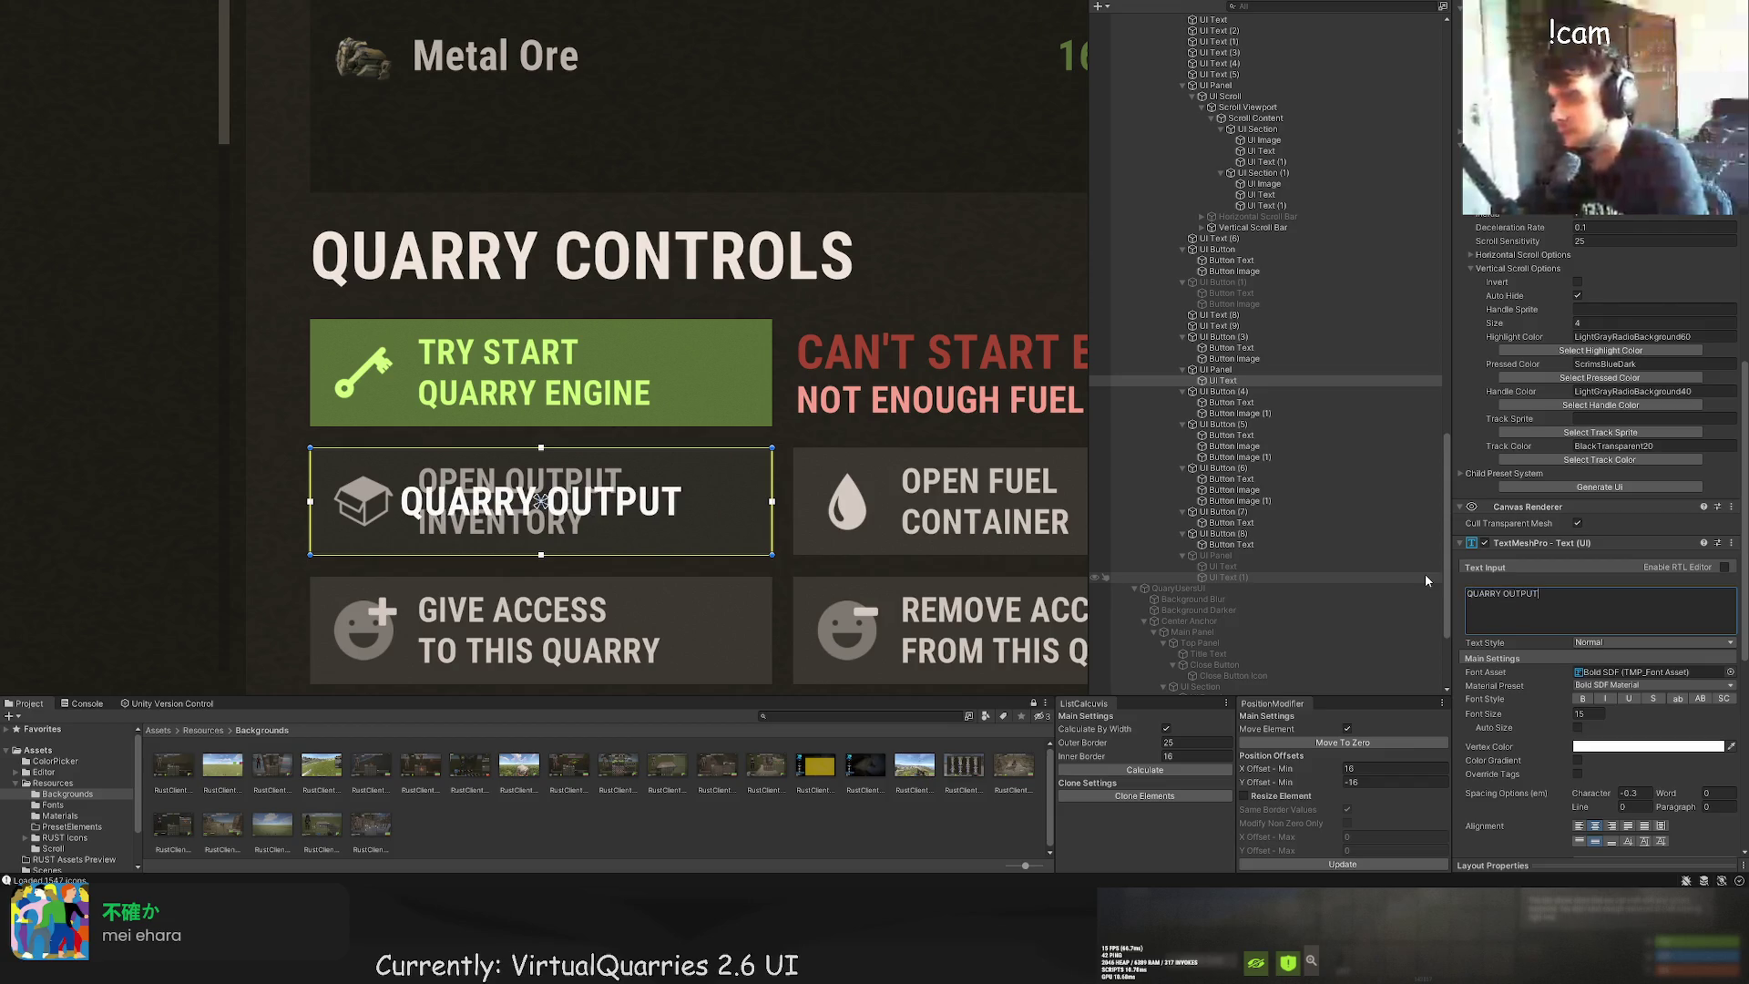
{"action": "key", "text": "BackSpace"}
{"action": "type", "text": "IS"}
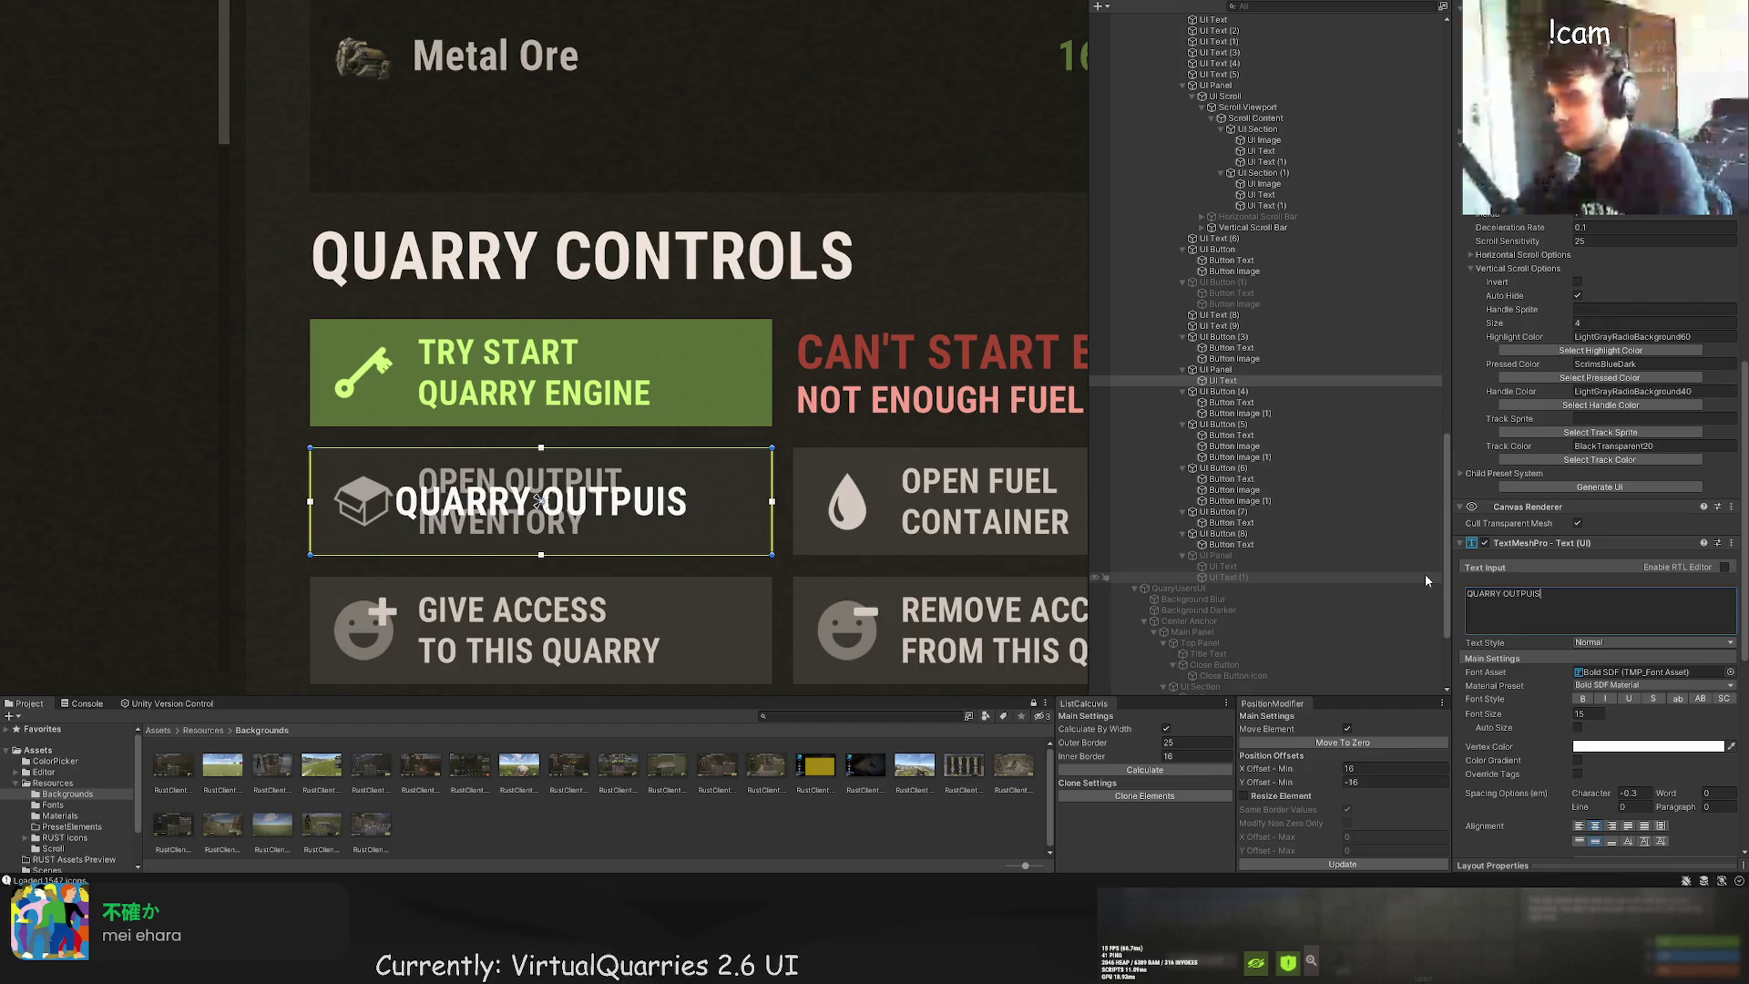
{"action": "type", "text": " L"}
{"action": "key", "text": "BackSpace"}
{"action": "key", "text": "BackSpace"}
{"action": "key", "text": "BackSpace"}
{"action": "key", "text": "BackSpace"}
{"action": "key", "text": "BackSpace"}
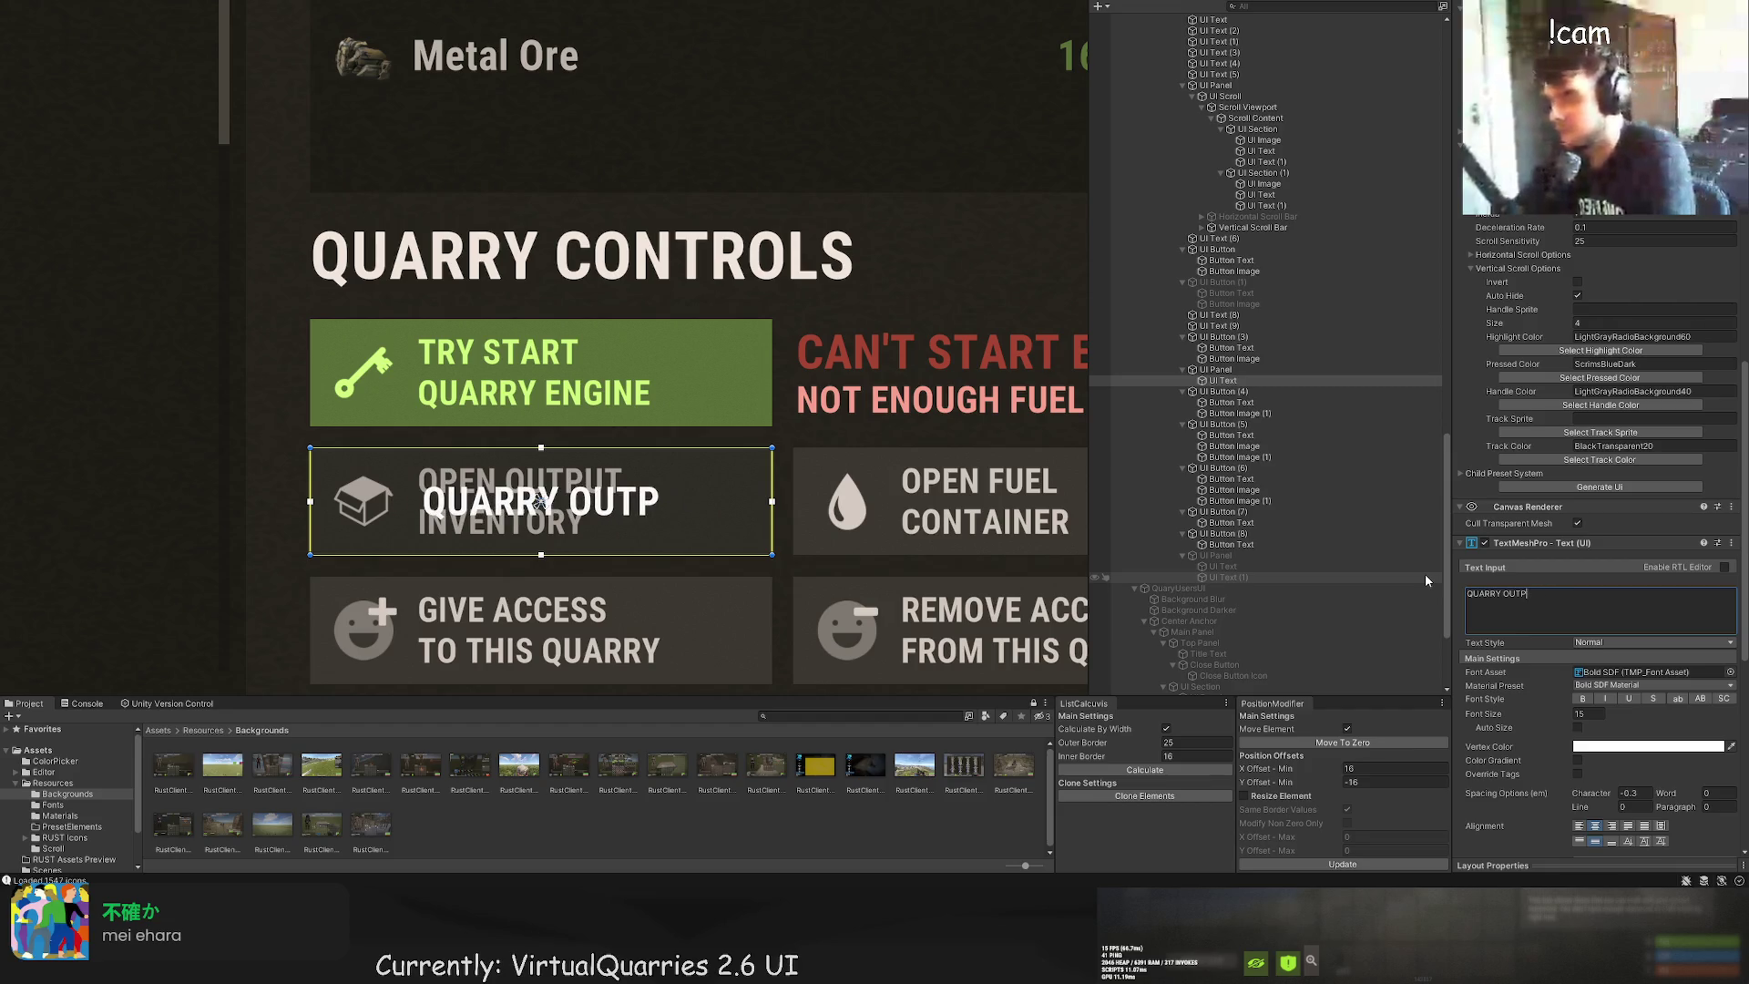
{"action": "type", "text": "UT"}
{"action": "key", "text": "Return"}
{"action": "type", "text": "IS LOCATED AT"}
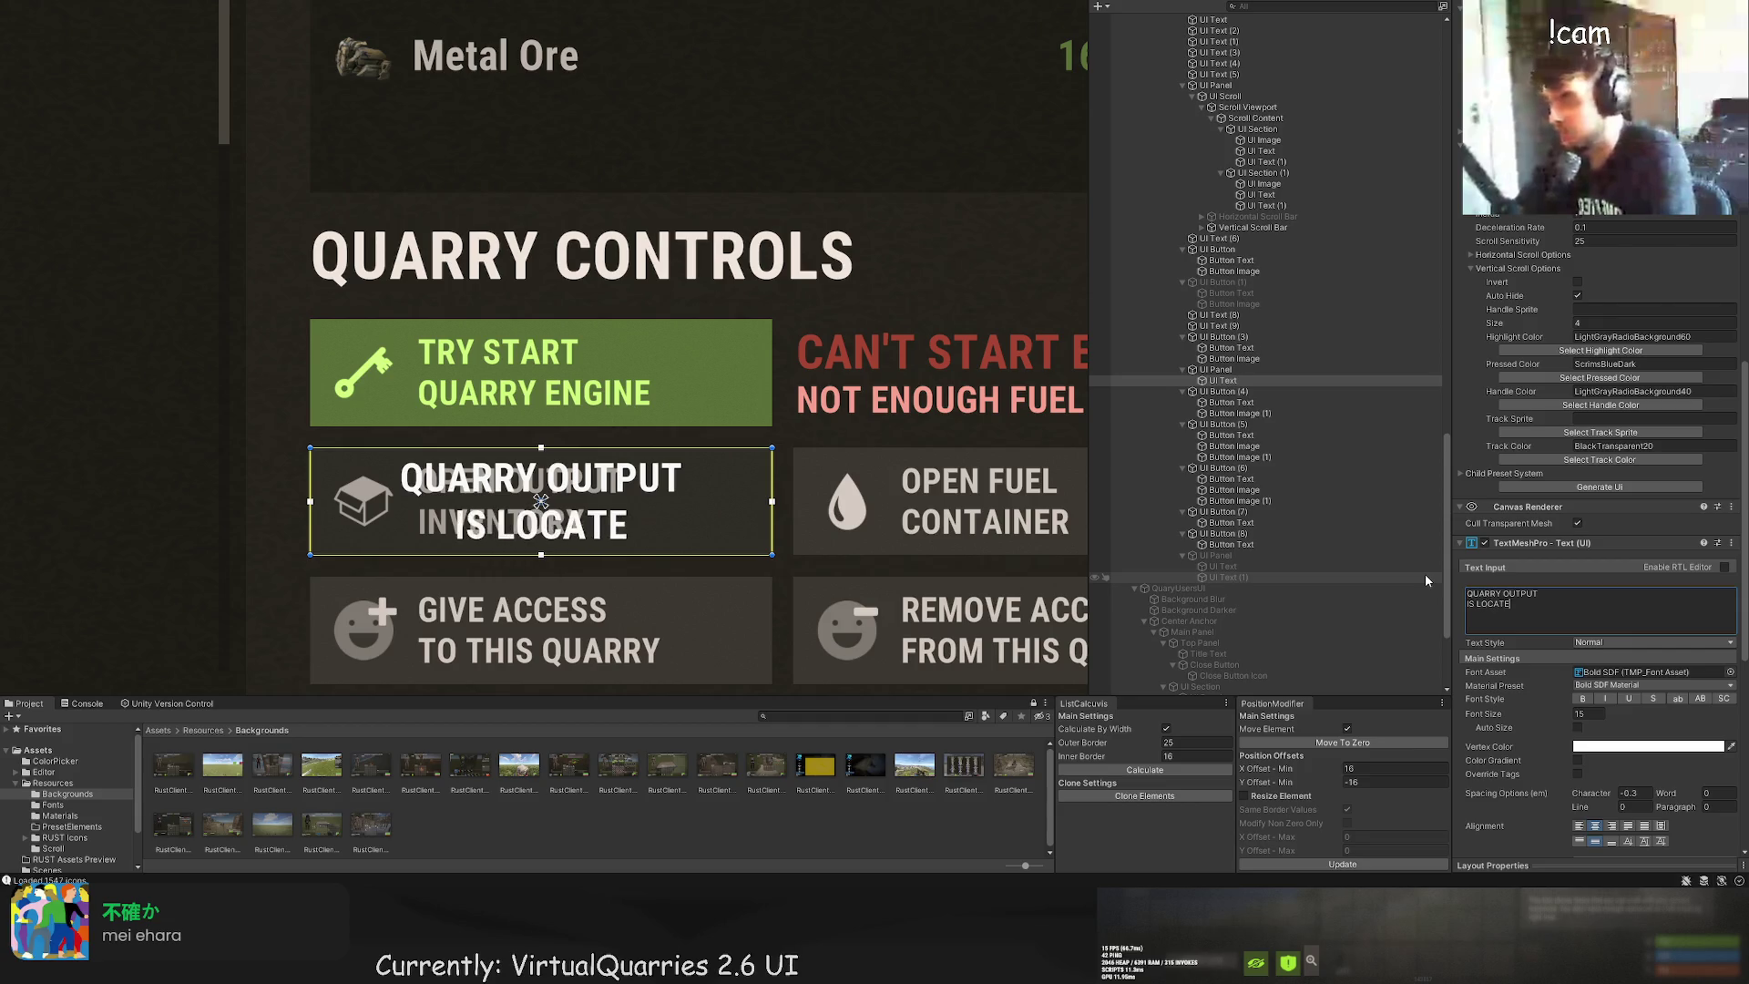
Step: Left-align the label and bring up its text colour swatches
{"action": "scroll", "coordinate": [1476, 515], "scroll_direction": "down", "scroll_amount": 3}
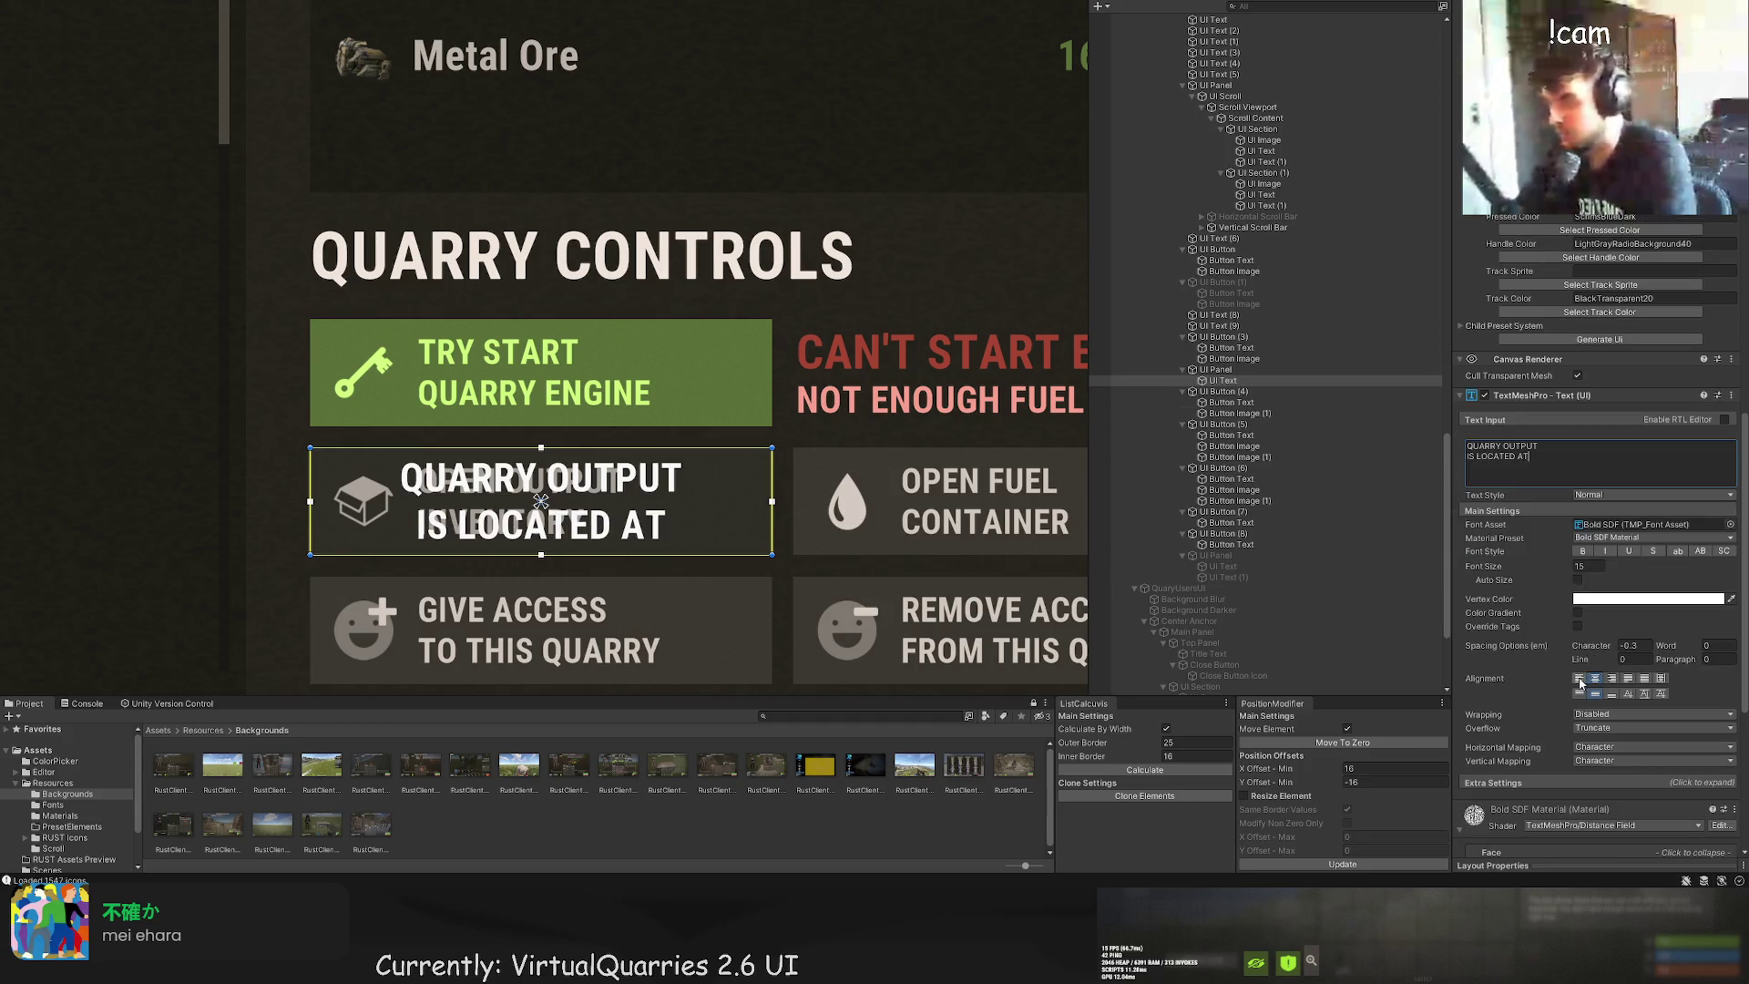
{"action": "left_click", "coordinate": [1580, 681]}
{"action": "scroll", "coordinate": [675, 511], "scroll_direction": "up", "scroll_amount": 2}
{"action": "scroll", "coordinate": [1675, 390], "scroll_direction": "up", "scroll_amount": 5}
{"action": "scroll", "coordinate": [1640, 410], "scroll_direction": "down", "scroll_amount": 15}
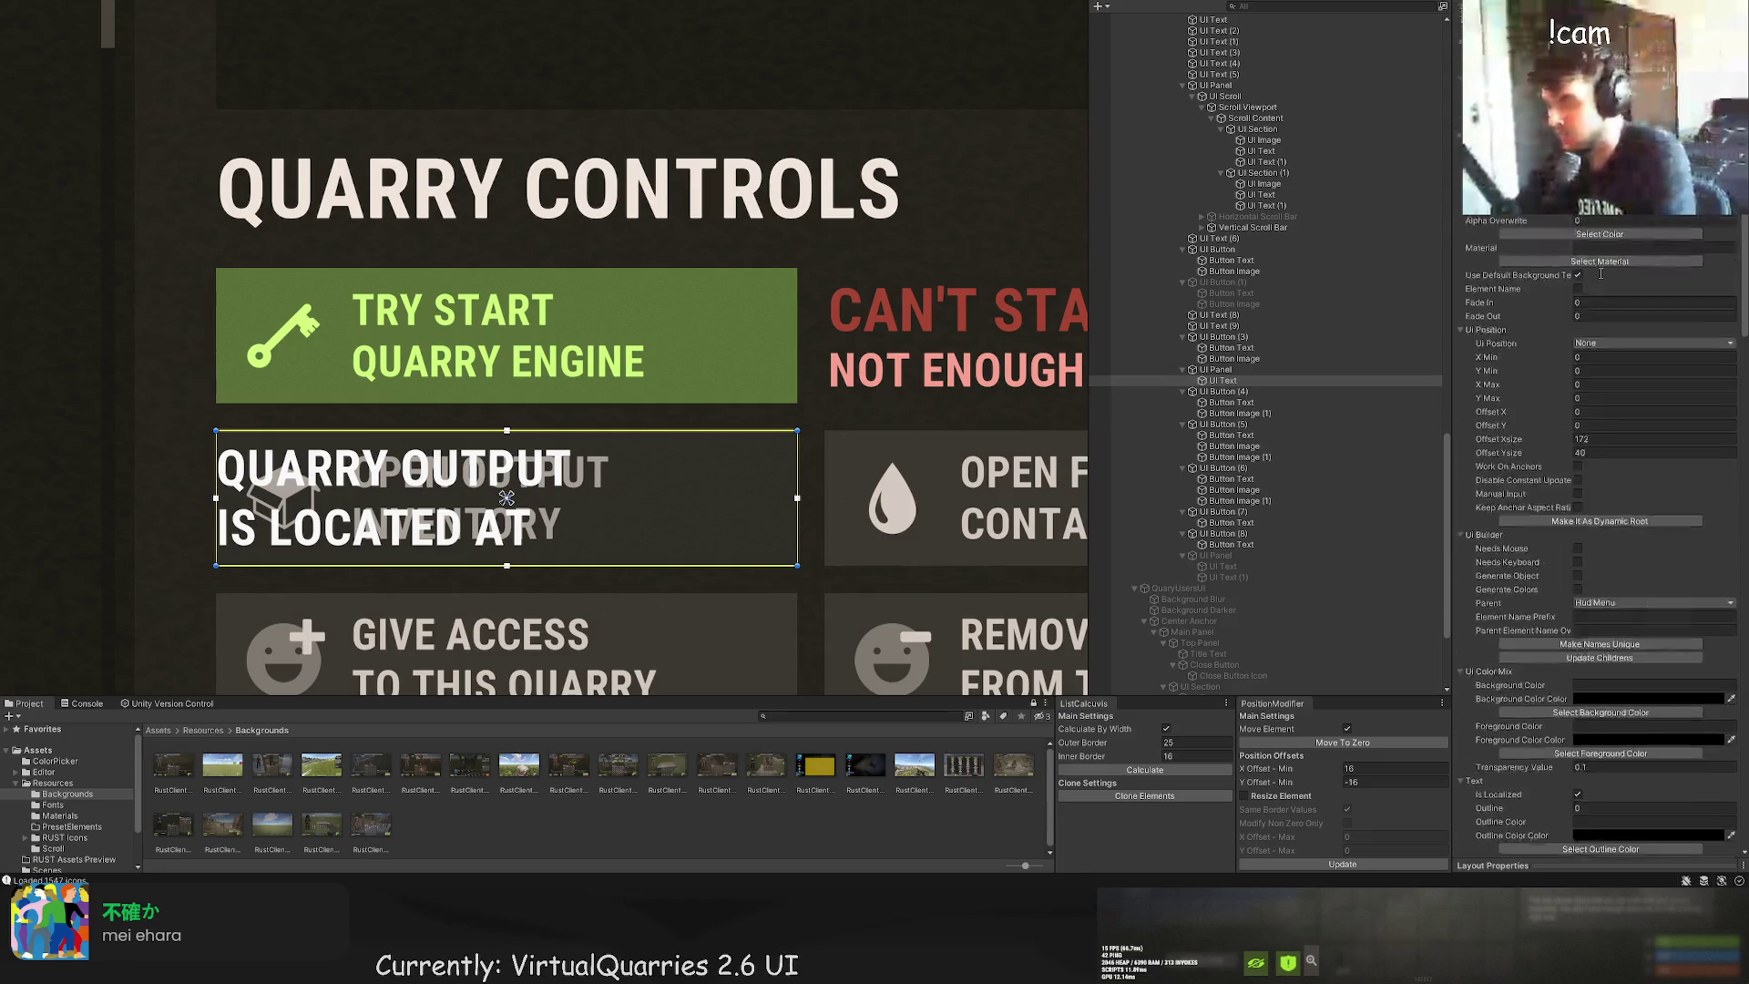
{"action": "left_click", "coordinate": [1600, 308]}
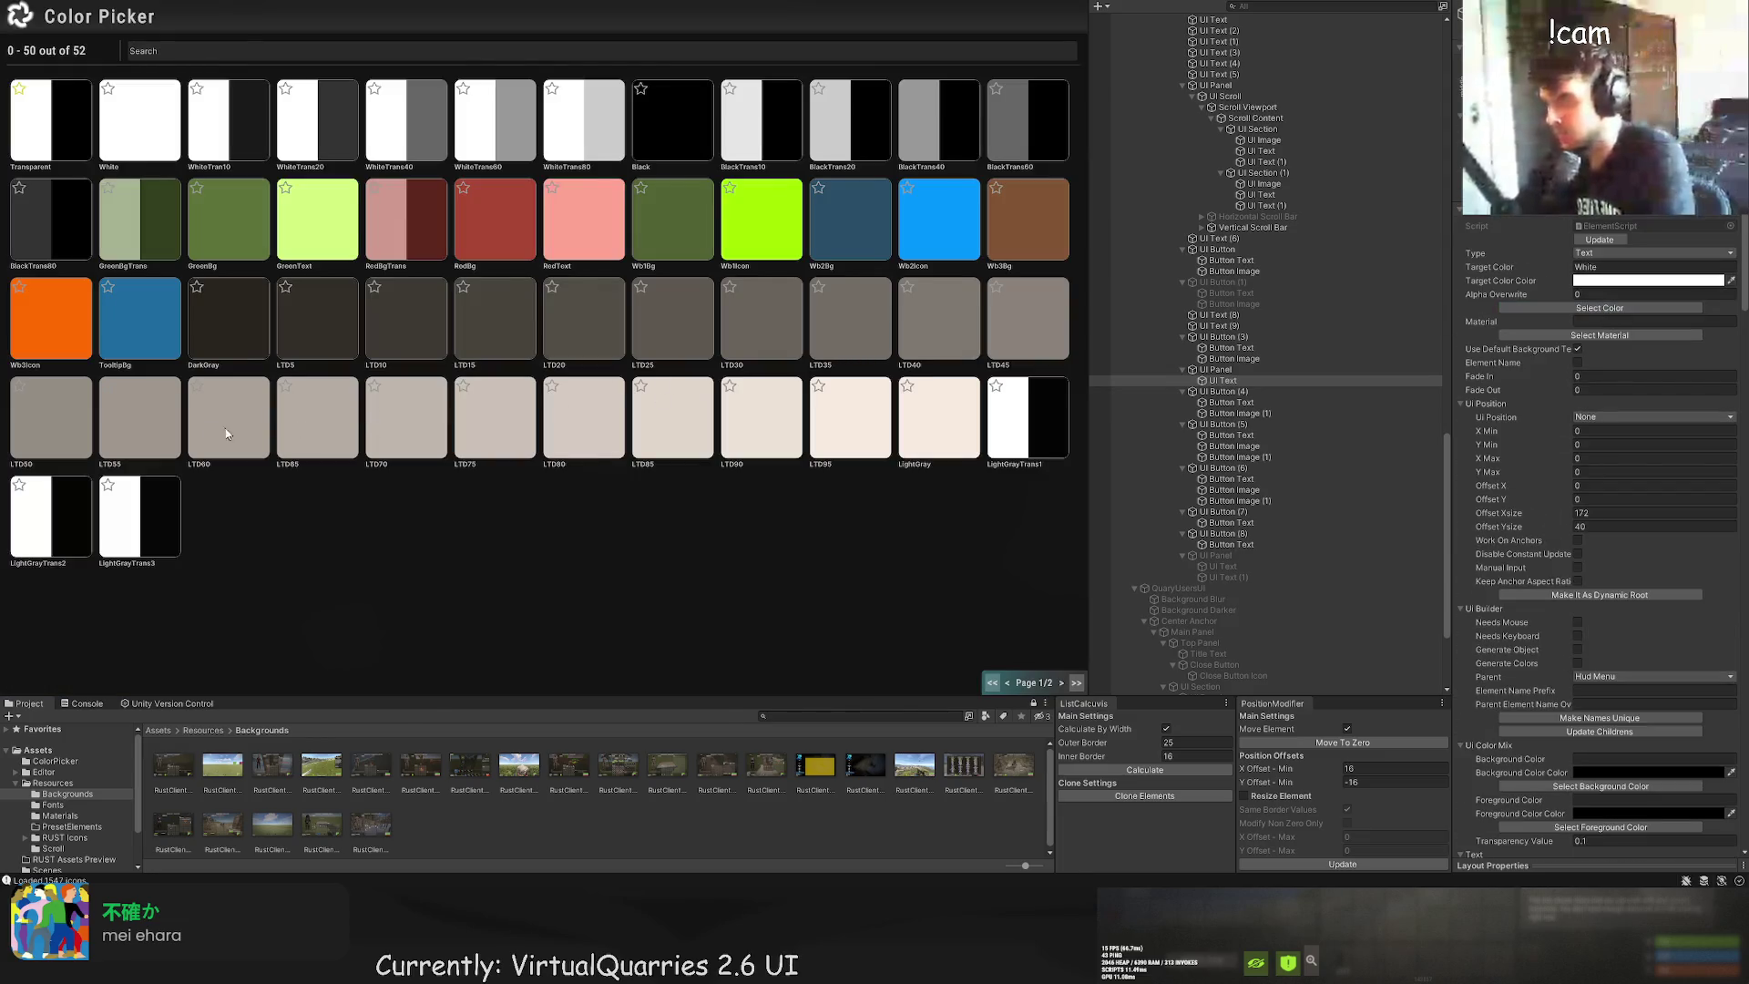
Step: Colour the label LTD60 and narrow its text box to width 120 with an 8 offset
{"action": "left_click", "coordinate": [226, 428]}
{"action": "left_click_drag", "start_coordinate": [259, 406], "coordinate": [293, 411]}
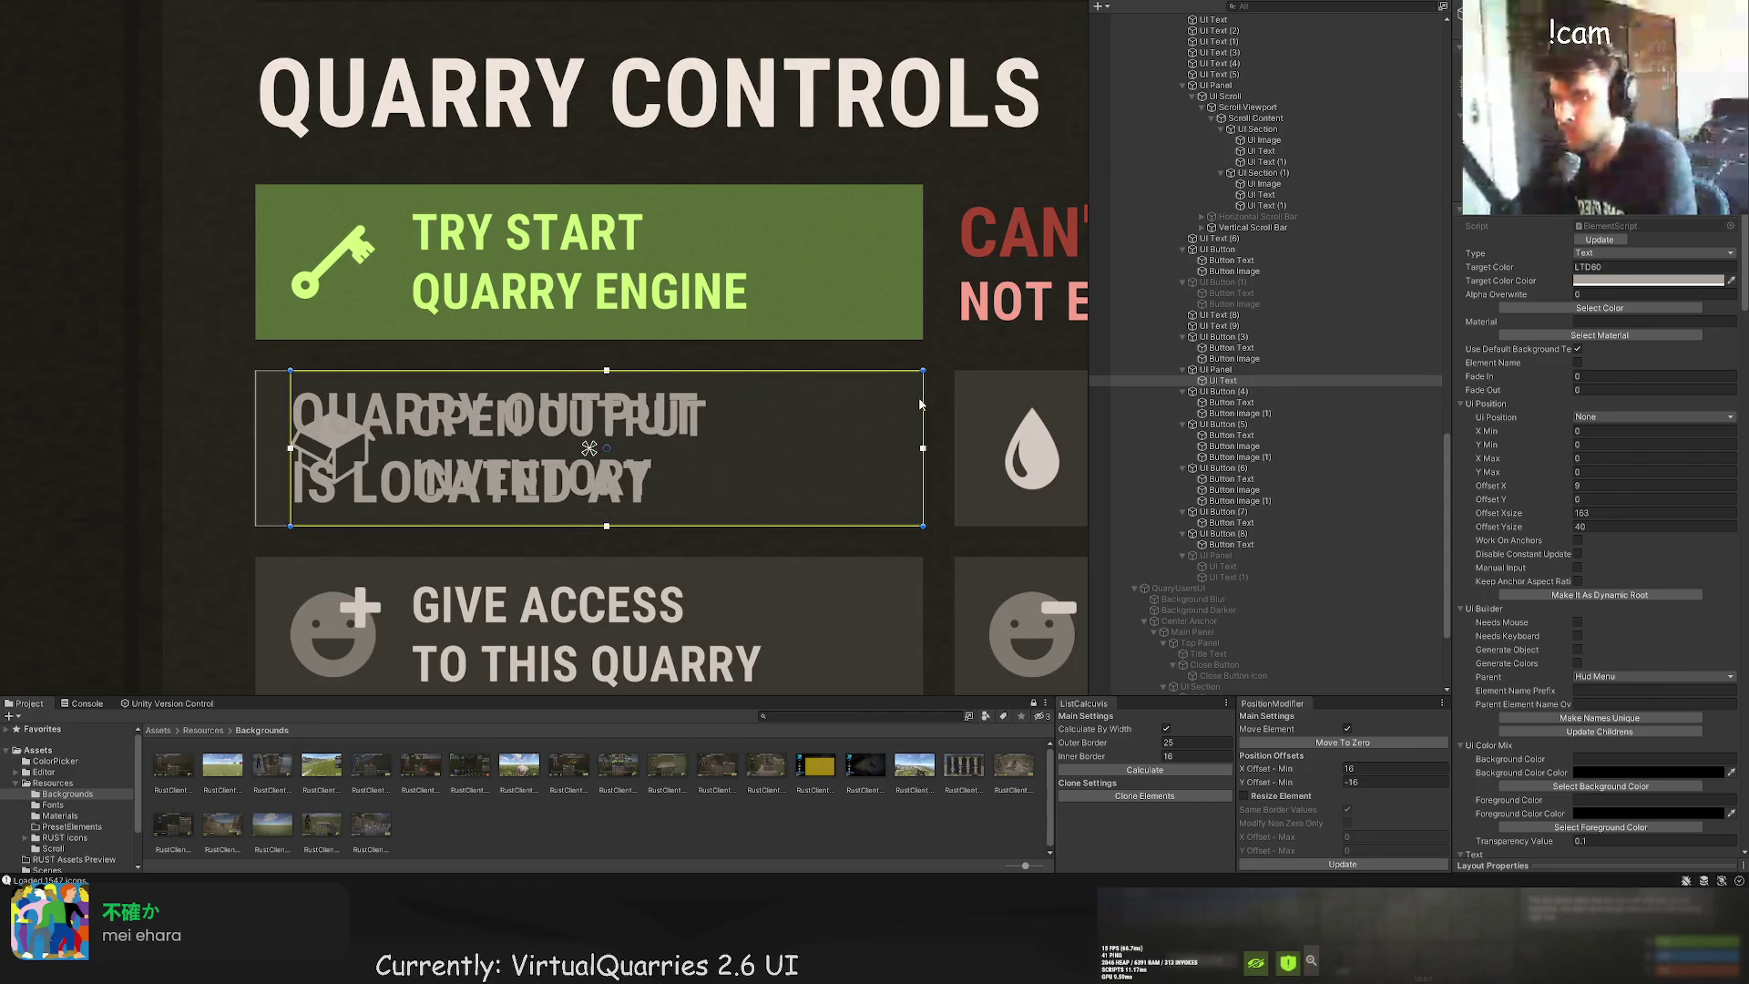
{"action": "mouse_move", "coordinate": [920, 404]}
{"action": "left_mouse_down"}
{"action": "mouse_move", "coordinate": [733, 408]}
{"action": "mouse_move", "coordinate": [762, 411]}
{"action": "left_mouse_up"}
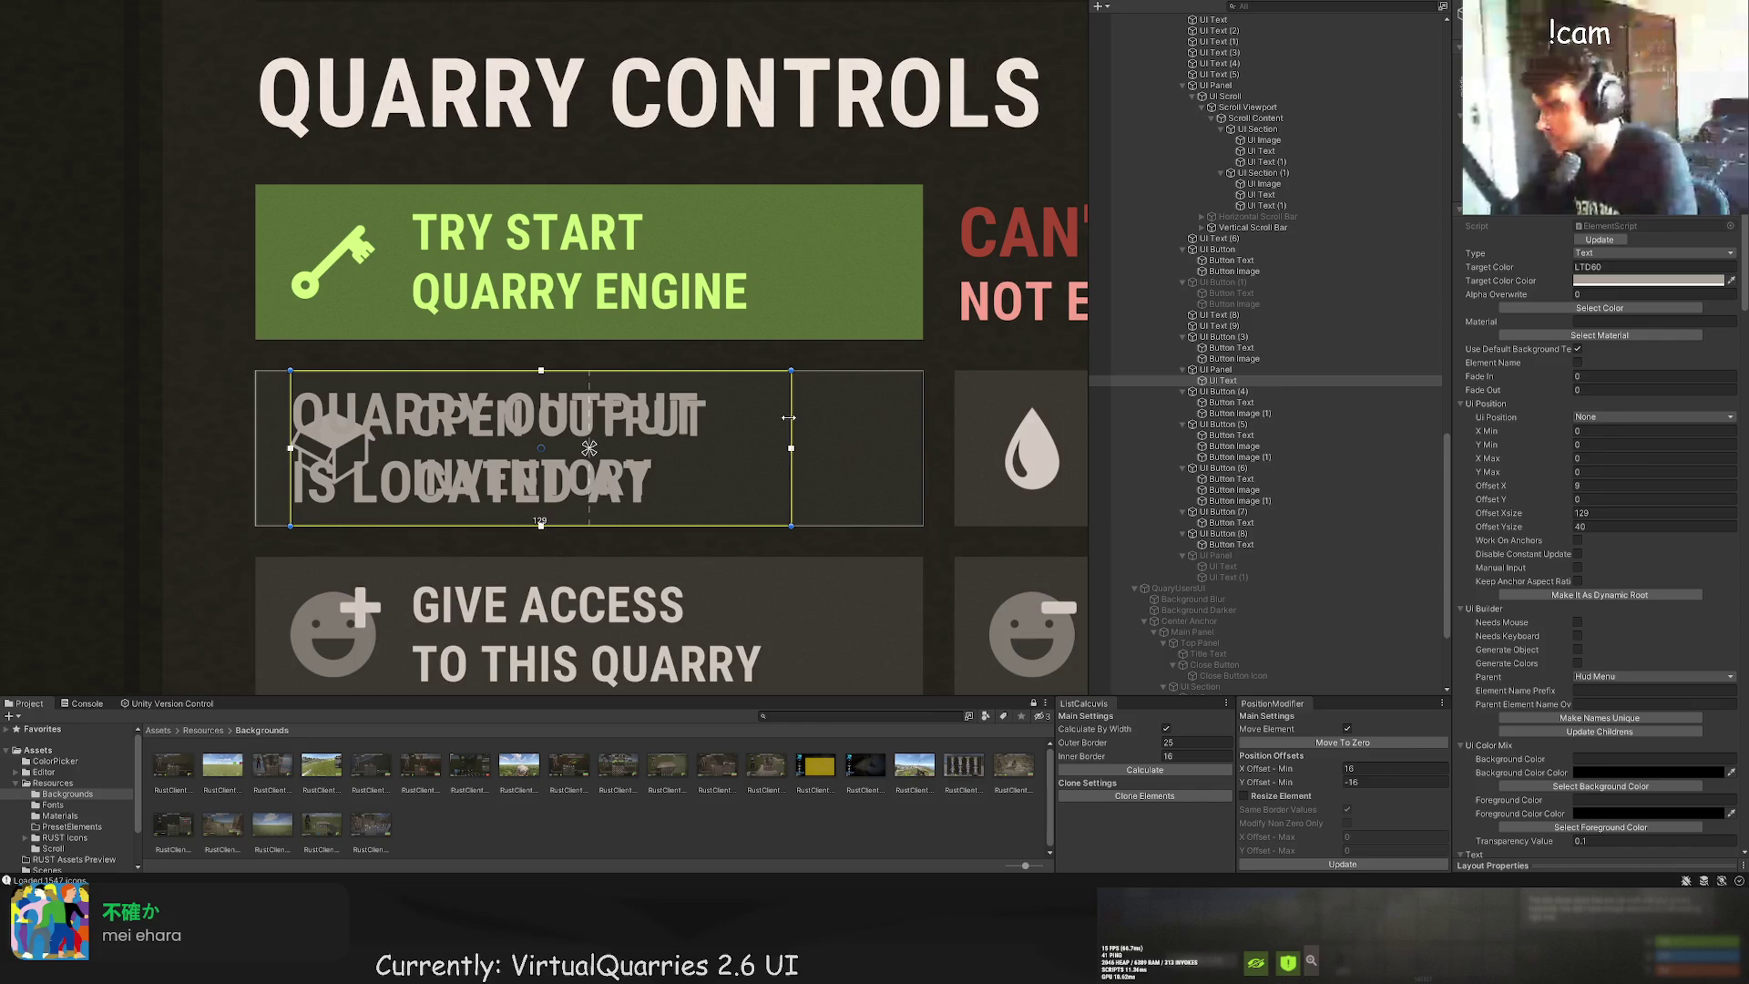
{"action": "left_click_drag", "start_coordinate": [789, 418], "coordinate": [756, 414]}
{"action": "scroll", "coordinate": [757, 428], "scroll_direction": "down", "scroll_amount": 2}
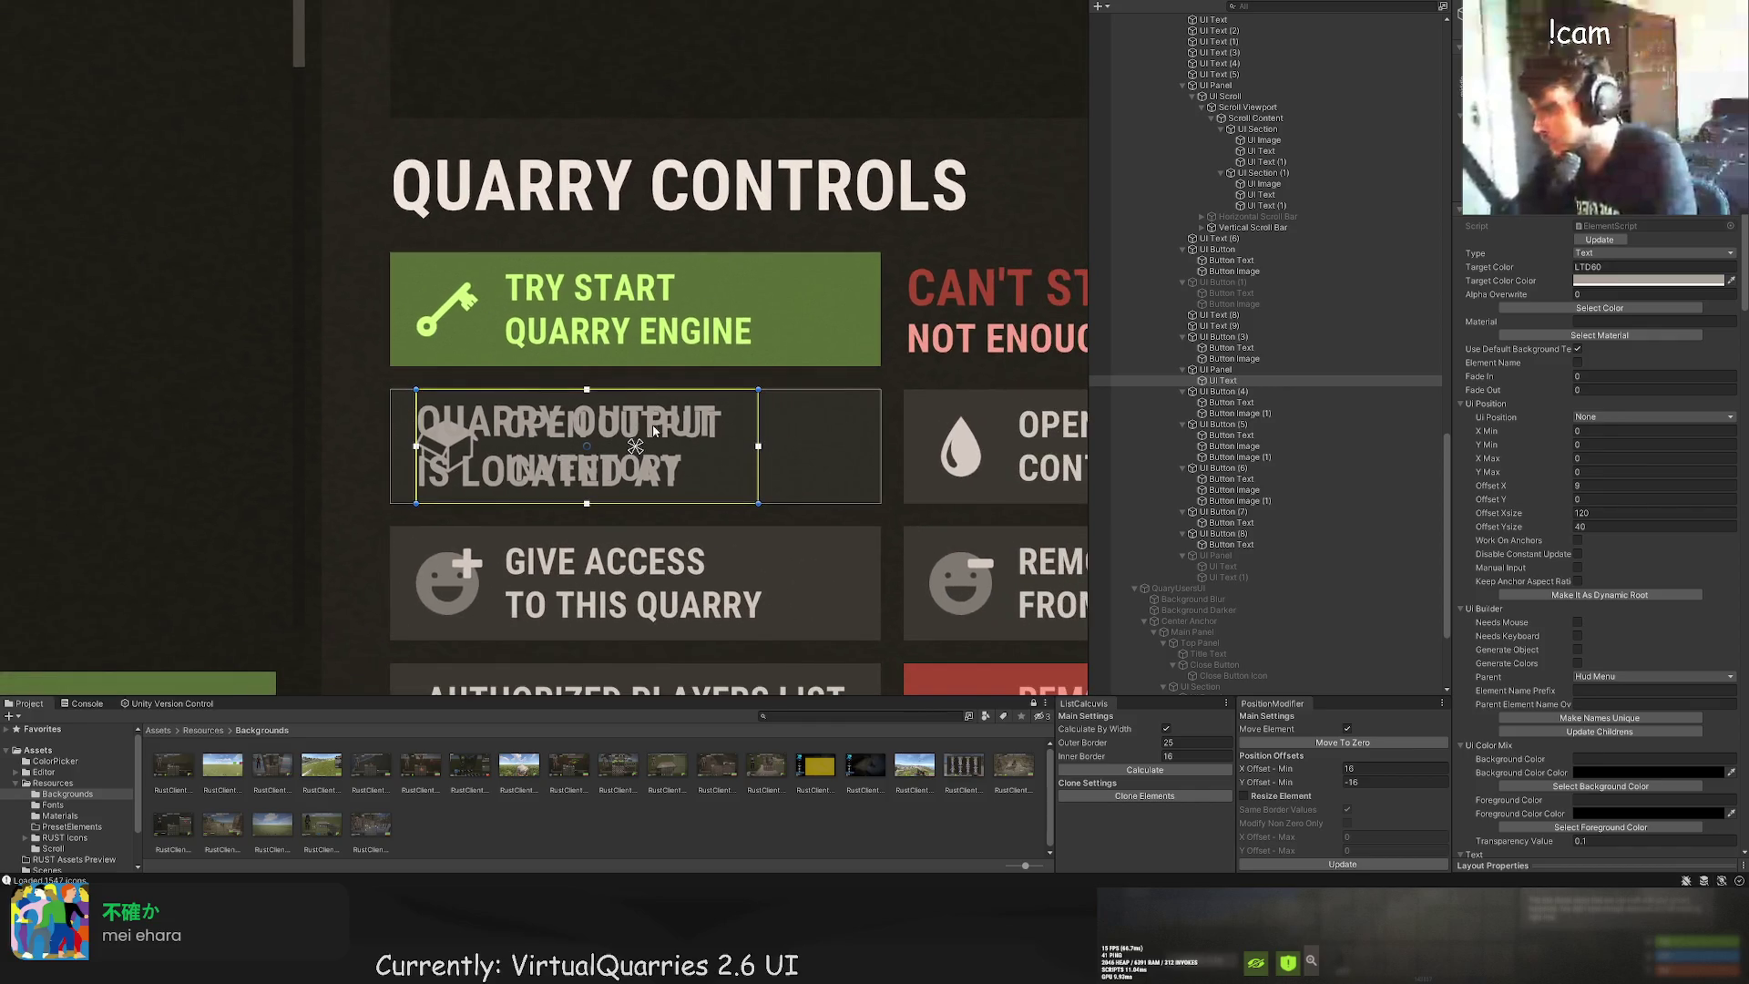
Step: Deactivate UI Button (3) so the overlapping Open Output Inventory button is hidden
{"action": "left_click", "coordinate": [1224, 336]}
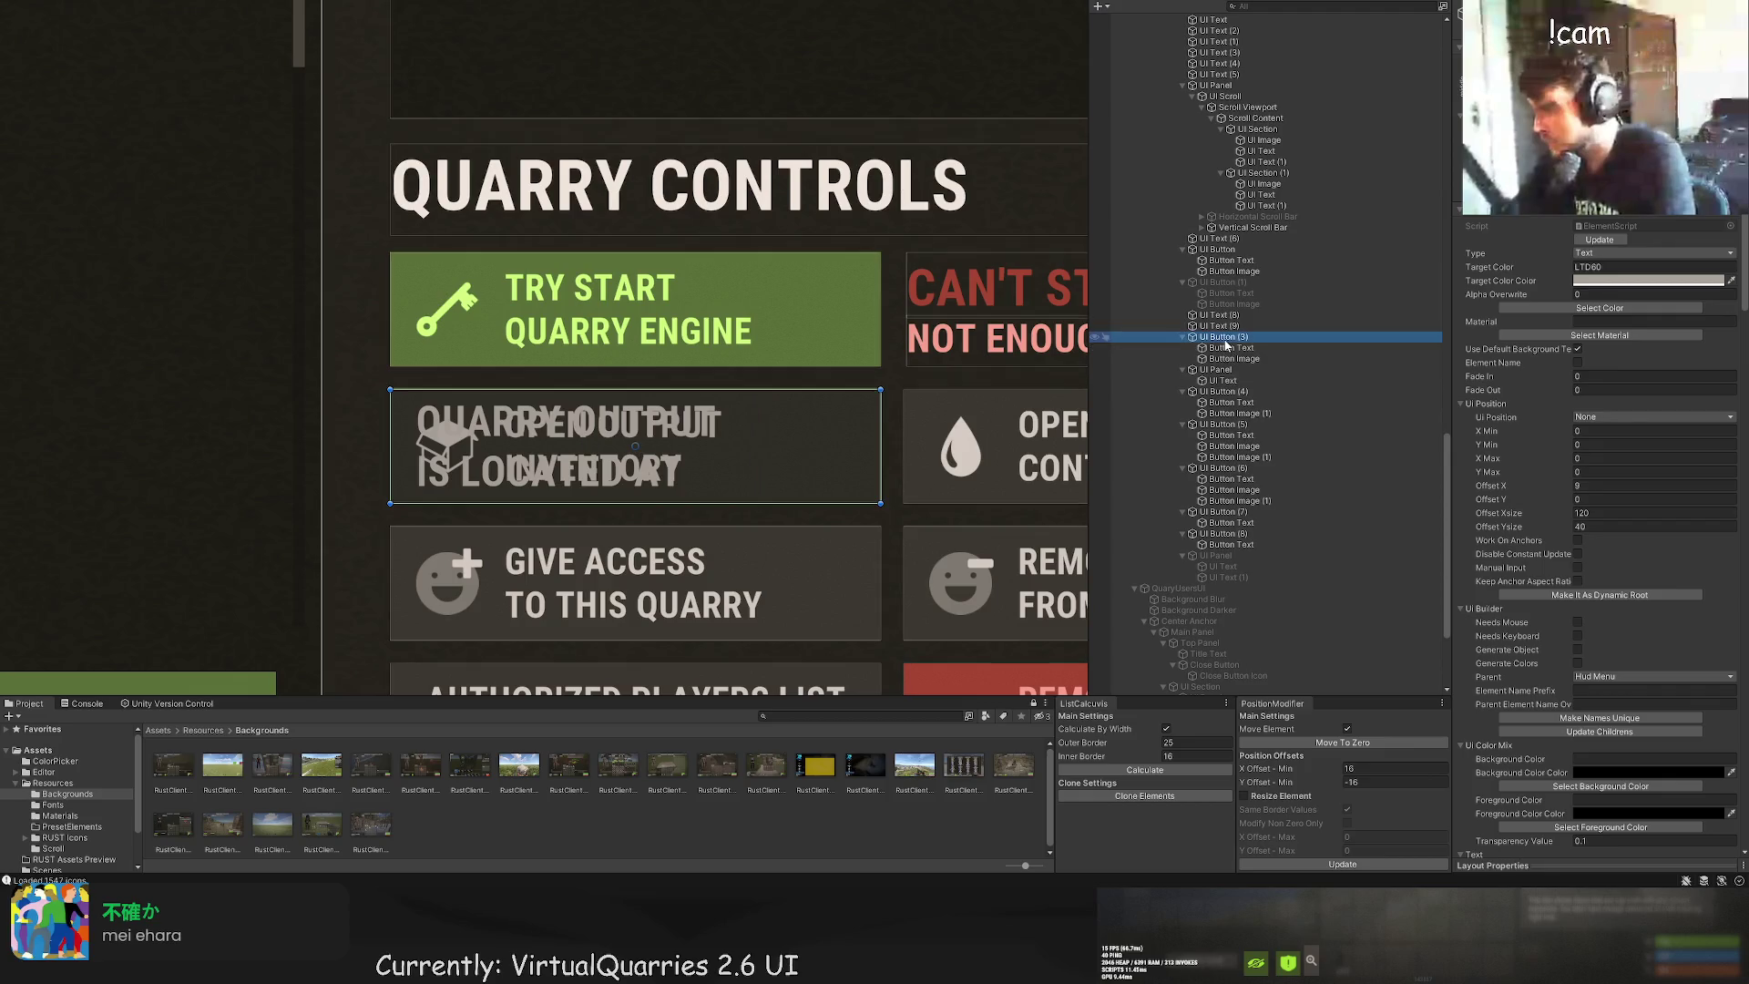
{"action": "key", "text": "alt+shift+a"}
{"action": "scroll", "coordinate": [866, 295], "scroll_direction": "down", "scroll_amount": 3}
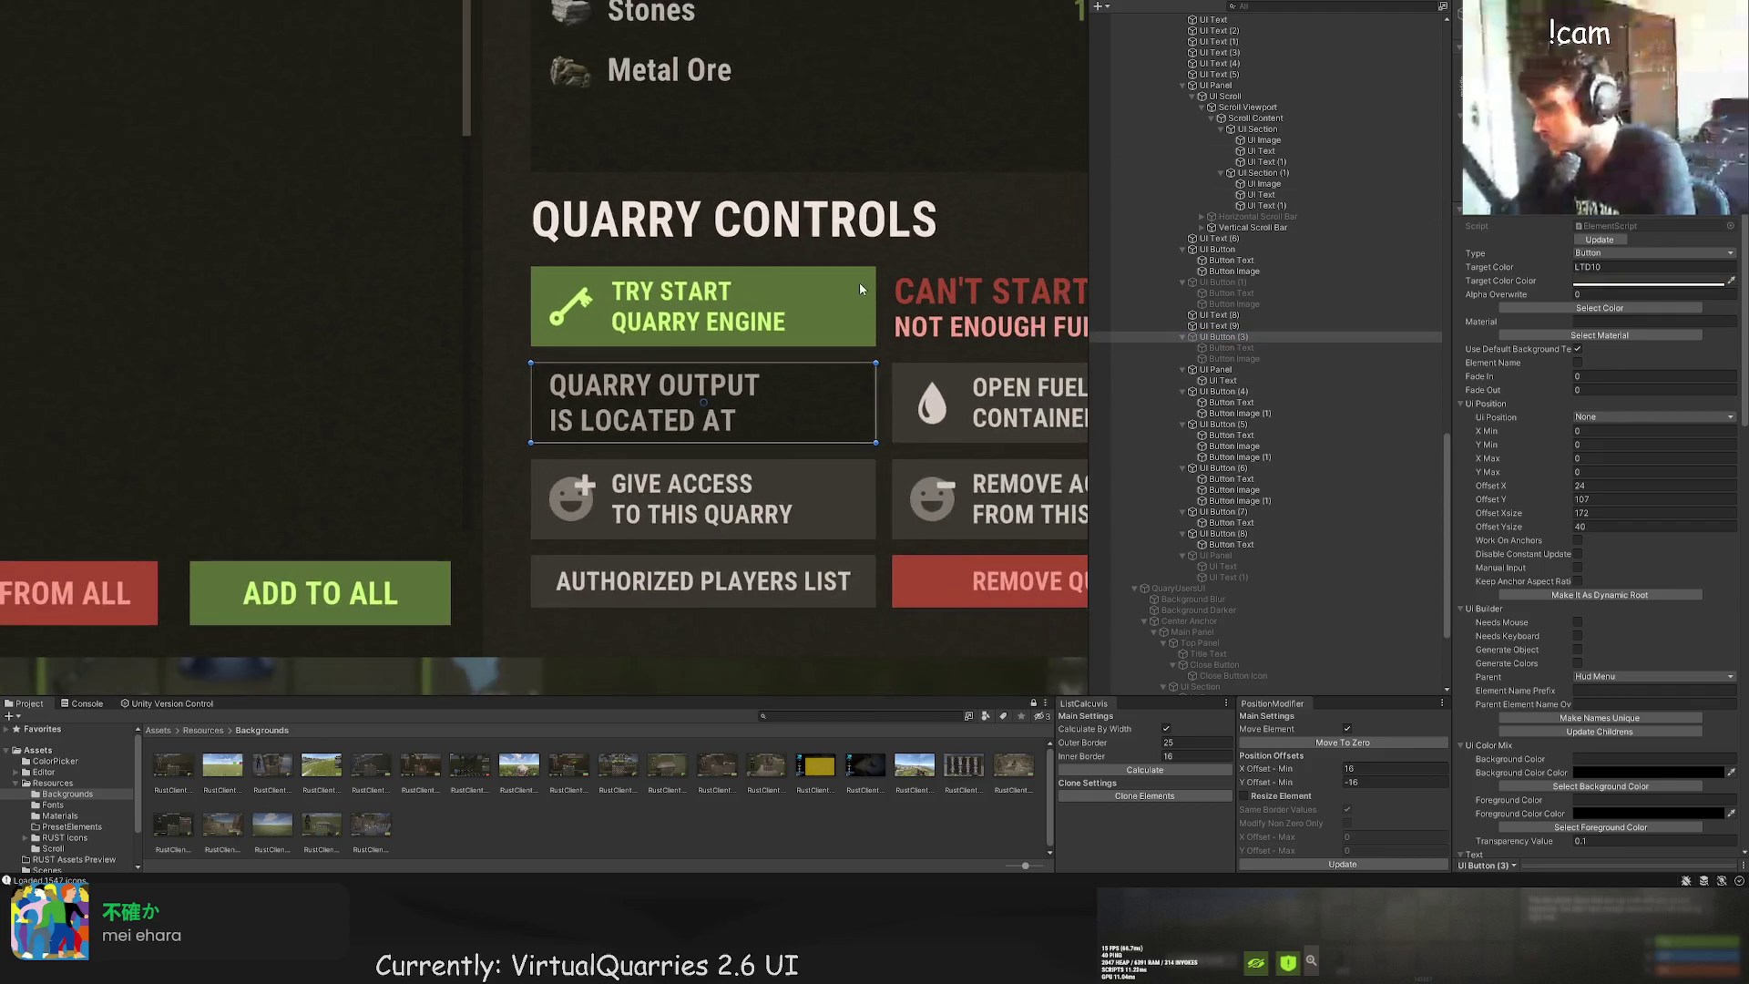
Step: Give the label font size 13 to match the fuel button's text, then pull its right edge in
{"action": "left_click", "coordinate": [1239, 380]}
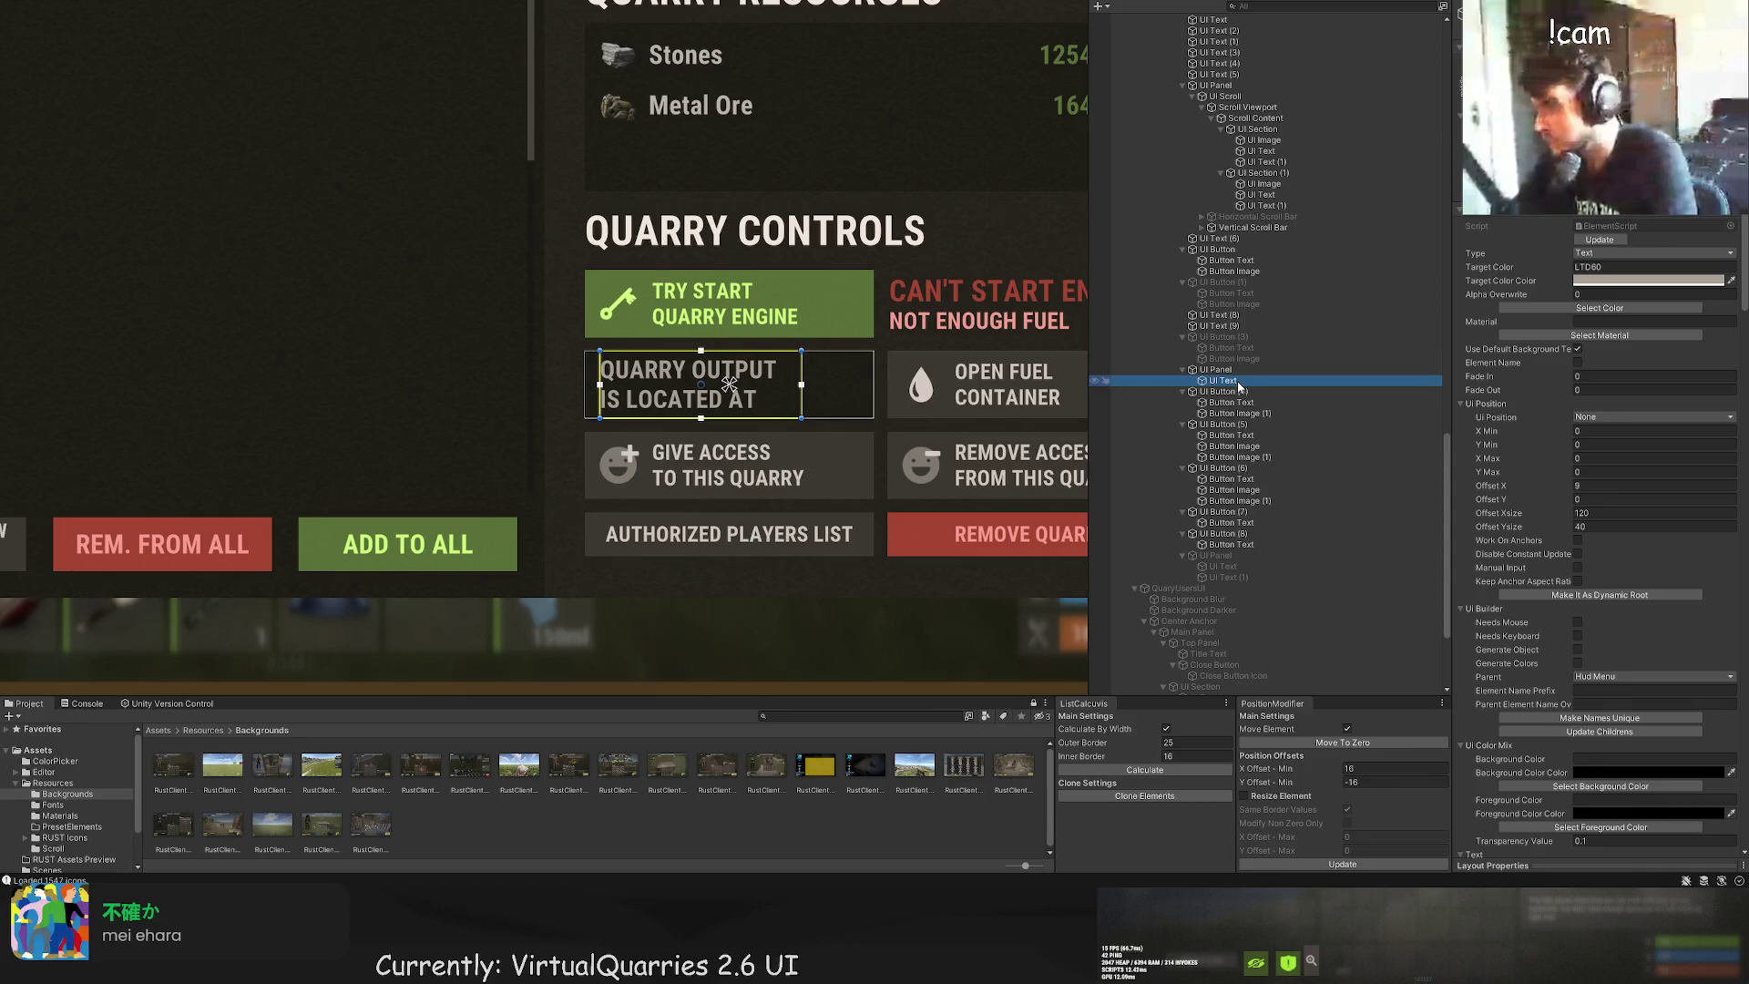
{"action": "scroll", "coordinate": [1584, 686], "scroll_direction": "down", "scroll_amount": 15}
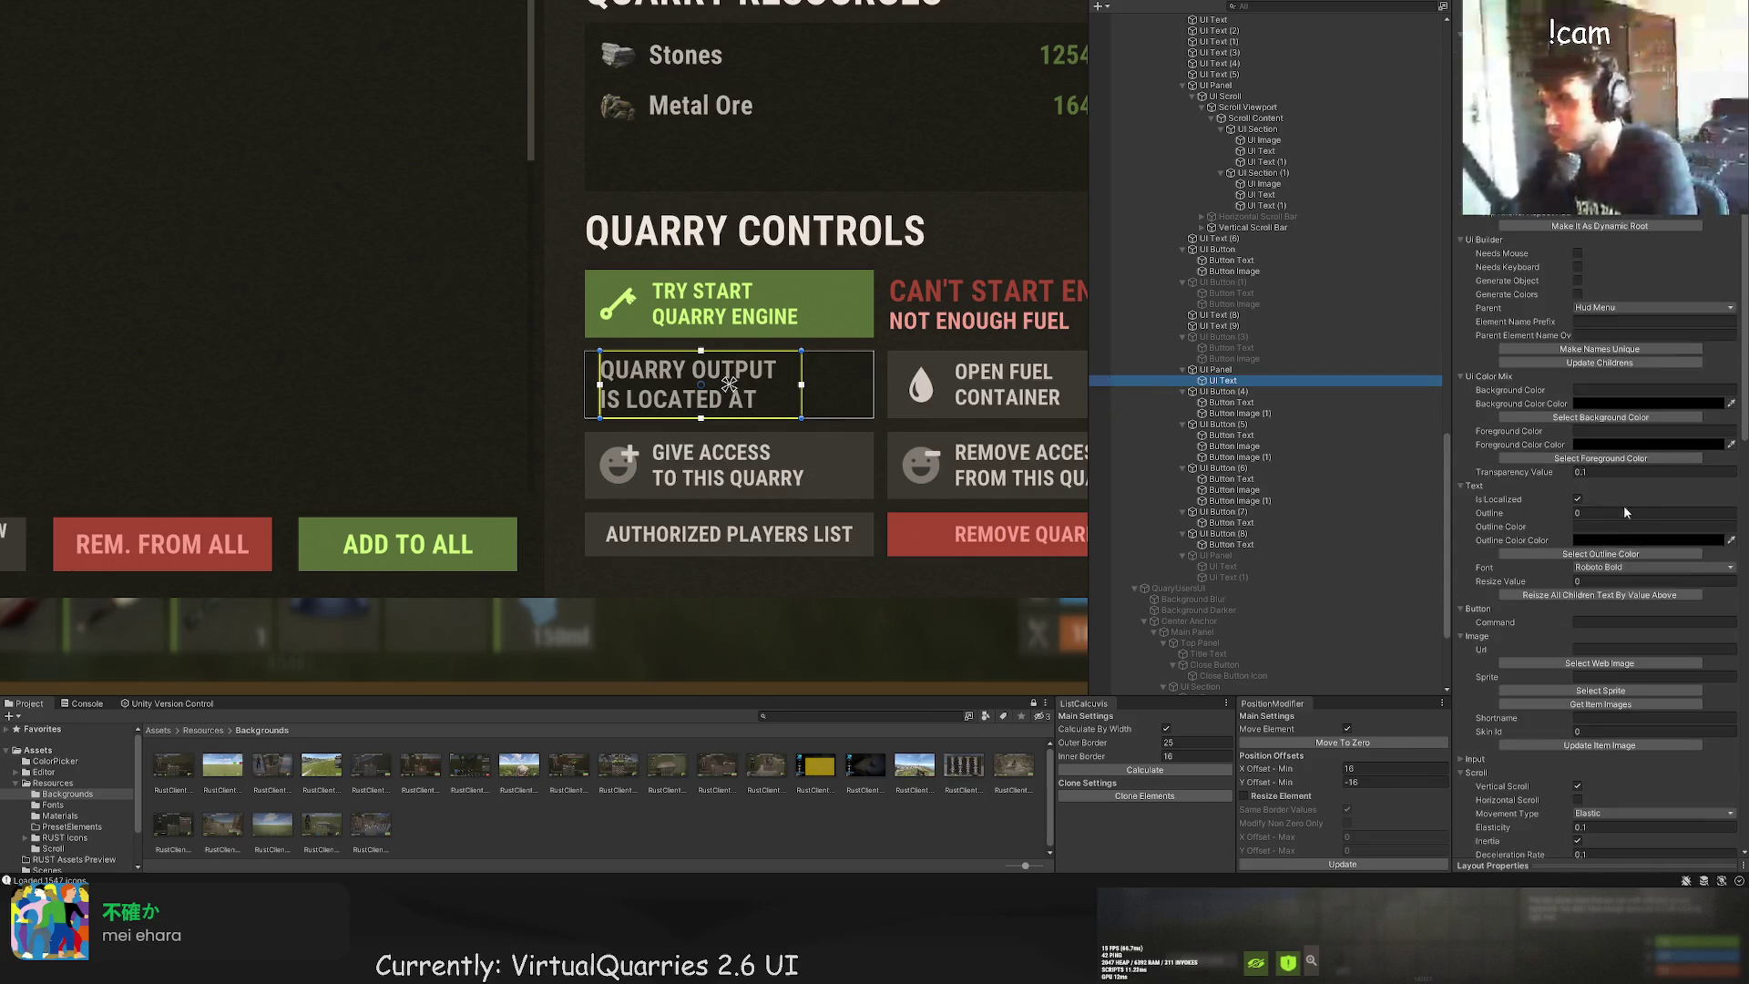
{"action": "left_click", "coordinate": [1585, 713]}
{"action": "type", "text": "13"}
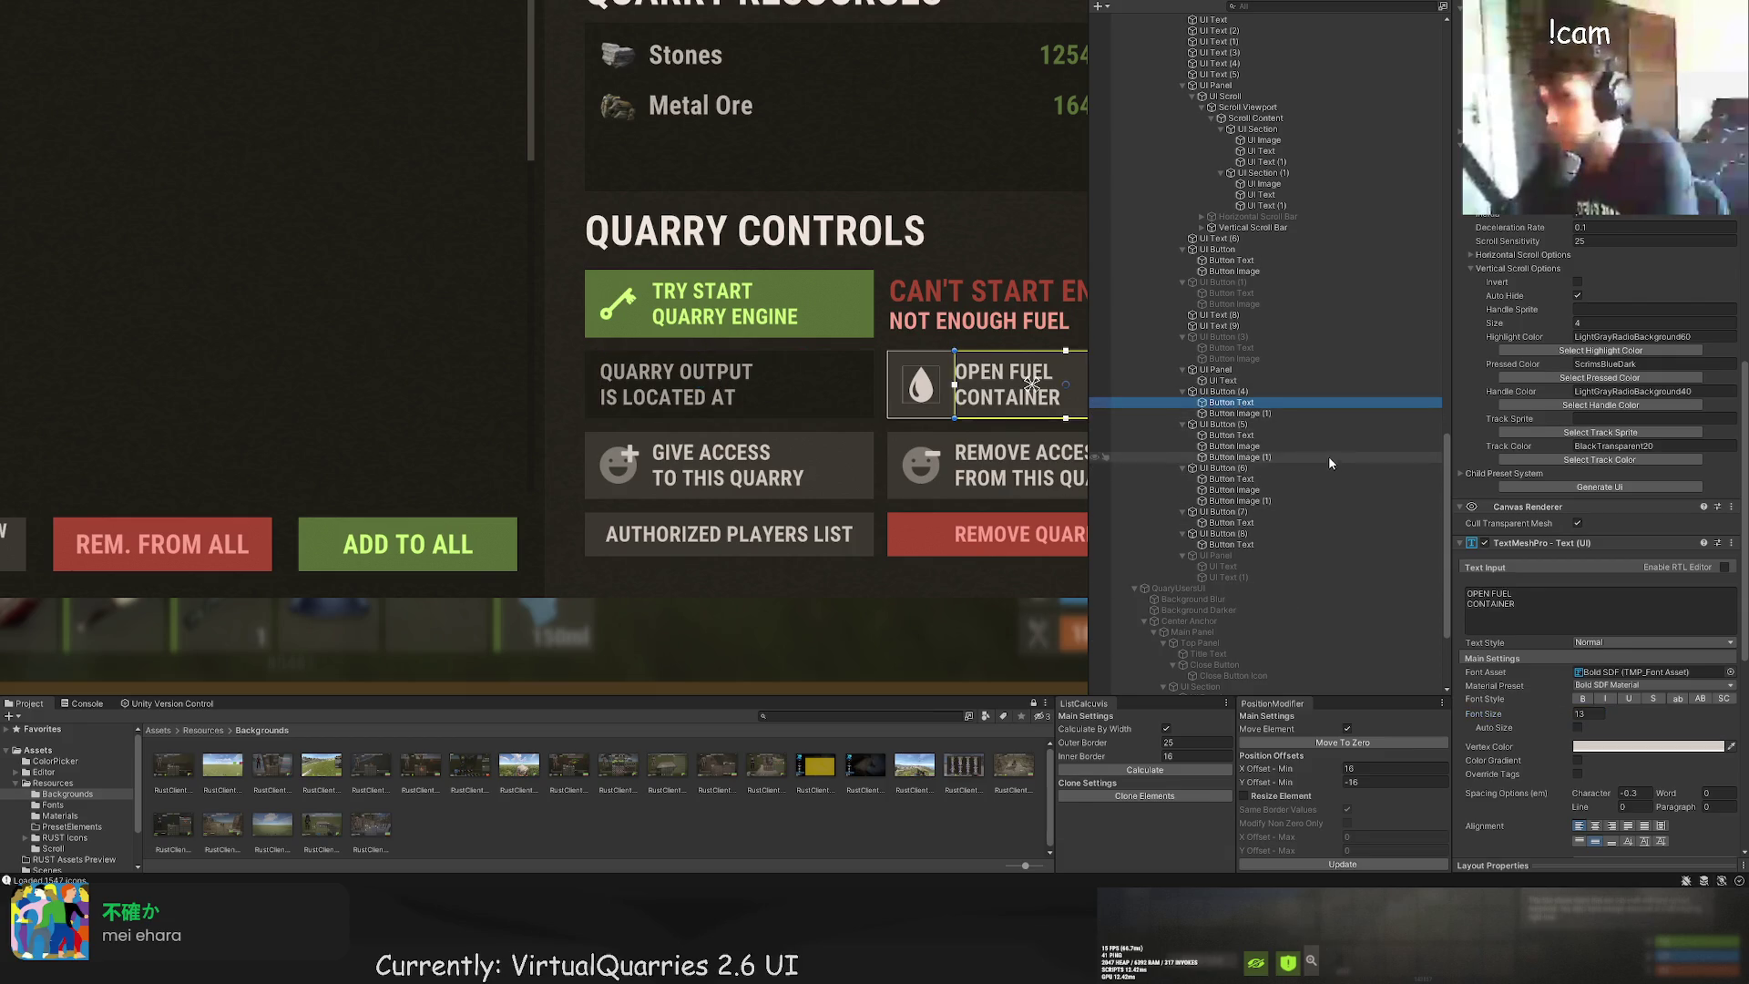
{"action": "left_click", "coordinate": [1216, 381]}
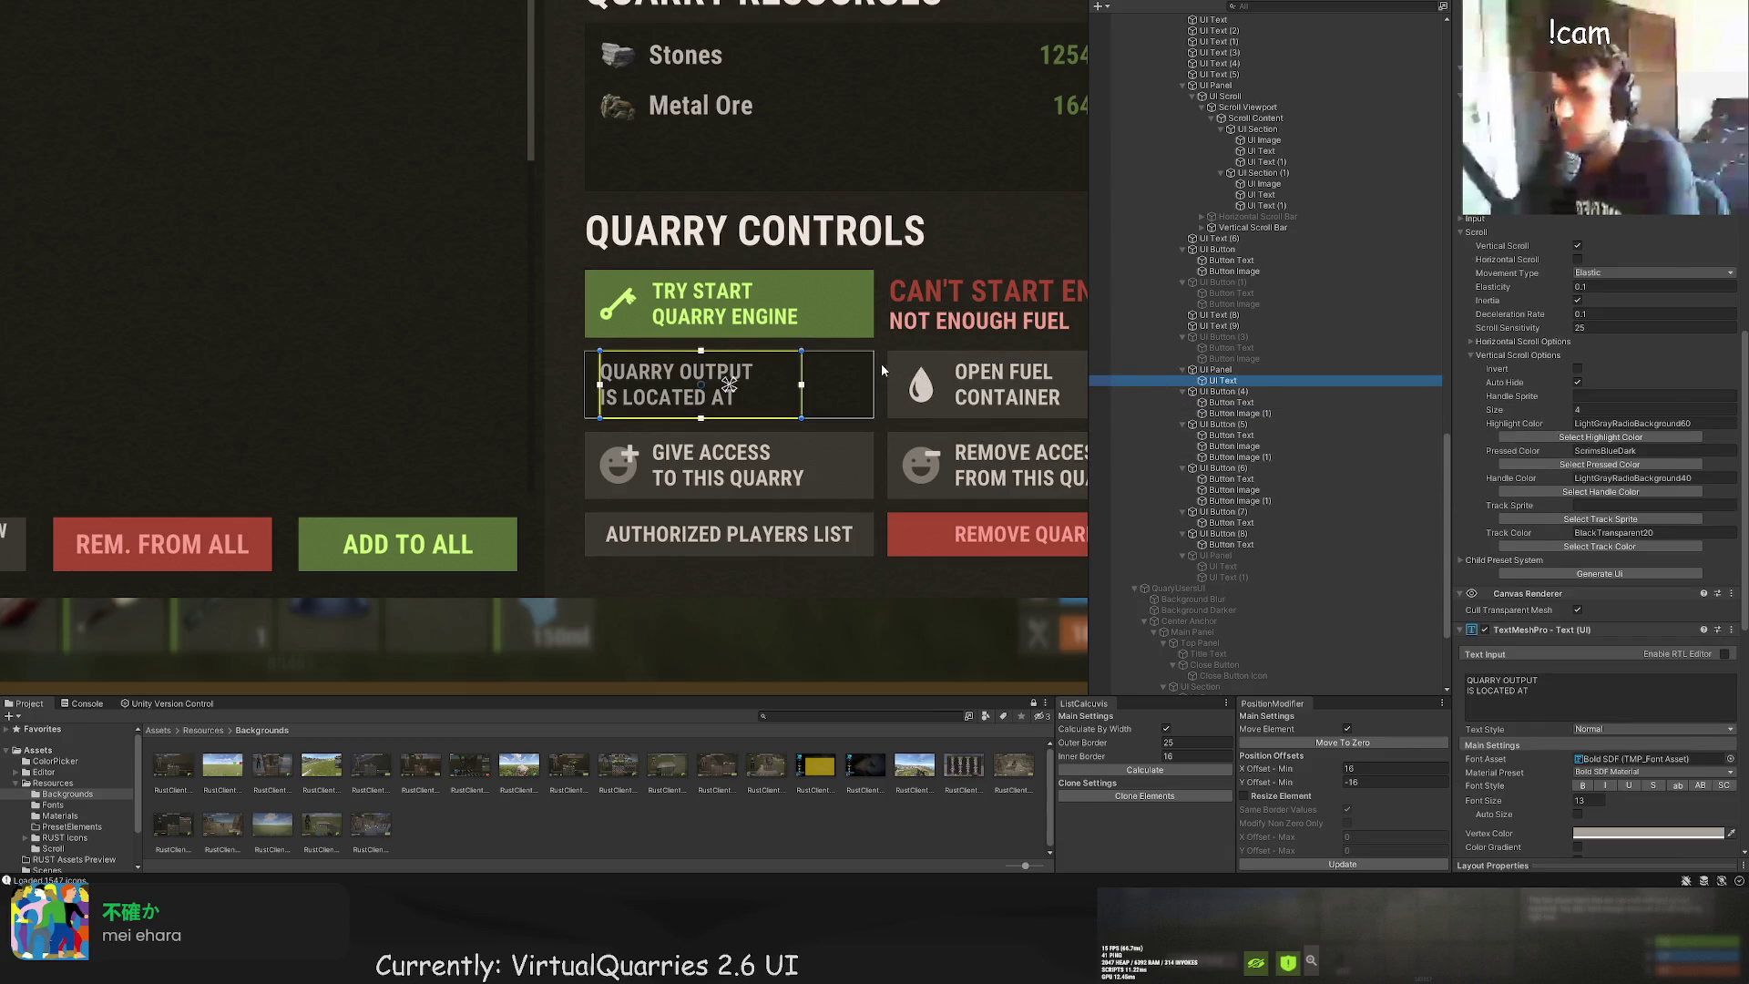
{"action": "scroll", "coordinate": [822, 374], "scroll_direction": "up", "scroll_amount": 2}
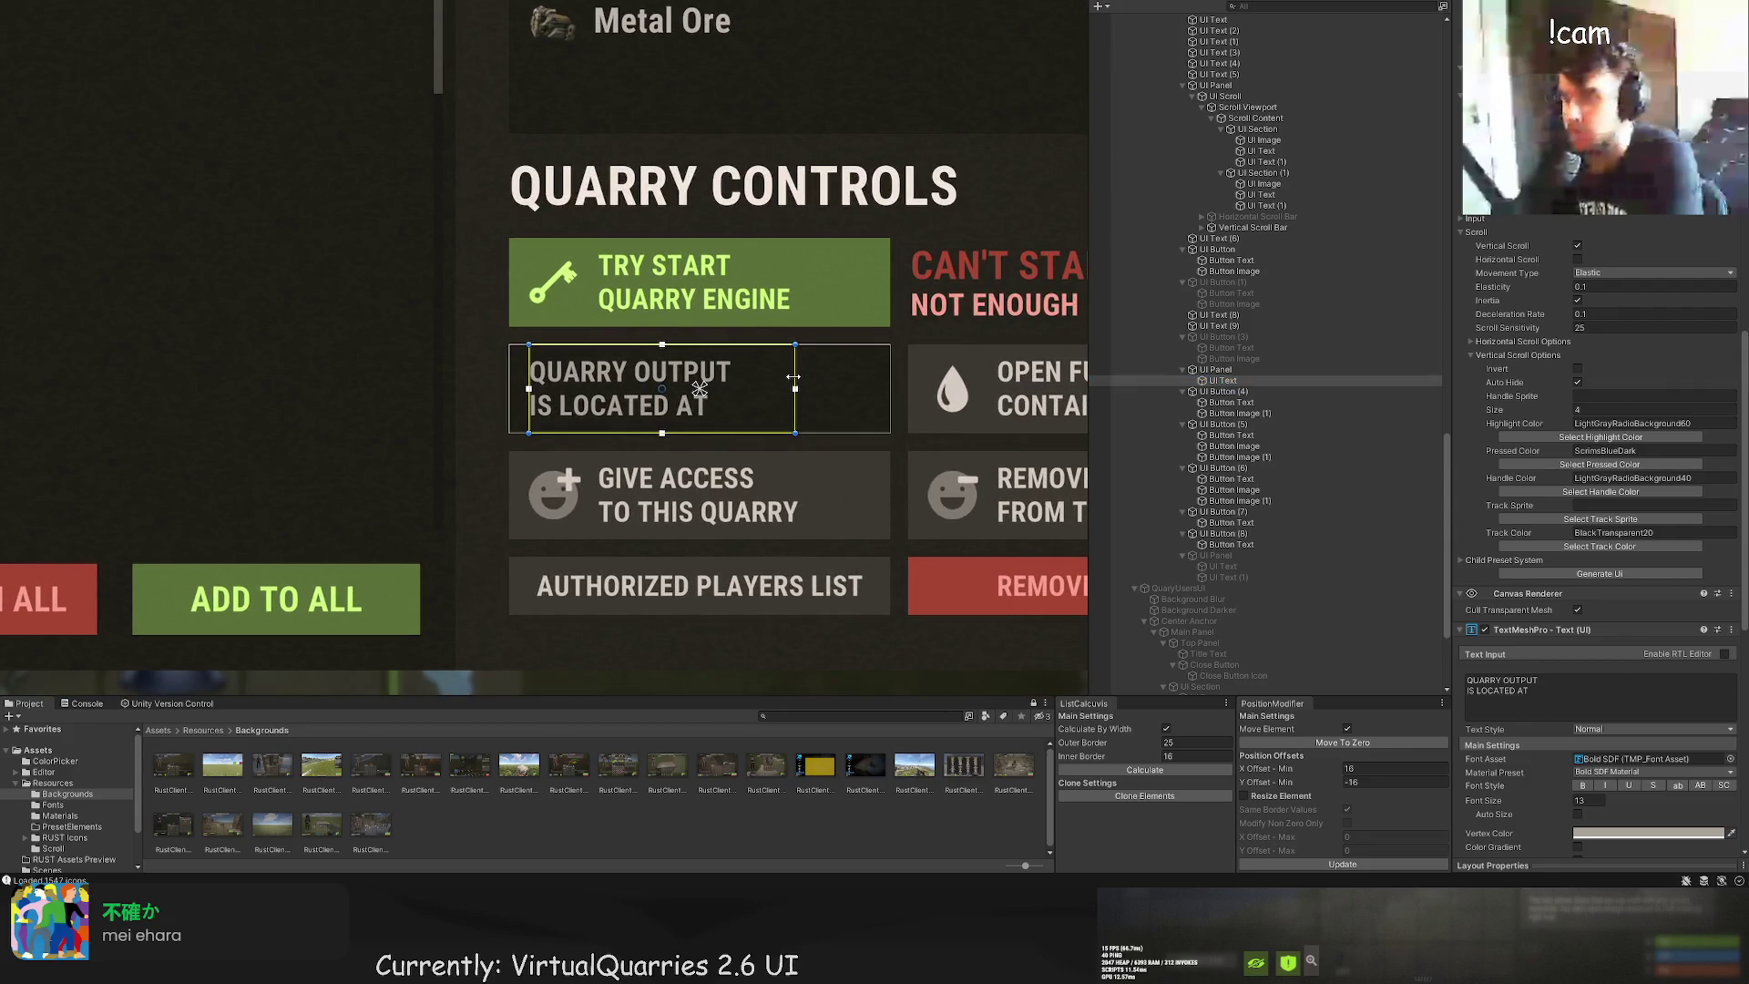
{"action": "left_click_drag", "start_coordinate": [795, 384], "coordinate": [762, 384]}
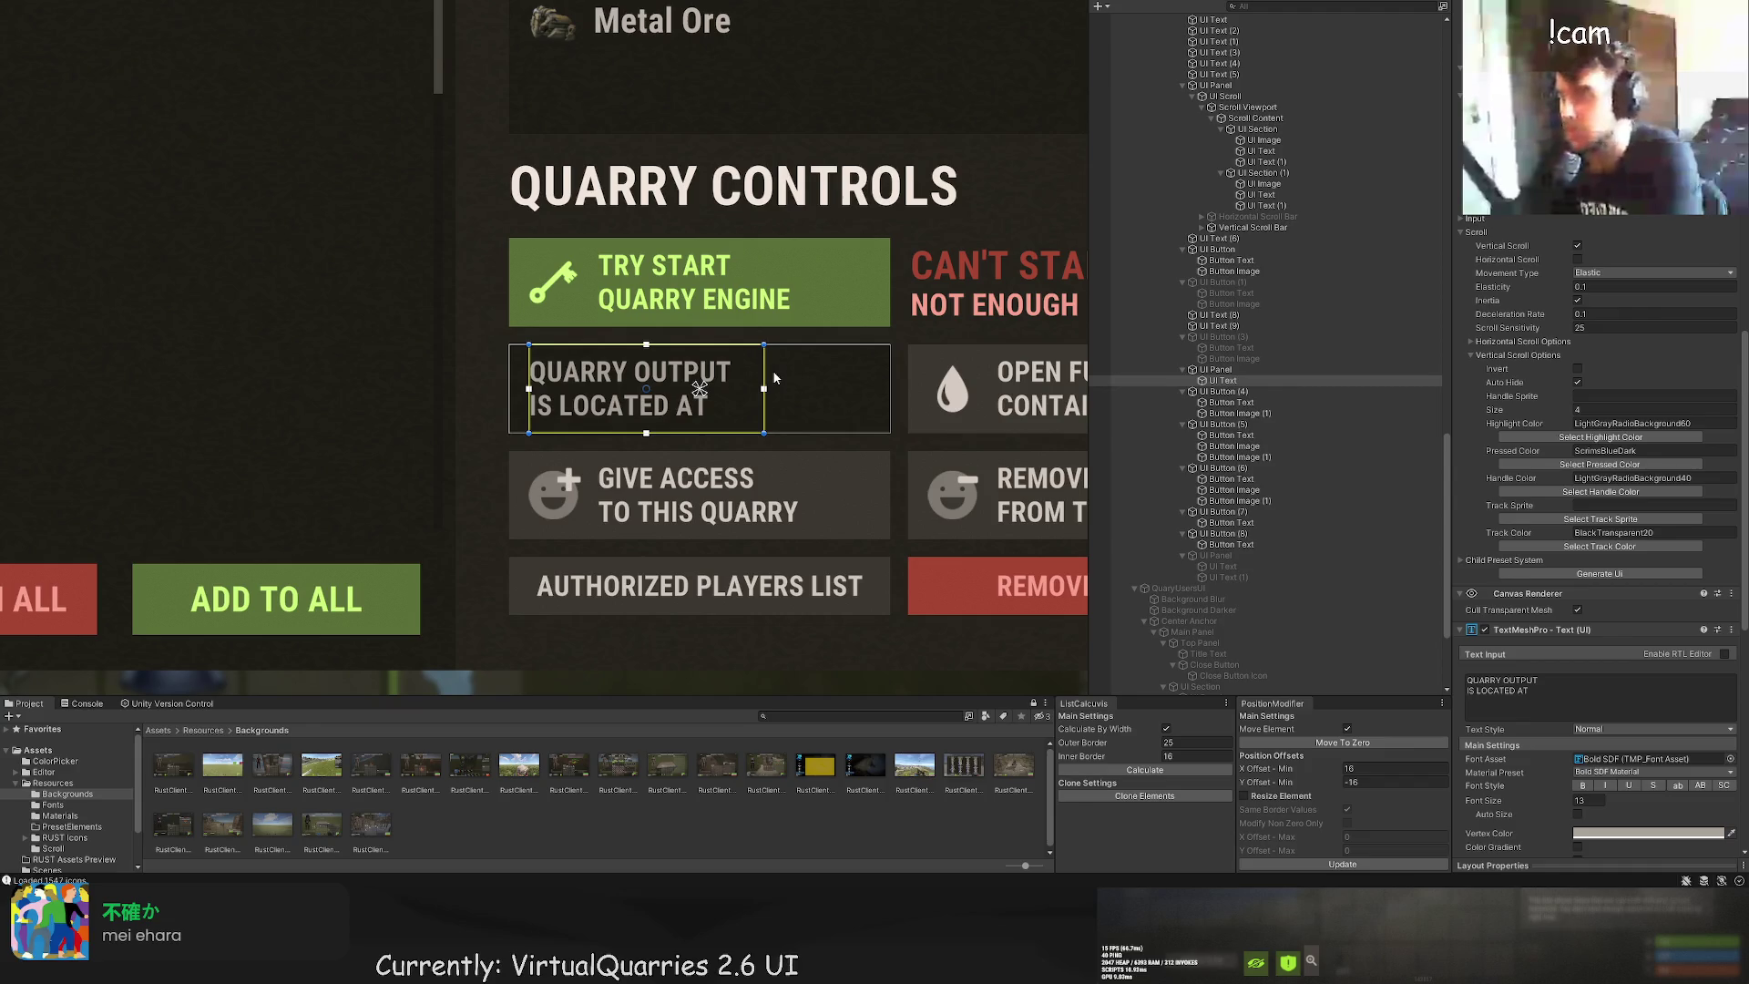
{"action": "scroll", "coordinate": [774, 377], "scroll_direction": "down", "scroll_amount": 2}
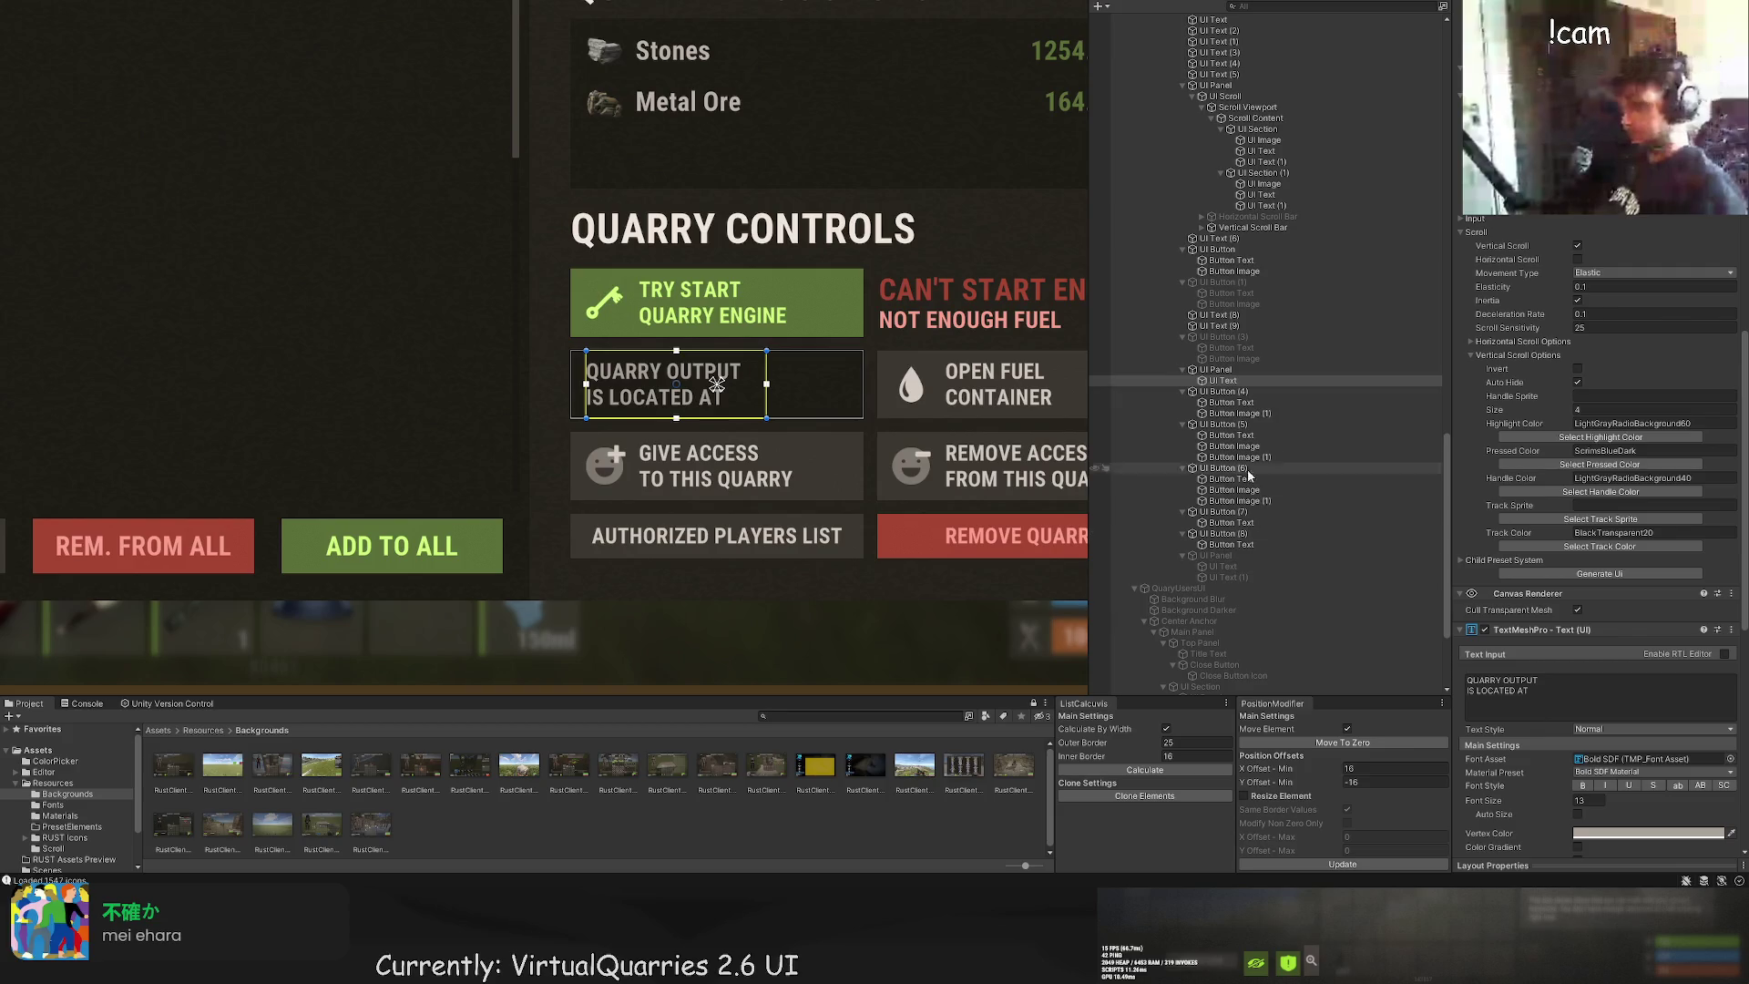
{"action": "scroll", "coordinate": [820, 241], "scroll_direction": "up", "scroll_amount": 2}
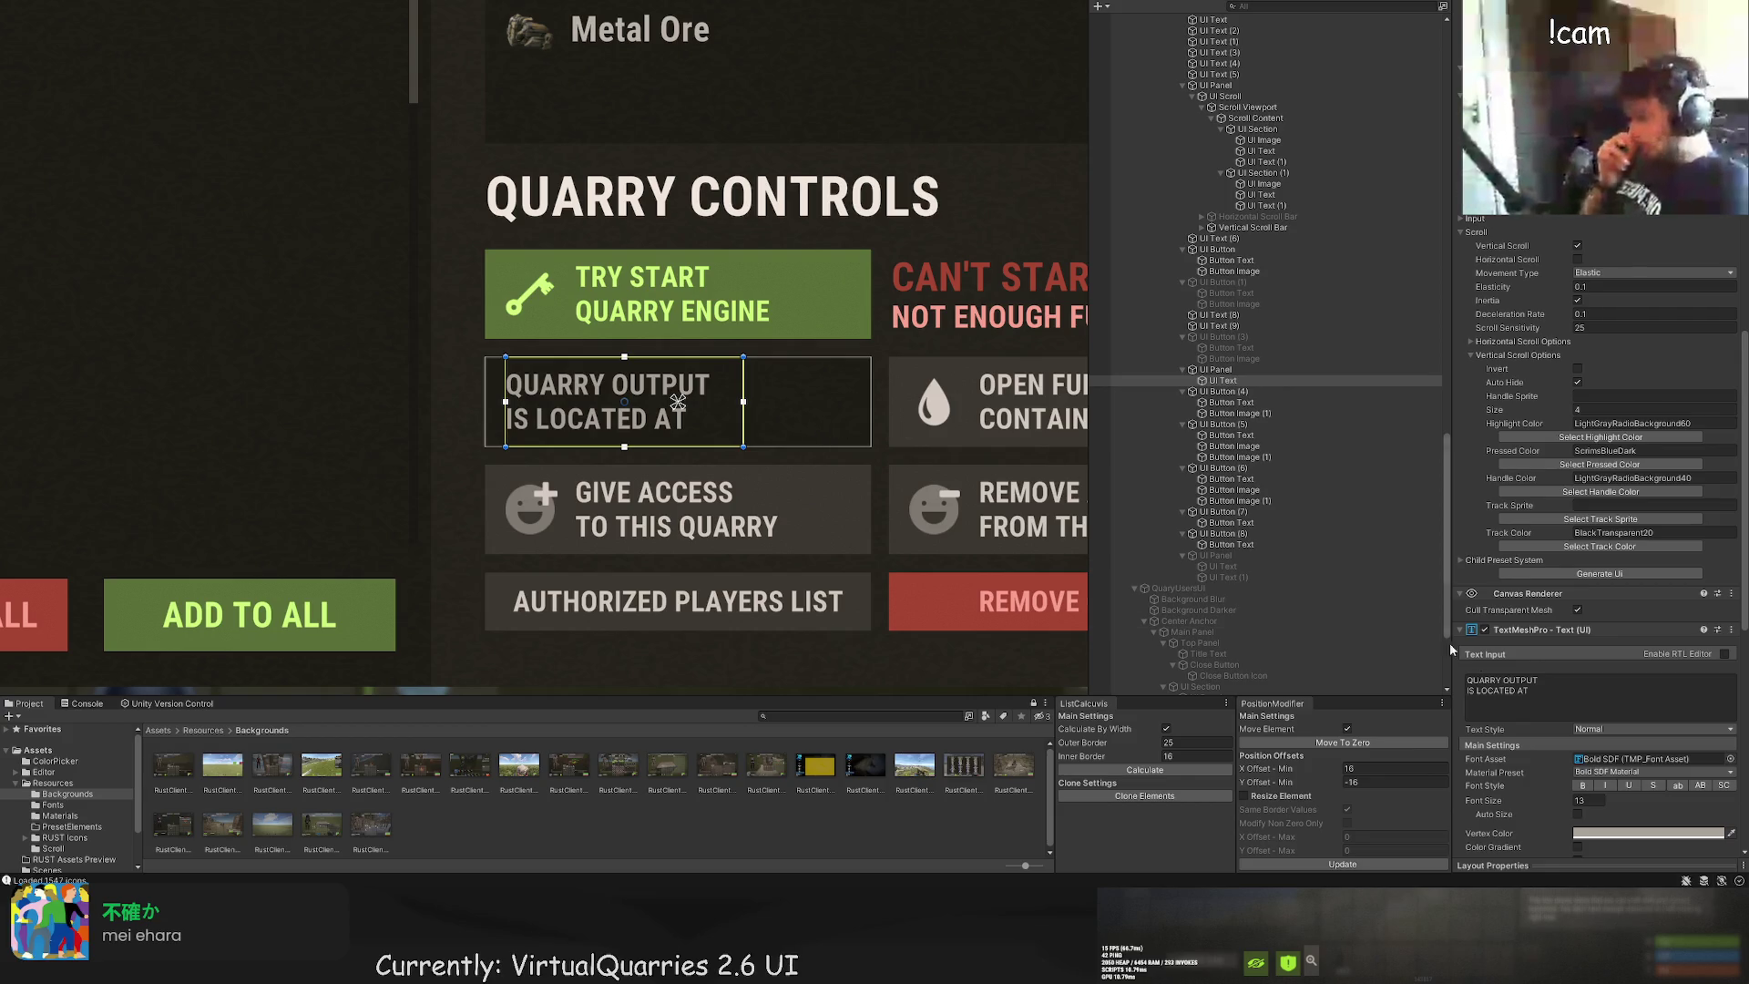
{"action": "left_click", "coordinate": [1552, 680]}
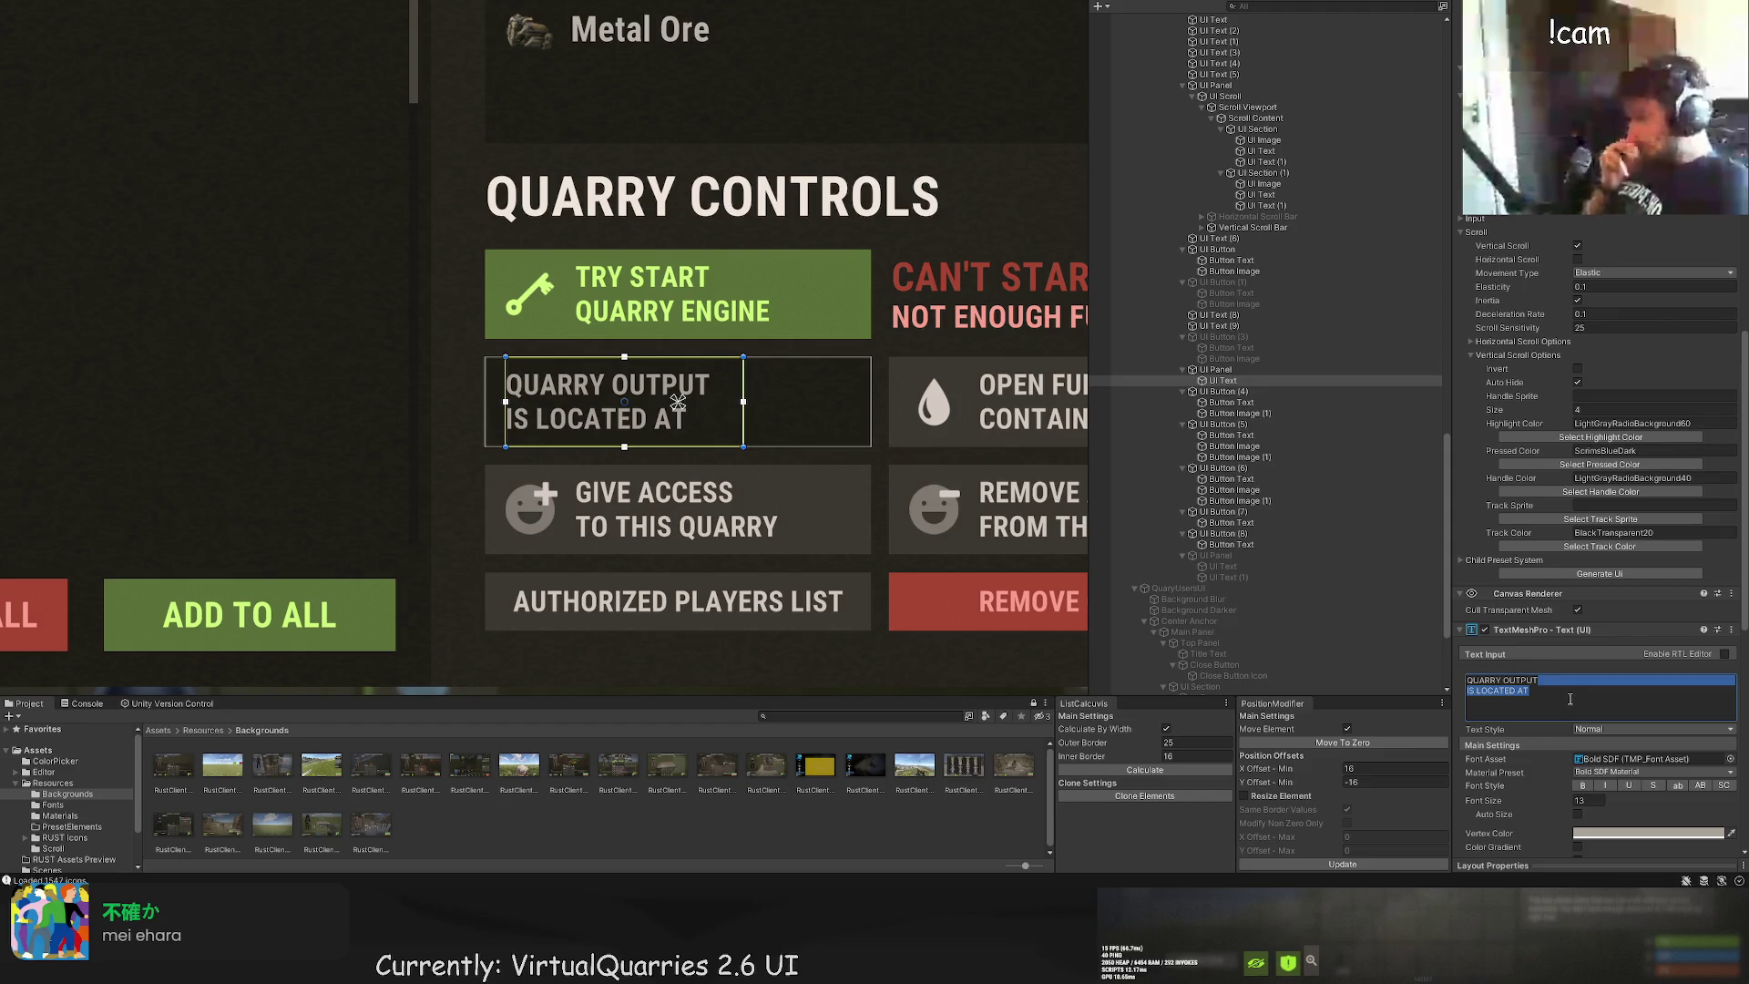
Step: Change the label text to 'QUARRY OUTPUT SET', removing the IS LOCATED AT line
{"action": "key", "text": "BackSpace"}
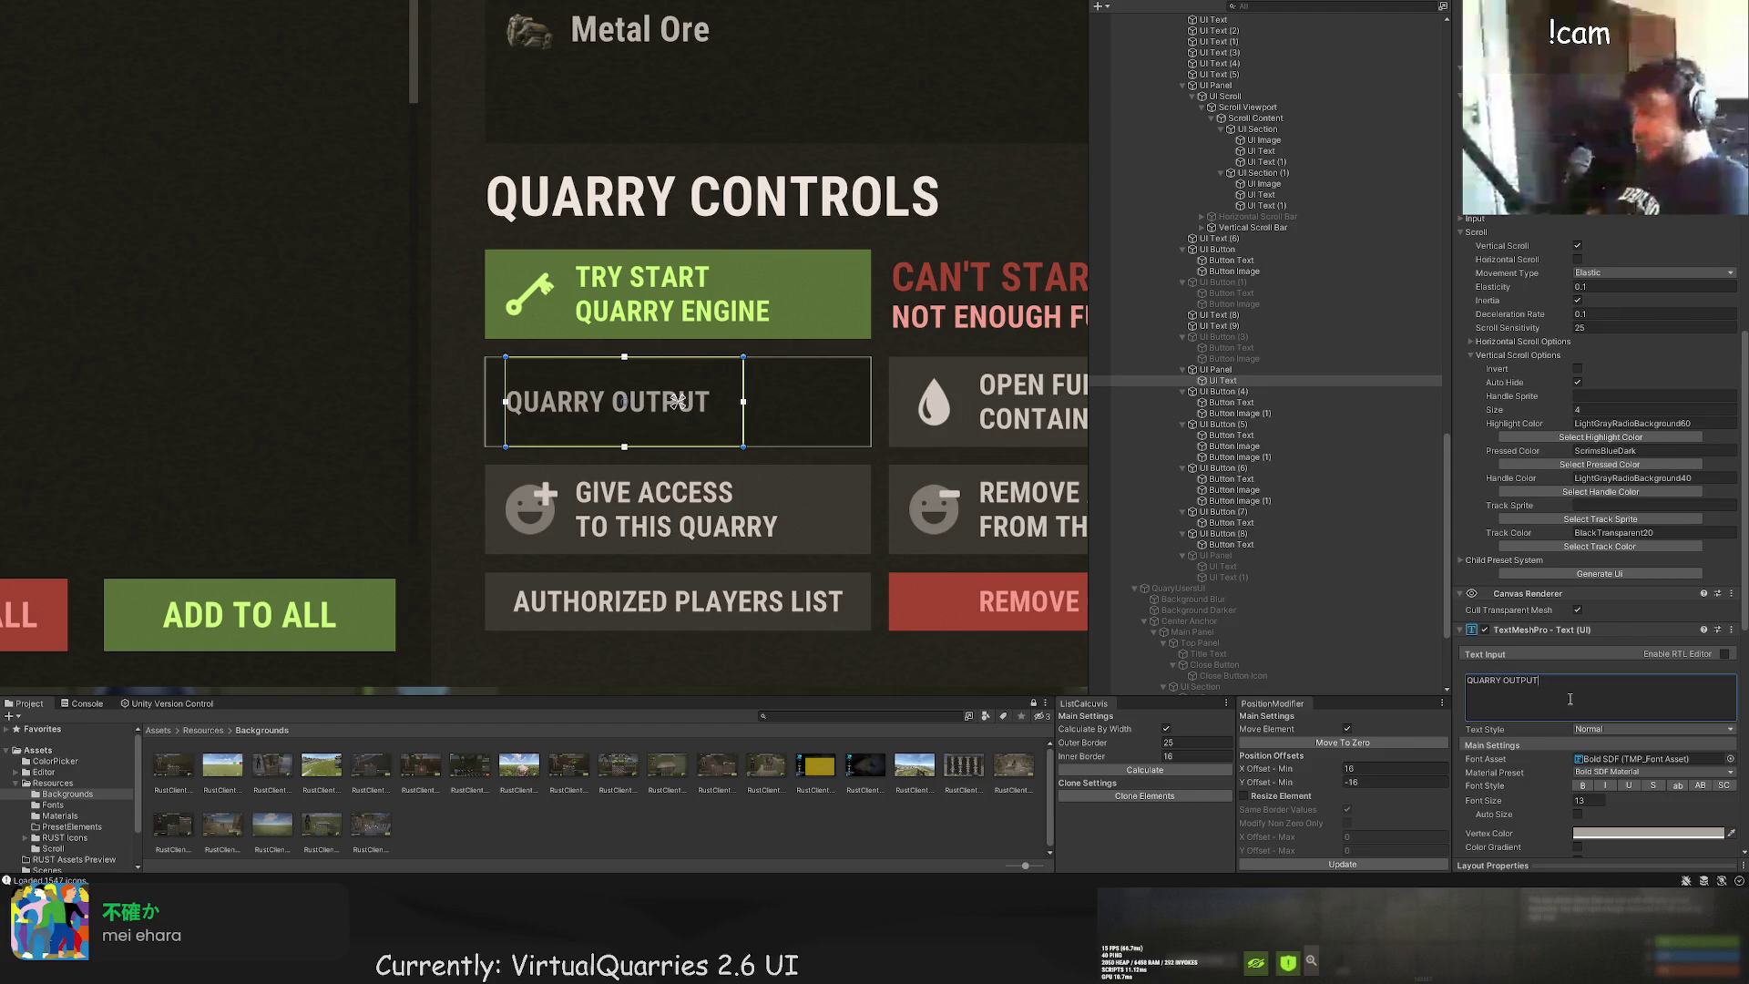
{"action": "scroll", "coordinate": [781, 413], "scroll_direction": "up", "scroll_amount": 2}
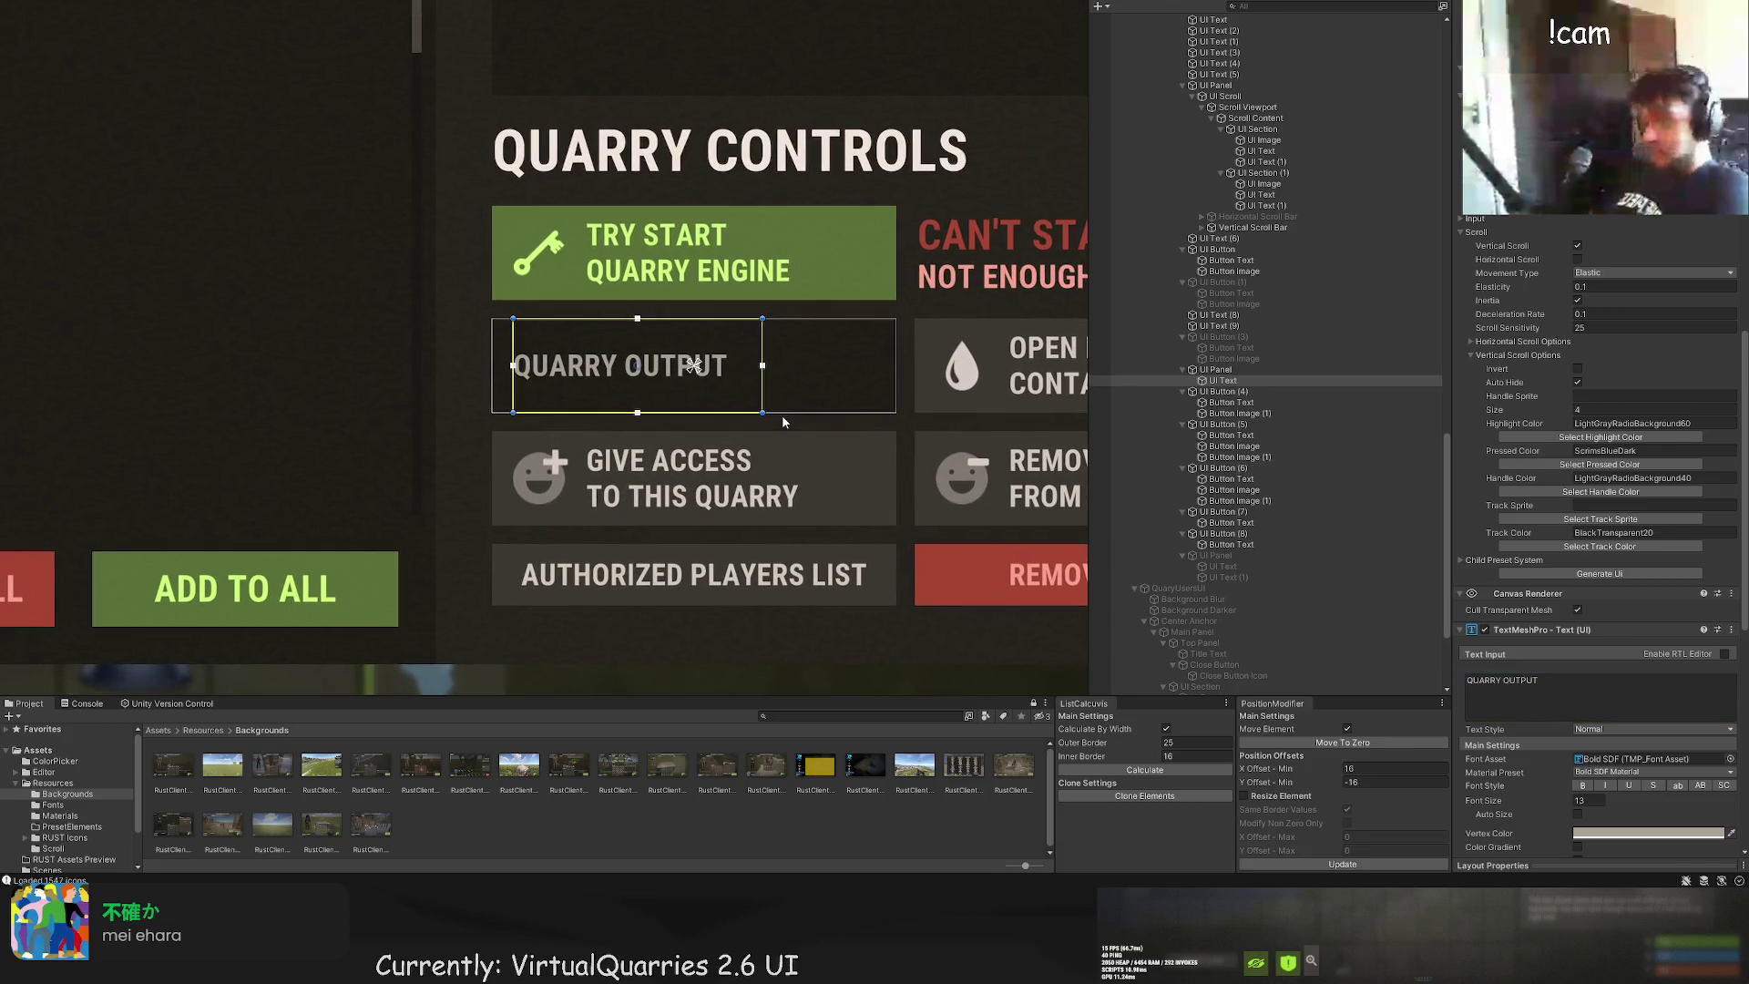
{"action": "left_click", "coordinate": [1552, 682]}
{"action": "type", "text": "LOCATED AT"}
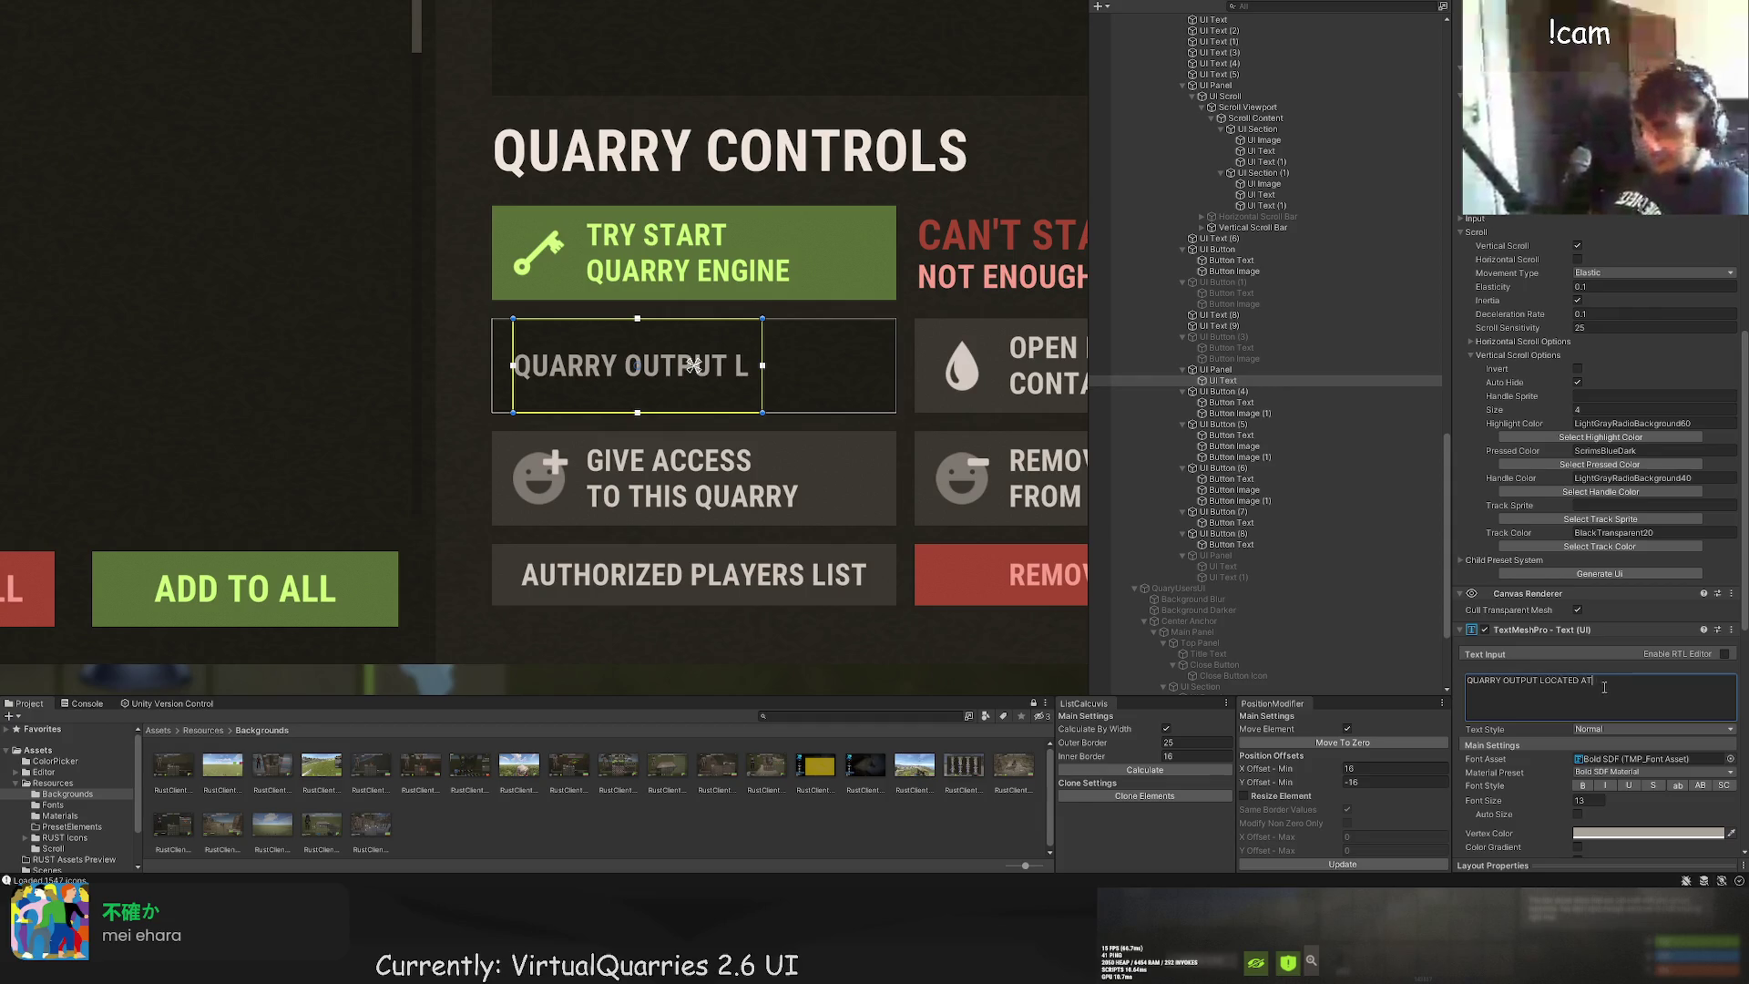
{"action": "left_click_drag", "start_coordinate": [1605, 686], "coordinate": [1538, 684]}
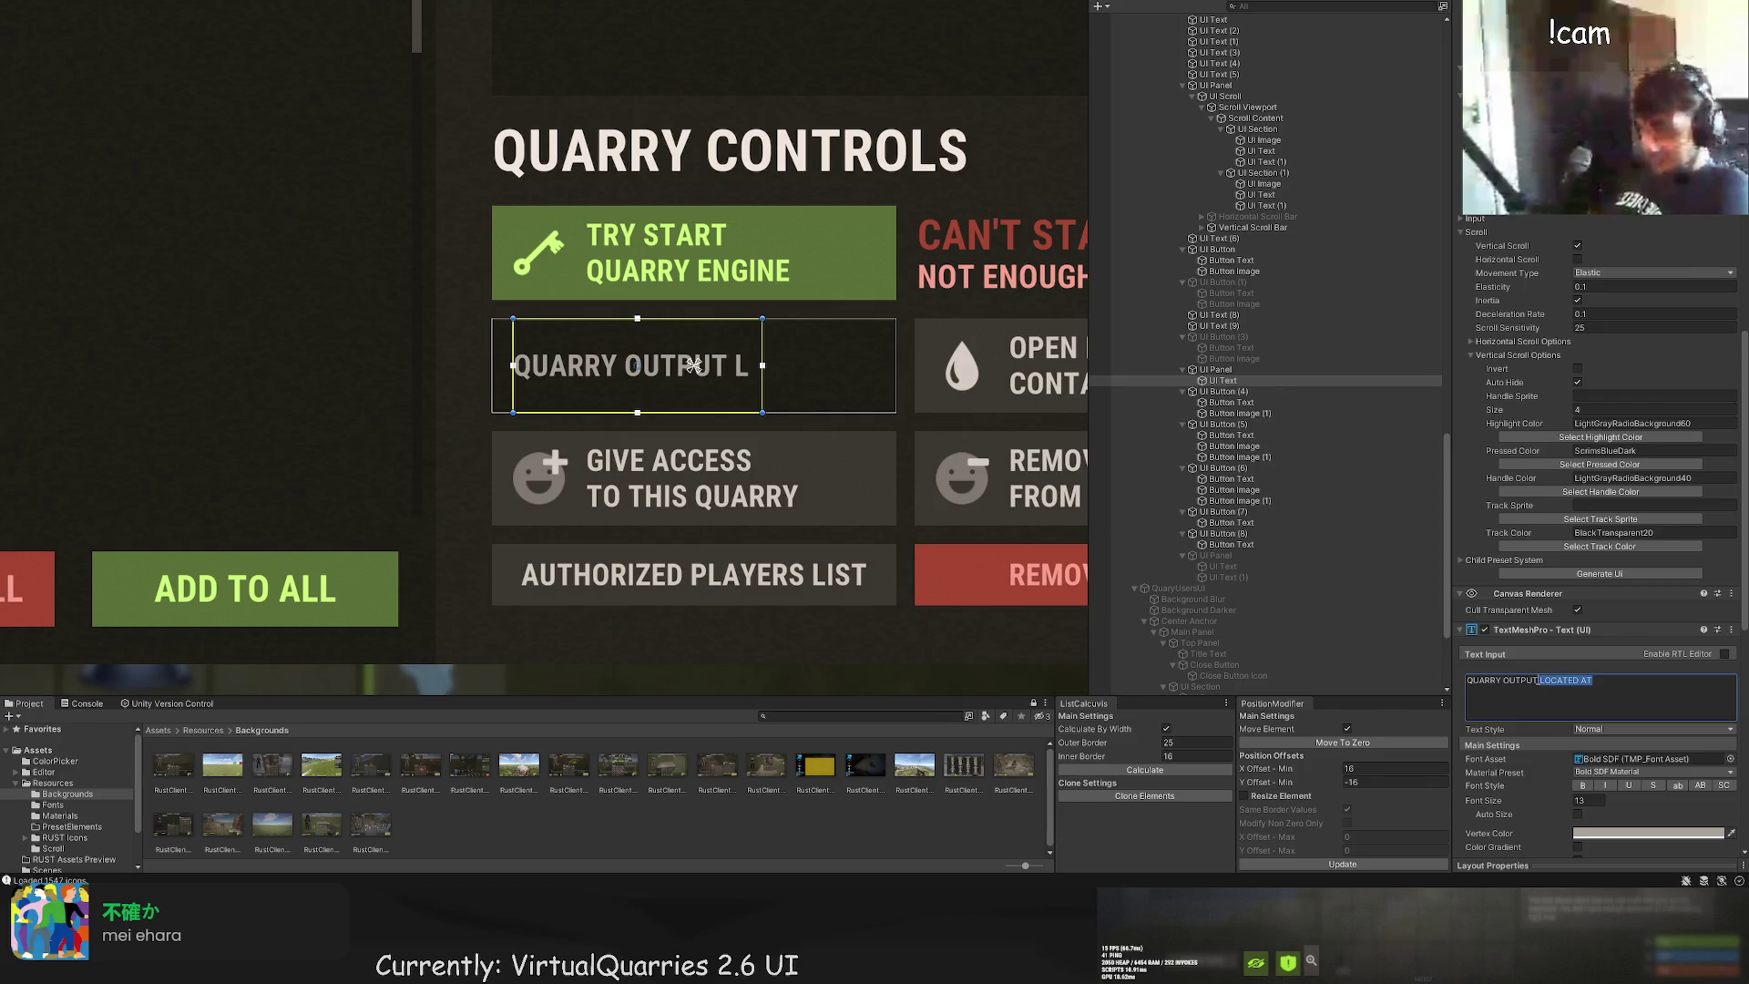
{"action": "key", "text": "BackSpace"}
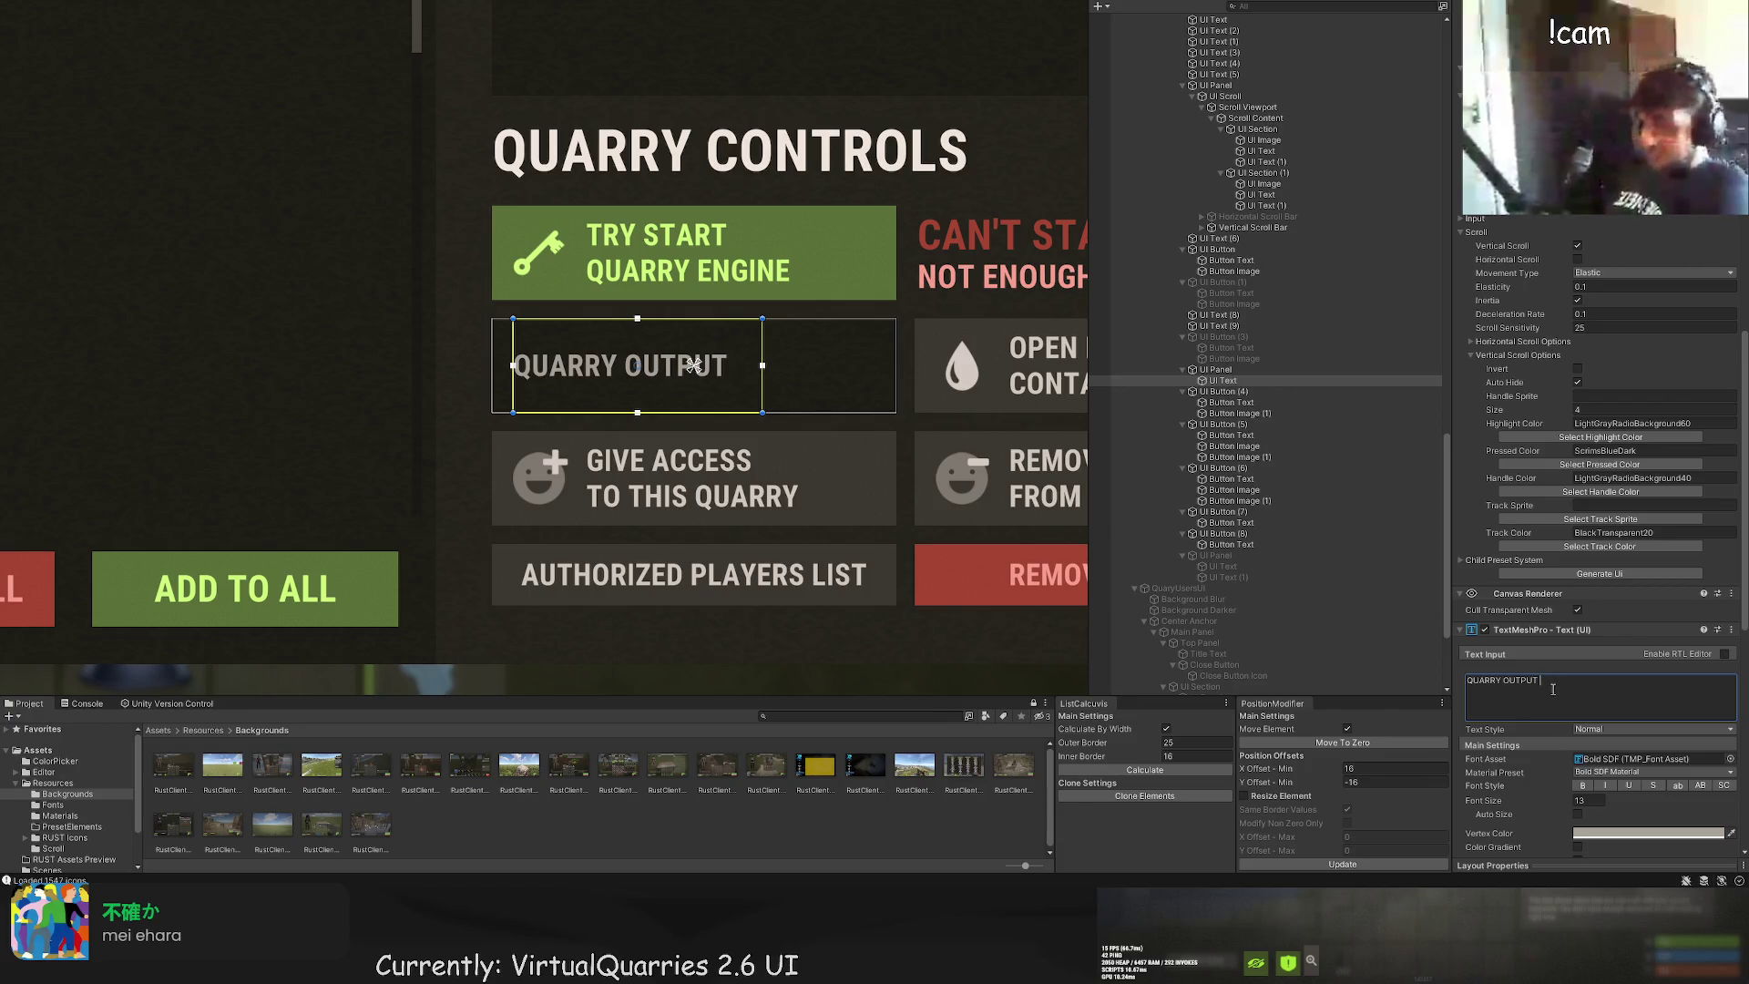
{"action": "type", "text": "SET"}
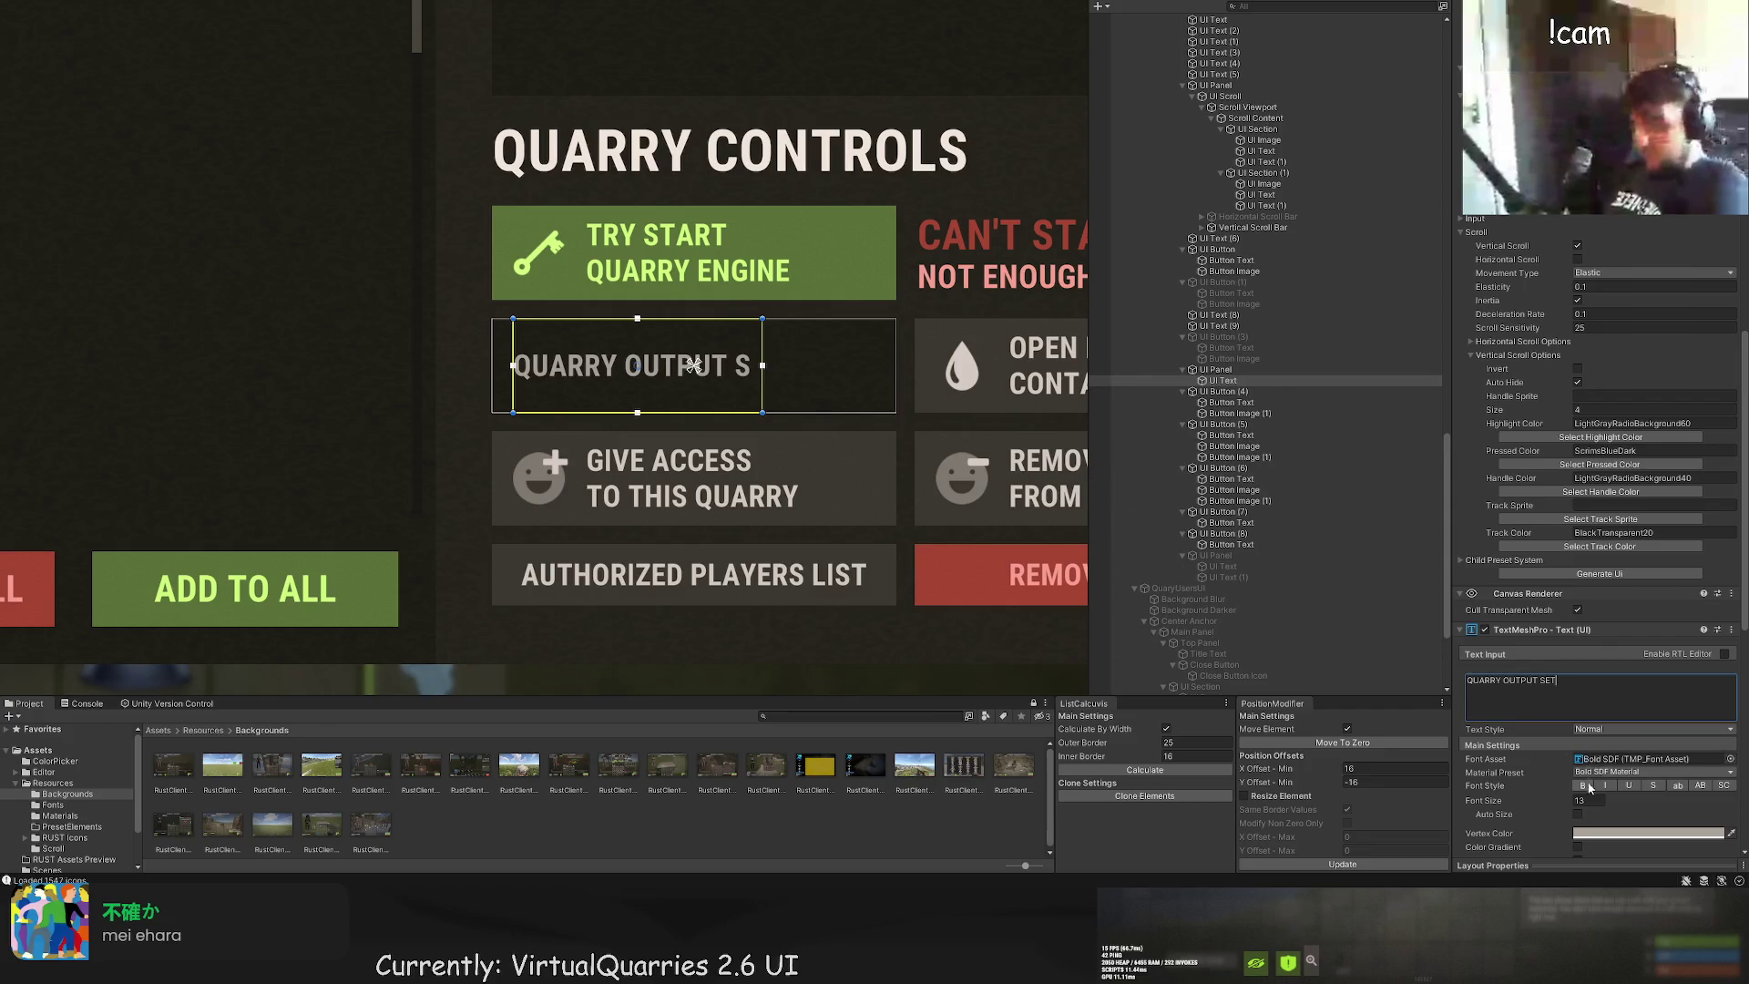
Step: Top-align the label, lower its top edge in the box, and duplicate the text element
{"action": "scroll", "coordinate": [1590, 789], "scroll_direction": "down", "scroll_amount": 5}
{"action": "left_click", "coordinate": [1579, 706]}
{"action": "scroll", "coordinate": [740, 407], "scroll_direction": "up", "scroll_amount": 1}
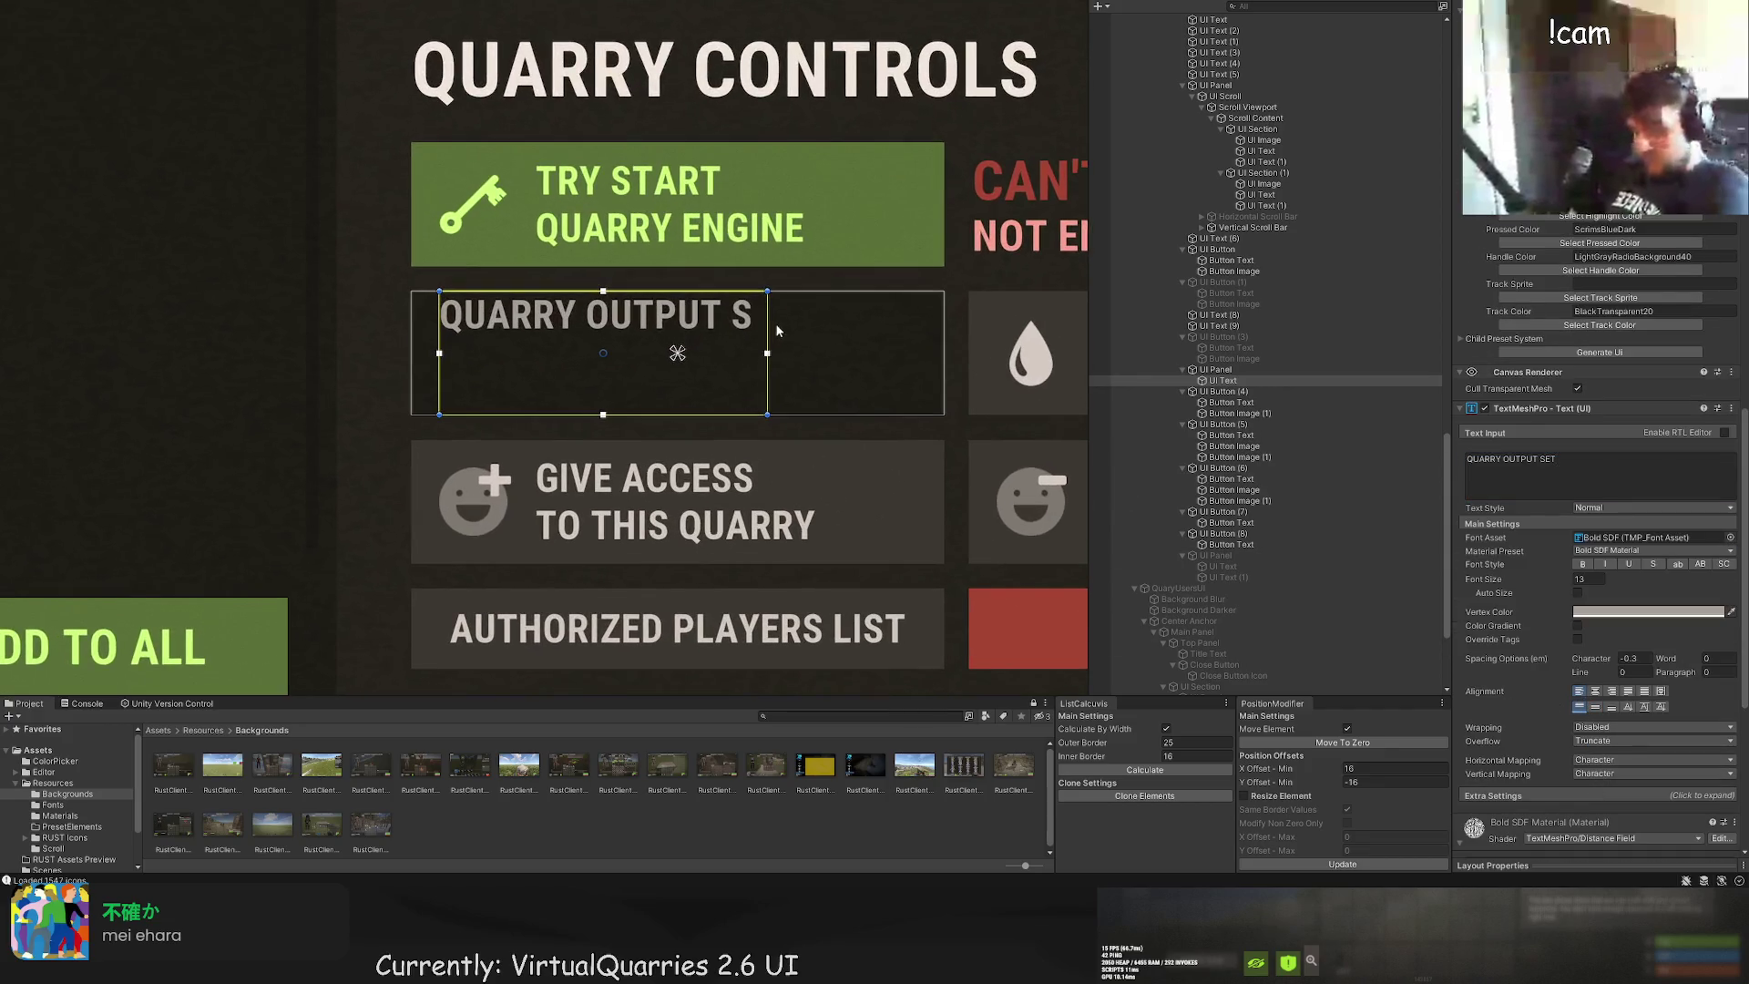
{"action": "left_click_drag", "start_coordinate": [537, 293], "coordinate": [594, 347]}
{"action": "key", "text": "ctrl+d"}
Step: Move the duplicate below the original, make it read 'Q12' at font size 15, and colour it LTD80
{"action": "left_click", "coordinate": [1510, 471]}
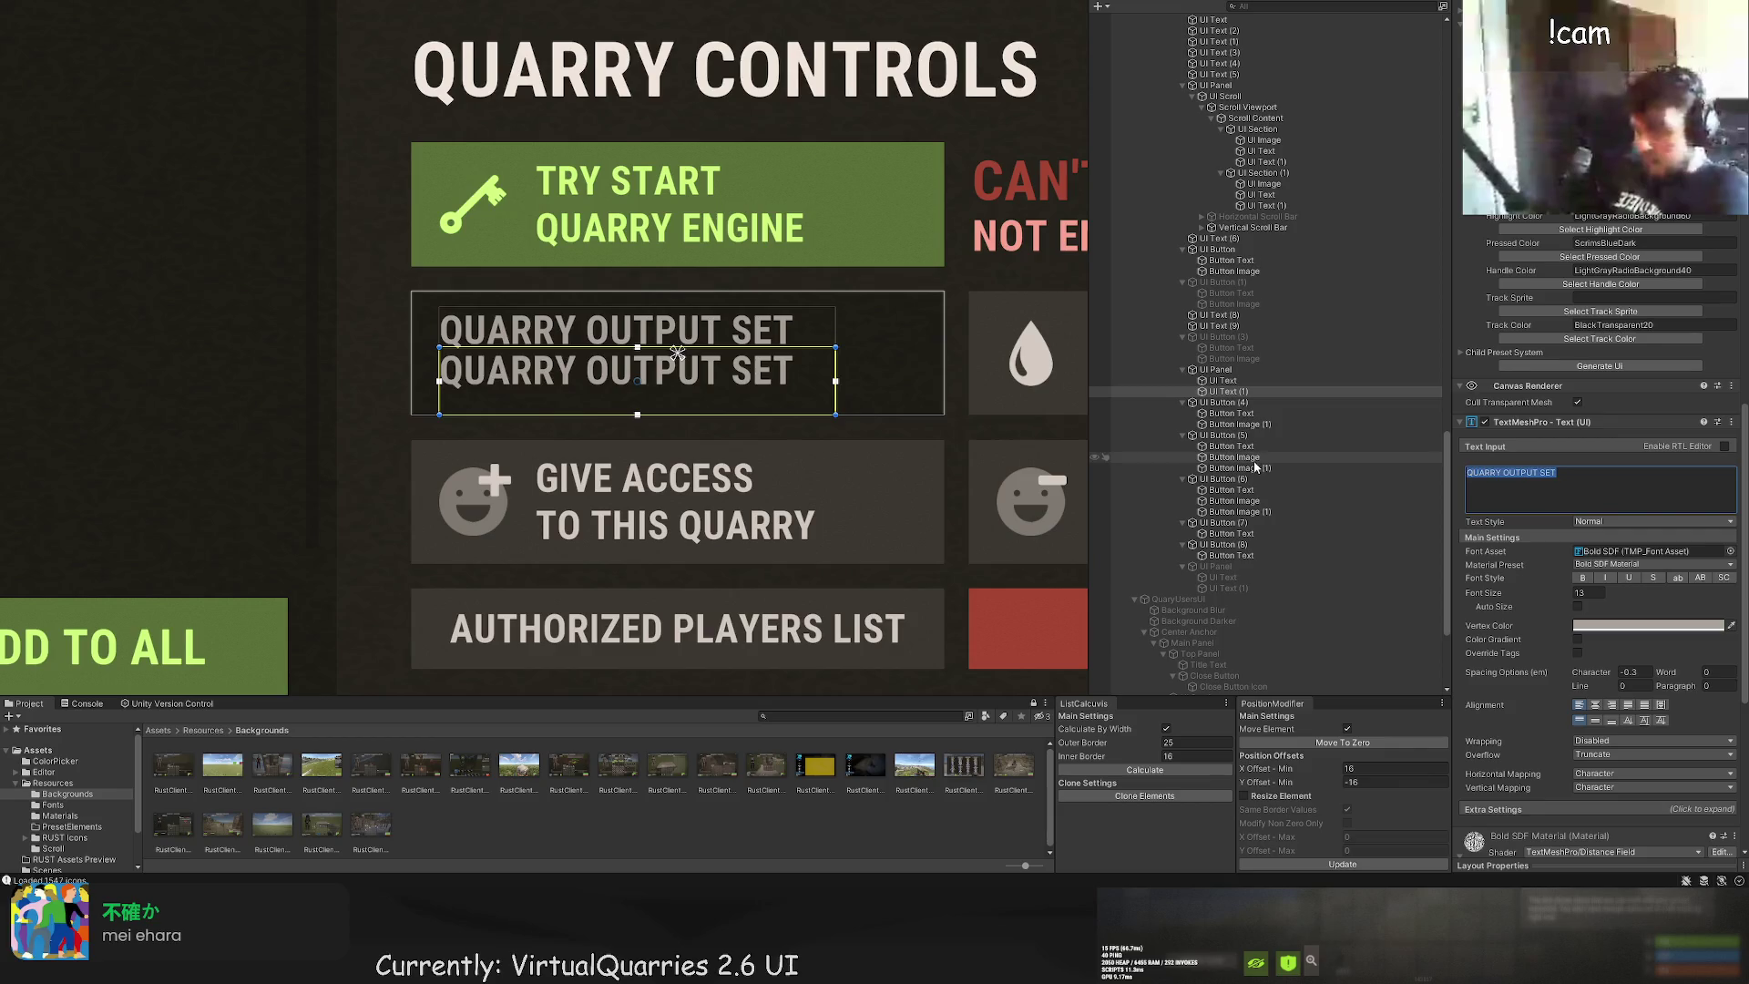
{"action": "type", "text": "Q"}
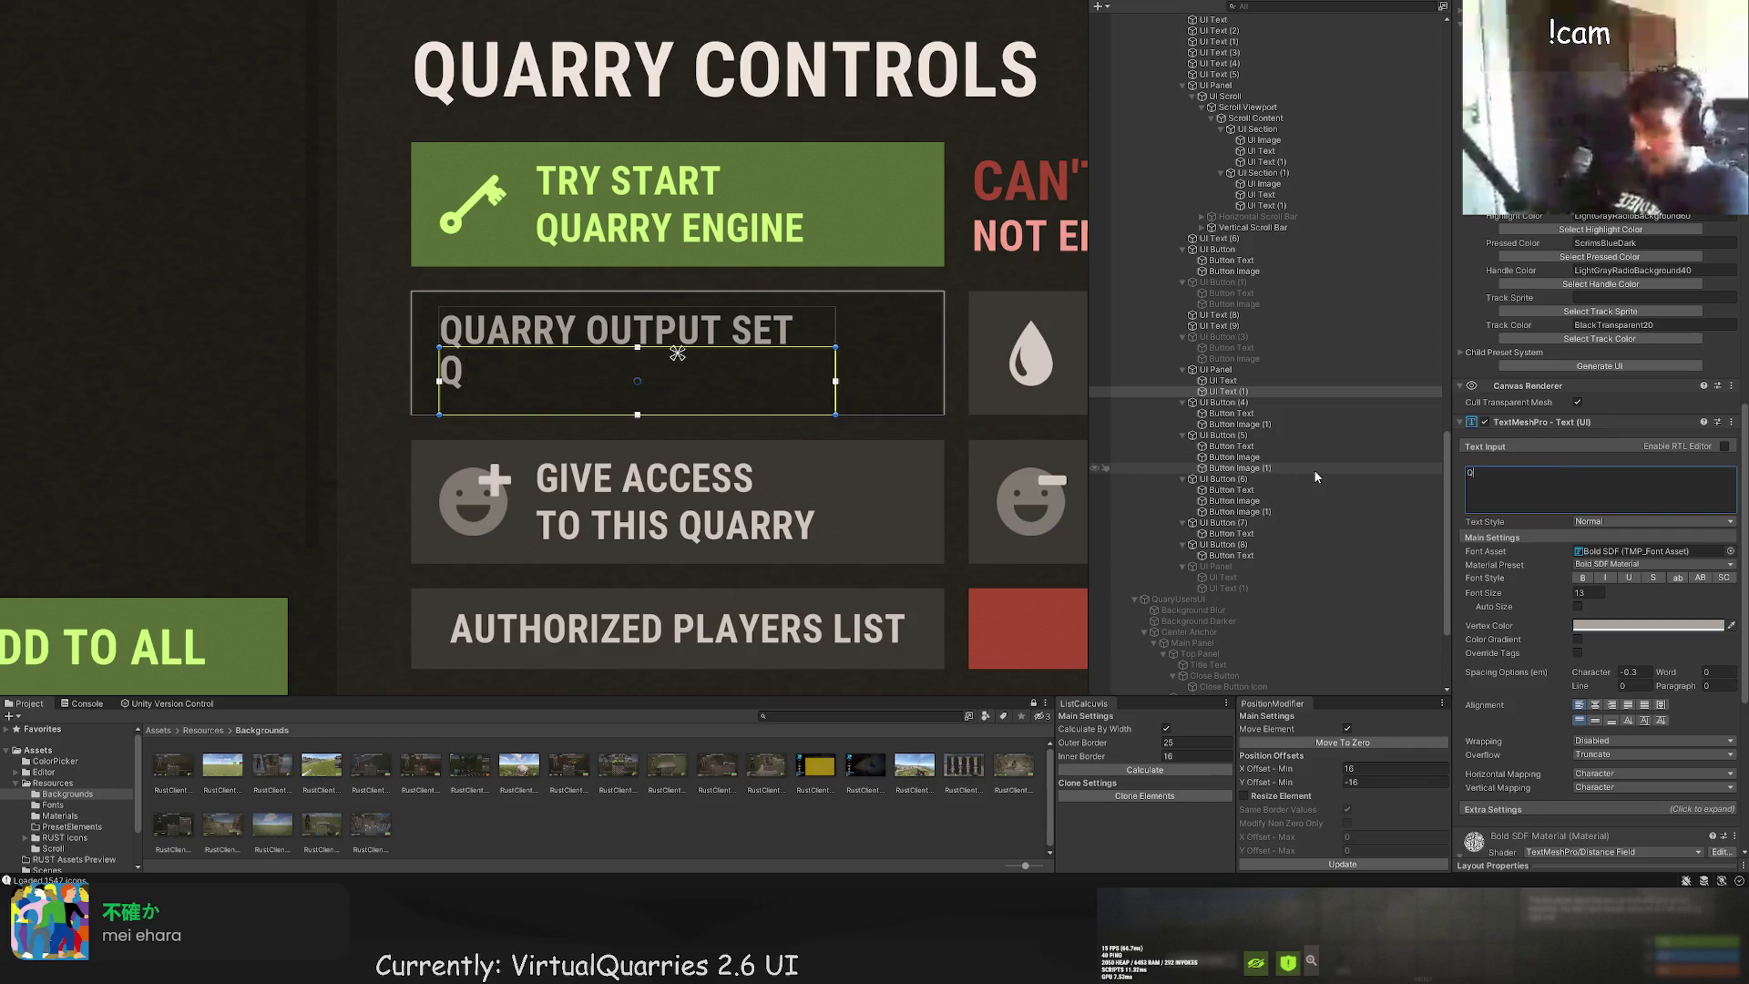
{"action": "type", "text": "12"}
{"action": "left_click", "coordinate": [1588, 593]}
{"action": "type", "text": "15"}
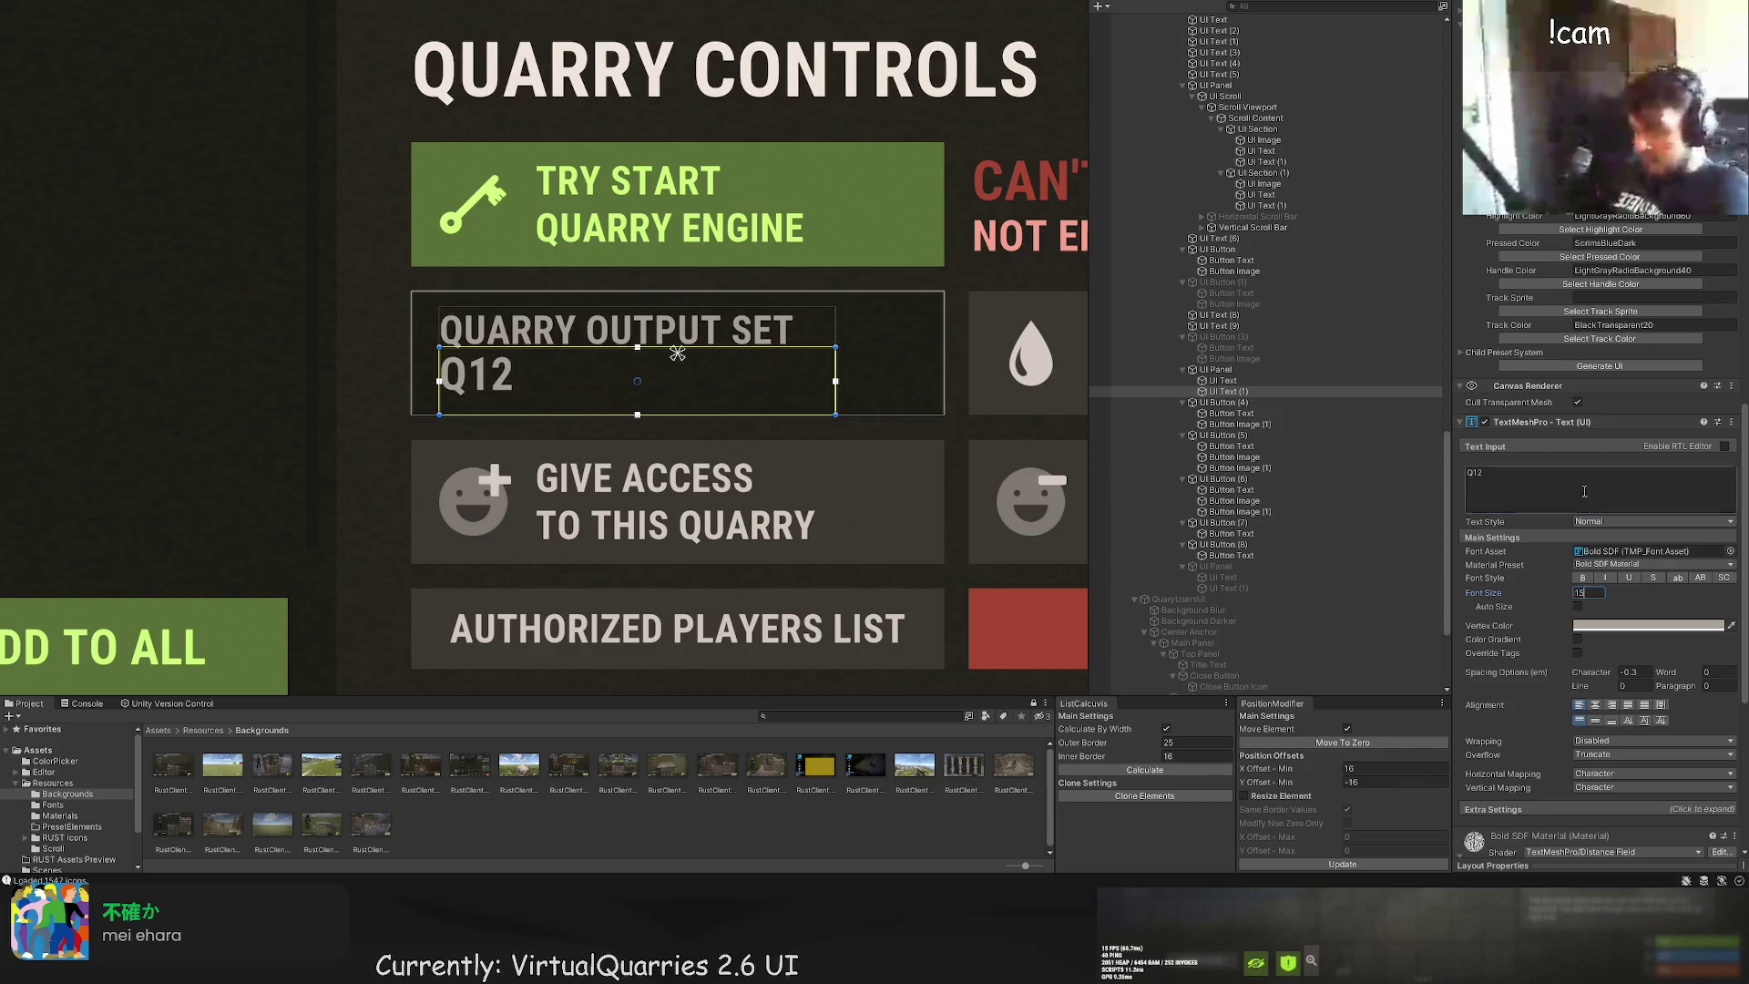
{"action": "scroll", "coordinate": [1595, 456], "scroll_direction": "up", "scroll_amount": 15}
{"action": "left_click", "coordinate": [1600, 298]}
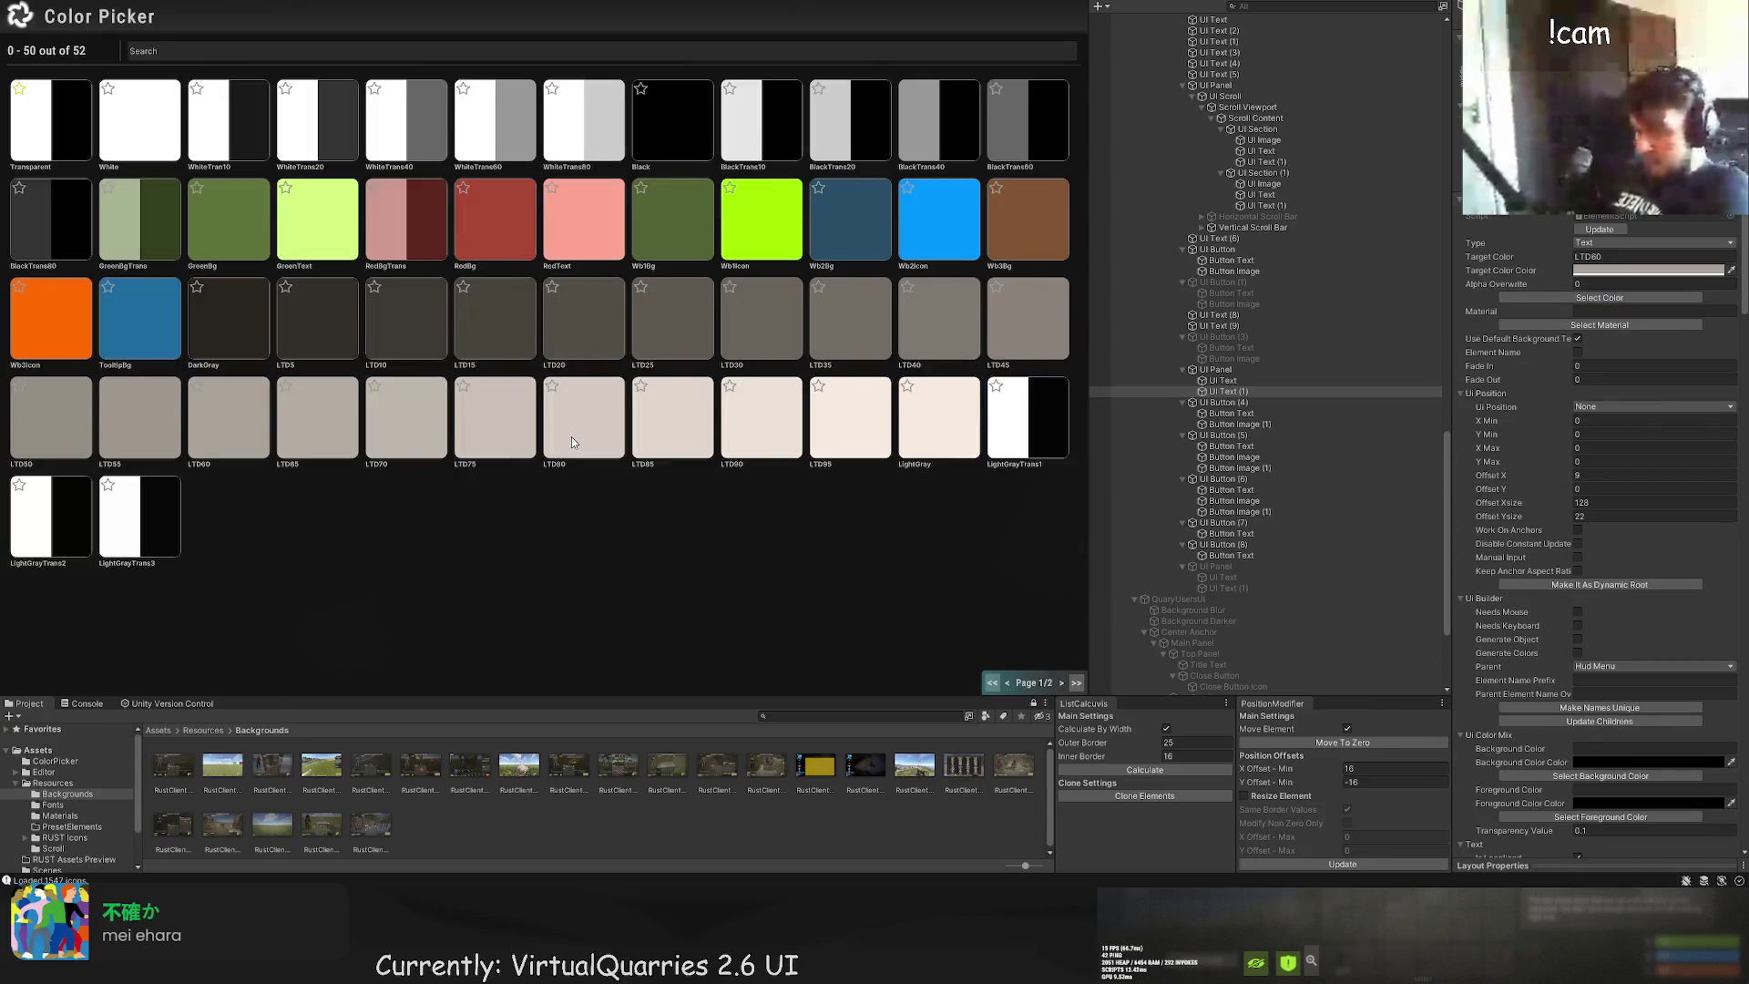
{"action": "left_click", "coordinate": [620, 440]}
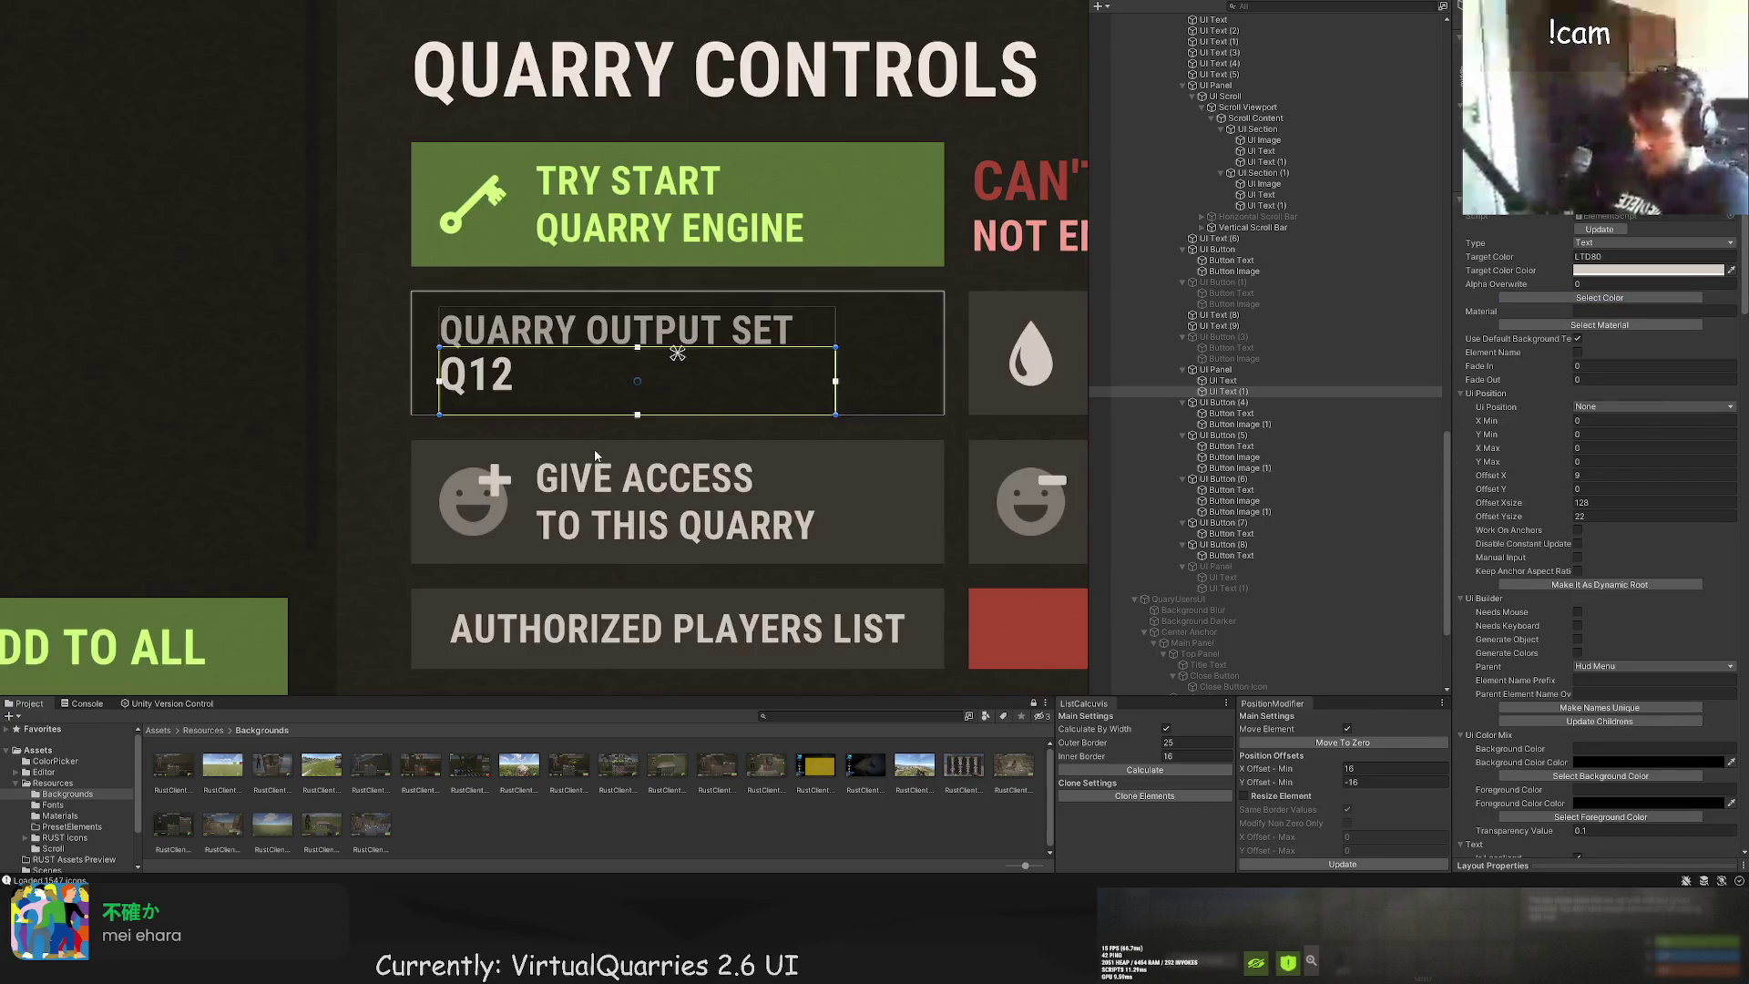
{"action": "scroll", "coordinate": [638, 350], "scroll_direction": "up", "scroll_amount": 2}
{"action": "scroll", "coordinate": [486, 309], "scroll_direction": "down", "scroll_amount": 3}
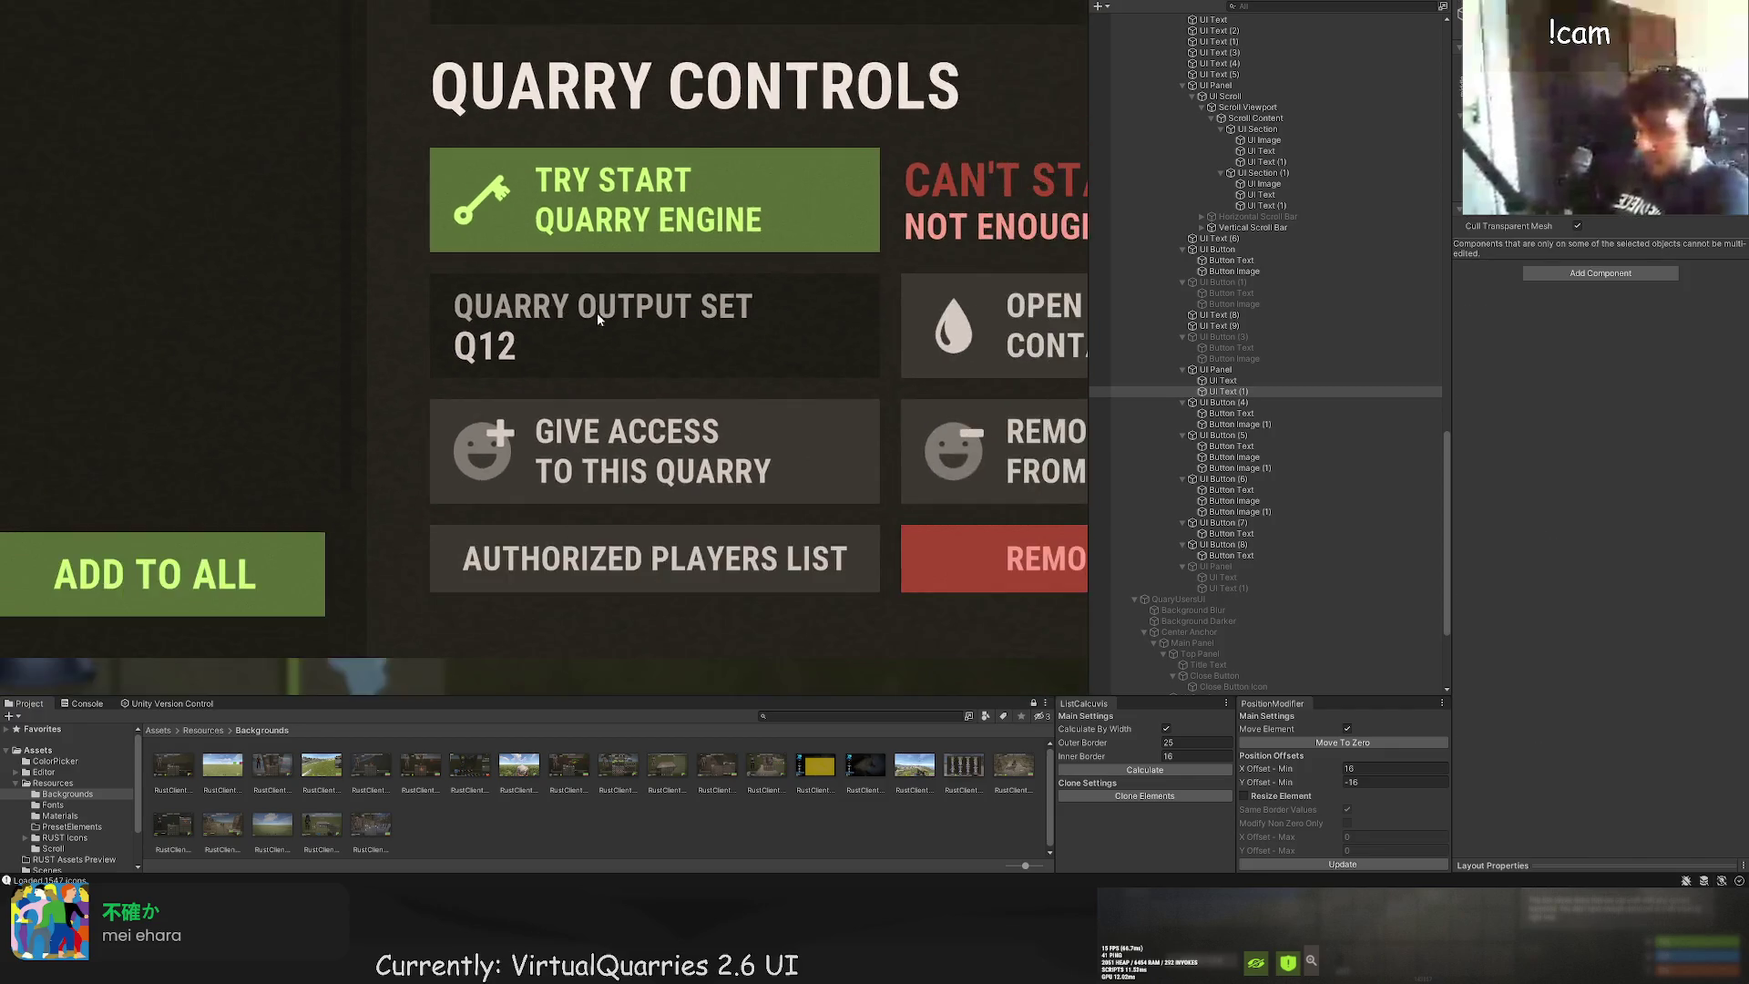
{"action": "left_click", "coordinate": [602, 337]}
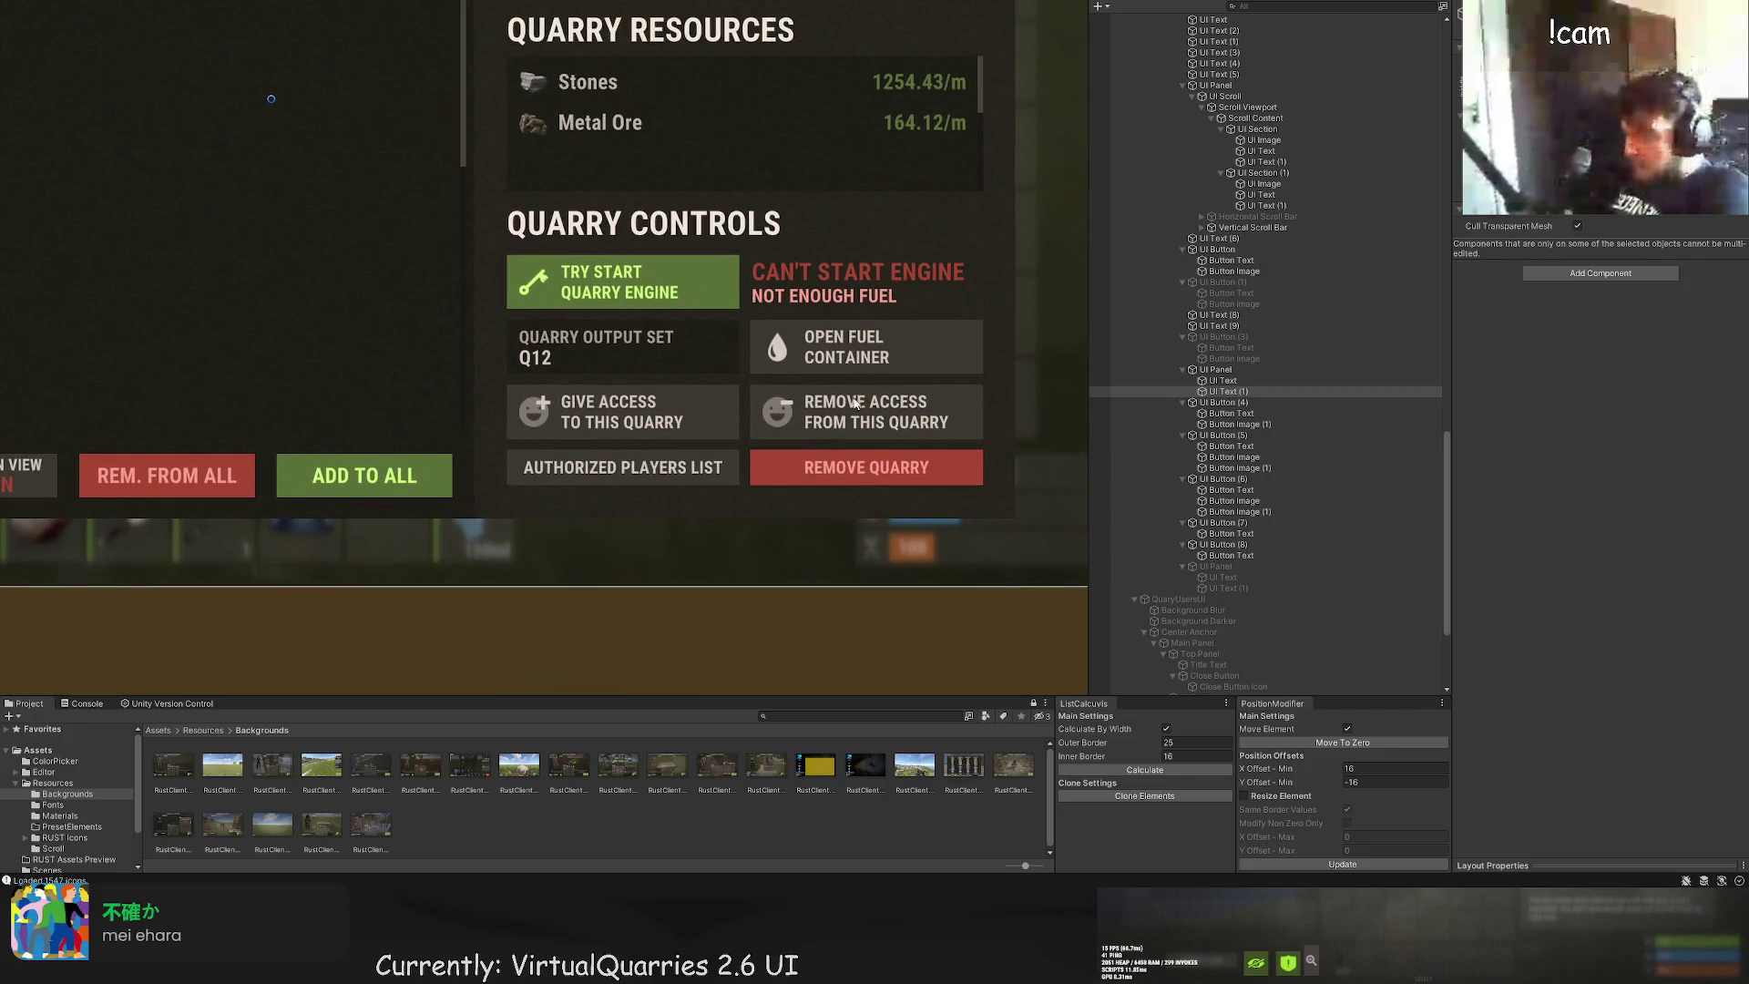
Step: Set the QUARRY OUTPUT SET label to font size 11 and narrow its text box
{"action": "scroll", "coordinate": [1288, 516], "scroll_direction": "down", "scroll_amount": 5}
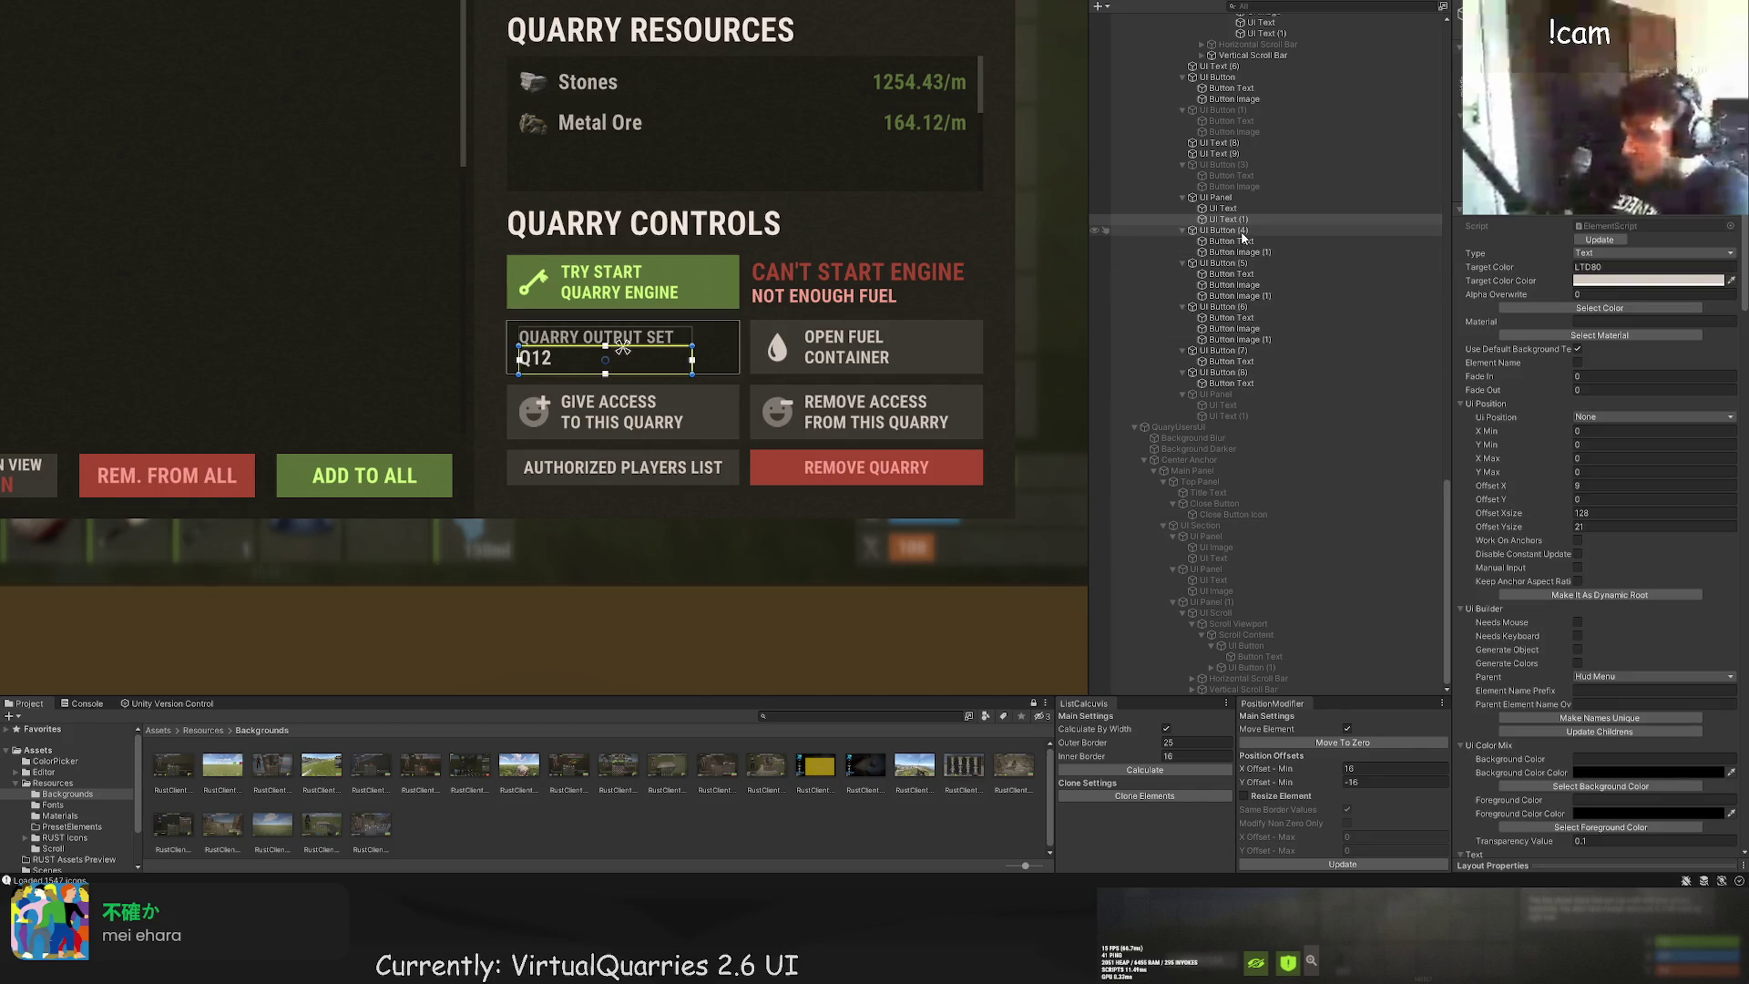
{"action": "left_click", "coordinate": [1222, 208]}
{"action": "scroll", "coordinate": [1618, 590], "scroll_direction": "down", "scroll_amount": 3}
{"action": "scroll", "coordinate": [1618, 591], "scroll_direction": "down", "scroll_amount": 10}
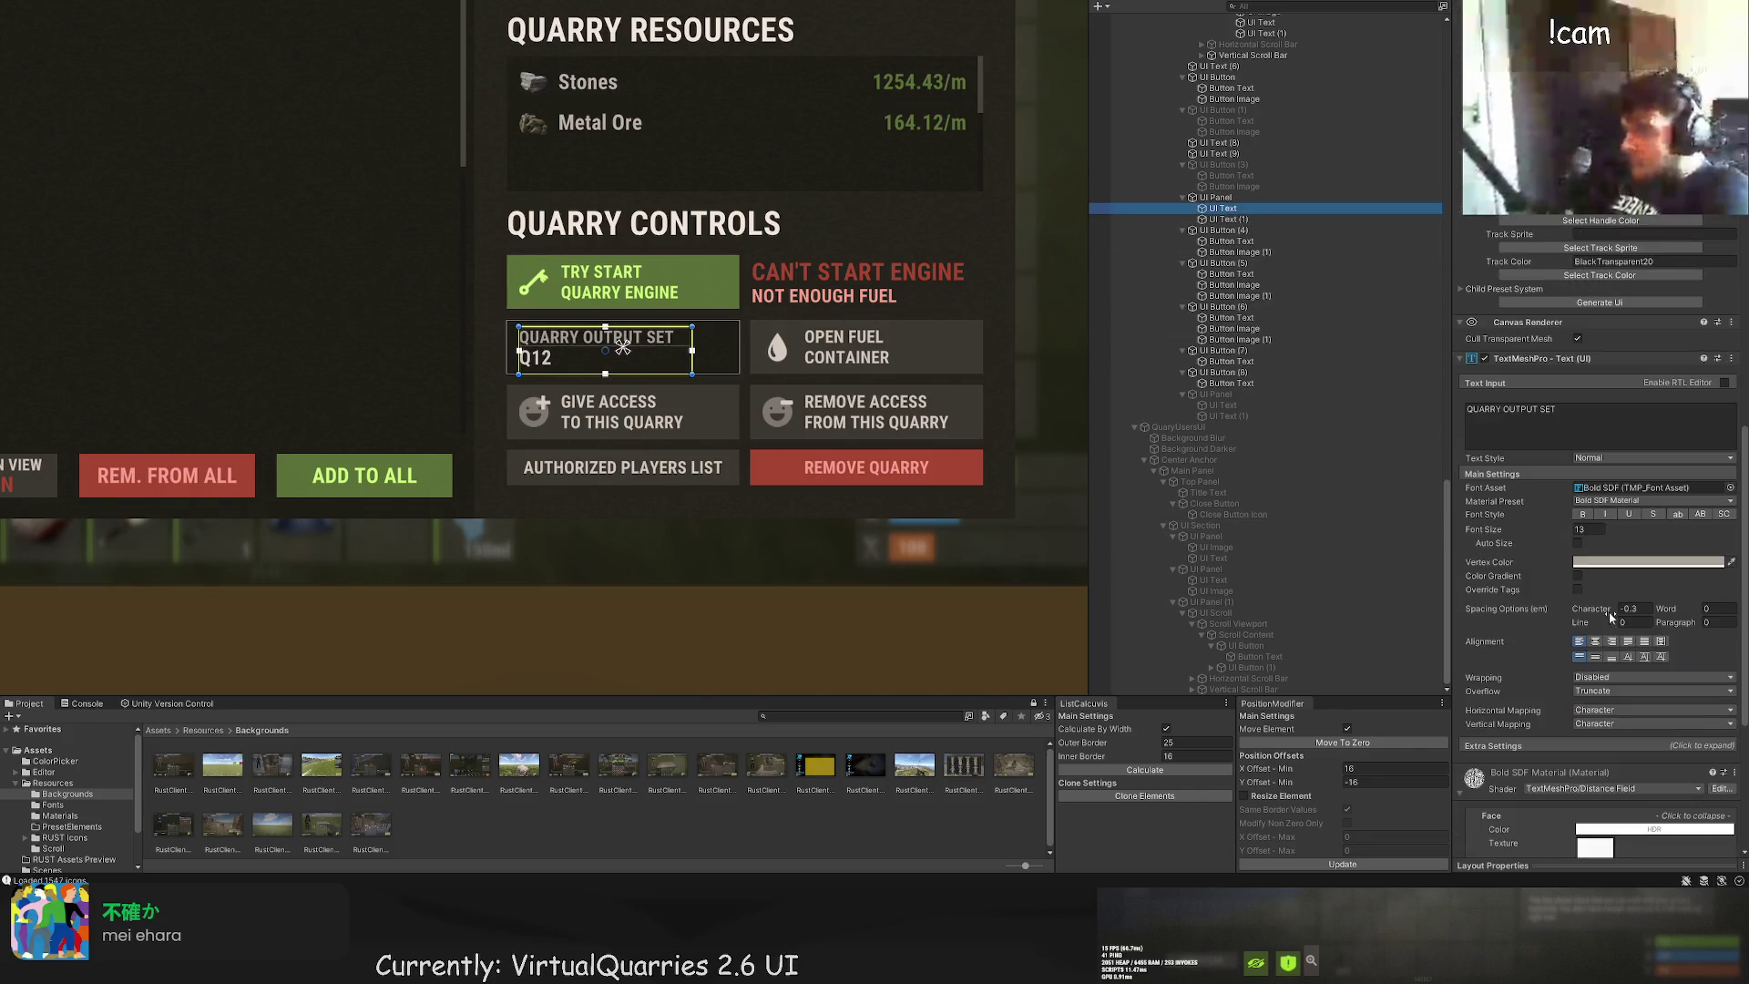
{"action": "left_click", "coordinate": [1589, 529]}
{"action": "scroll", "coordinate": [552, 308], "scroll_direction": "up", "scroll_amount": 4}
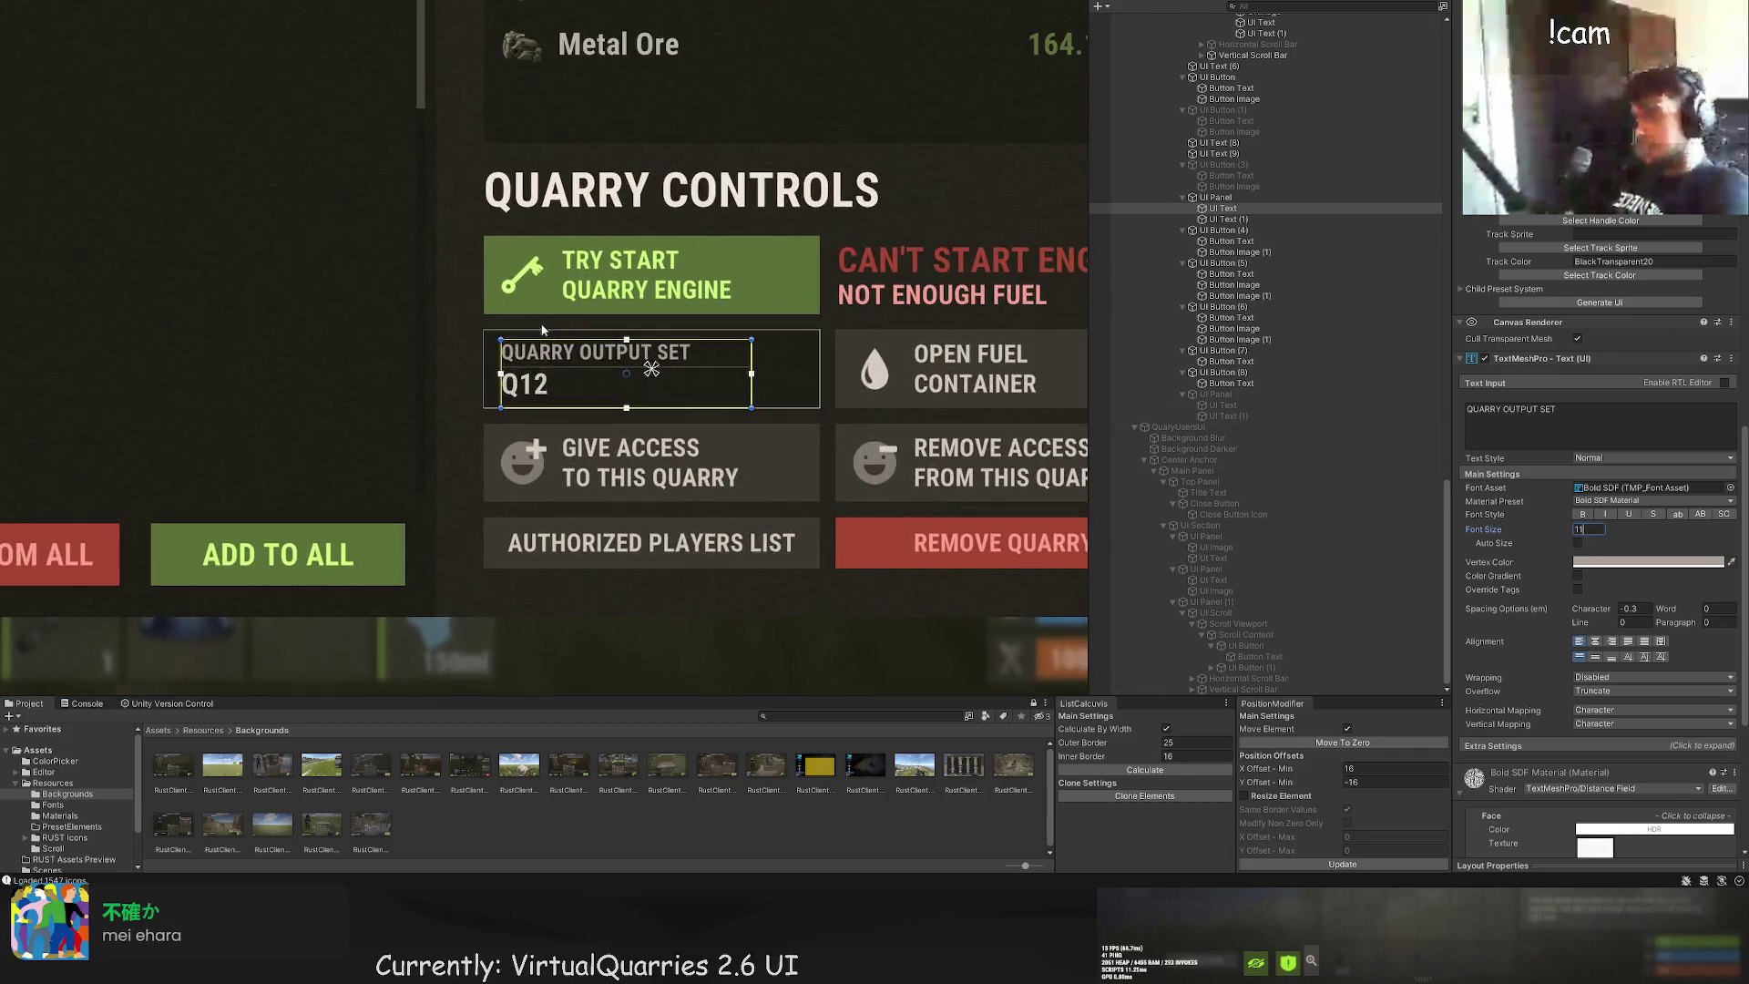
{"action": "key", "text": "Return"}
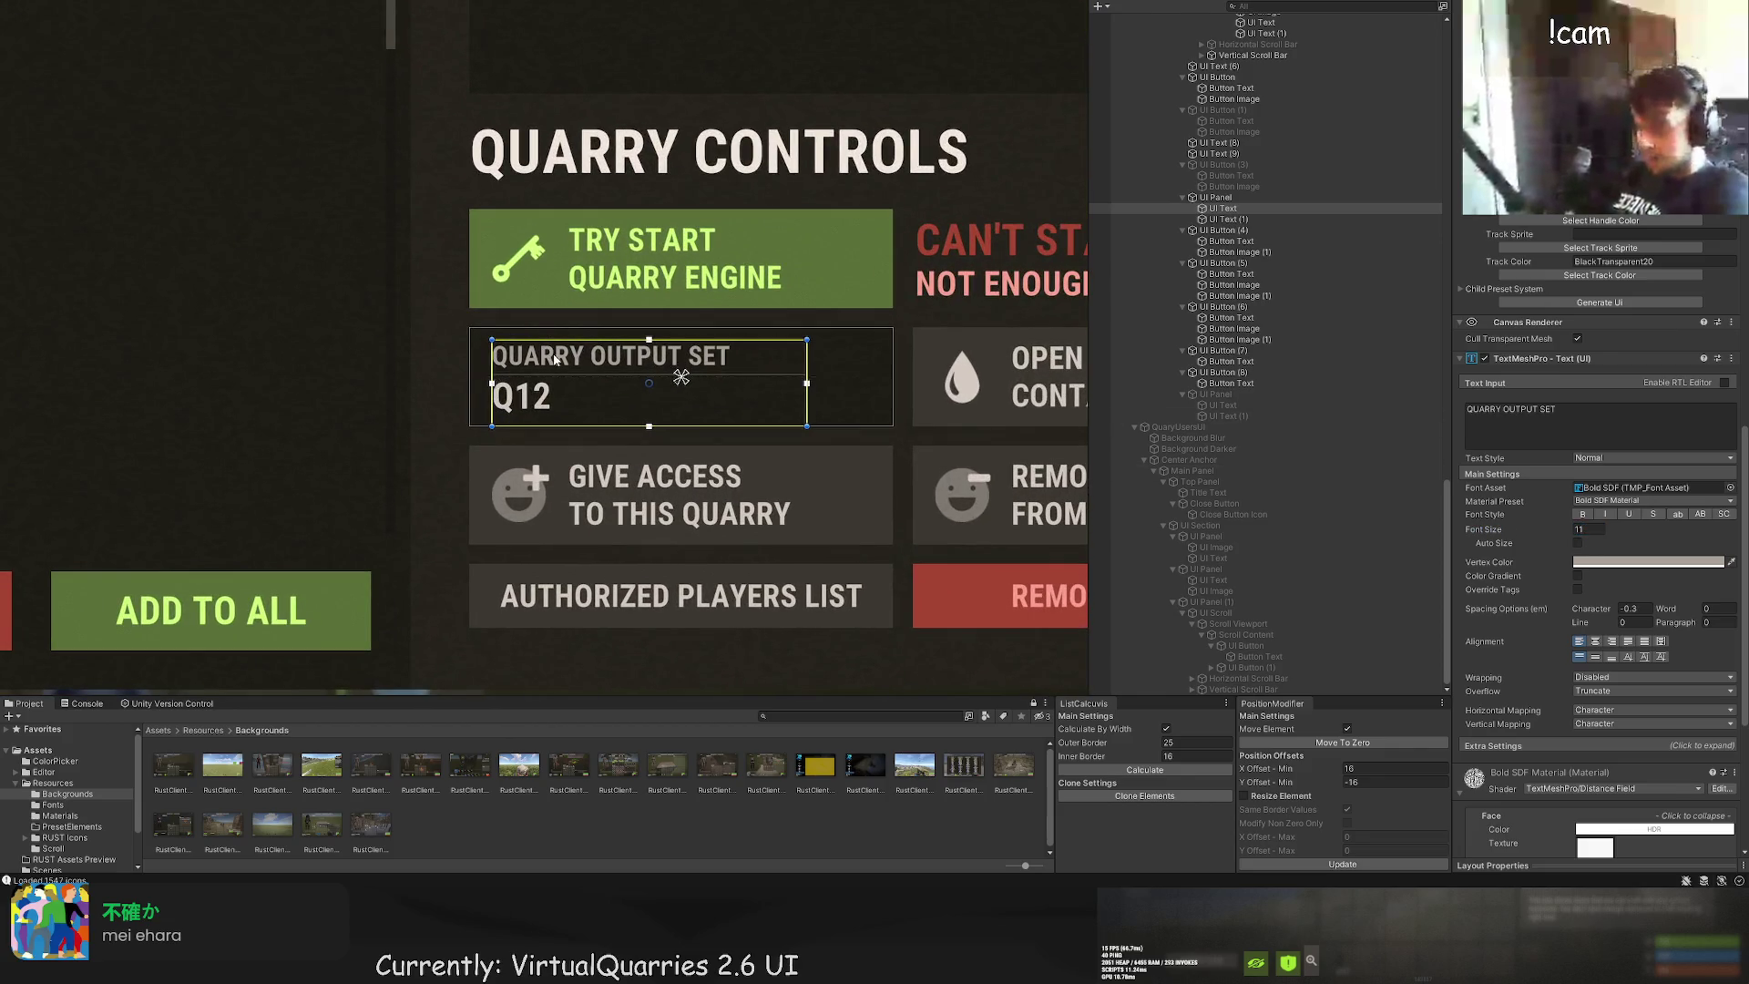
{"action": "scroll", "coordinate": [550, 365], "scroll_direction": "up", "scroll_amount": 1}
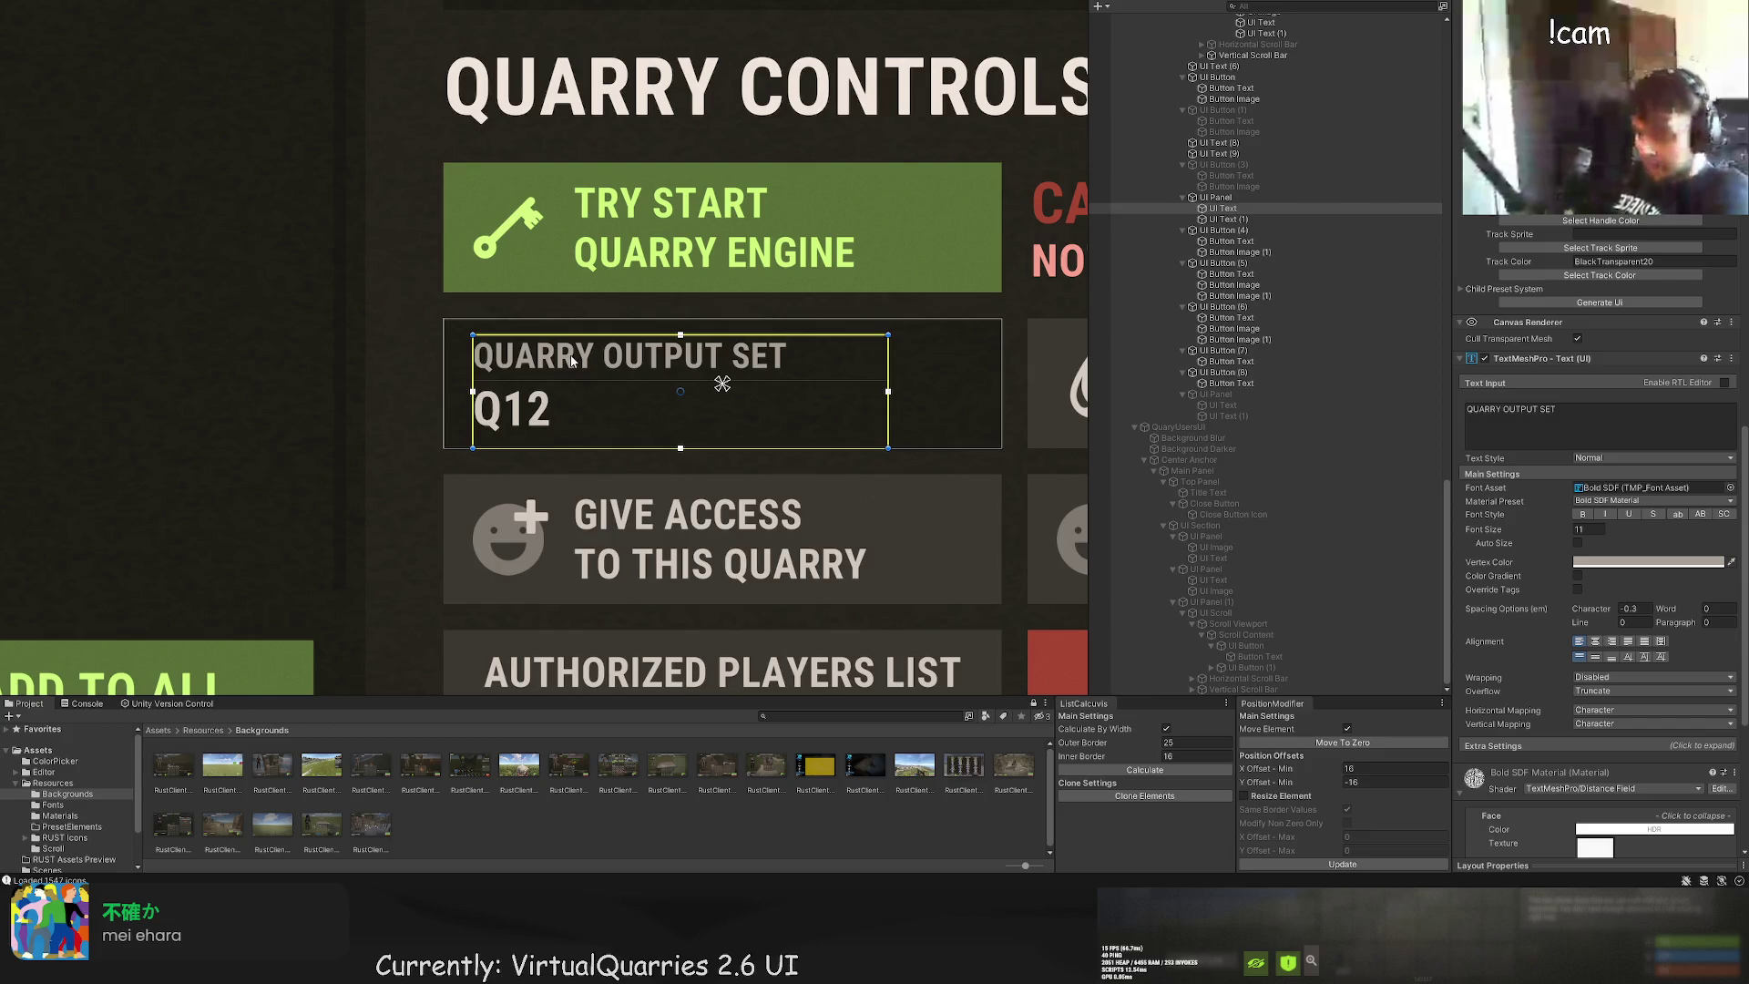
{"action": "mouse_move", "coordinate": [888, 374]}
{"action": "left_mouse_down"}
{"action": "mouse_move", "coordinate": [804, 357]}
{"action": "mouse_move", "coordinate": [830, 358]}
{"action": "left_mouse_up"}
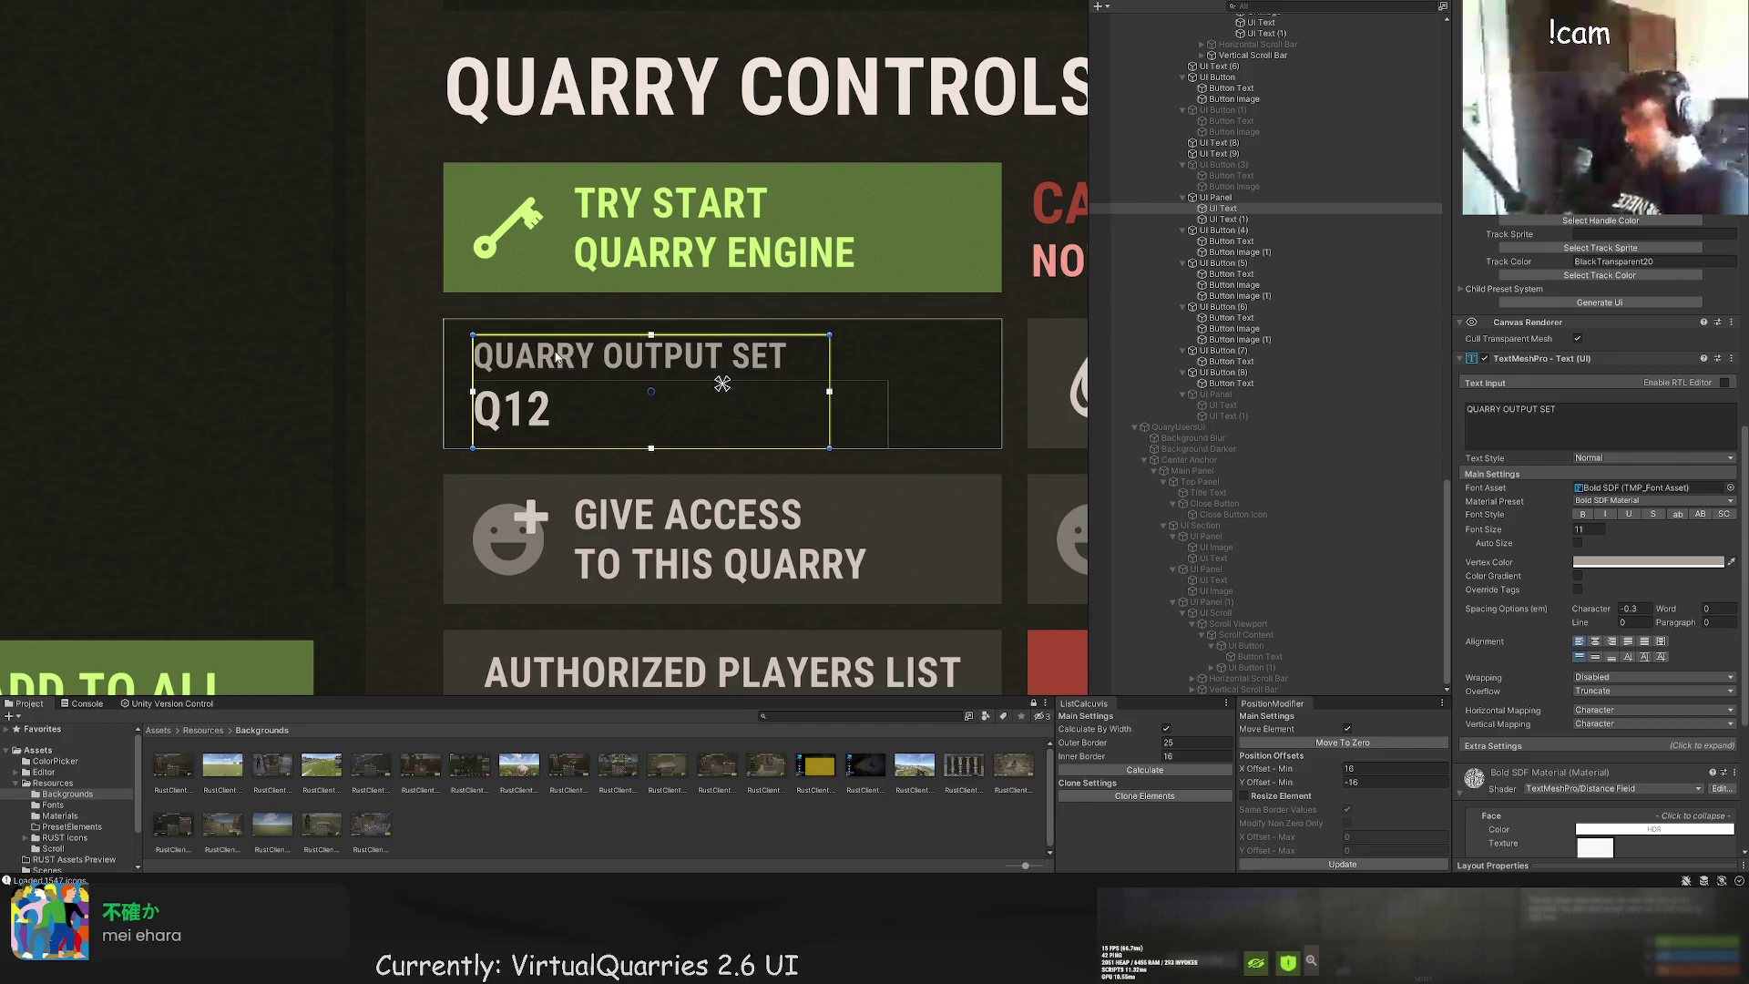
Step: Select the Q12 and QUARRY OUTPUT SET labels together, then undo an accidental resize of both
{"action": "left_click", "coordinate": [1230, 218]}
{"action": "scroll", "coordinate": [599, 389], "scroll_direction": "up", "scroll_amount": 2}
{"action": "left_click", "coordinate": [650, 338]}
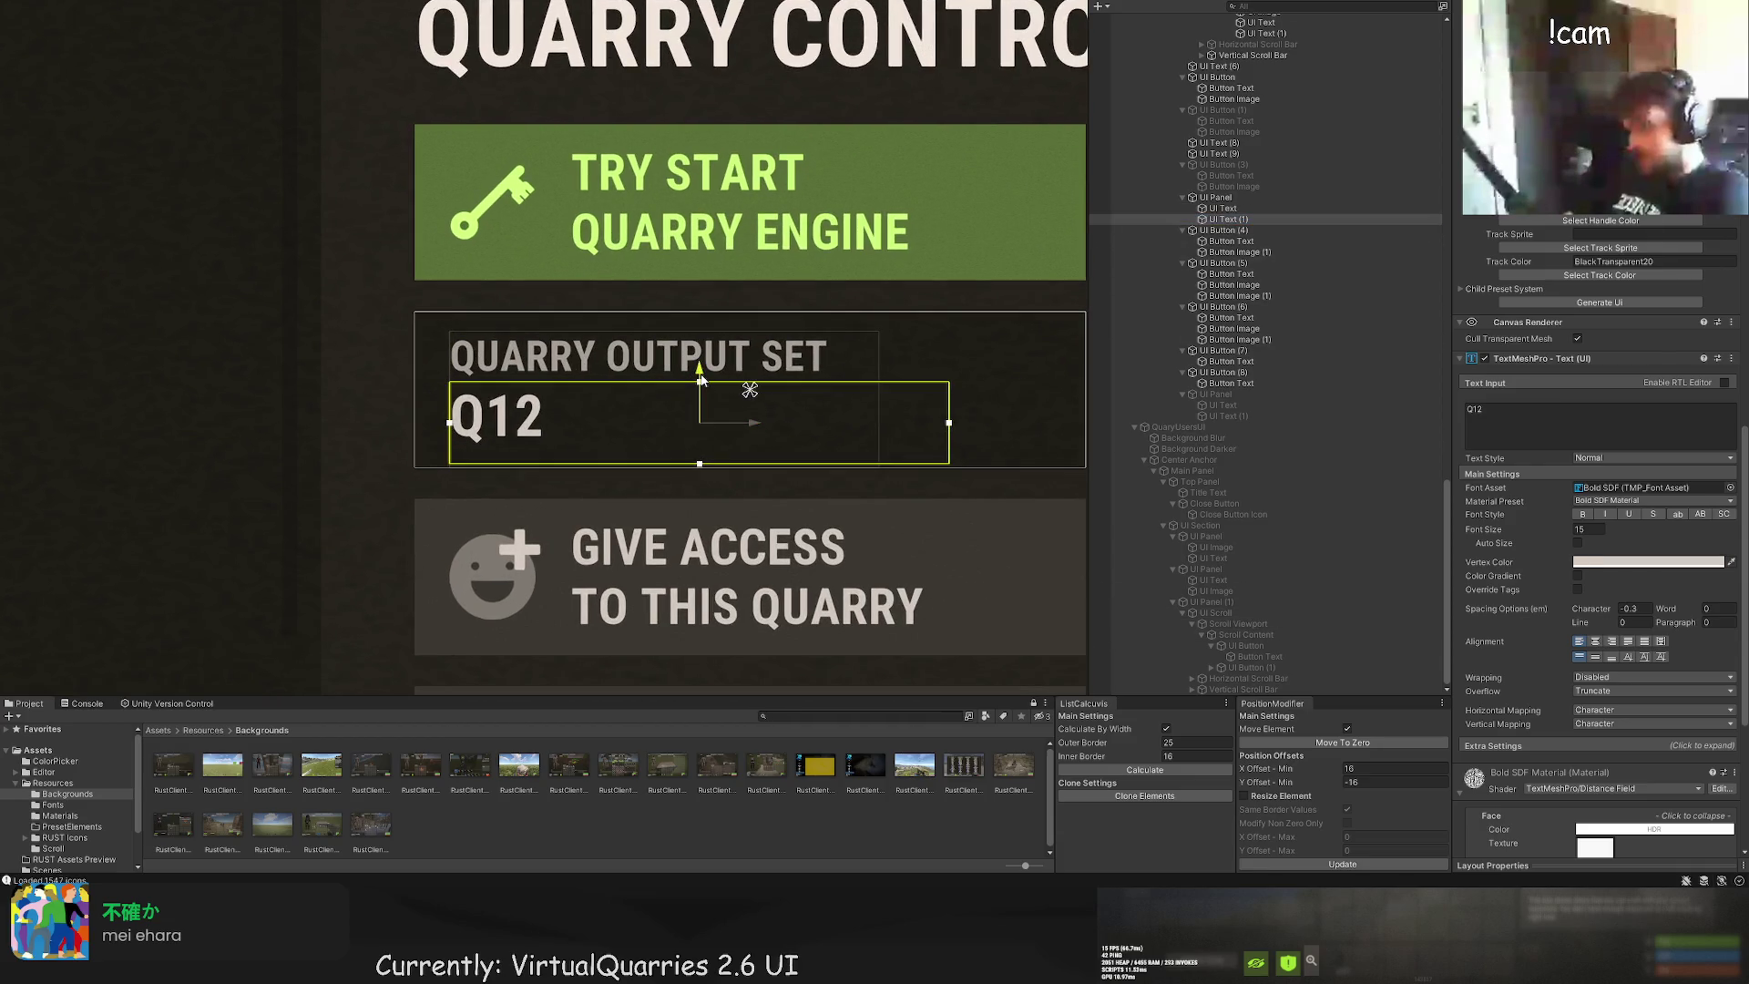
{"action": "scroll", "coordinate": [650, 339], "scroll_direction": "down", "scroll_amount": 3}
{"action": "left_click", "coordinate": [586, 379]}
{"action": "scroll", "coordinate": [586, 379], "scroll_direction": "up", "scroll_amount": 1}
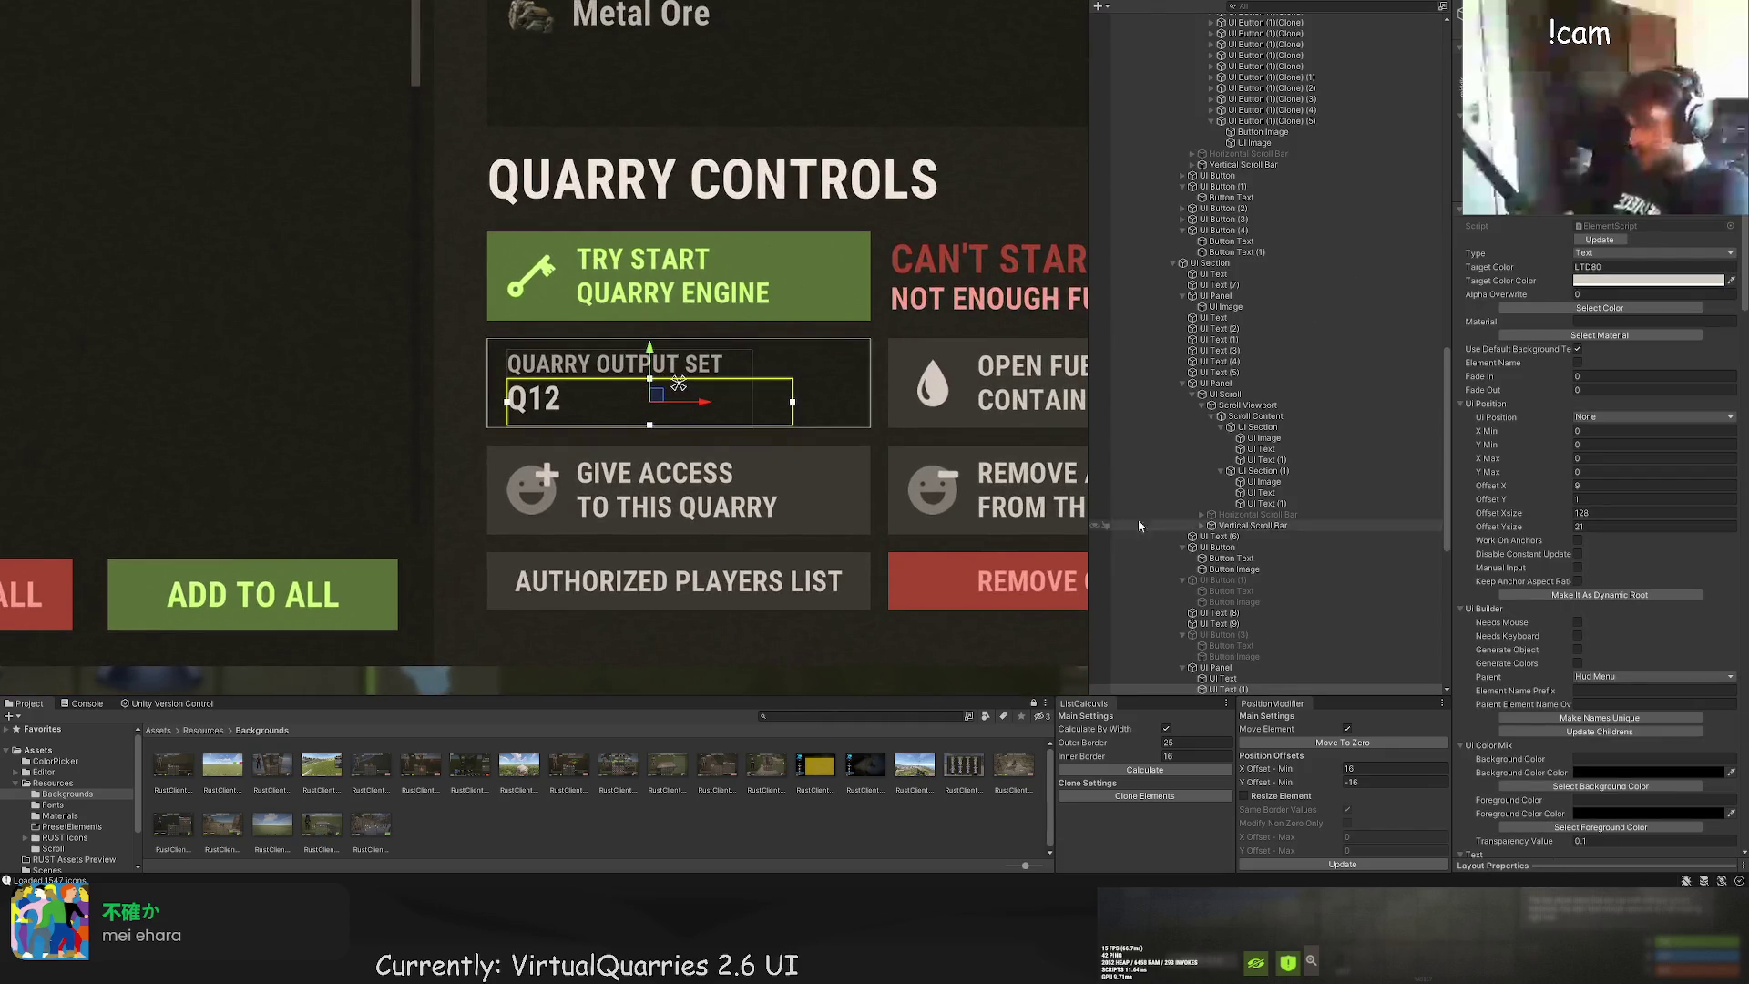
{"action": "left_click", "coordinate": [1223, 637], "text": "ctrl"}
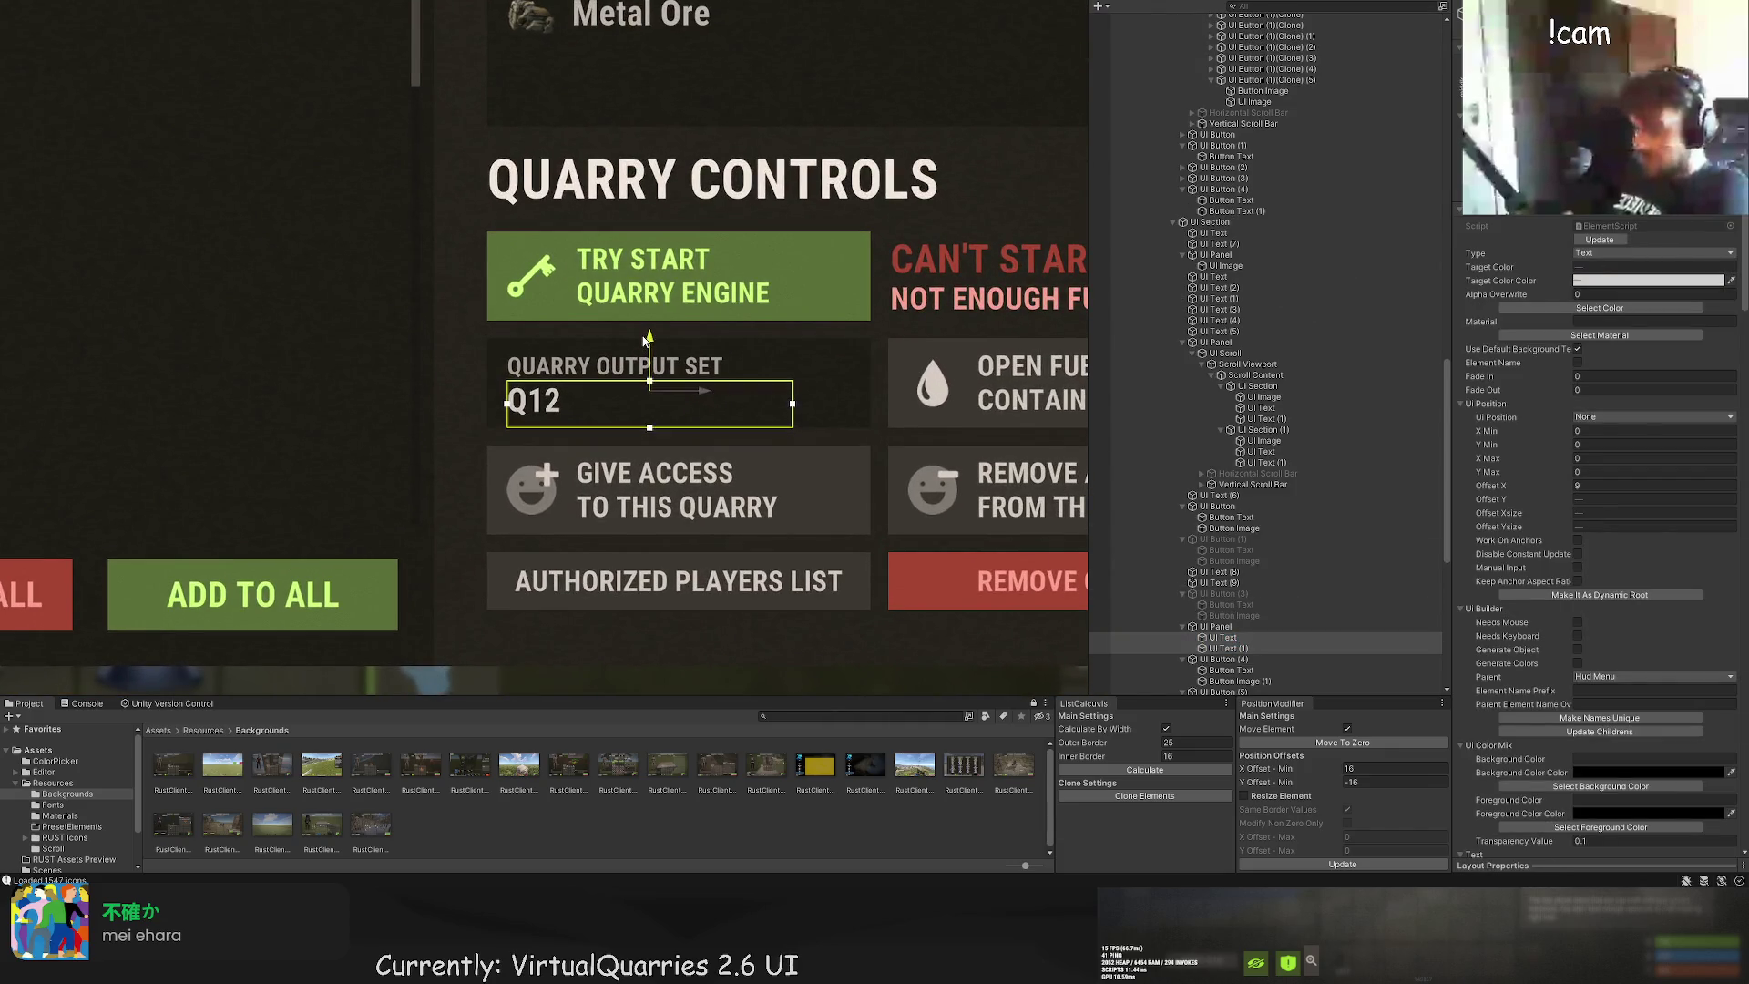
{"action": "scroll", "coordinate": [640, 315], "scroll_direction": "down", "scroll_amount": 3}
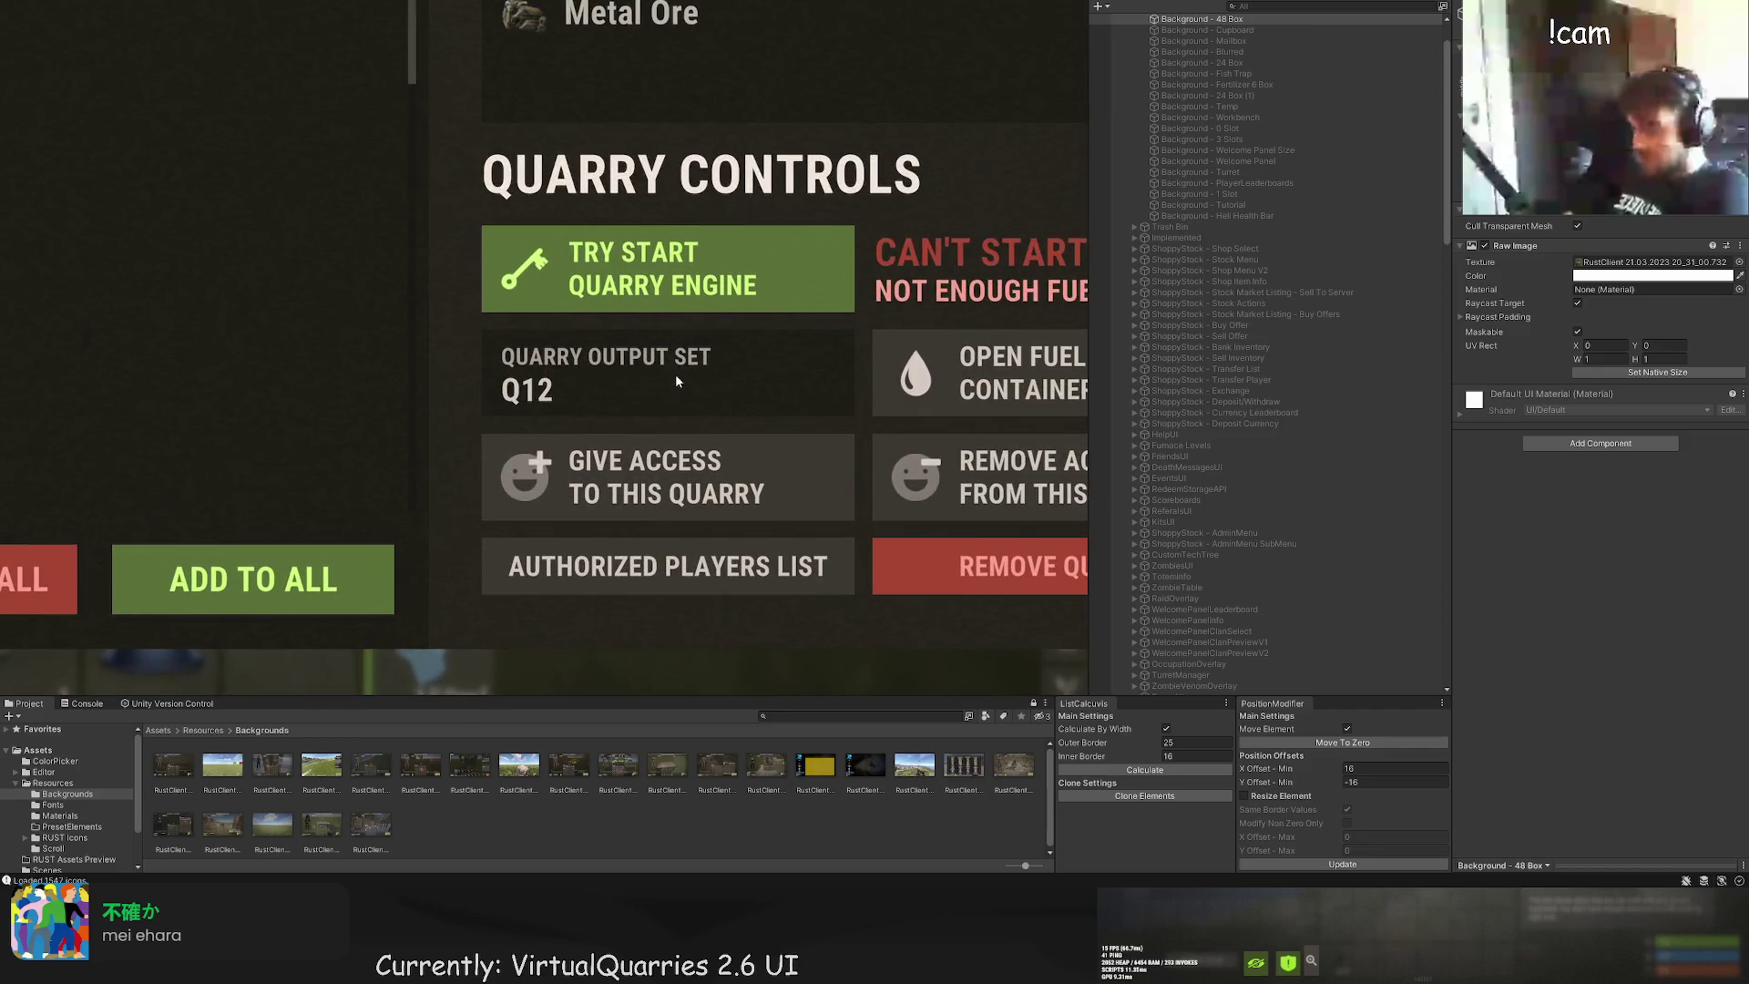
{"action": "scroll", "coordinate": [675, 373], "scroll_direction": "up", "scroll_amount": 3}
{"action": "scroll", "coordinate": [1239, 592], "scroll_direction": "up", "scroll_amount": 1}
{"action": "scroll", "coordinate": [1239, 593], "scroll_direction": "down", "scroll_amount": 2}
{"action": "scroll", "coordinate": [783, 353], "scroll_direction": "up", "scroll_amount": 1}
{"action": "left_click_drag", "start_coordinate": [779, 389], "coordinate": [533, 374]}
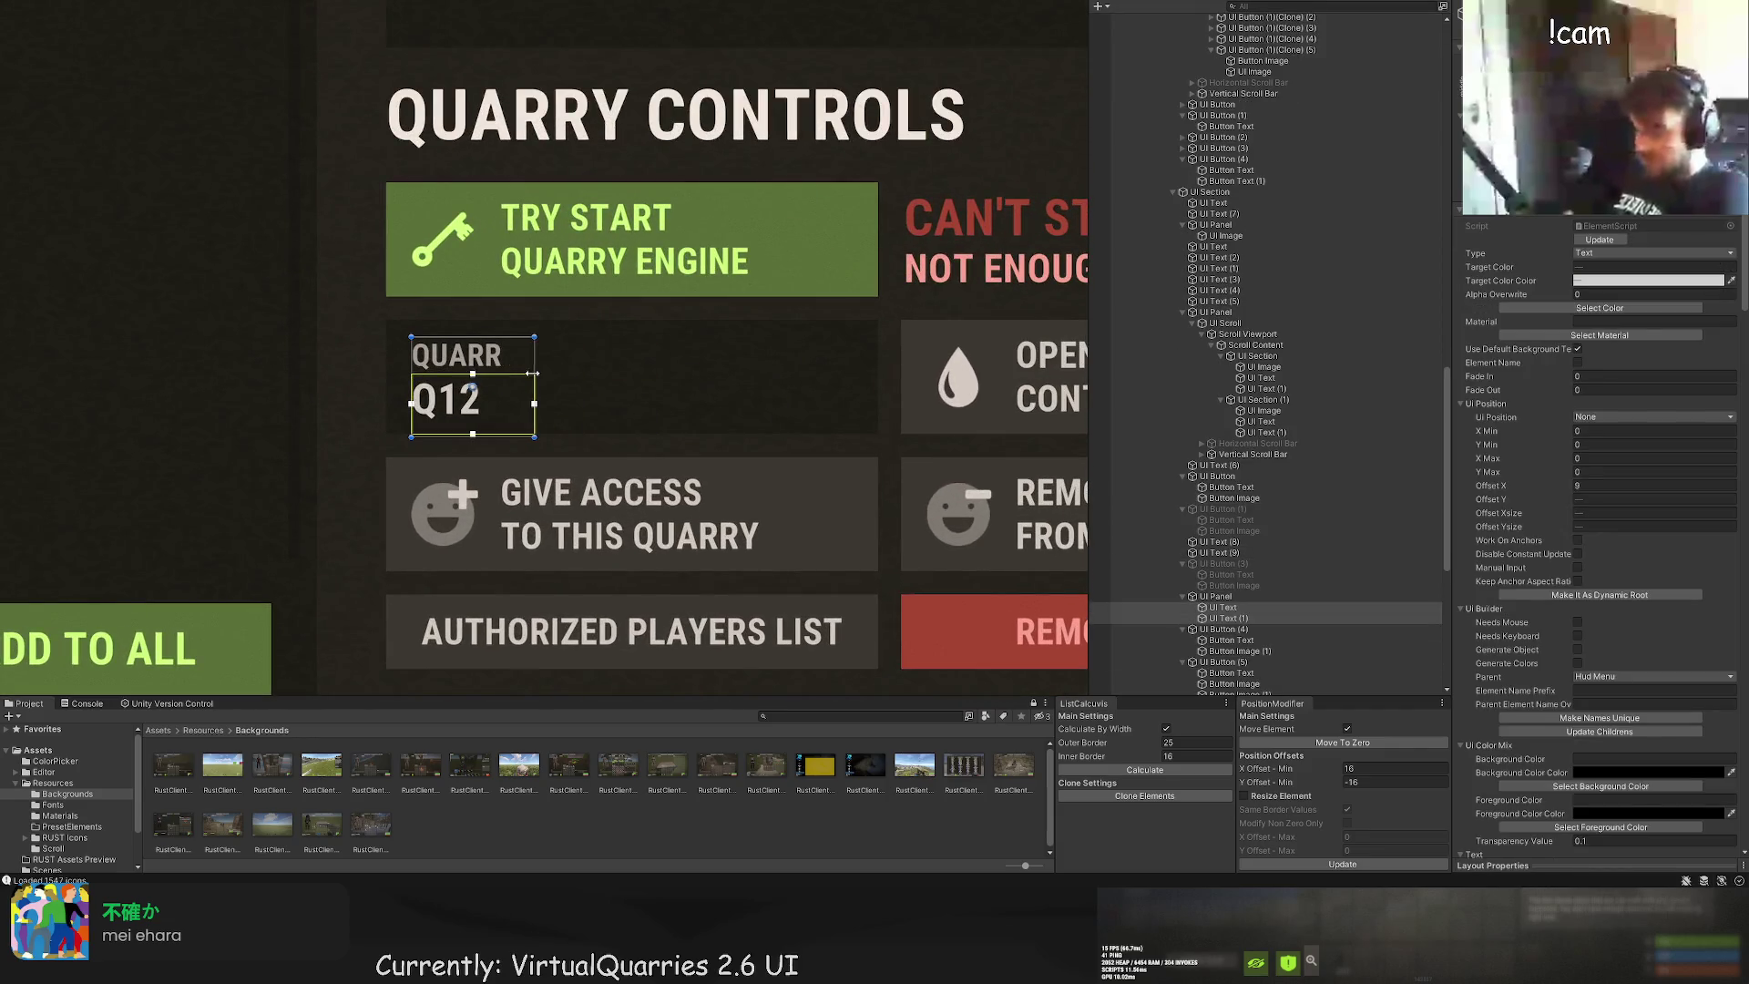
{"action": "key", "text": "ctrl+z"}
{"action": "key", "text": "ctrl+z"}
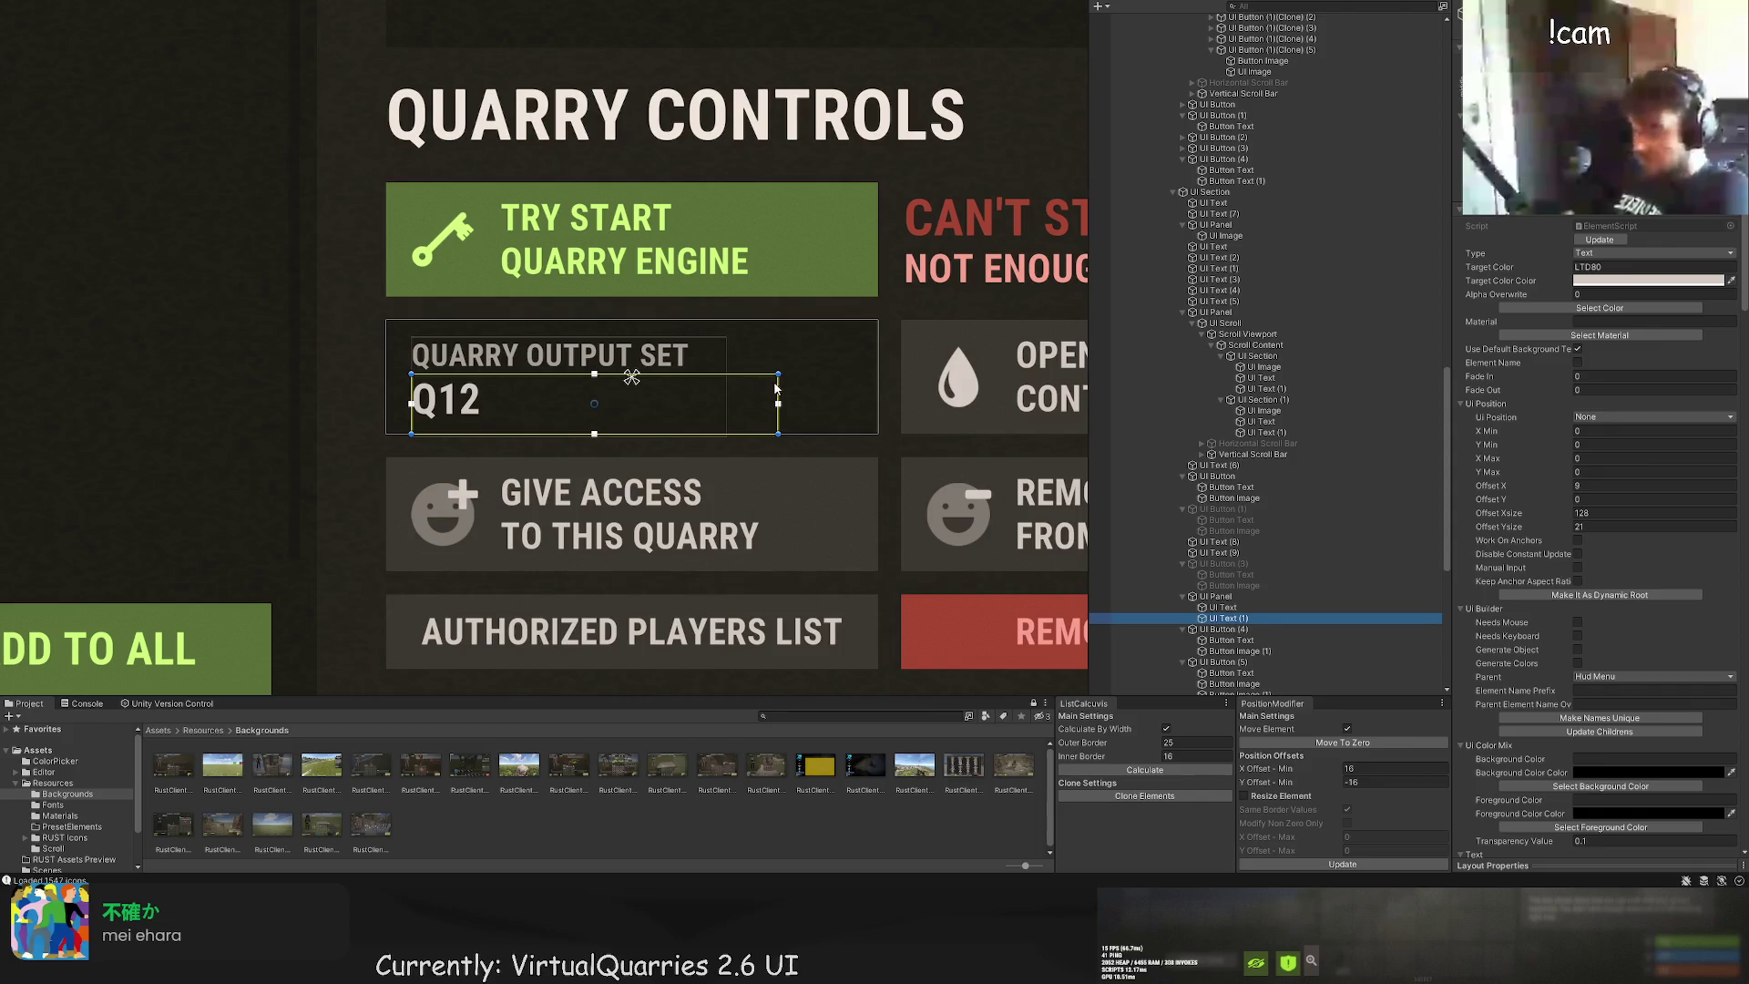
Step: Narrow the Q12 text box to width 50 and add a new button to its panel
{"action": "left_click_drag", "start_coordinate": [775, 388], "coordinate": [552, 382]}
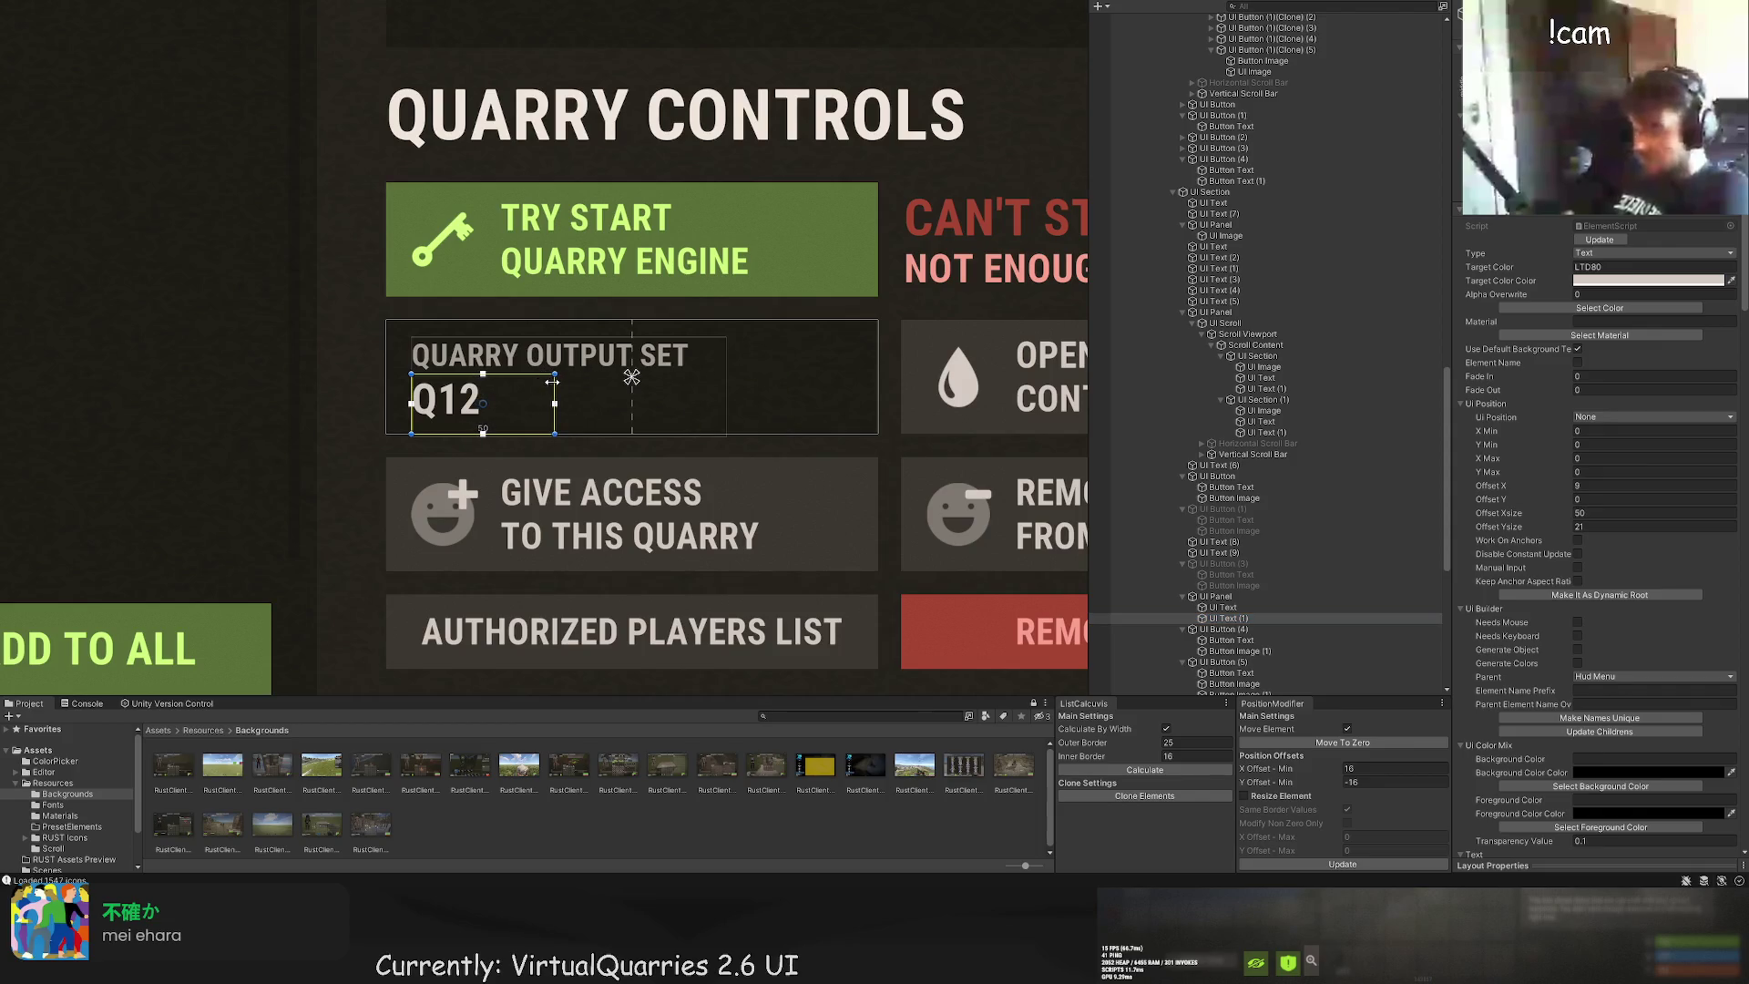
{"action": "left_click", "coordinate": [1215, 596]}
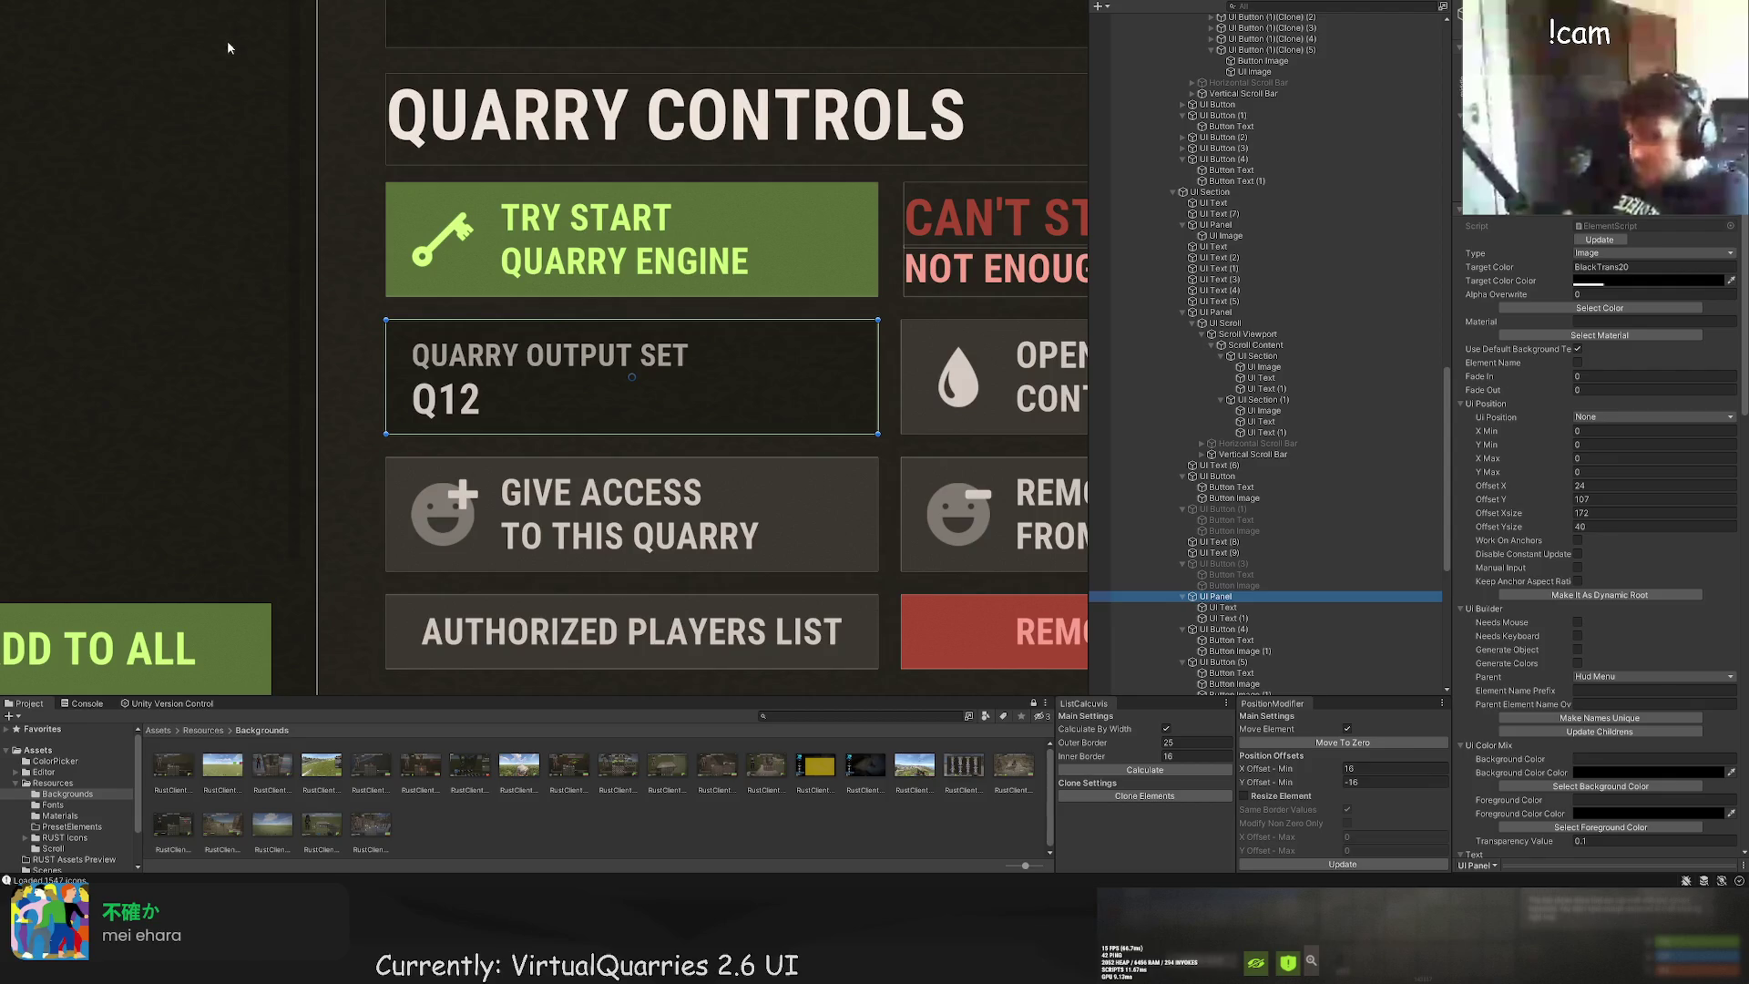
{"action": "key", "text": "ctrl+shift+b"}
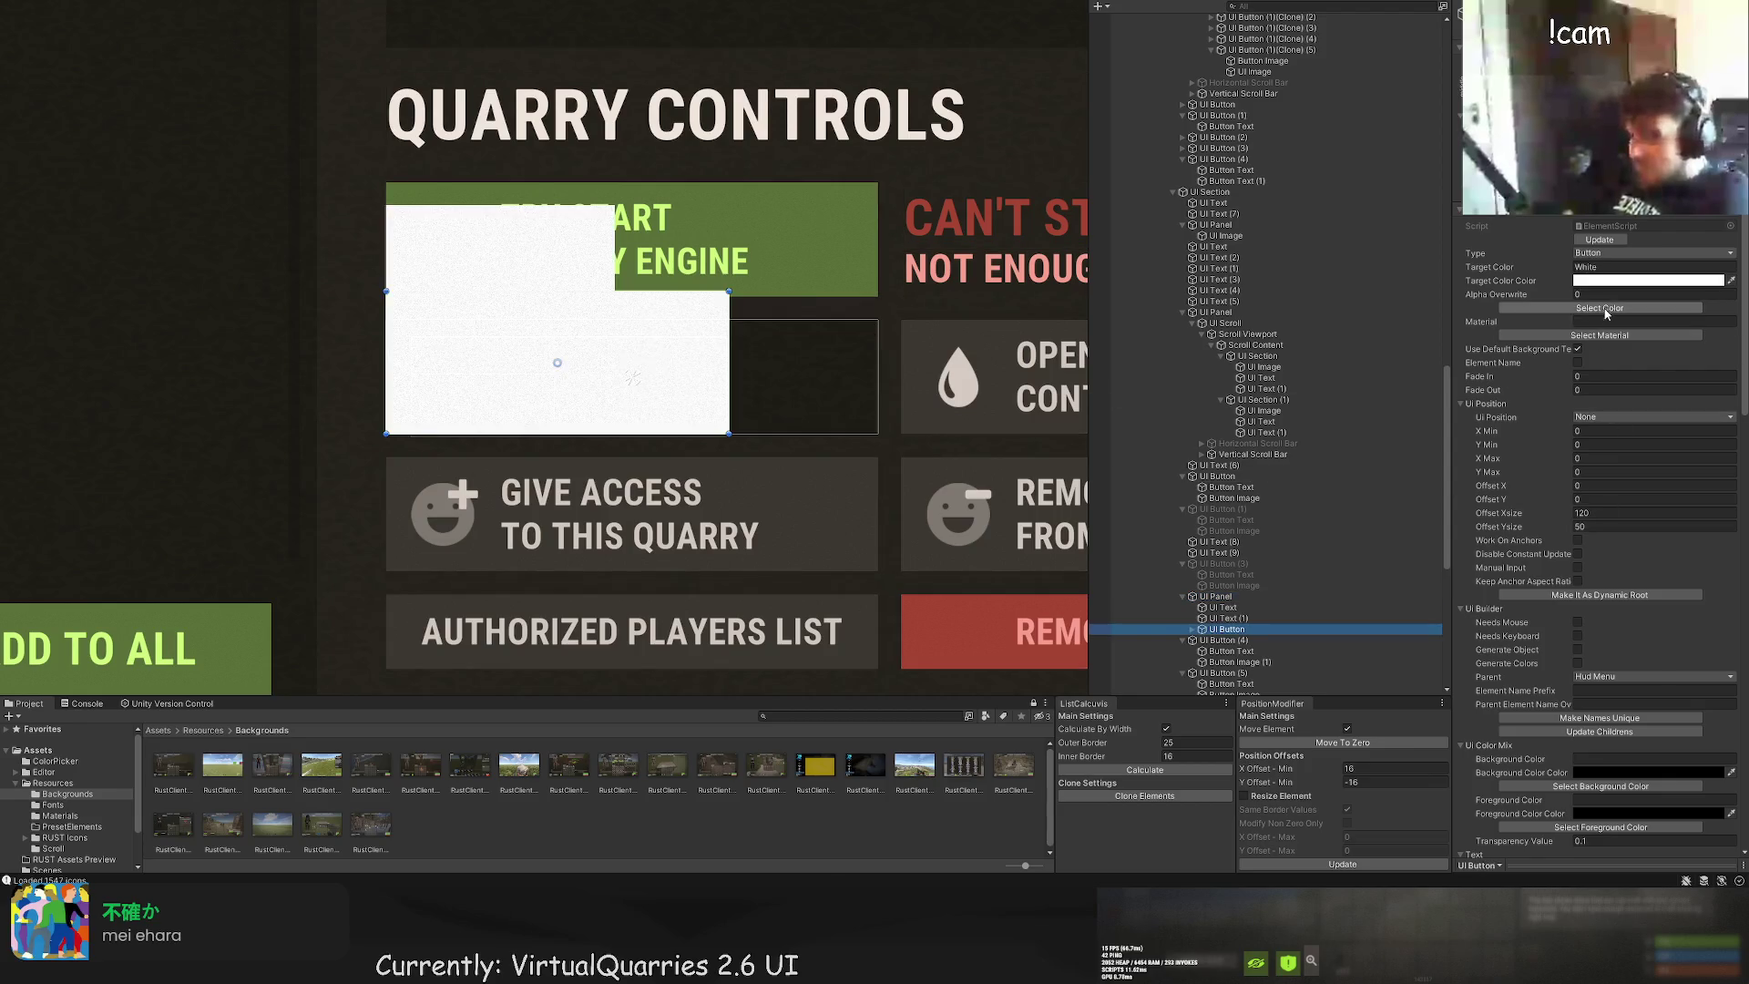
Step: Colour the new button RedBg and delete its Button Text child
{"action": "left_click", "coordinate": [1604, 309]}
{"action": "left_click", "coordinate": [388, 323]}
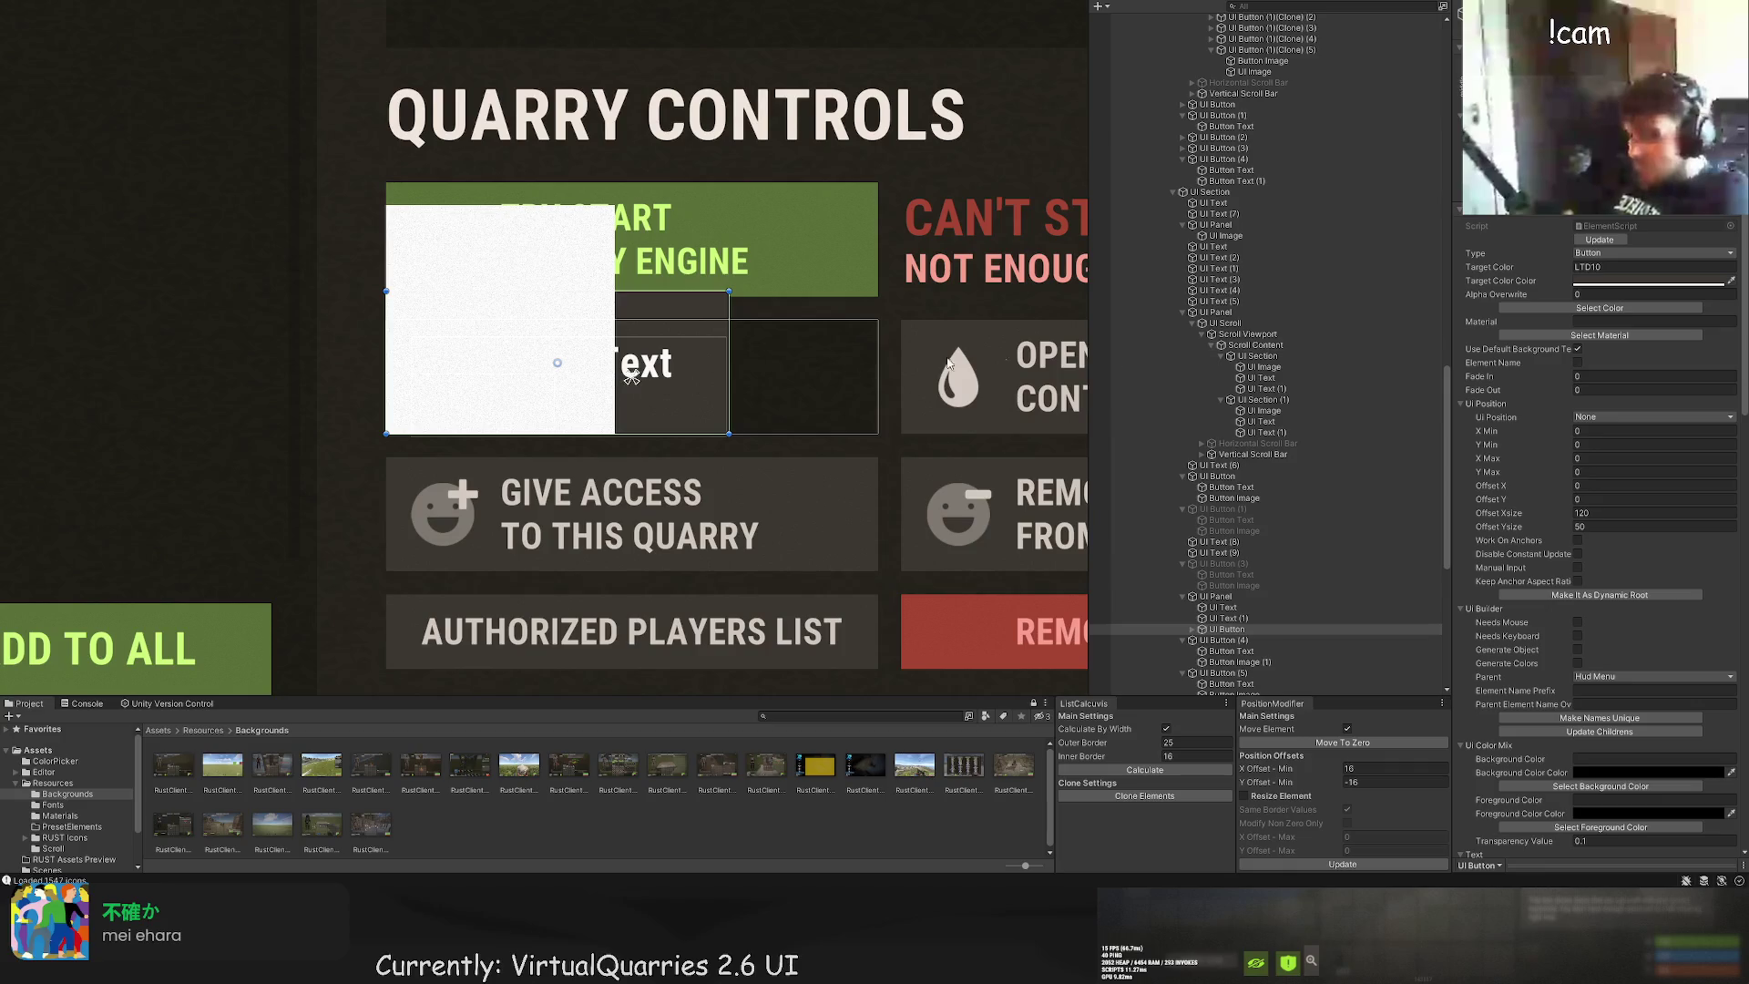
{"action": "left_click", "coordinate": [1604, 310]}
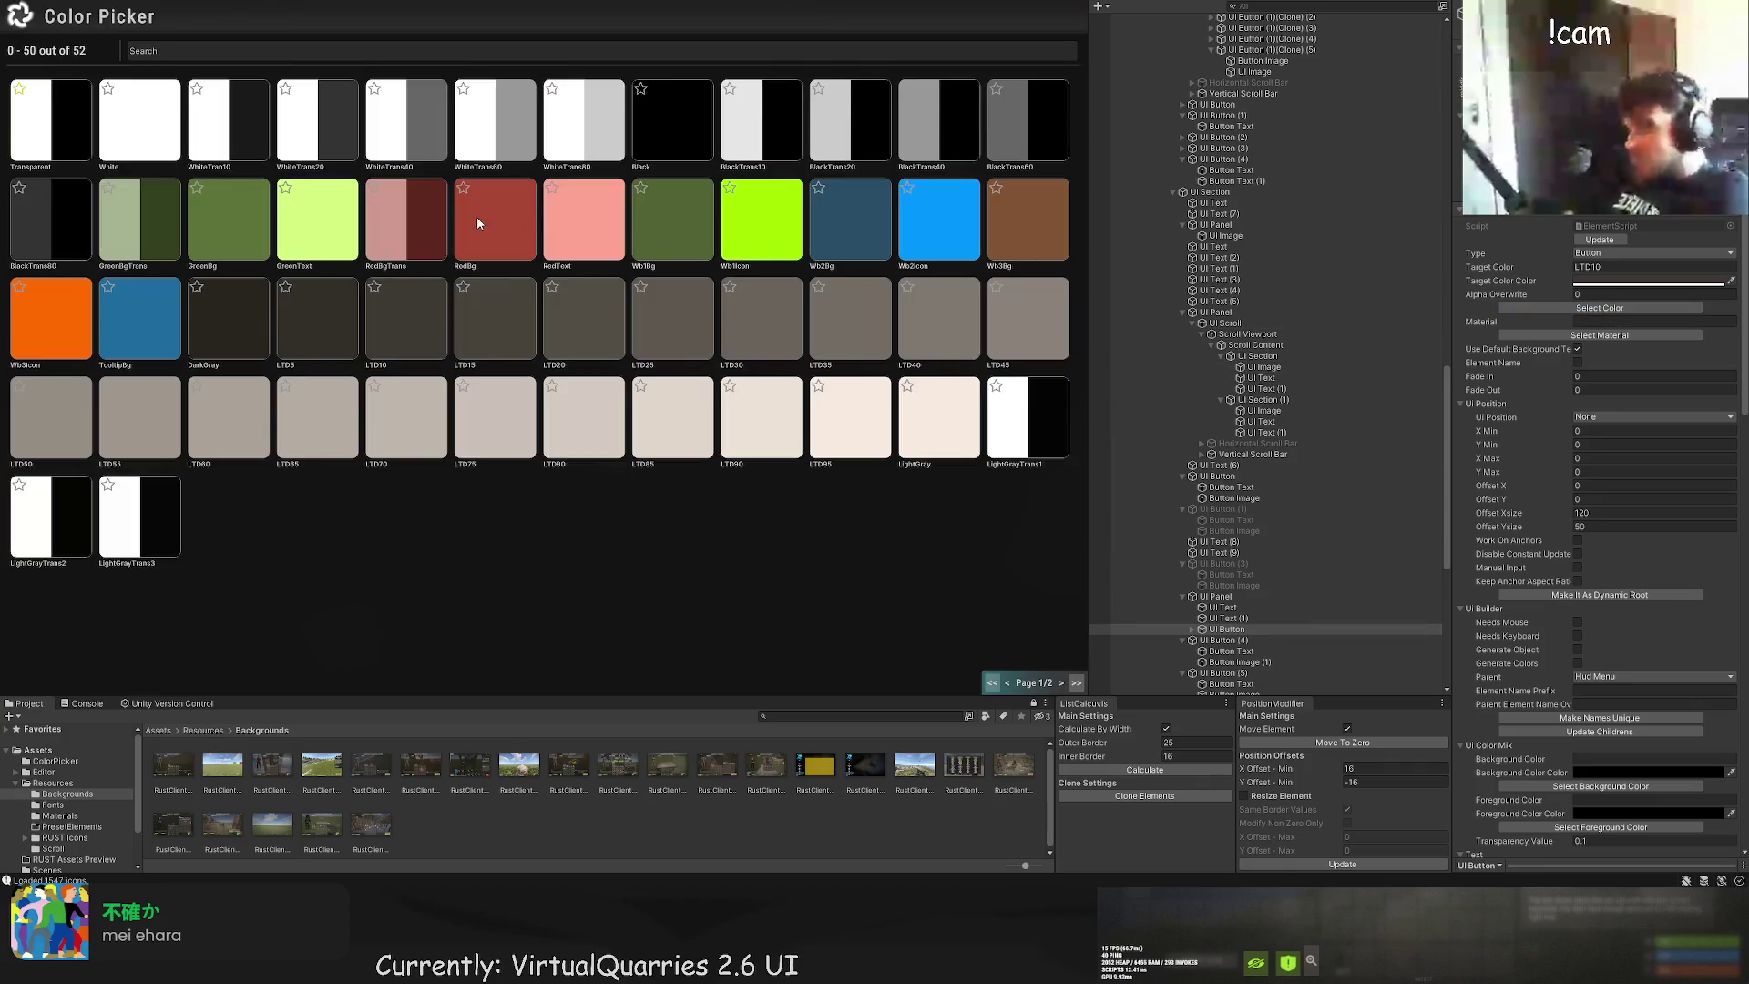
{"action": "left_click", "coordinate": [477, 216]}
{"action": "scroll", "coordinate": [1272, 601], "scroll_direction": "down", "scroll_amount": 5}
{"action": "left_click", "coordinate": [1221, 384]}
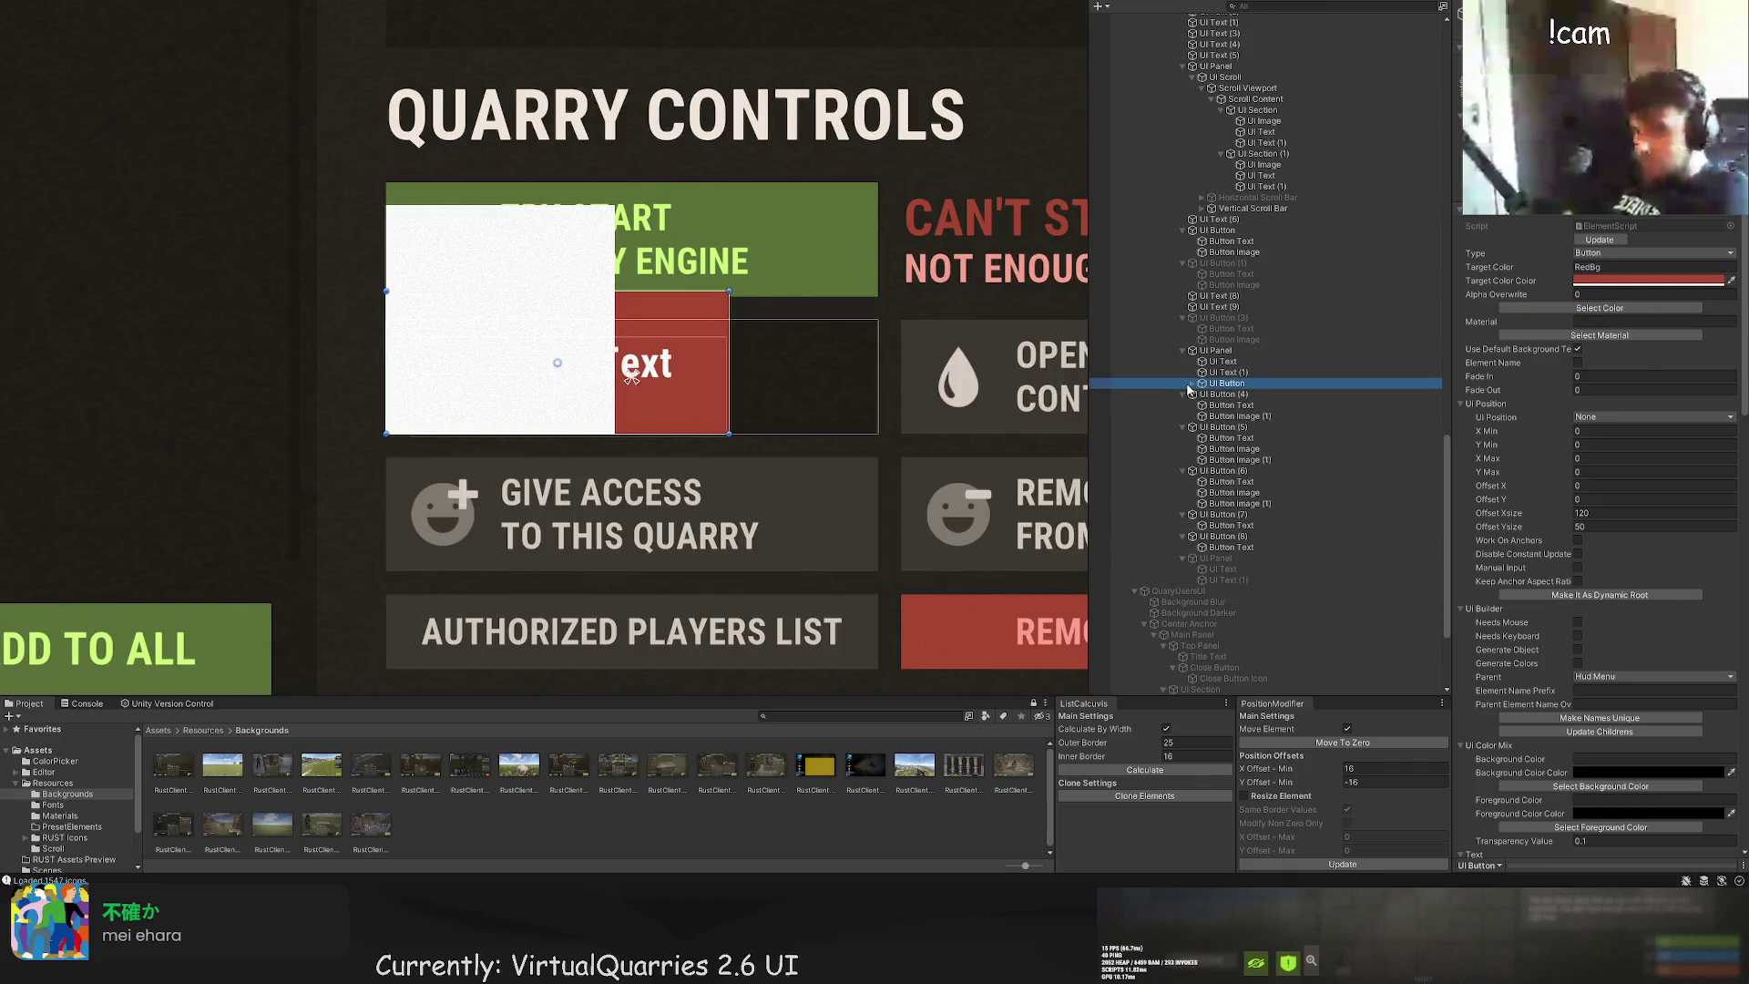
{"action": "left_click", "coordinate": [1193, 383]}
{"action": "left_click", "coordinate": [1209, 393]}
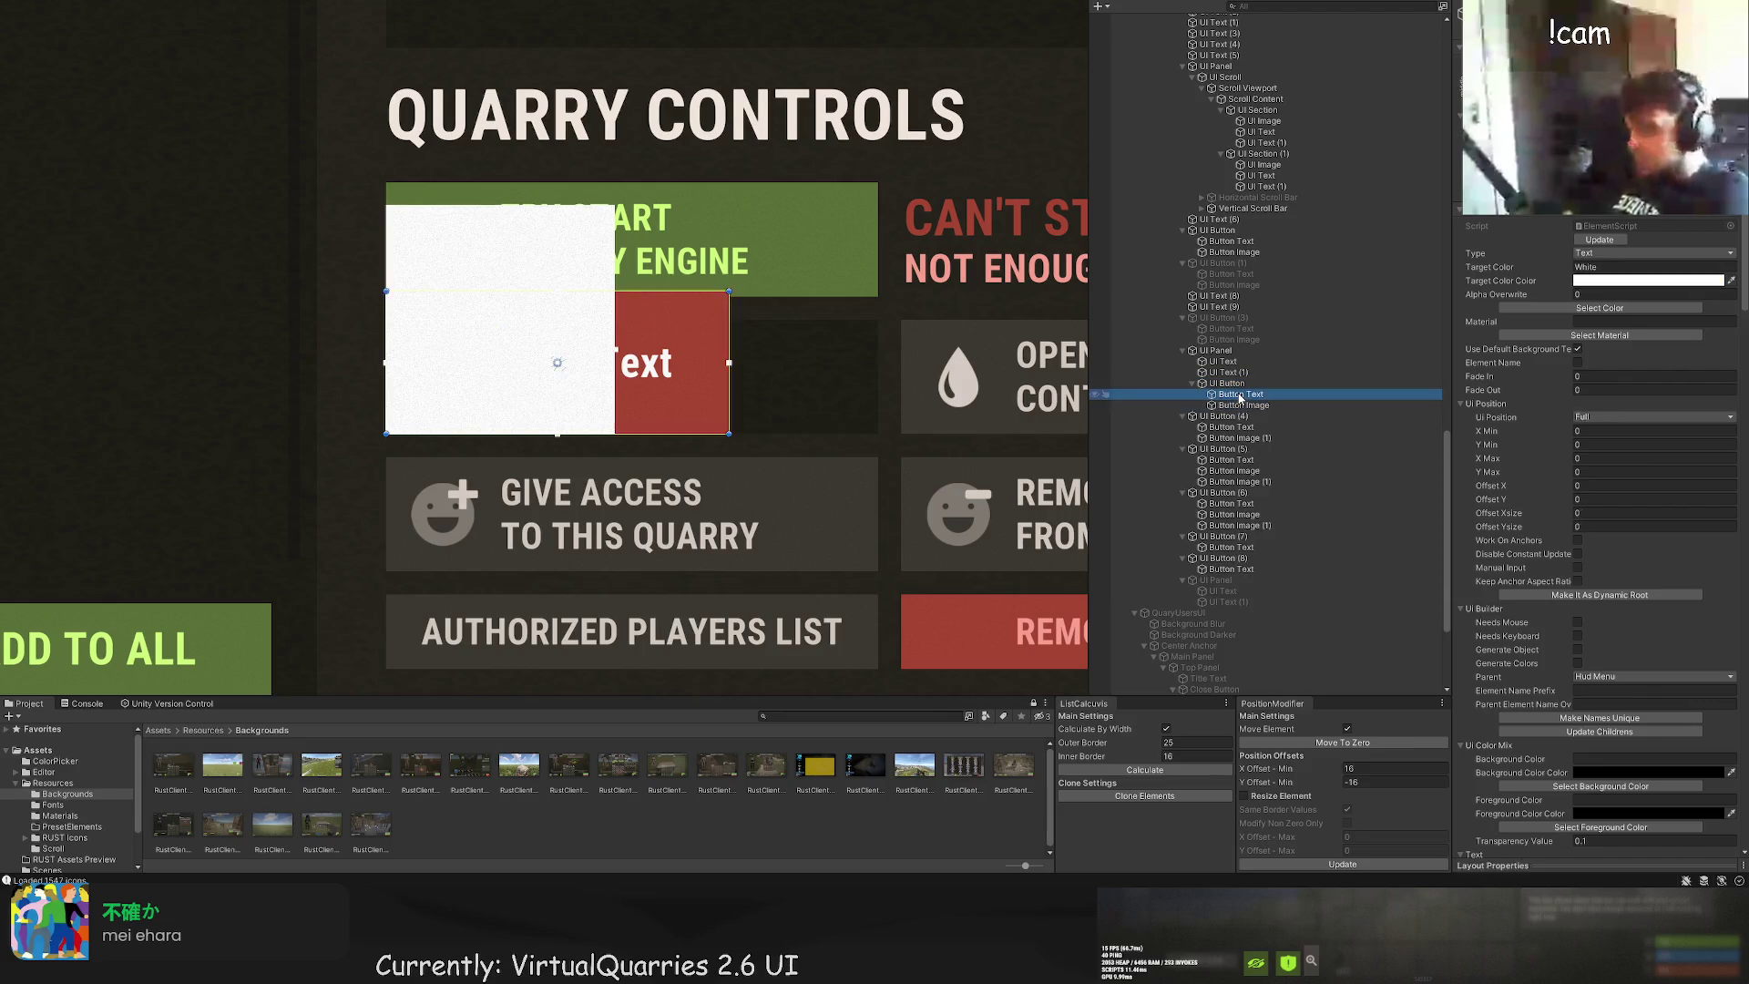
{"action": "key", "text": "Delete"}
{"action": "scroll", "coordinate": [1658, 558], "scroll_direction": "down", "scroll_amount": 3}
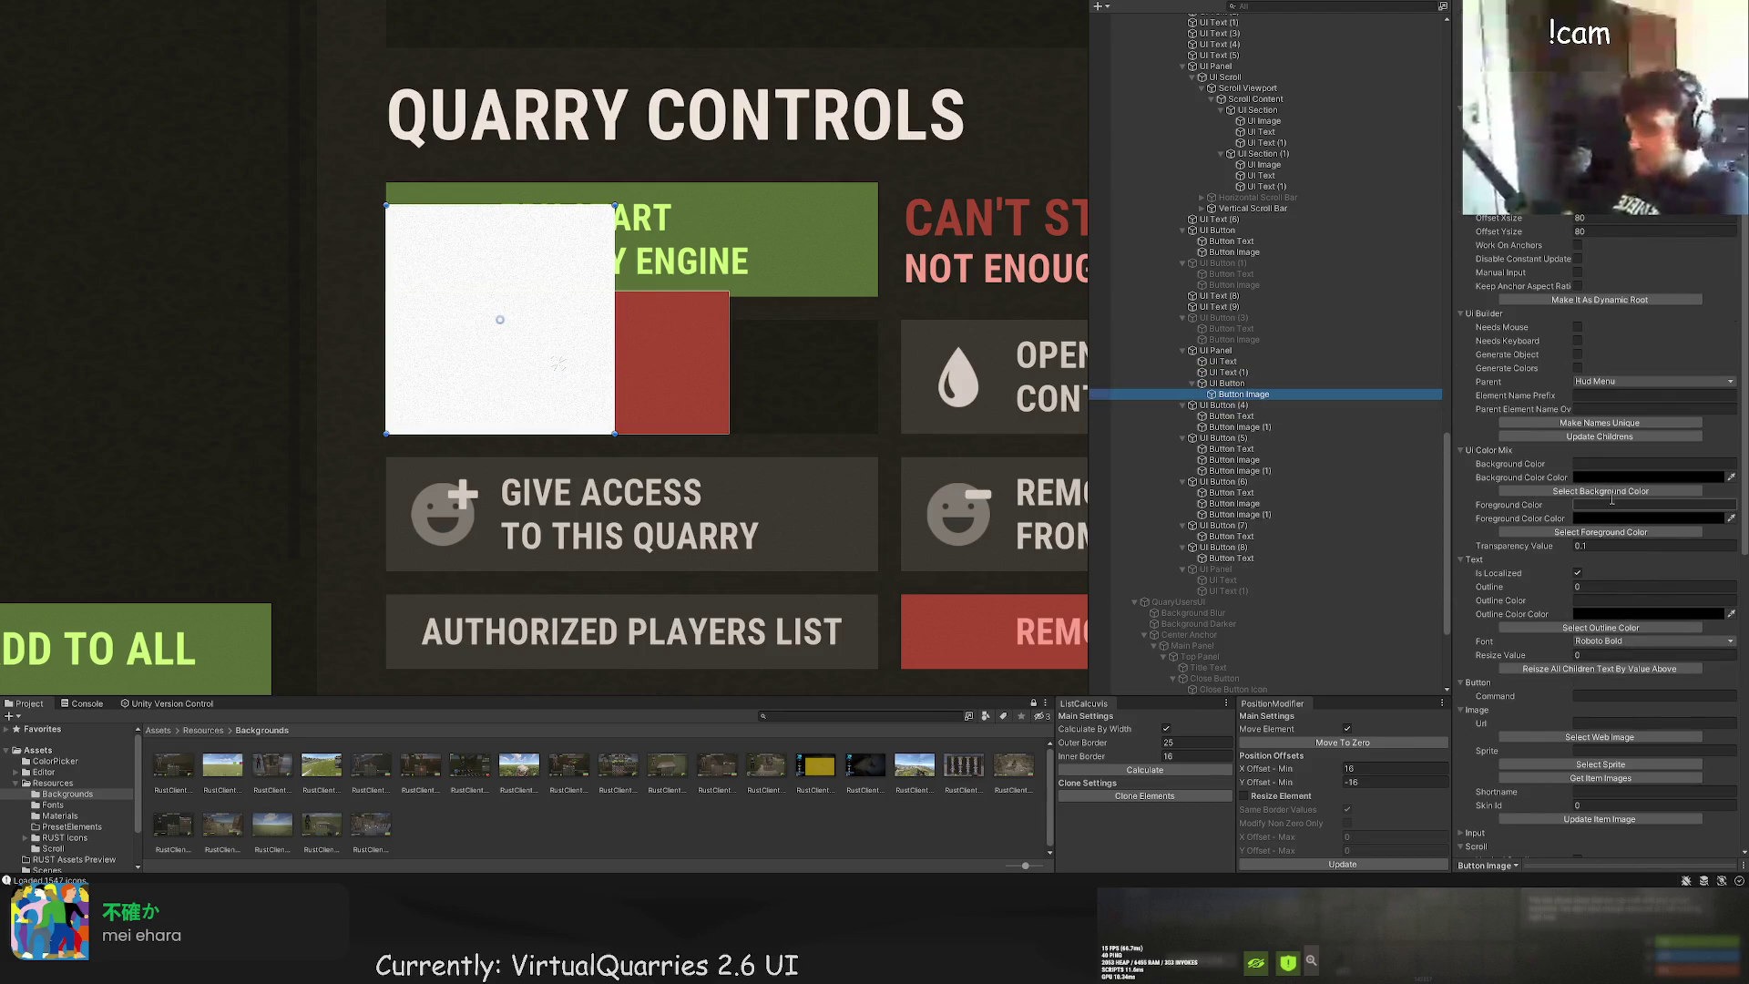
{"action": "scroll", "coordinate": [1549, 456], "scroll_direction": "down", "scroll_amount": 3}
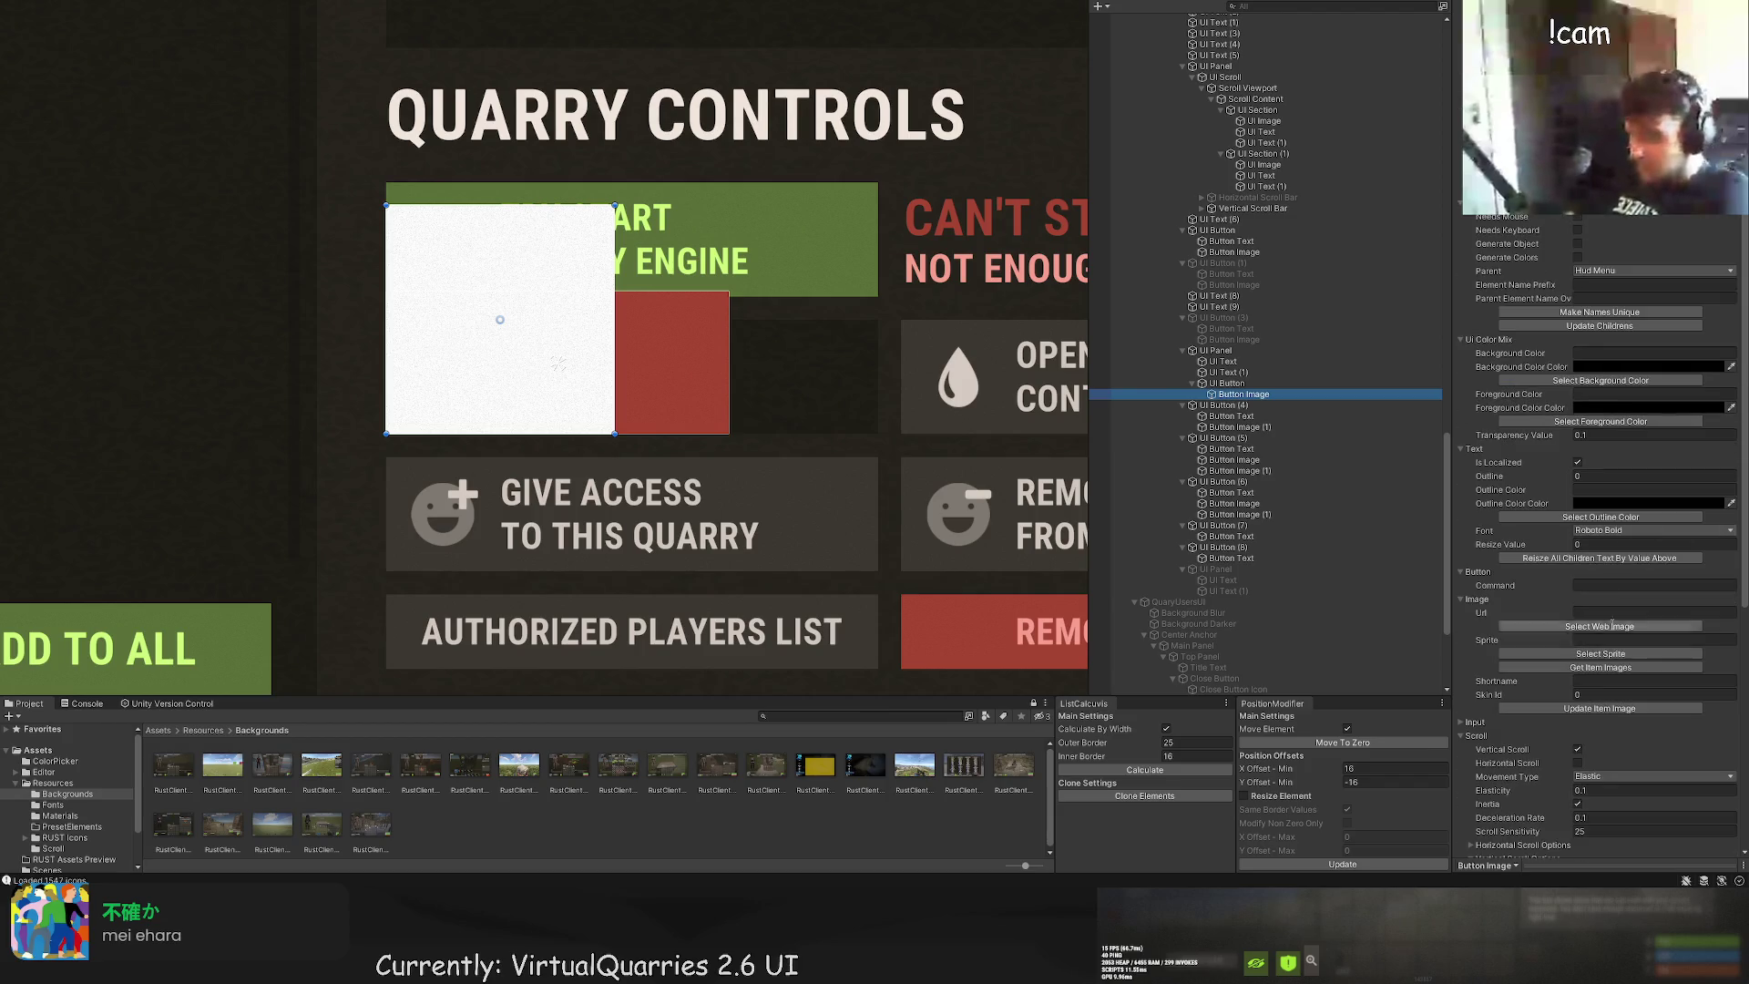
Step: Set the button image to the link_break sprite
{"action": "left_click", "coordinate": [1601, 653]}
{"action": "left_click", "coordinate": [221, 43]}
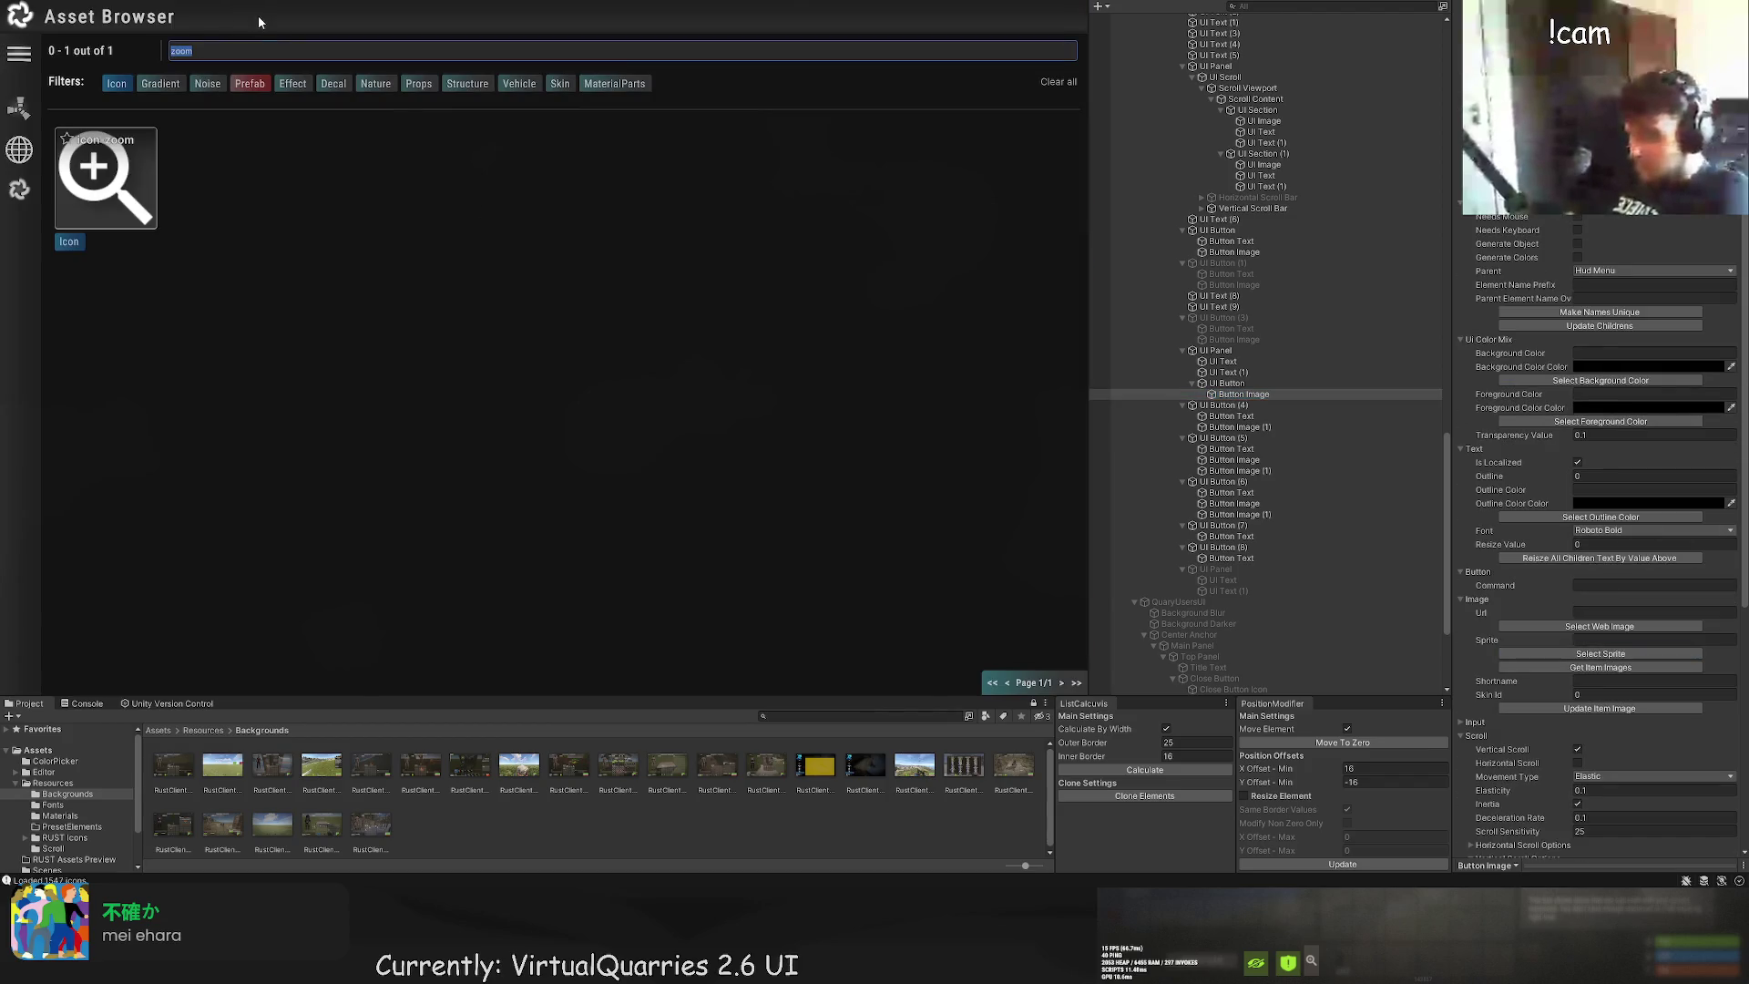
{"action": "type", "text": "link"}
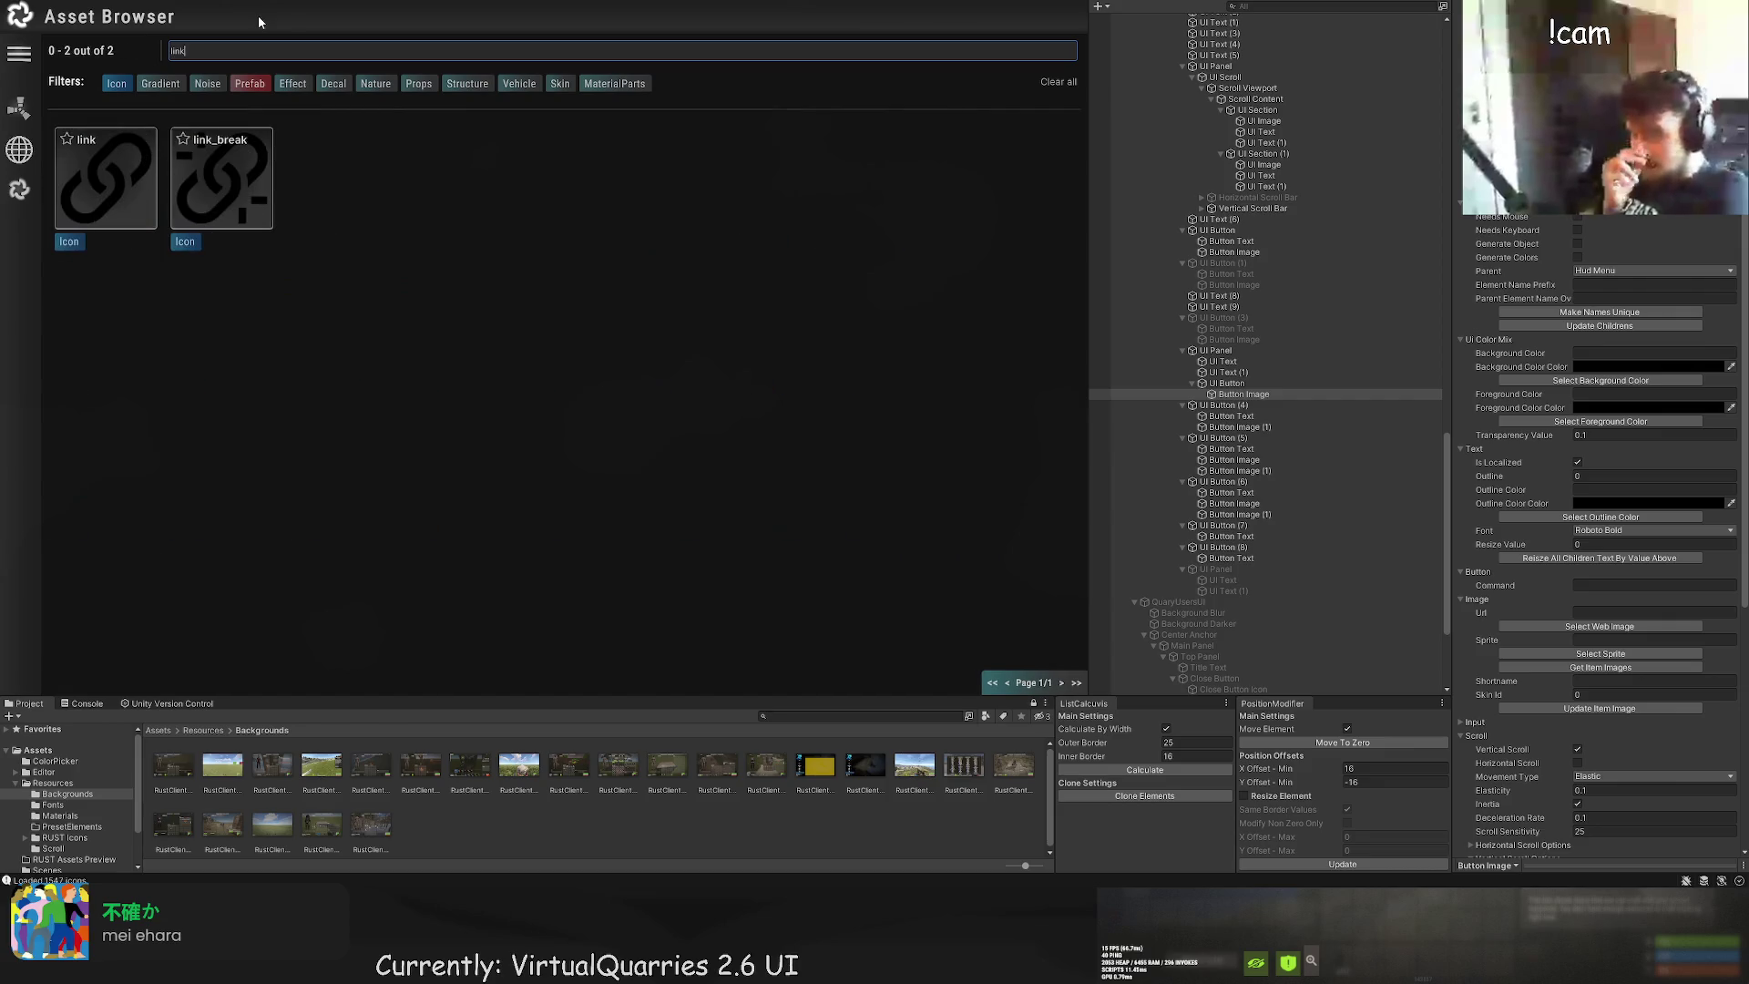
{"action": "left_click", "coordinate": [222, 178]}
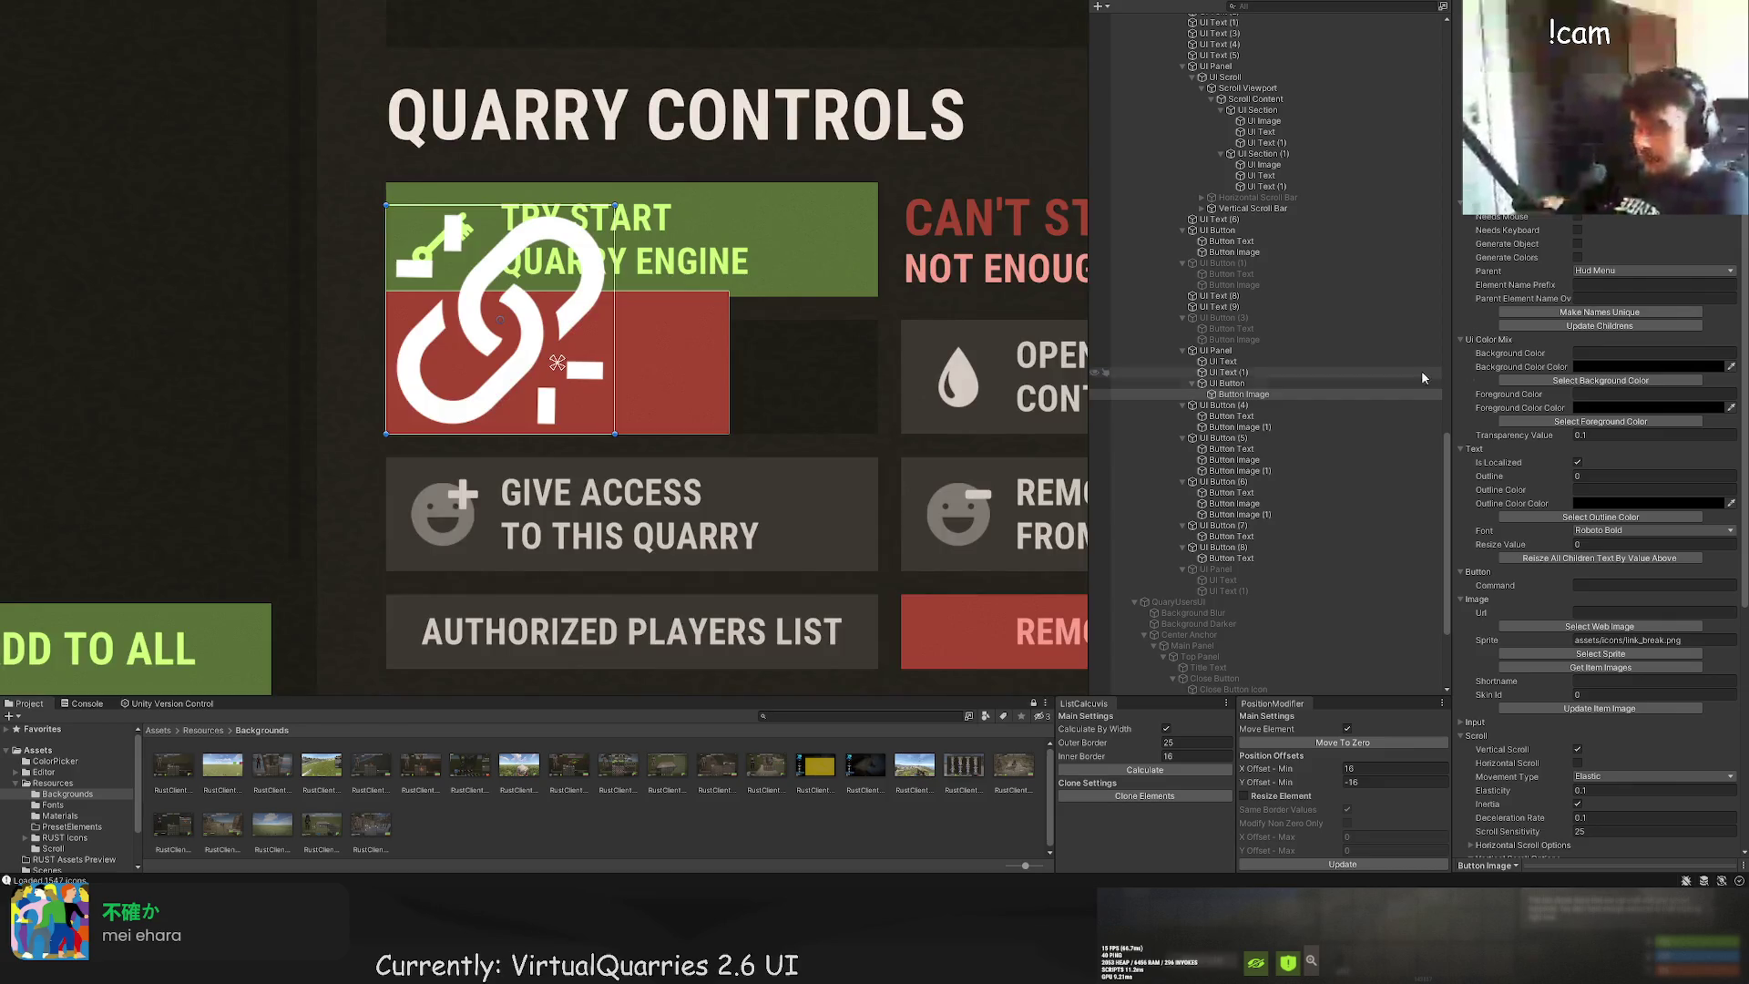
{"action": "scroll", "coordinate": [1620, 312], "scroll_direction": "up", "scroll_amount": 3}
{"action": "scroll", "coordinate": [1620, 312], "scroll_direction": "up", "scroll_amount": 2}
Step: Tint the link icon RedText pink and resize the button to a 26×26 square beside Q12
{"action": "left_click", "coordinate": [1620, 310]}
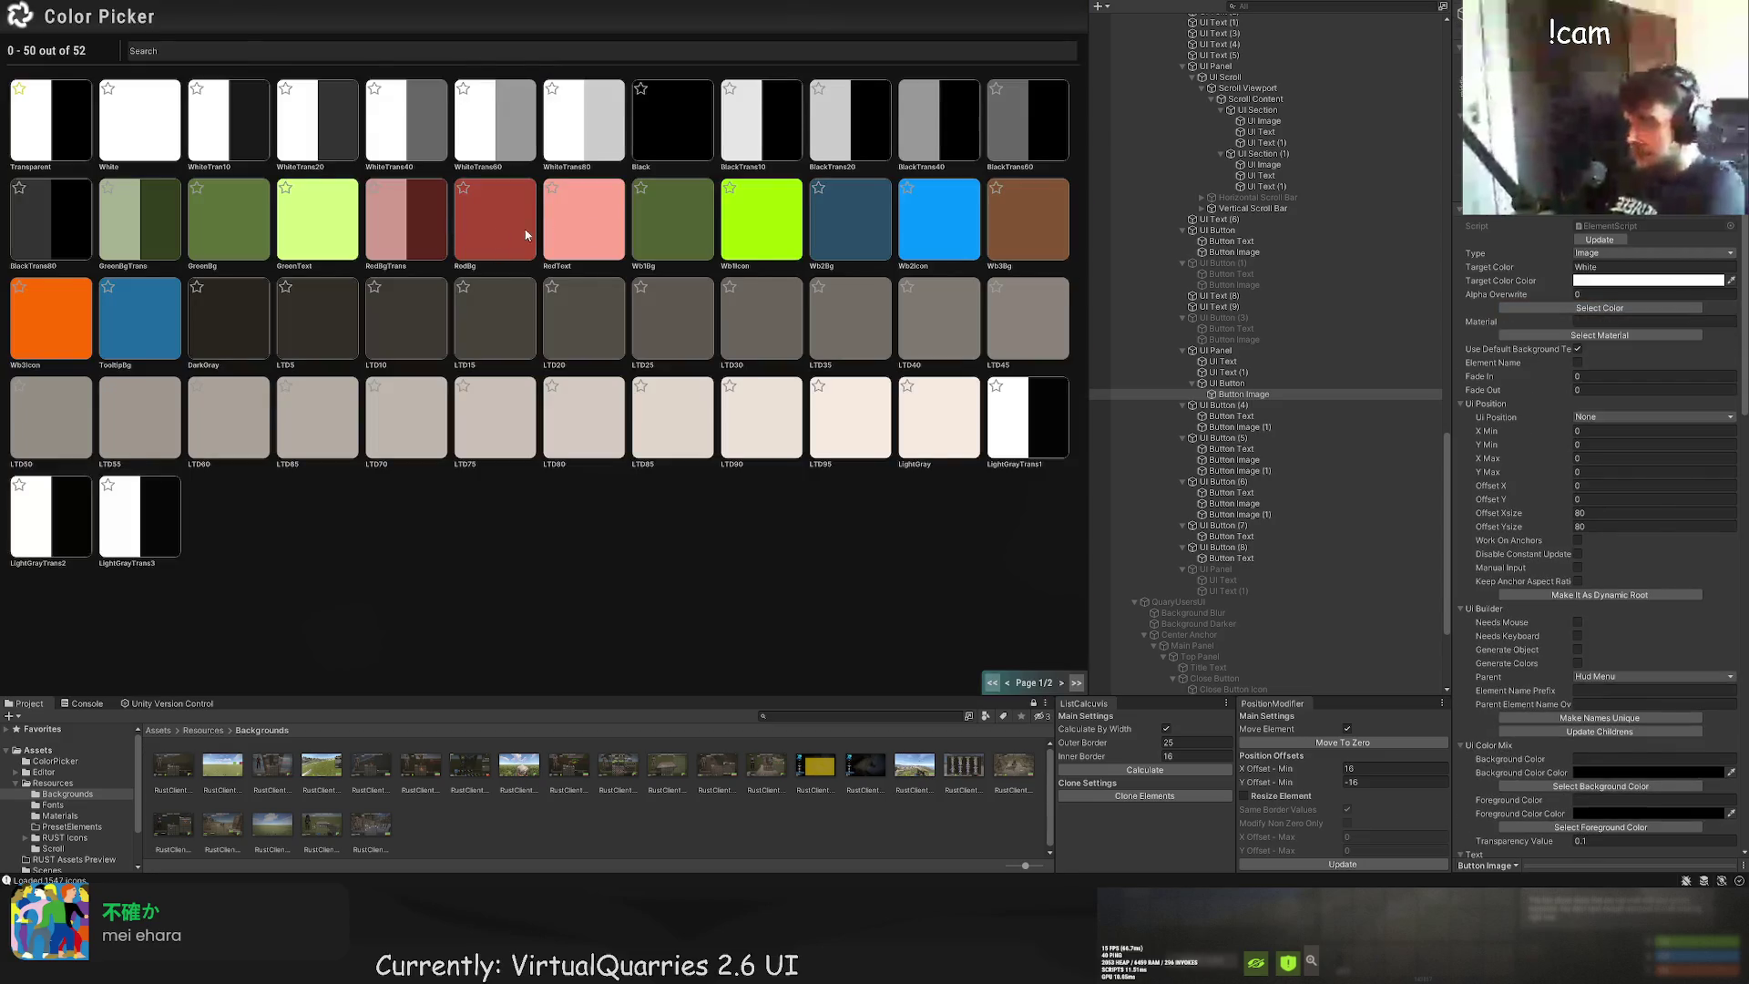
{"action": "left_click", "coordinate": [586, 217]}
{"action": "left_click", "coordinate": [1227, 383]}
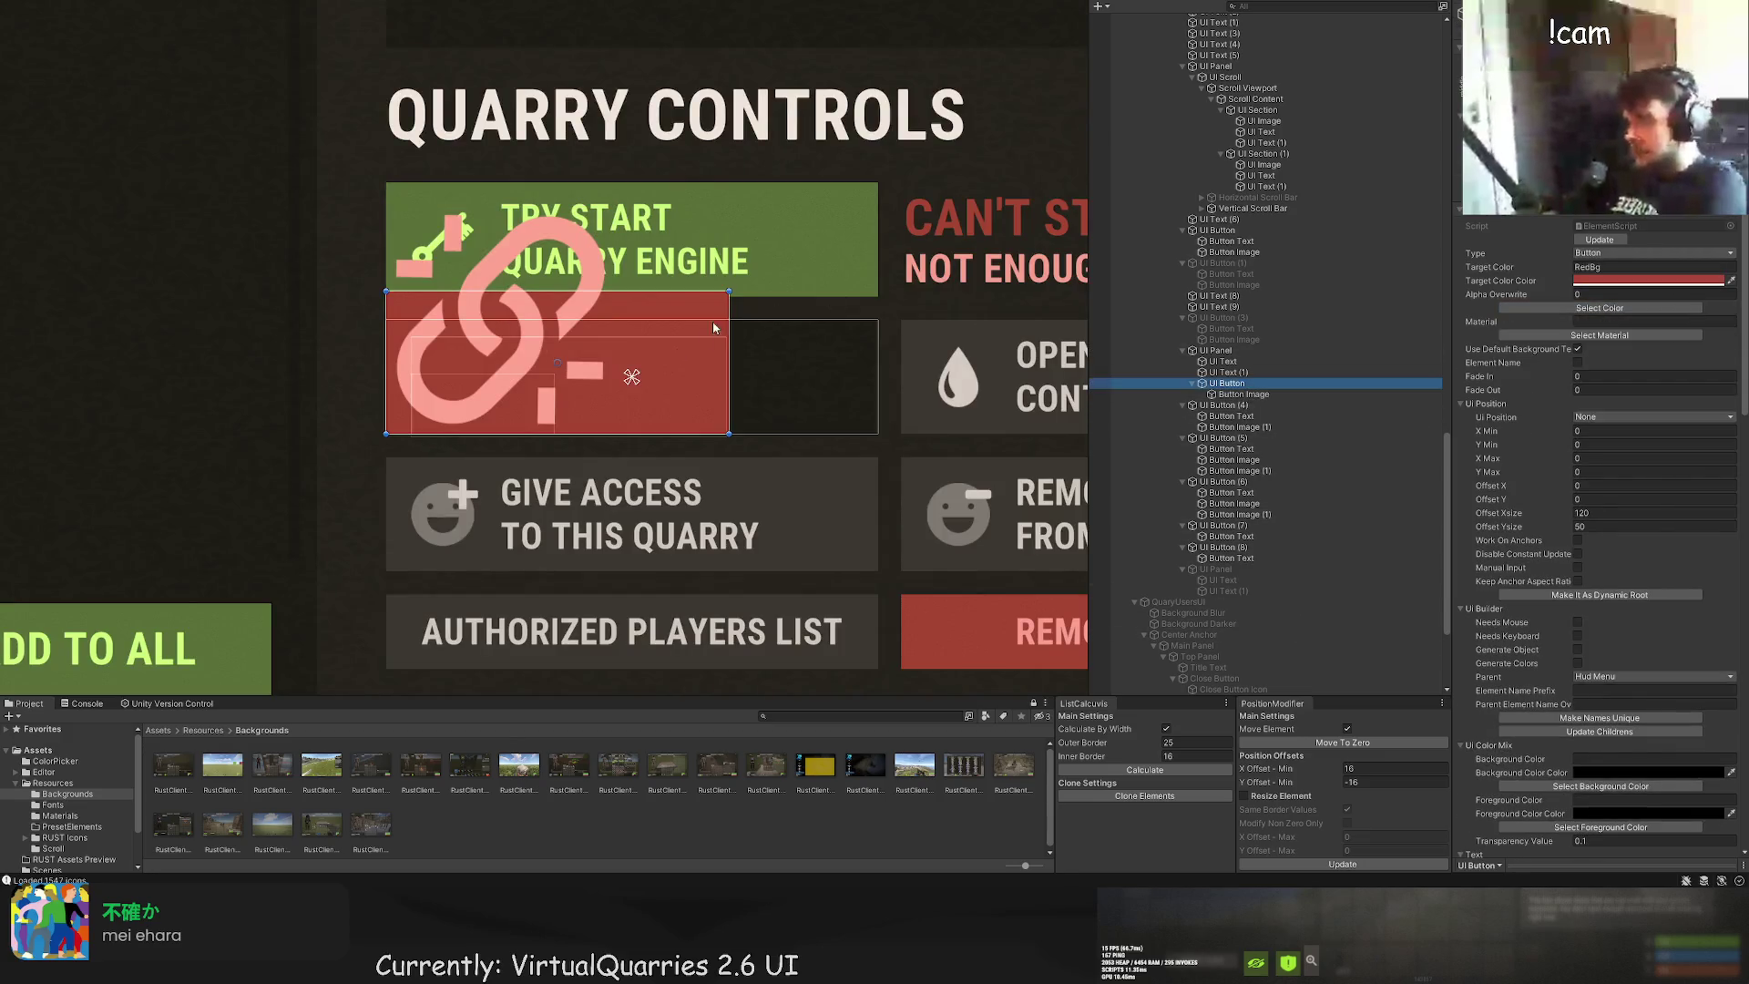
{"action": "mouse_move", "coordinate": [603, 319]}
{"action": "left_mouse_down"}
{"action": "mouse_move", "coordinate": [742, 328]}
{"action": "mouse_move", "coordinate": [587, 377]}
{"action": "mouse_move", "coordinate": [600, 361]}
{"action": "mouse_move", "coordinate": [829, 364]}
{"action": "mouse_move", "coordinate": [773, 357]}
{"action": "left_mouse_up"}
Step: Nudge the red link button into place beside Q12 and adjust its top and bottom edges
{"action": "scroll", "coordinate": [828, 361], "scroll_direction": "up", "scroll_amount": 4}
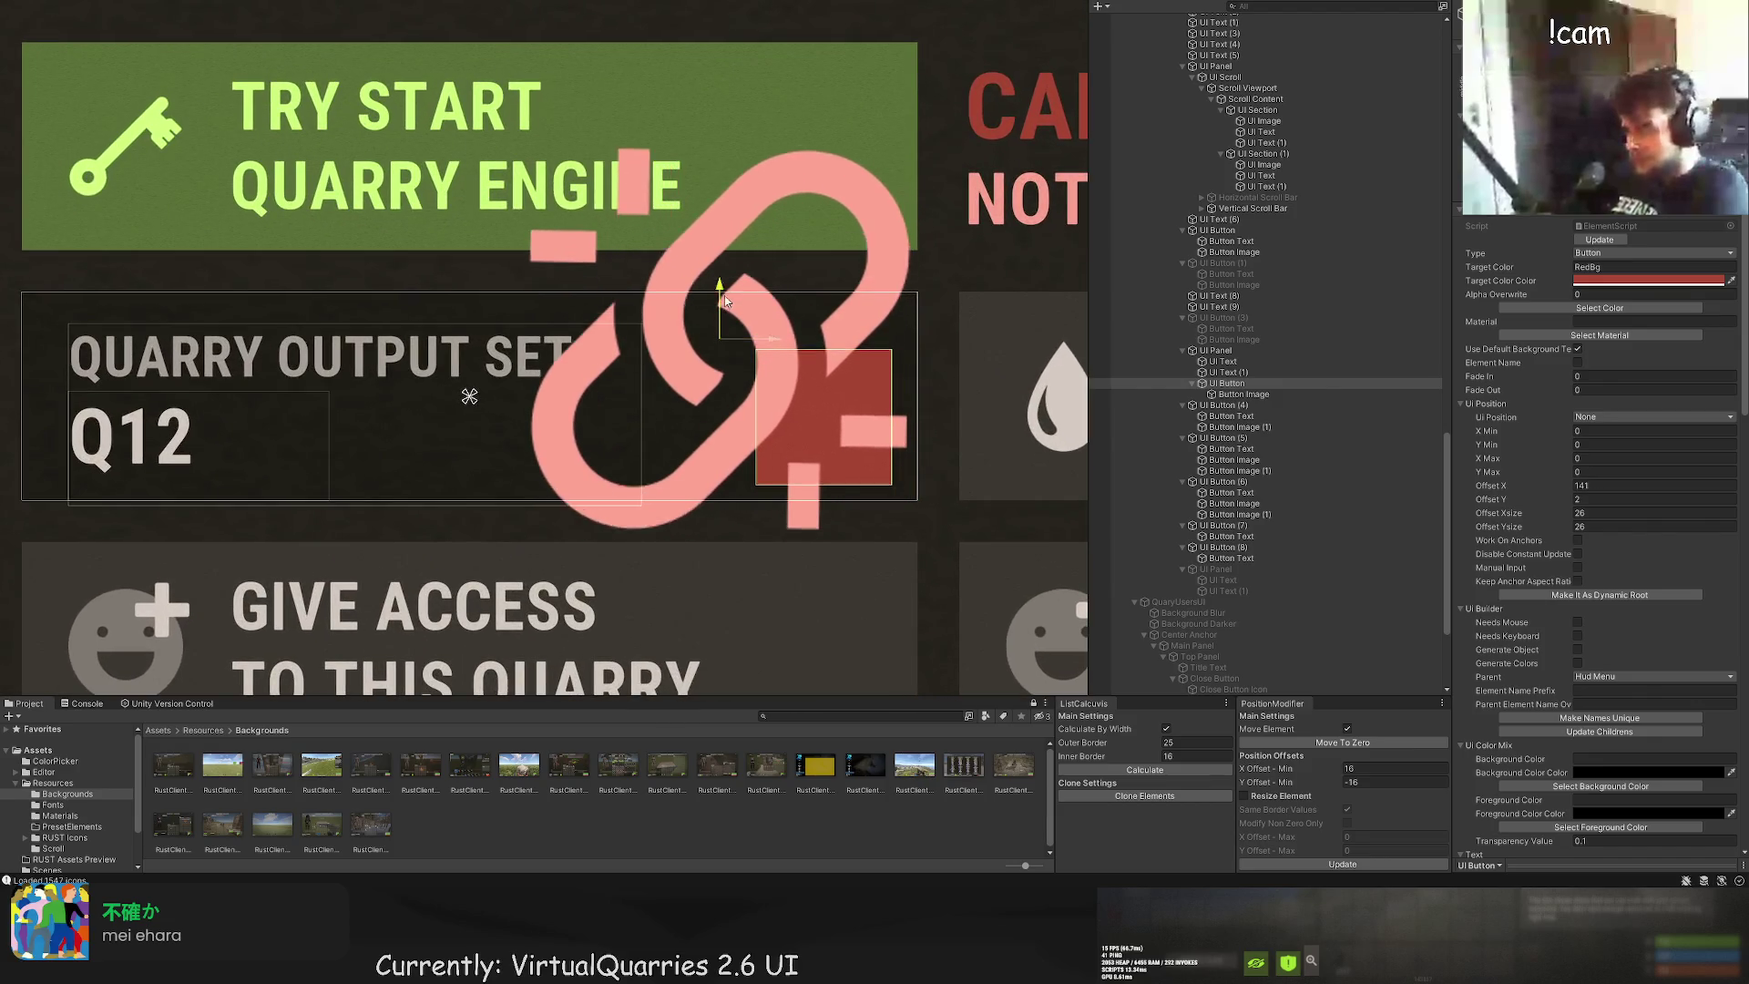
{"action": "left_click_drag", "start_coordinate": [724, 295], "coordinate": [729, 287]}
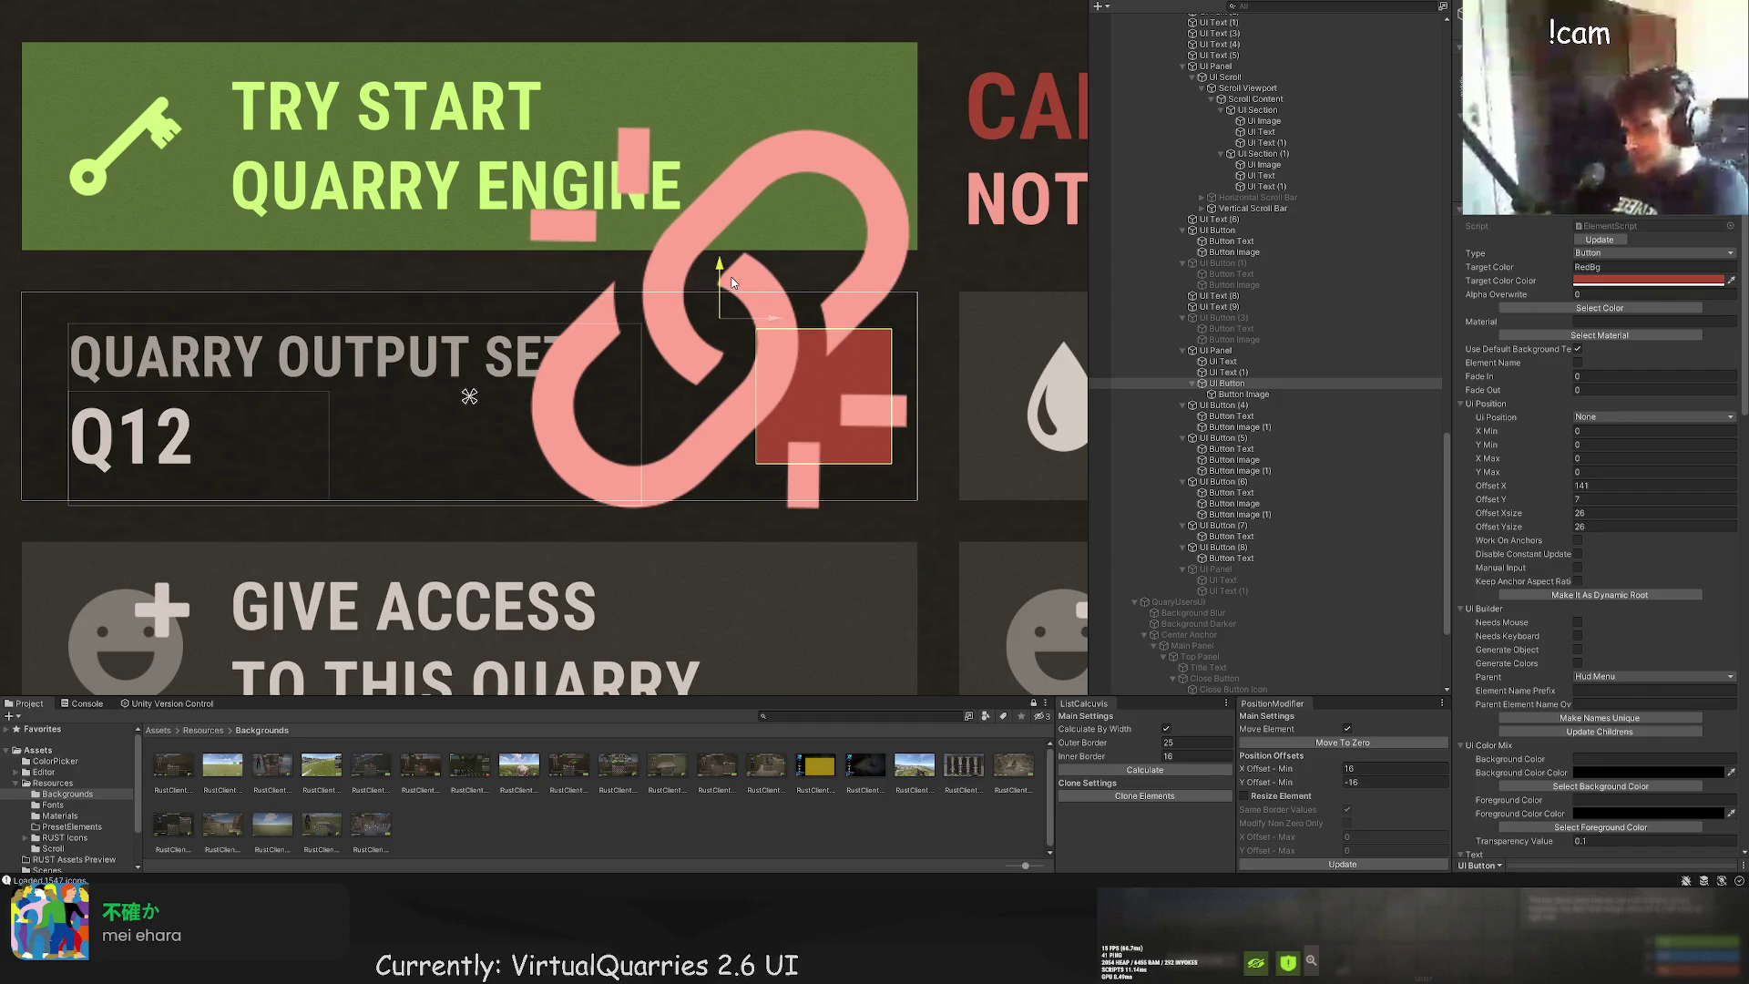
{"action": "key", "text": "t"}
{"action": "scroll", "coordinate": [799, 310], "scroll_direction": "up", "scroll_amount": 1}
{"action": "left_click_drag", "start_coordinate": [823, 327], "coordinate": [824, 334]}
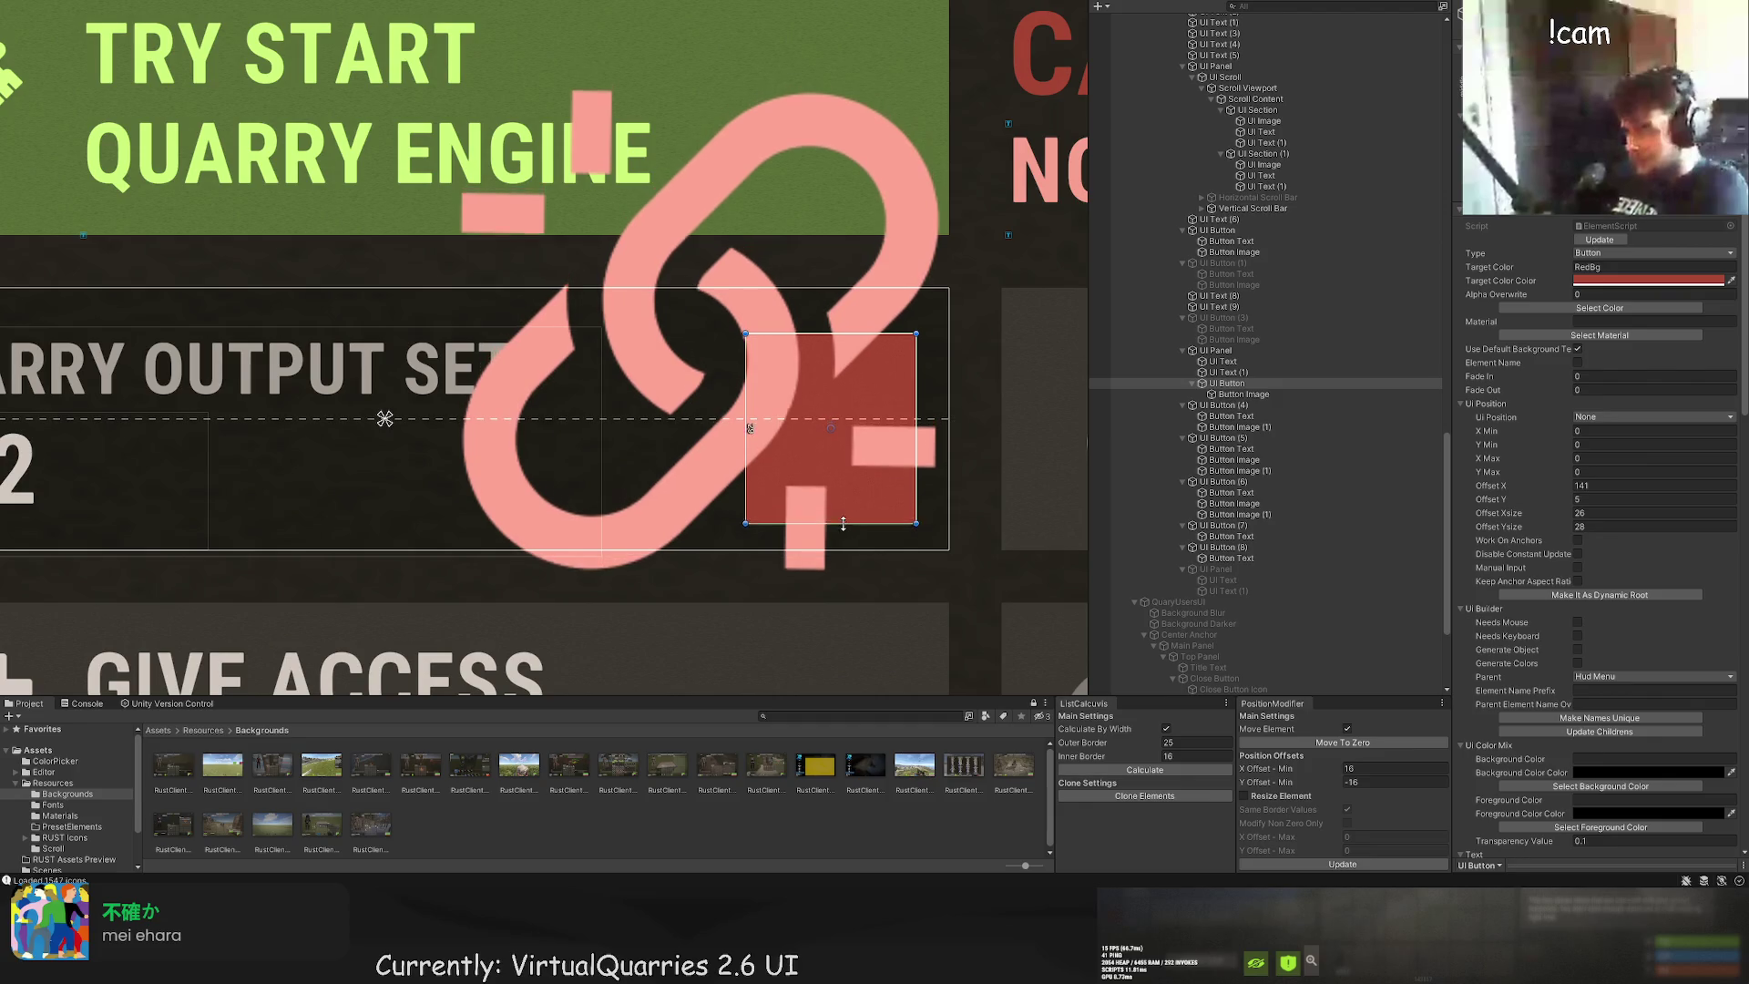
{"action": "mouse_move", "coordinate": [844, 508]}
{"action": "left_mouse_down"}
{"action": "mouse_move", "coordinate": [841, 548]}
{"action": "mouse_move", "coordinate": [843, 510]}
{"action": "left_mouse_up"}
{"action": "scroll", "coordinate": [917, 395], "scroll_direction": "up", "scroll_amount": 1}
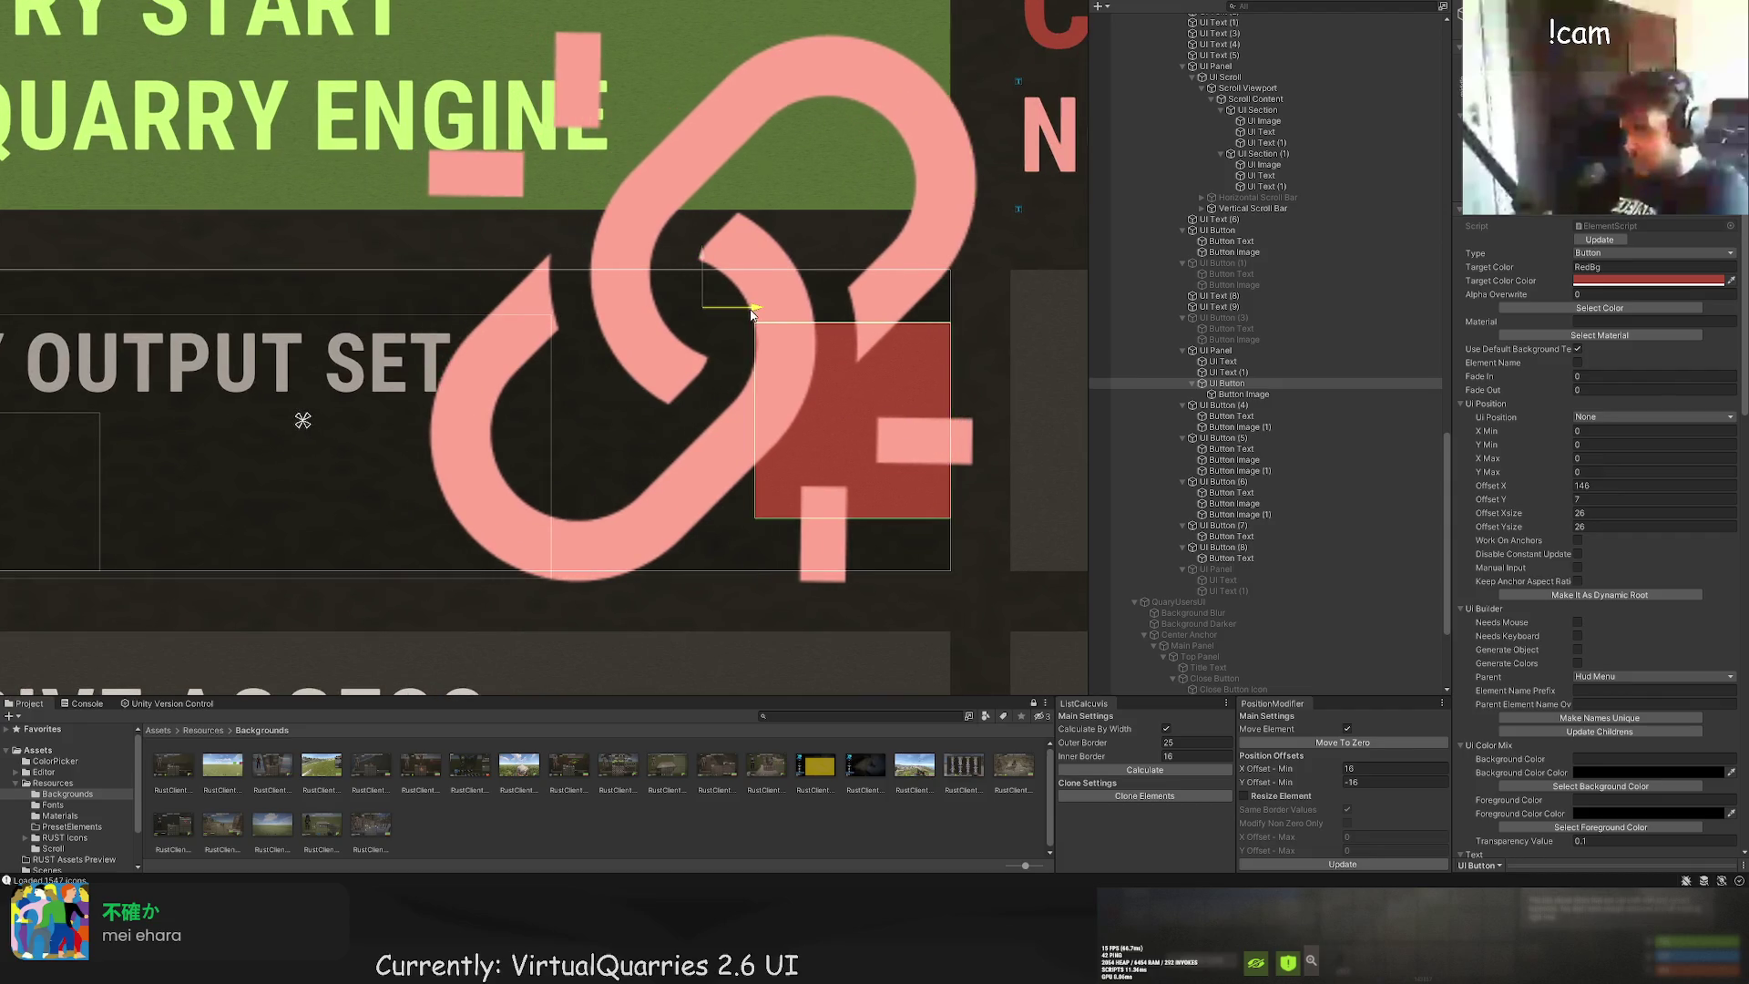
{"action": "left_click_drag", "start_coordinate": [718, 310], "coordinate": [702, 310]}
Step: Shrink the Button Image link icon to about 17×17, centred inside the red button
{"action": "double_click", "coordinate": [1239, 394]}
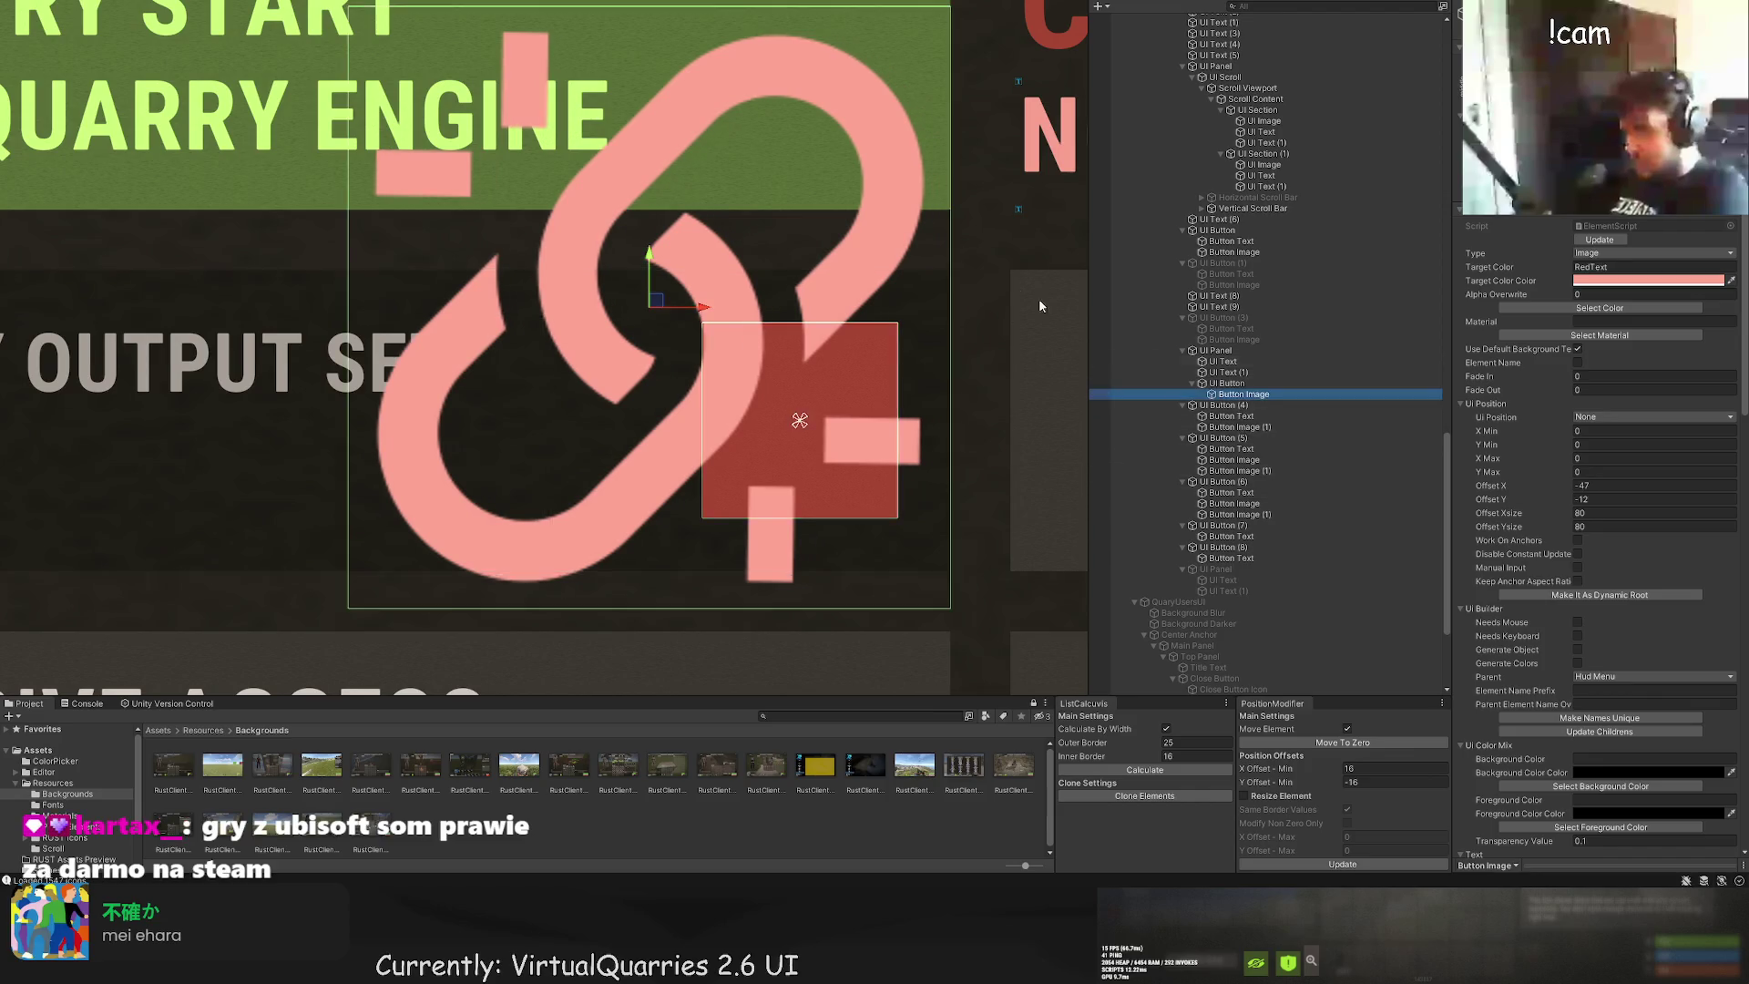
{"action": "mouse_move", "coordinate": [410, 71]}
{"action": "left_mouse_down"}
{"action": "mouse_move", "coordinate": [702, 313]}
{"action": "mouse_move", "coordinate": [718, 356]}
{"action": "left_mouse_up"}
{"action": "left_click_drag", "start_coordinate": [908, 576], "coordinate": [839, 476]}
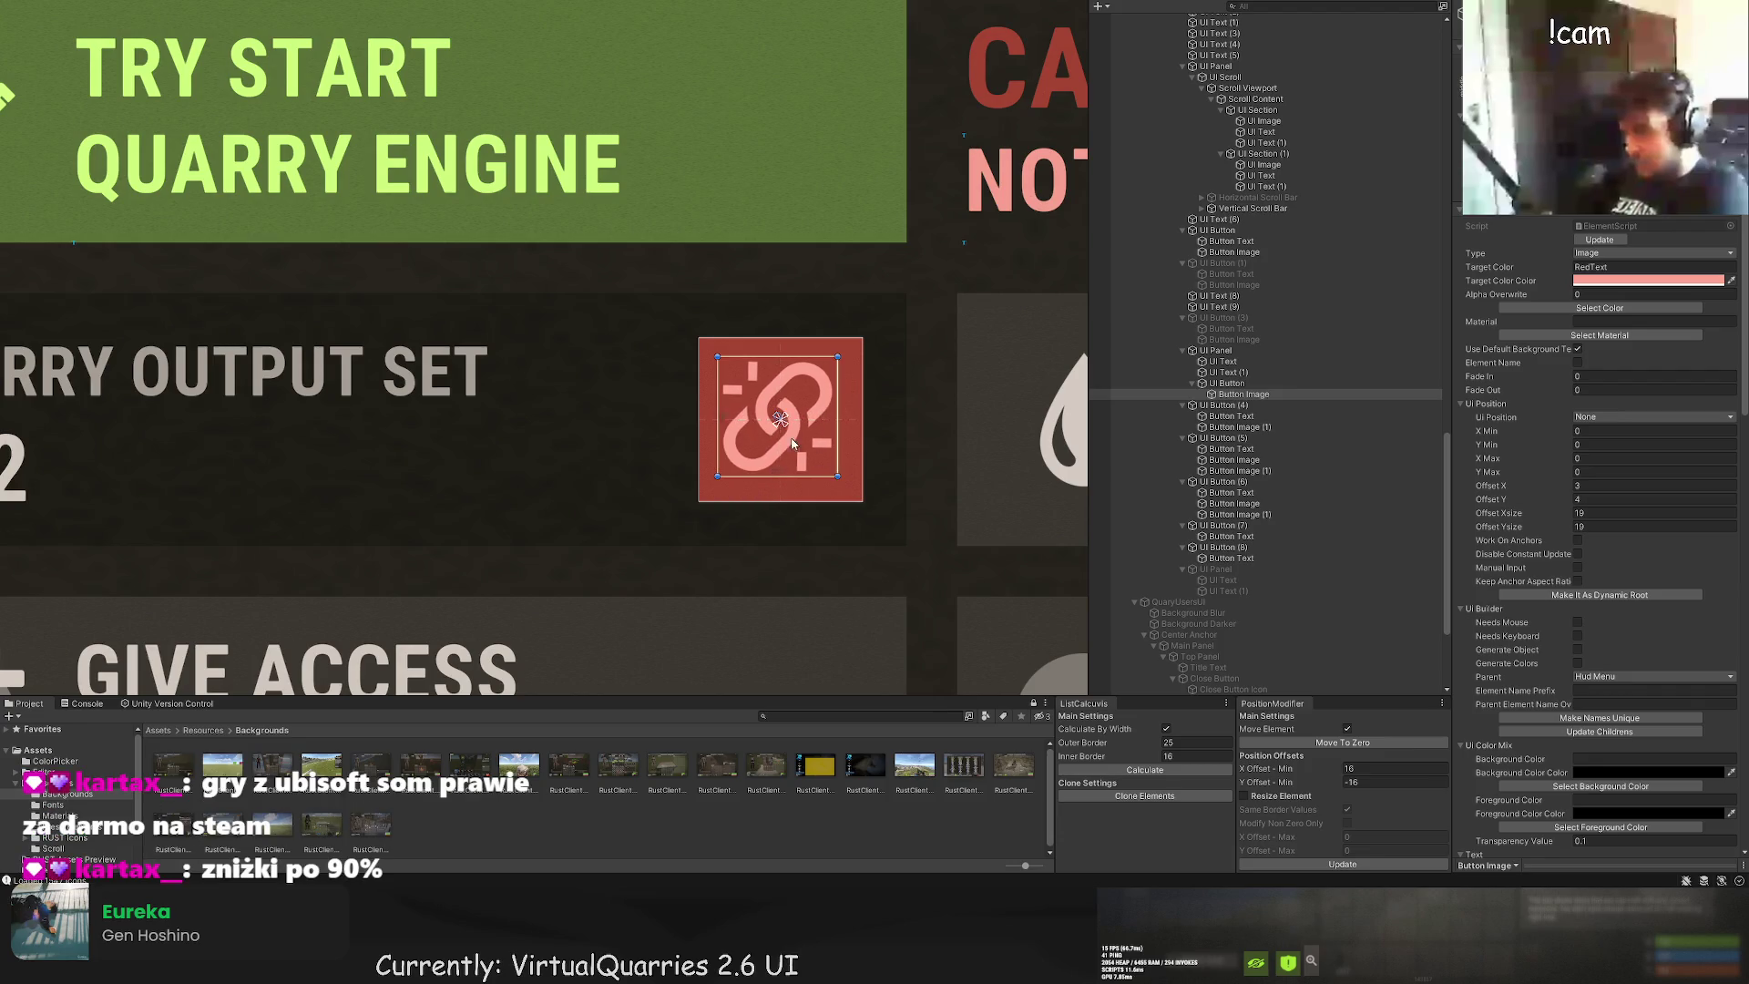
{"action": "scroll", "coordinate": [793, 443], "scroll_direction": "up", "scroll_amount": 2}
{"action": "scroll", "coordinate": [692, 346], "scroll_direction": "up", "scroll_amount": 1}
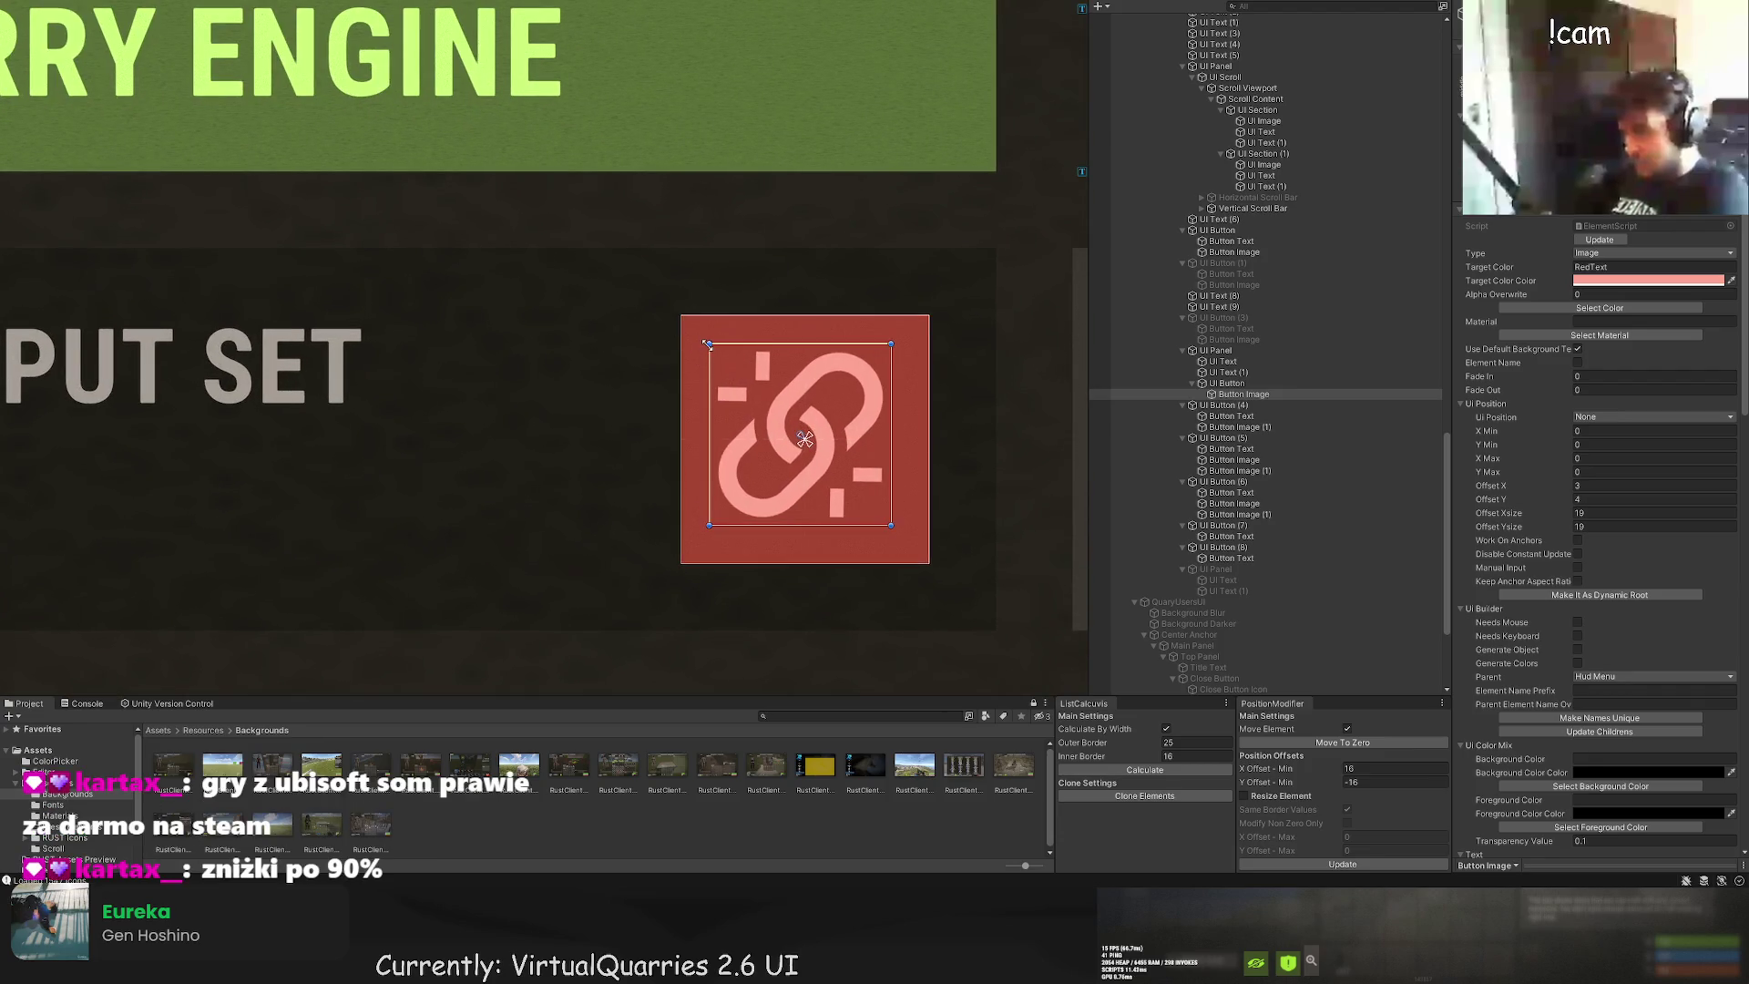
{"action": "left_click_drag", "start_coordinate": [708, 344], "coordinate": [728, 362]}
{"action": "left_click_drag", "start_coordinate": [891, 526], "coordinate": [883, 520]}
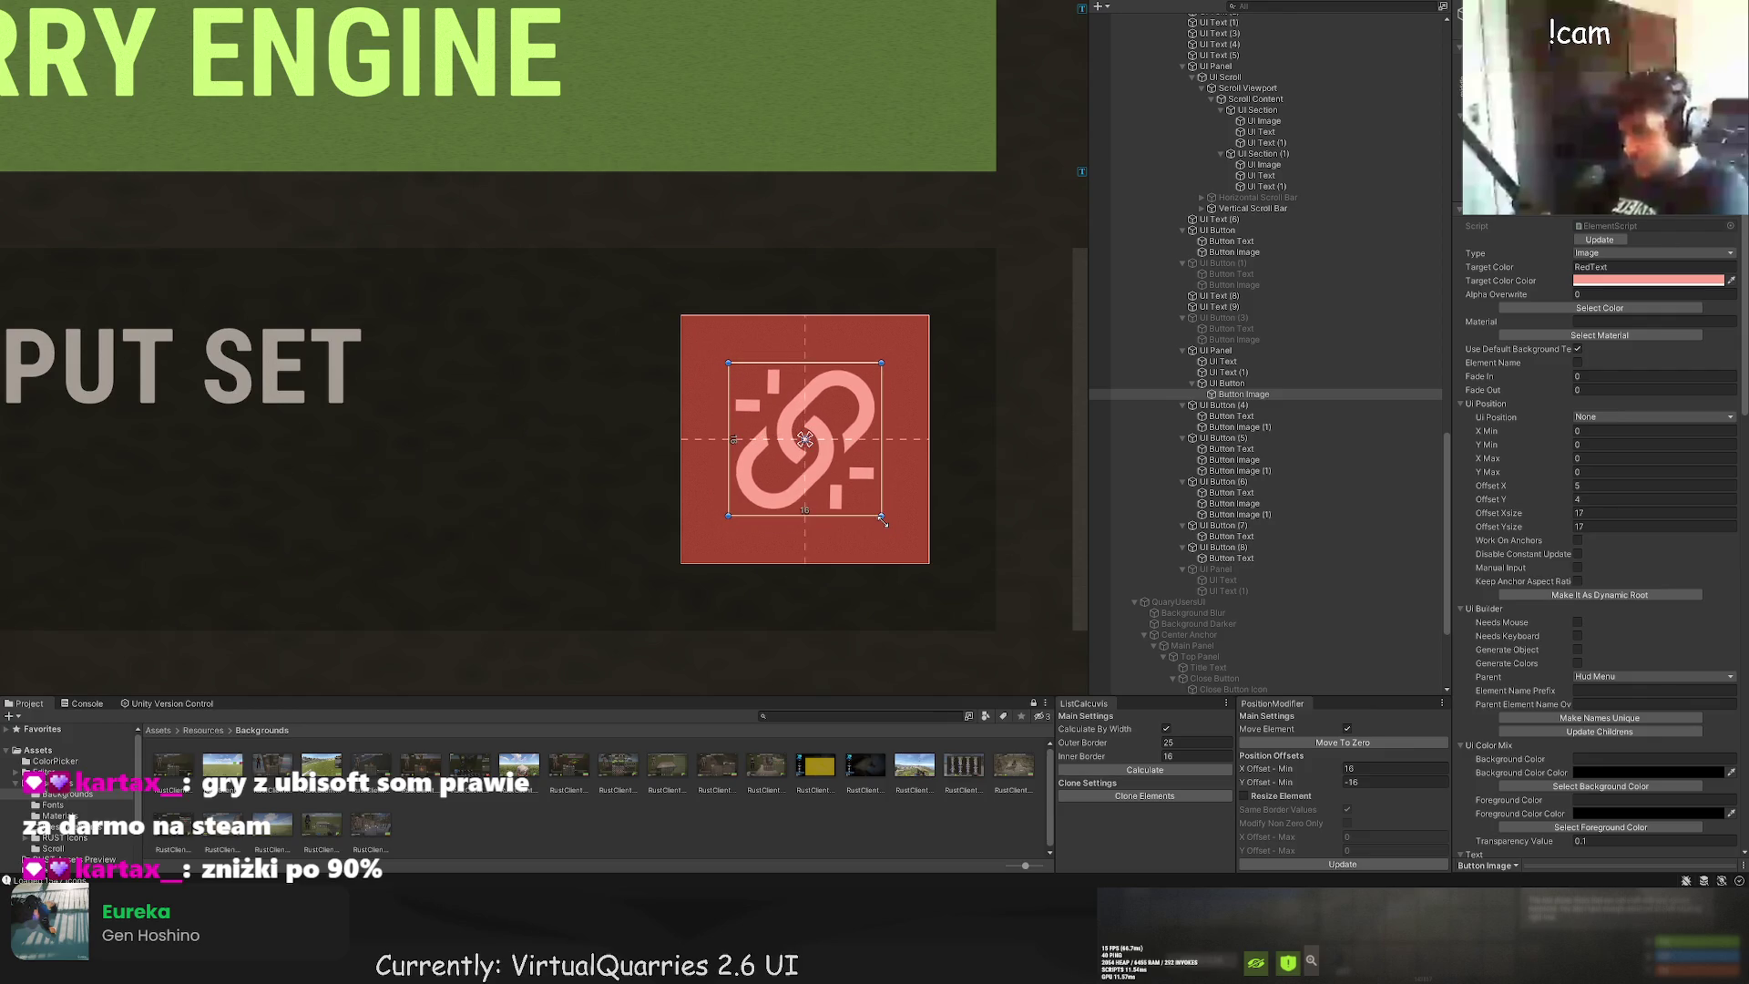
{"action": "left_click", "coordinate": [907, 483]}
{"action": "scroll", "coordinate": [792, 446], "scroll_direction": "down", "scroll_amount": 8}
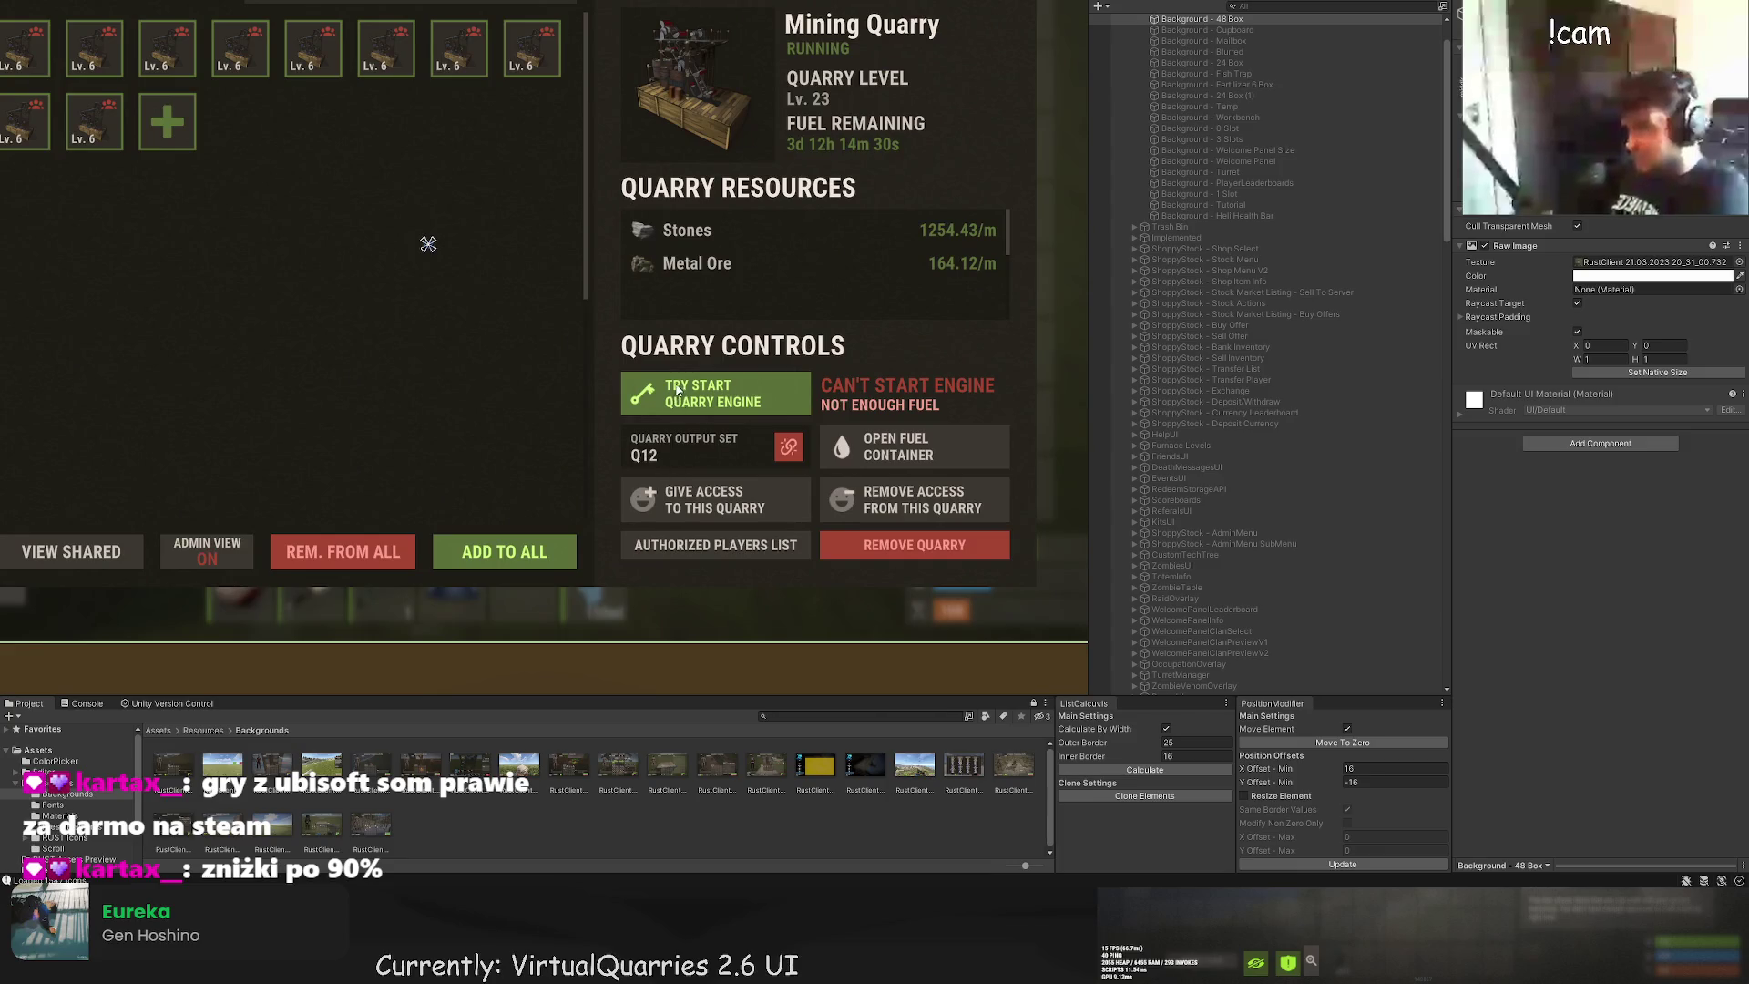
Step: Resize the link button beside QUARRY OUTPUT SET down to 23×23
{"action": "left_click_drag", "start_coordinate": [676, 387], "coordinate": [718, 325]}
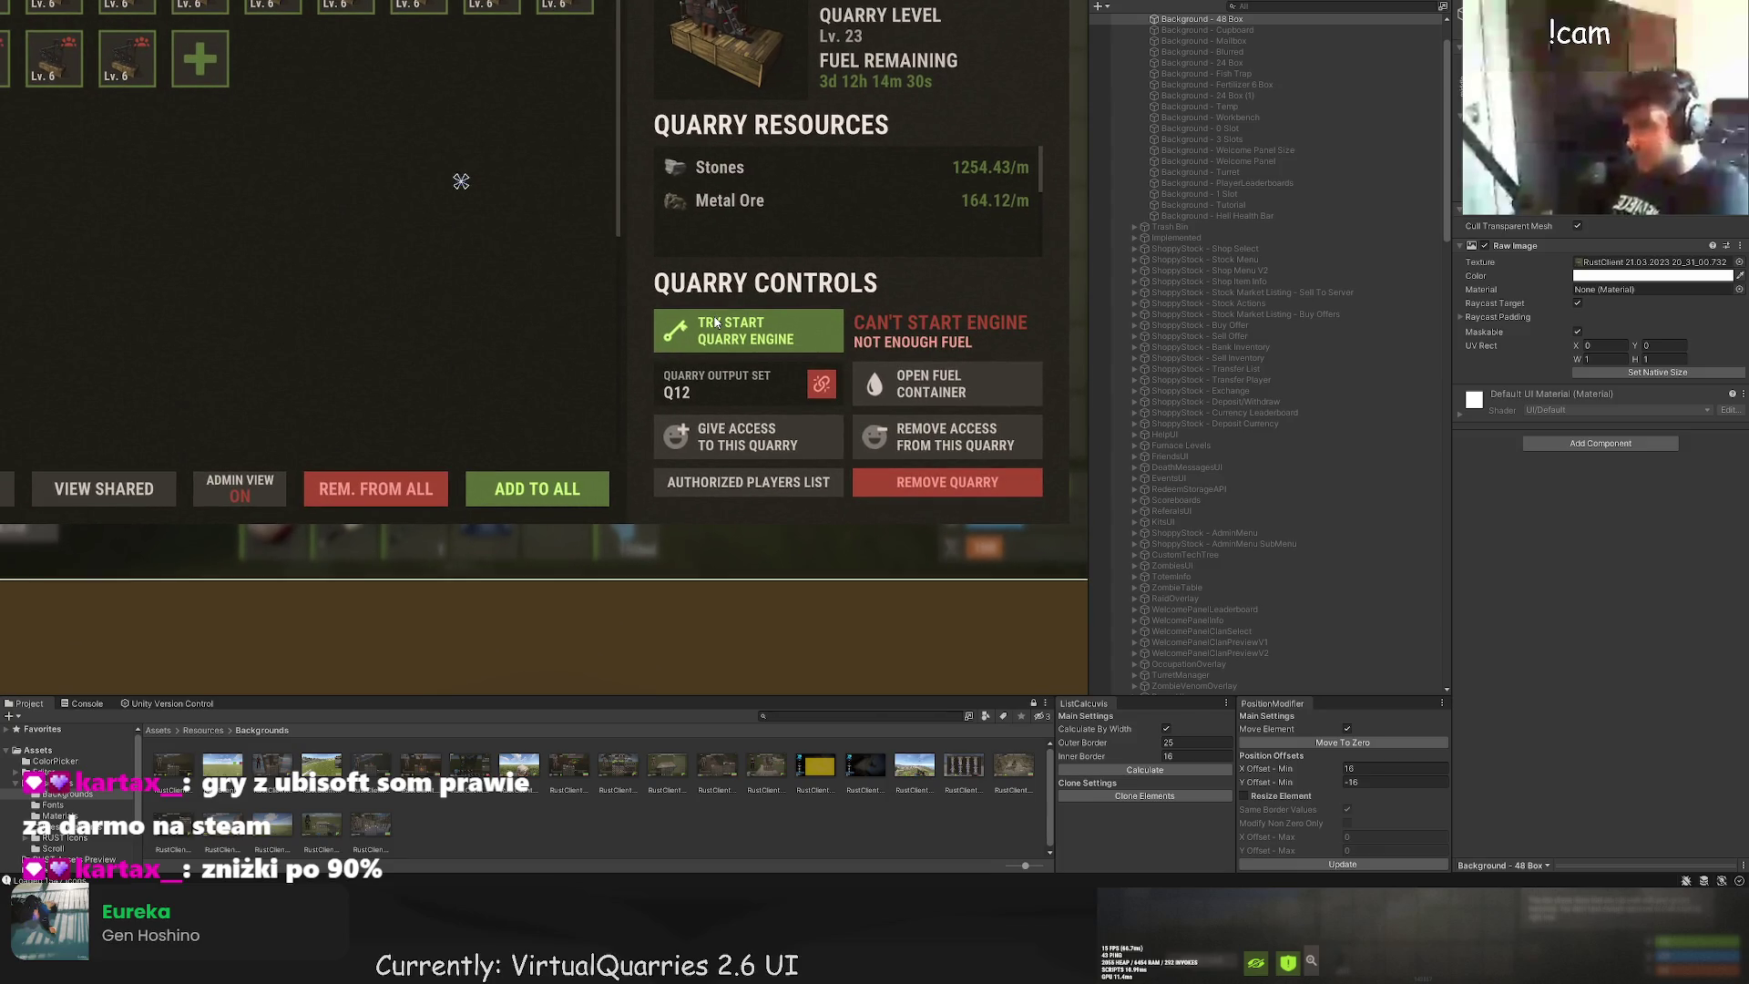
{"action": "left_click", "coordinate": [821, 383]}
{"action": "scroll", "coordinate": [1321, 410], "scroll_direction": "down", "scroll_amount": 5}
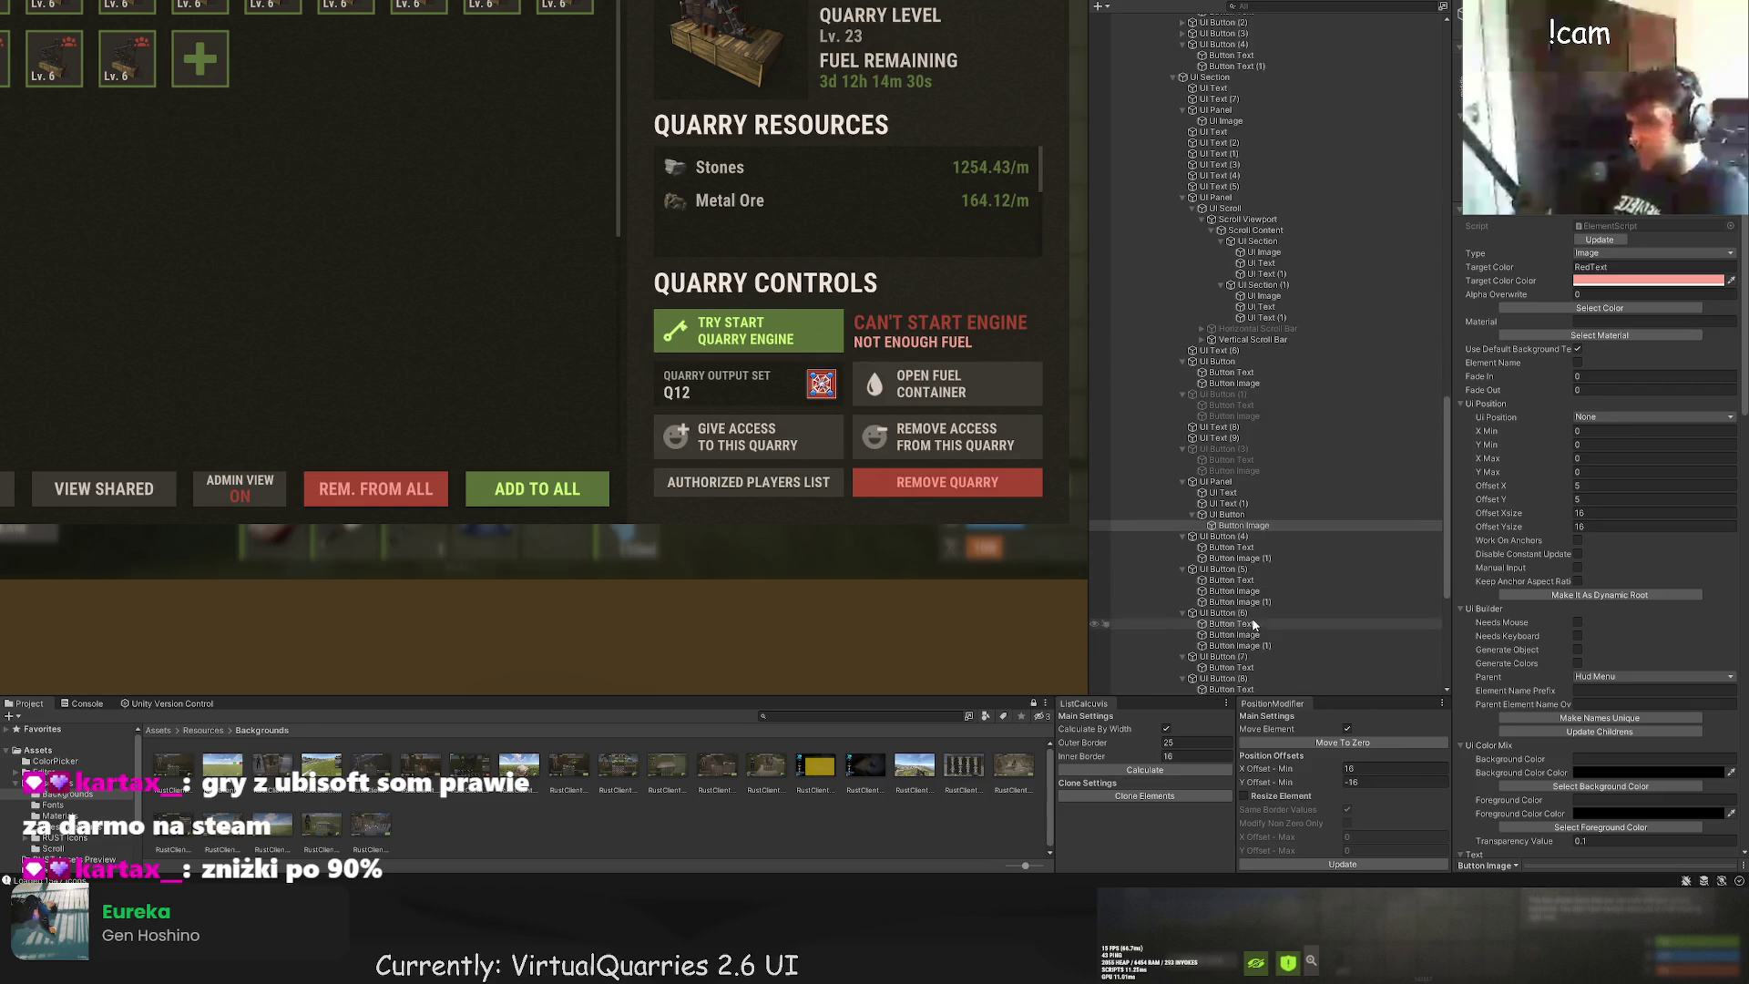
{"action": "left_click", "coordinate": [1227, 515]}
{"action": "left_click", "coordinate": [1640, 307]}
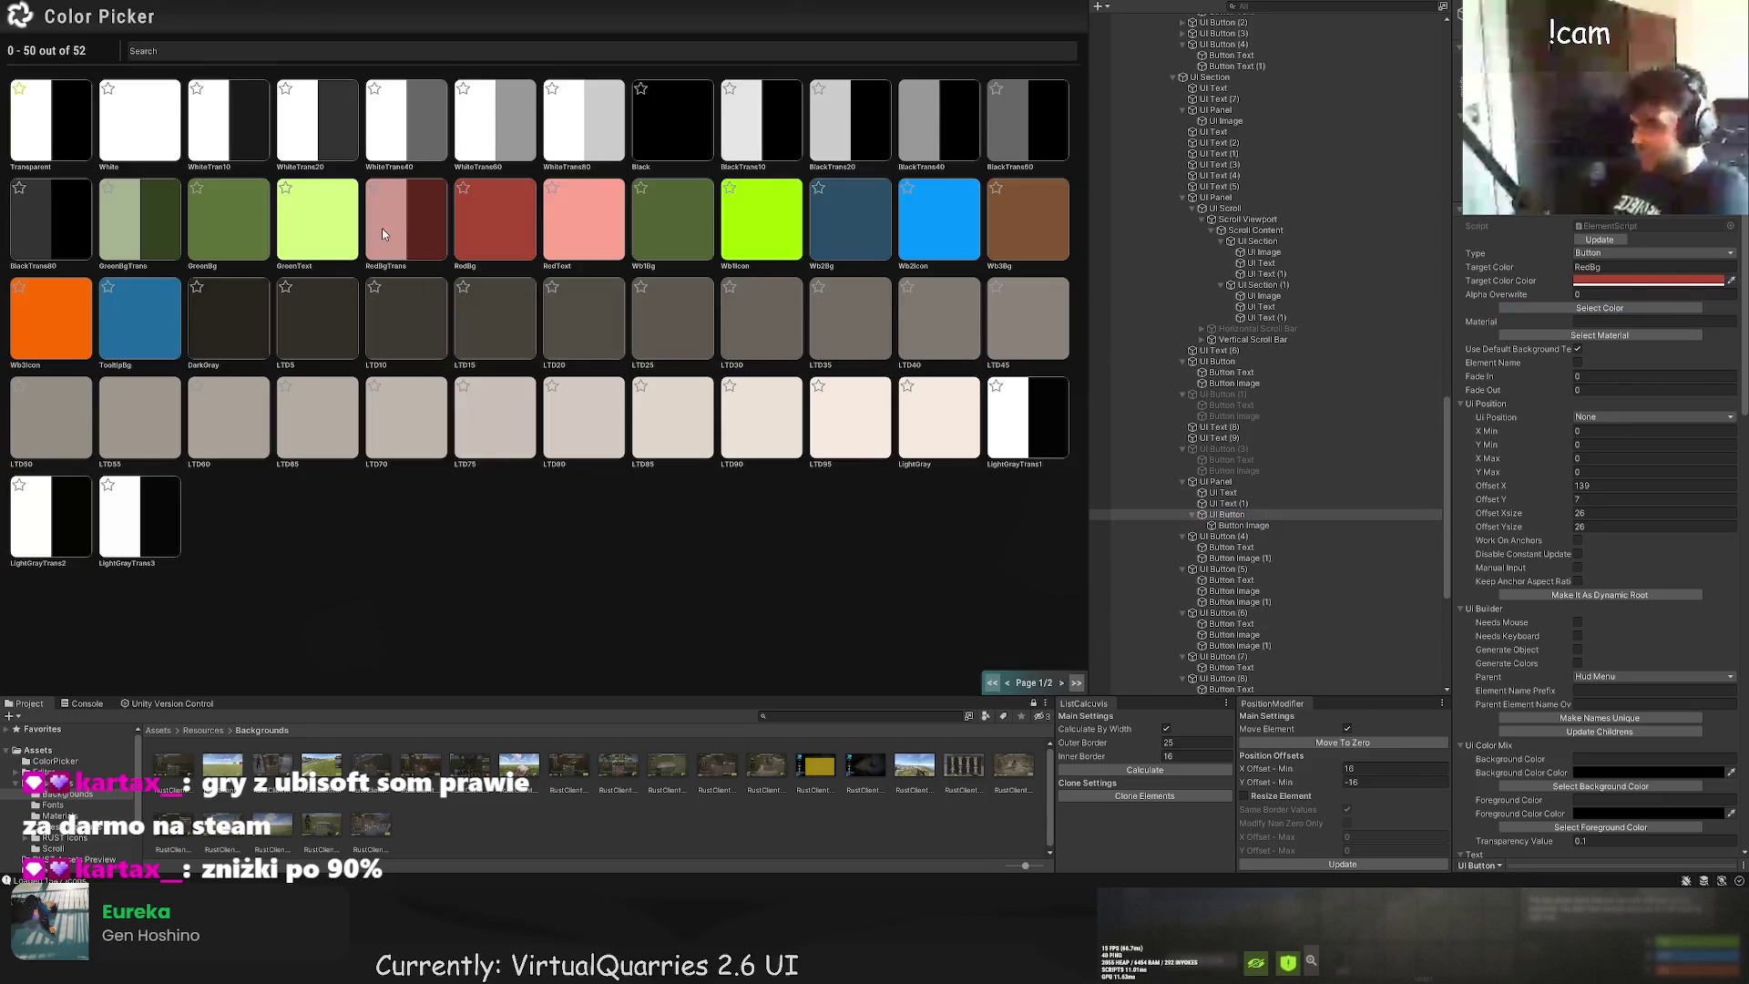
{"action": "left_click", "coordinate": [381, 227]}
{"action": "scroll", "coordinate": [635, 208], "scroll_direction": "up", "scroll_amount": 1}
{"action": "left_click", "coordinate": [847, 410]}
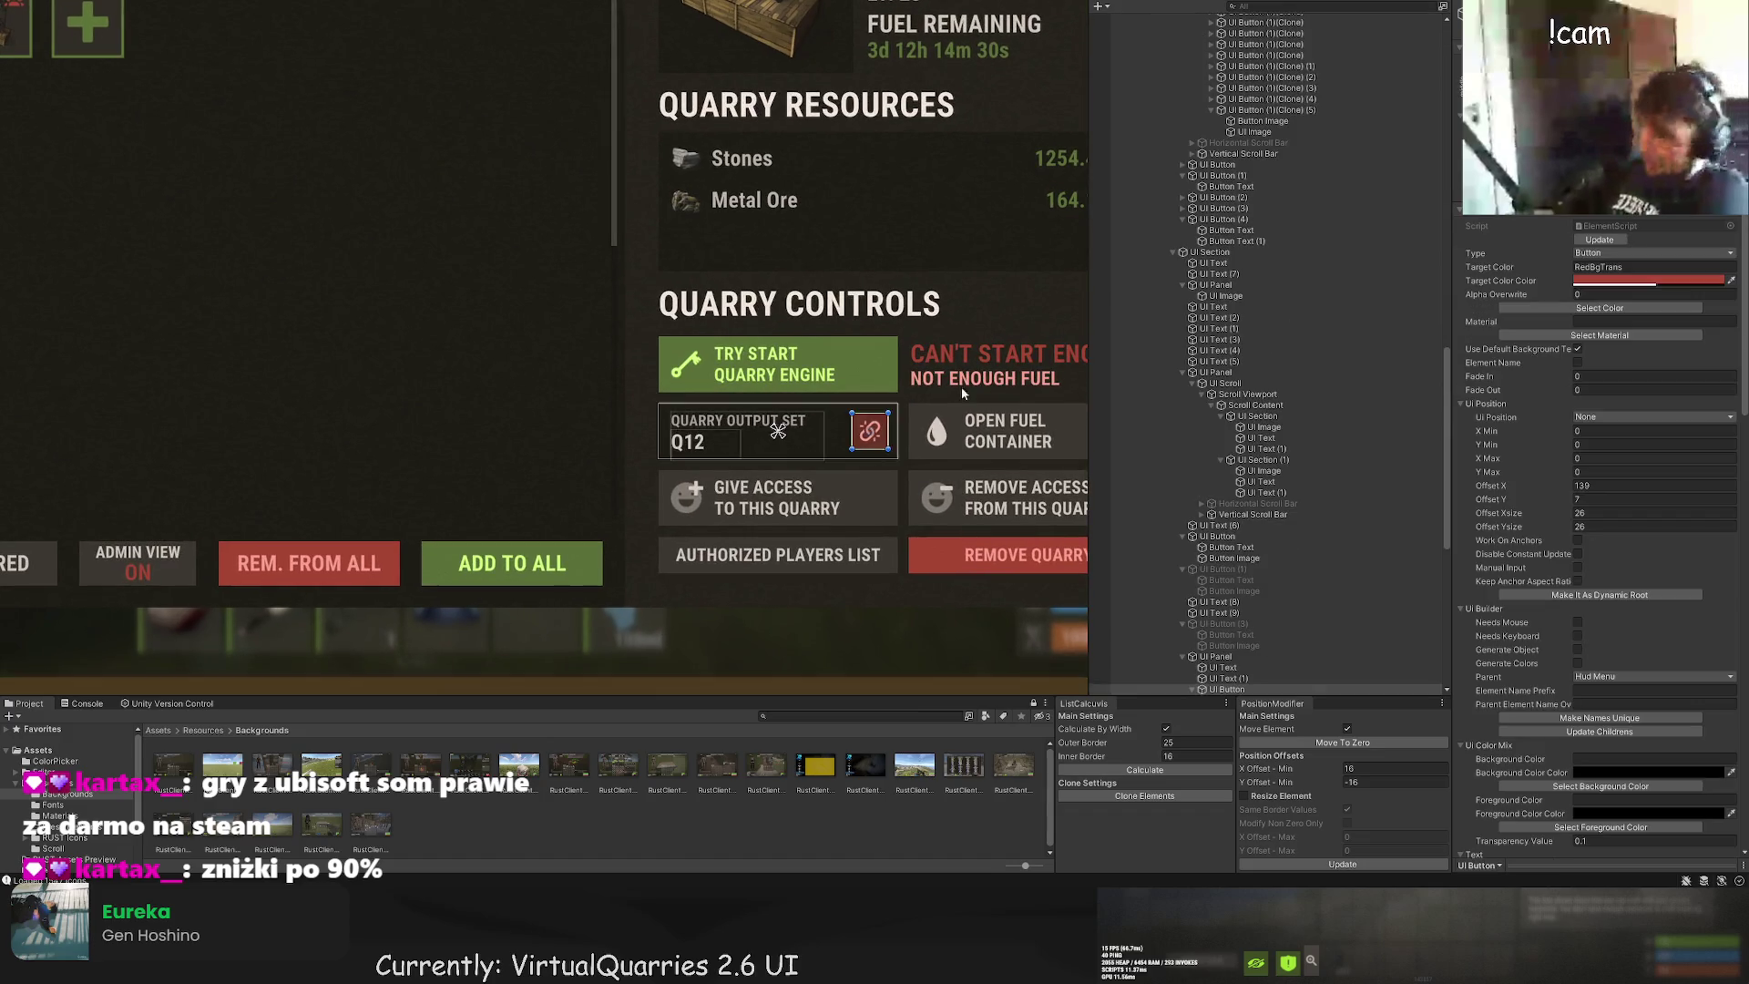
{"action": "scroll", "coordinate": [866, 392], "scroll_direction": "up", "scroll_amount": 4}
{"action": "left_click_drag", "start_coordinate": [788, 401], "coordinate": [790, 404]}
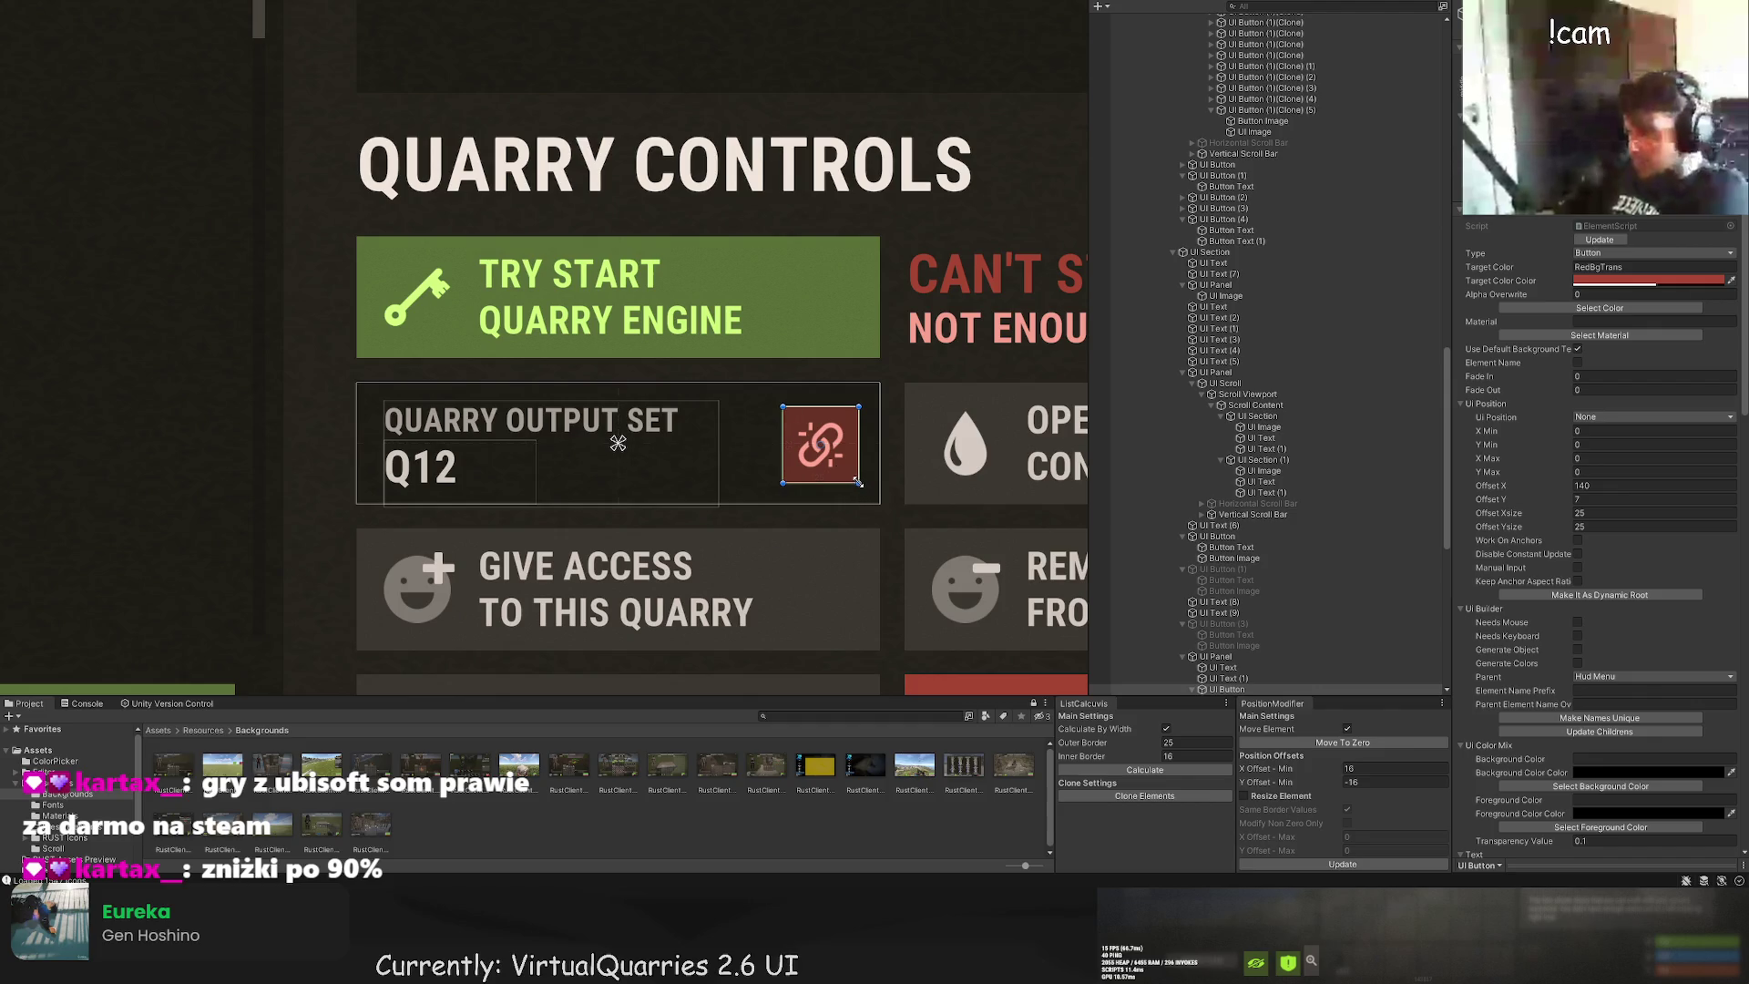
{"action": "left_click_drag", "start_coordinate": [857, 481], "coordinate": [853, 477]}
{"action": "scroll", "coordinate": [861, 469], "scroll_direction": "up", "scroll_amount": 2}
{"action": "left_click_drag", "start_coordinate": [743, 383], "coordinate": [746, 387]}
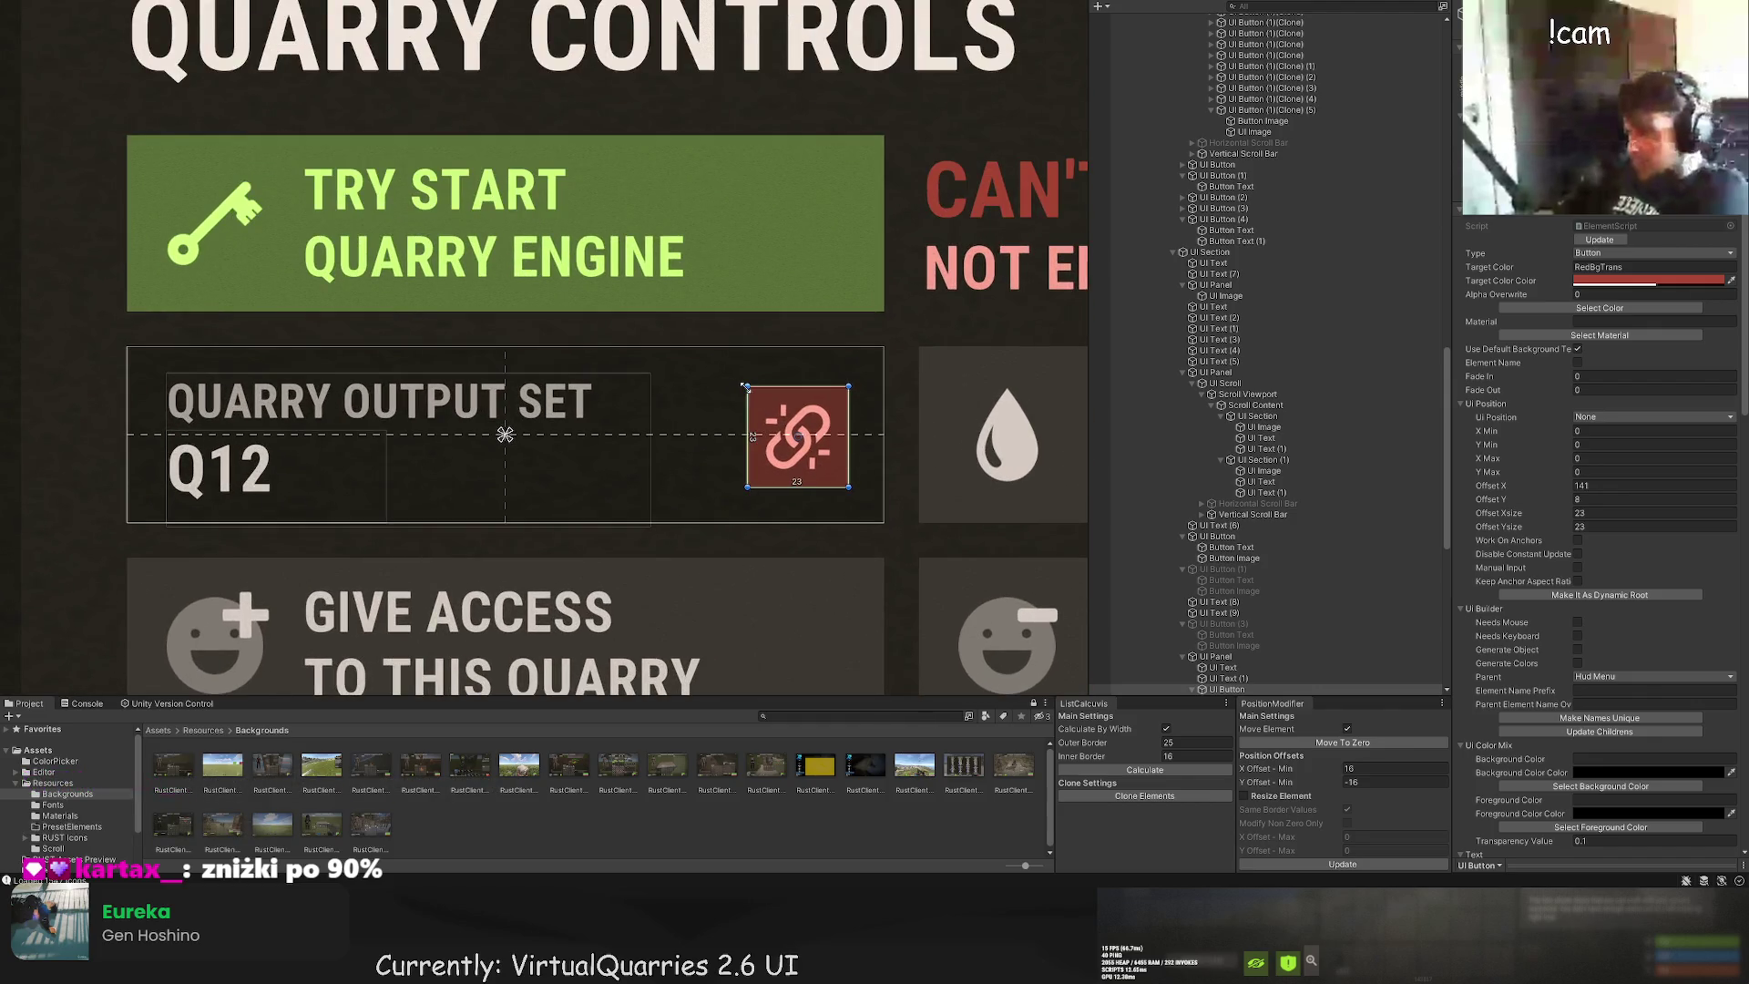
{"action": "left_click", "coordinate": [854, 443]}
Step: Resize its chain-icon Button Image to 14×14 at offset 4,4
{"action": "scroll", "coordinate": [888, 470], "scroll_direction": "down", "scroll_amount": 3}
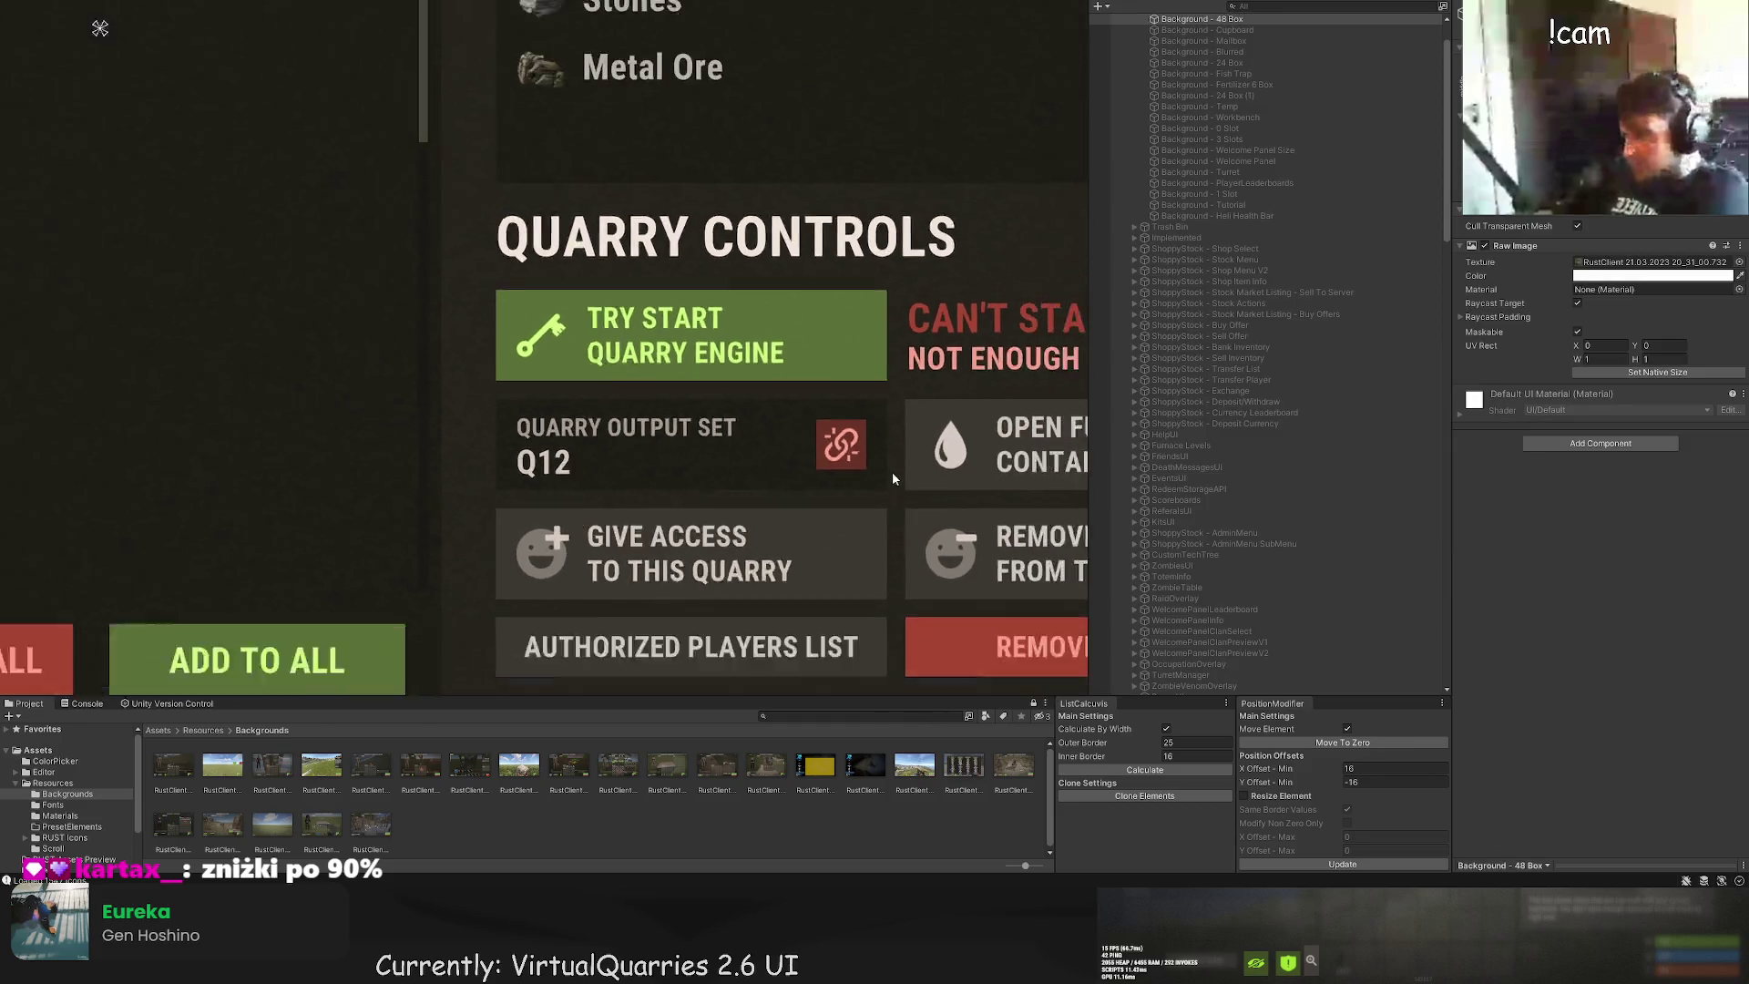
{"action": "scroll", "coordinate": [893, 478], "scroll_direction": "down", "scroll_amount": 3}
{"action": "scroll", "coordinate": [1276, 474], "scroll_direction": "down", "scroll_amount": 10}
{"action": "left_click", "coordinate": [1250, 576]}
{"action": "scroll", "coordinate": [880, 459], "scroll_direction": "up", "scroll_amount": 3}
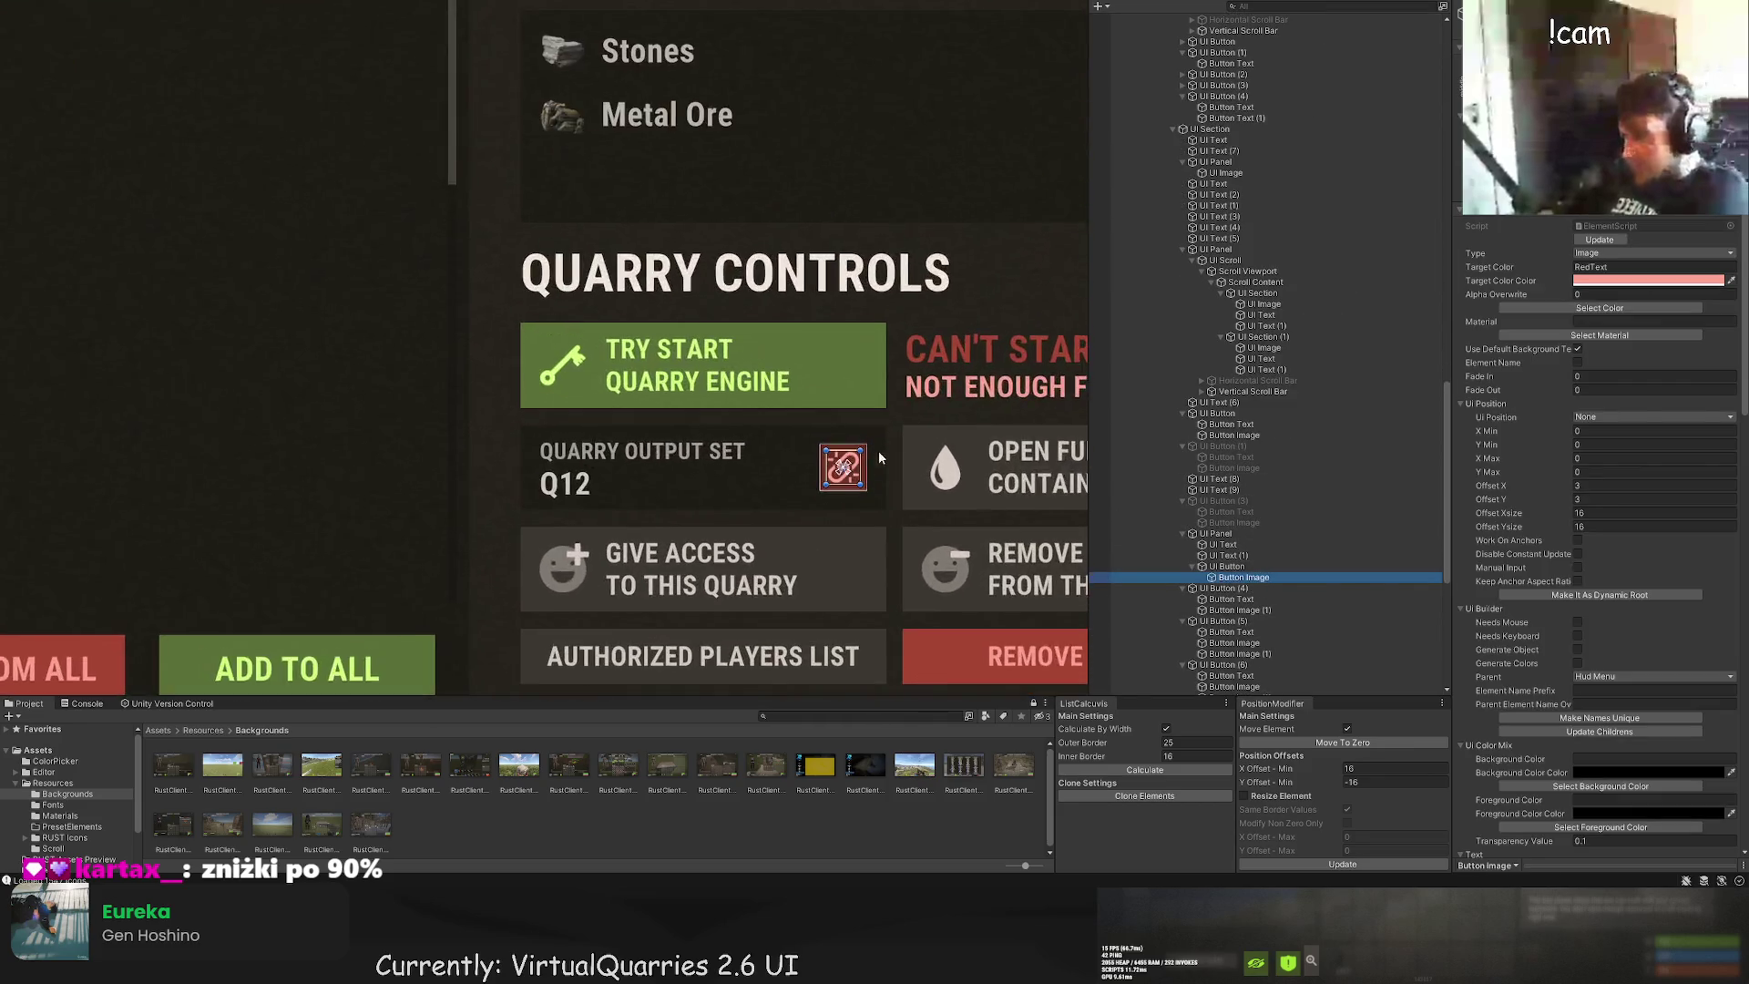
{"action": "scroll", "coordinate": [880, 458], "scroll_direction": "up", "scroll_amount": 2}
{"action": "left_click_drag", "start_coordinate": [809, 439], "coordinate": [814, 443]}
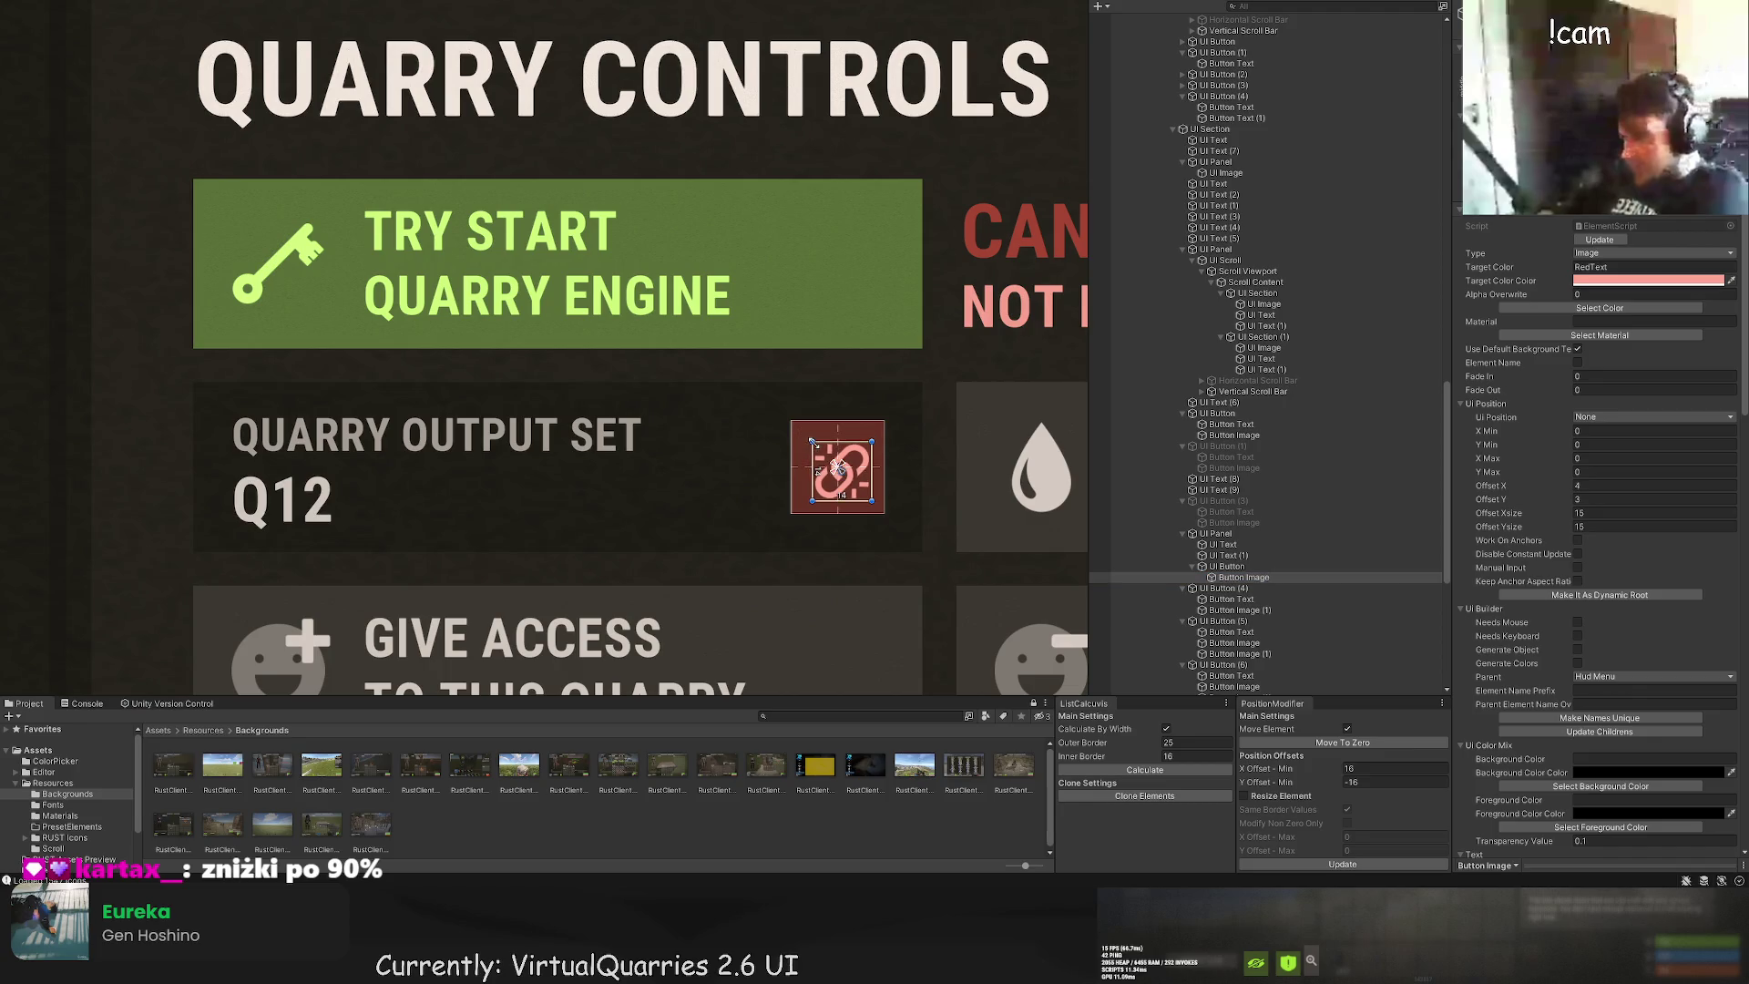
{"action": "left_click_drag", "start_coordinate": [872, 501], "coordinate": [828, 452]}
{"action": "scroll", "coordinate": [902, 483], "scroll_direction": "down", "scroll_amount": 3}
{"action": "scroll", "coordinate": [915, 488], "scroll_direction": "up", "scroll_amount": 5}
{"action": "left_click_drag", "start_coordinate": [898, 522], "coordinate": [902, 527]}
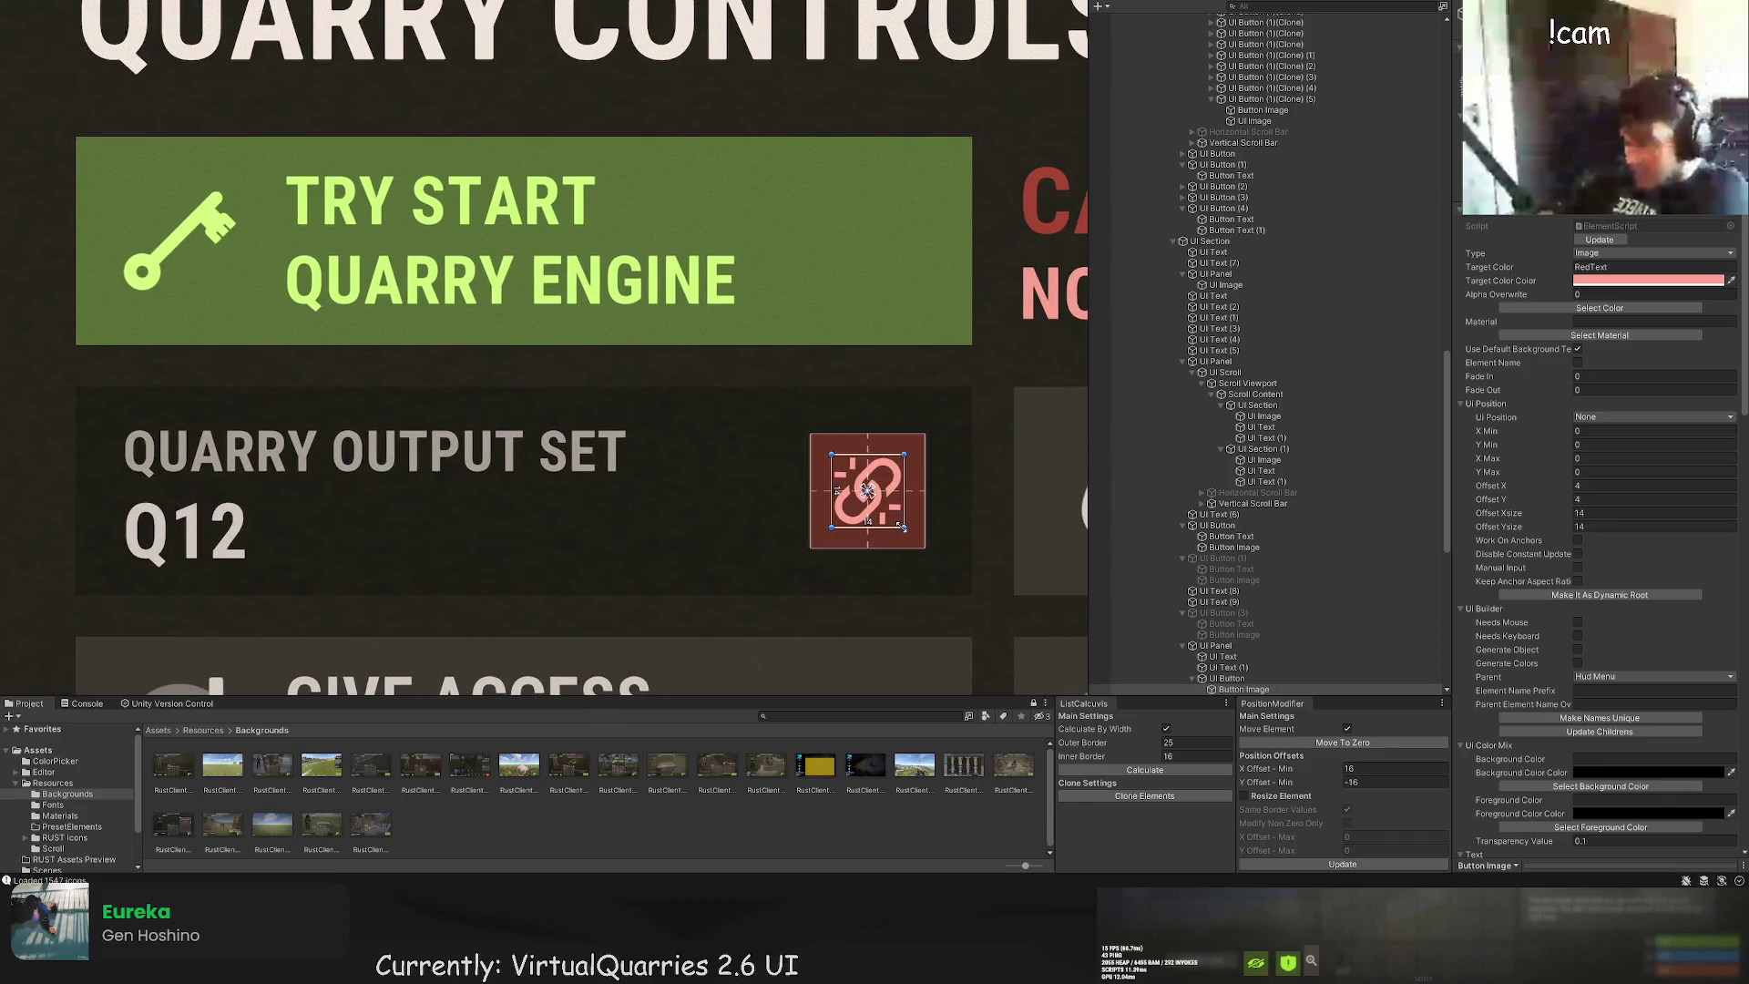
{"action": "left_click", "coordinate": [946, 510]}
{"action": "scroll", "coordinate": [920, 494], "scroll_direction": "down", "scroll_amount": 8}
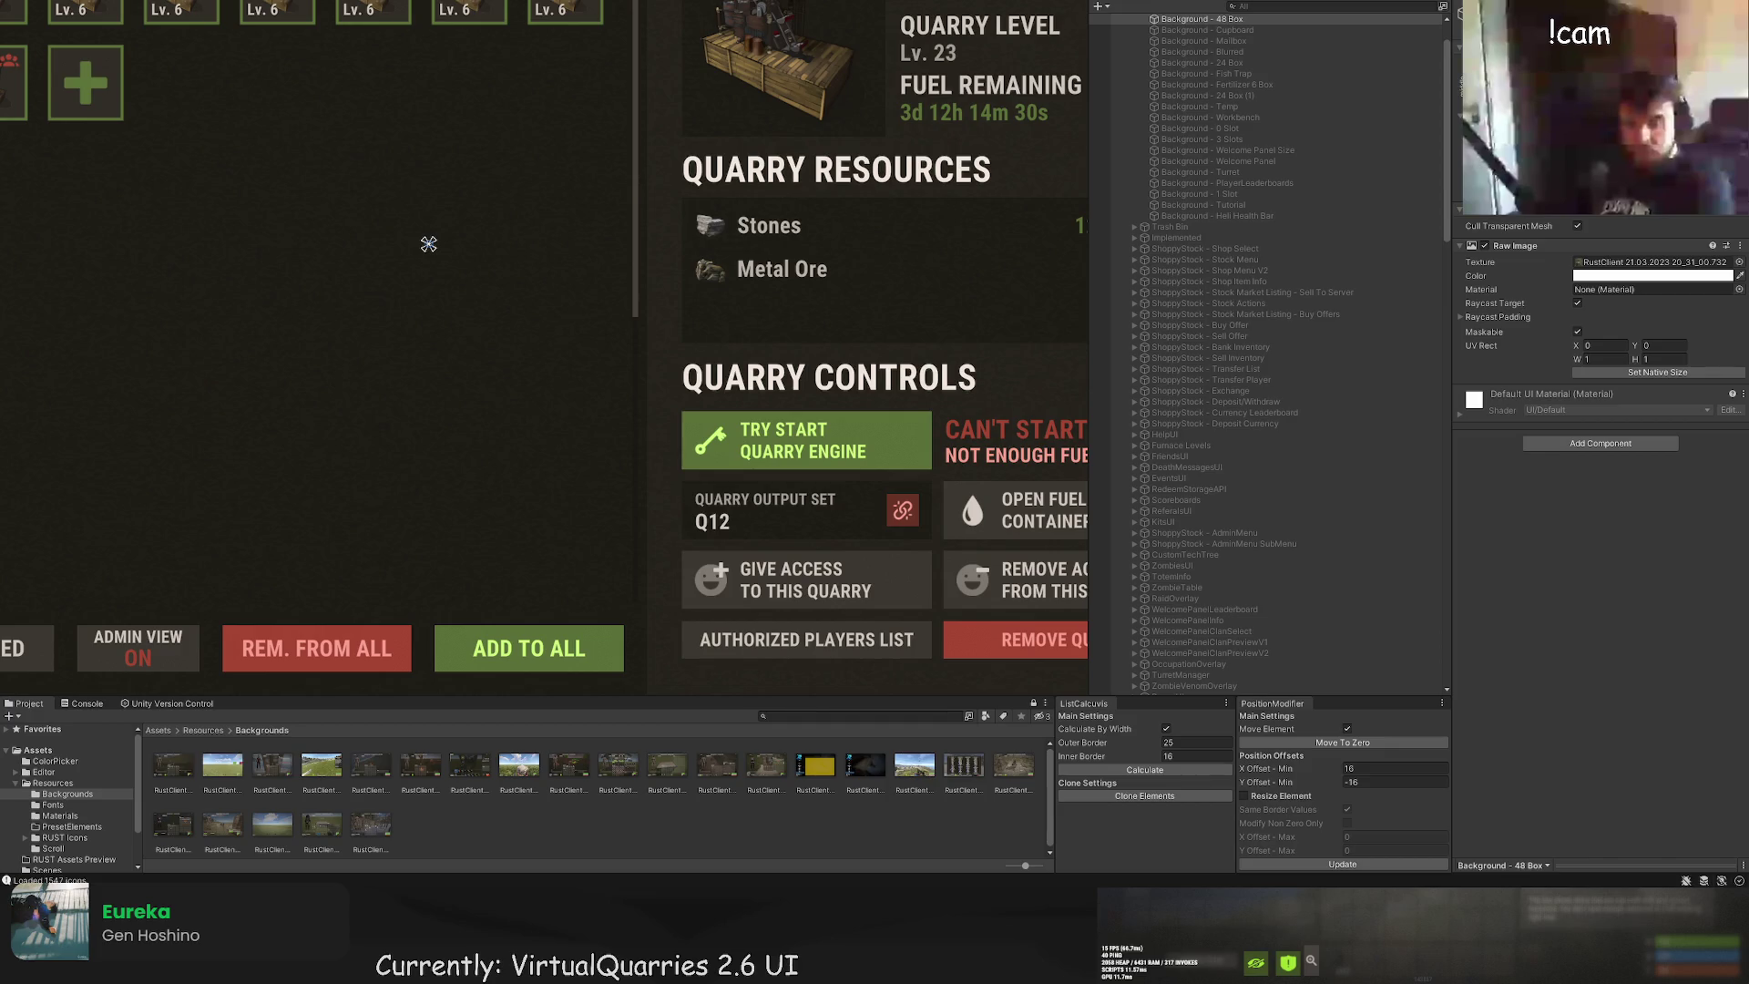
{"action": "scroll", "coordinate": [447, 248], "scroll_direction": "down", "scroll_amount": 3}
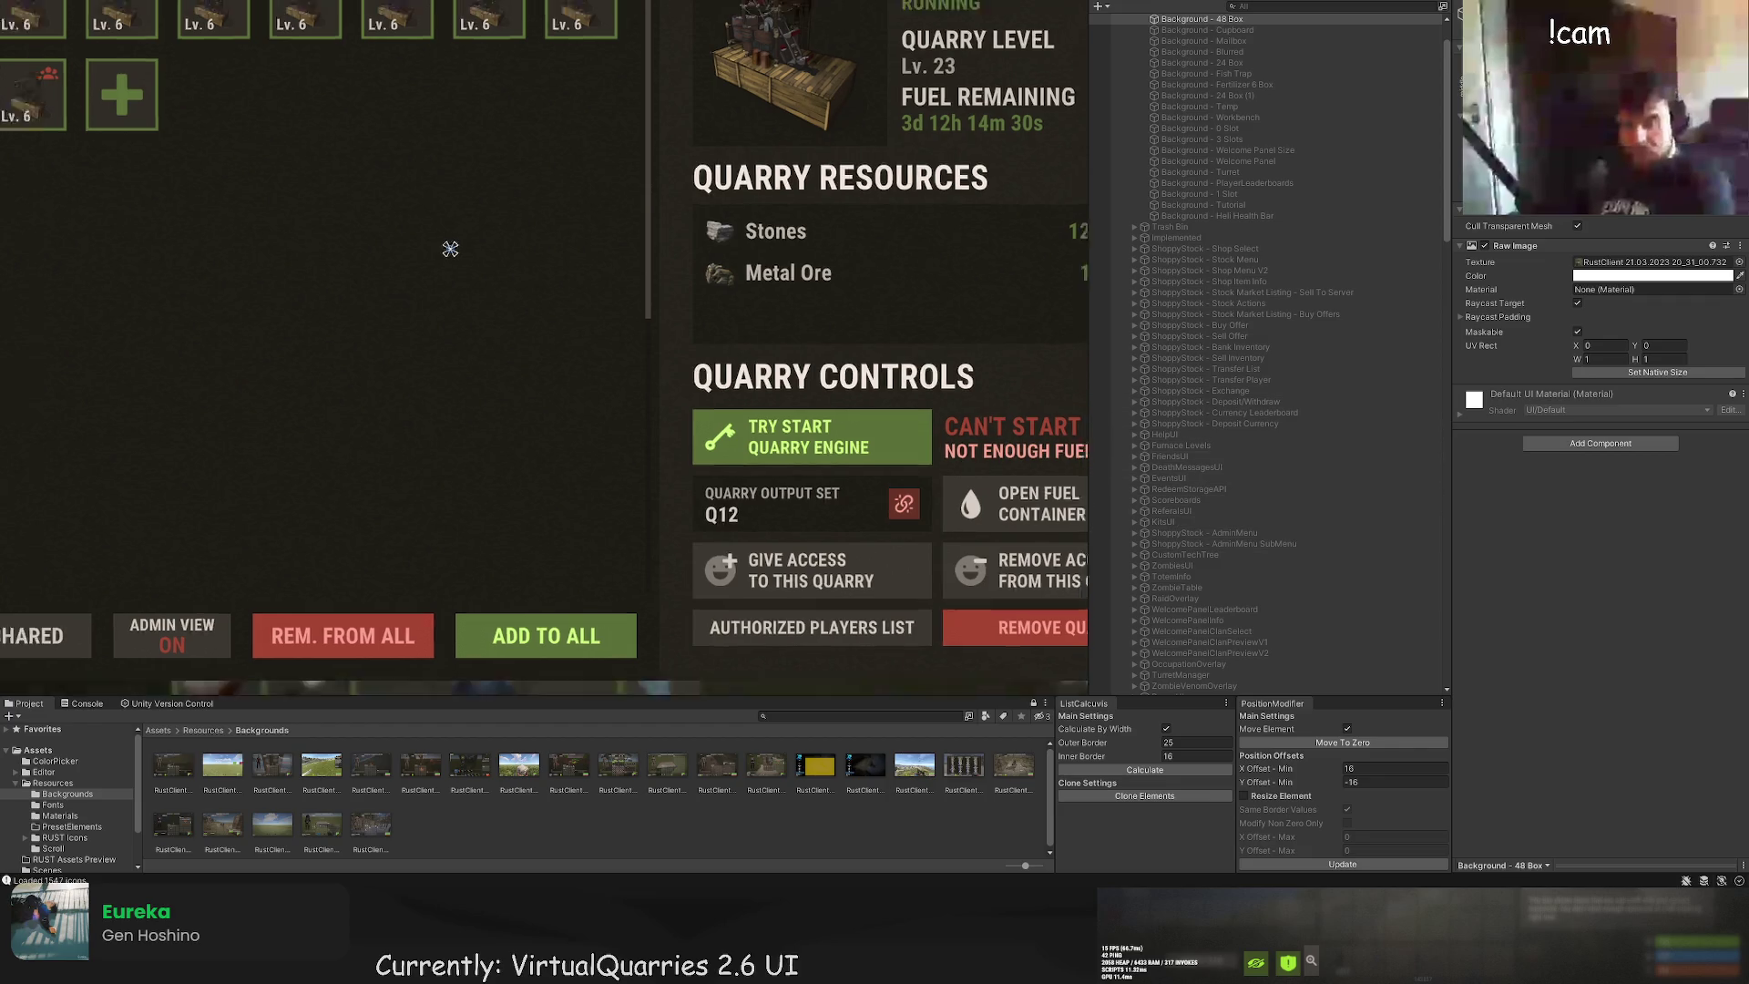
{"action": "scroll", "coordinate": [854, 342], "scroll_direction": "down", "scroll_amount": 2}
{"action": "scroll", "coordinate": [865, 383], "scroll_direction": "up", "scroll_amount": 3}
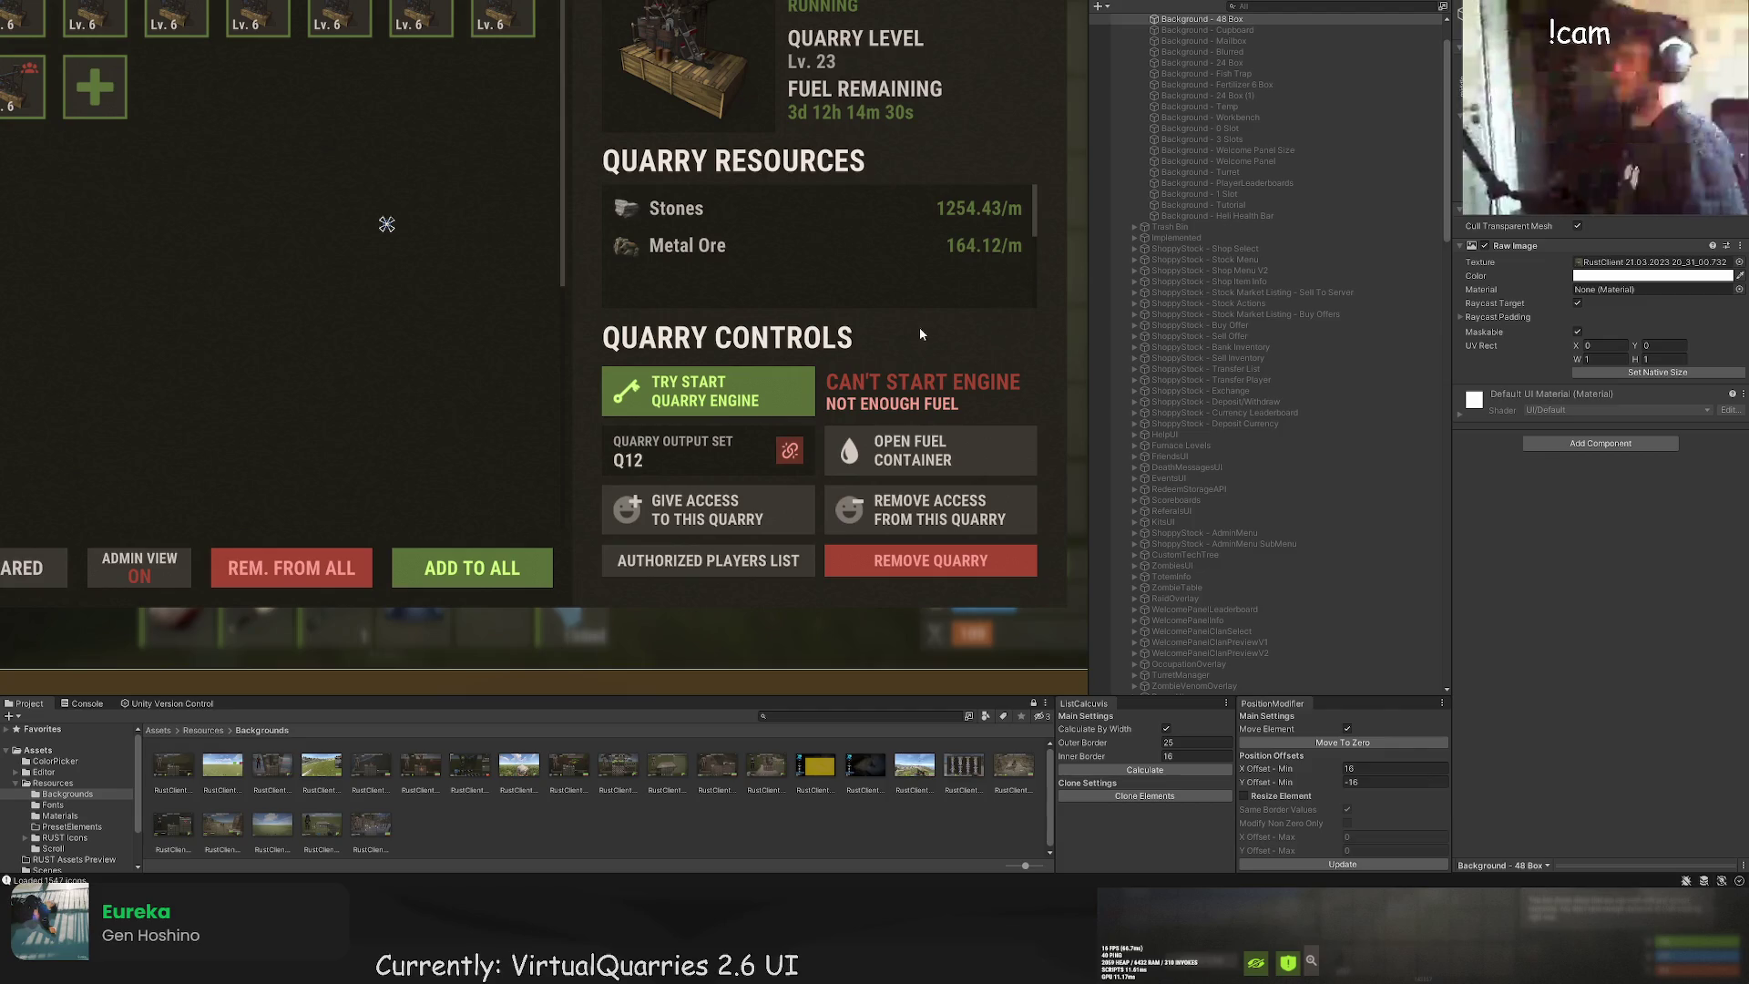
{"action": "scroll", "coordinate": [801, 287], "scroll_direction": "down", "scroll_amount": 2}
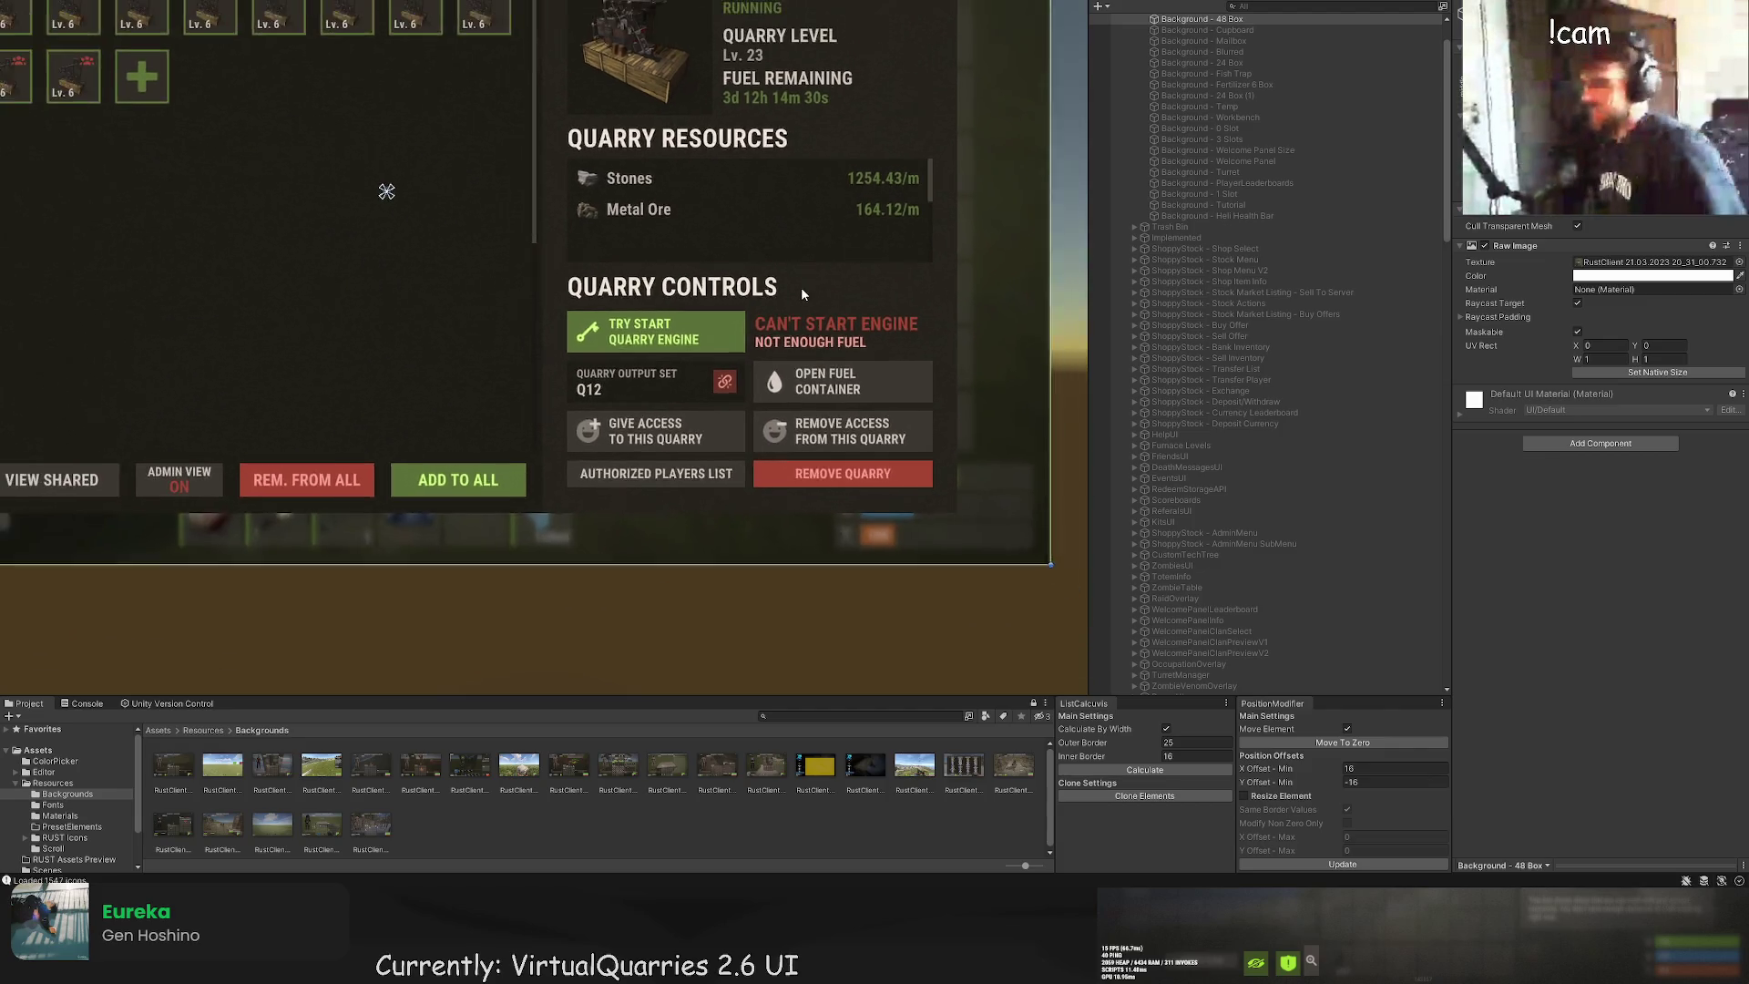
Step: Select the Button Text label of the fuel container button under UI Button (4)
{"action": "scroll", "coordinate": [736, 325], "scroll_direction": "down", "scroll_amount": 2}
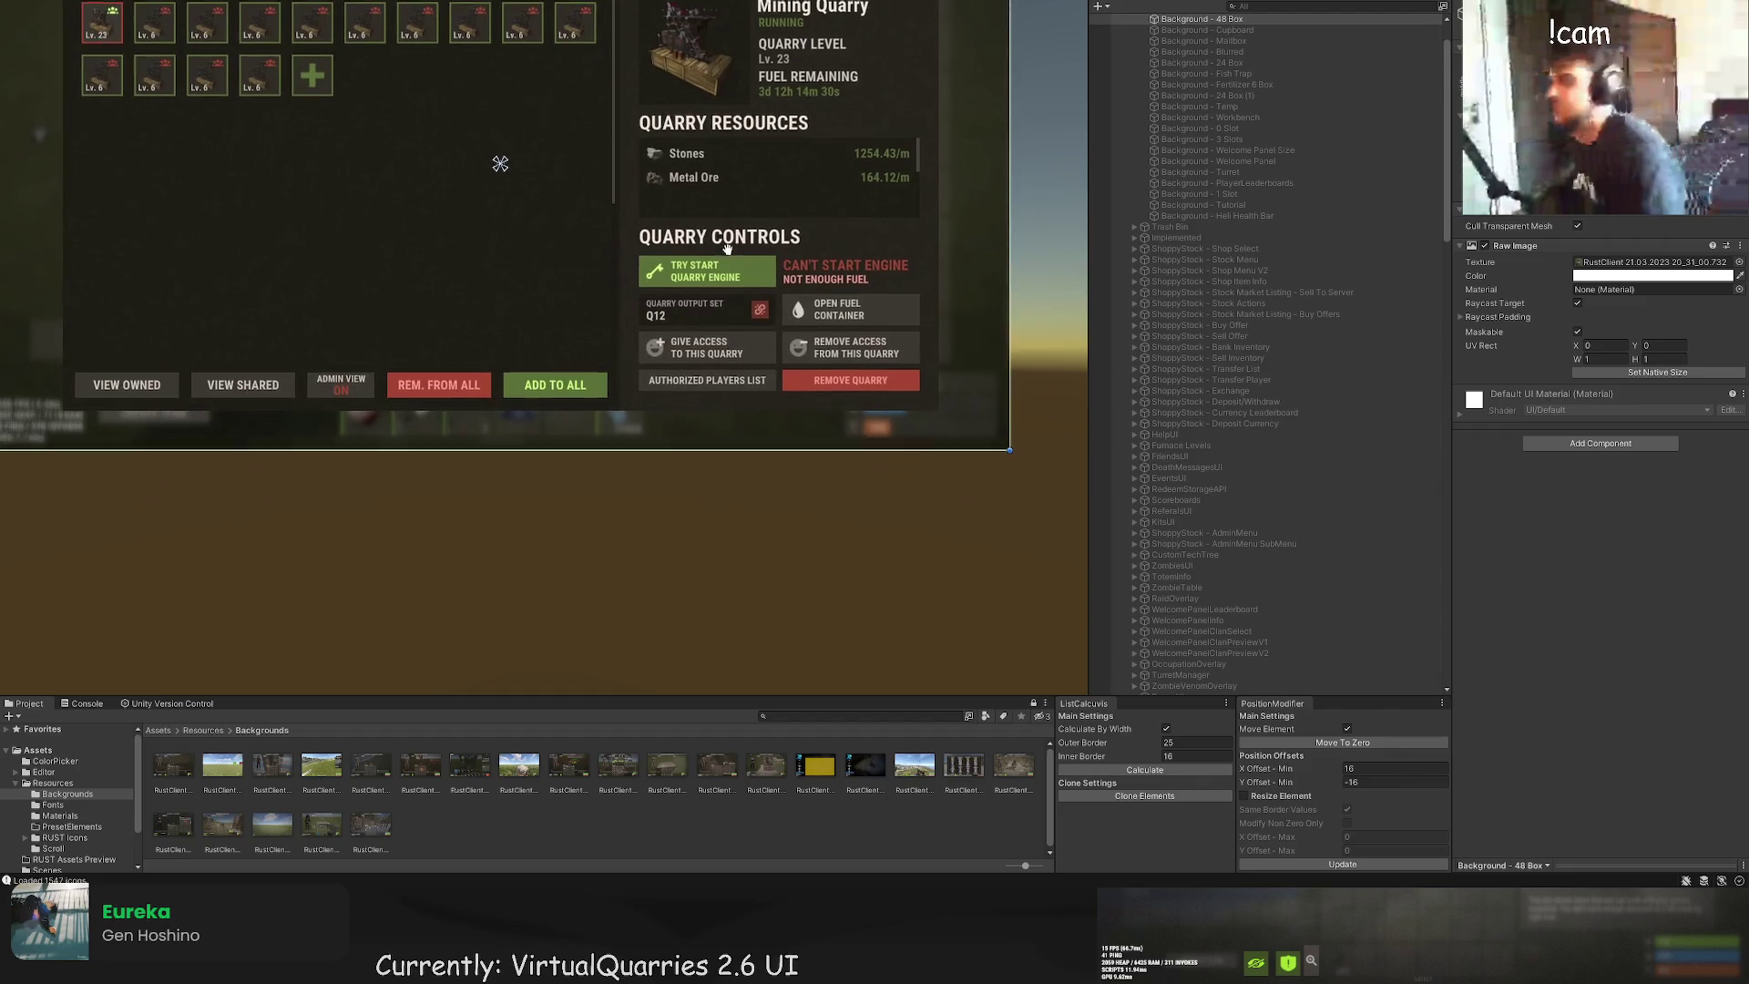
{"action": "scroll", "coordinate": [1290, 500], "scroll_direction": "down", "scroll_amount": 10}
{"action": "scroll", "coordinate": [1284, 490], "scroll_direction": "down", "scroll_amount": 10}
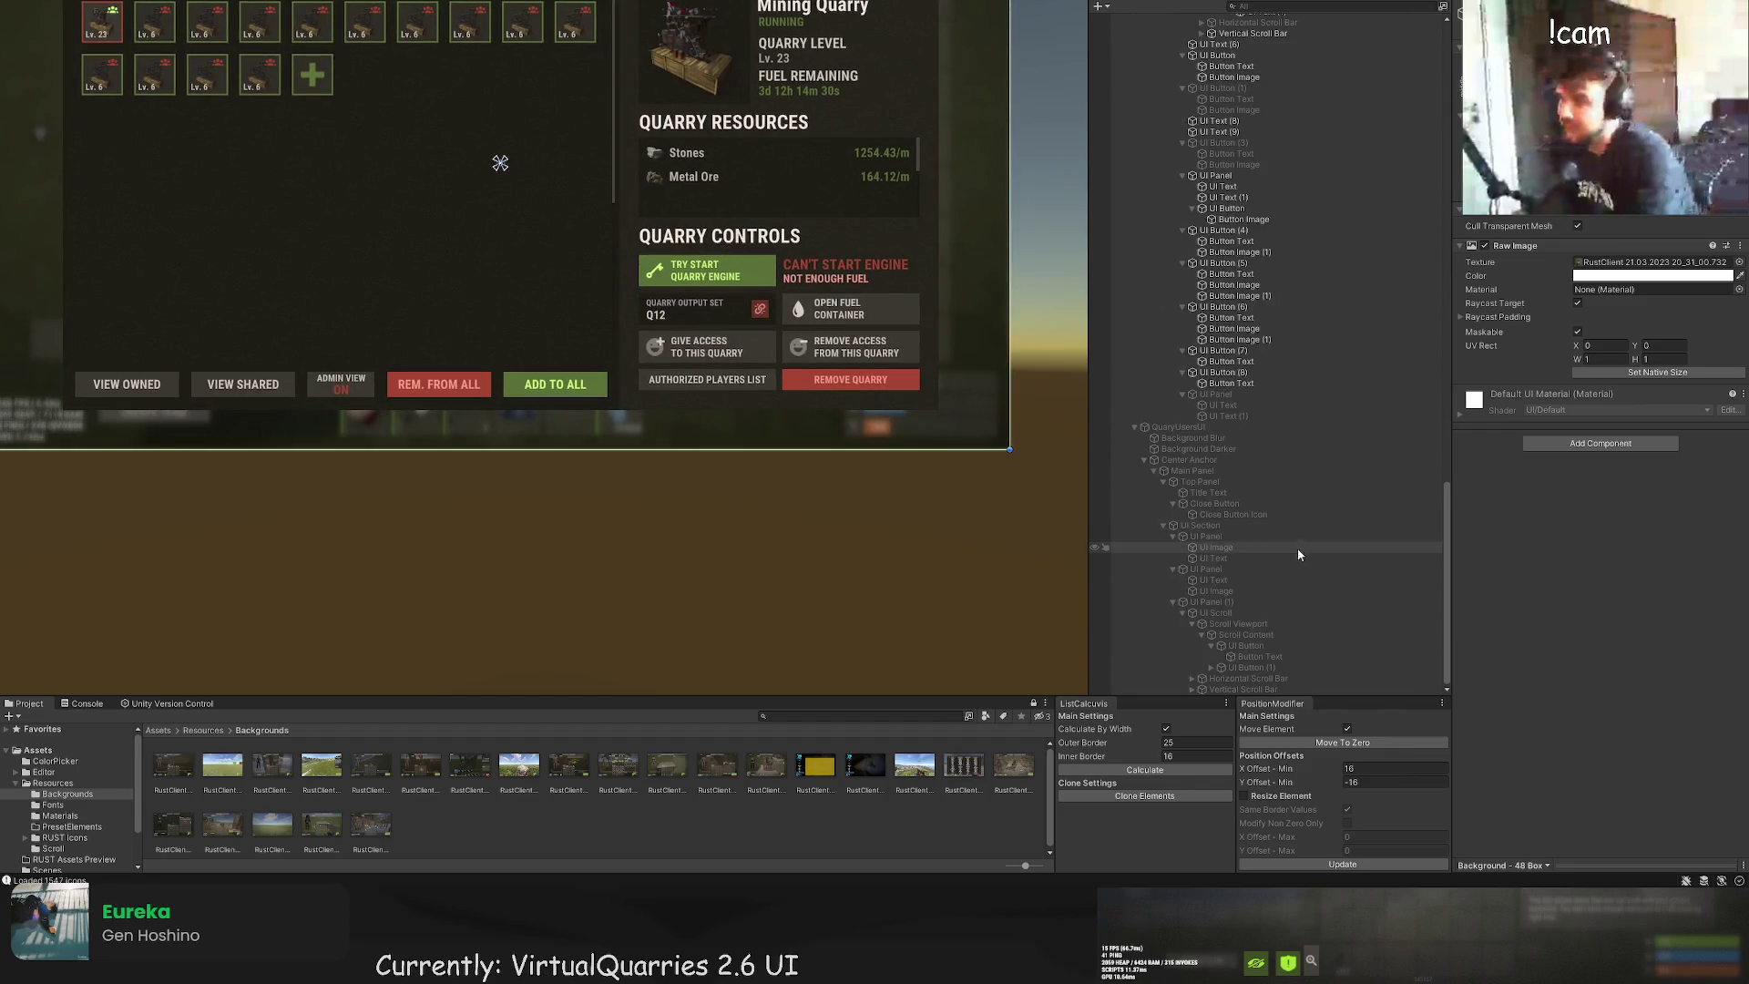
{"action": "left_click", "coordinate": [1251, 668]}
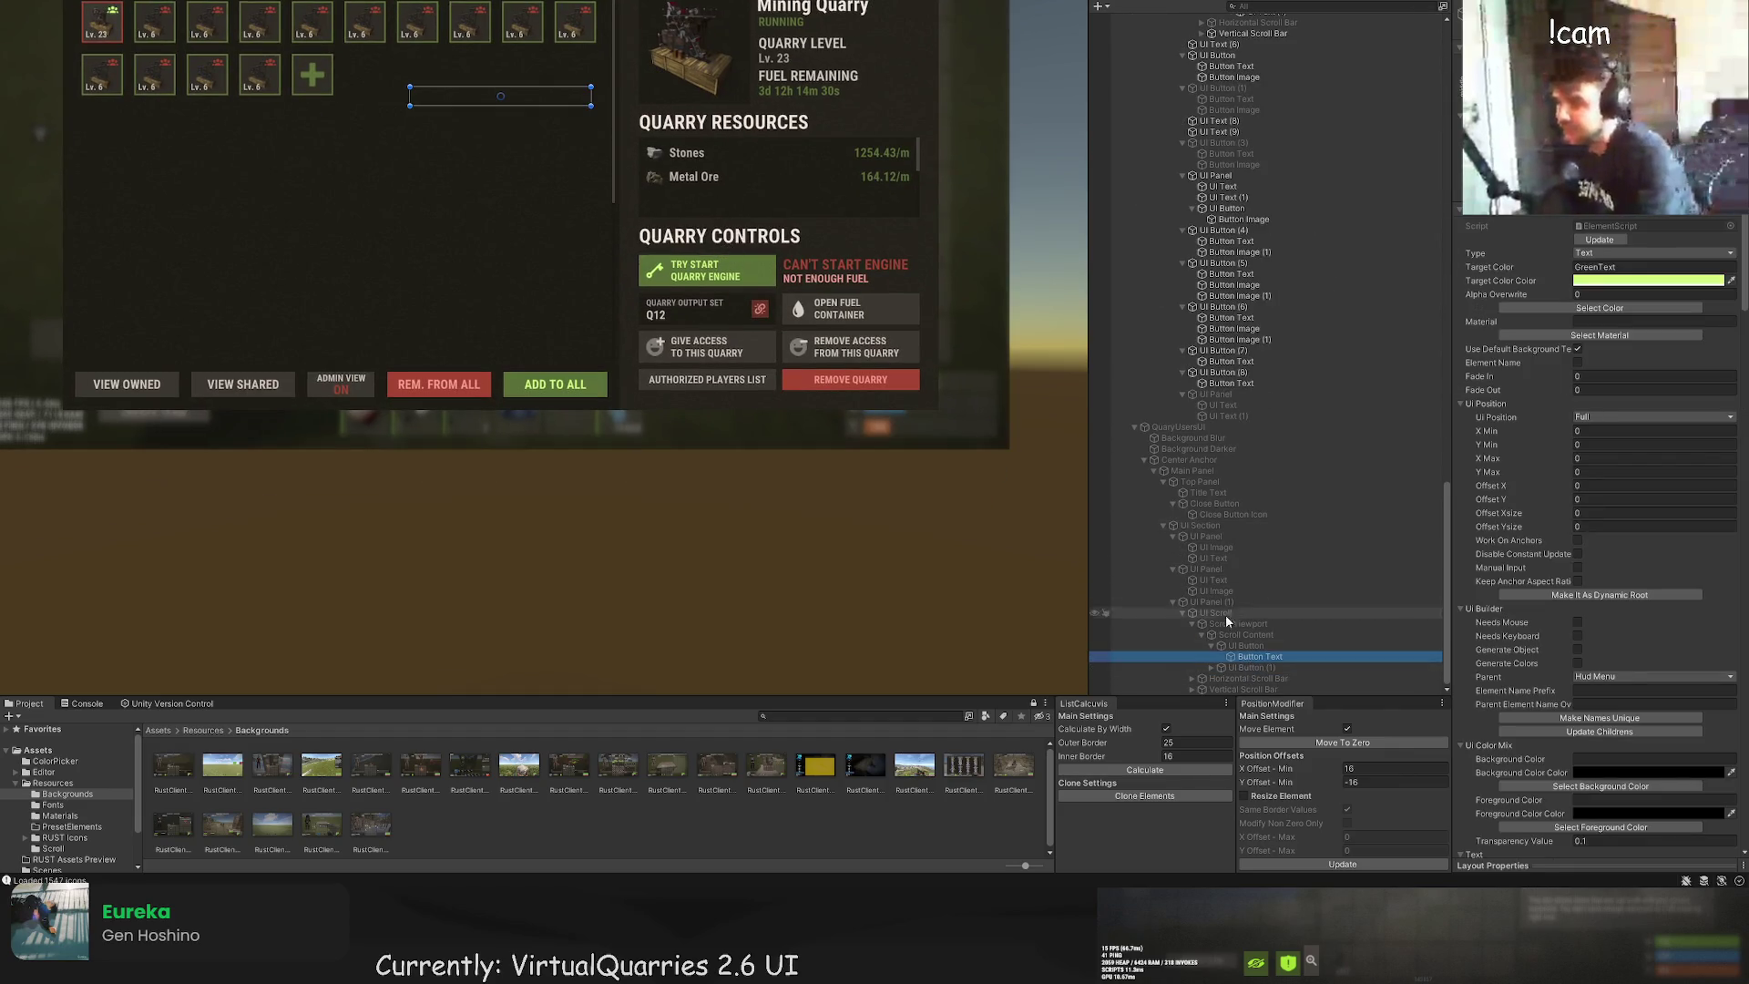
{"action": "left_click", "coordinate": [1231, 318]}
{"action": "left_click", "coordinate": [1234, 284]}
{"action": "left_click", "coordinate": [1232, 273]}
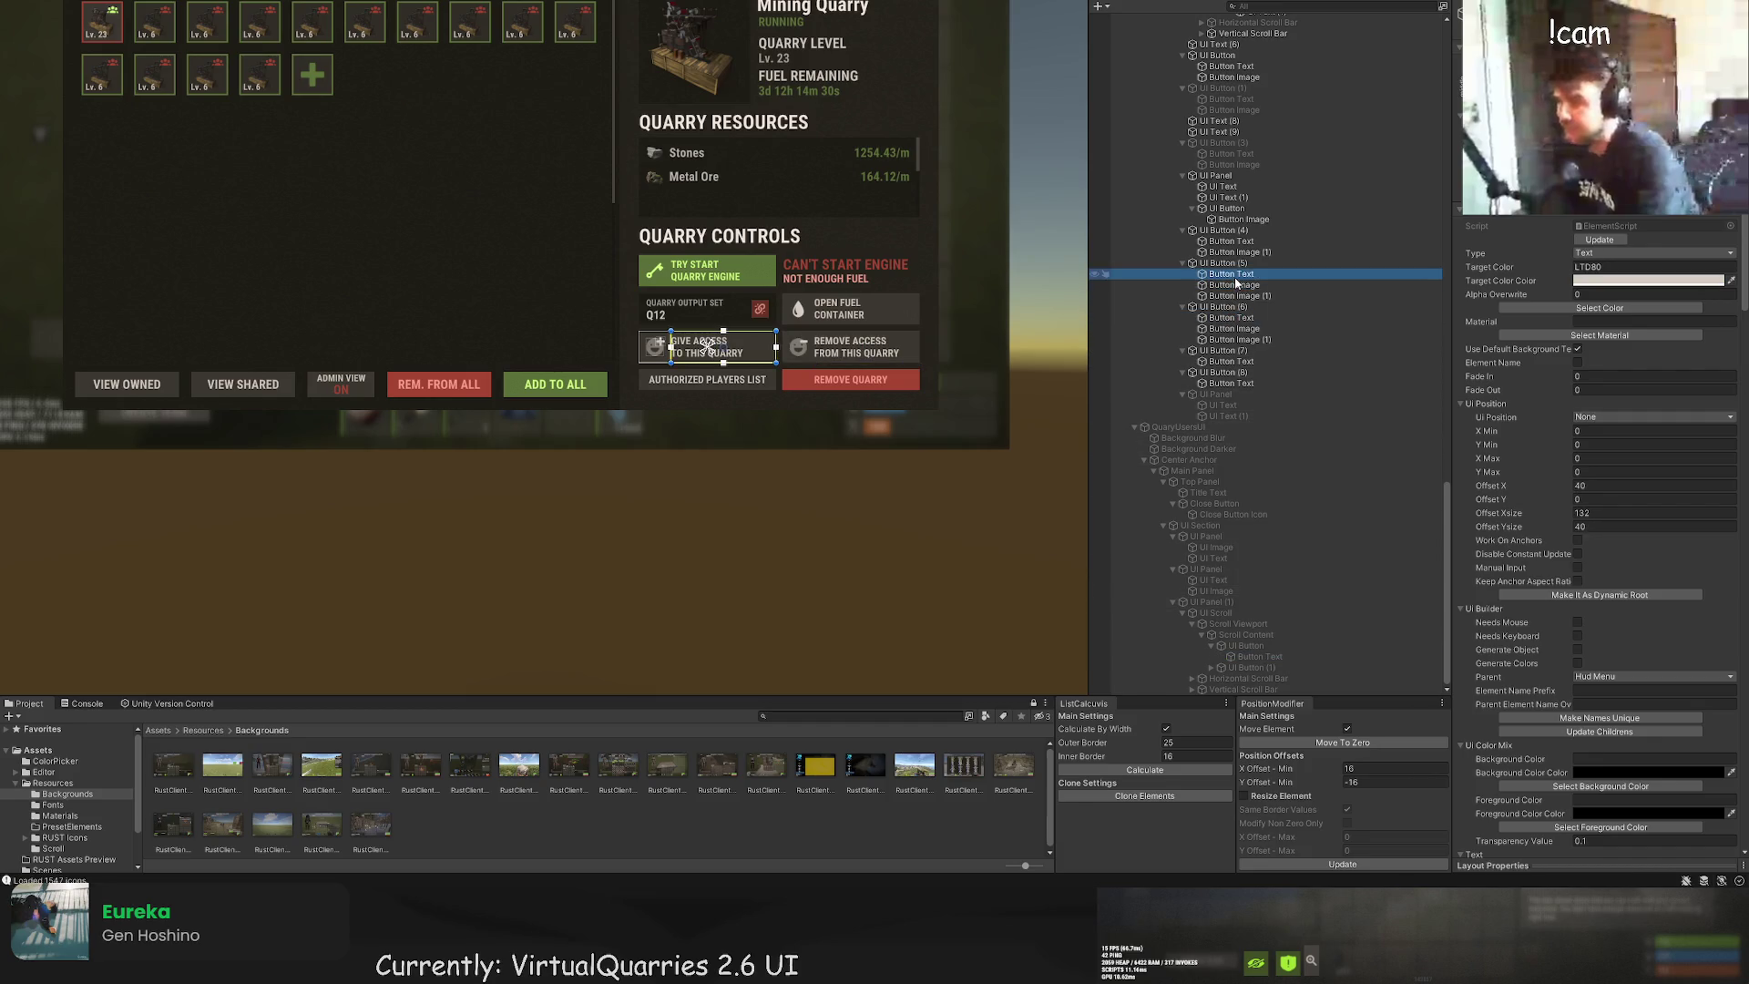
{"action": "left_click", "coordinate": [1231, 241]}
{"action": "scroll", "coordinate": [1482, 304], "scroll_direction": "down", "scroll_amount": 10}
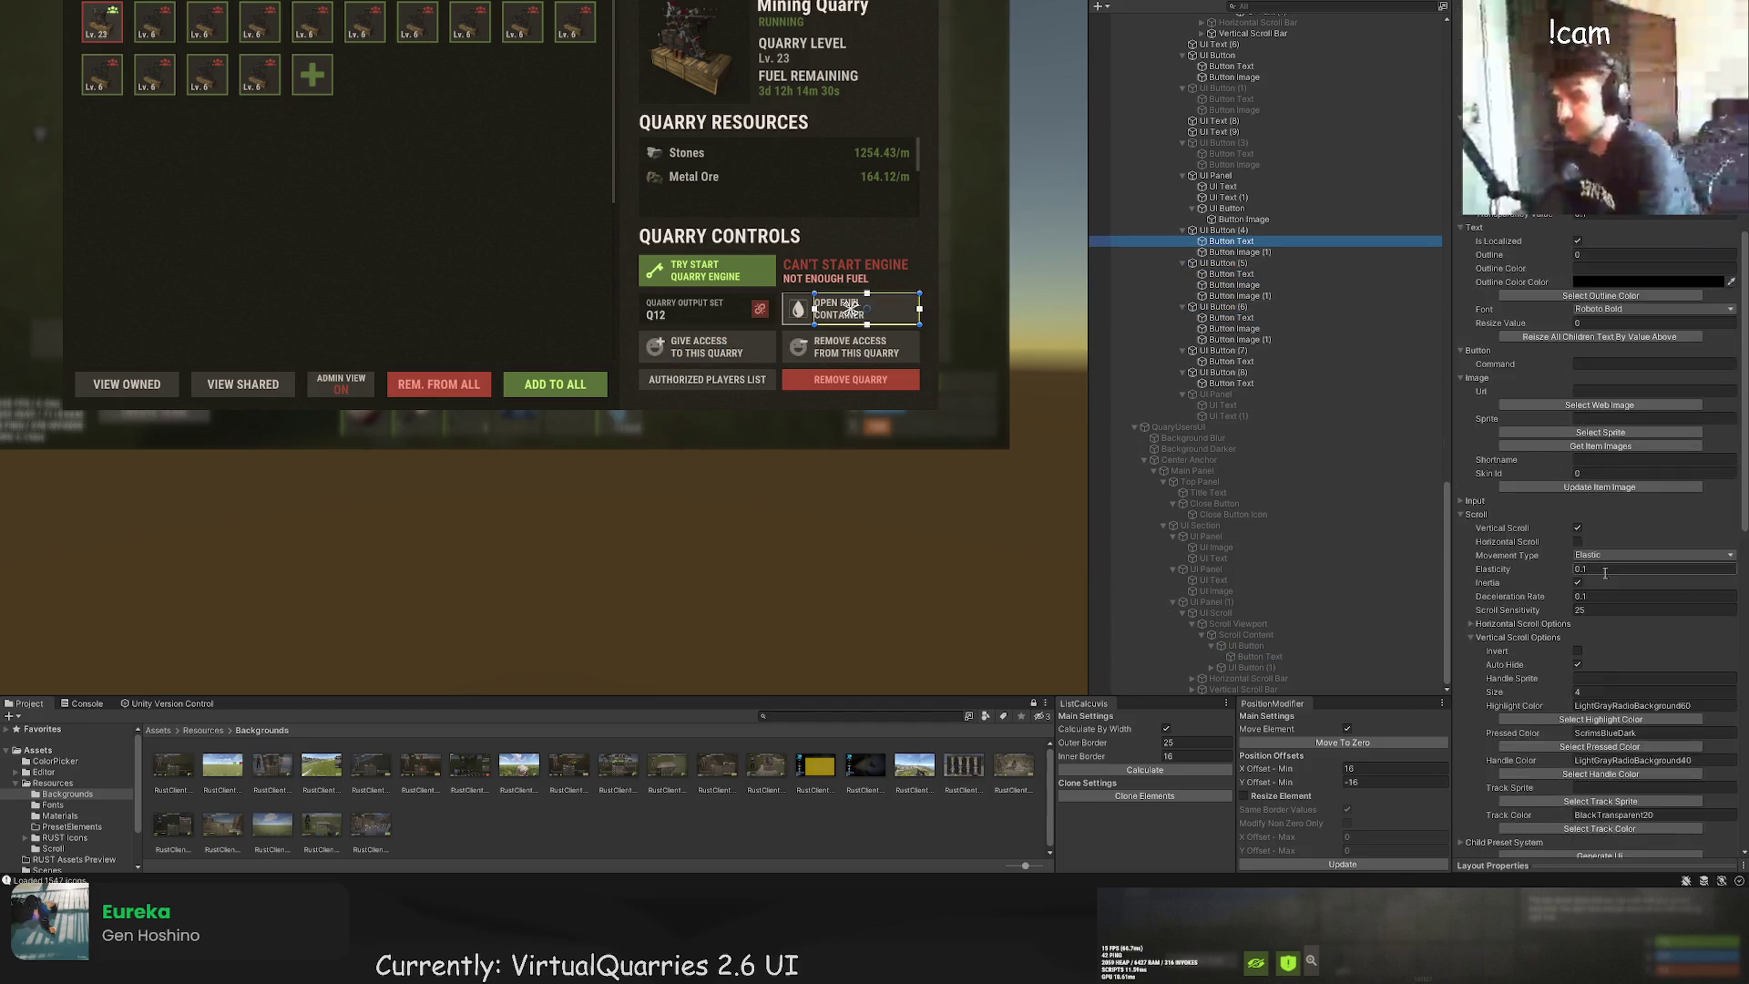
Step: Replace OPEN with CONNECT so the label reads CONNECT FUEL CONTAINER
{"action": "left_click", "coordinate": [1492, 297]}
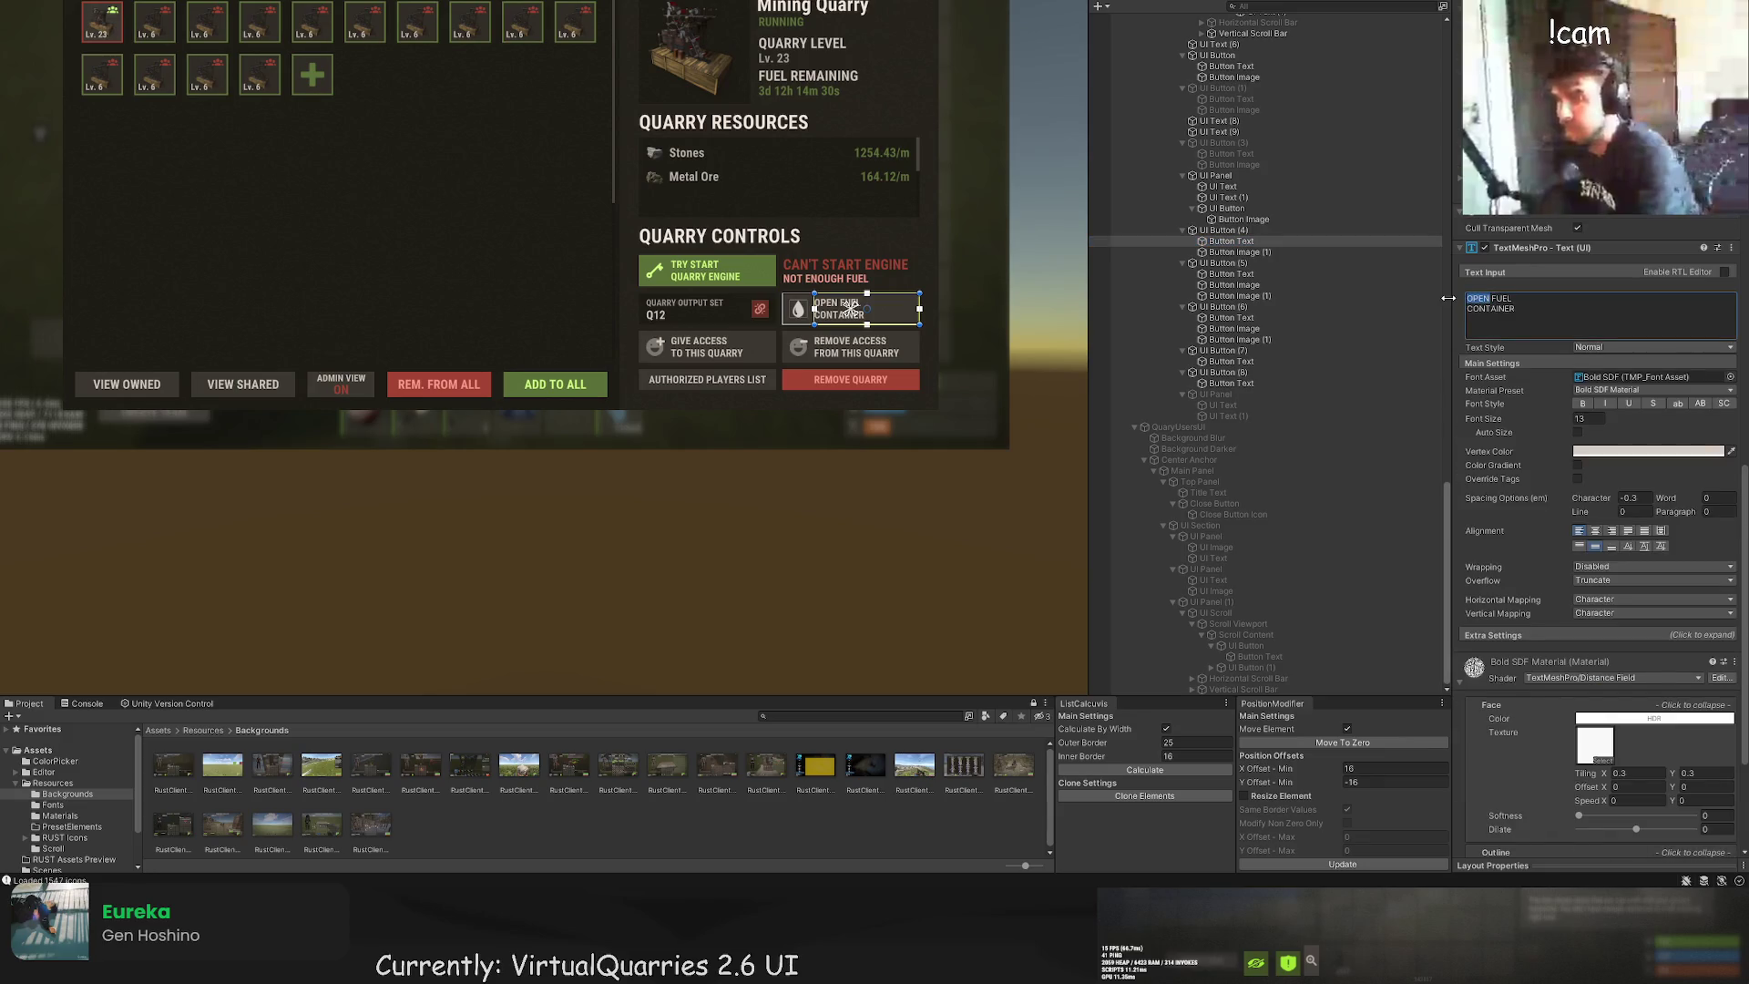
{"action": "key", "text": "BackSpace"}
{"action": "key", "text": "BackSpace"}
{"action": "key", "text": "BackSpace"}
{"action": "type", "text": "CONNECT"}
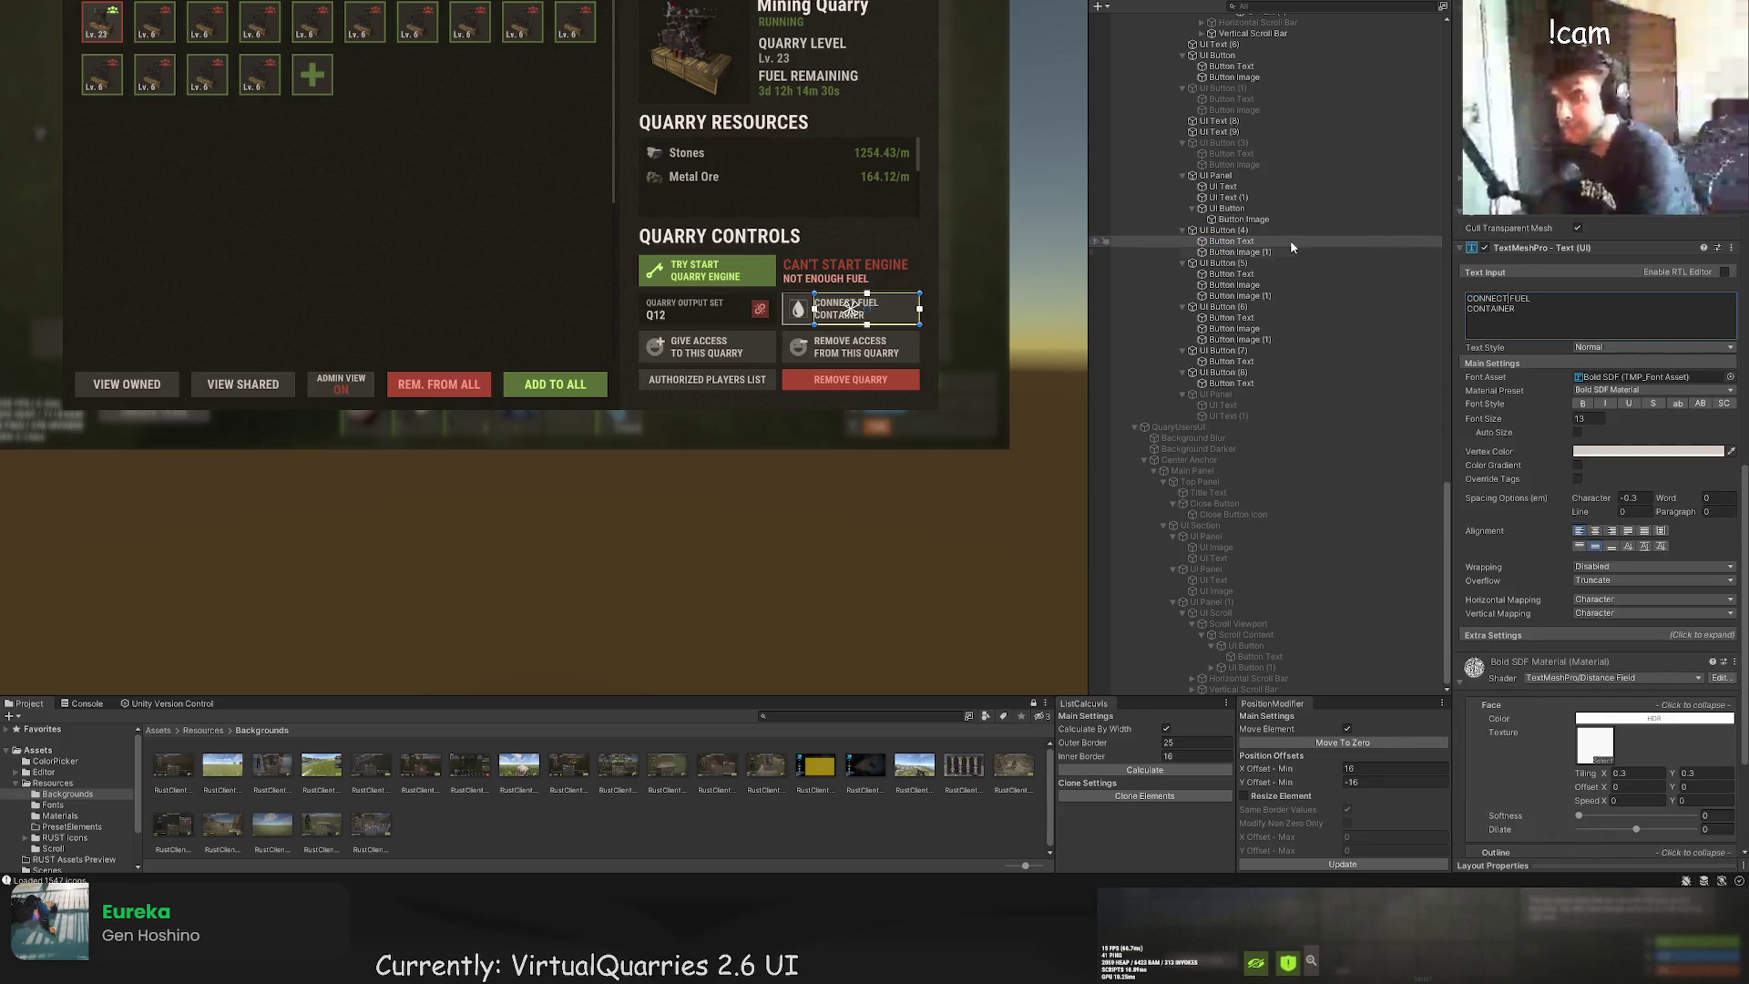
{"action": "left_click", "coordinate": [831, 462]}
{"action": "scroll", "coordinate": [825, 481], "scroll_direction": "down", "scroll_amount": 3}
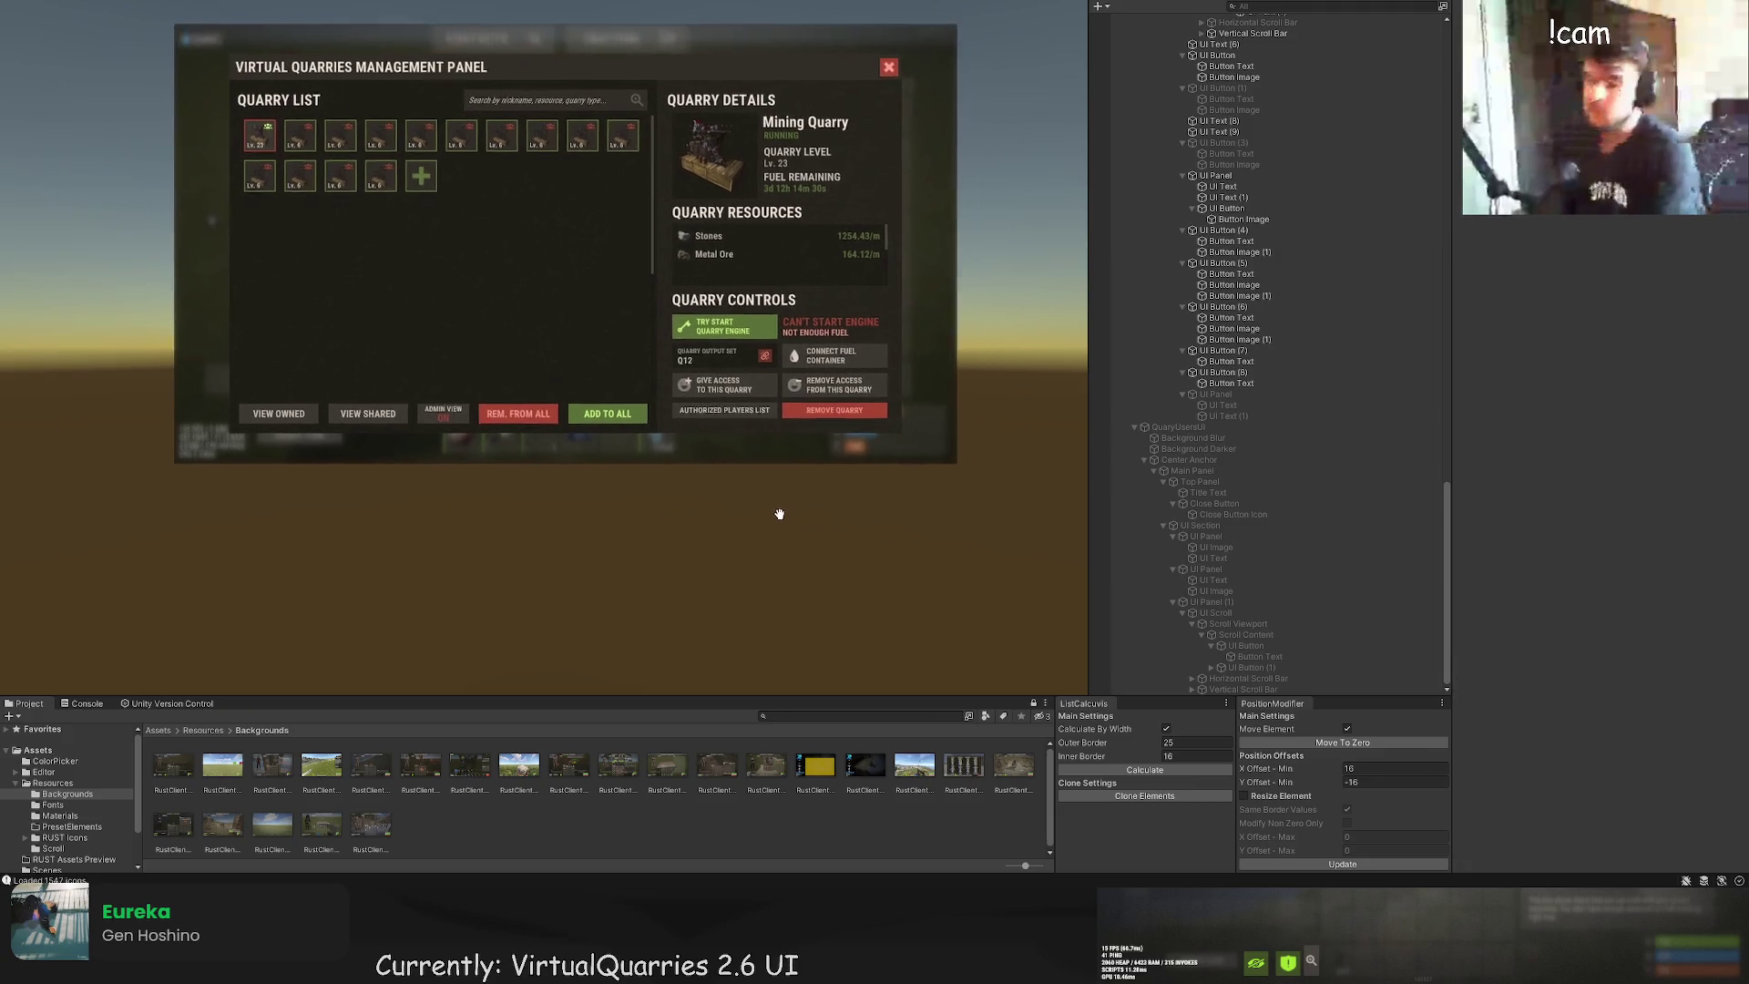
{"action": "scroll", "coordinate": [753, 530], "scroll_direction": "up", "scroll_amount": 2}
{"action": "mouse_move", "coordinate": [752, 530]}
{"action": "left_mouse_down"}
{"action": "mouse_move", "coordinate": [663, 547]}
{"action": "mouse_move", "coordinate": [648, 618]}
{"action": "mouse_move", "coordinate": [705, 625]}
{"action": "left_mouse_up"}
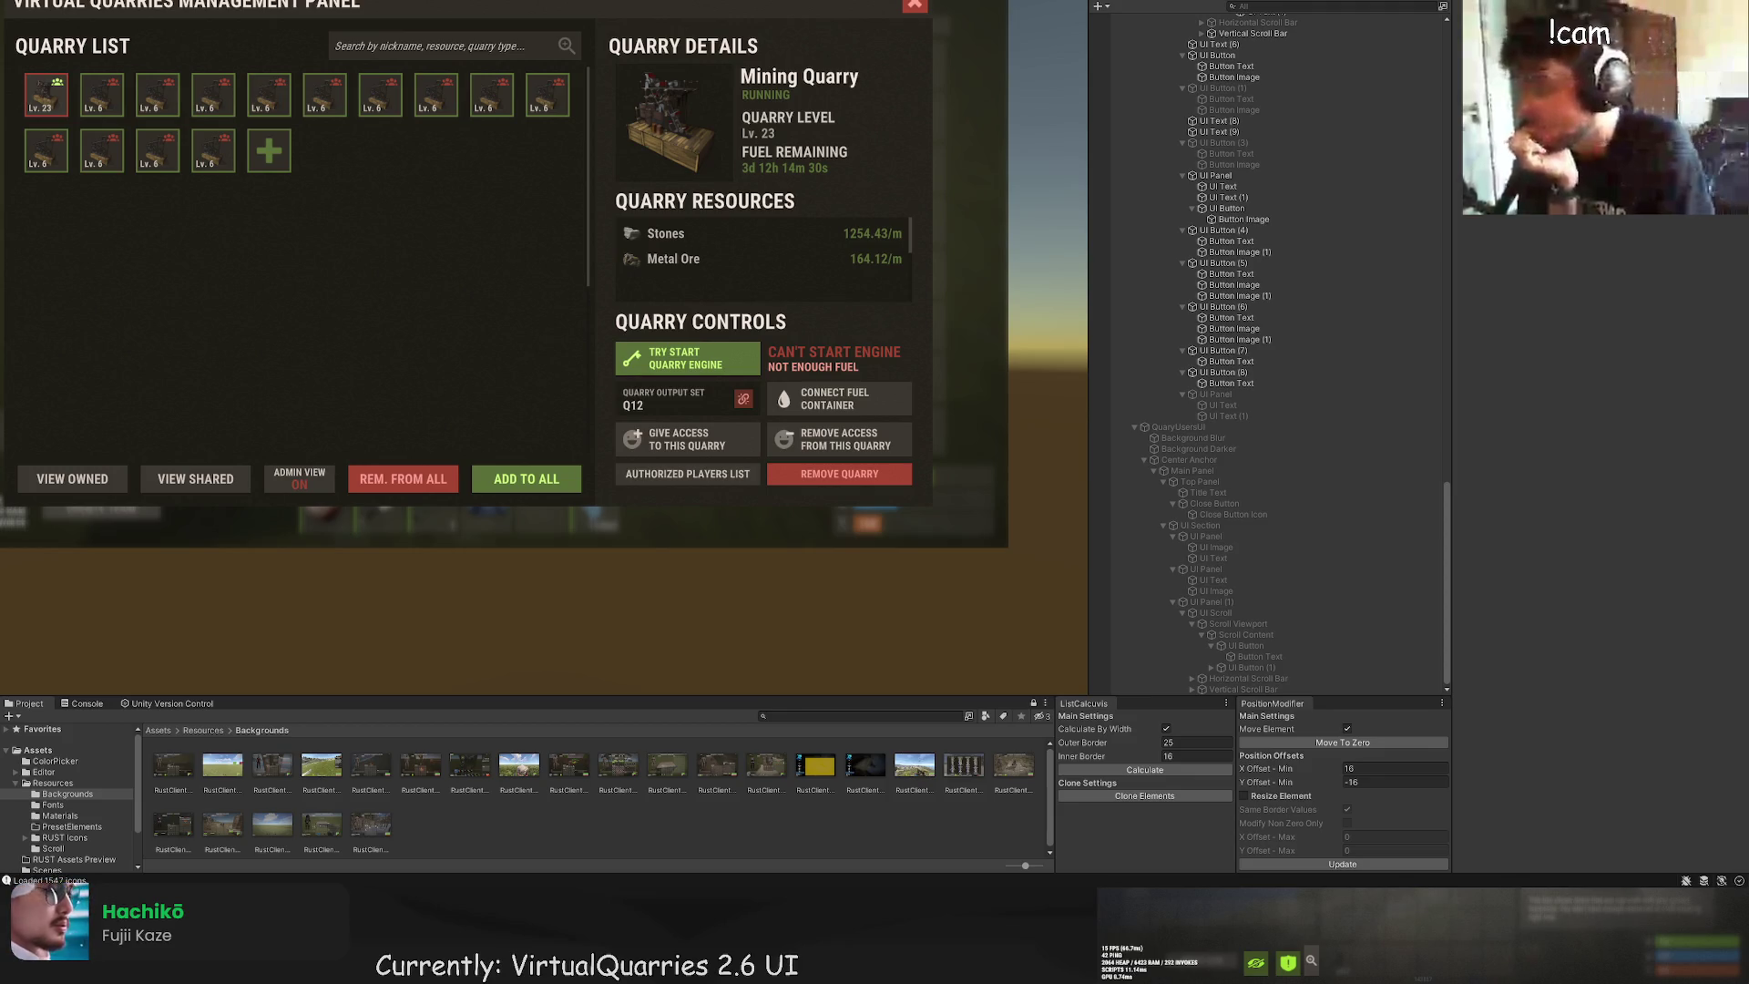
{"action": "scroll", "coordinate": [734, 574], "scroll_direction": "down", "scroll_amount": 2}
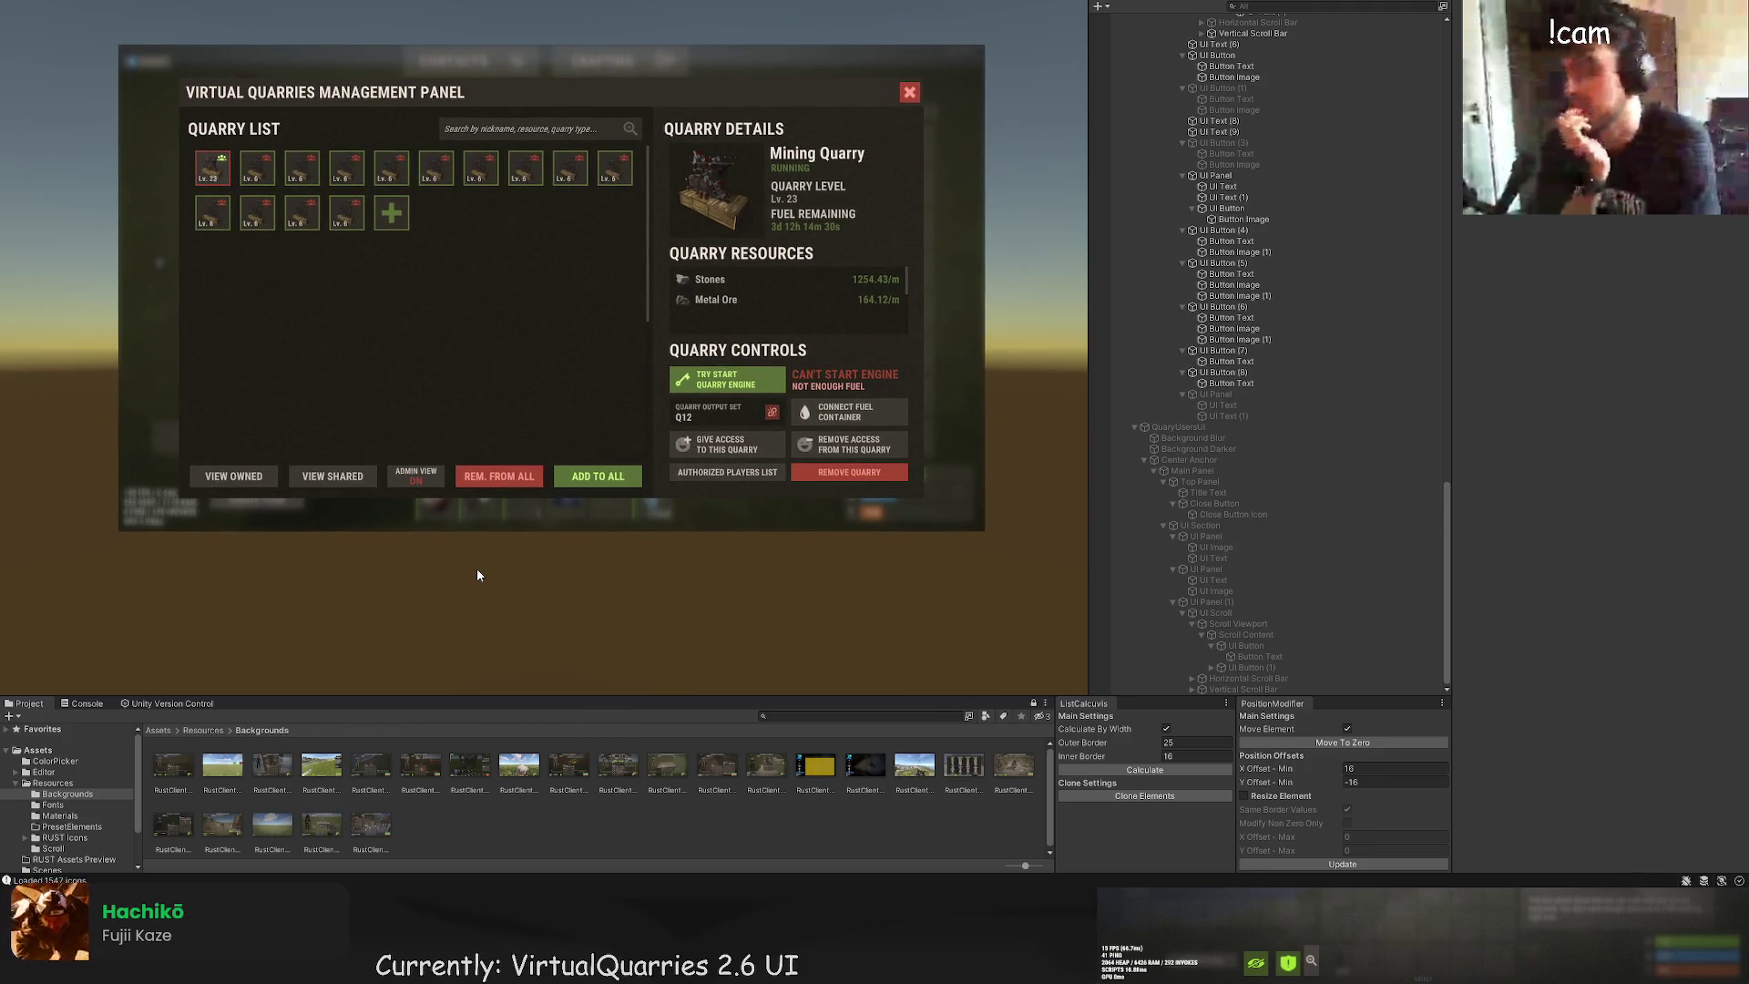
{"action": "mouse_move", "coordinate": [477, 568]}
{"action": "left_mouse_down"}
{"action": "mouse_move", "coordinate": [461, 555]}
{"action": "mouse_move", "coordinate": [507, 549]}
{"action": "left_mouse_up"}
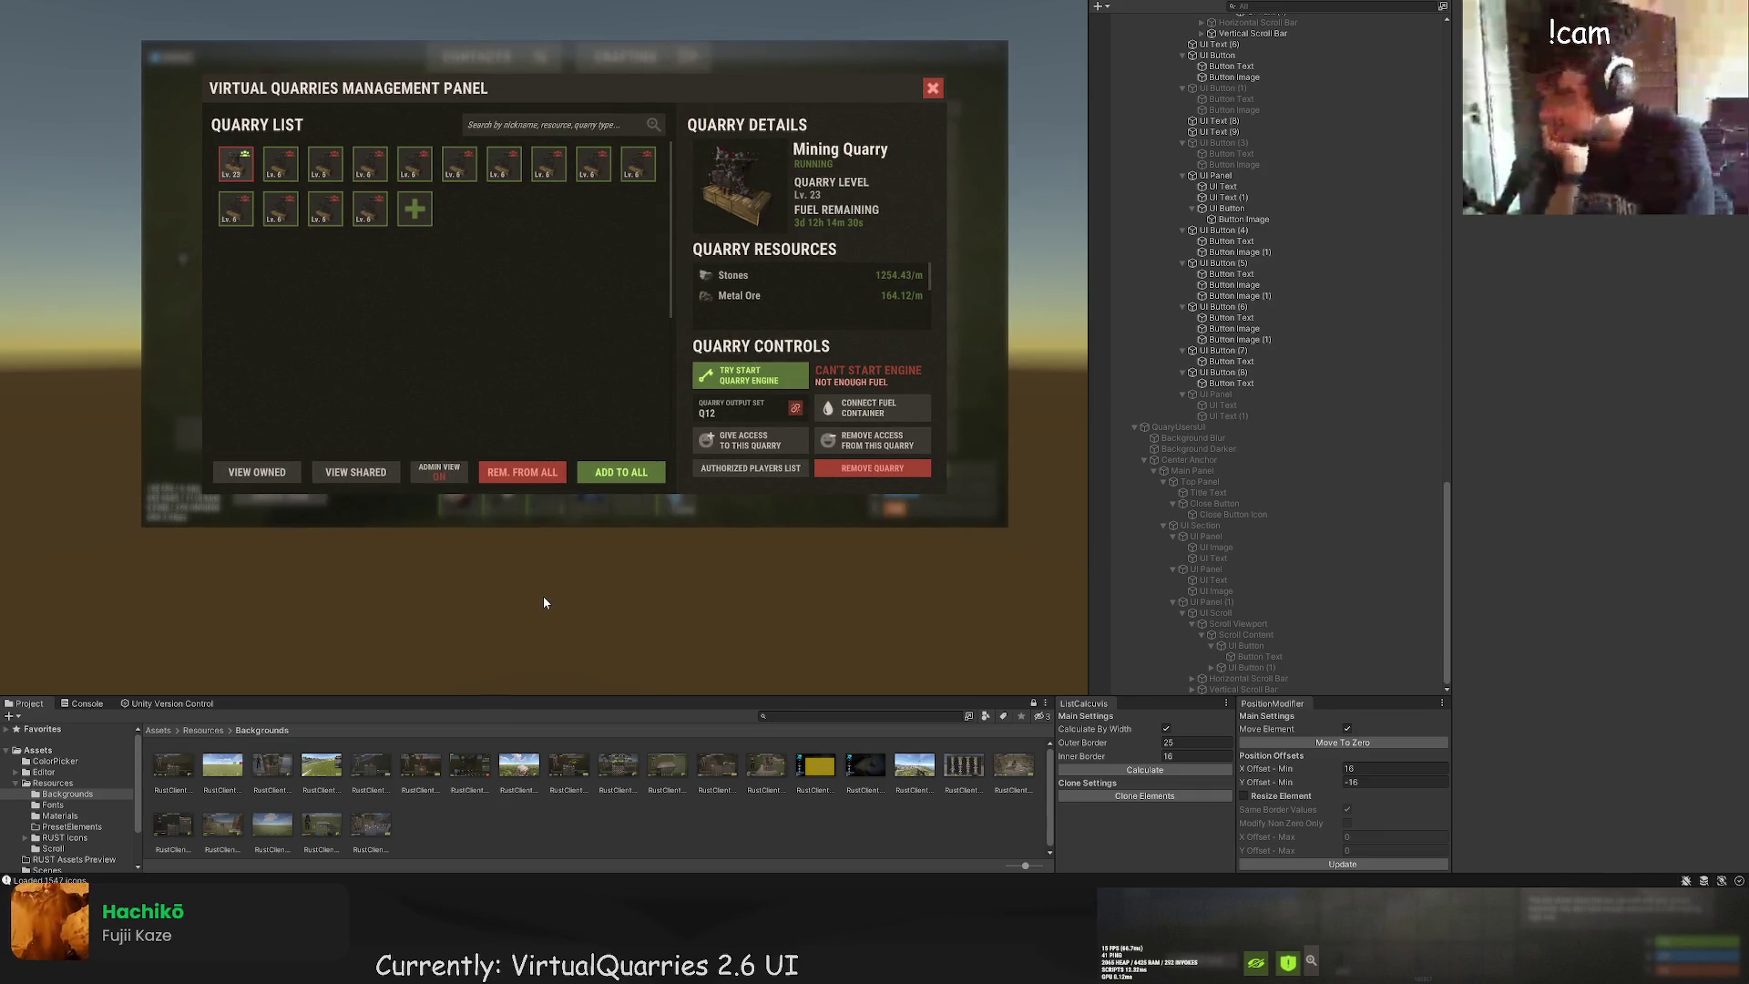
{"action": "left_click", "coordinate": [1180, 427]}
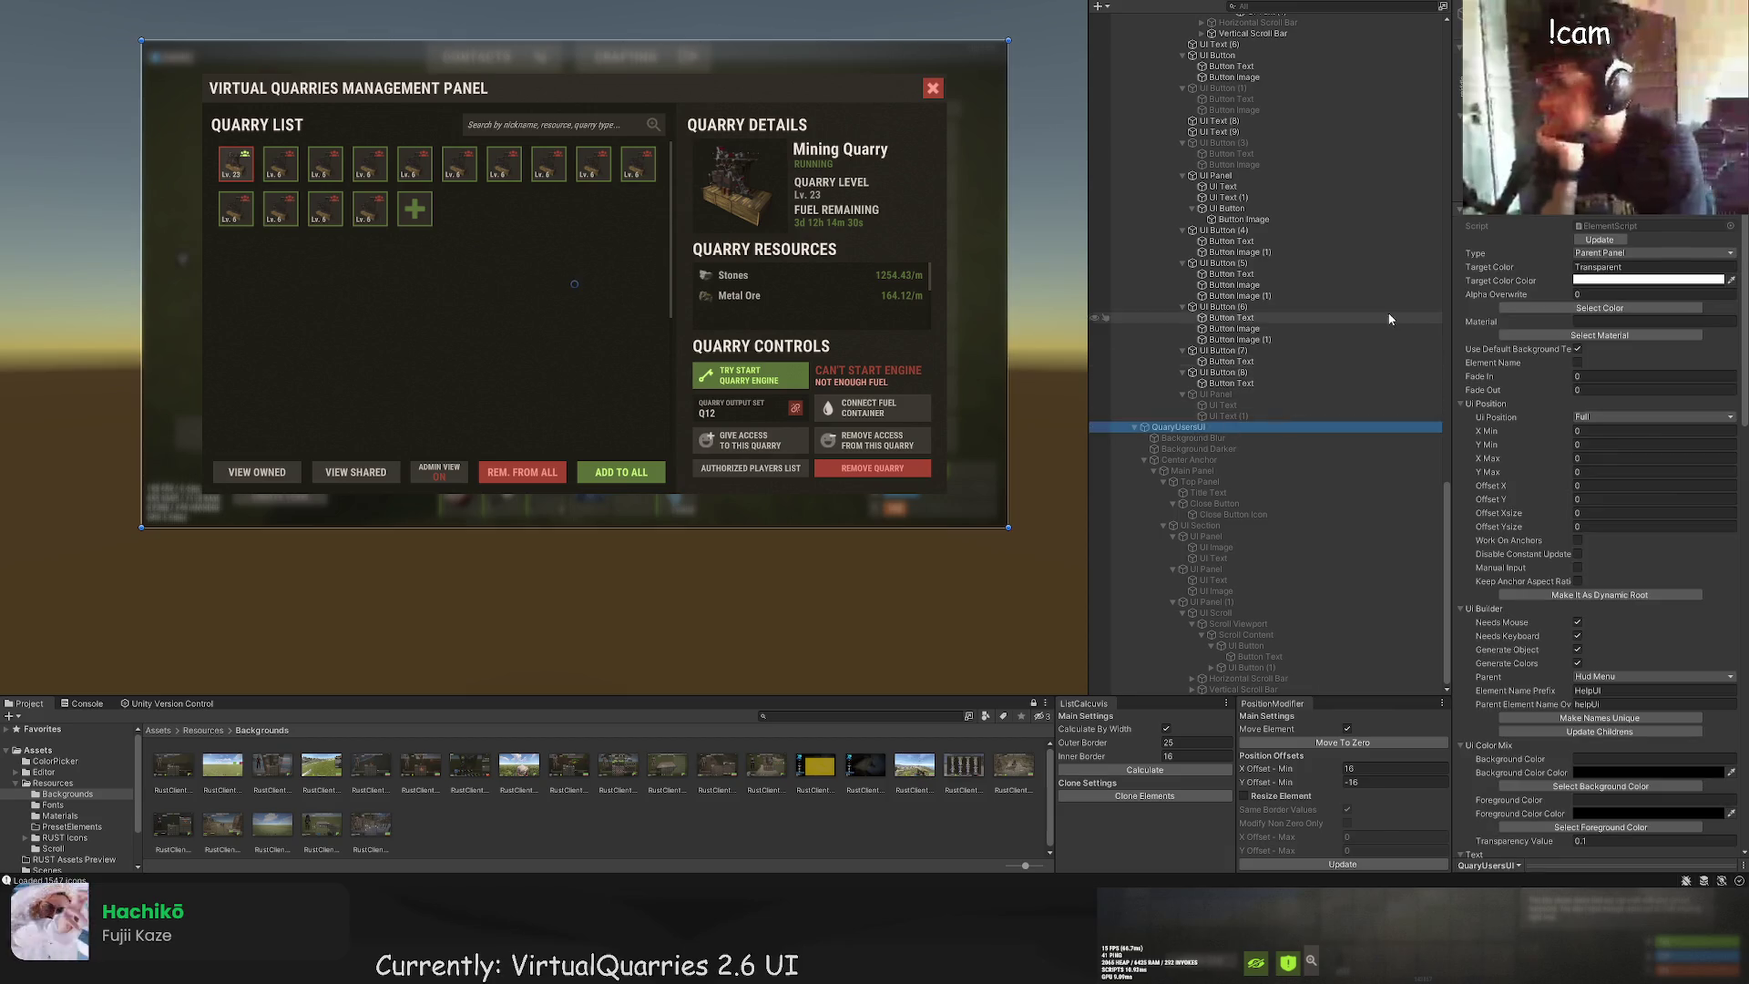
{"action": "scroll", "coordinate": [1276, 364], "scroll_direction": "down", "scroll_amount": 8}
{"action": "scroll", "coordinate": [1276, 368], "scroll_direction": "up", "scroll_amount": 5}
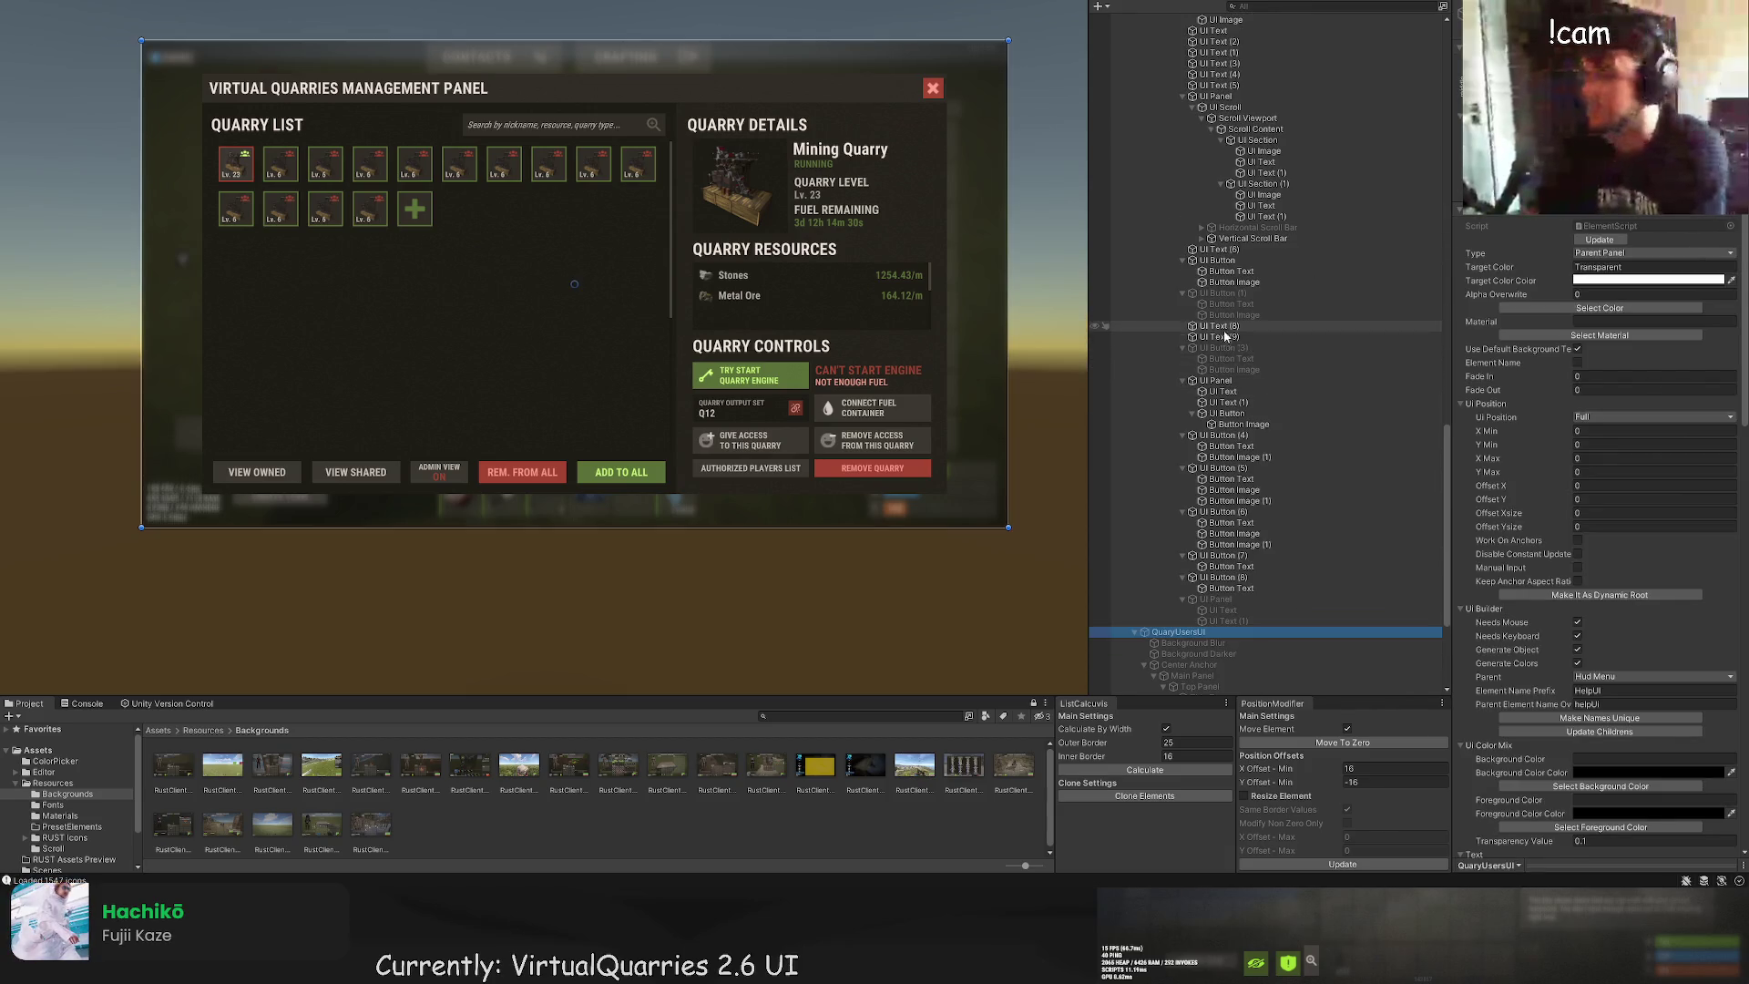
{"action": "scroll", "coordinate": [1207, 341], "scroll_direction": "up", "scroll_amount": 6}
{"action": "left_click", "coordinate": [1149, 335]}
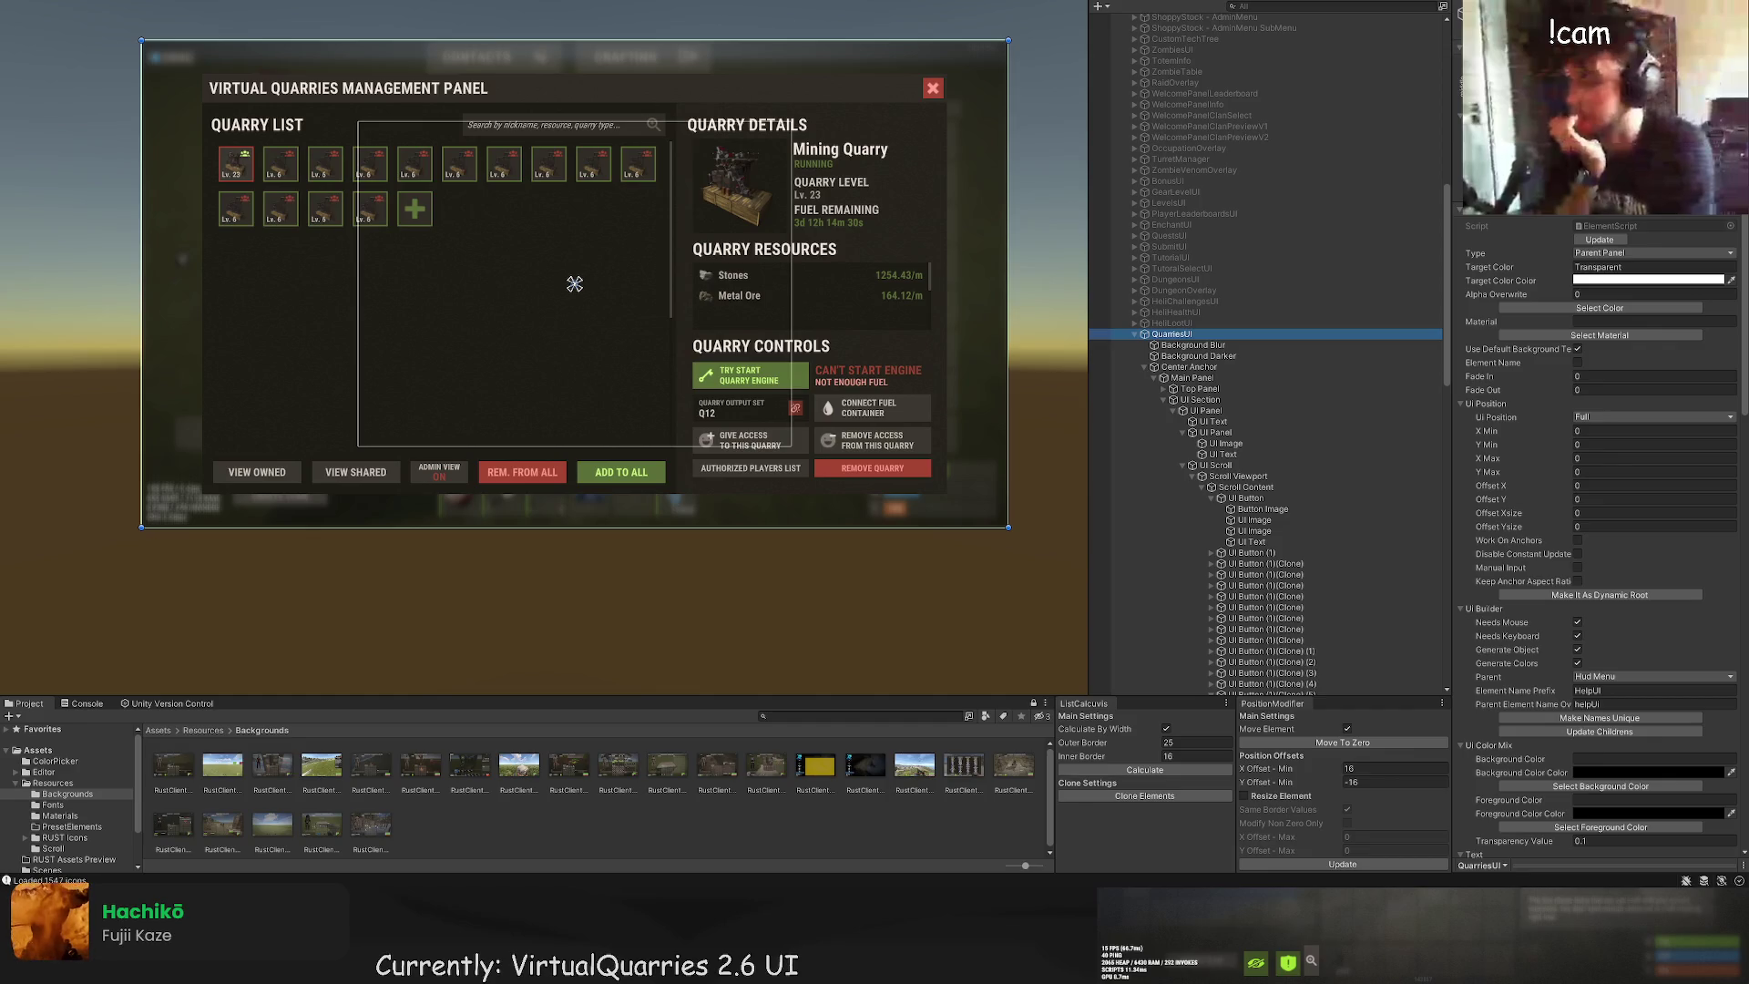
{"action": "left_click", "coordinate": [1134, 333]}
{"action": "scroll", "coordinate": [1185, 383], "scroll_direction": "up", "scroll_amount": 15}
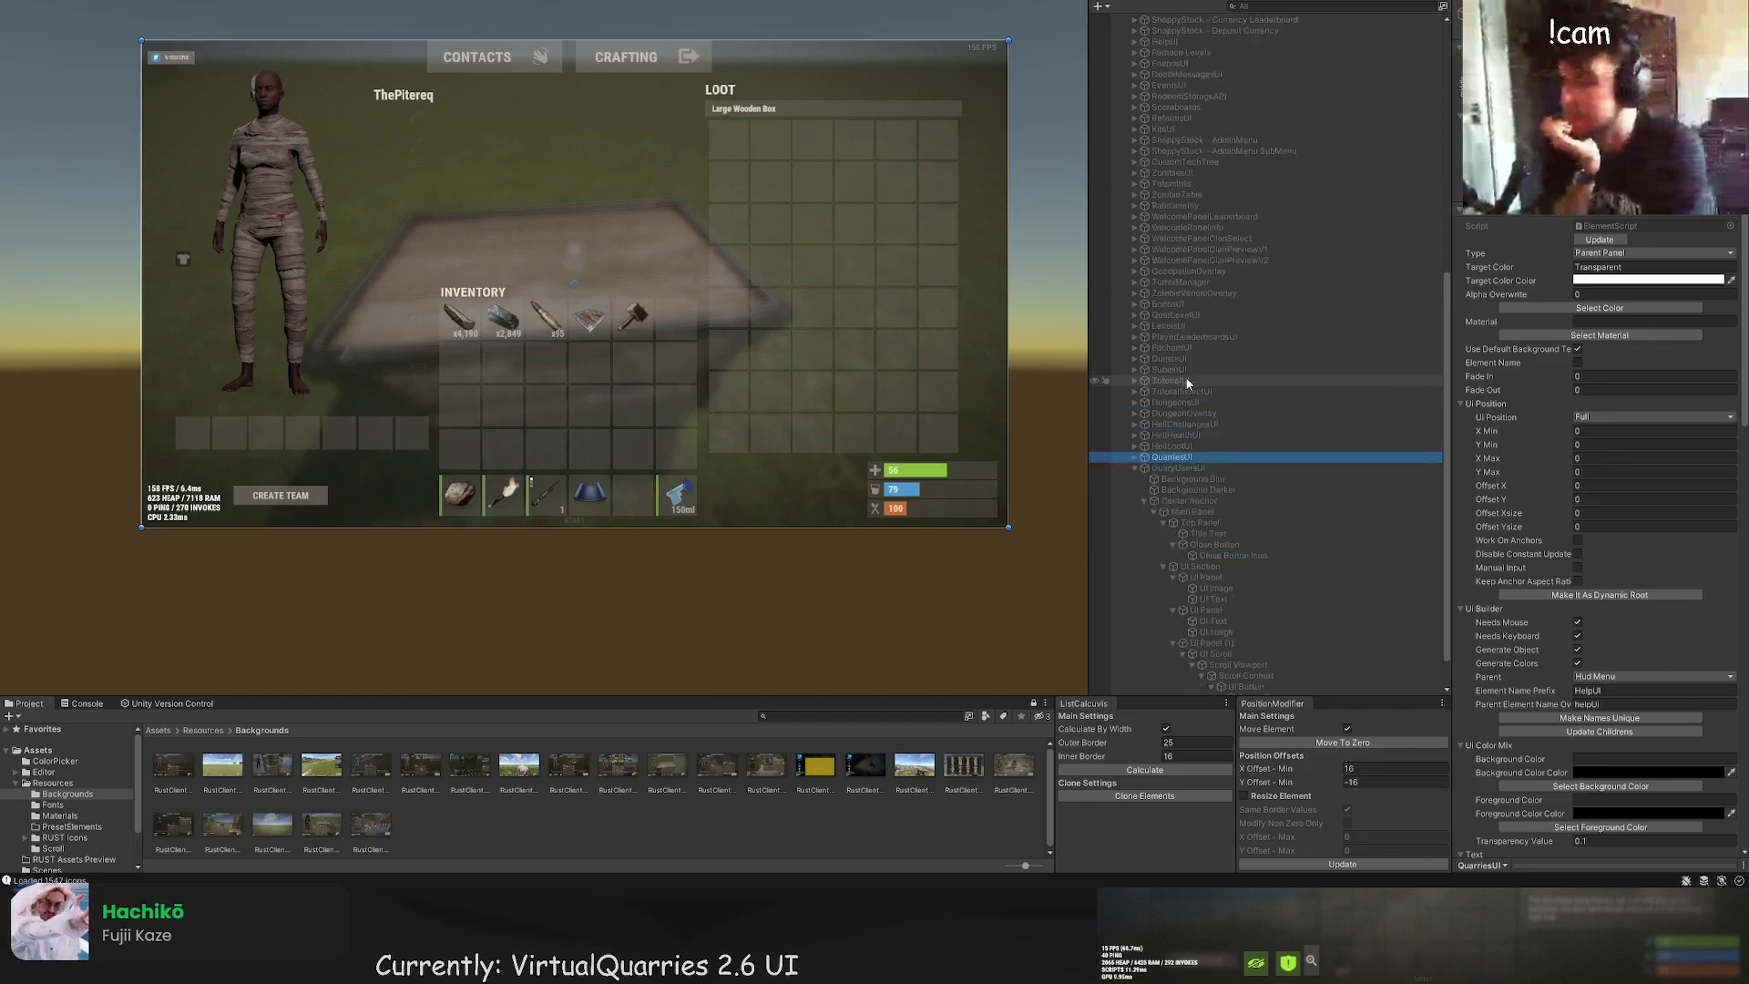
{"action": "left_click", "coordinate": [1203, 73]}
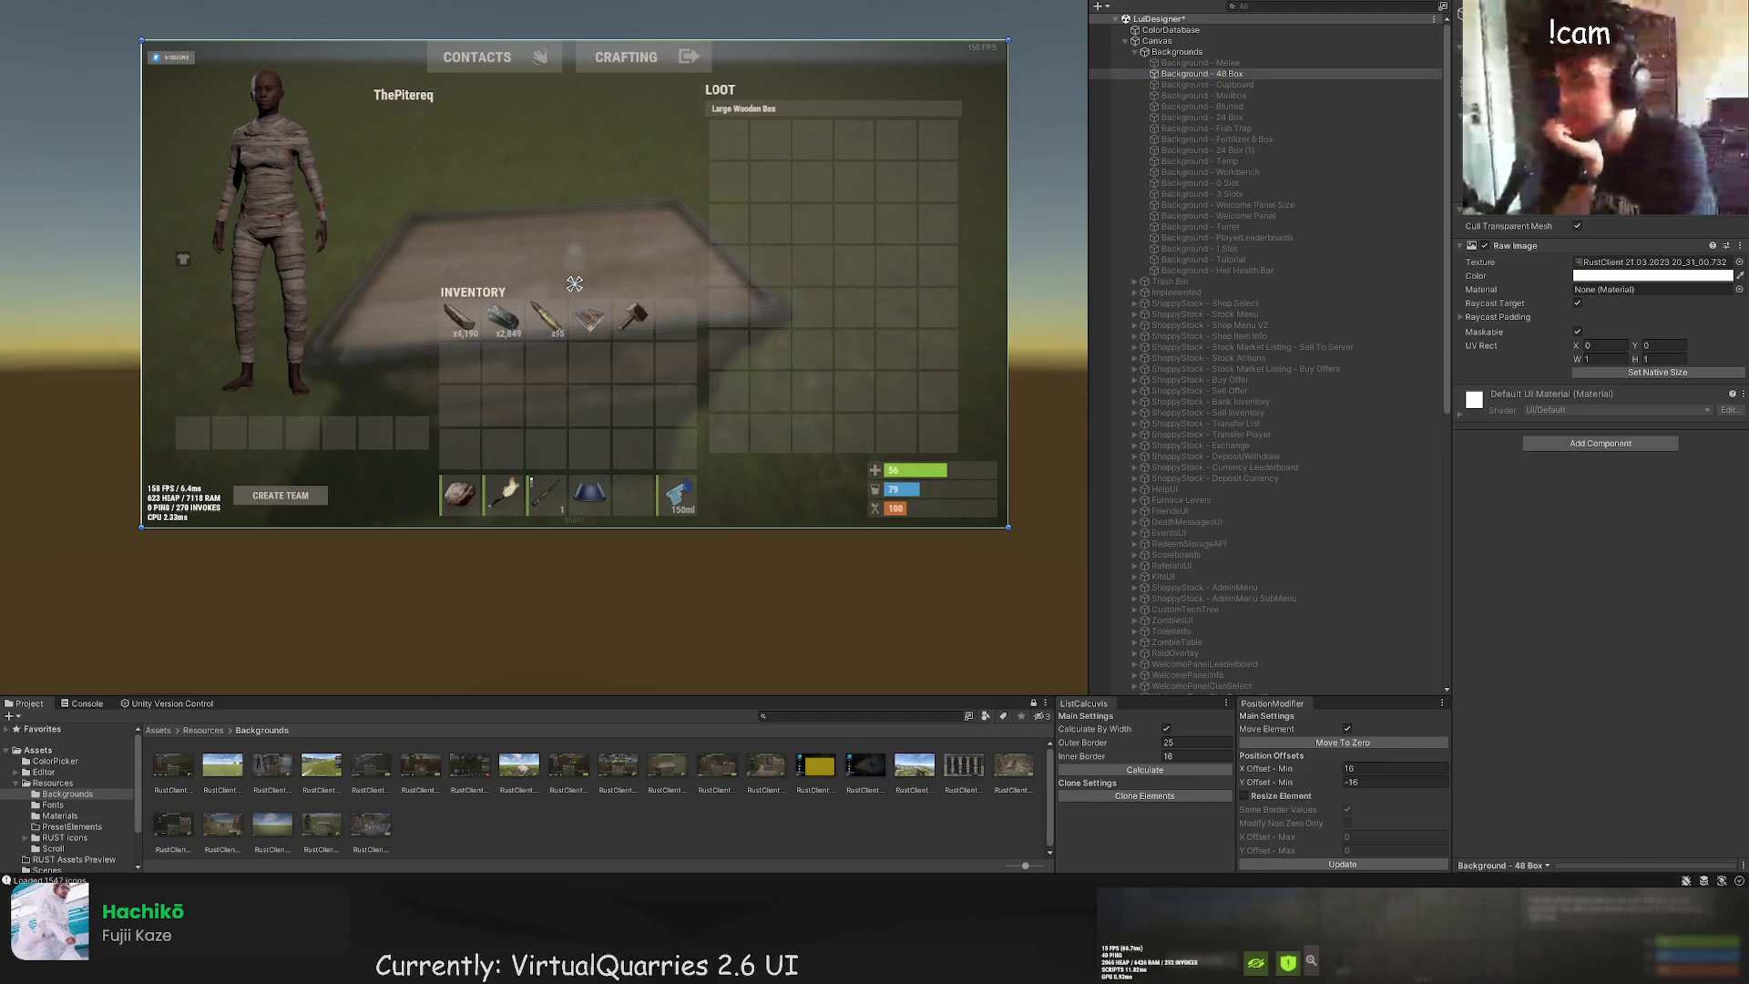
{"action": "left_click", "coordinate": [1271, 83]}
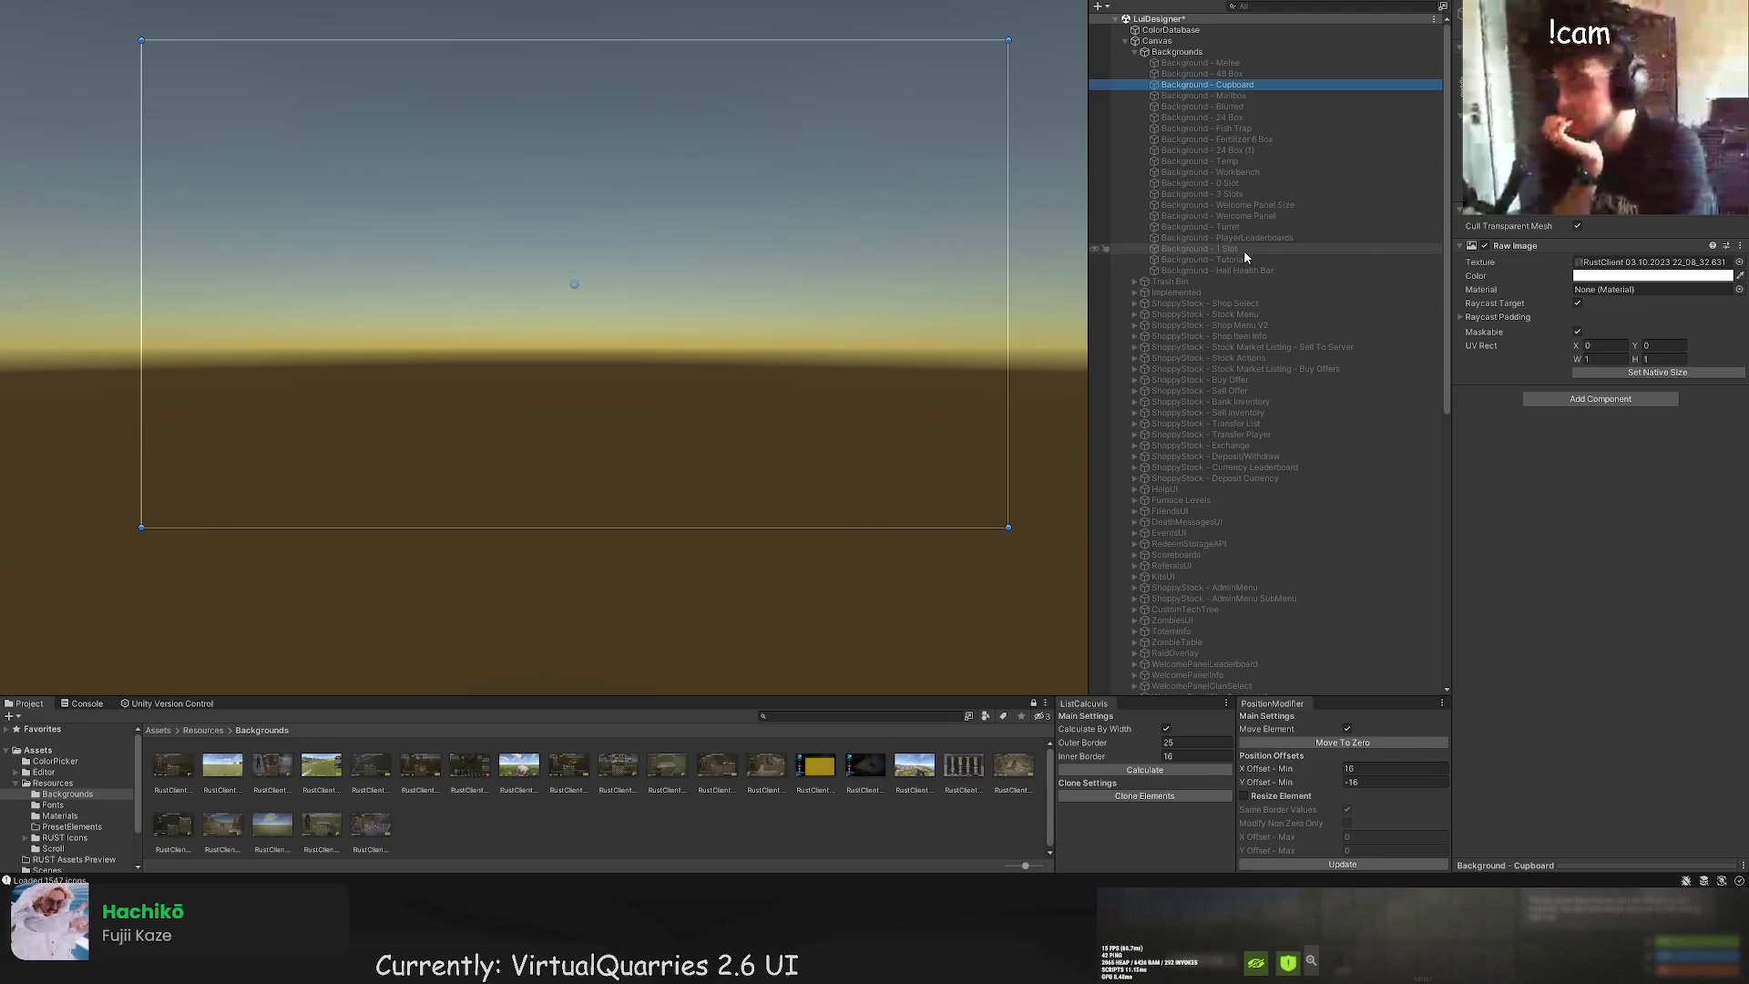
{"action": "left_click", "coordinate": [1255, 140]}
{"action": "left_click", "coordinate": [574, 284]}
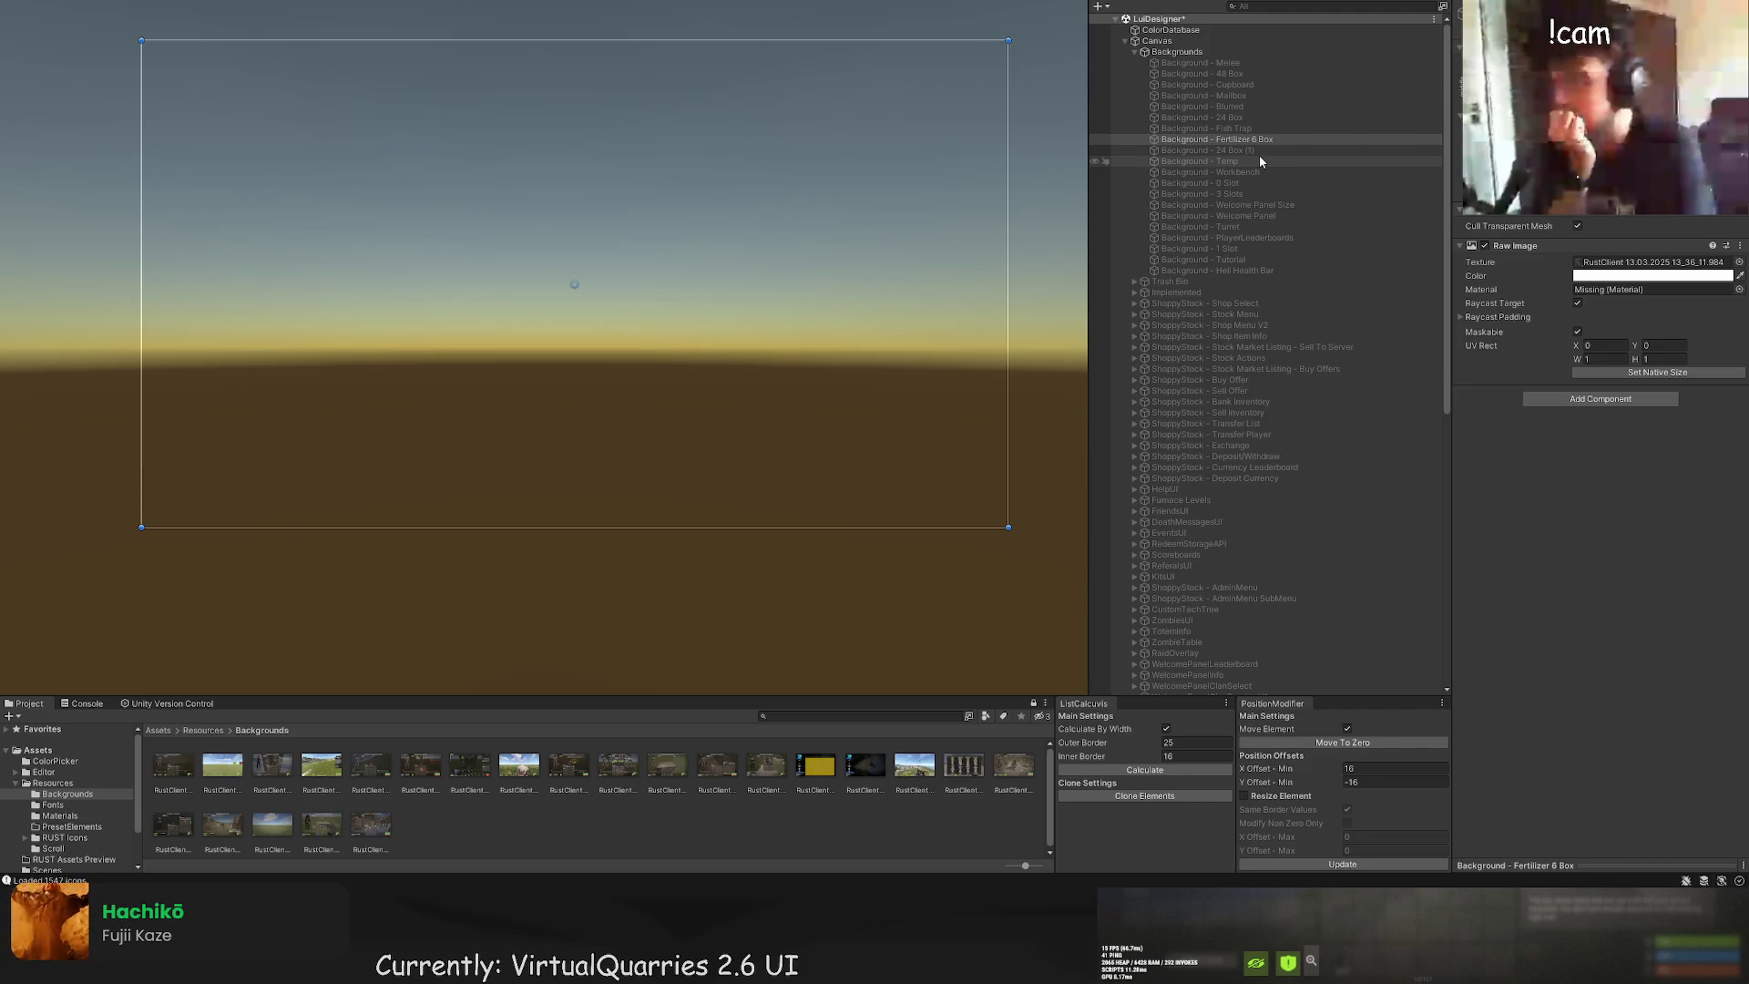
{"action": "left_click", "coordinate": [1248, 249]}
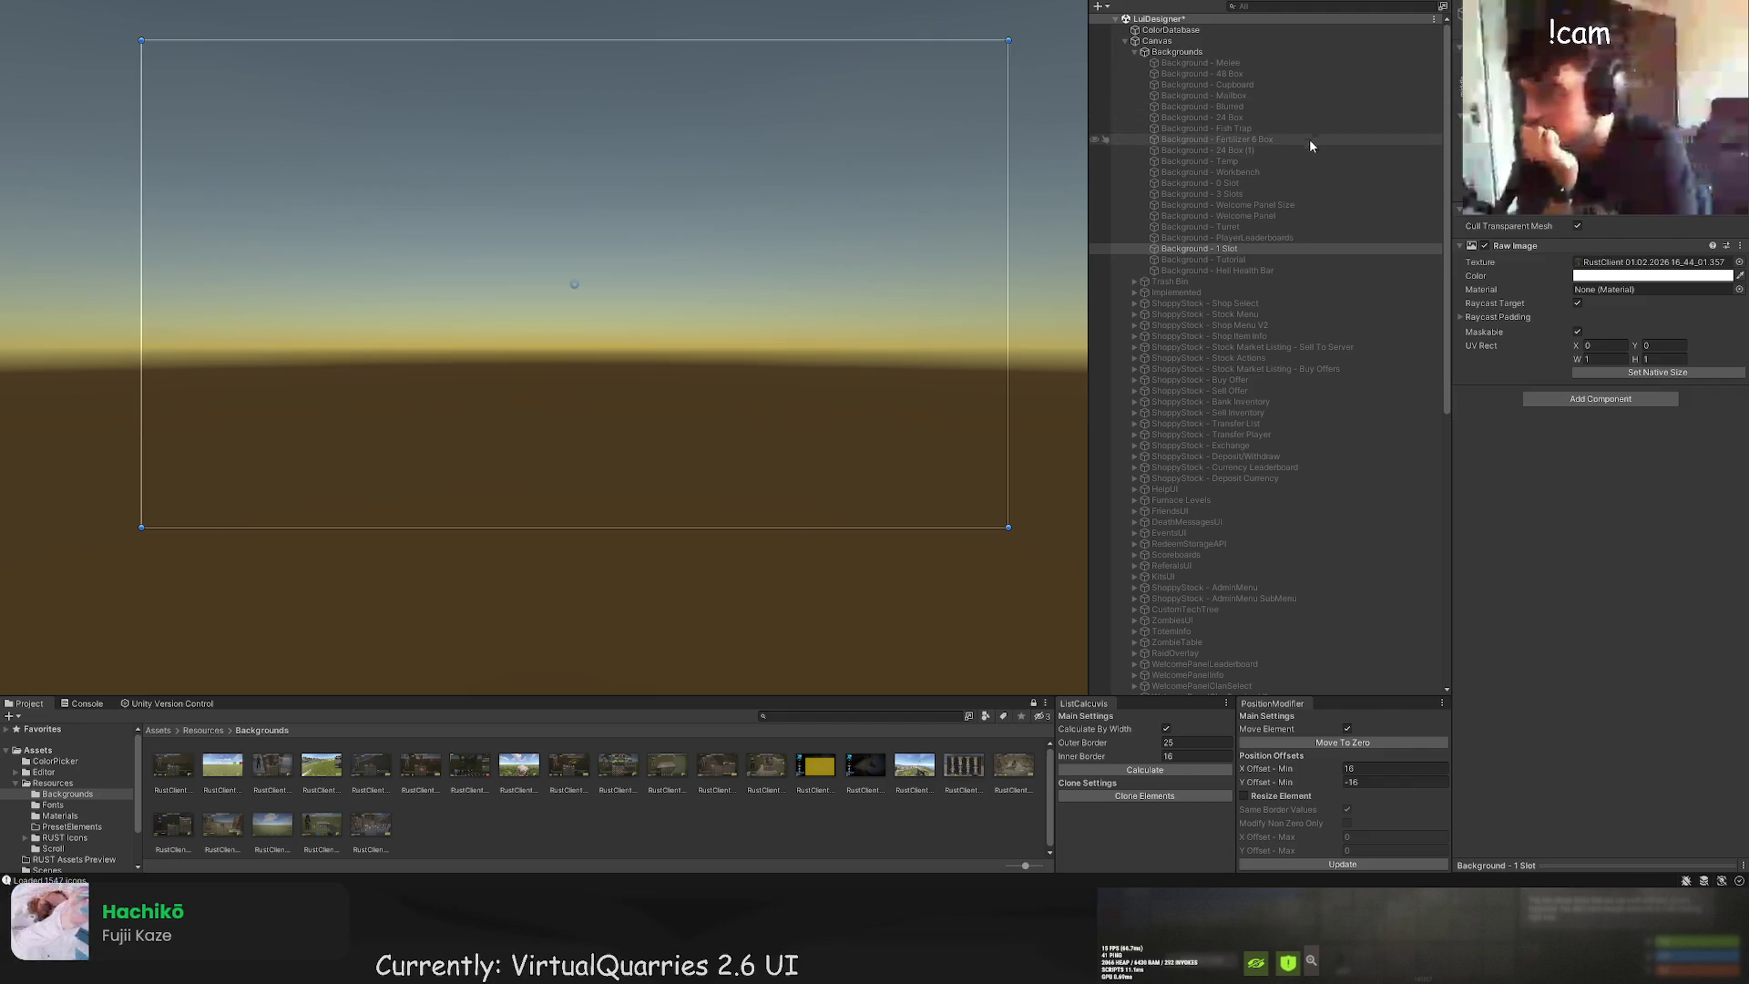
{"action": "left_click", "coordinate": [1271, 195]}
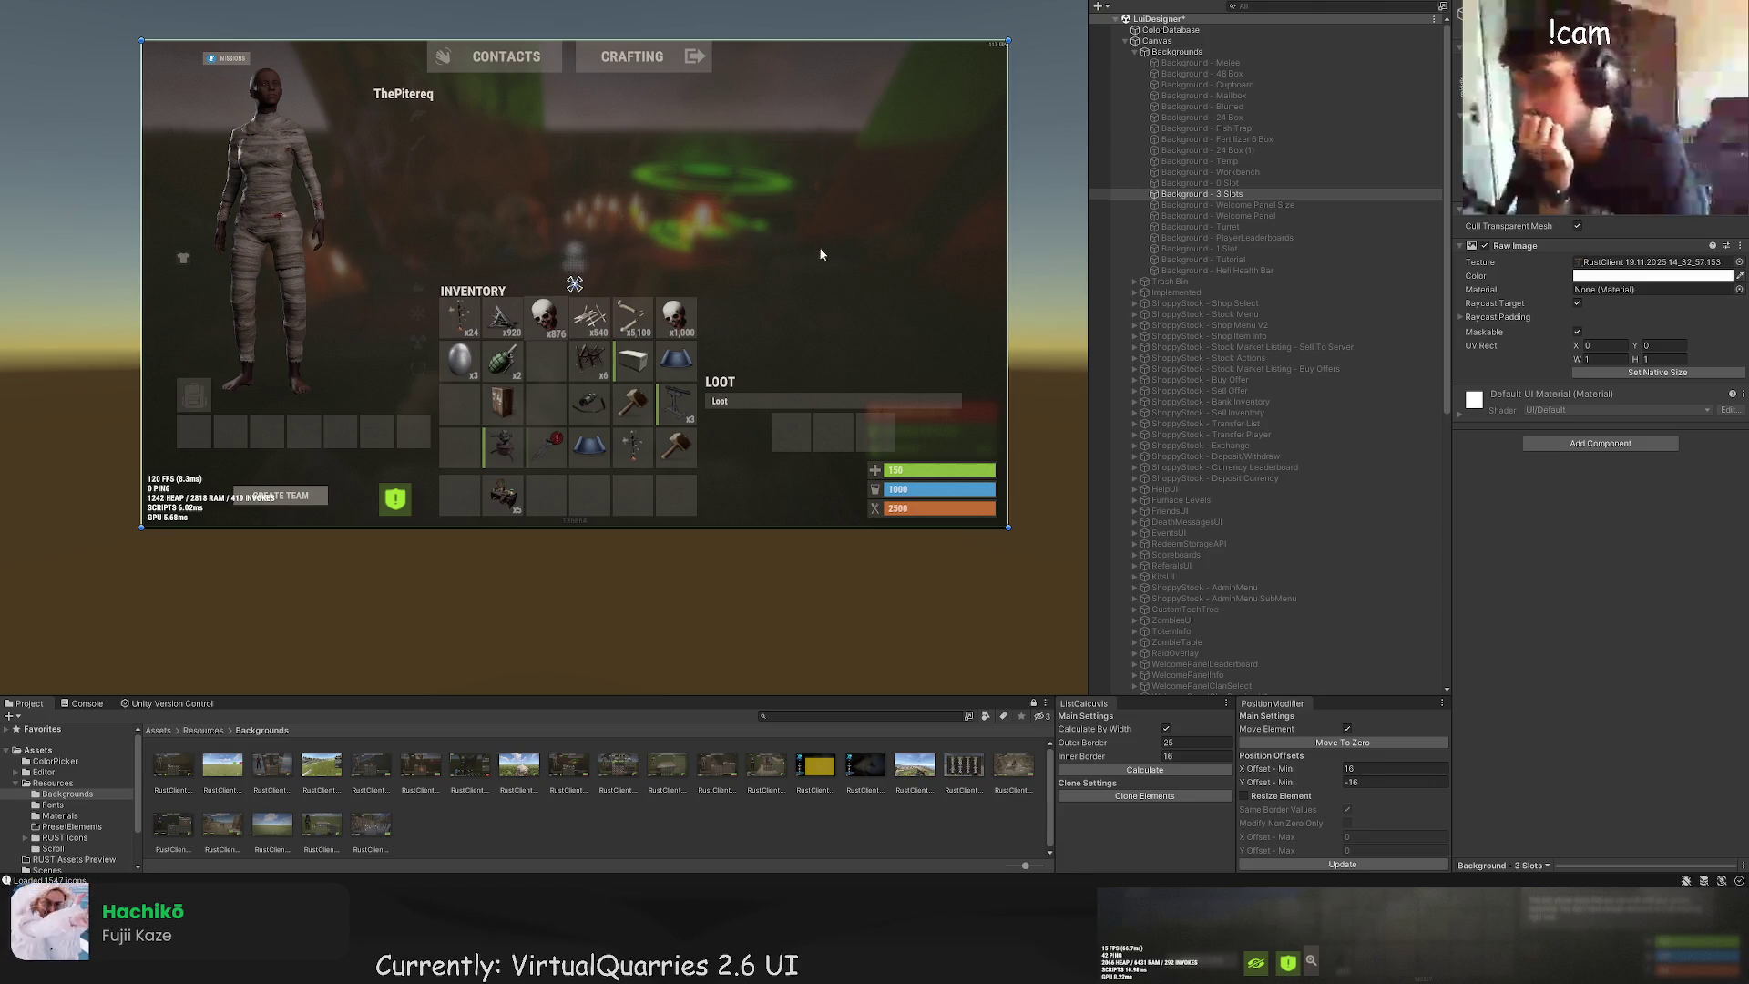
{"action": "scroll", "coordinate": [801, 264], "scroll_direction": "up", "scroll_amount": 1}
{"action": "scroll", "coordinate": [715, 380], "scroll_direction": "up", "scroll_amount": 1}
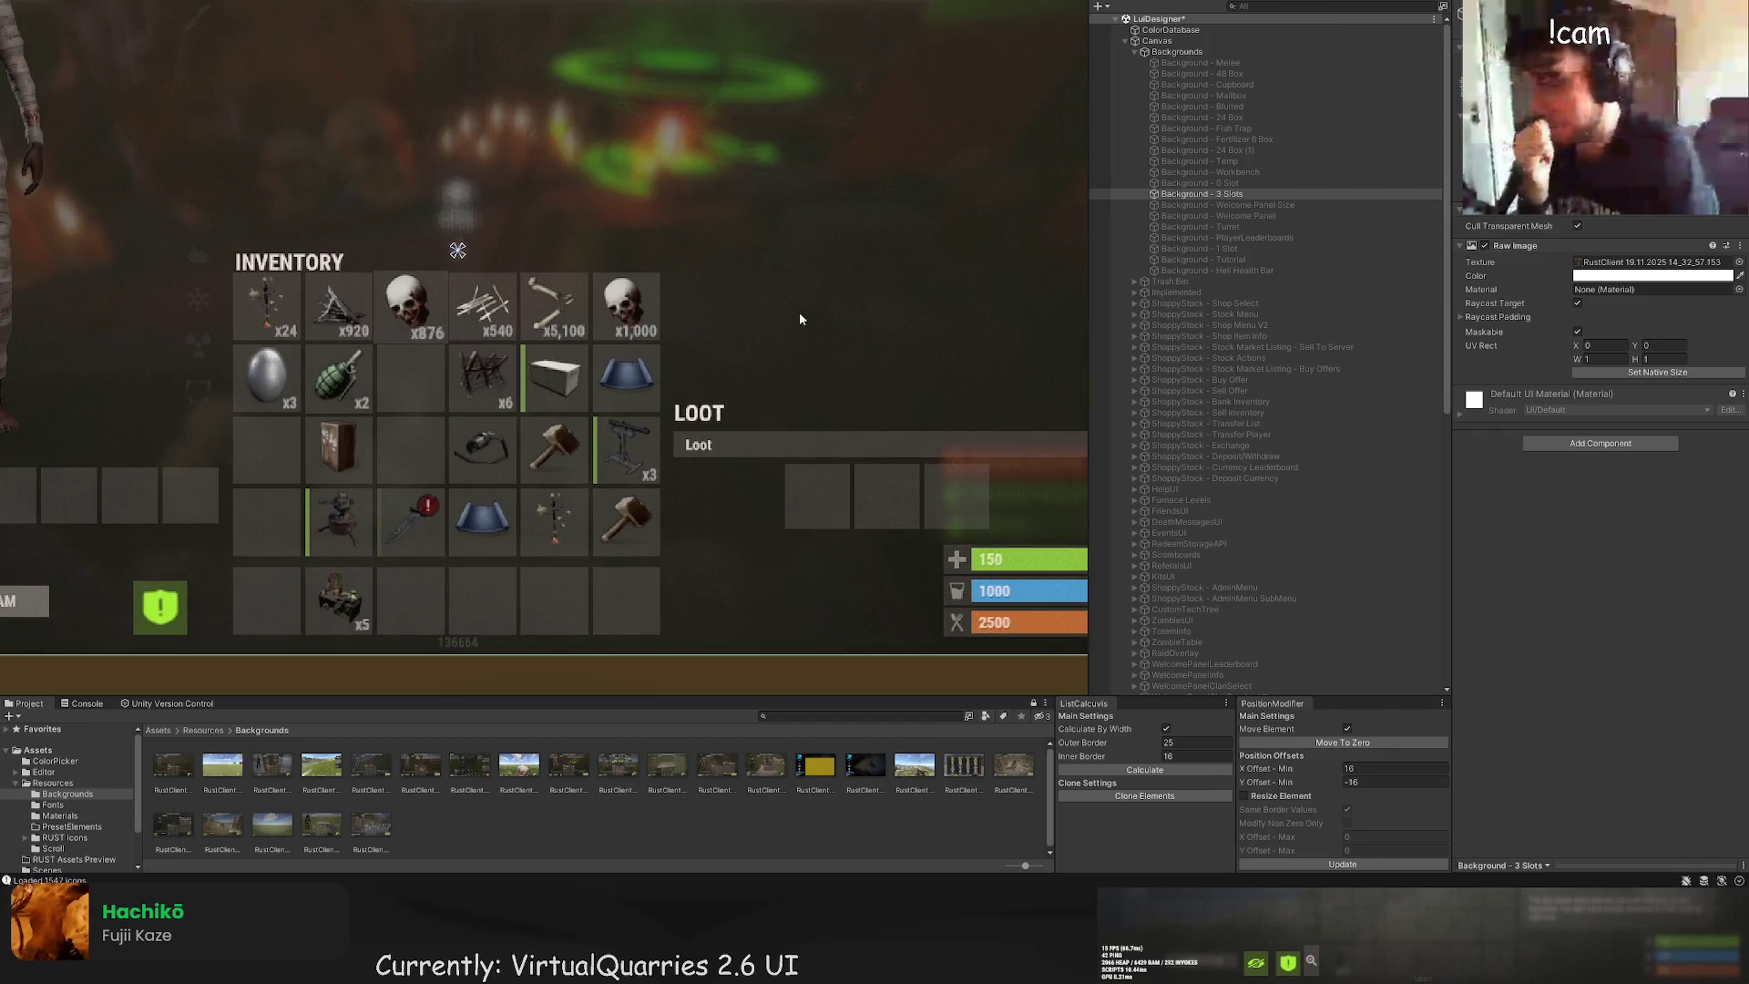
{"action": "scroll", "coordinate": [759, 309], "scroll_direction": "down", "scroll_amount": 2}
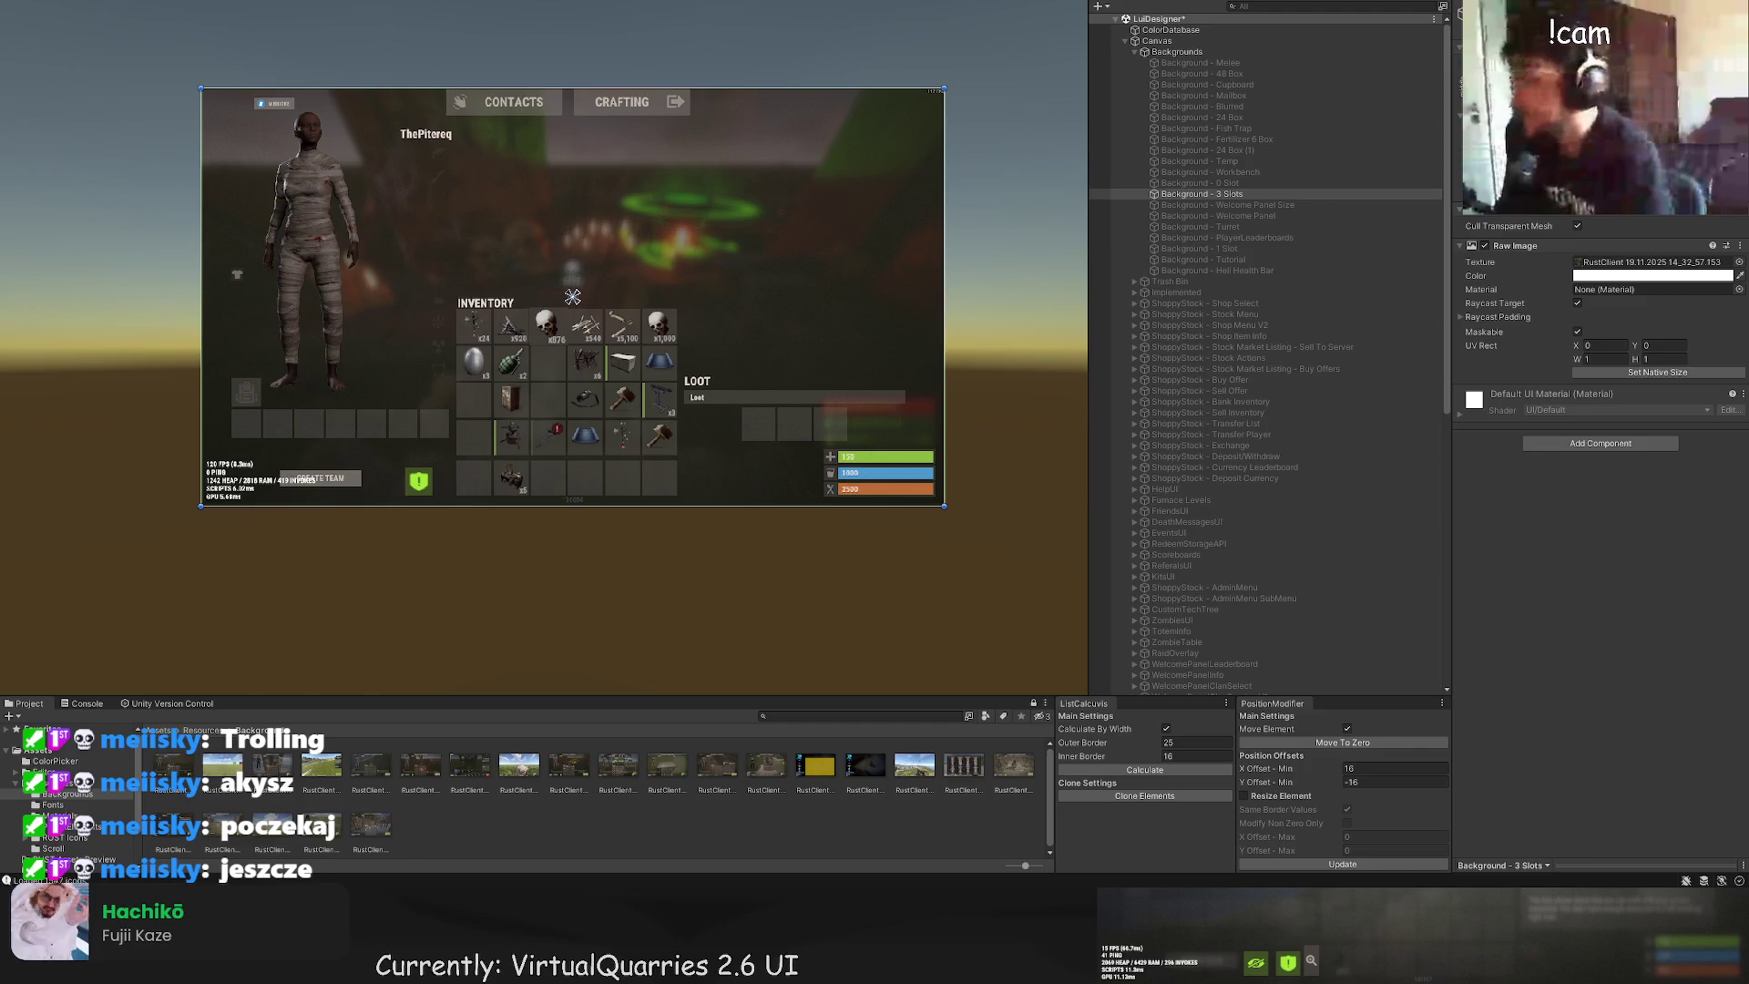
{"action": "scroll", "coordinate": [738, 344], "scroll_direction": "up", "scroll_amount": 3}
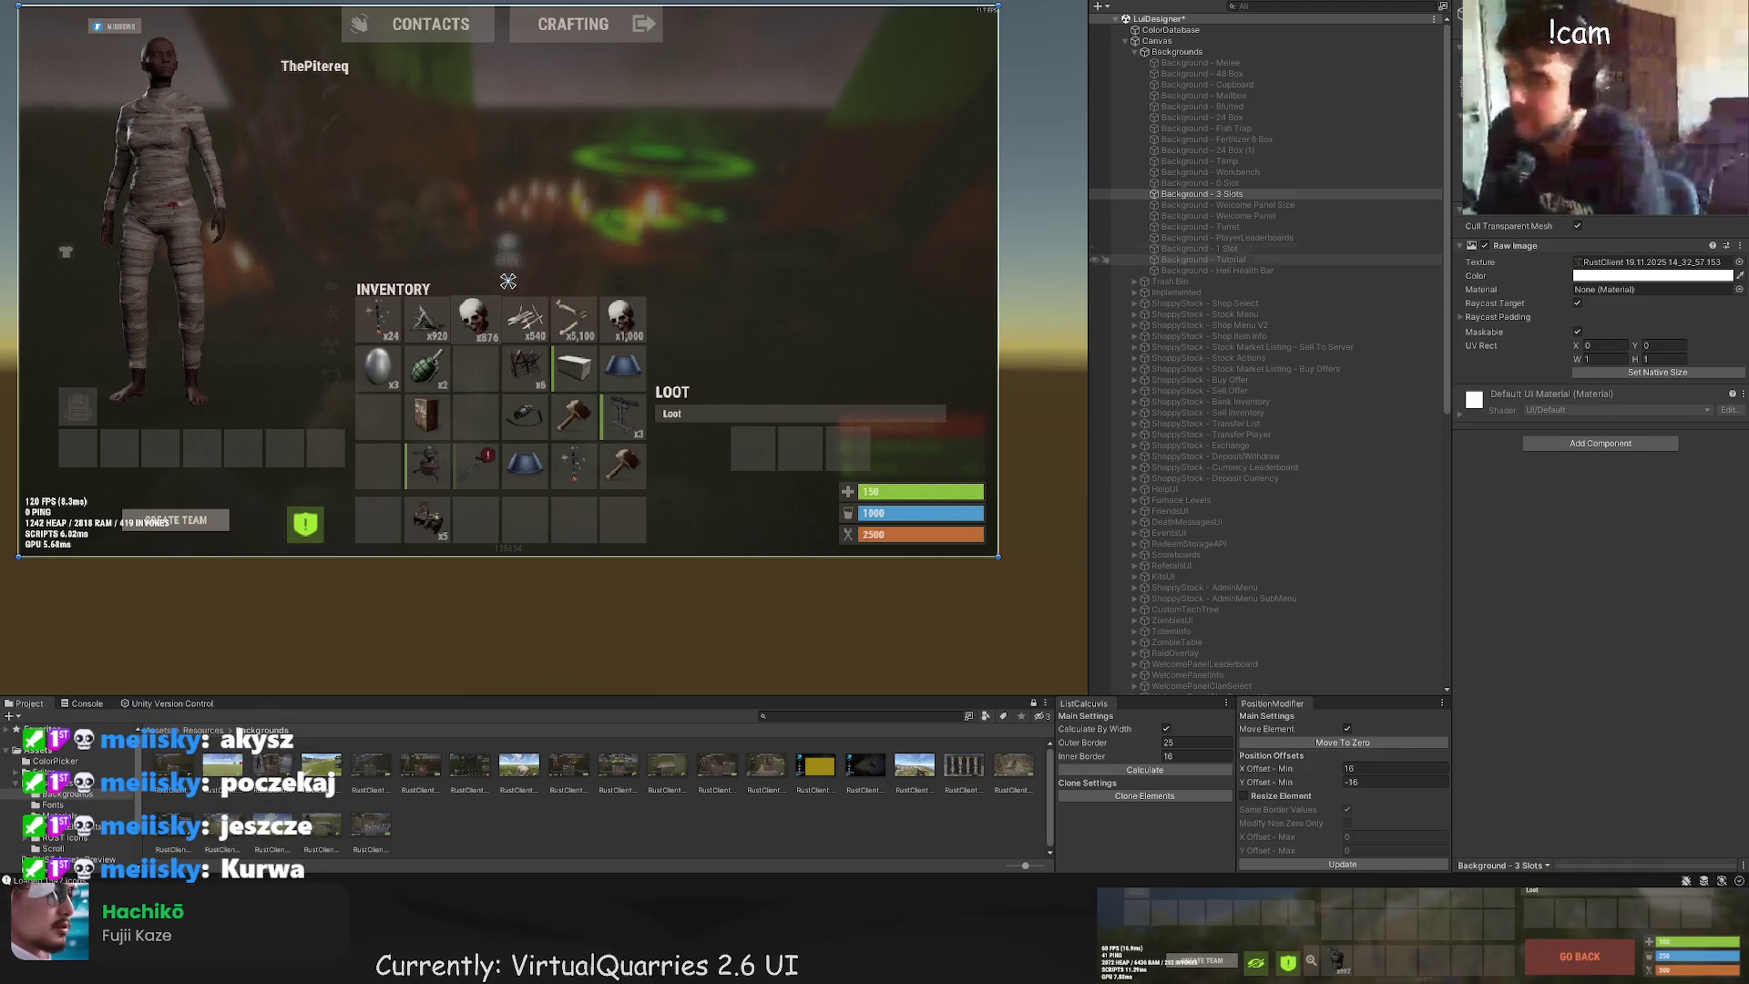
Step: Duplicate the EnchantUI panel with Ctrl+D, creating EnchantUI (1)
{"action": "scroll", "coordinate": [889, 484], "scroll_direction": "up", "scroll_amount": 2}
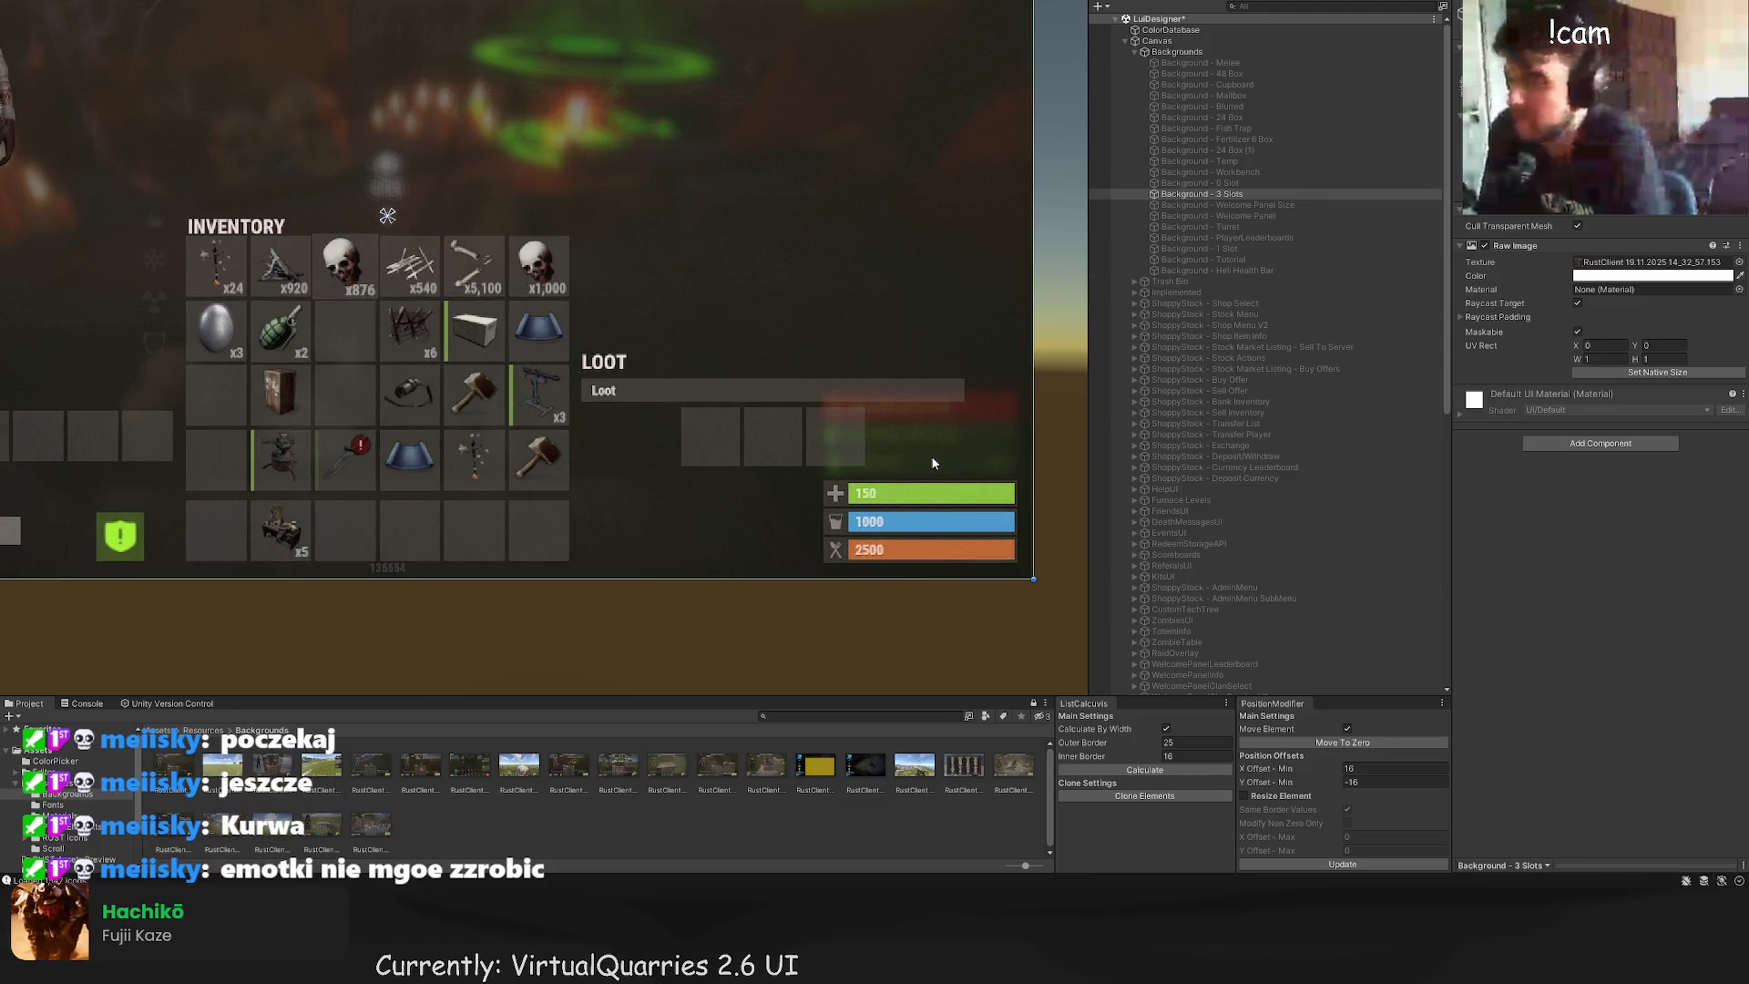
{"action": "scroll", "coordinate": [929, 460], "scroll_direction": "up", "scroll_amount": 1}
{"action": "scroll", "coordinate": [1202, 482], "scroll_direction": "down", "scroll_amount": 10}
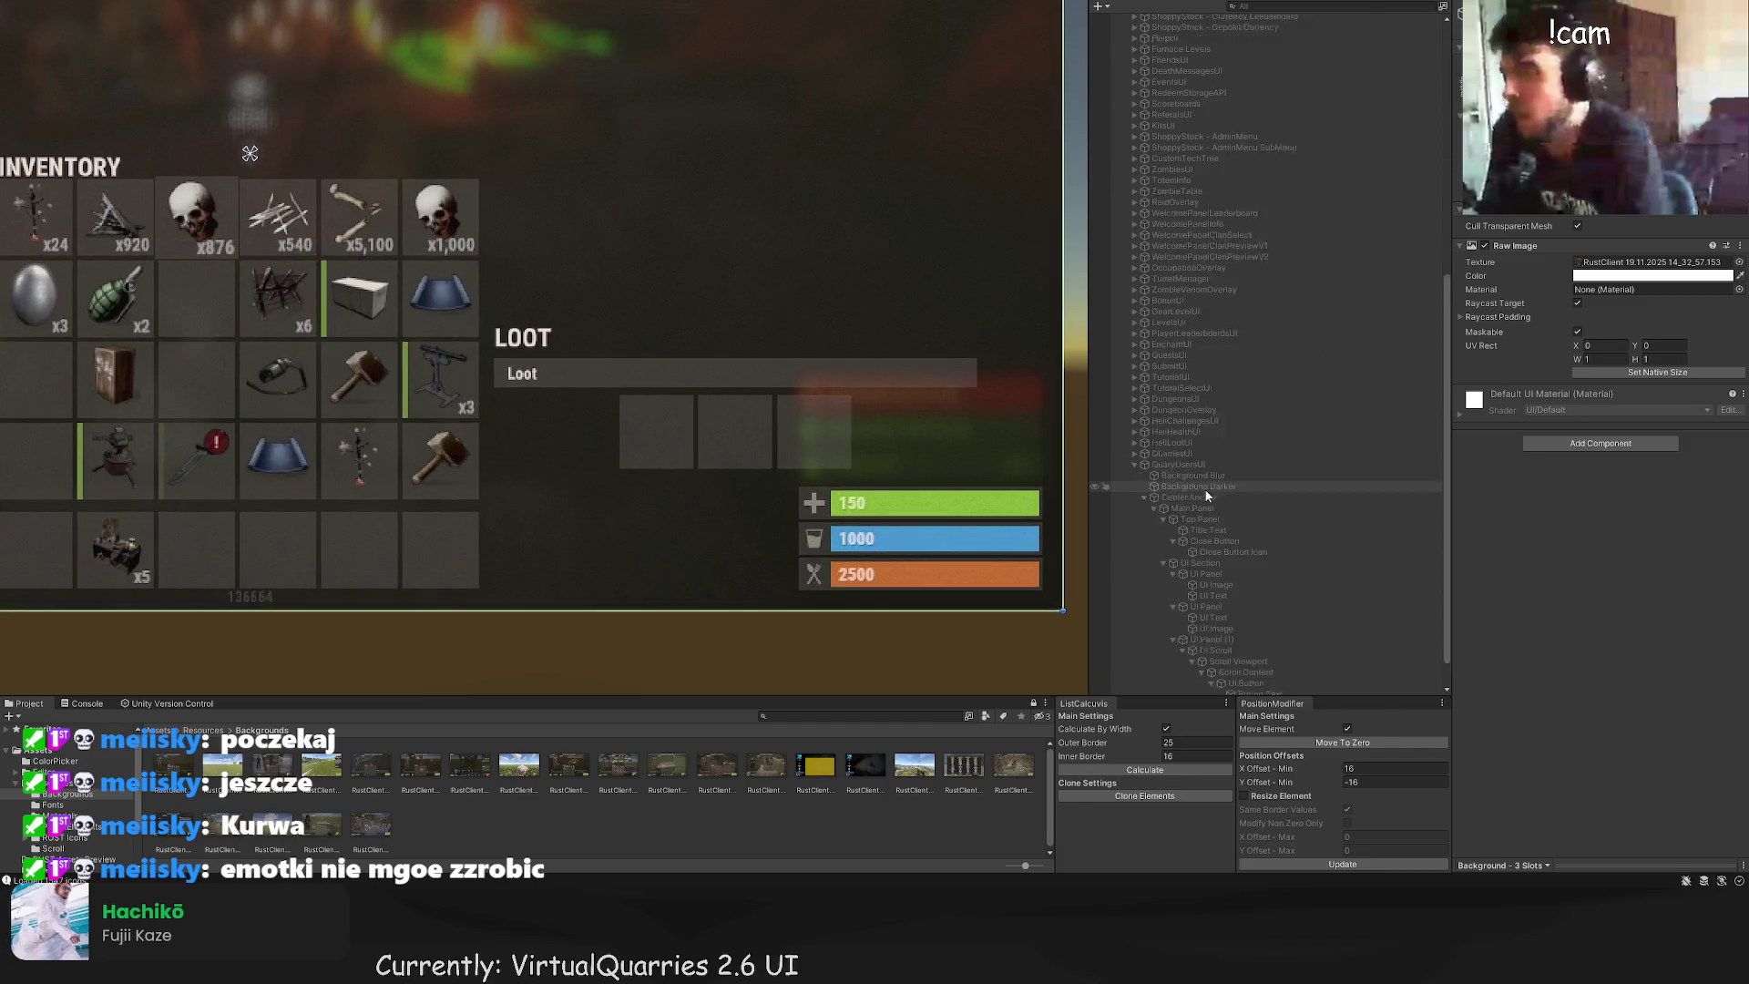
{"action": "scroll", "coordinate": [1212, 514], "scroll_direction": "up", "scroll_amount": 5}
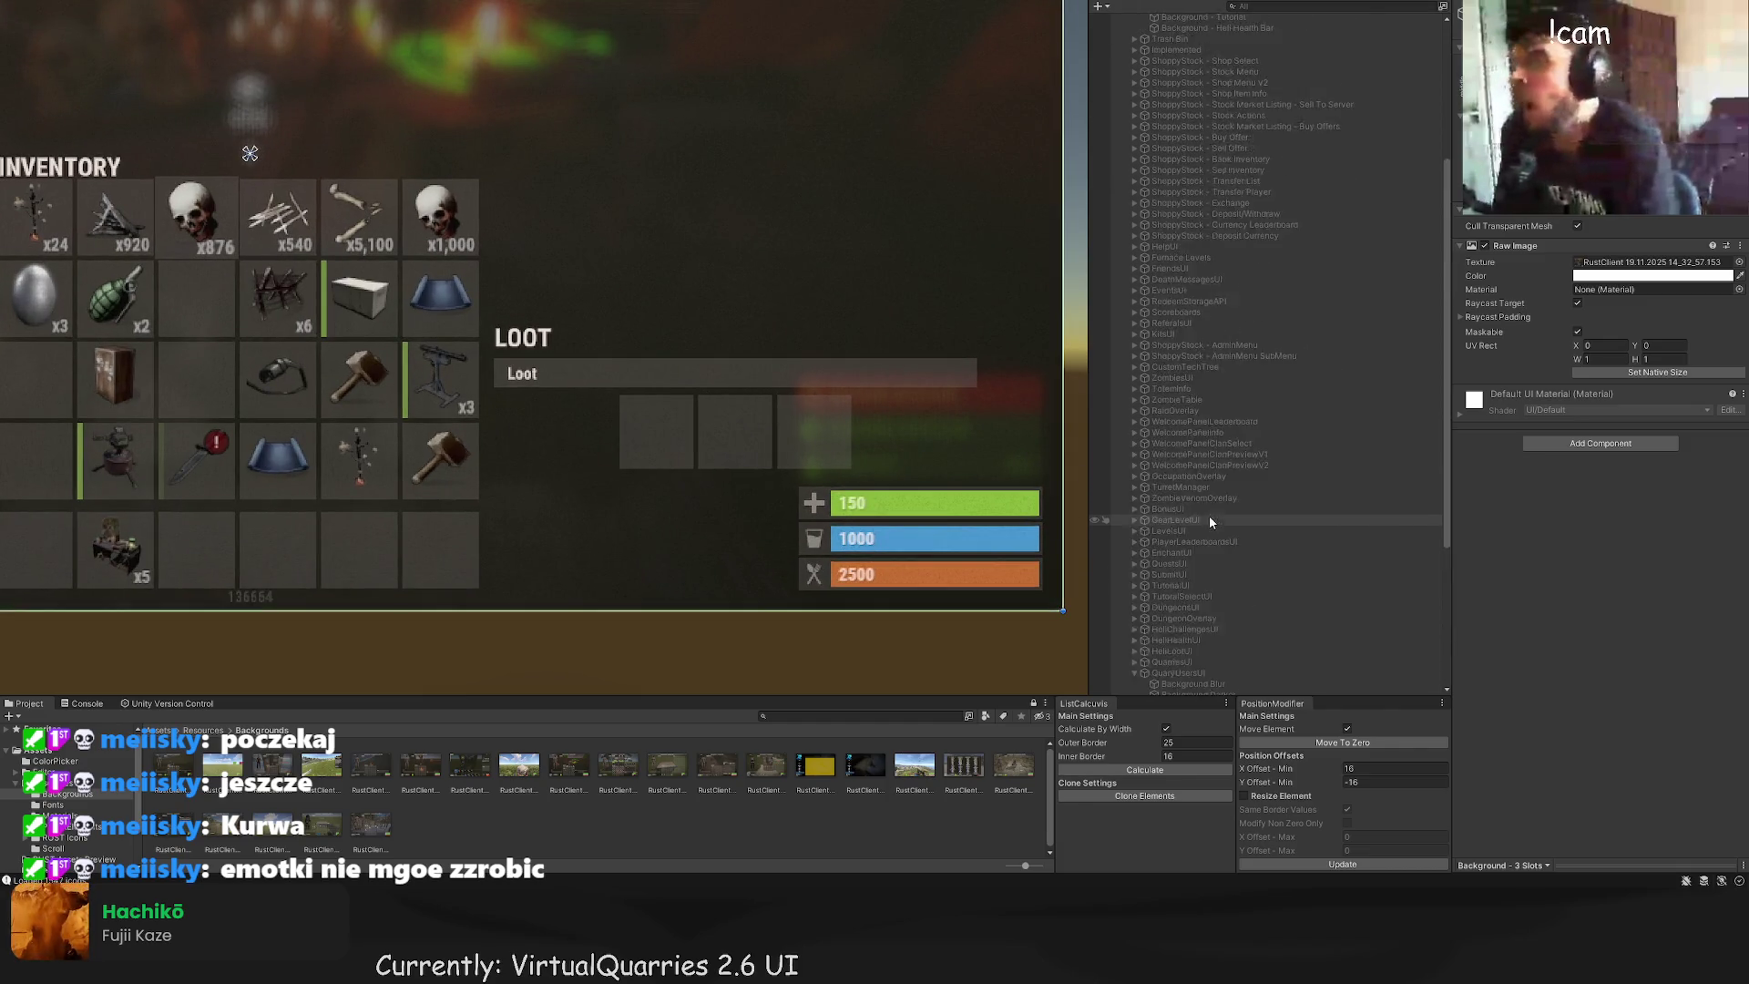
{"action": "scroll", "coordinate": [1201, 516], "scroll_direction": "down", "scroll_amount": 3}
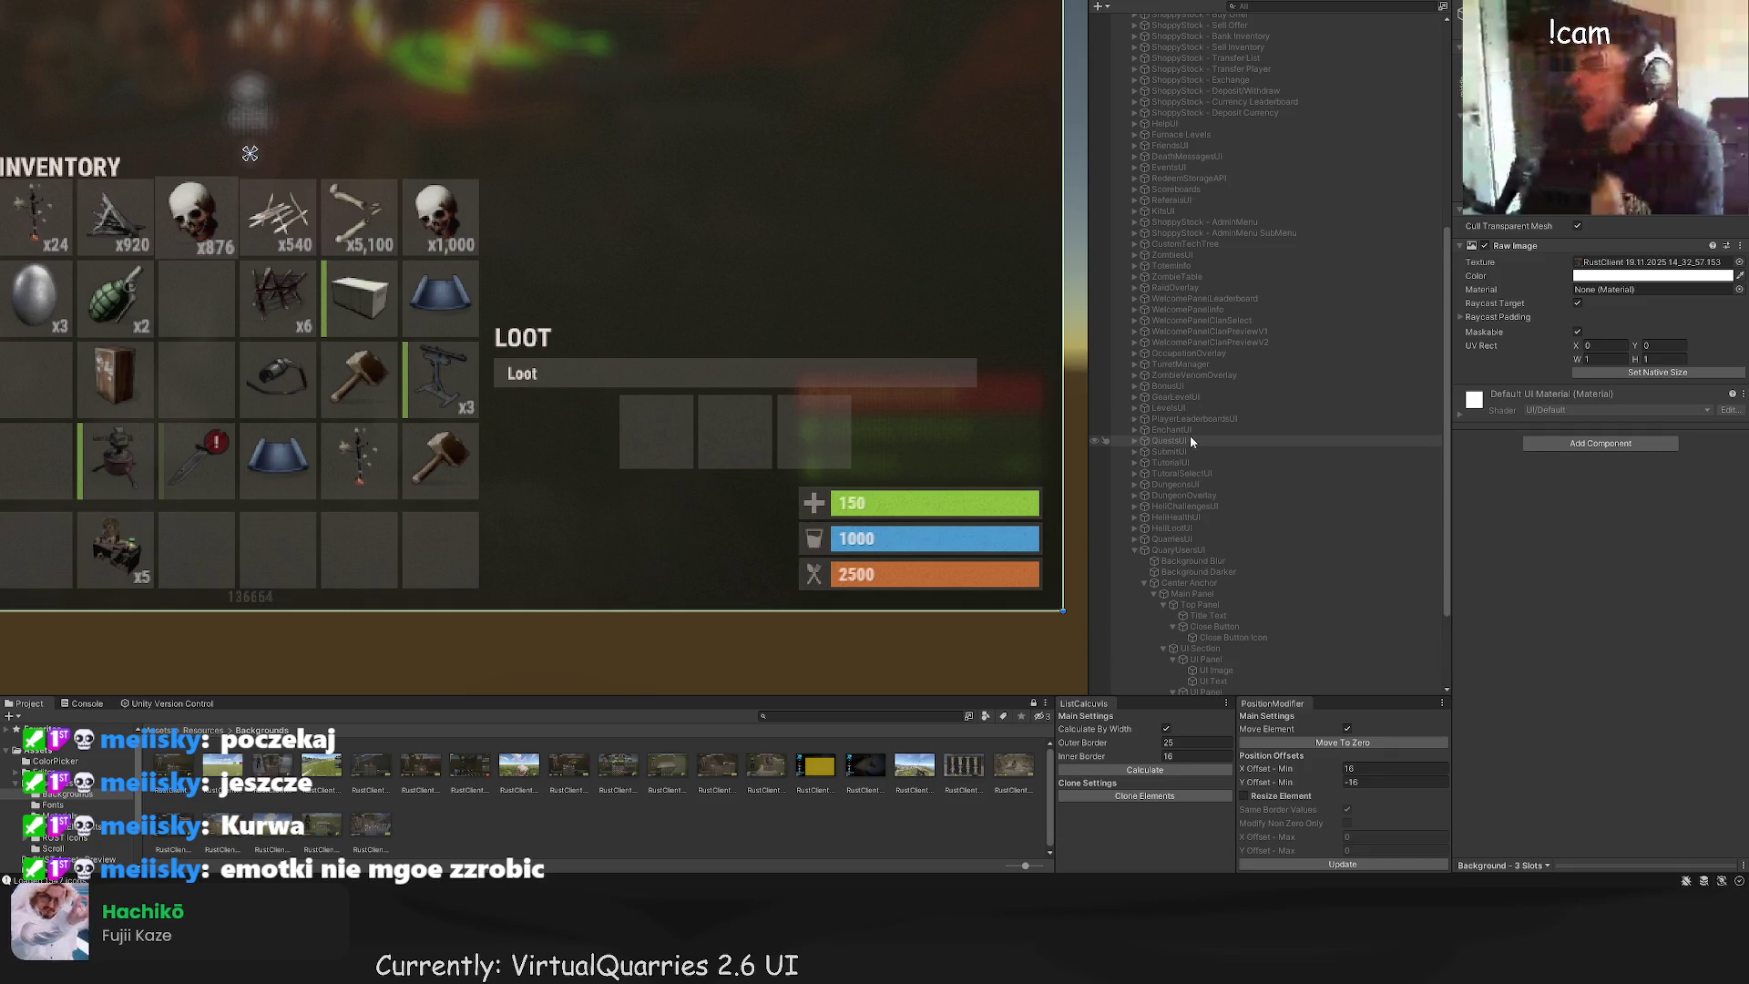
{"action": "left_click", "coordinate": [1185, 430]}
{"action": "scroll", "coordinate": [1213, 446], "scroll_direction": "down", "scroll_amount": 3}
{"action": "key", "text": "ctrl+d"}
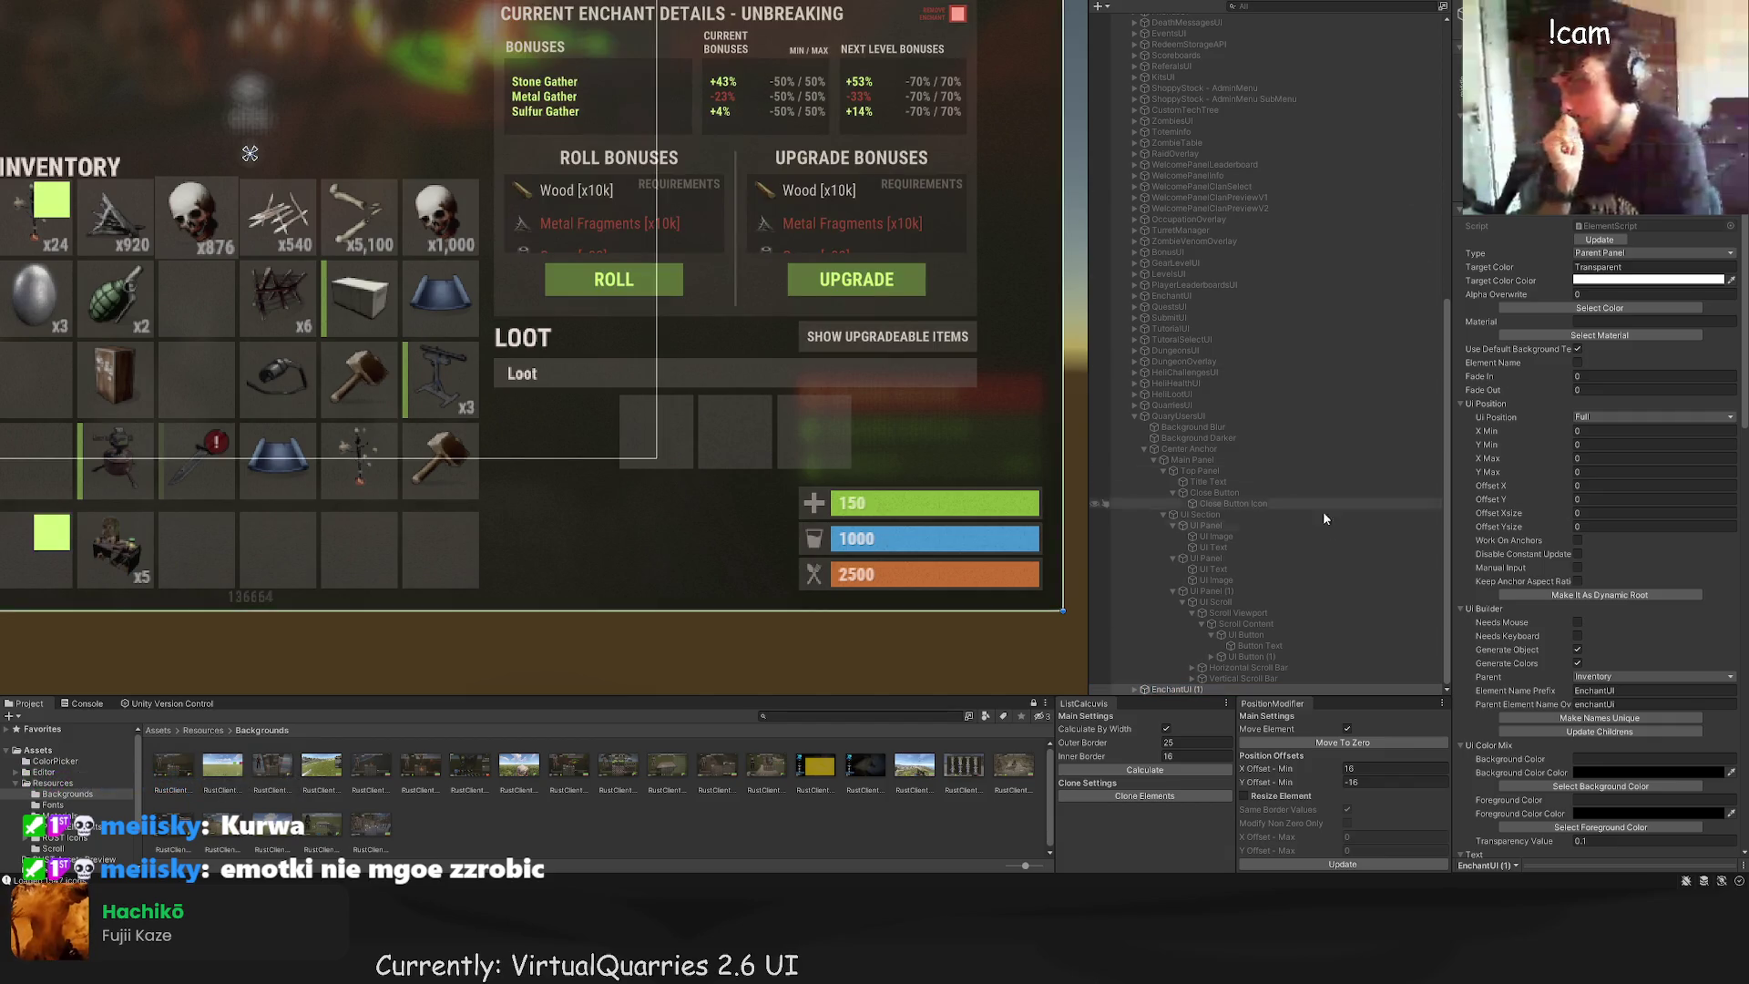
{"action": "left_click", "coordinate": [1232, 685]}
{"action": "type", "text": "QuarryLootUI"}
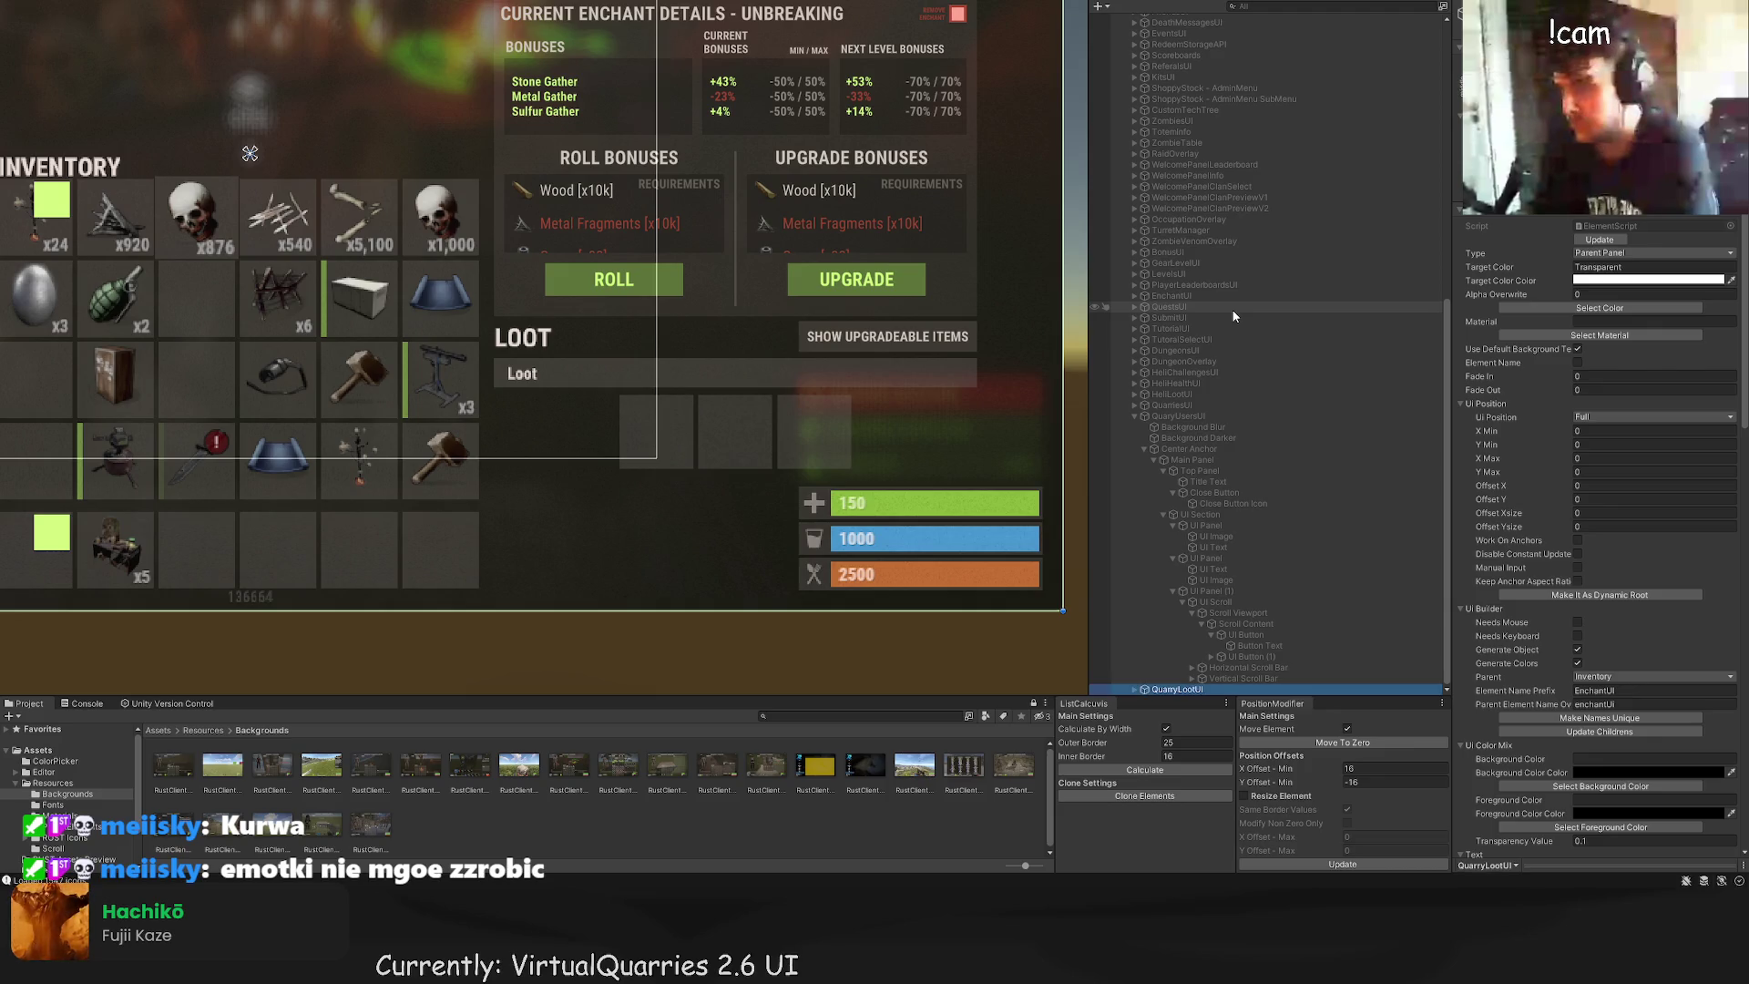
Step: Expand QuarryLootUI down through Lower Anchor to its Background Panel child
{"action": "left_click", "coordinate": [1141, 690]}
{"action": "left_click", "coordinate": [1169, 689]}
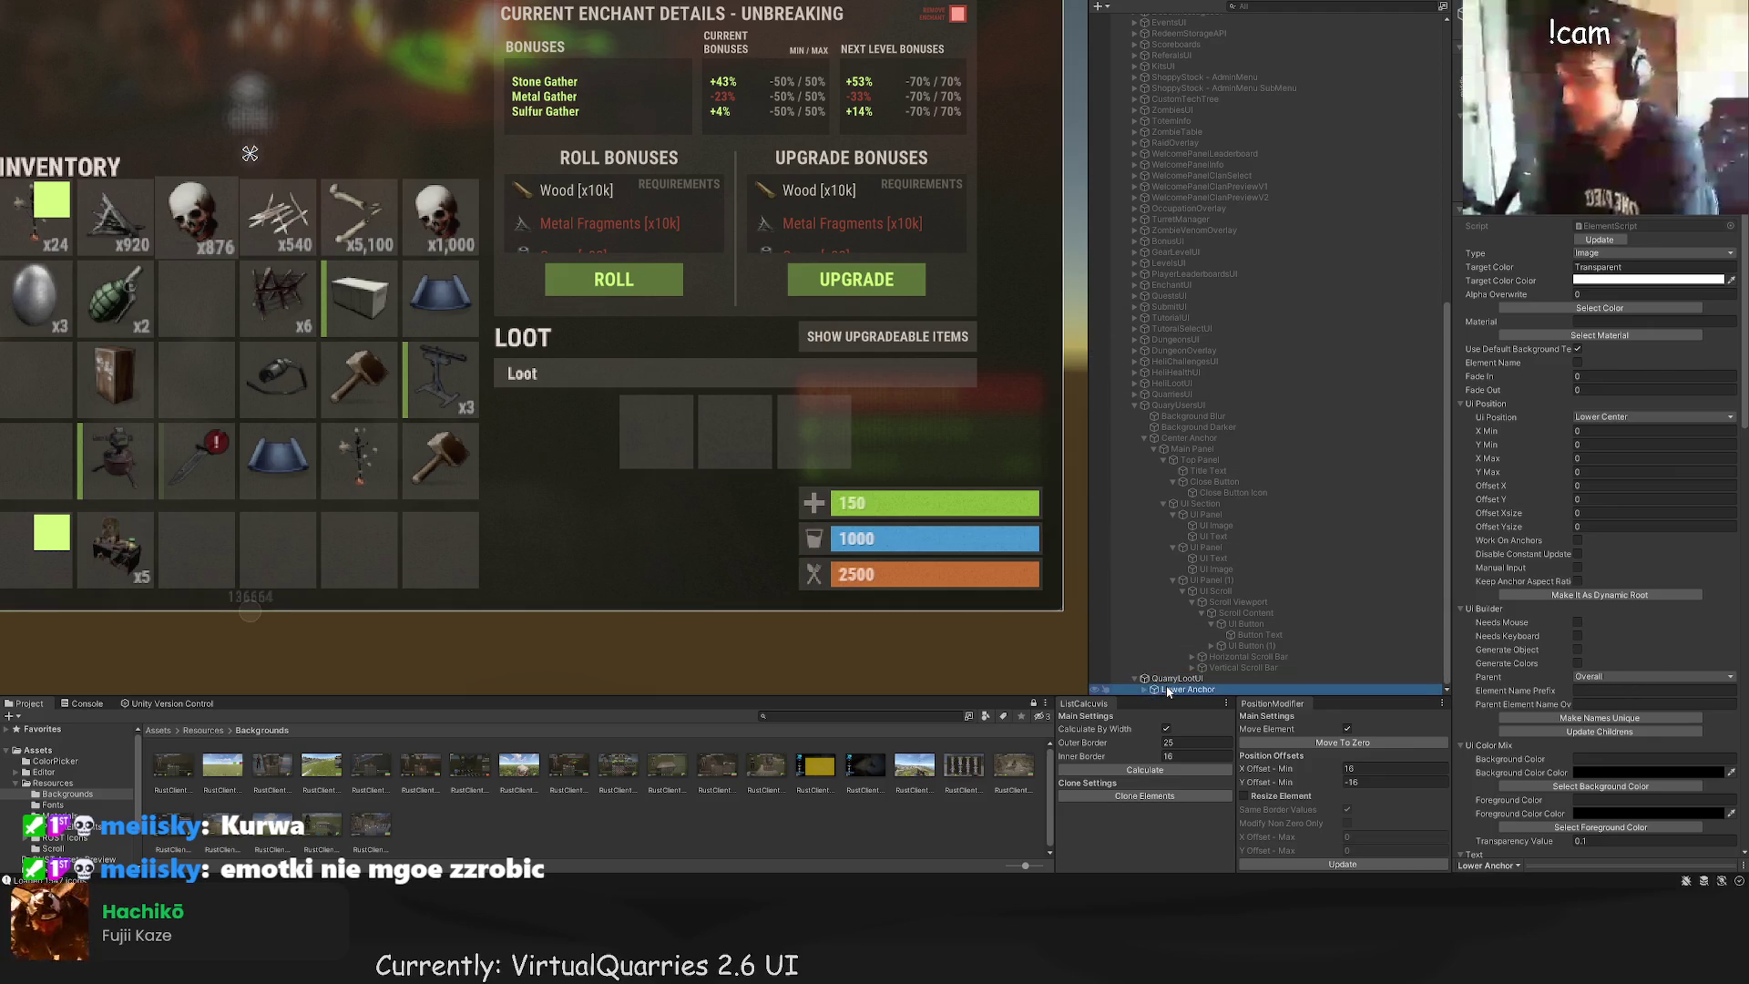
{"action": "left_click", "coordinate": [1145, 690]}
{"action": "key", "text": "Down"}
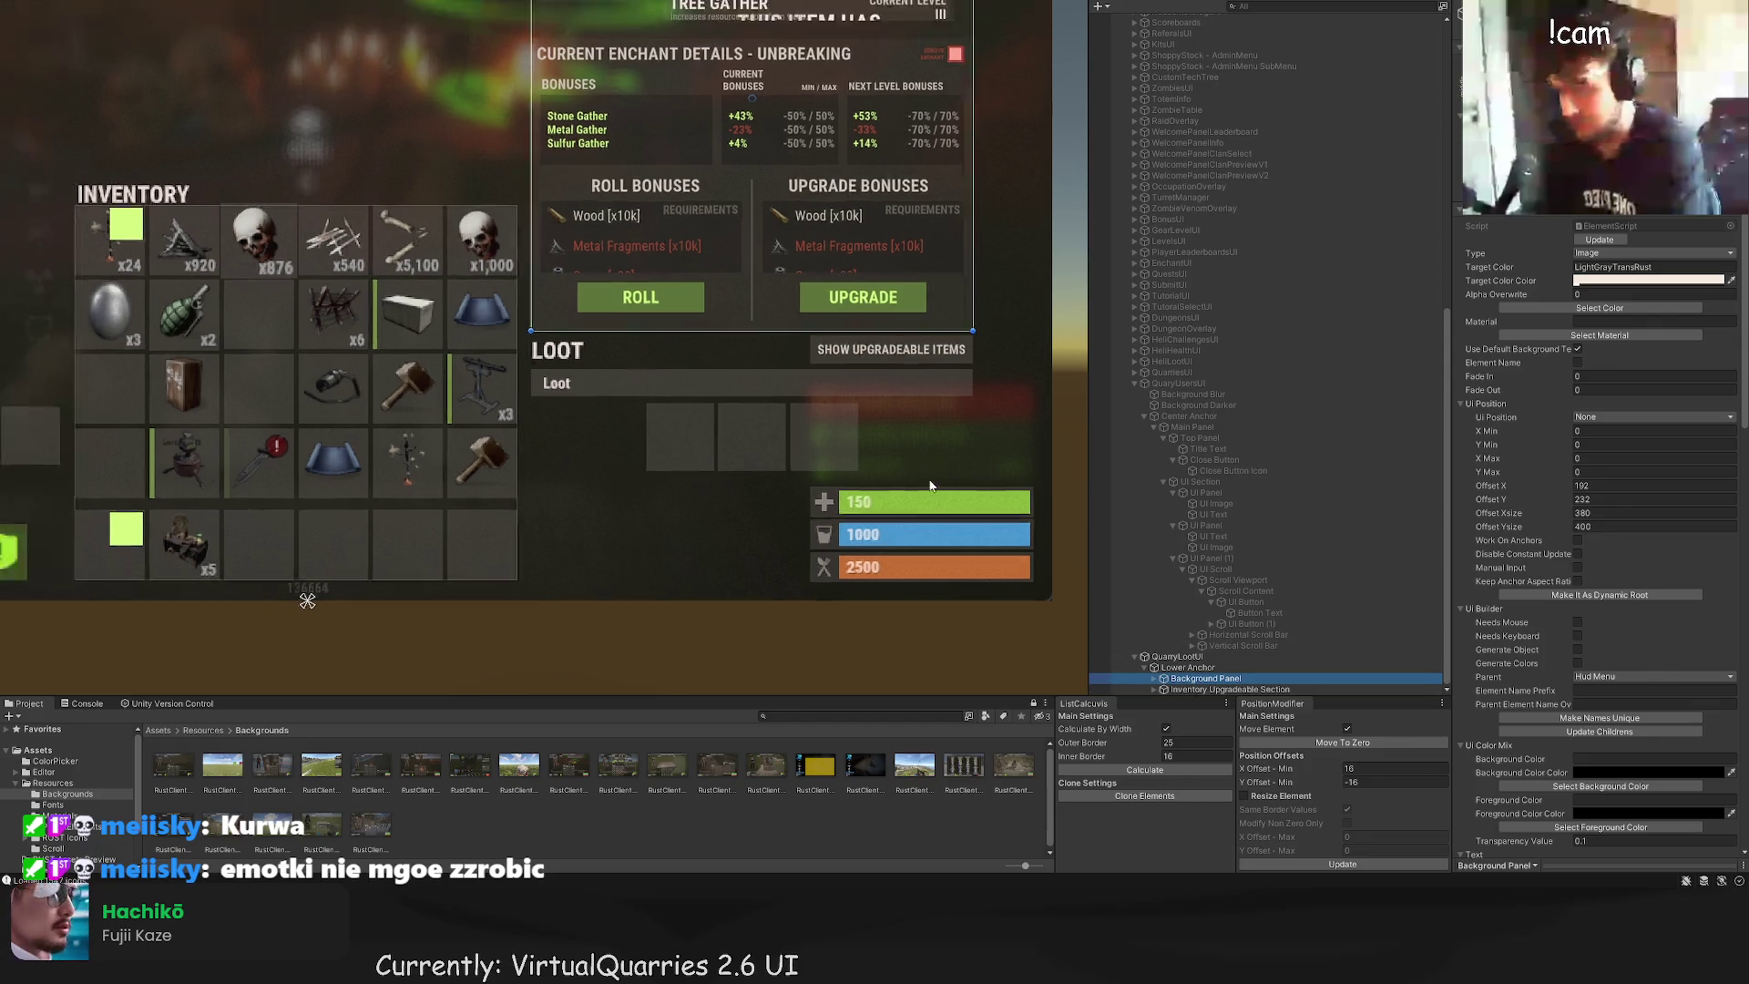
{"action": "key", "text": "Up"}
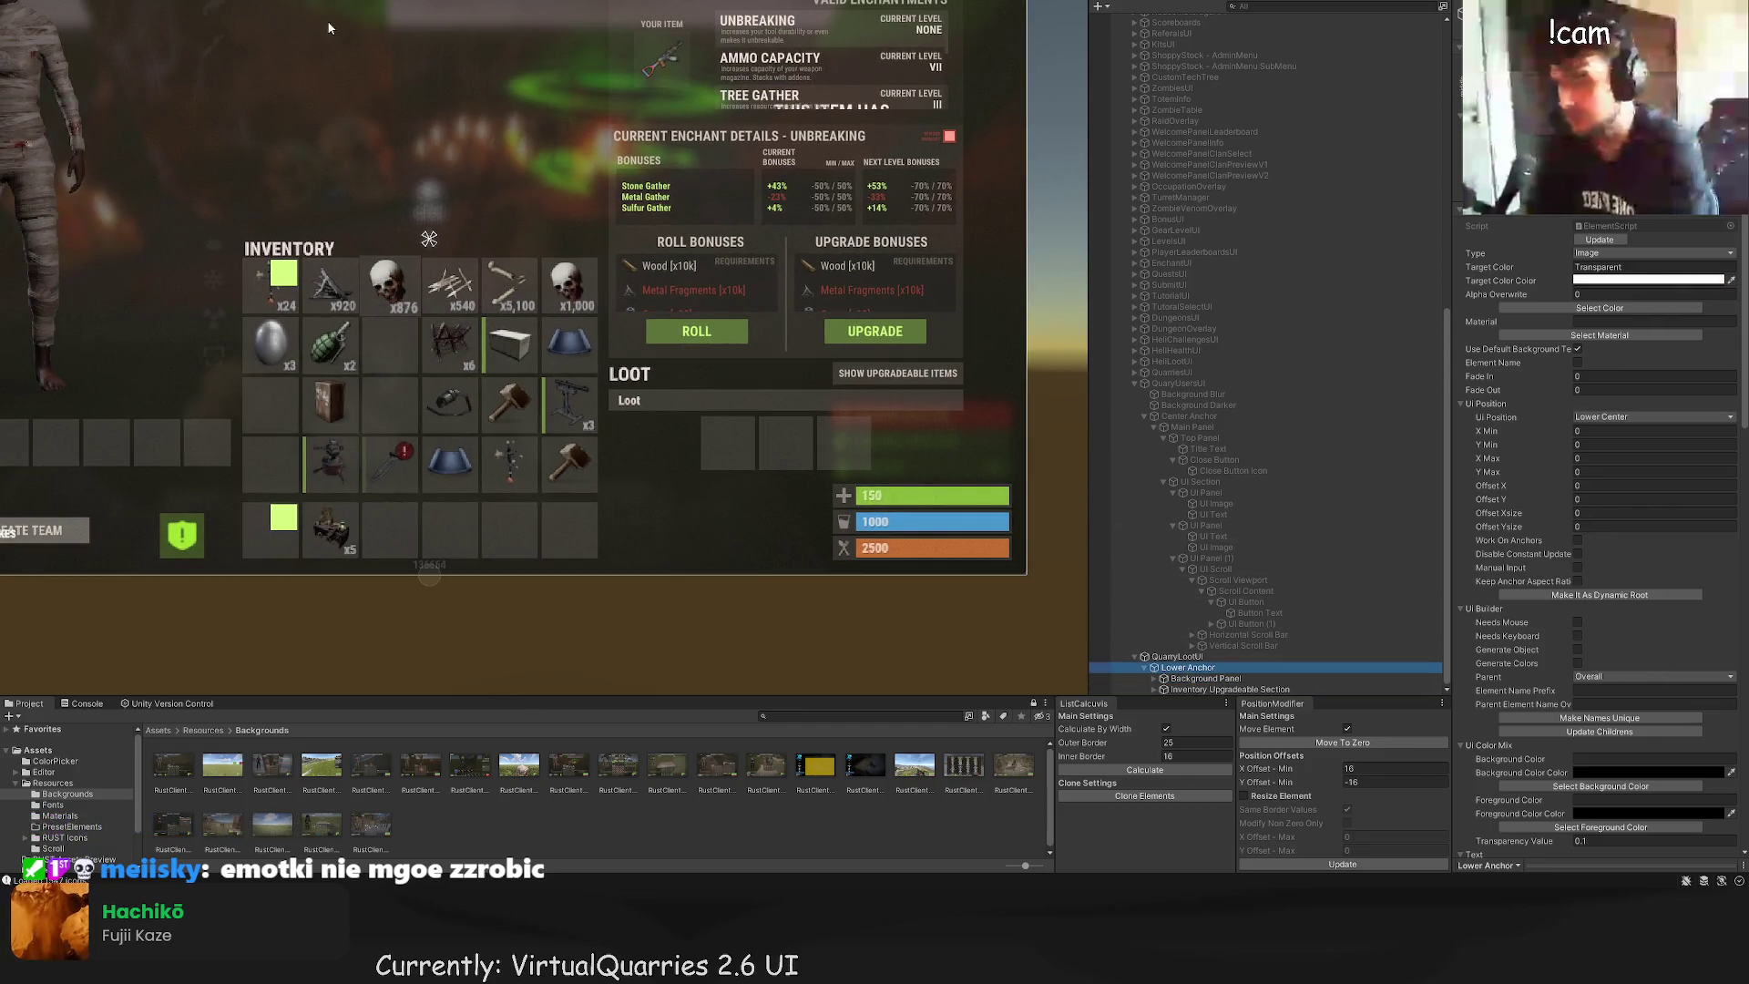
{"action": "left_click", "coordinate": [227, 61]}
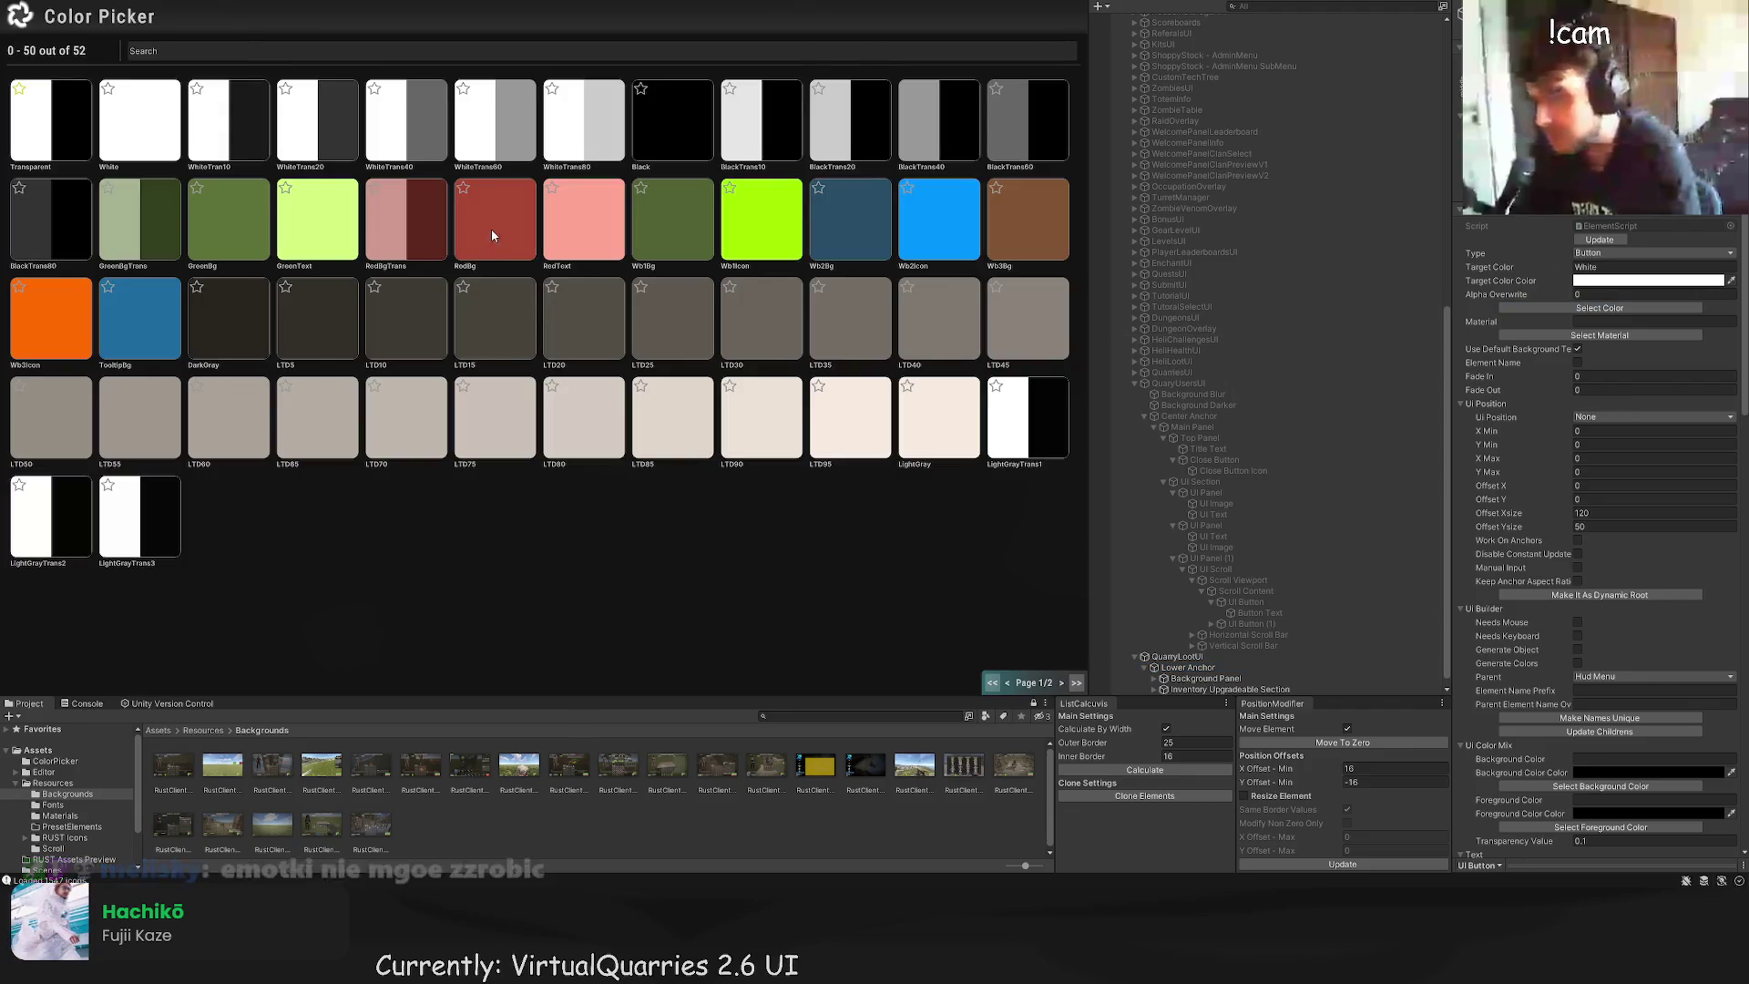
Step: Colour the new button RedBg, move it beside the loot panel and stretch it to 242×82
{"action": "left_click", "coordinate": [490, 228]}
{"action": "left_click_drag", "start_coordinate": [791, 502], "coordinate": [822, 502]}
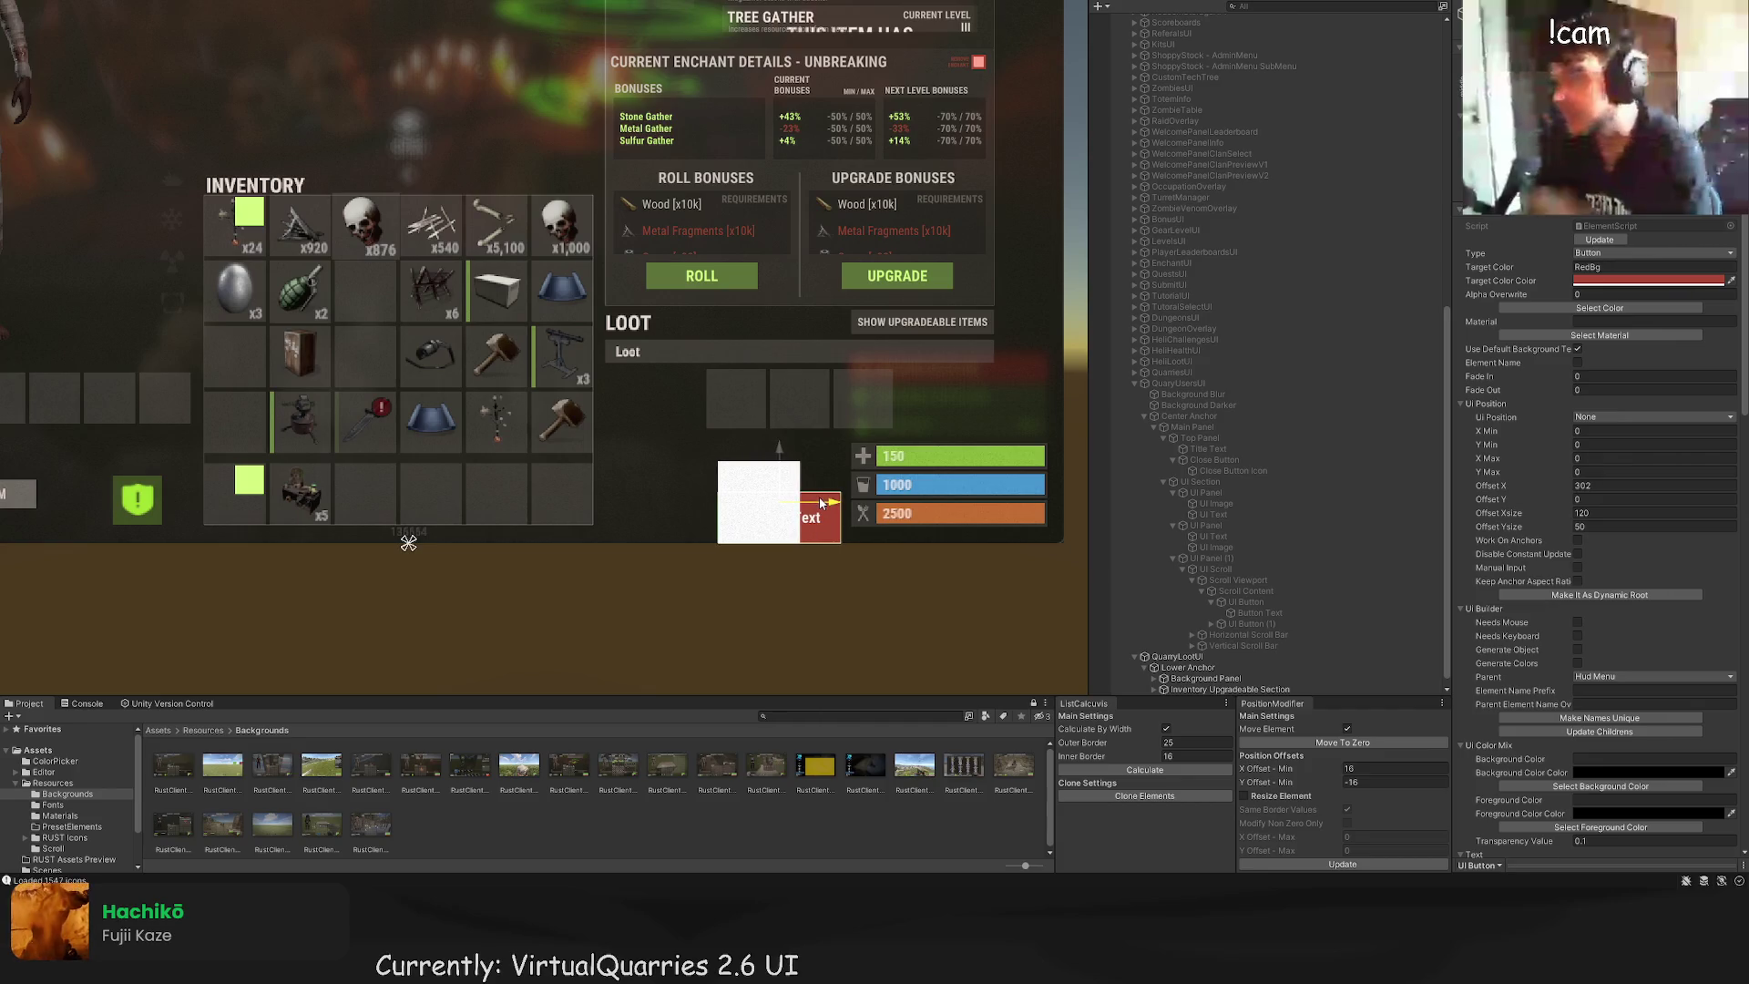
{"action": "scroll", "coordinate": [823, 499], "scroll_direction": "up", "scroll_amount": 3}
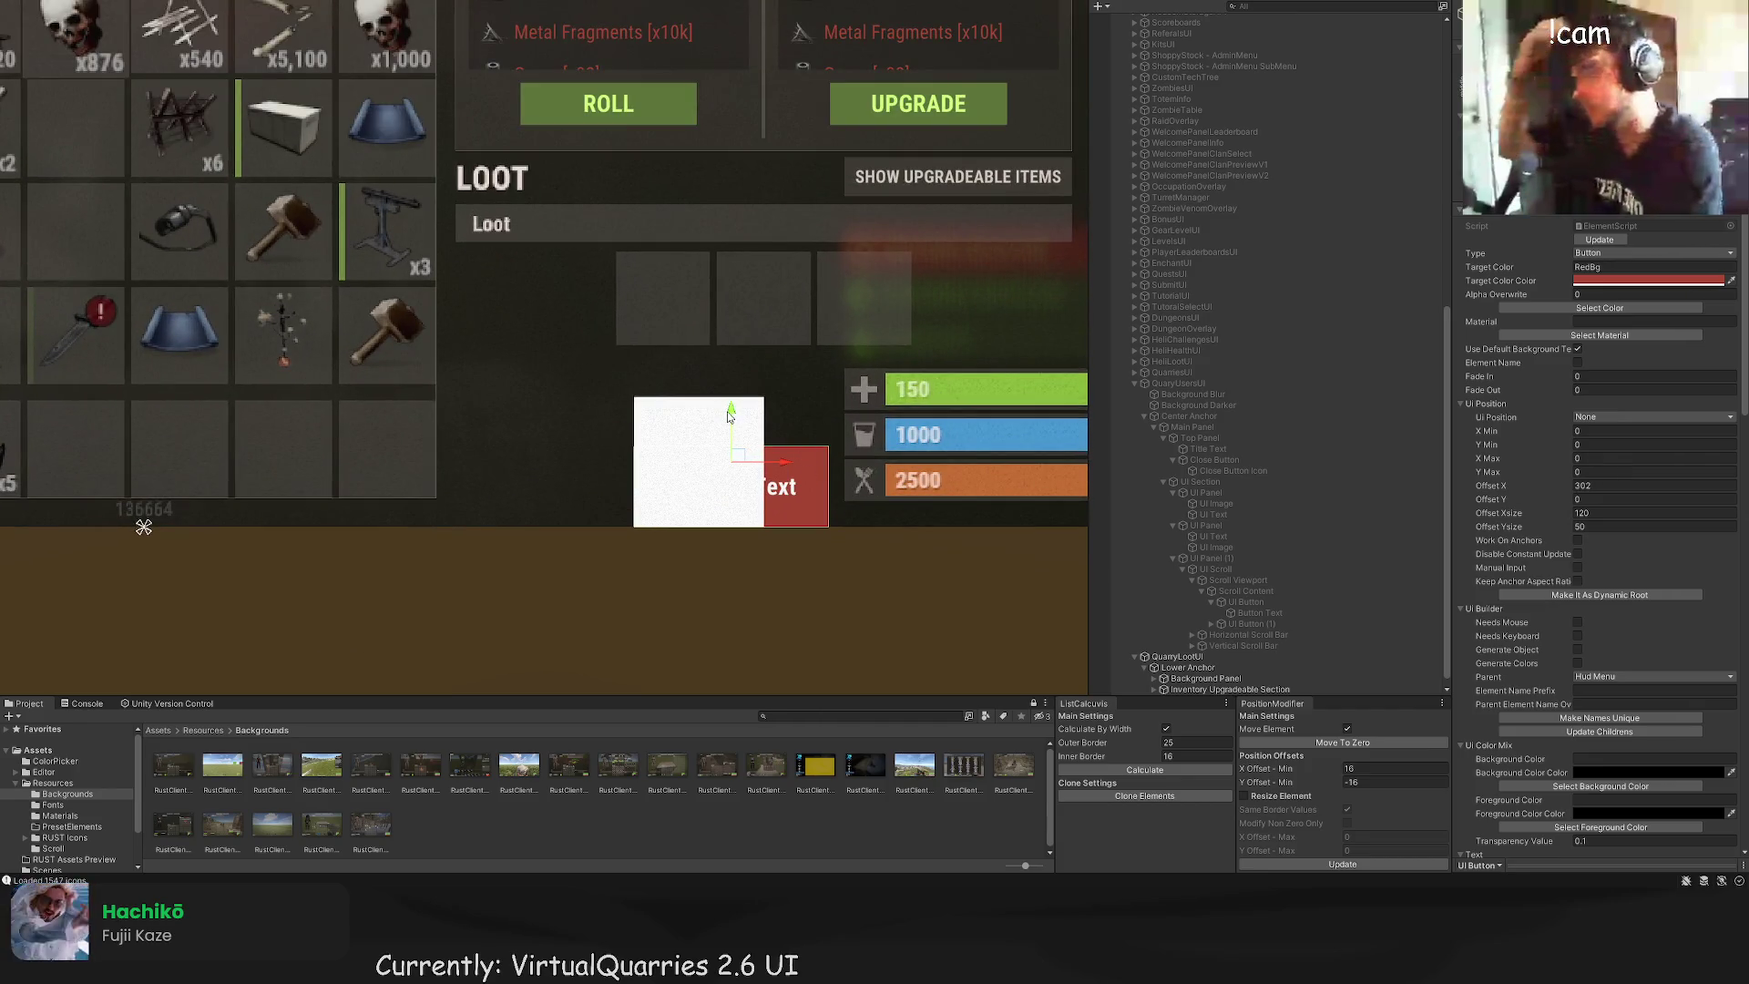
{"action": "mouse_move", "coordinate": [729, 415]}
{"action": "left_mouse_down"}
{"action": "mouse_move", "coordinate": [773, 182]}
{"action": "mouse_move", "coordinate": [768, 341]}
{"action": "mouse_move", "coordinate": [653, 376]}
{"action": "left_mouse_up"}
{"action": "scroll", "coordinate": [866, 397], "scroll_direction": "up", "scroll_amount": 1}
{"action": "scroll", "coordinate": [865, 396], "scroll_direction": "up", "scroll_amount": 2}
{"action": "key", "text": "t"}
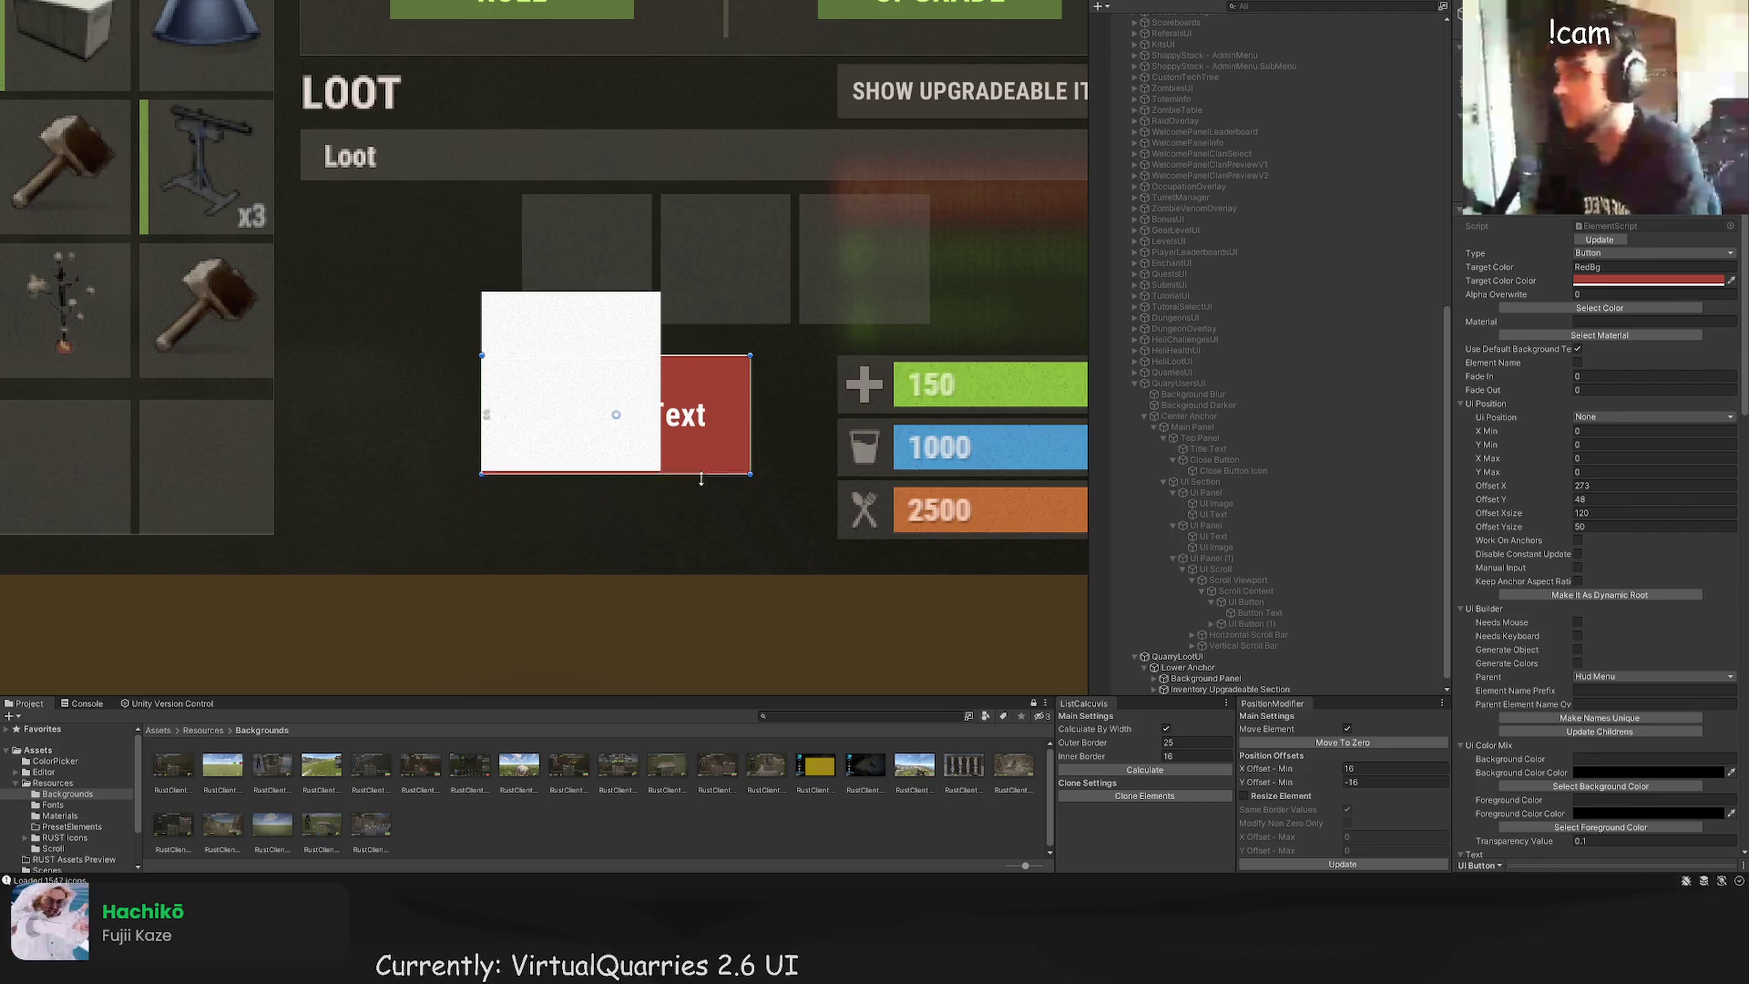
{"action": "mouse_move", "coordinate": [701, 479]}
{"action": "left_mouse_down"}
{"action": "mouse_move", "coordinate": [701, 515]}
{"action": "mouse_move", "coordinate": [701, 492]}
{"action": "left_mouse_up"}
{"action": "scroll", "coordinate": [603, 325], "scroll_direction": "up", "scroll_amount": 5}
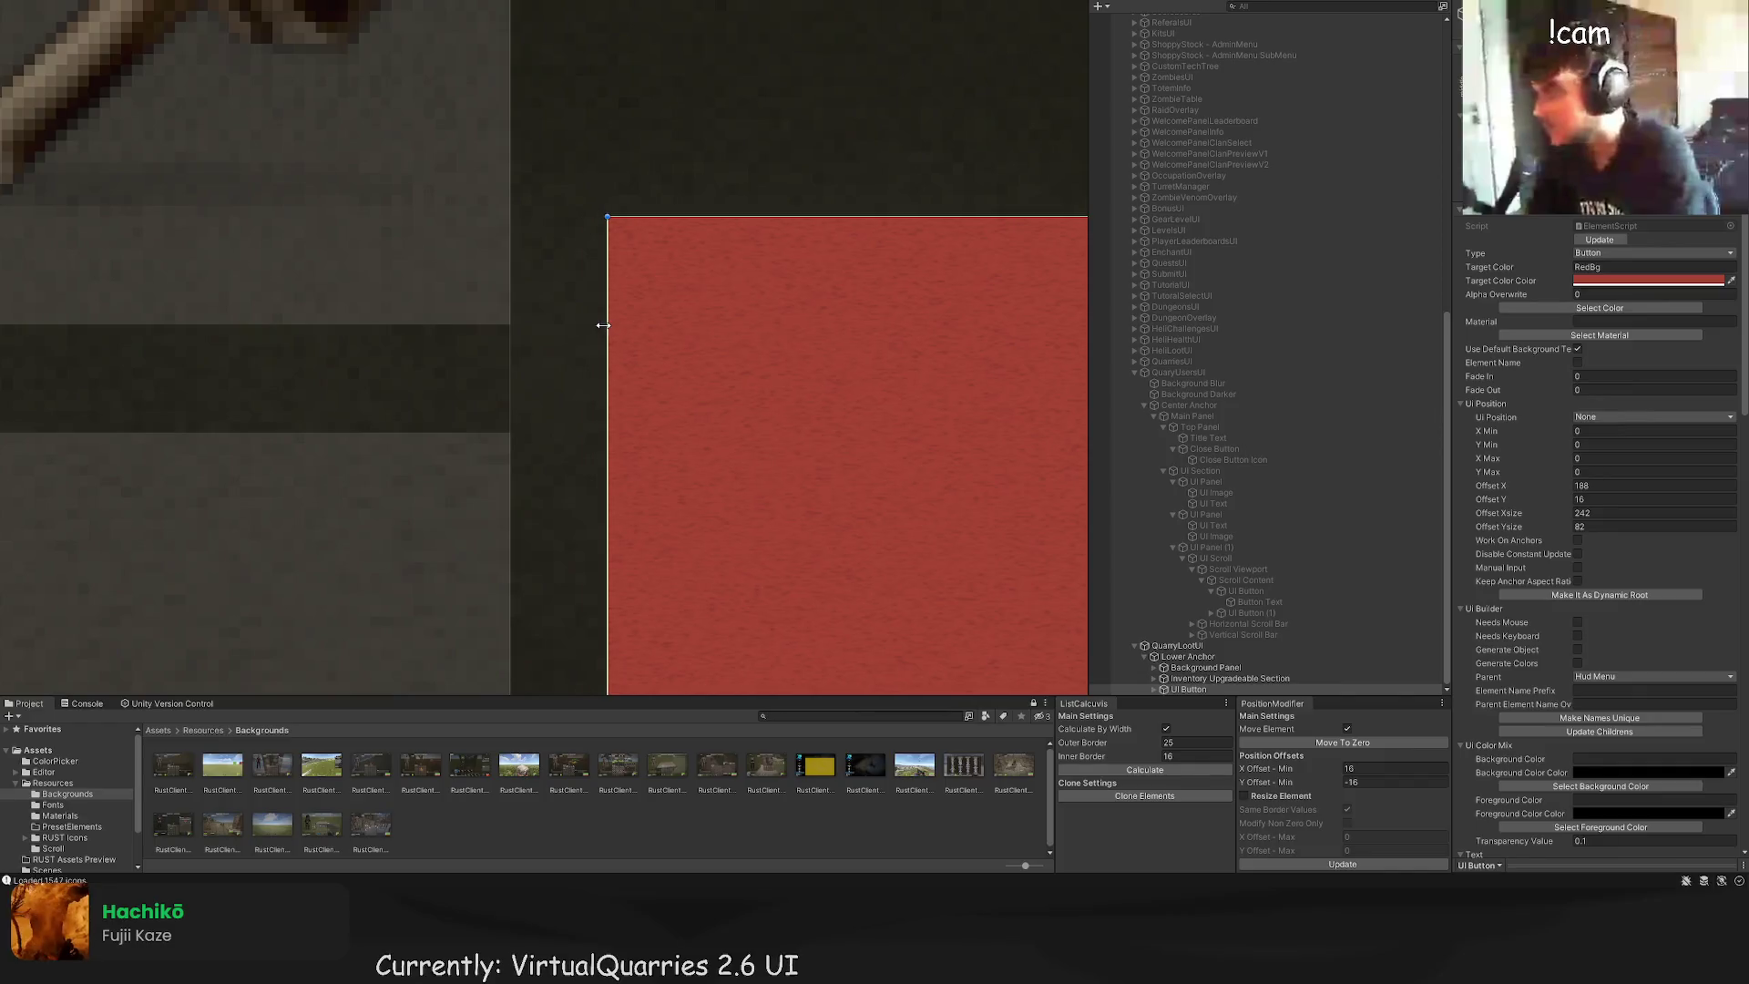
Step: Select the red UI Button and rework its rectangle size, undoing a stray upward nudge
{"action": "left_click", "coordinate": [605, 330]}
{"action": "scroll", "coordinate": [629, 337], "scroll_direction": "down", "scroll_amount": 5}
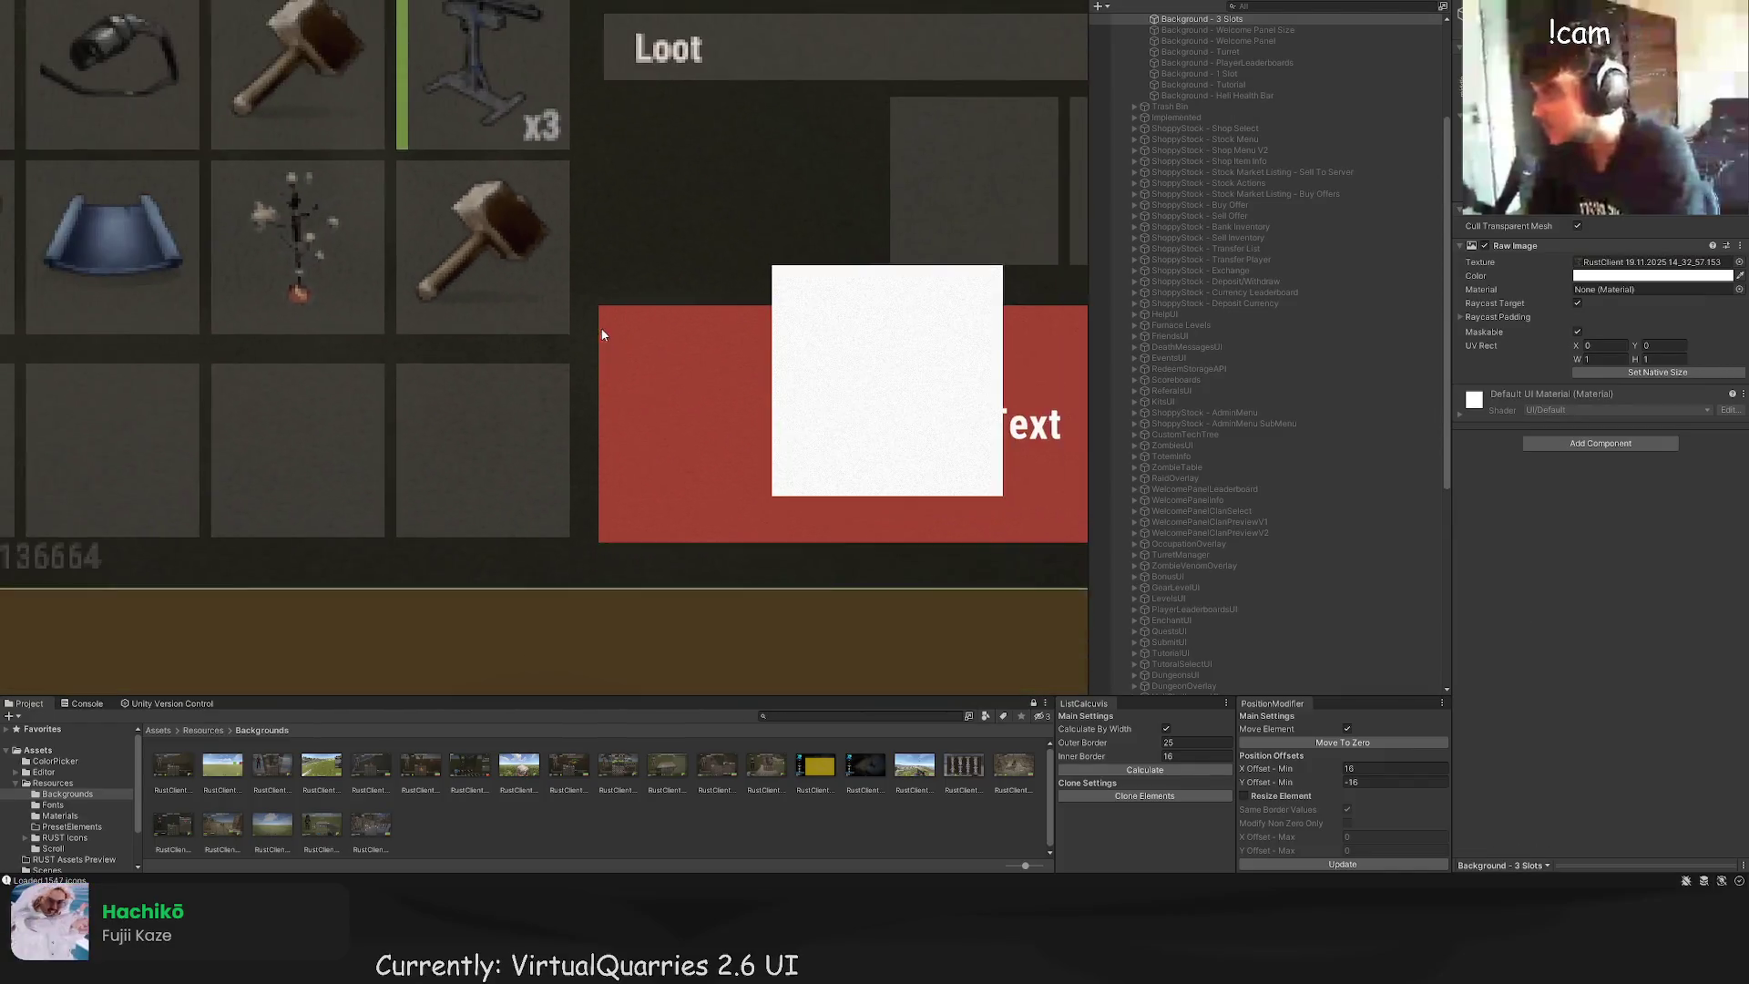
{"action": "left_click_drag", "start_coordinate": [656, 352], "coordinate": [467, 284]}
{"action": "left_click", "coordinate": [674, 286]}
{"action": "scroll", "coordinate": [702, 299], "scroll_direction": "up", "scroll_amount": 4}
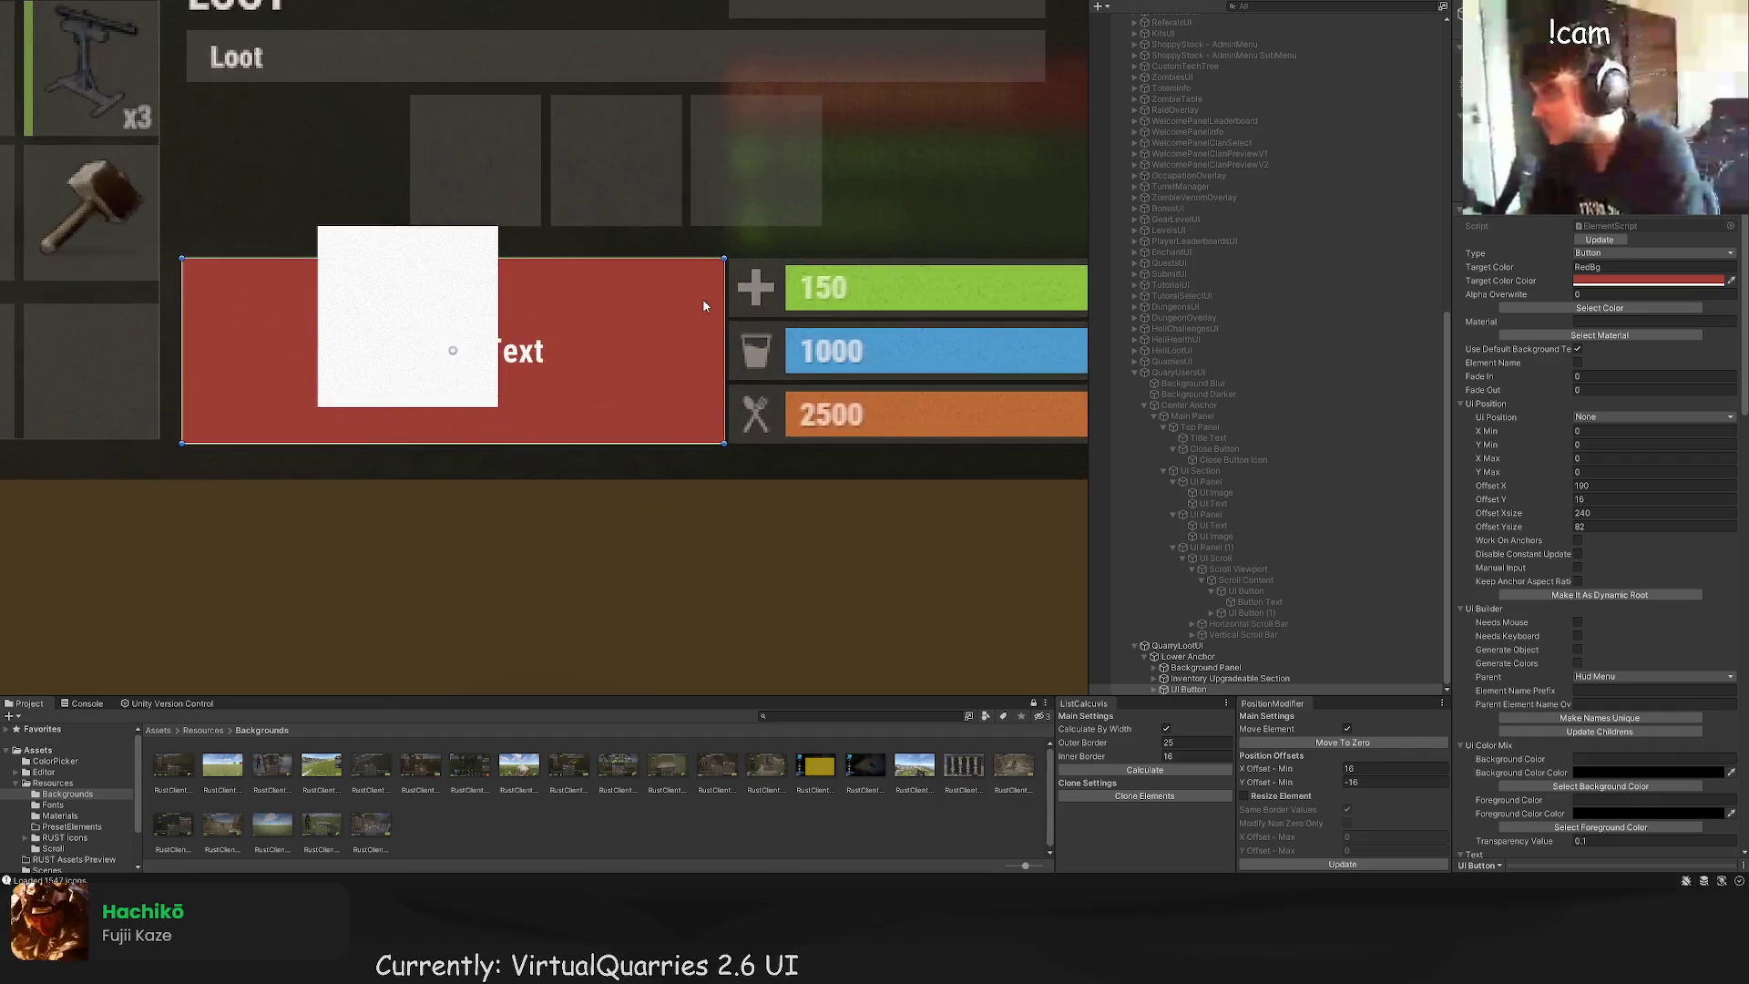
{"action": "mouse_move", "coordinate": [627, 303]}
{"action": "left_mouse_down"}
{"action": "mouse_move", "coordinate": [946, 312]}
{"action": "mouse_move", "coordinate": [878, 309]}
{"action": "left_mouse_up"}
{"action": "left_click_drag", "start_coordinate": [806, 246], "coordinate": [806, 314]}
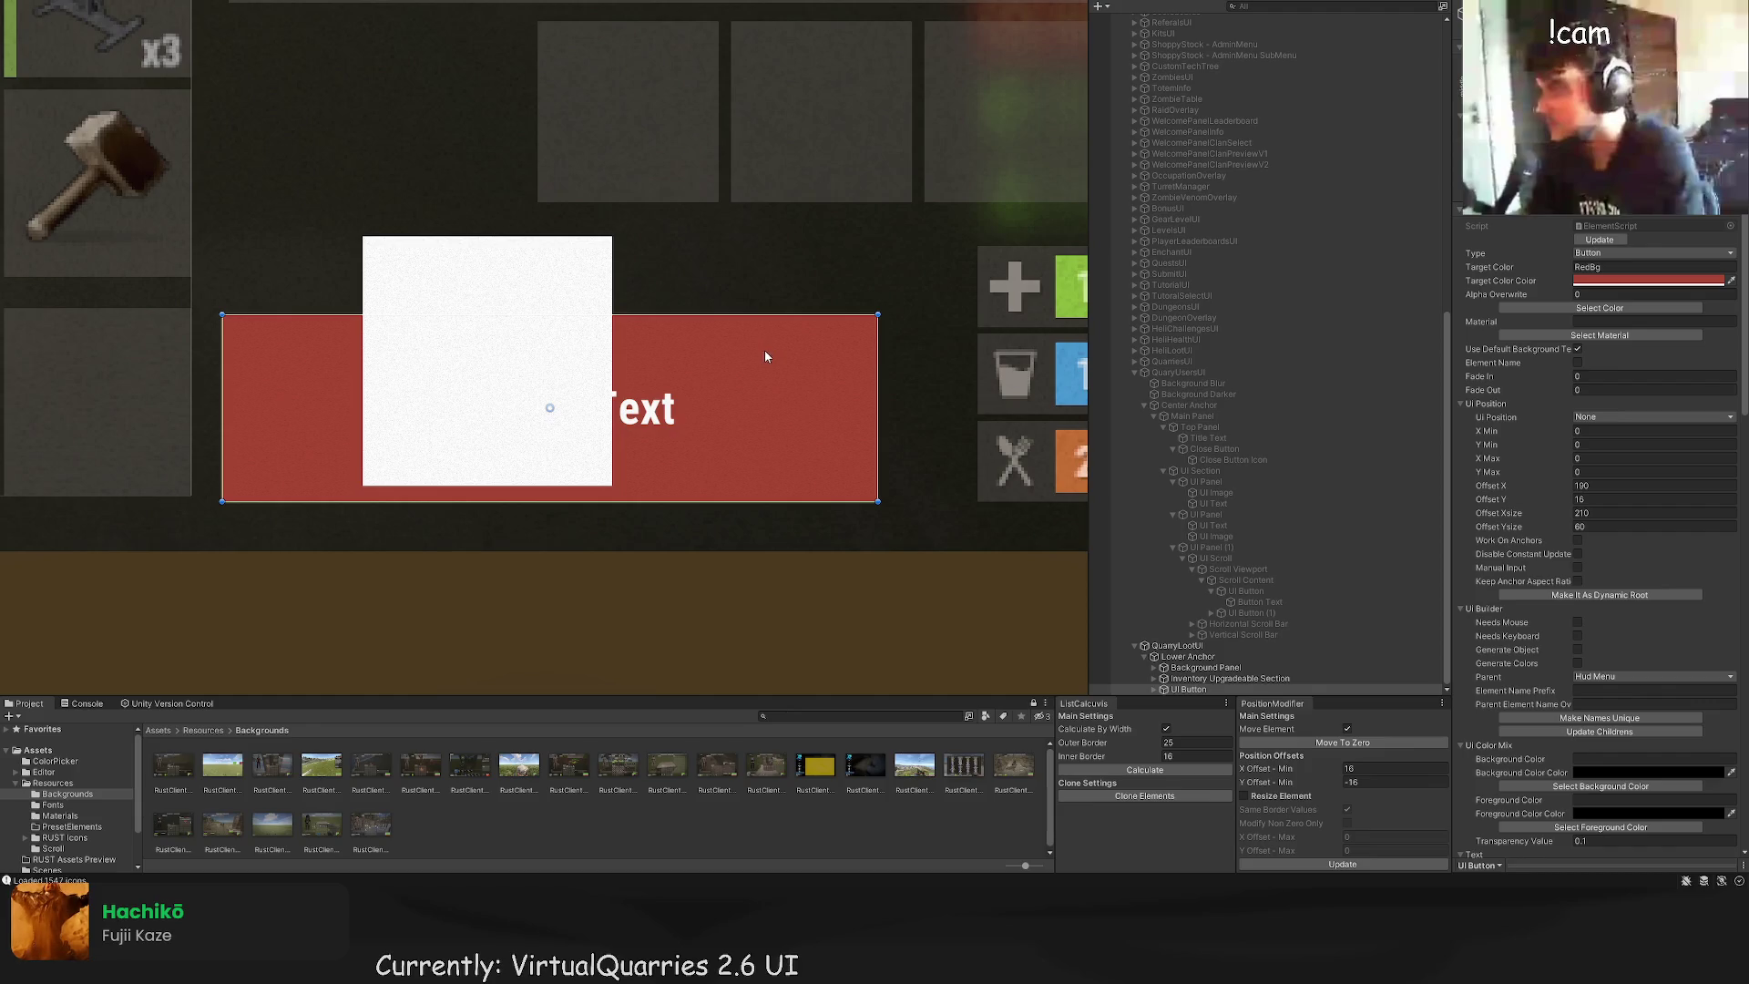
{"action": "key", "text": "w"}
{"action": "scroll", "coordinate": [441, 292], "scroll_direction": "up", "scroll_amount": 2}
{"action": "left_click_drag", "start_coordinate": [286, 266], "coordinate": [302, 236]}
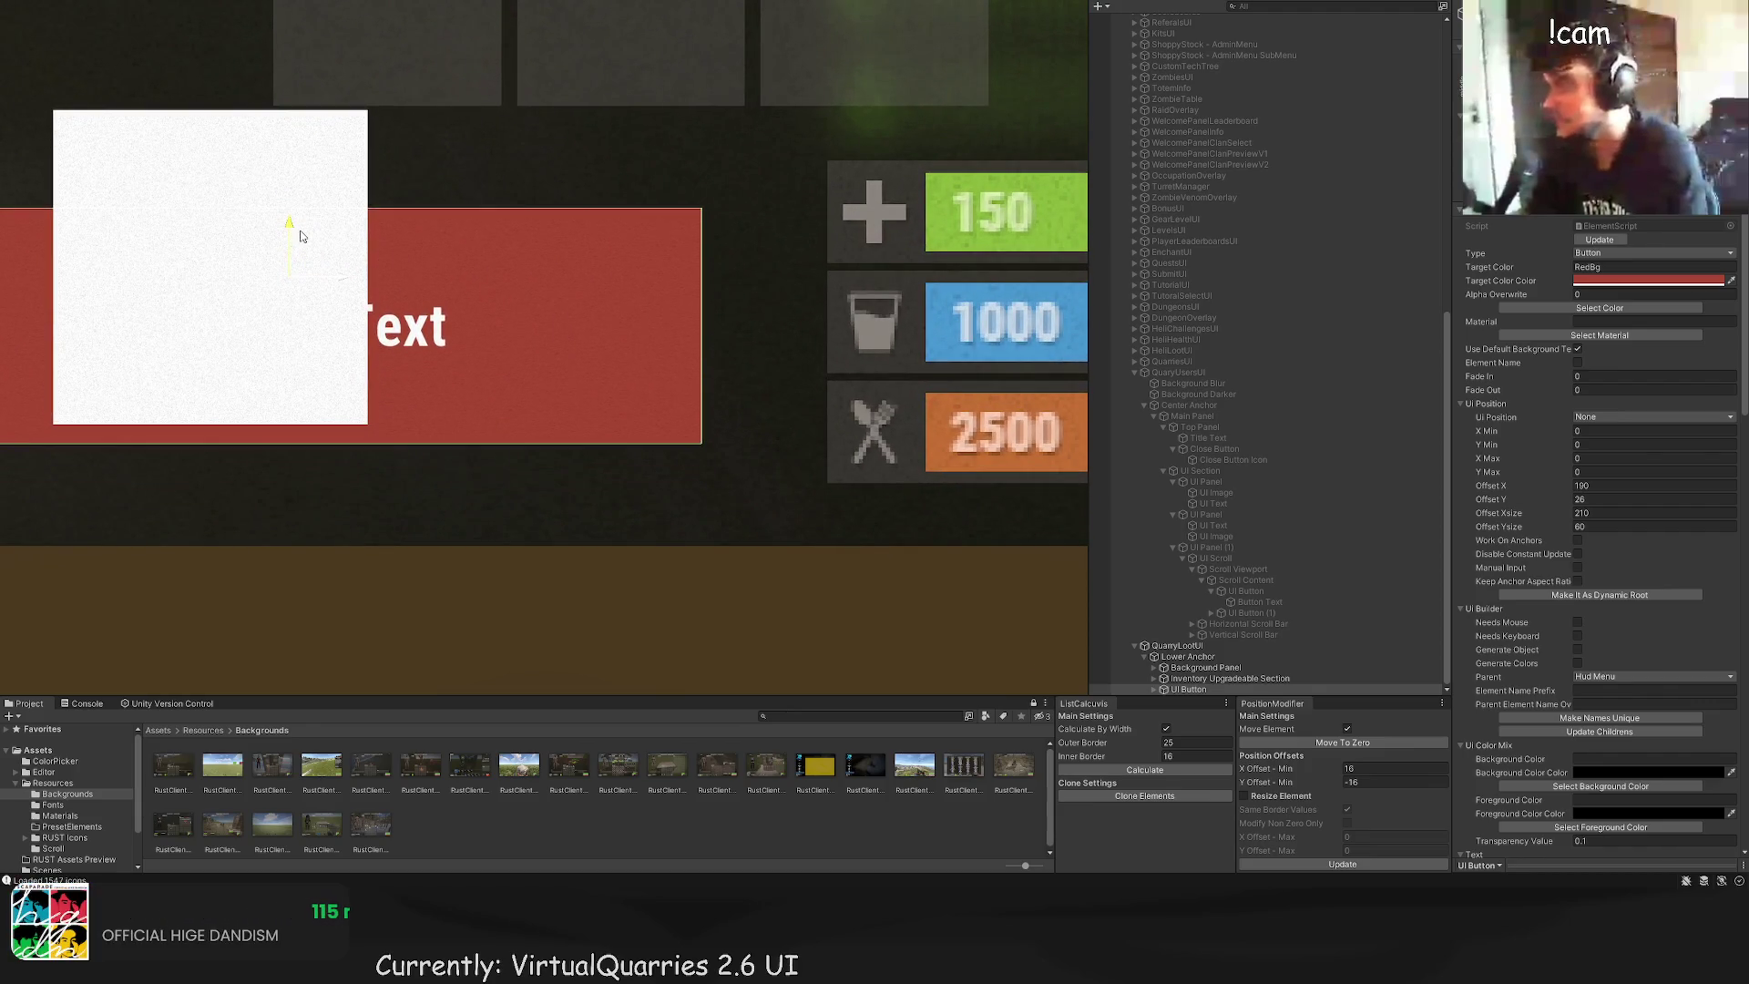
{"action": "key", "text": "ctrl+z"}
{"action": "key", "text": "t"}
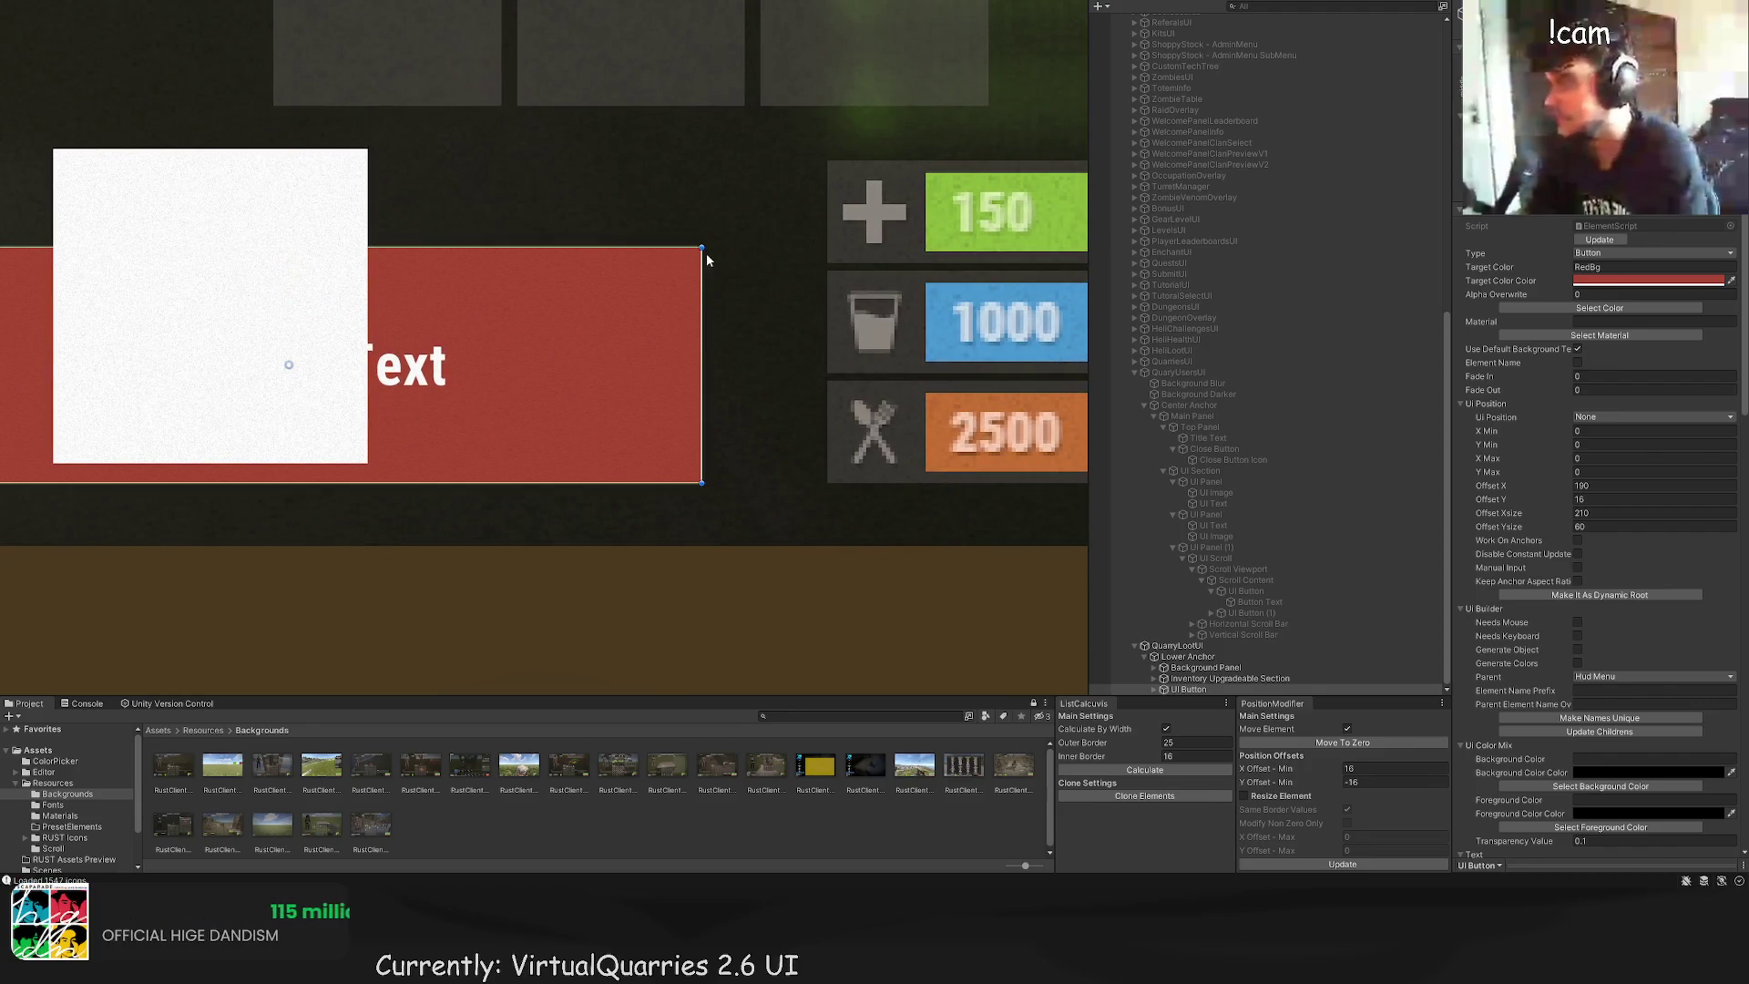
{"action": "left_click_drag", "start_coordinate": [708, 261], "coordinate": [815, 163]}
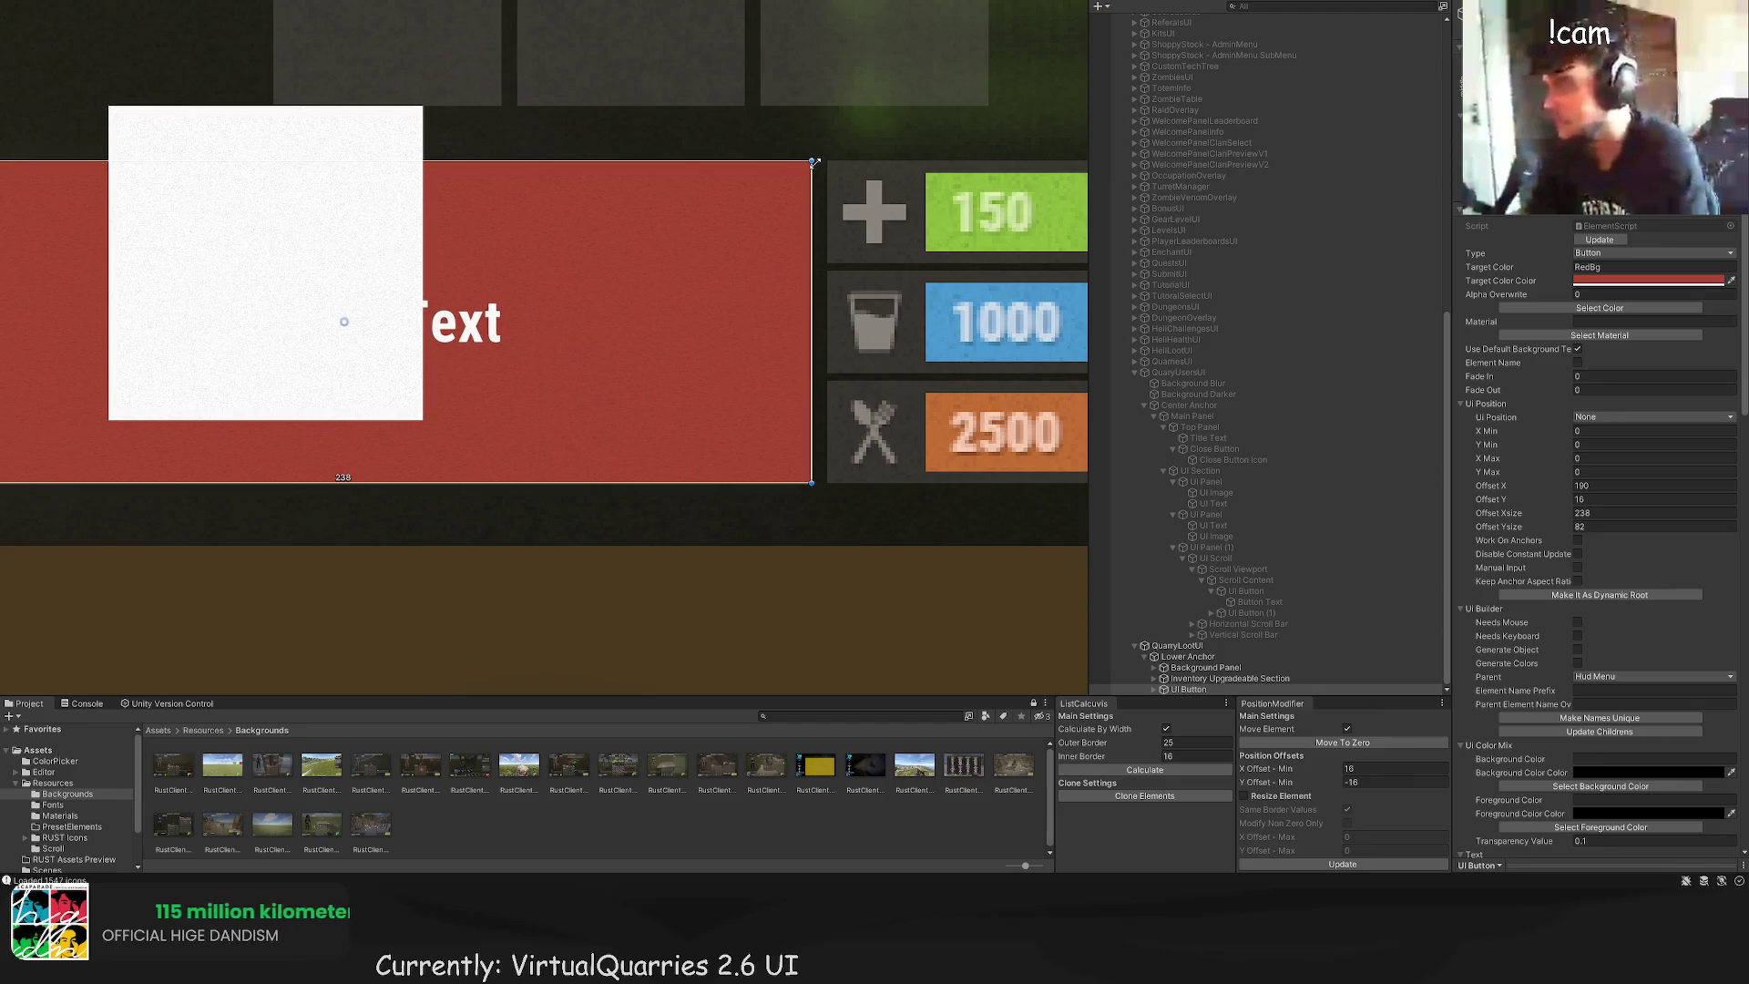
{"action": "mouse_move", "coordinate": [815, 163]}
{"action": "left_mouse_down"}
{"action": "mouse_move", "coordinate": [801, 243]}
{"action": "mouse_move", "coordinate": [780, 265]}
{"action": "mouse_move", "coordinate": [774, 248]}
{"action": "left_mouse_up"}
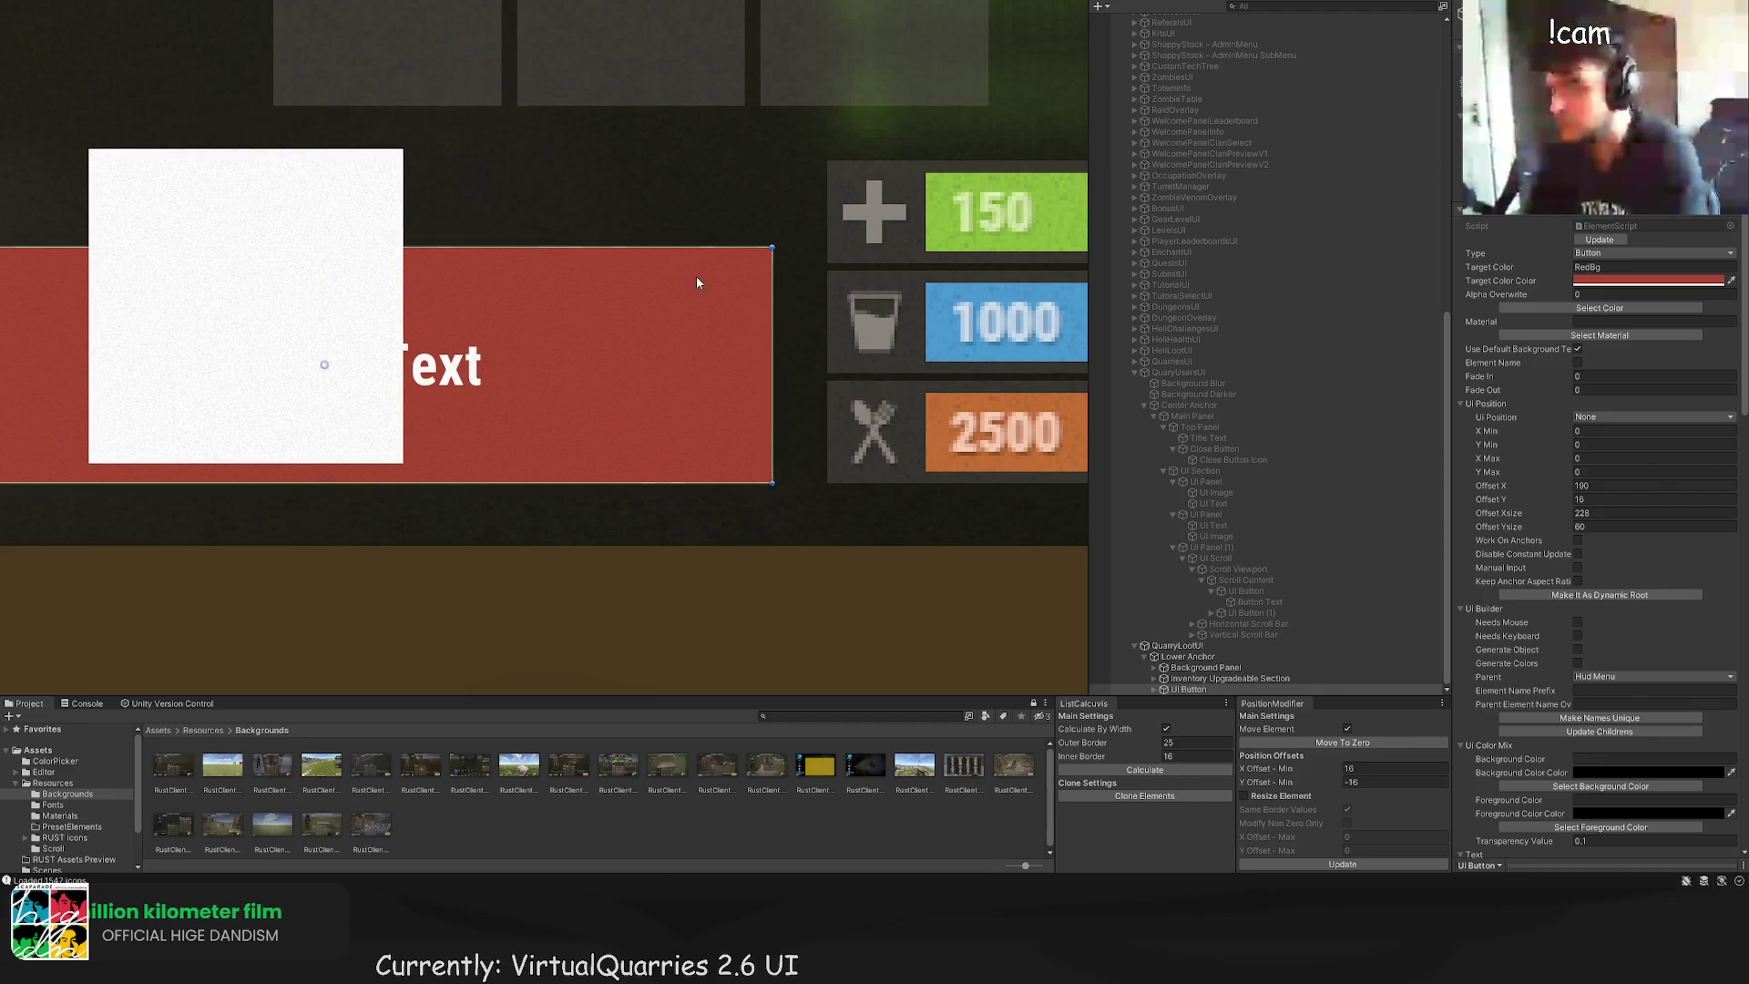
Step: Raise the red button, narrow it to about 162 wide and place it beside the stat bars
{"action": "key", "text": "w"}
{"action": "scroll", "coordinate": [696, 276], "scroll_direction": "up", "scroll_amount": 3}
{"action": "left_click_drag", "start_coordinate": [567, 295], "coordinate": [571, 234]}
{"action": "scroll", "coordinate": [695, 283], "scroll_direction": "down", "scroll_amount": 2}
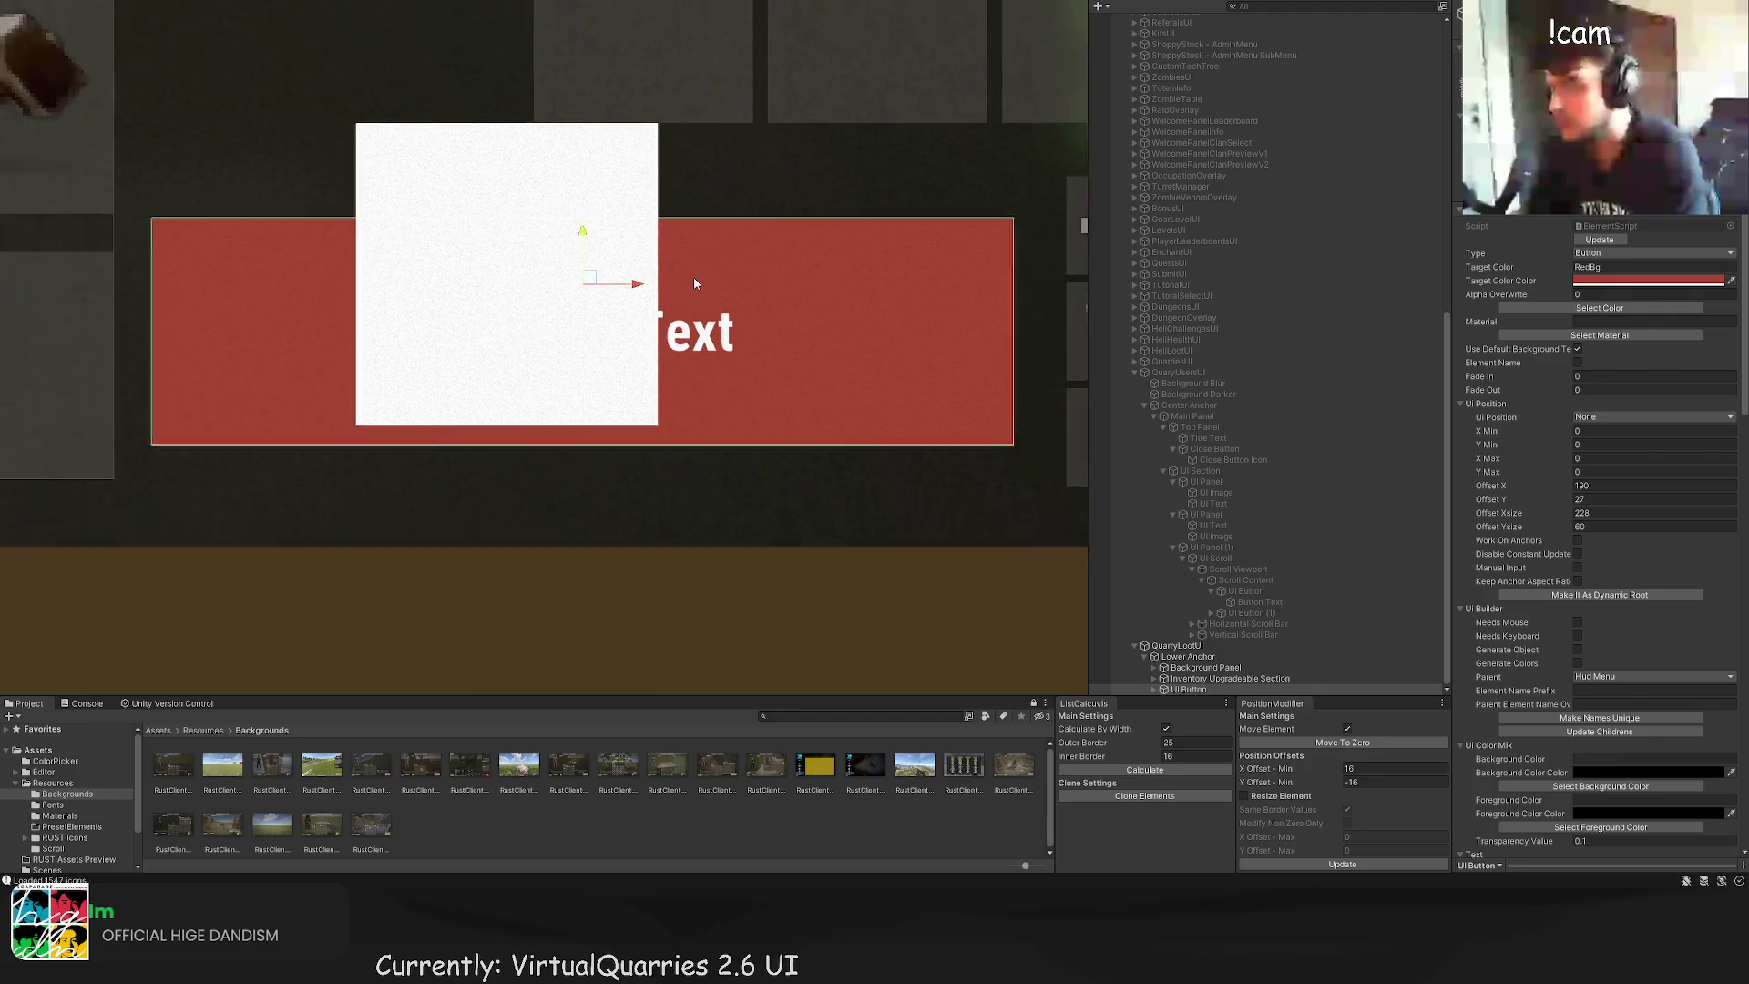
{"action": "scroll", "coordinate": [674, 274], "scroll_direction": "down", "scroll_amount": 3}
{"action": "key", "text": "t"}
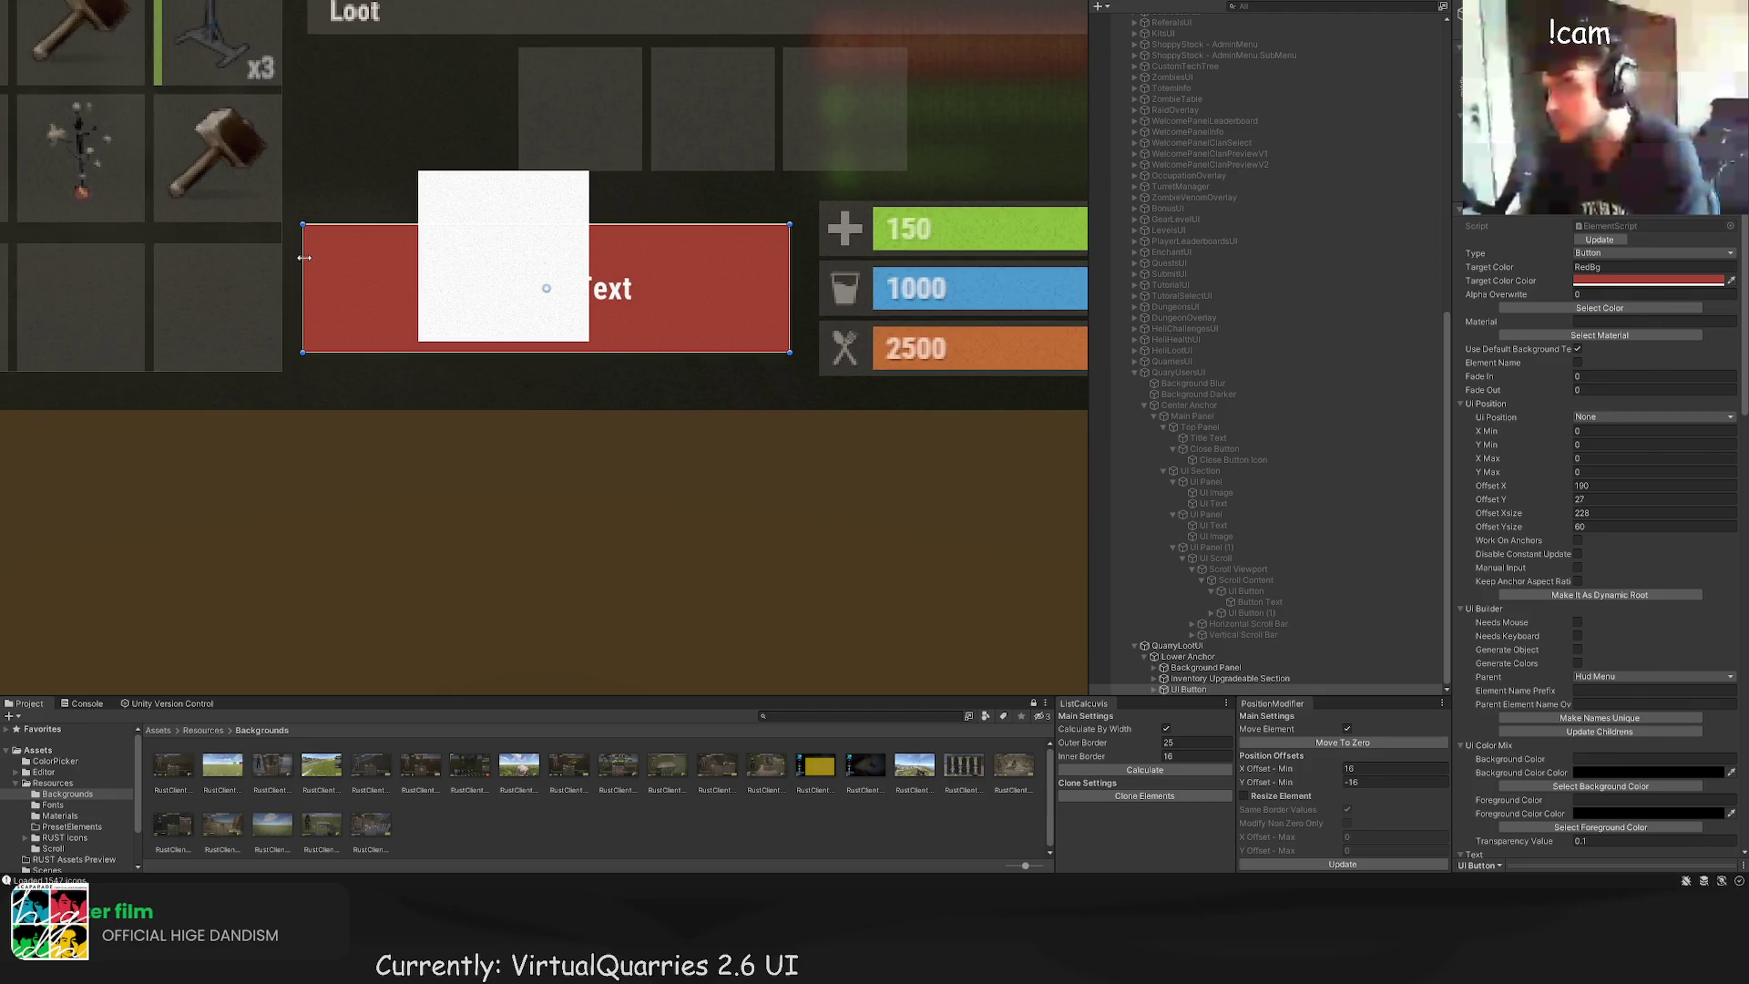
{"action": "left_click_drag", "start_coordinate": [788, 270], "coordinate": [645, 270]}
{"action": "key", "text": "w"}
{"action": "mouse_move", "coordinate": [518, 266]}
{"action": "left_mouse_down"}
{"action": "mouse_move", "coordinate": [626, 265]}
{"action": "mouse_move", "coordinate": [496, 261]}
{"action": "left_mouse_up"}
{"action": "scroll", "coordinate": [495, 260], "scroll_direction": "up", "scroll_amount": 3}
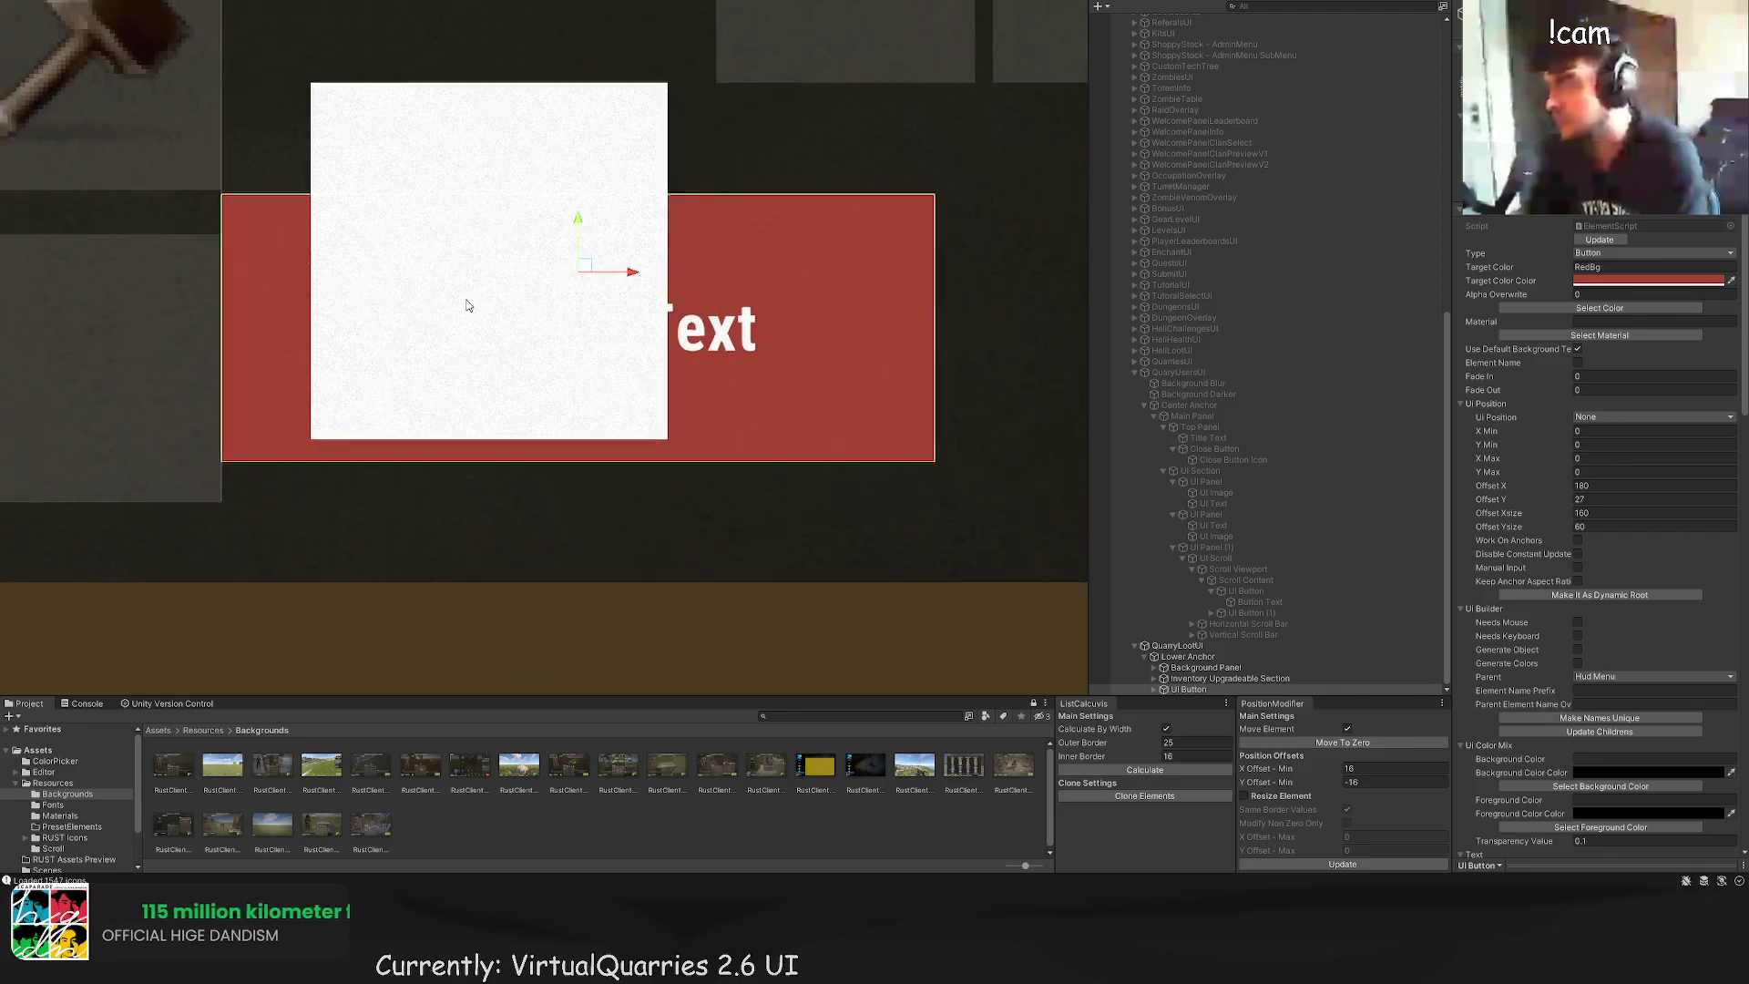
{"action": "scroll", "coordinate": [620, 266], "scroll_direction": "down", "scroll_amount": 2}
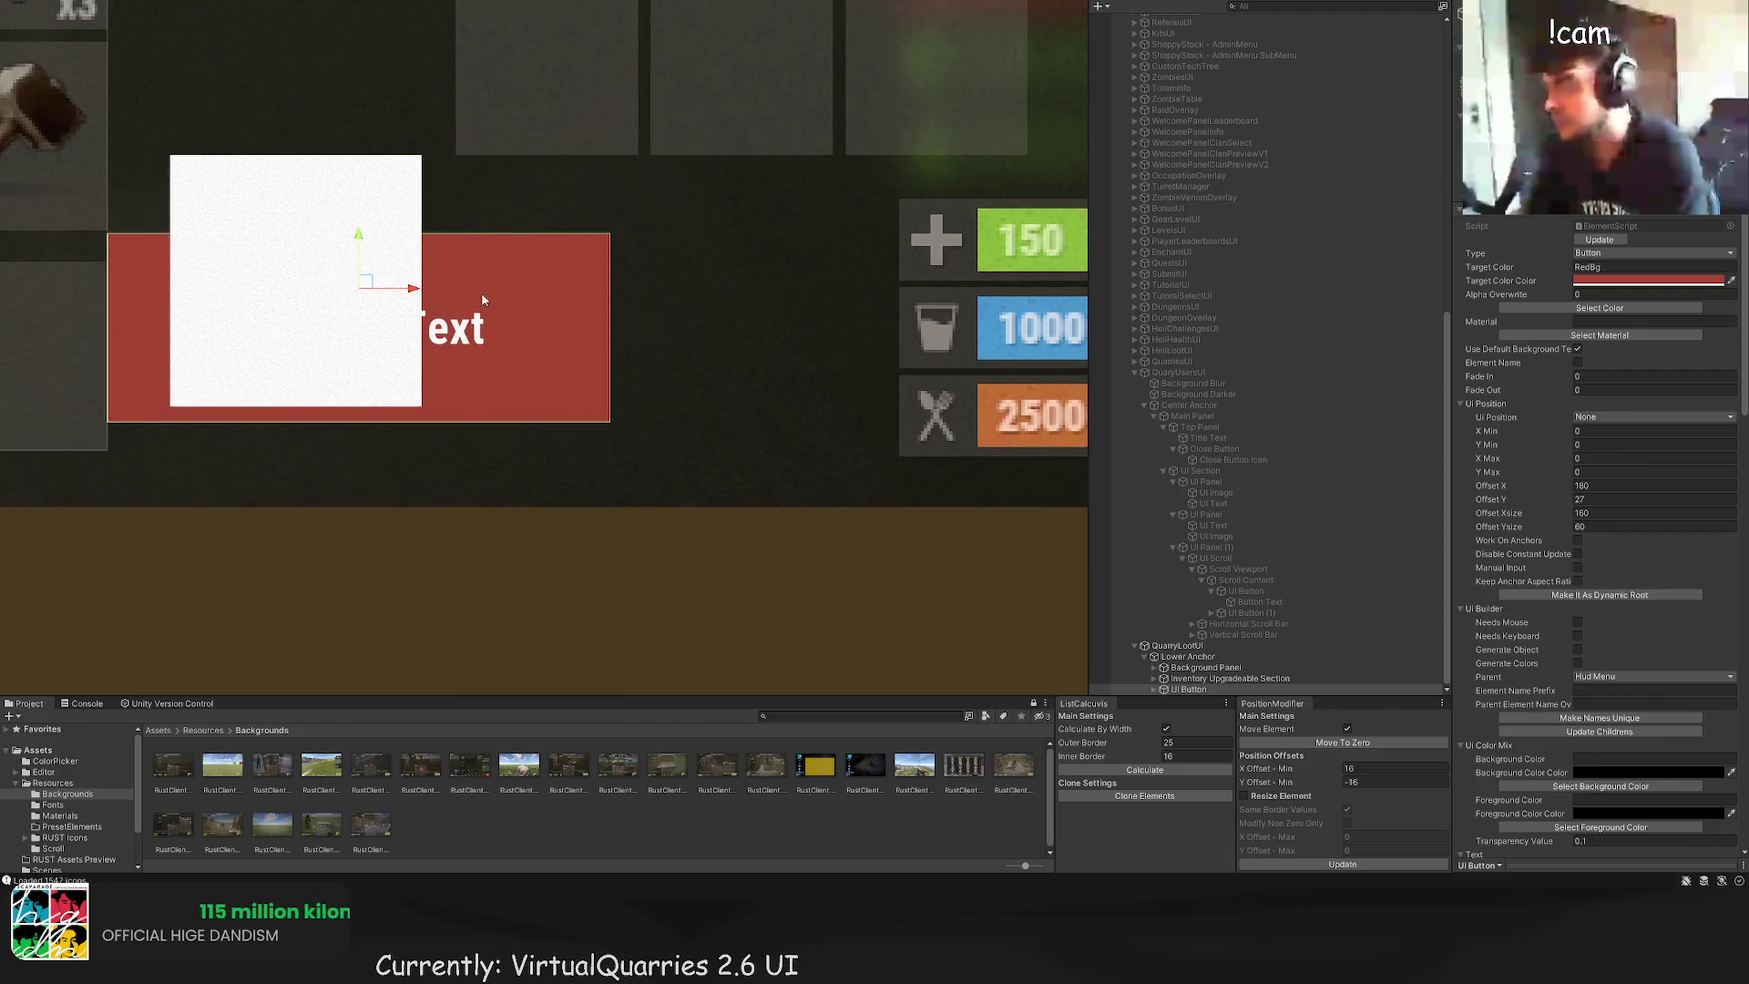
{"action": "left_click_drag", "start_coordinate": [406, 294], "coordinate": [691, 291]}
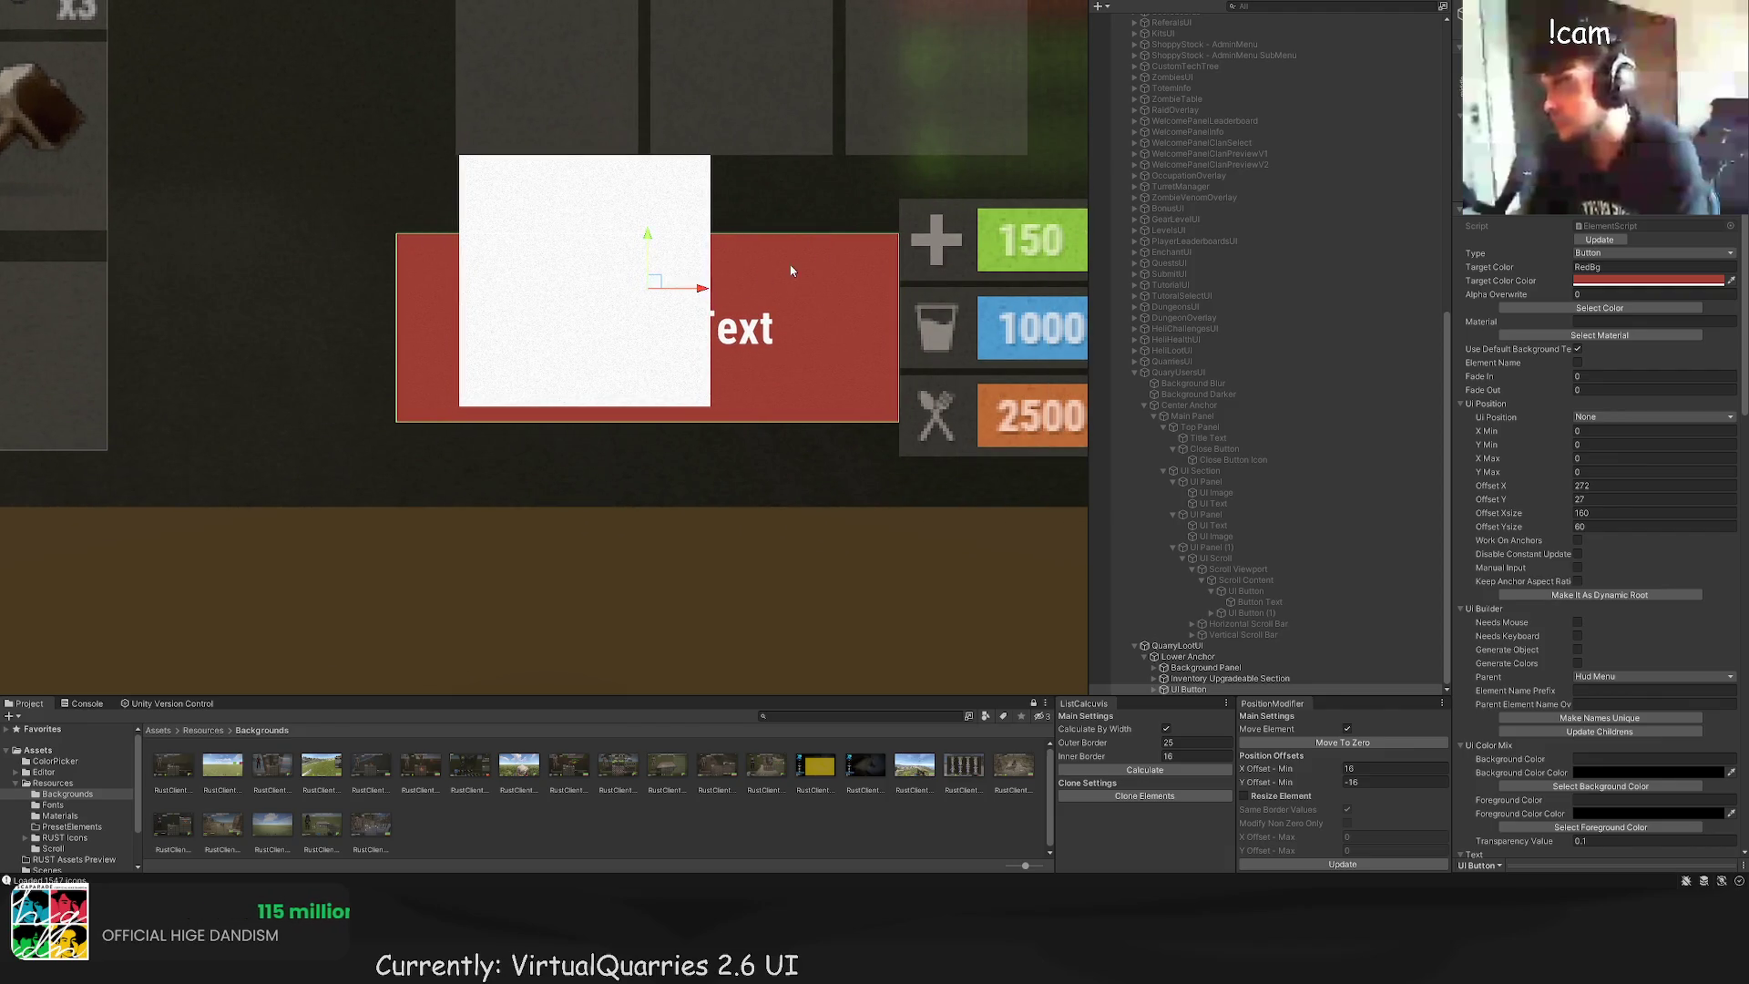
Step: Set the Position Modifier X Offset Min to -46 to shift the button left
{"action": "scroll", "coordinate": [902, 237], "scroll_direction": "up", "scroll_amount": 3}
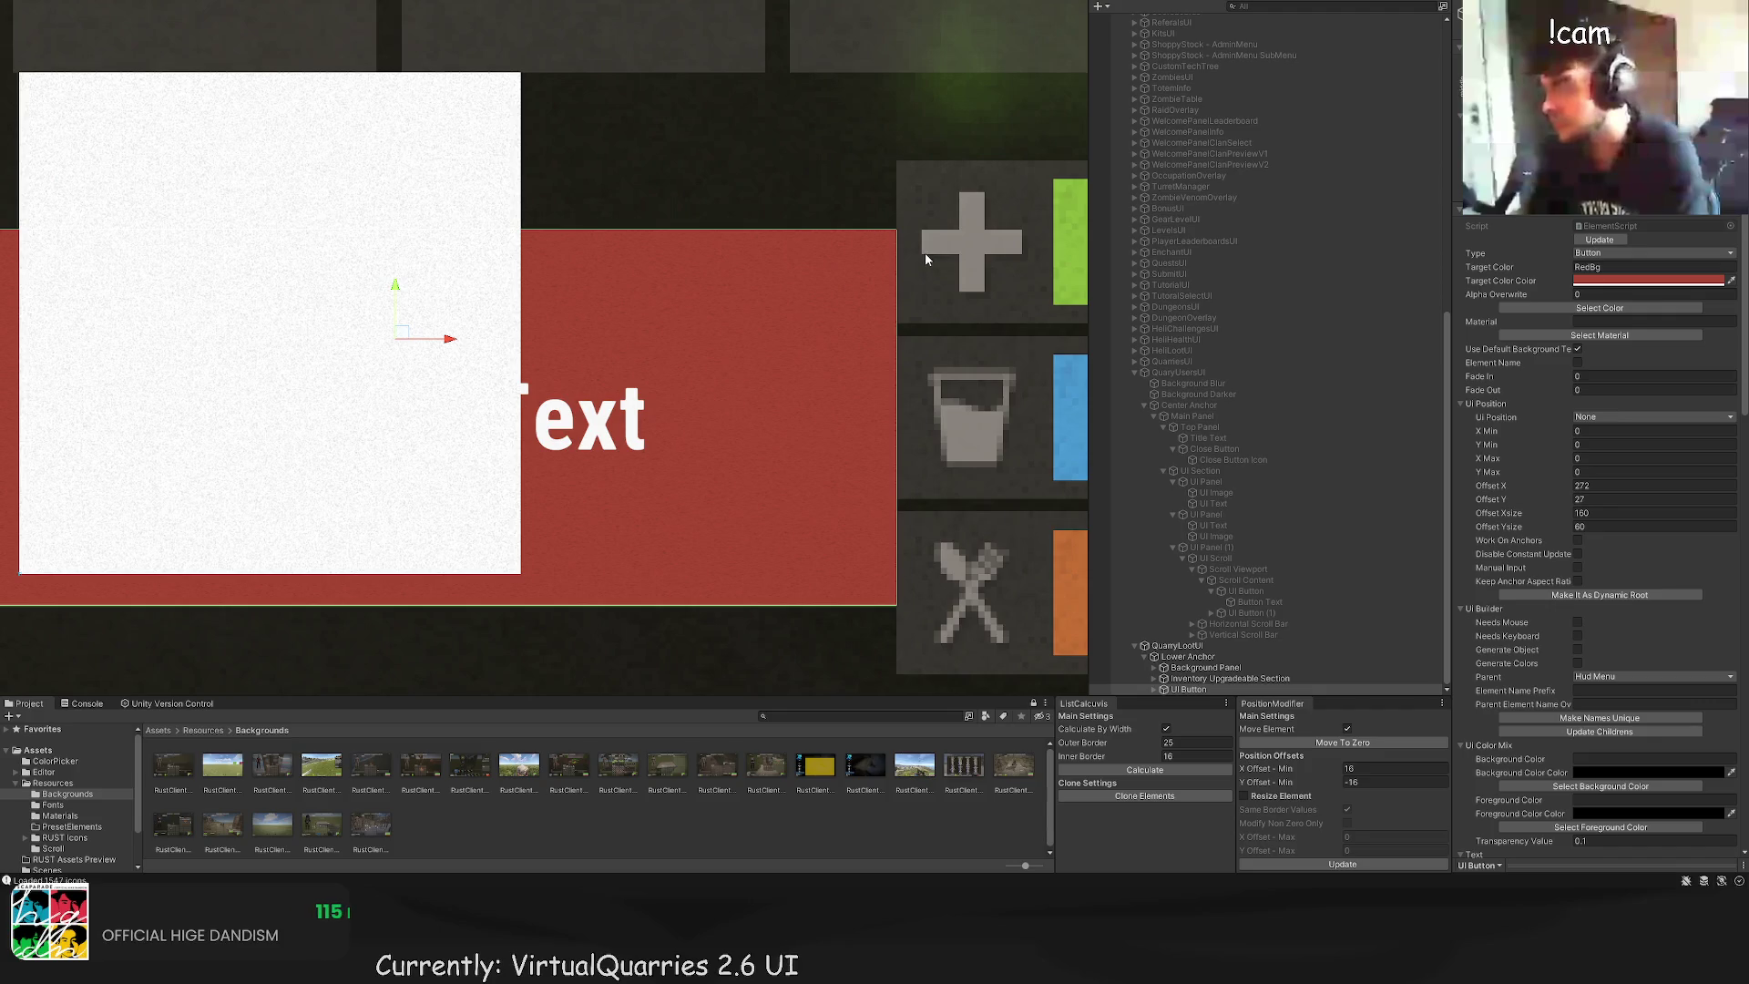
{"action": "mouse_move", "coordinate": [443, 339]}
{"action": "left_mouse_down"}
{"action": "mouse_move", "coordinate": [493, 344]}
{"action": "mouse_move", "coordinate": [443, 342]}
{"action": "left_mouse_up"}
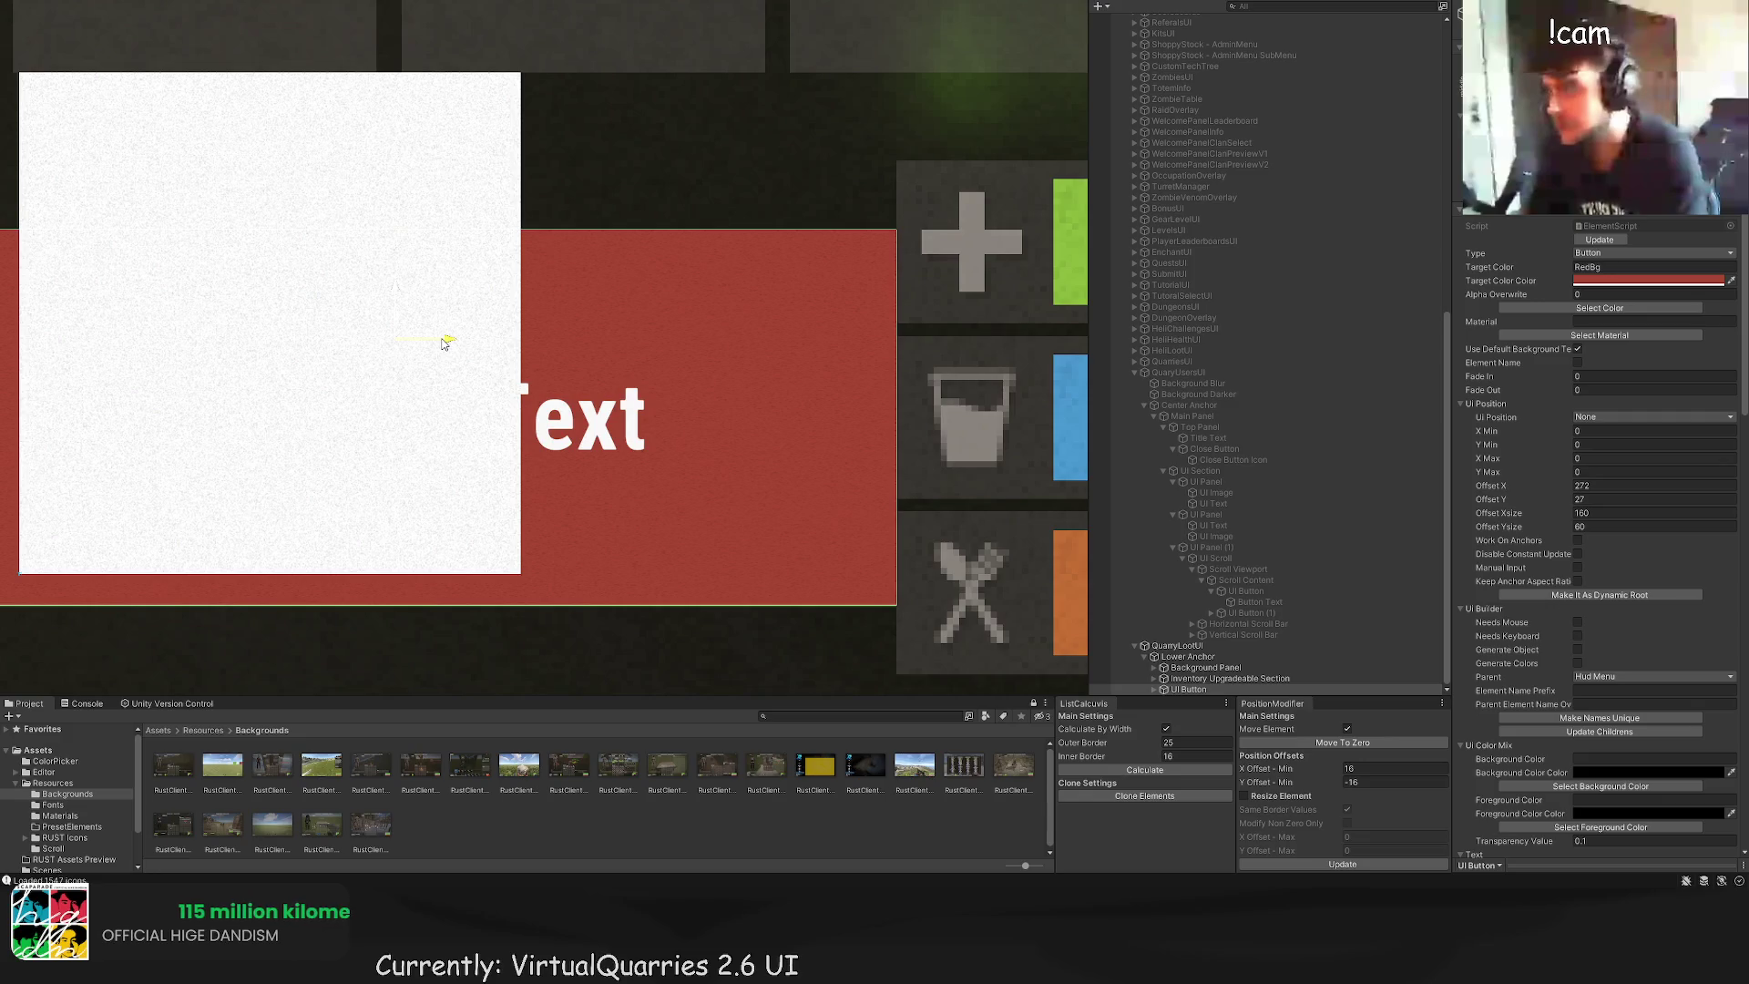
{"action": "scroll", "coordinate": [443, 339], "scroll_direction": "down", "scroll_amount": 2}
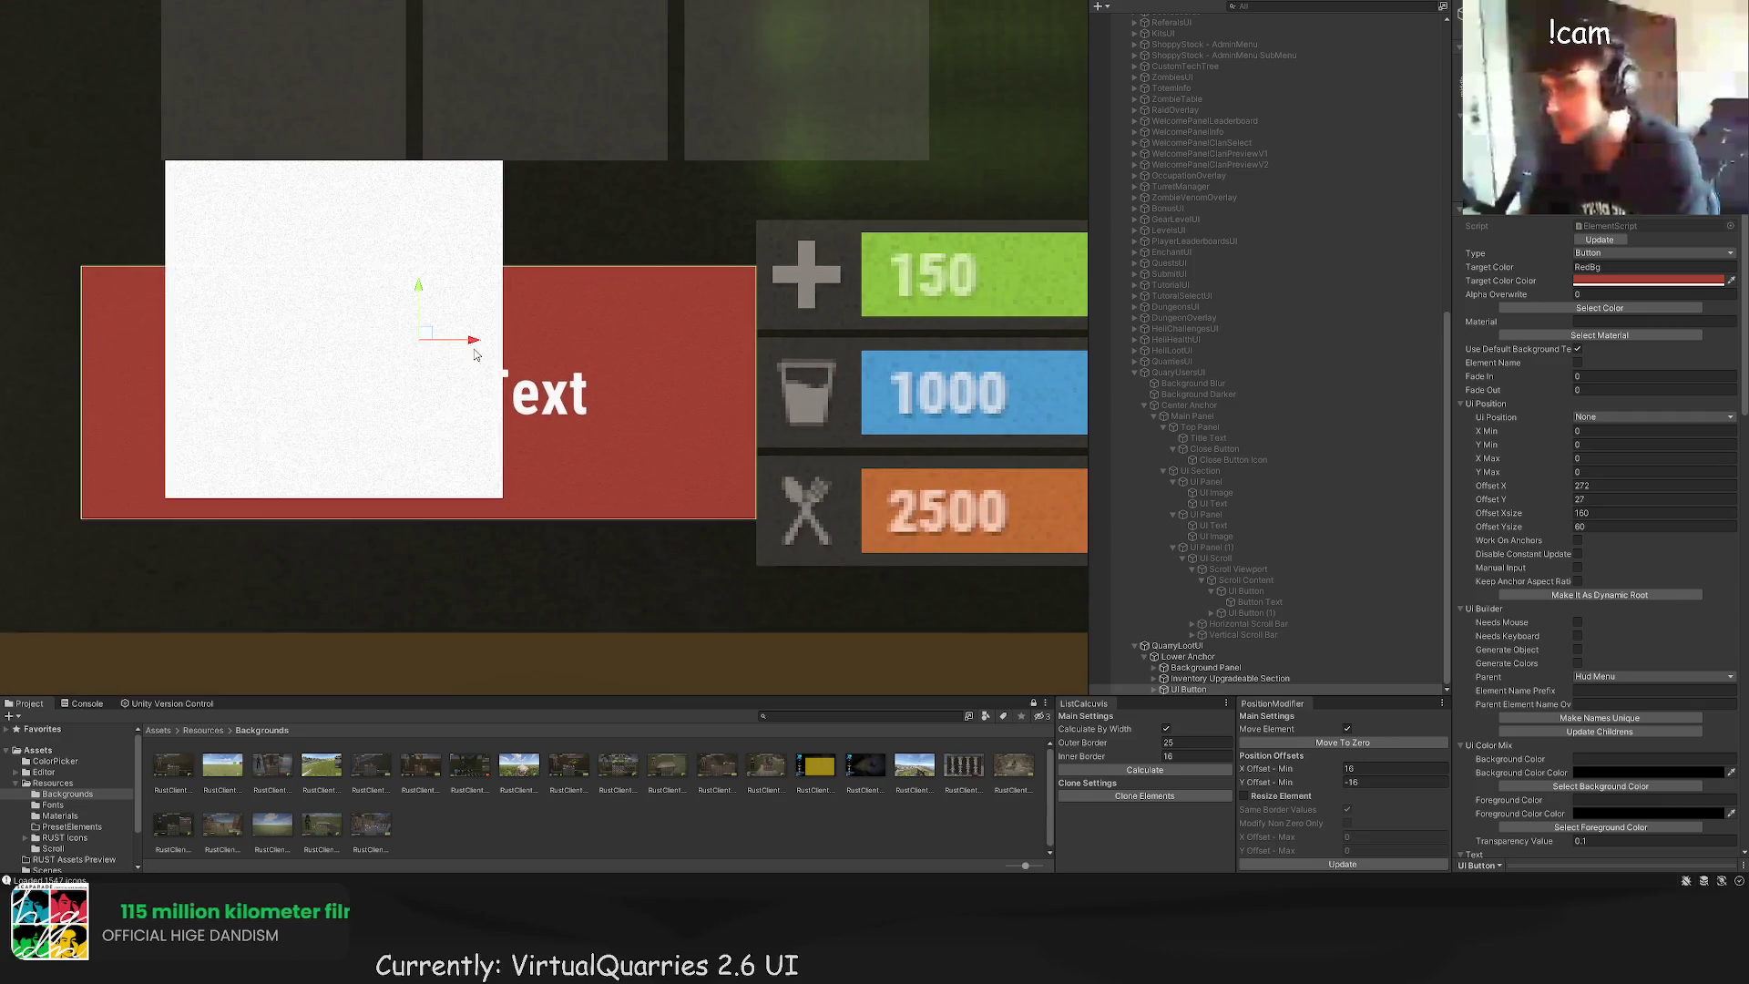
{"action": "left_click_drag", "start_coordinate": [450, 440], "coordinate": [712, 389]}
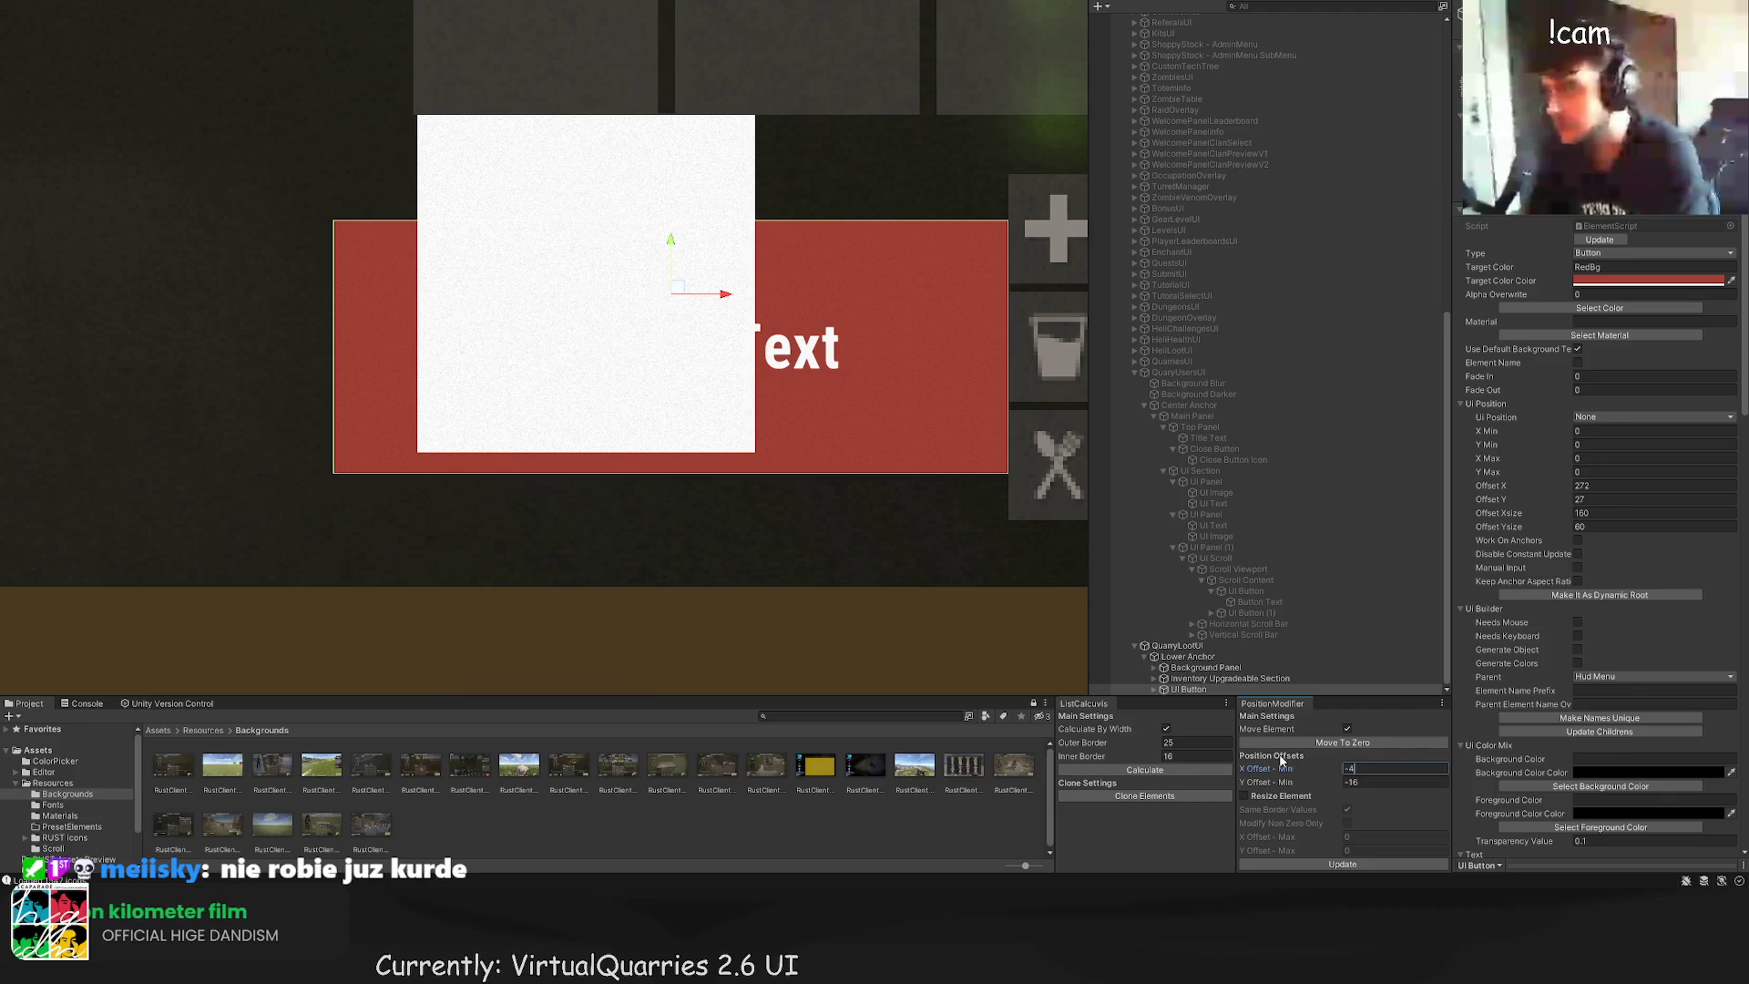
{"action": "type", "text": "0"}
{"action": "left_click", "coordinate": [1360, 781]}
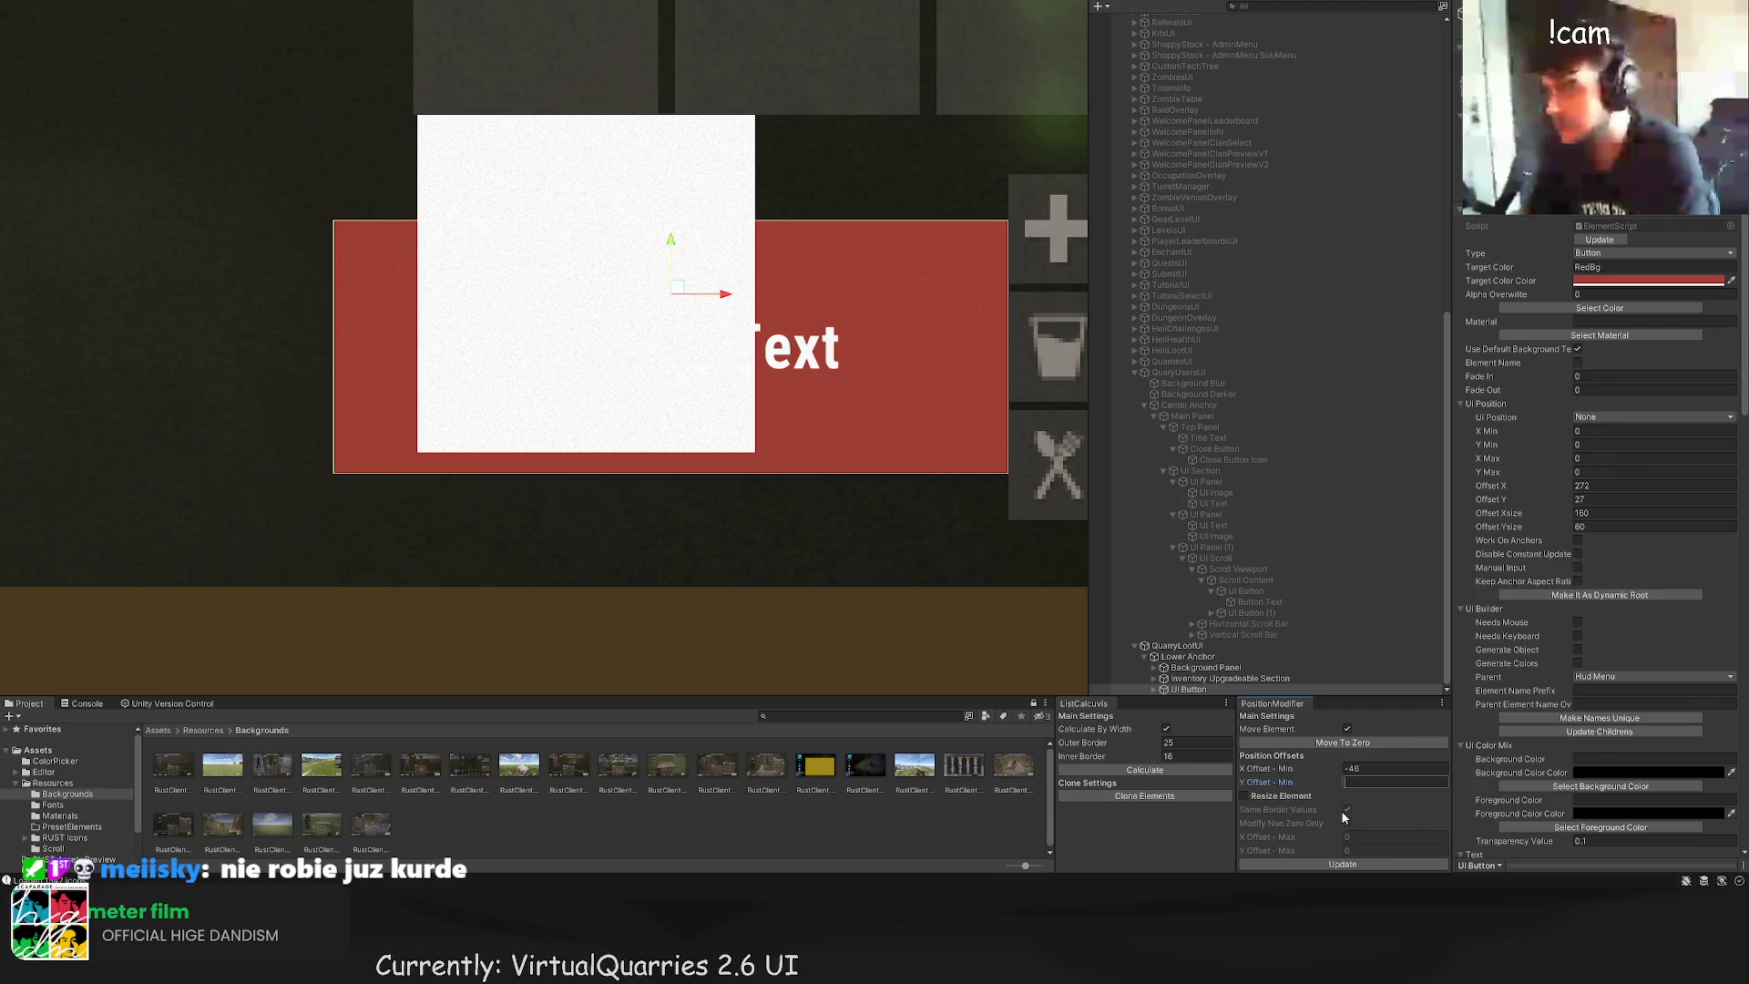
Step: Select the red button's white Button Image and tint it salmon pink
{"action": "left_click", "coordinate": [1343, 863]}
{"action": "scroll", "coordinate": [710, 539], "scroll_direction": "down", "scroll_amount": 3}
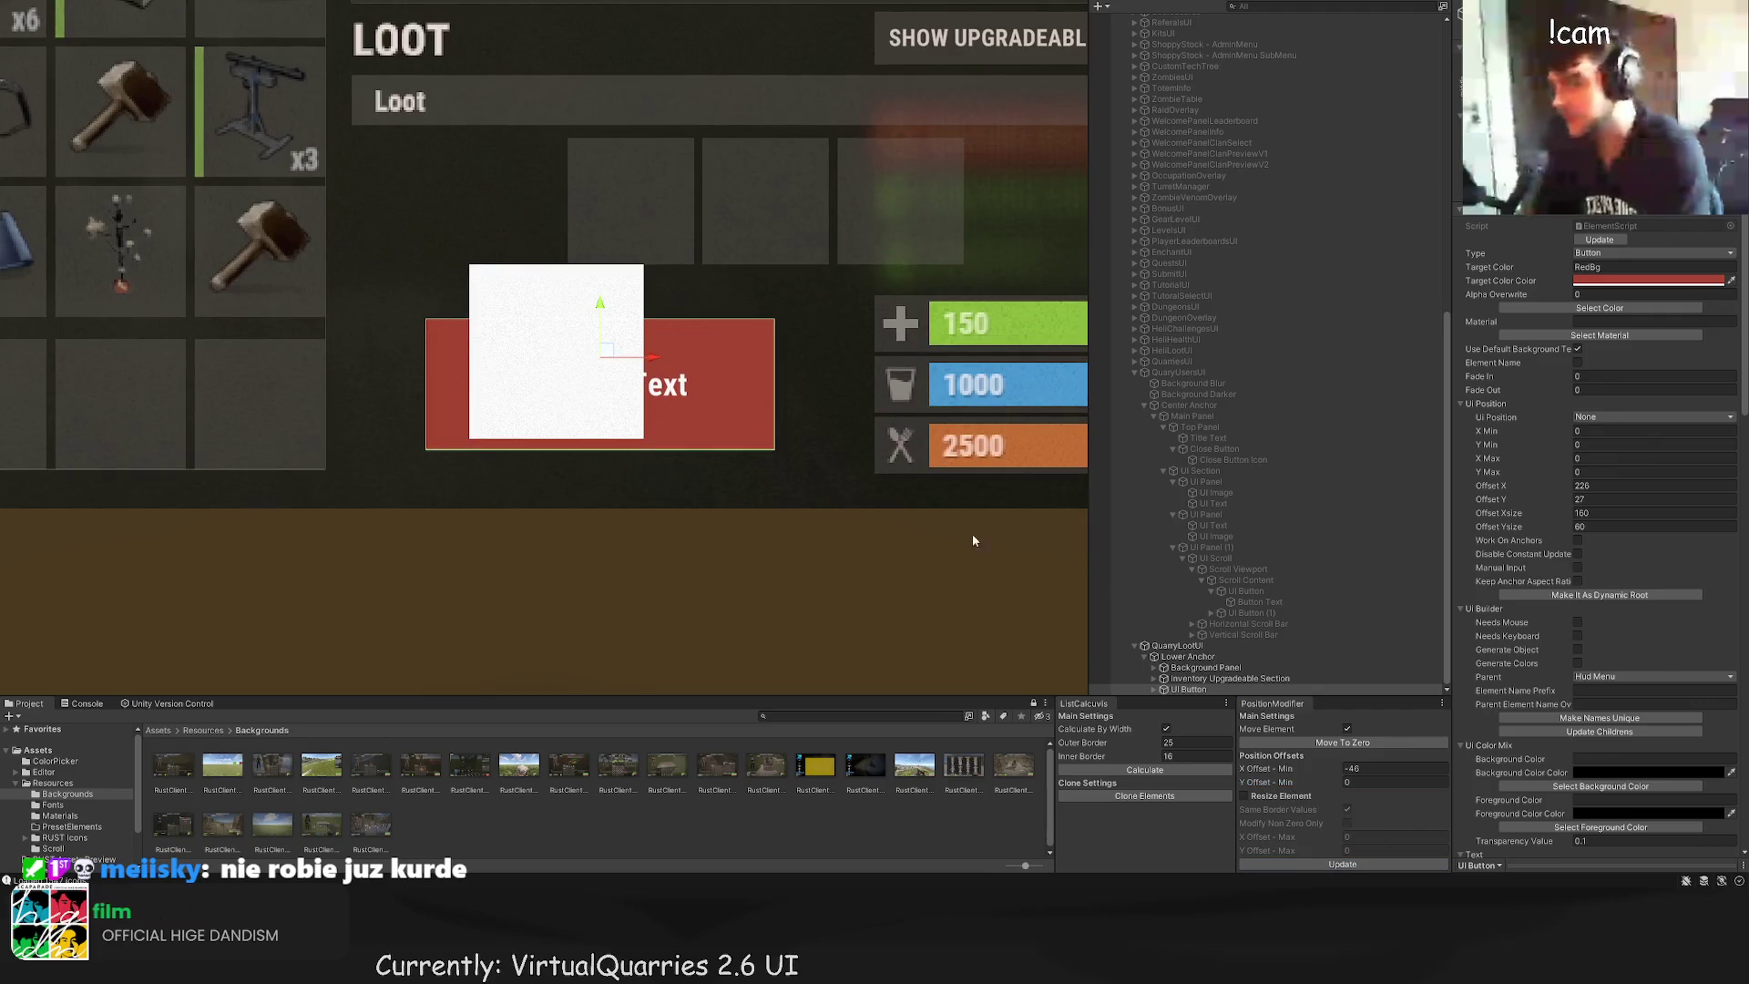
{"action": "left_click", "coordinate": [1219, 688]}
{"action": "left_click", "coordinate": [1219, 688]}
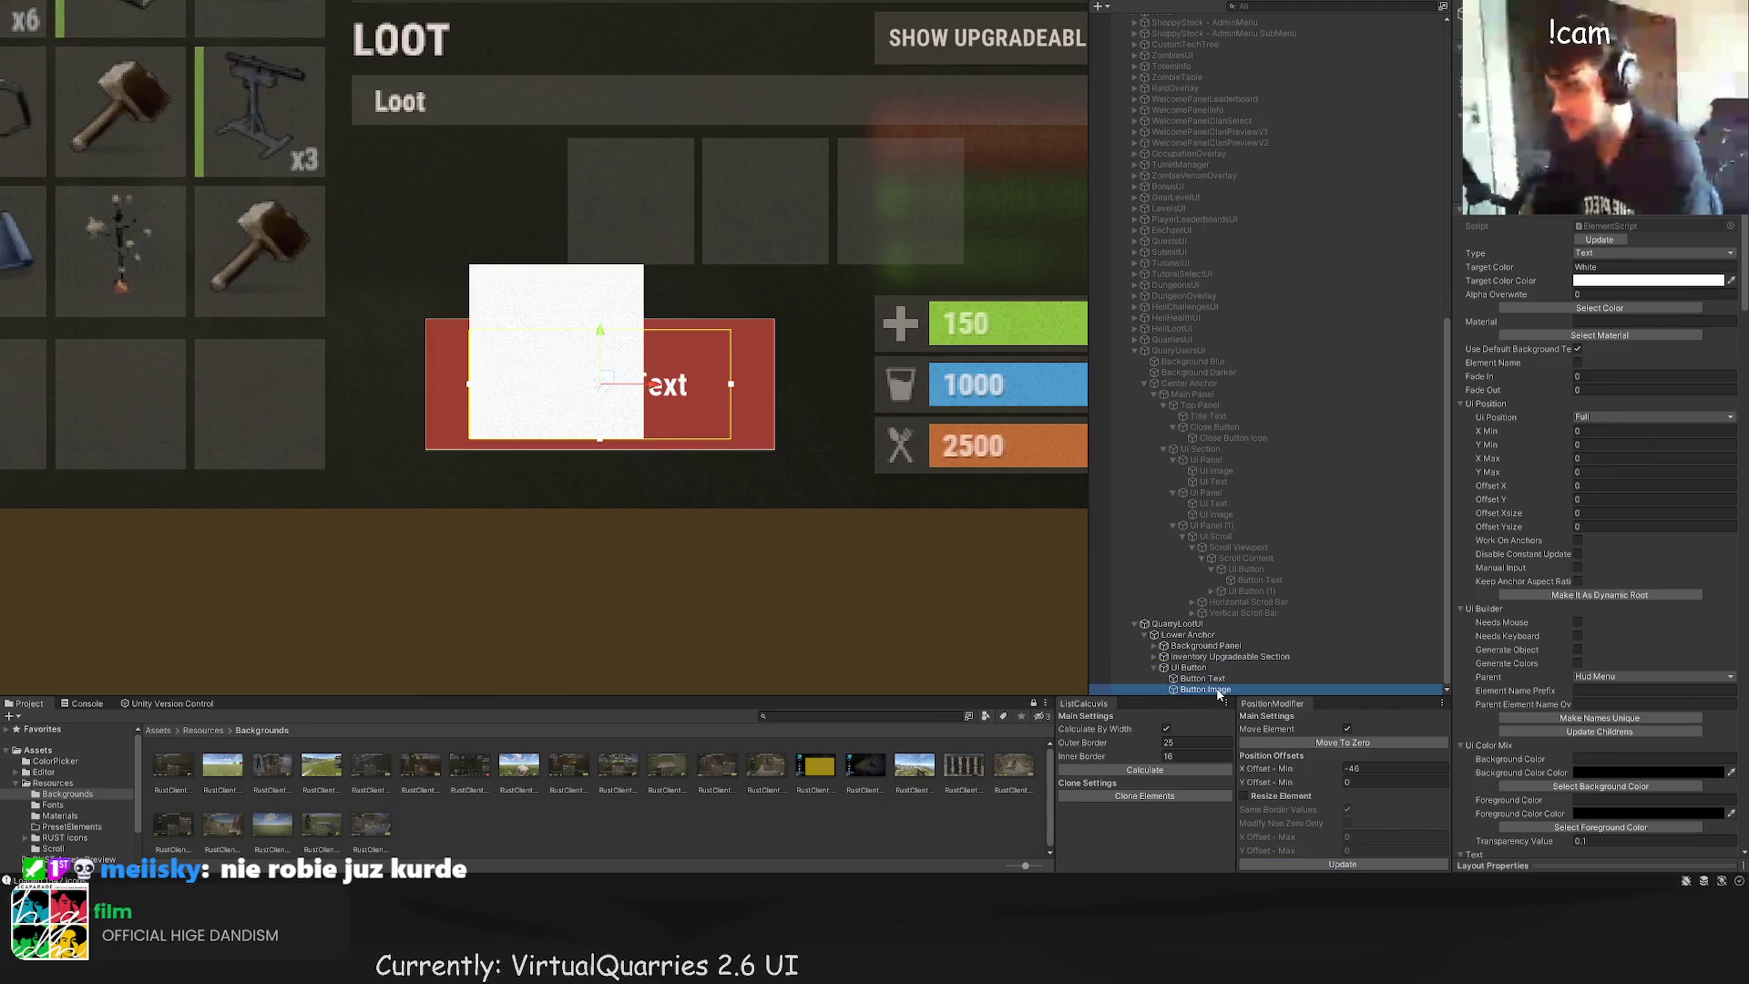
{"action": "key", "text": "Delete"}
{"action": "key", "text": "ctrl+z"}
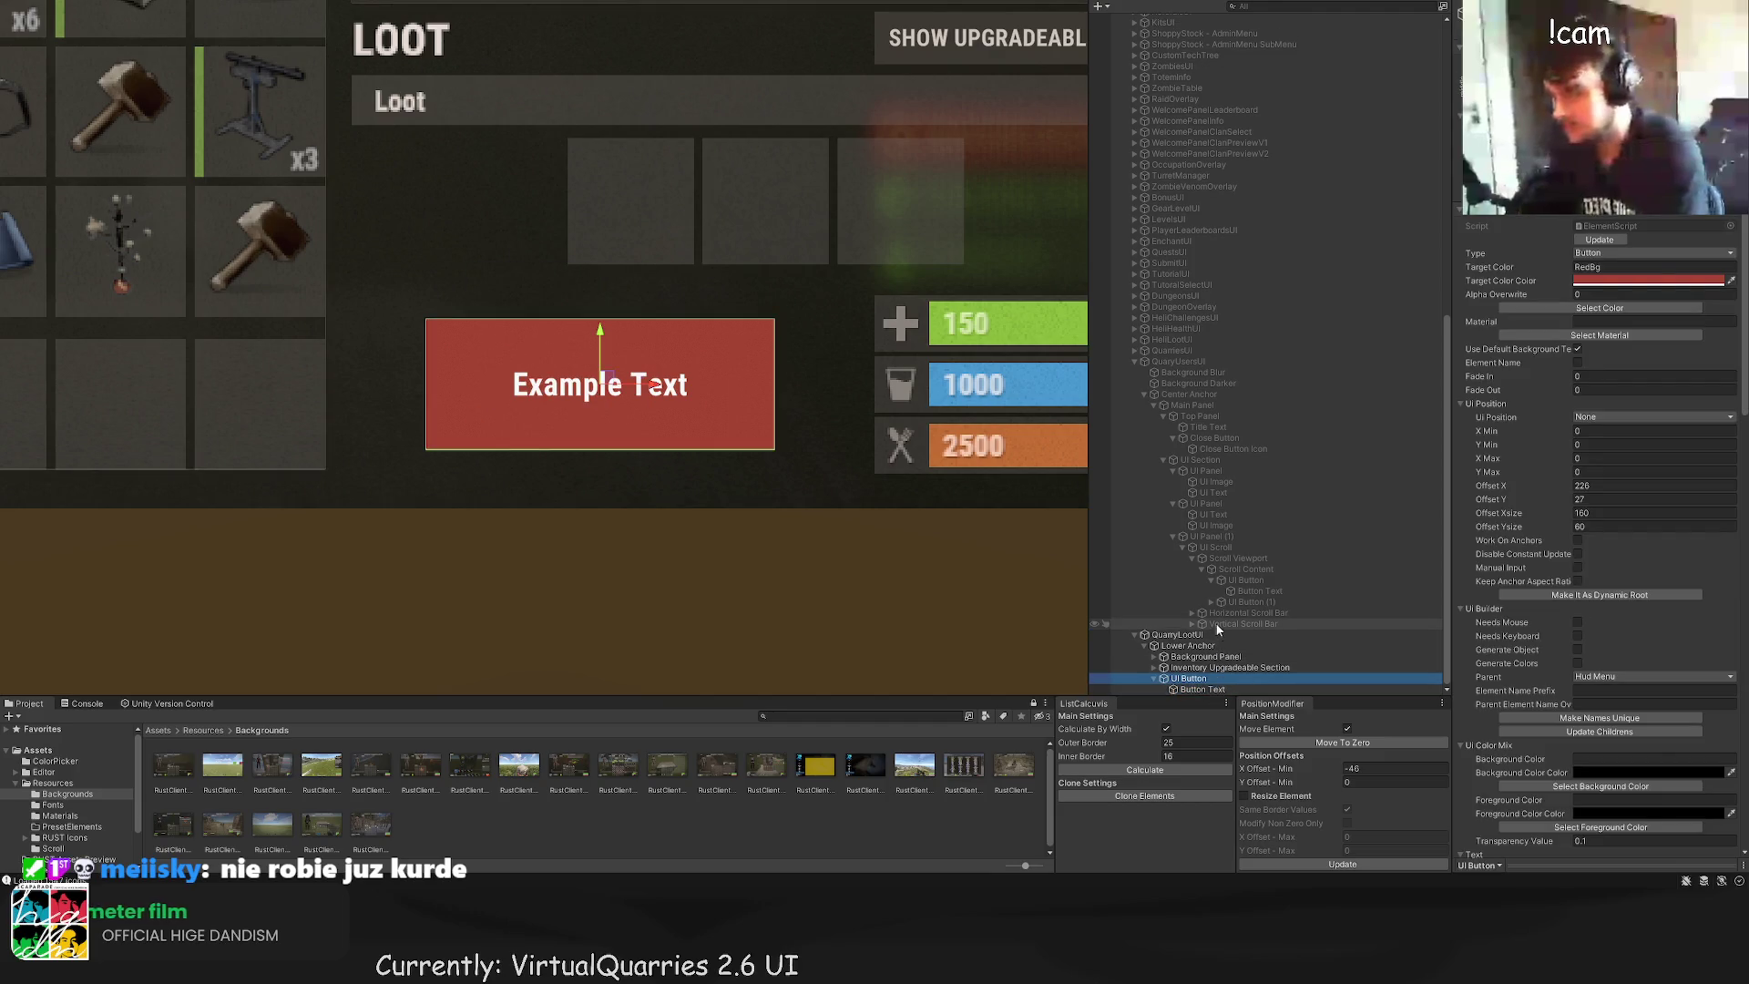
{"action": "left_click", "coordinate": [1609, 310]}
{"action": "left_click", "coordinate": [584, 228]}
{"action": "scroll", "coordinate": [1631, 481], "scroll_direction": "down", "scroll_amount": 10}
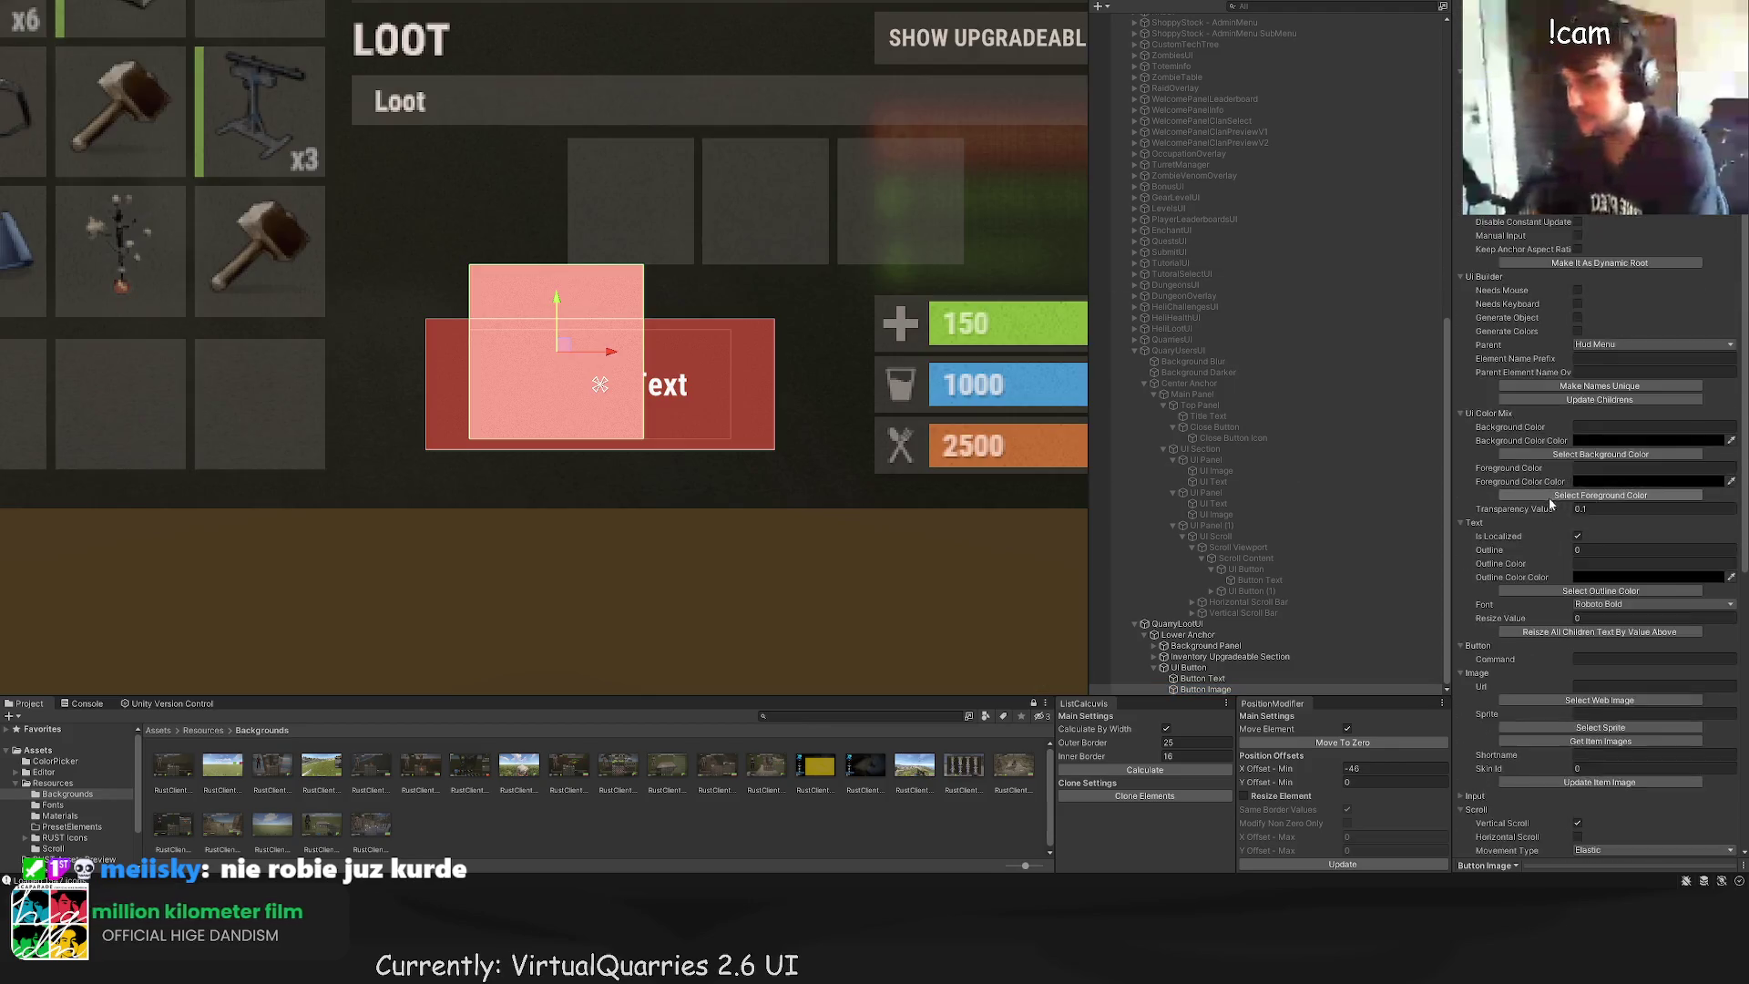
Step: Search Get Item Images for 'enter' and use the enter arrow icon as the image
{"action": "left_click", "coordinate": [1631, 481]}
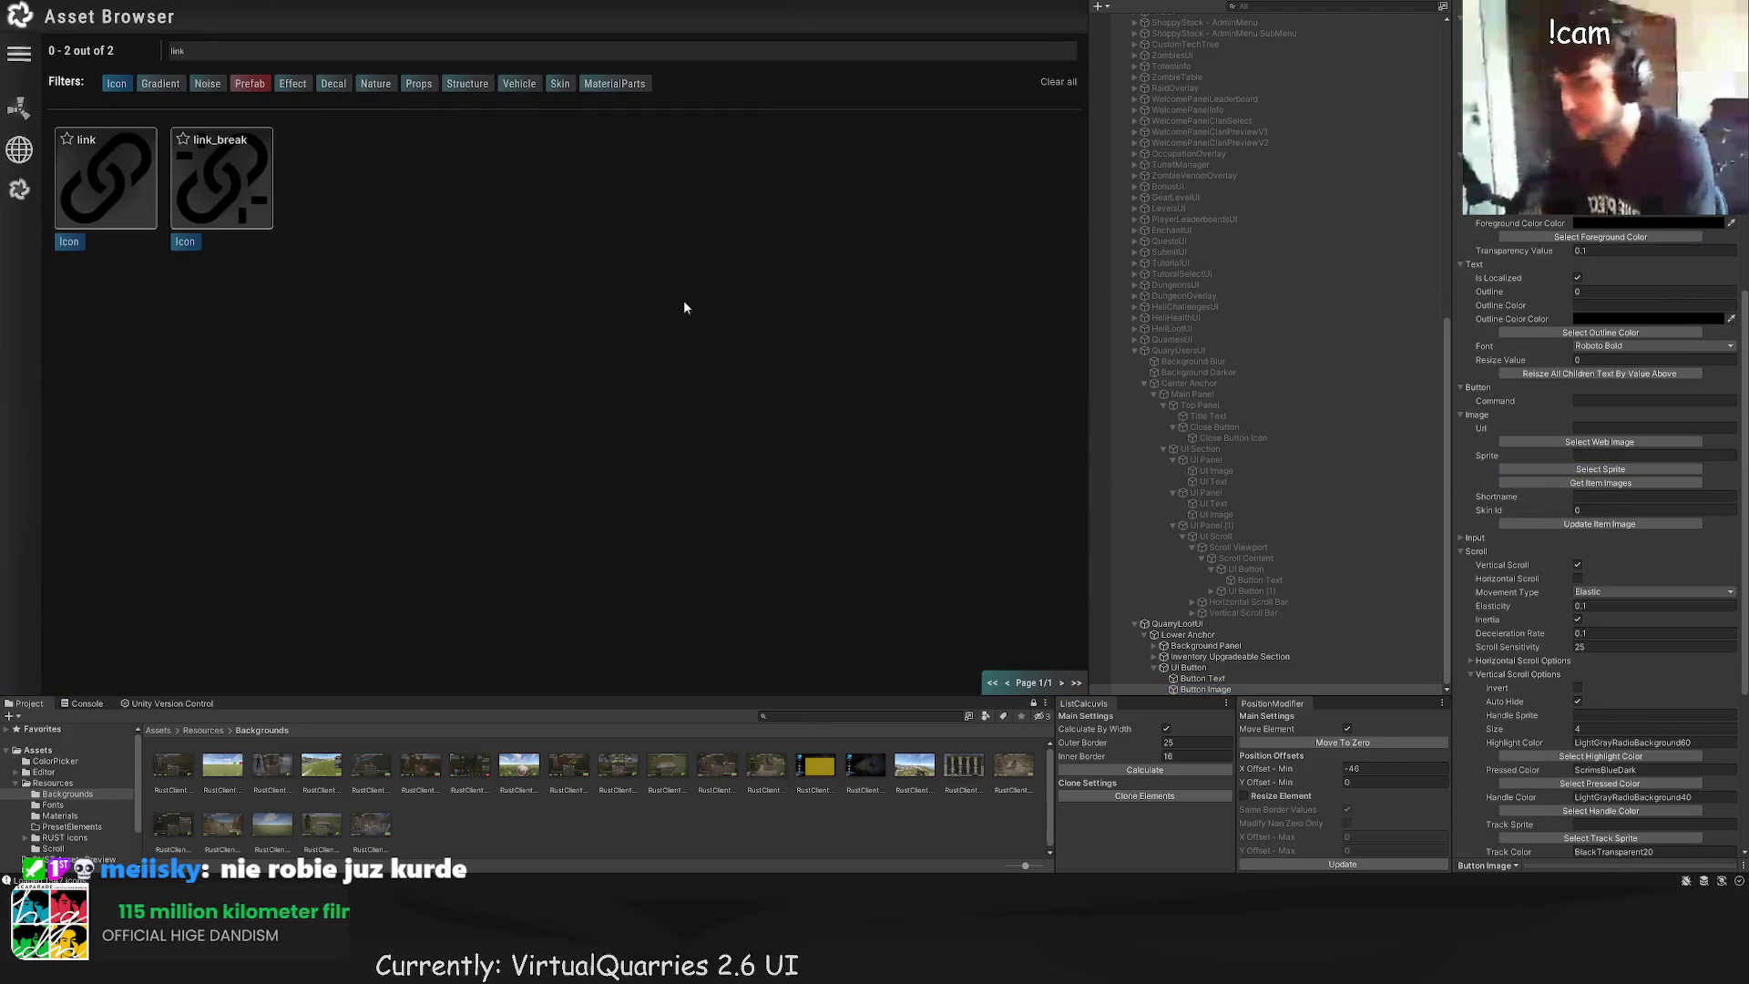
{"action": "type", "text": "e"}
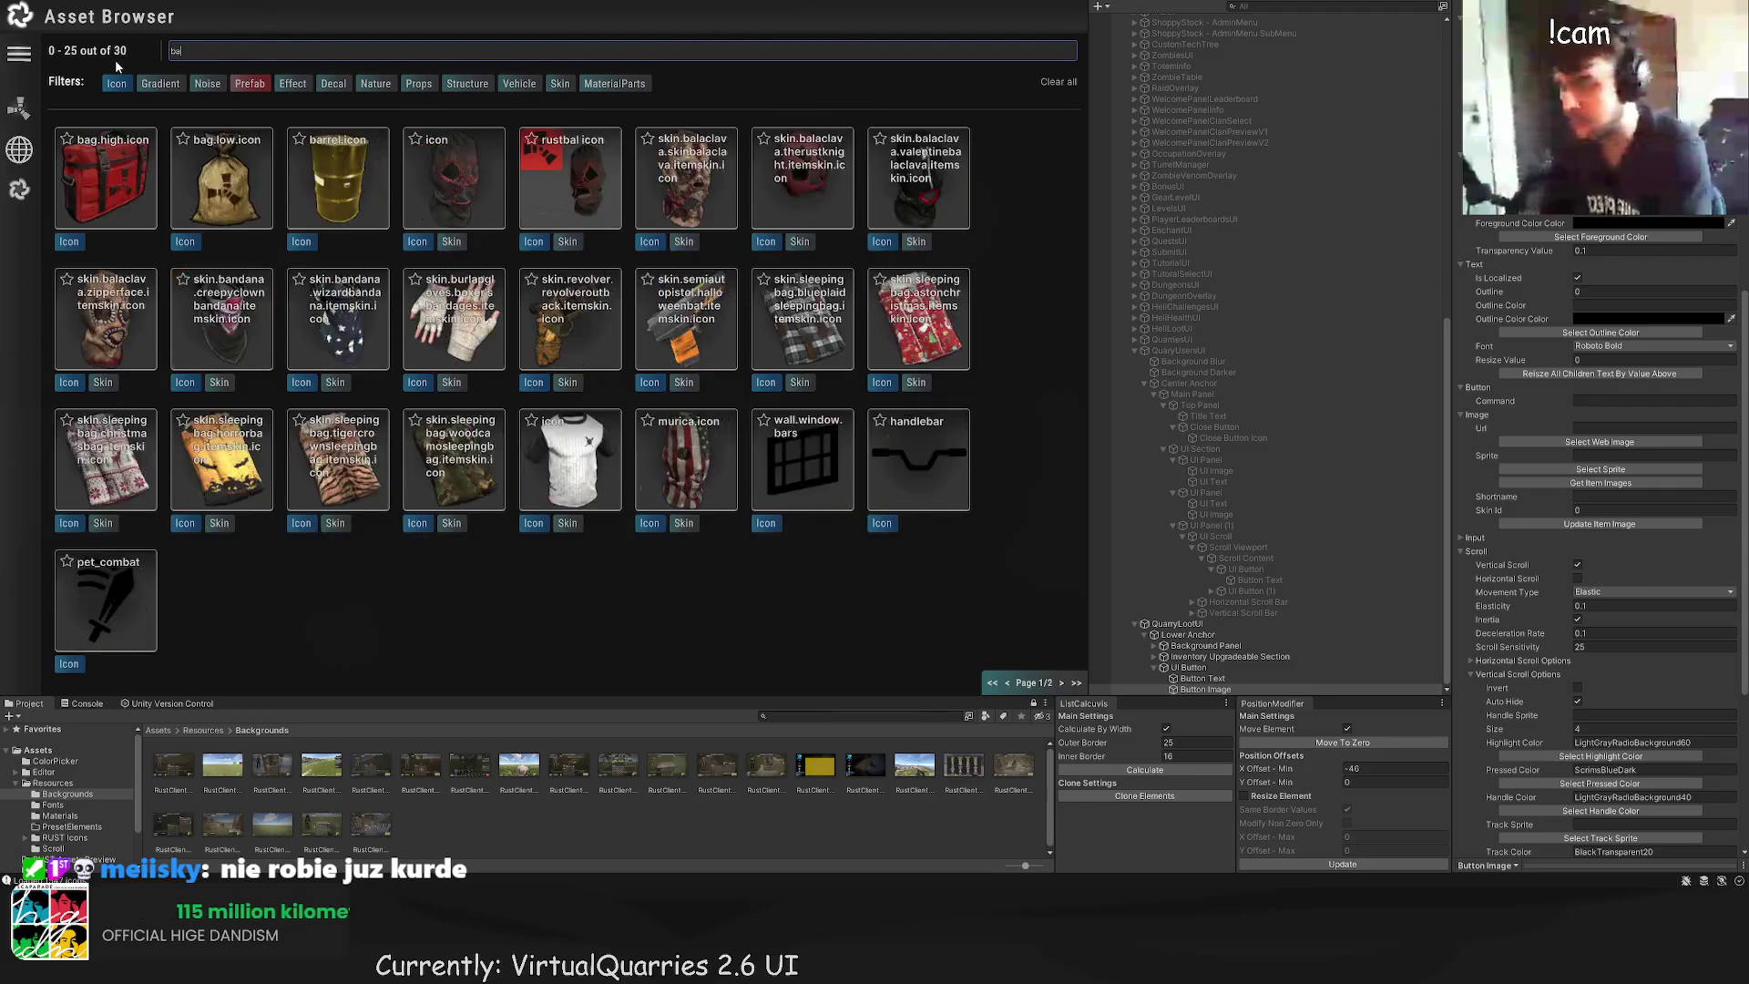
{"action": "type", "text": "xi"}
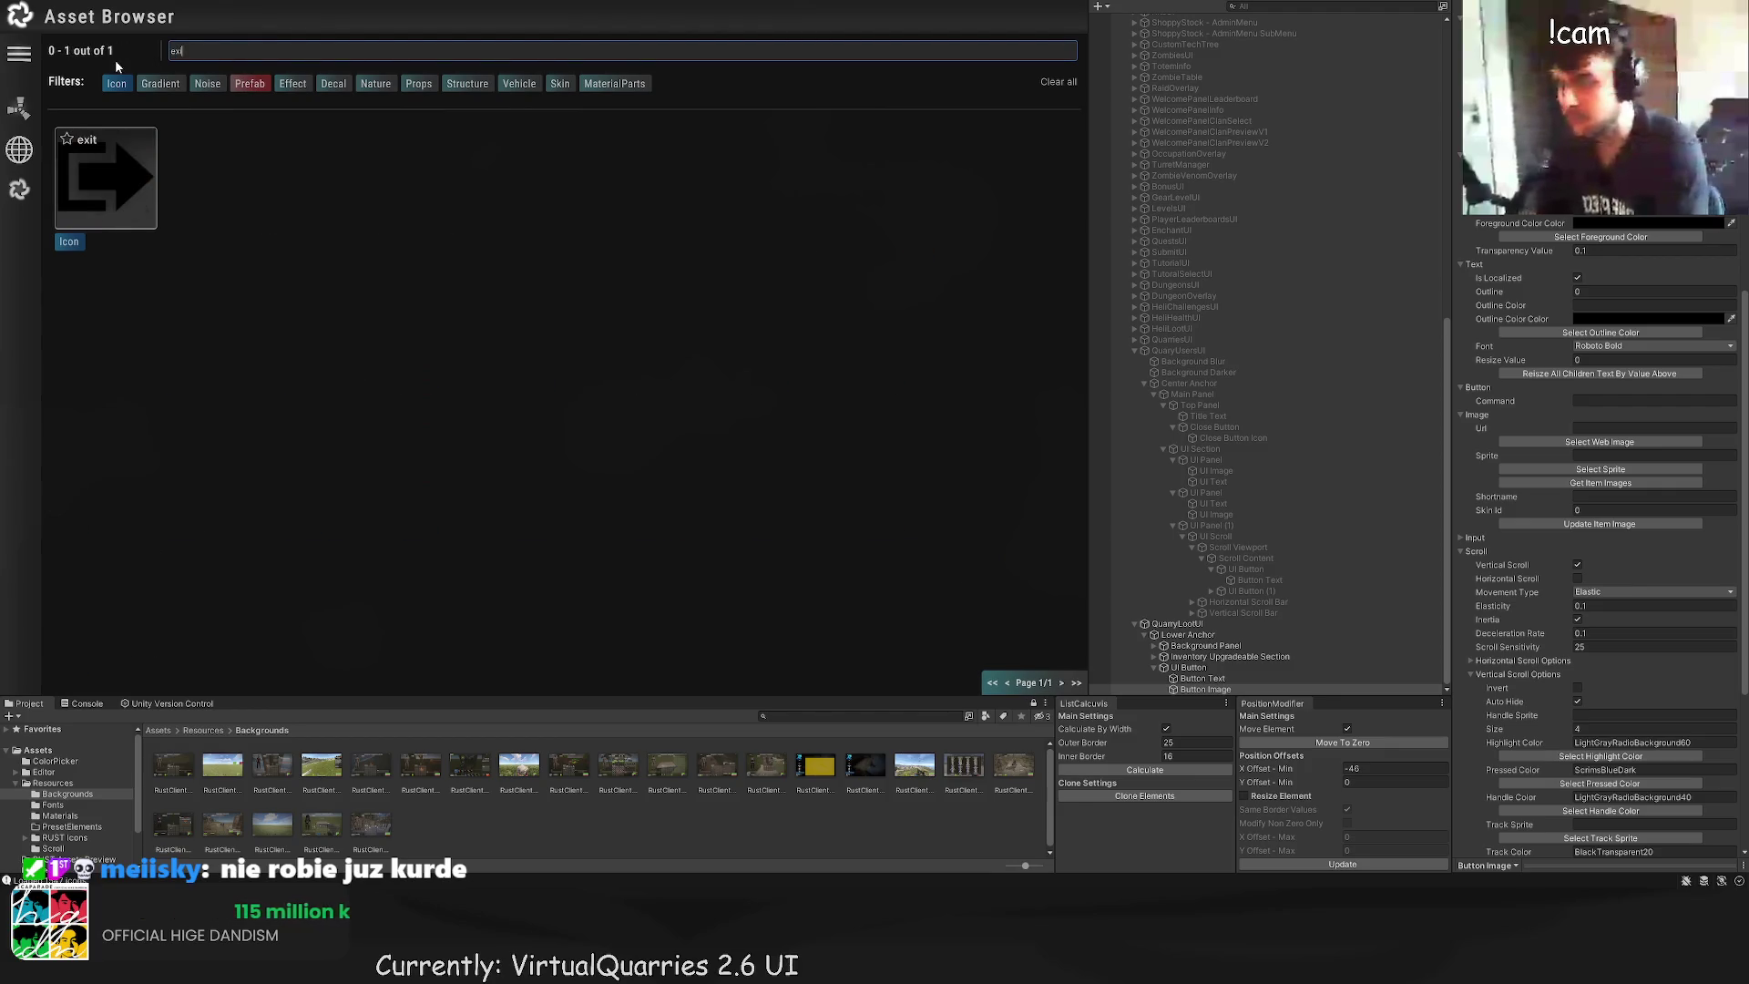
{"action": "double_click", "coordinate": [165, 49]}
{"action": "type", "text": "enter"}
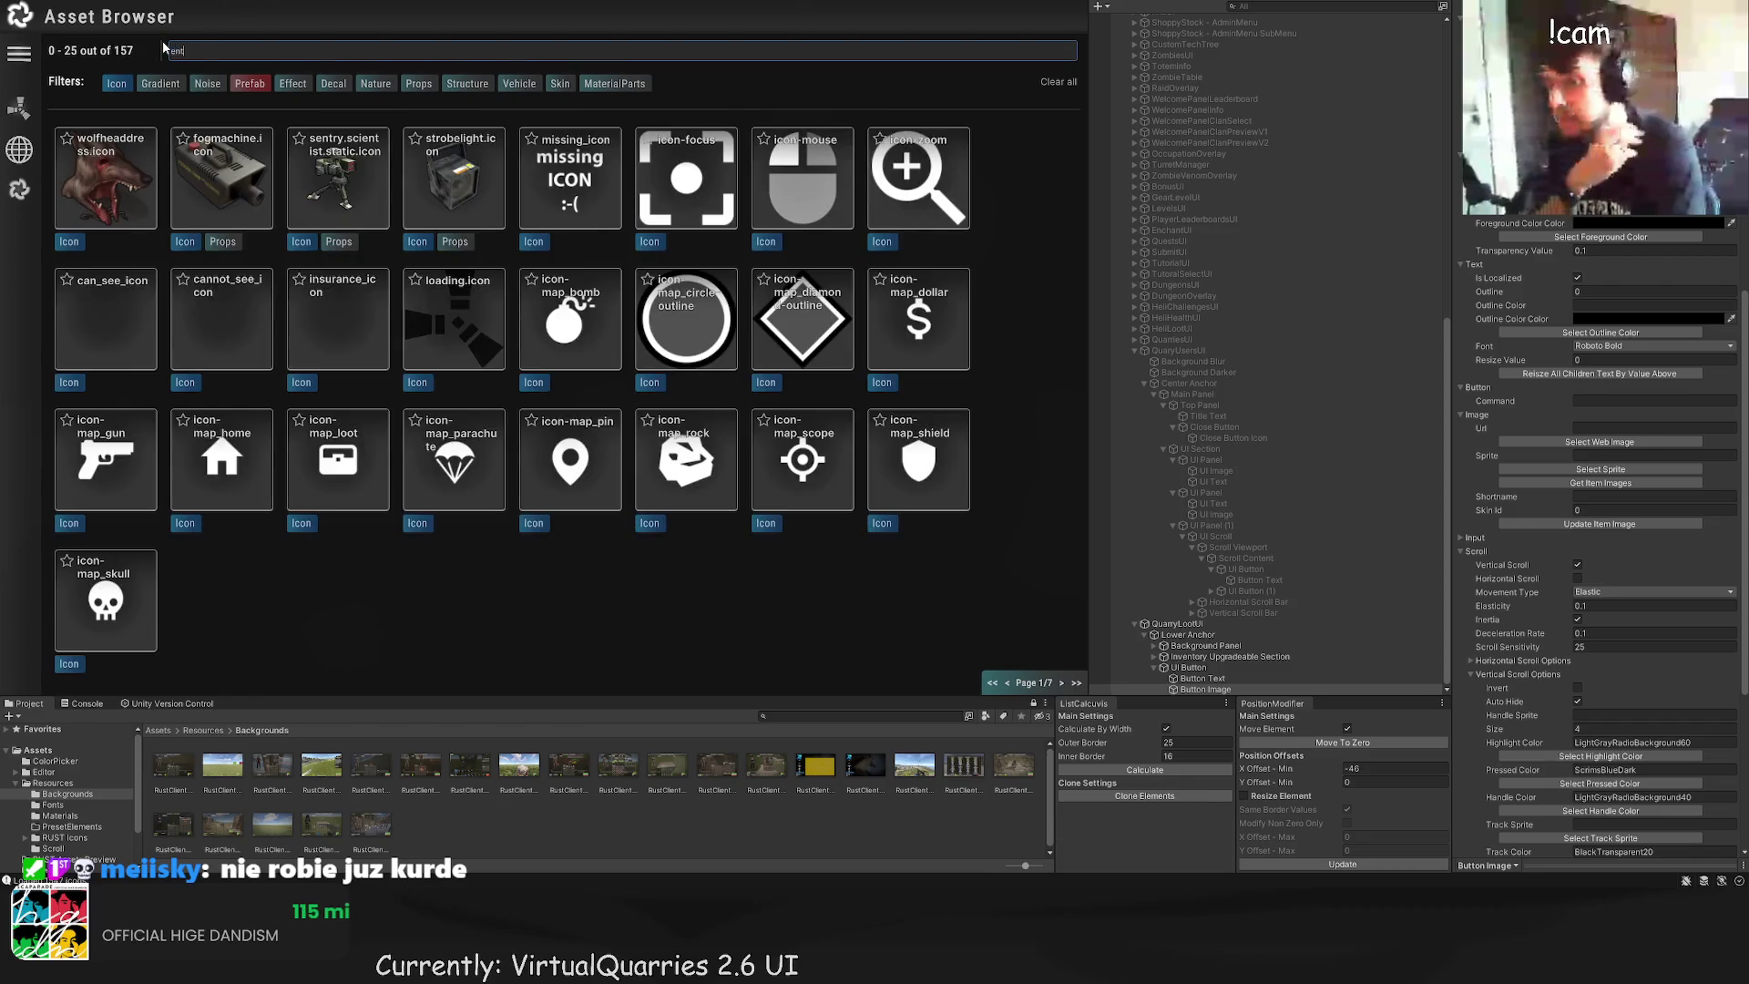
{"action": "left_click", "coordinate": [96, 179]}
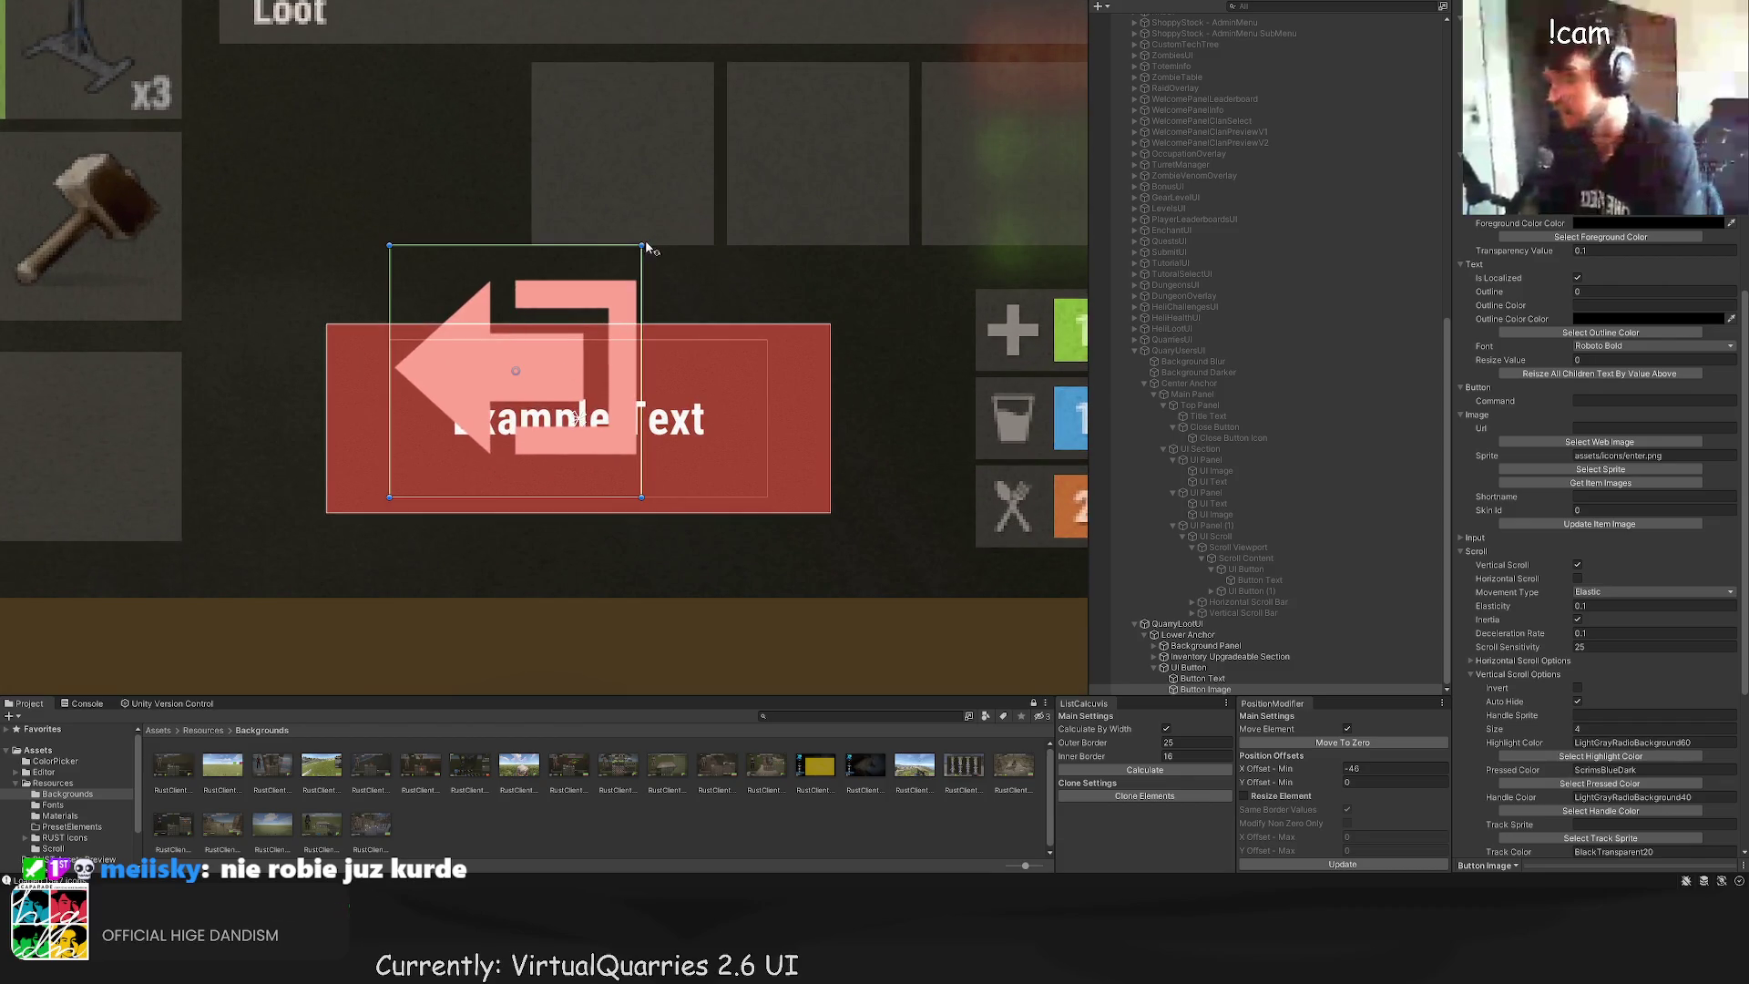
Step: Resize the arrow image to a square of about 213 px and place it at the button's left
{"action": "mouse_move", "coordinate": [641, 246]}
{"action": "left_mouse_down"}
{"action": "mouse_move", "coordinate": [429, 423]}
{"action": "mouse_move", "coordinate": [487, 404]}
{"action": "mouse_move", "coordinate": [441, 371]}
{"action": "mouse_move", "coordinate": [620, 425]}
{"action": "left_mouse_up"}
{"action": "key", "text": "w"}
{"action": "left_click_drag", "start_coordinate": [577, 369], "coordinate": [578, 373]}
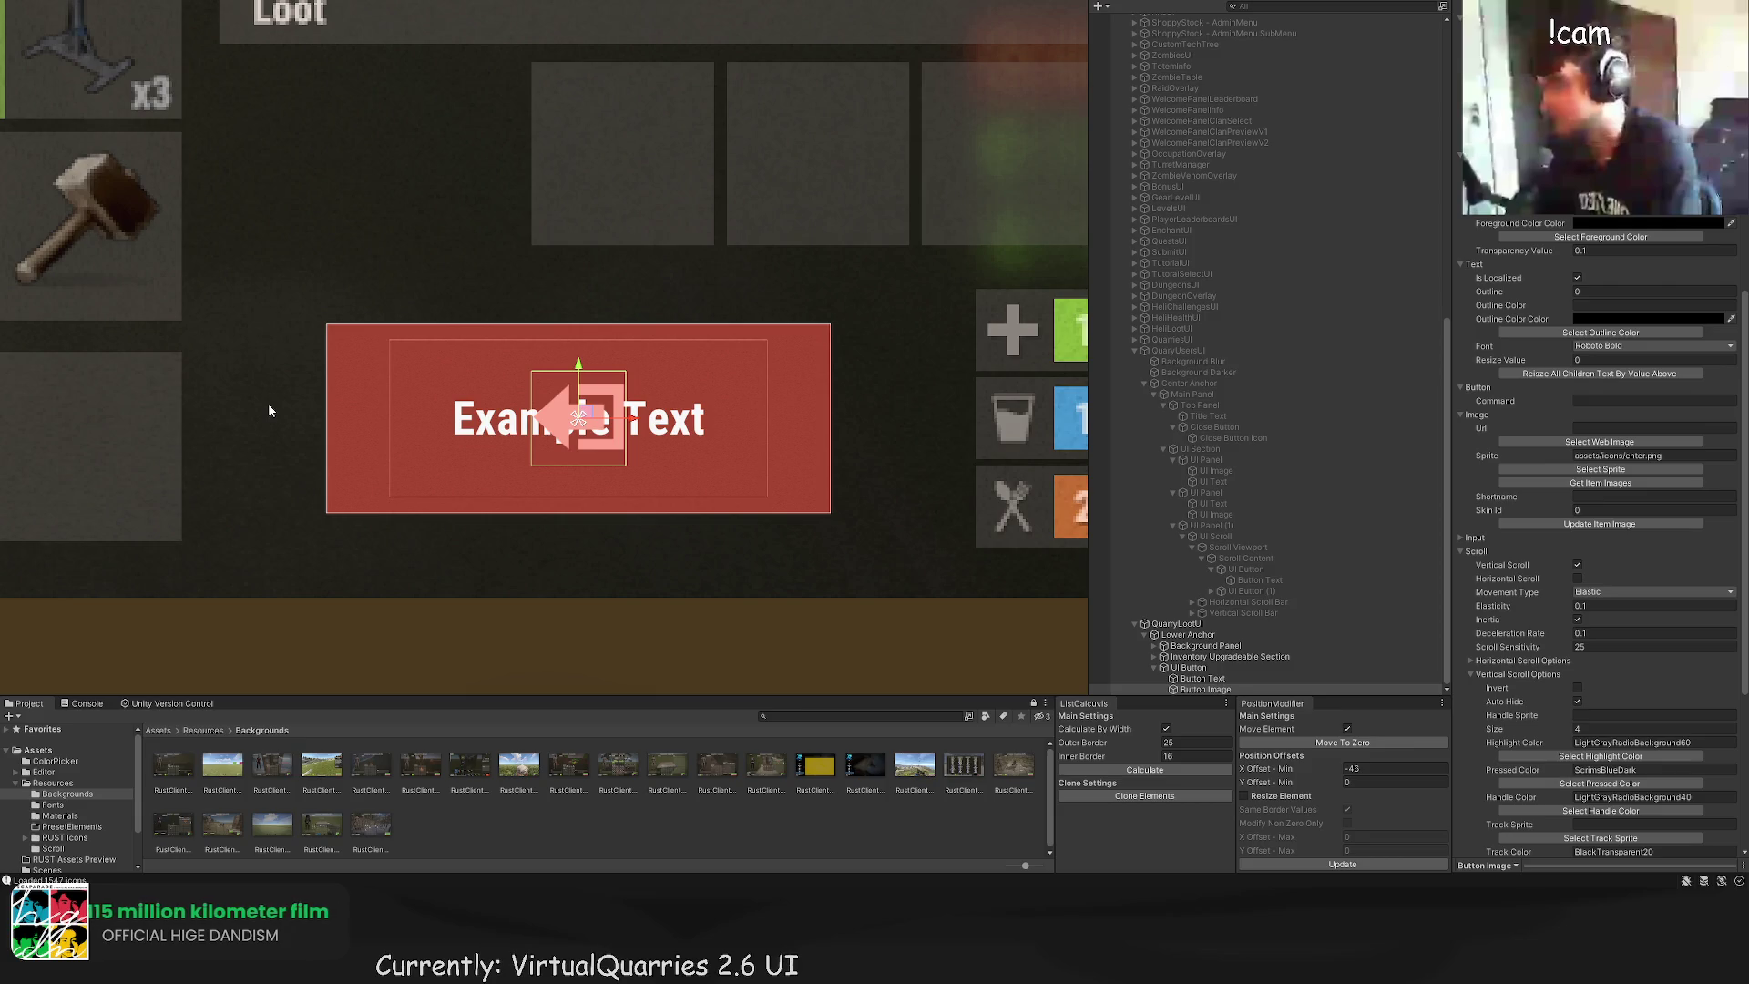
{"action": "scroll", "coordinate": [301, 414], "scroll_direction": "up", "scroll_amount": 5}
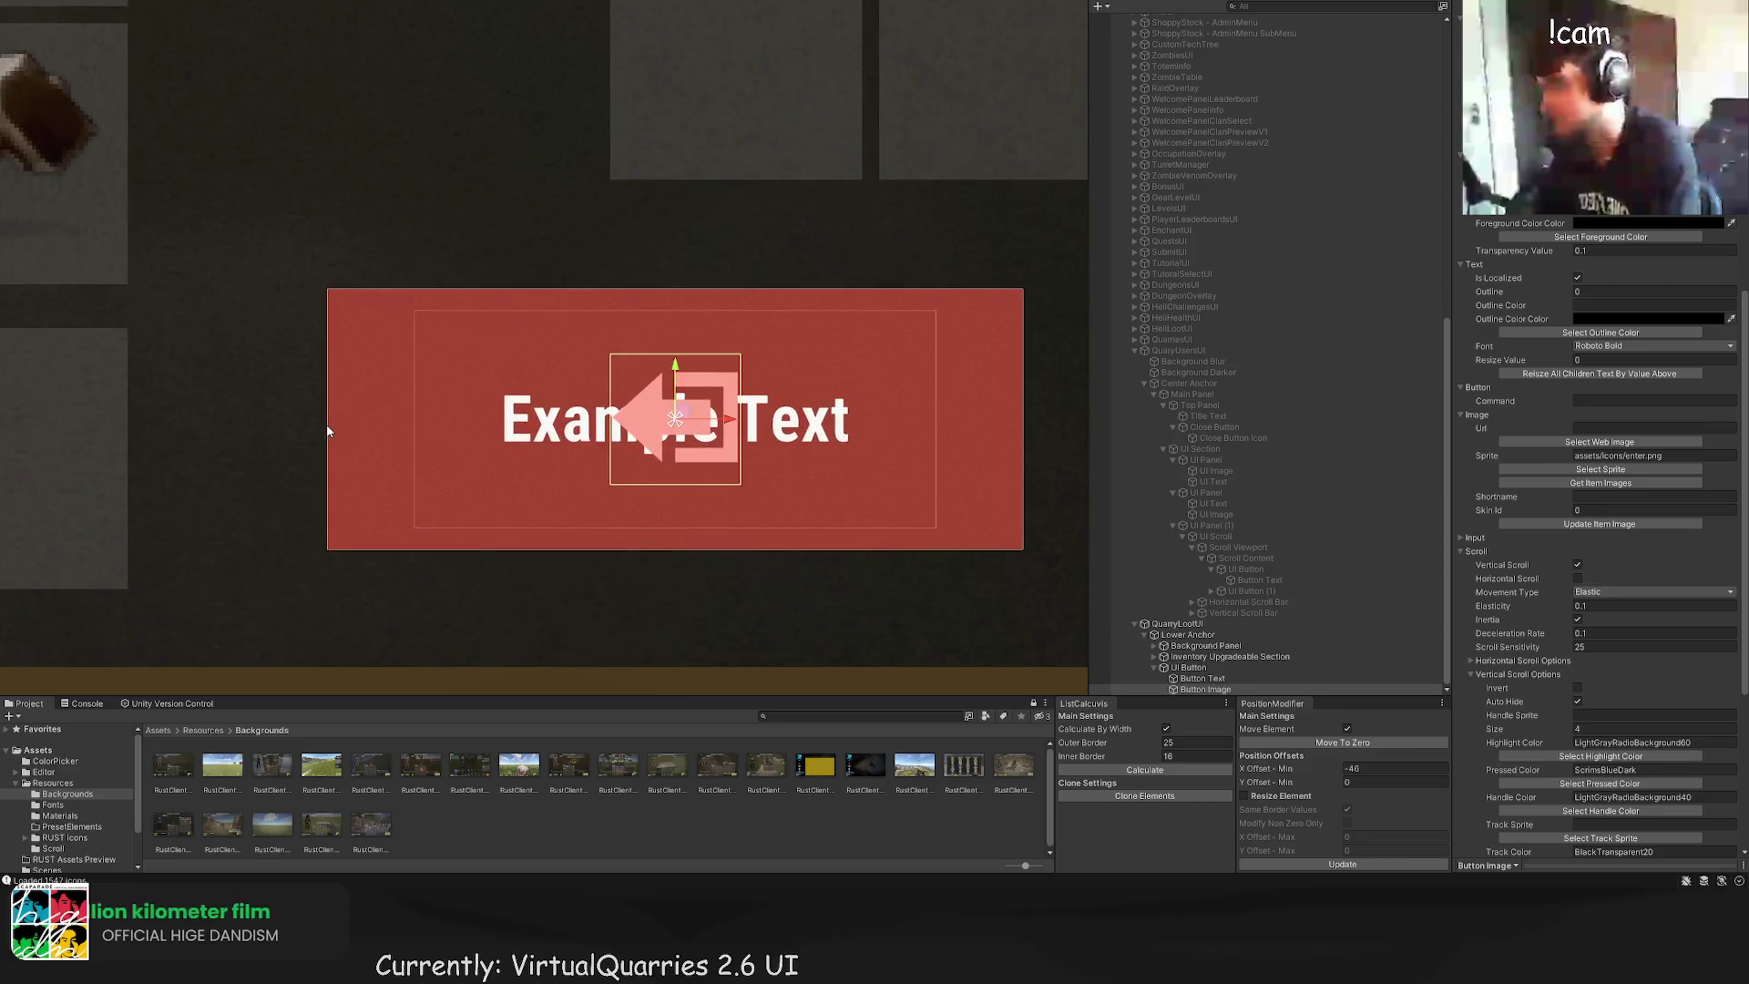
{"action": "mouse_move", "coordinate": [806, 315]}
{"action": "left_mouse_down"}
{"action": "mouse_move", "coordinate": [664, 319]}
{"action": "mouse_move", "coordinate": [813, 330]}
{"action": "mouse_move", "coordinate": [492, 320]}
{"action": "left_mouse_up"}
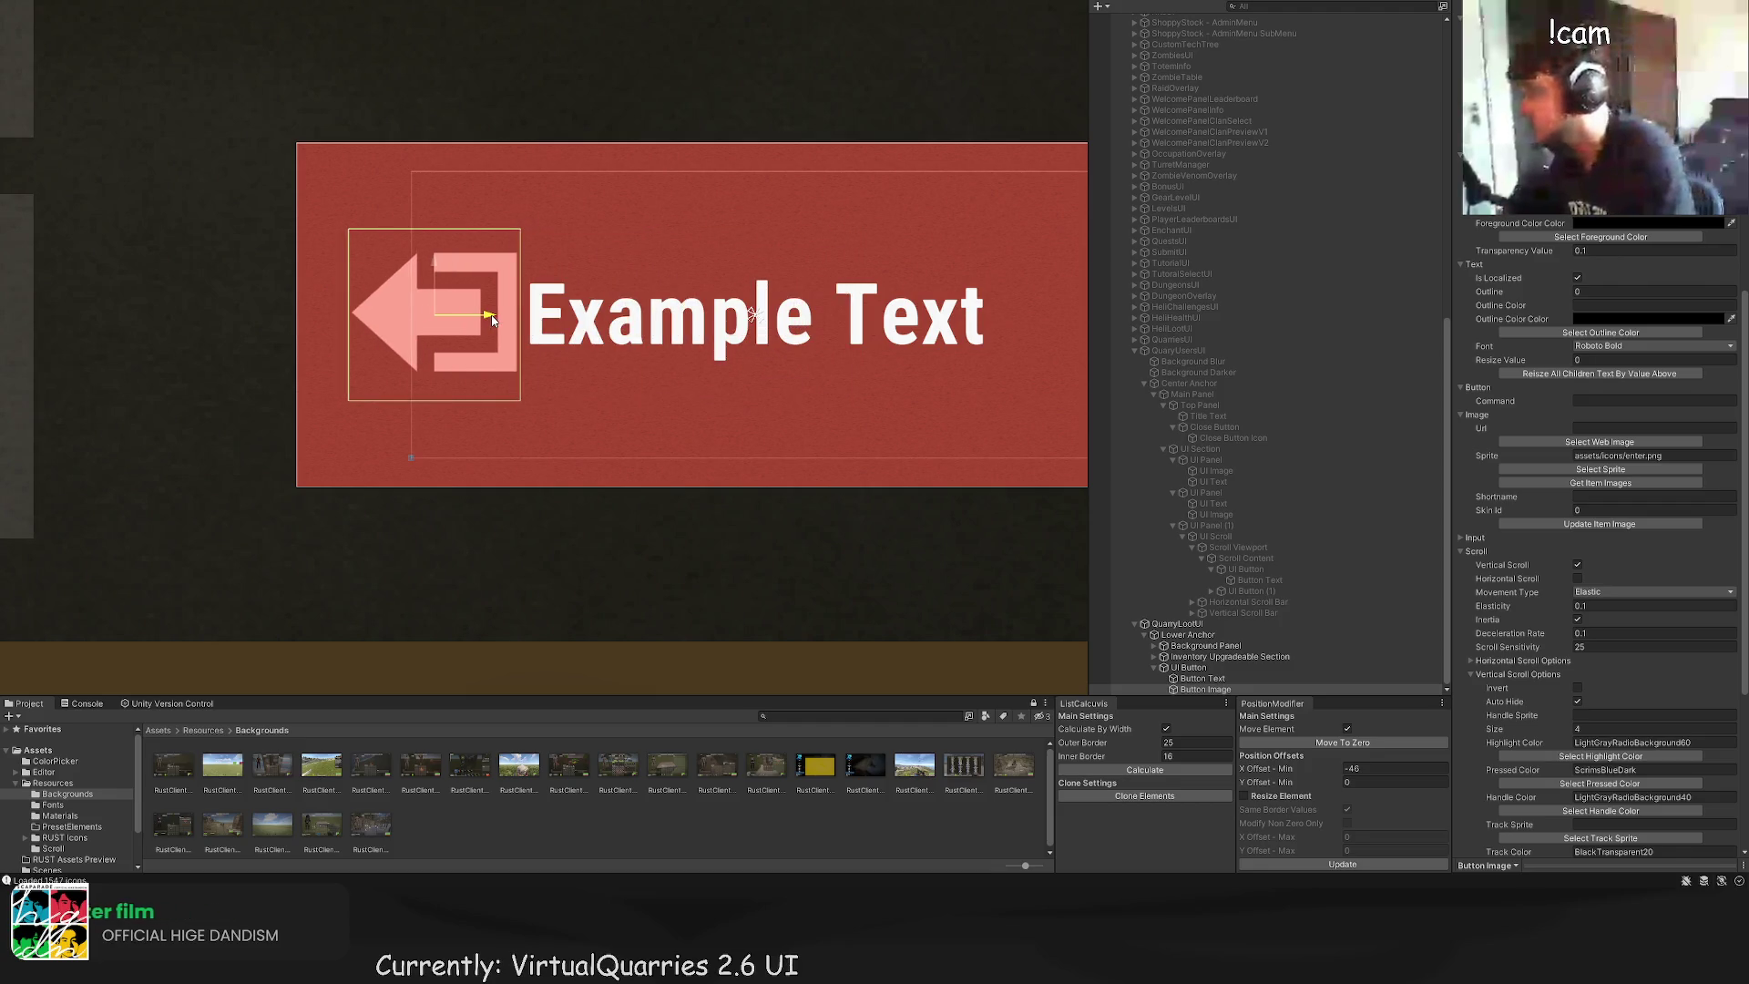
{"action": "key", "text": "t"}
{"action": "left_click_drag", "start_coordinate": [522, 229], "coordinate": [532, 217]}
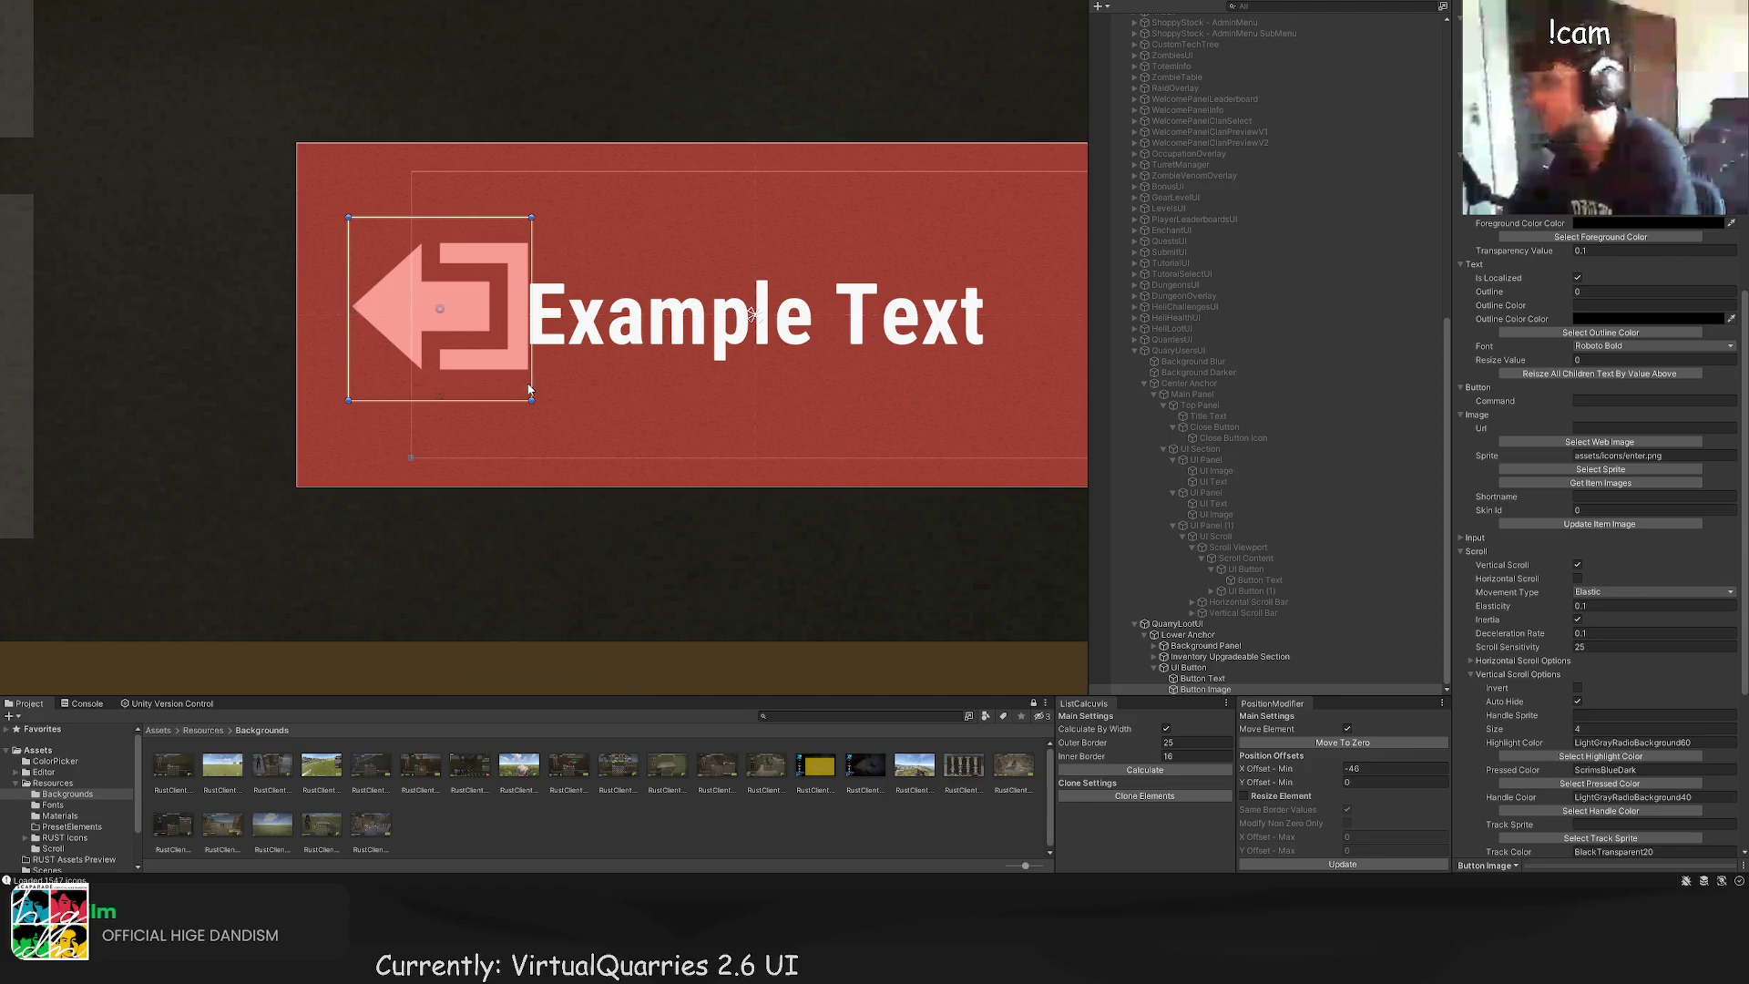
{"action": "left_click_drag", "start_coordinate": [533, 401], "coordinate": [543, 412]}
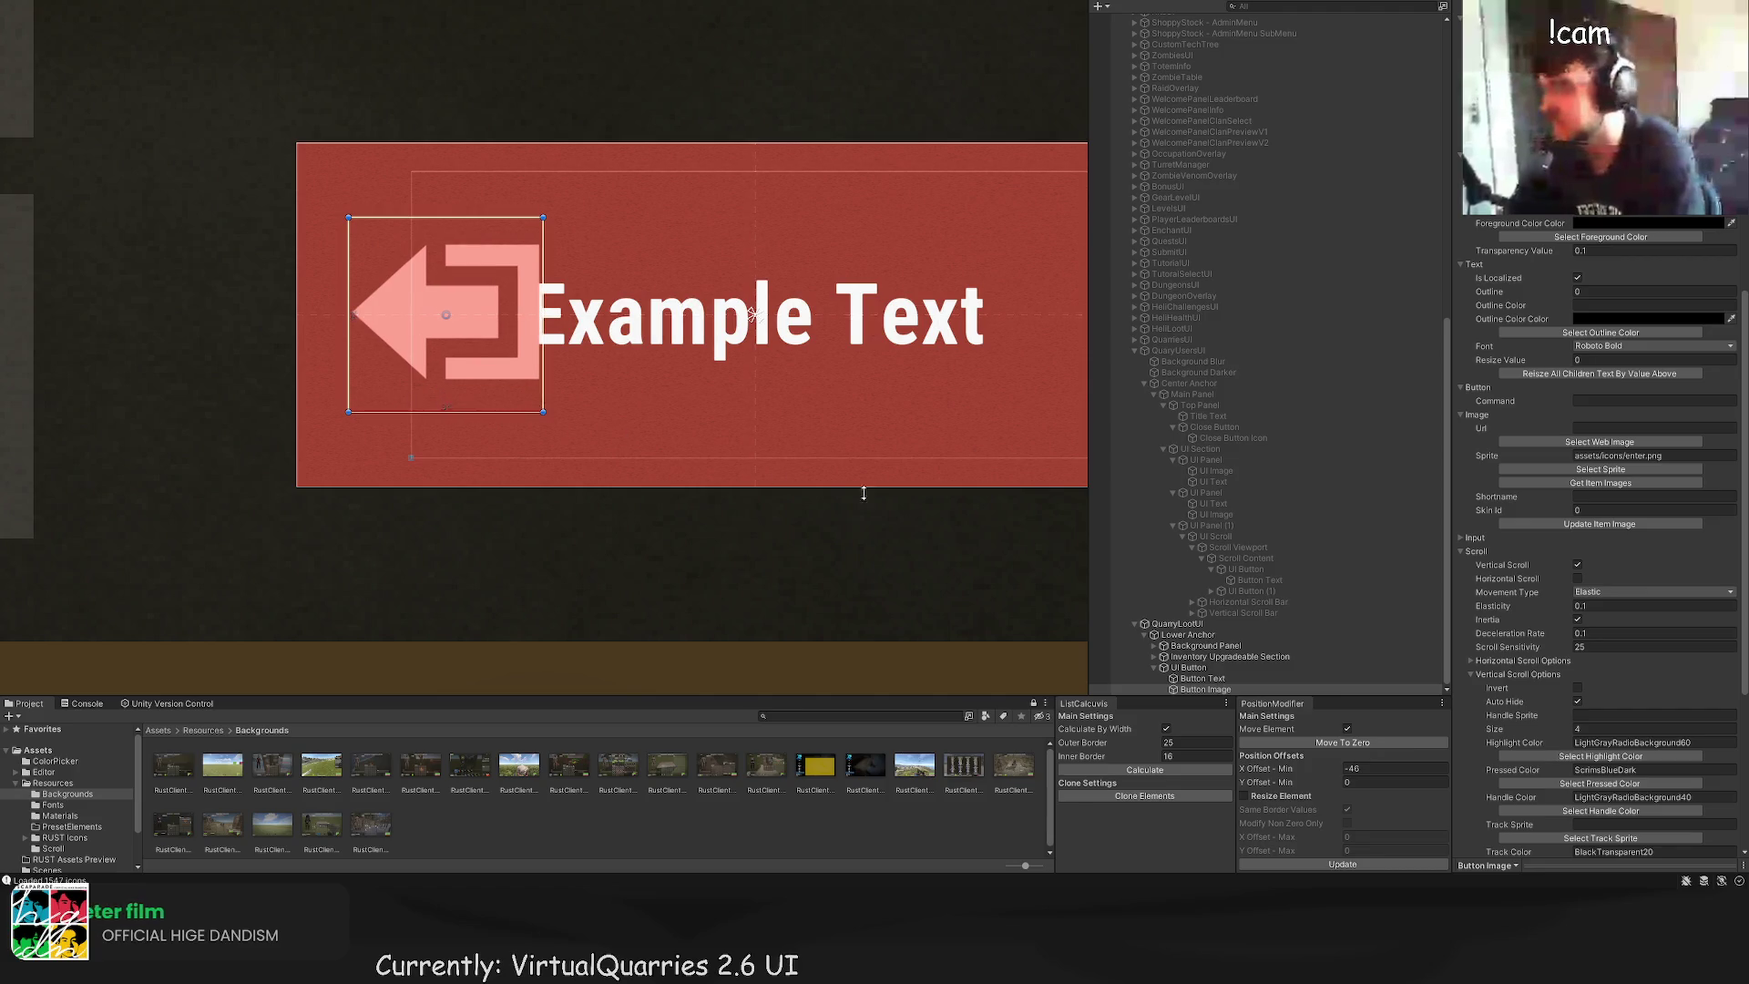
Step: Move Button Text's left edge past the arrow and widen it so Example Text fits
{"action": "left_click", "coordinate": [1203, 679]}
{"action": "key", "text": "f"}
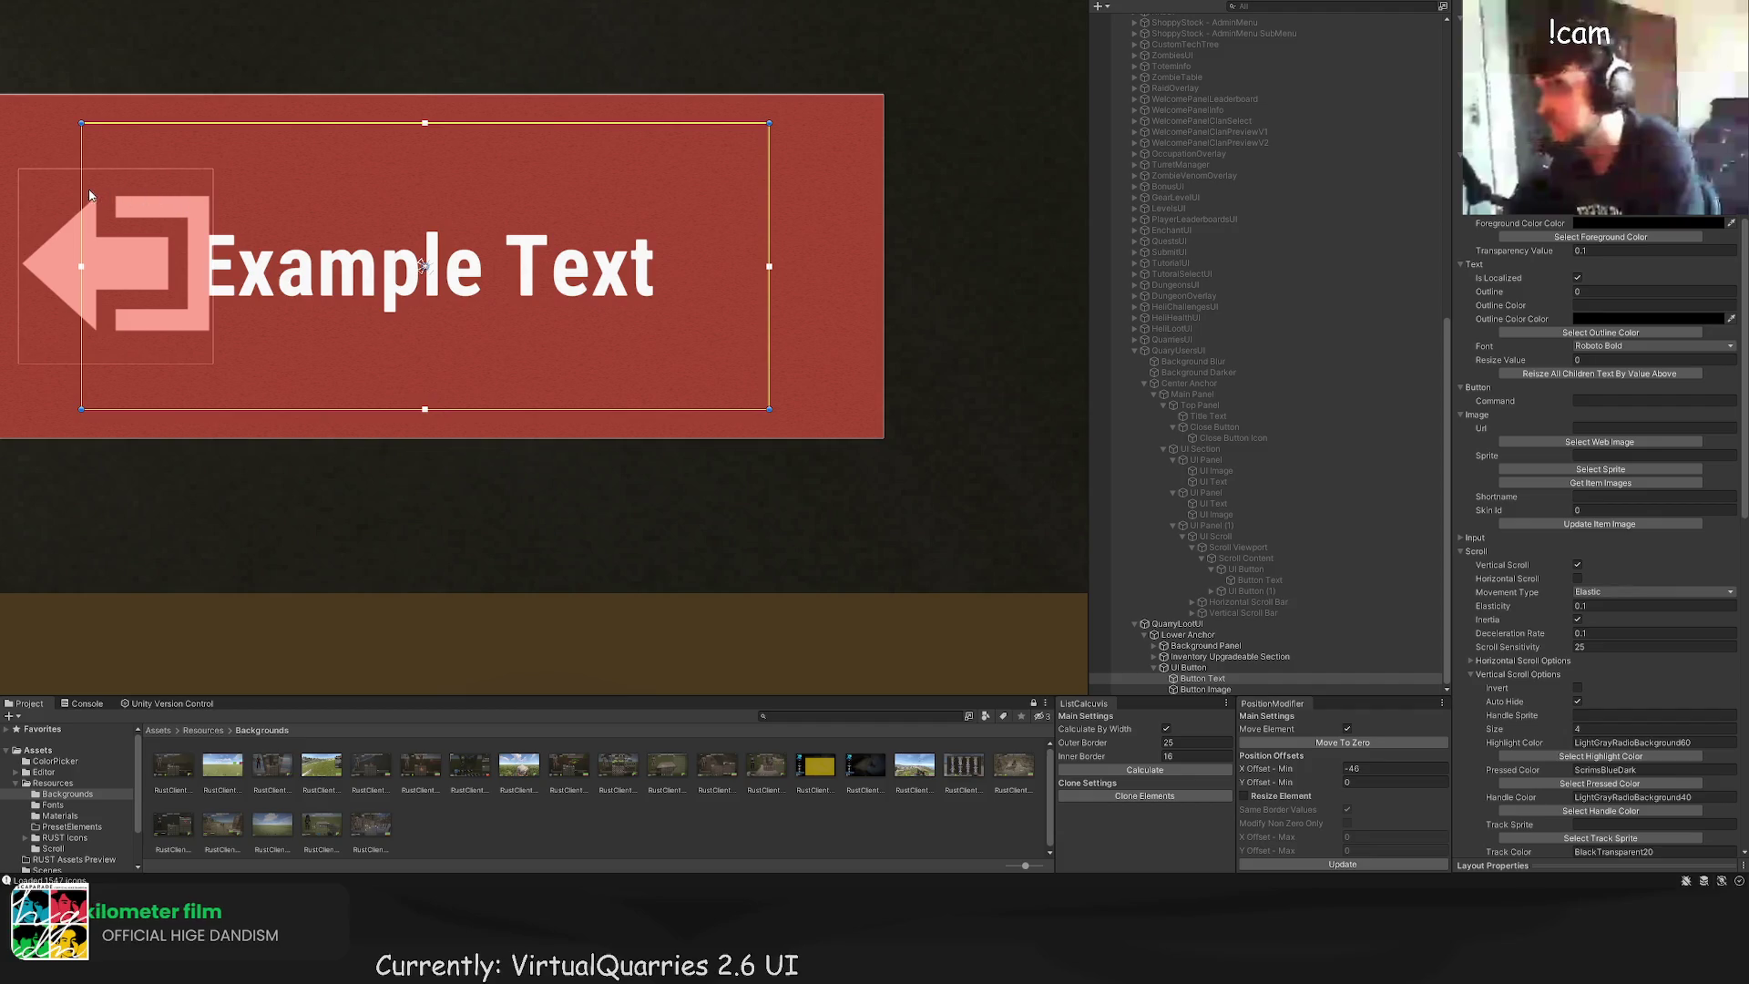
{"action": "left_click_drag", "start_coordinate": [89, 194], "coordinate": [328, 197]}
{"action": "left_click_drag", "start_coordinate": [770, 238], "coordinate": [885, 217]}
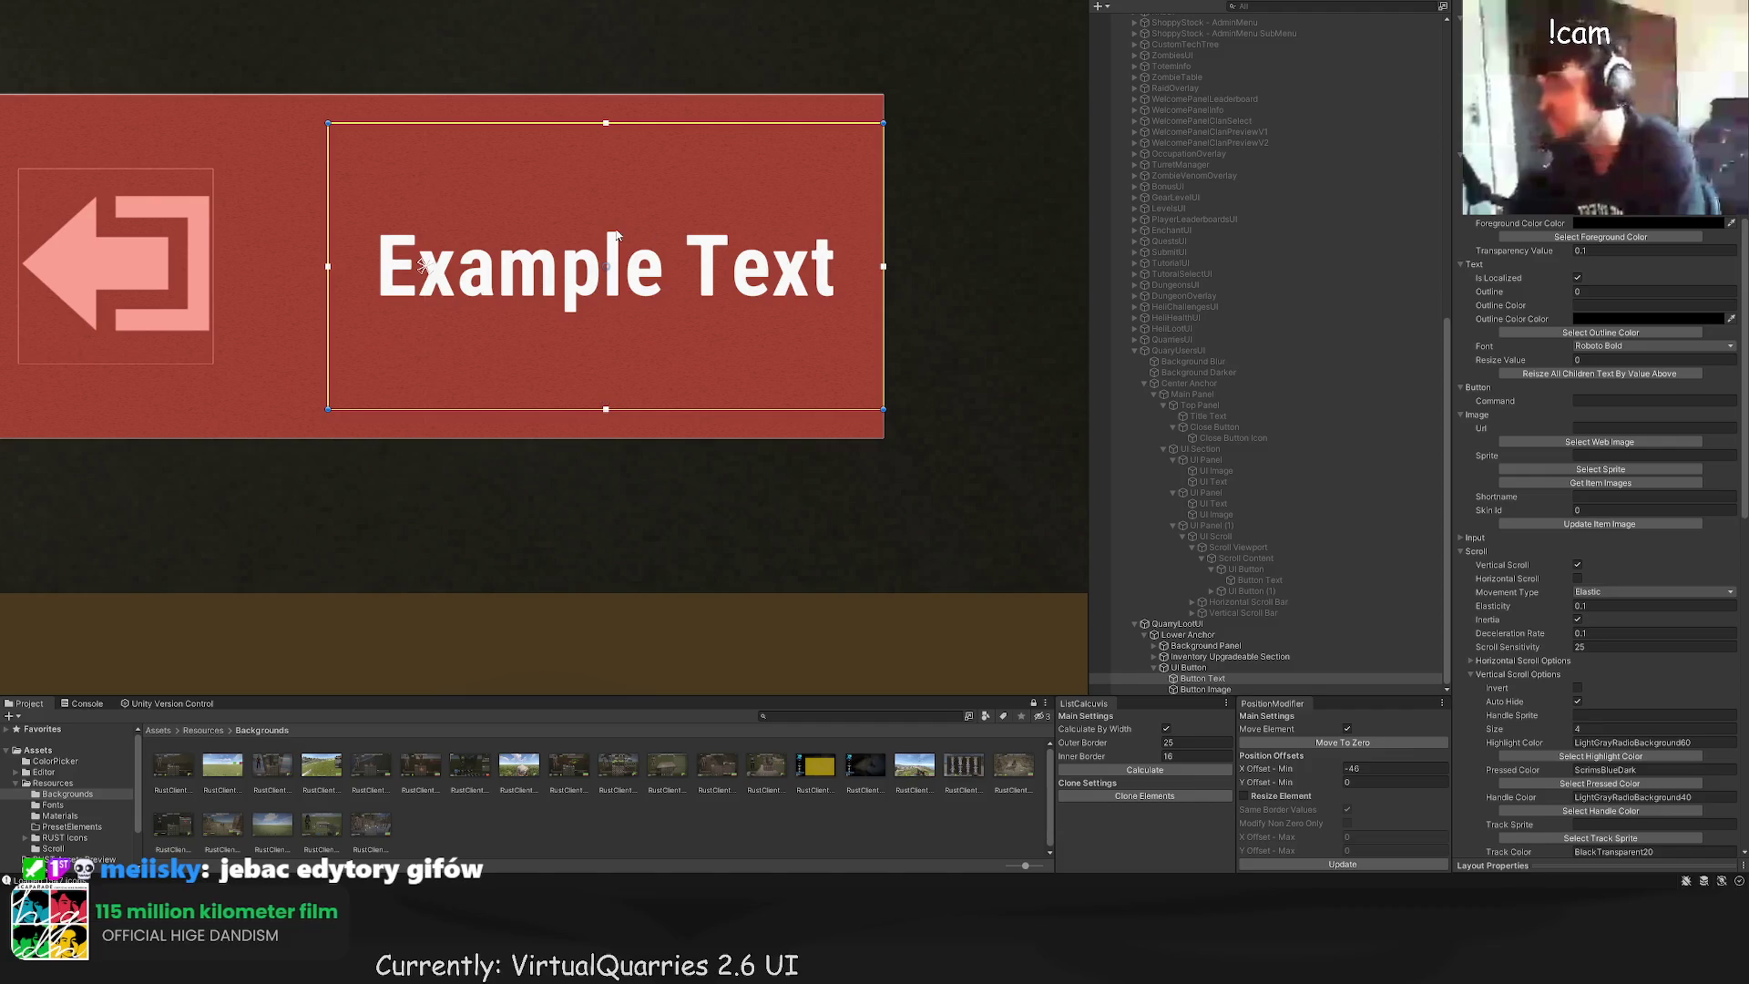
{"action": "scroll", "coordinate": [1532, 502], "scroll_direction": "down", "scroll_amount": 5}
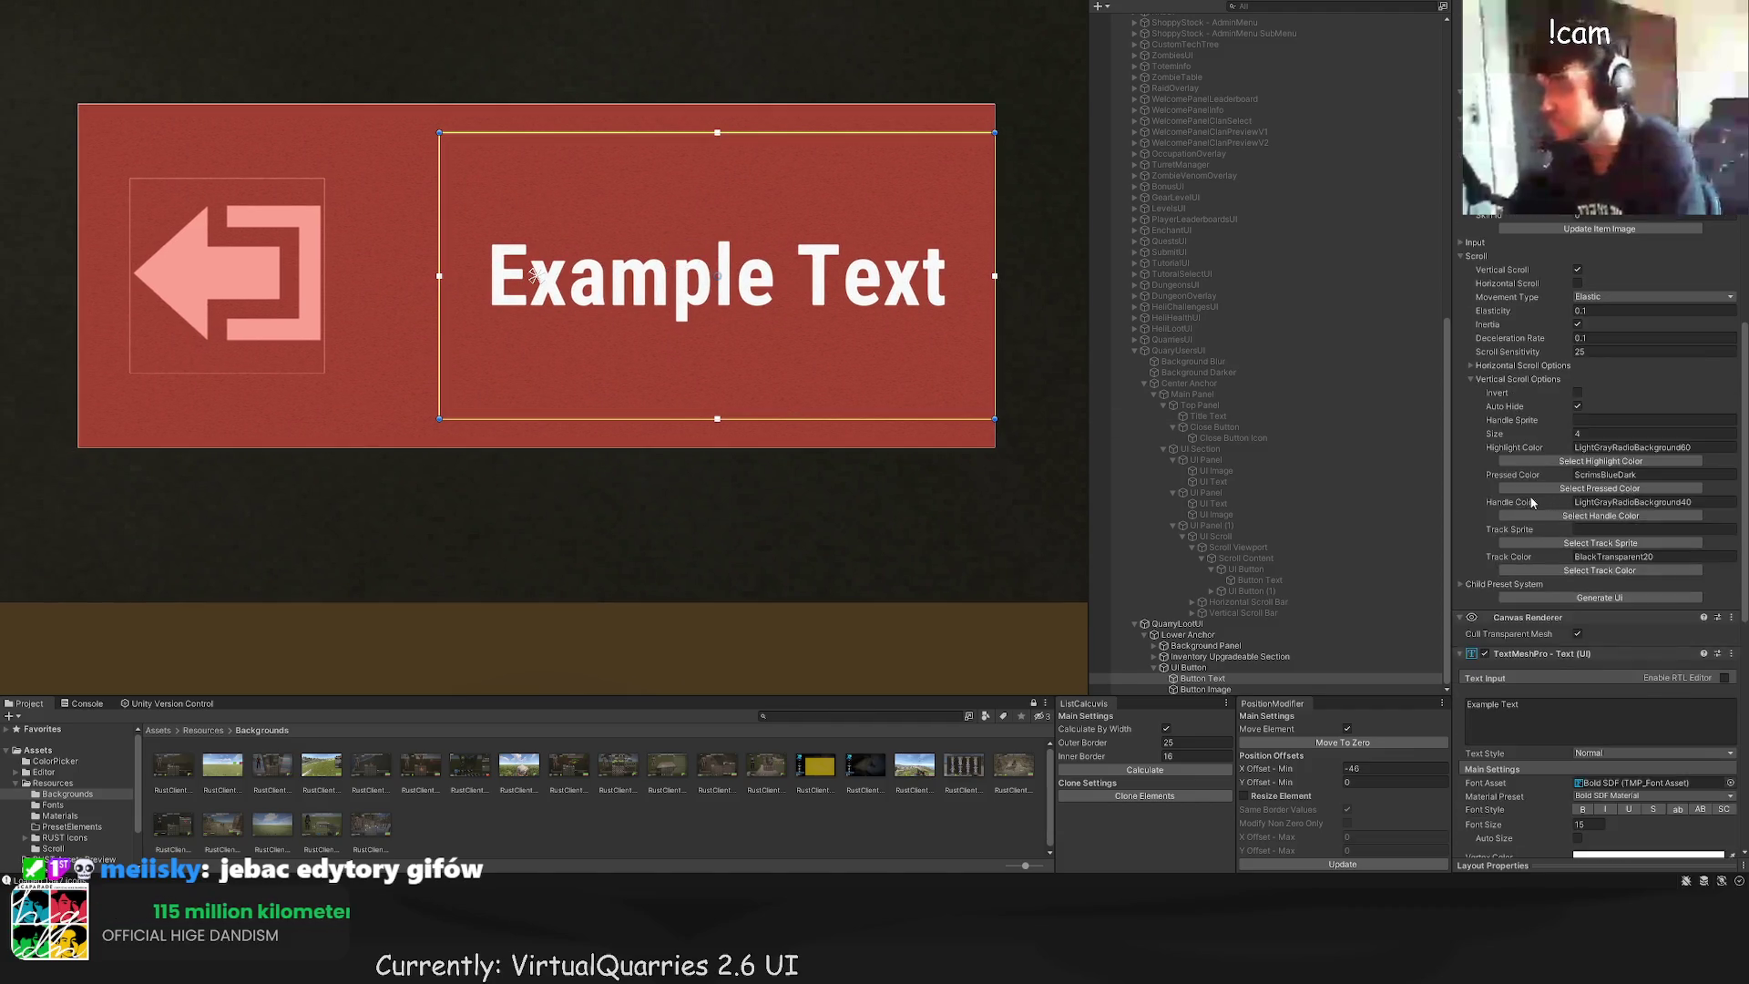
Step: Left-align the label and change its text to 'GO BACK TO' / 'MAIN PAGE' on two lines
{"action": "scroll", "coordinate": [1533, 502], "scroll_direction": "down", "scroll_amount": 5}
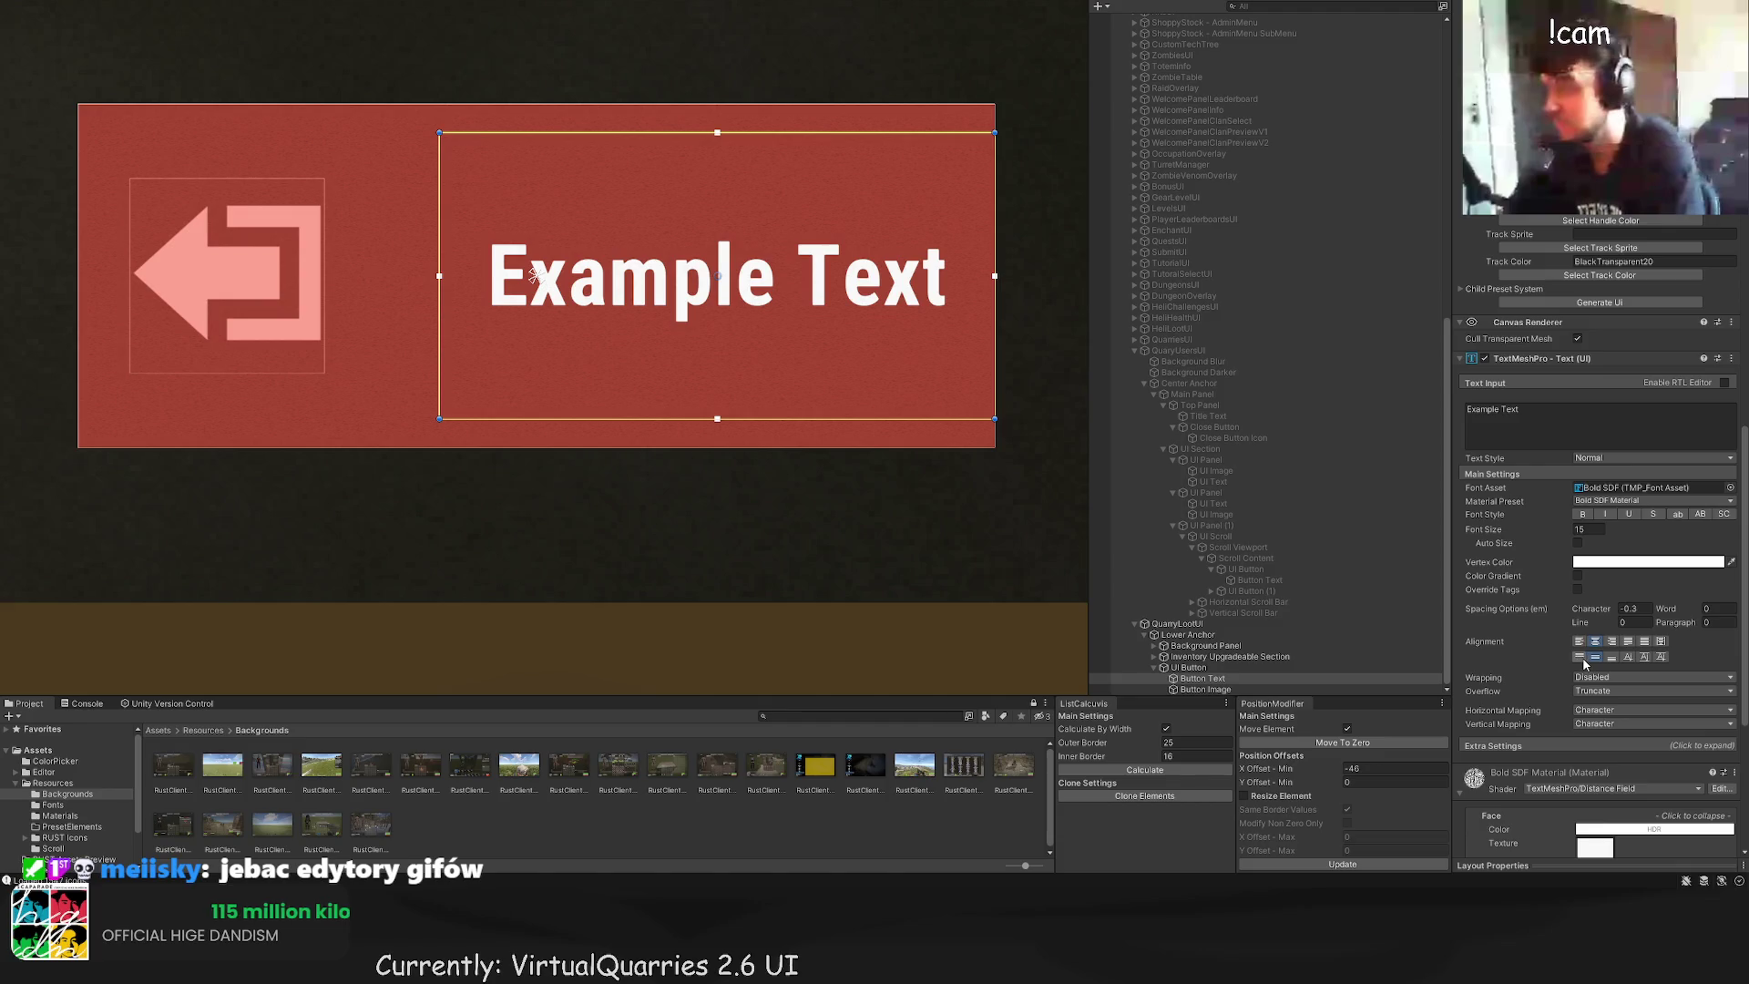
{"action": "left_click", "coordinate": [1579, 642]}
{"action": "left_click", "coordinate": [1485, 415]}
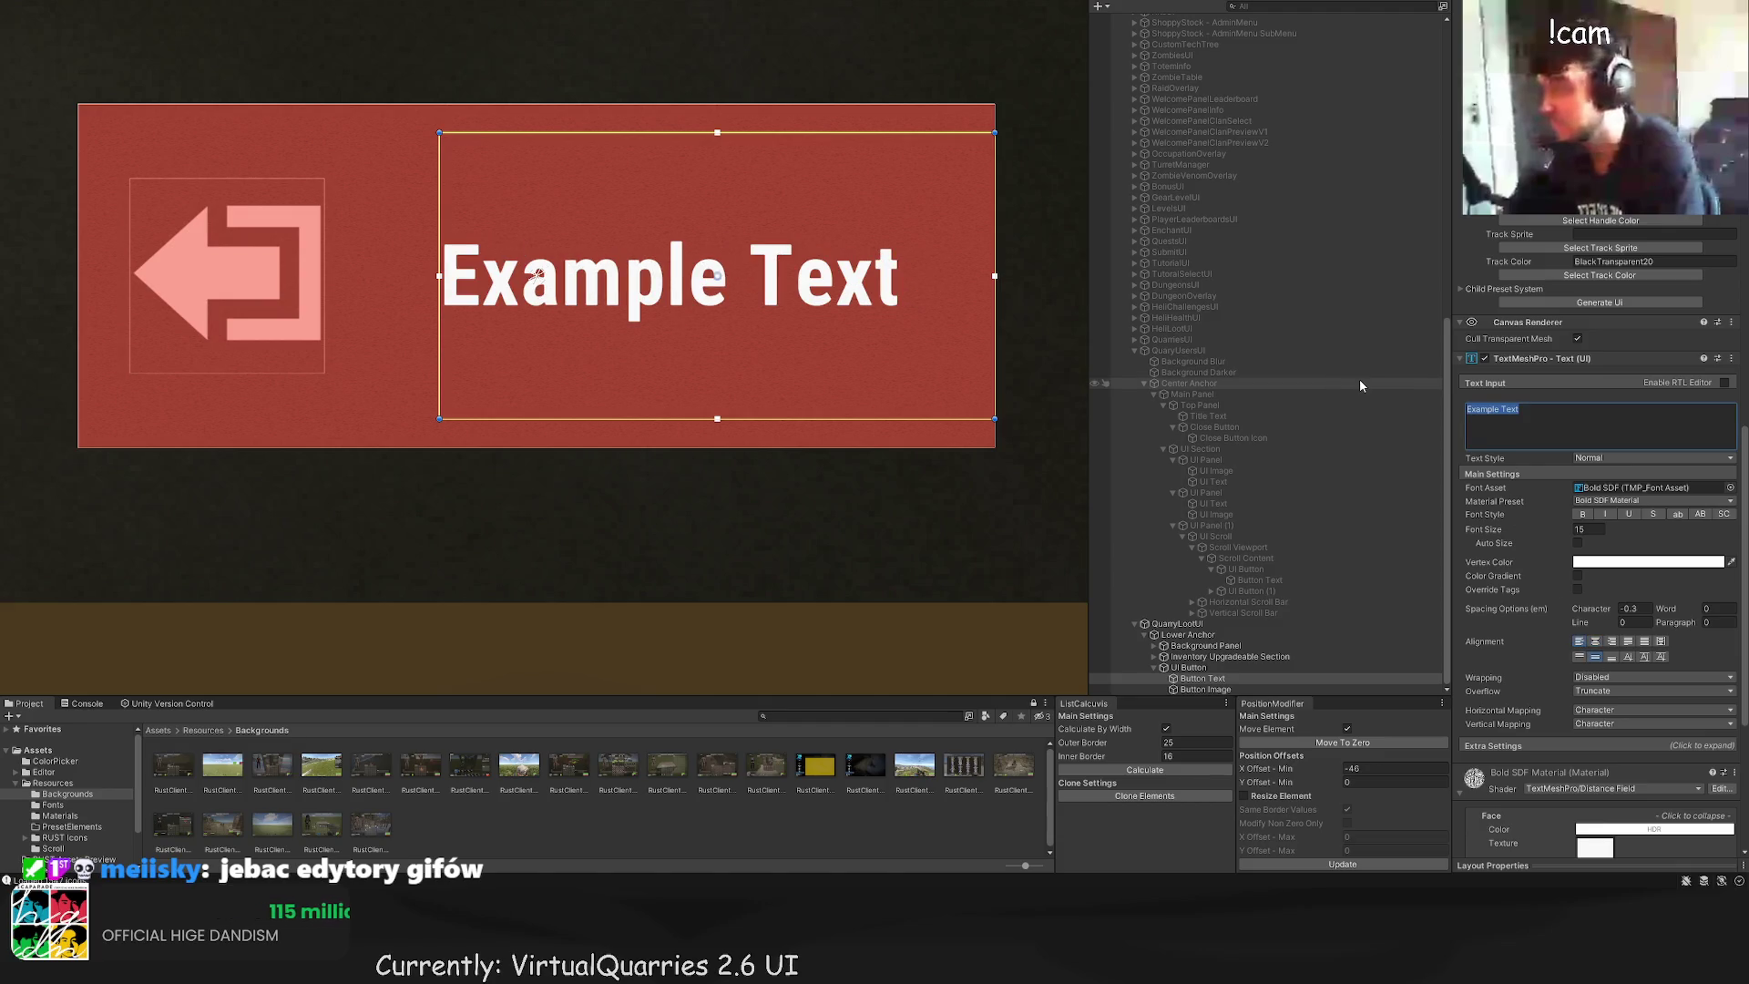
{"action": "type", "text": "GO BACK"}
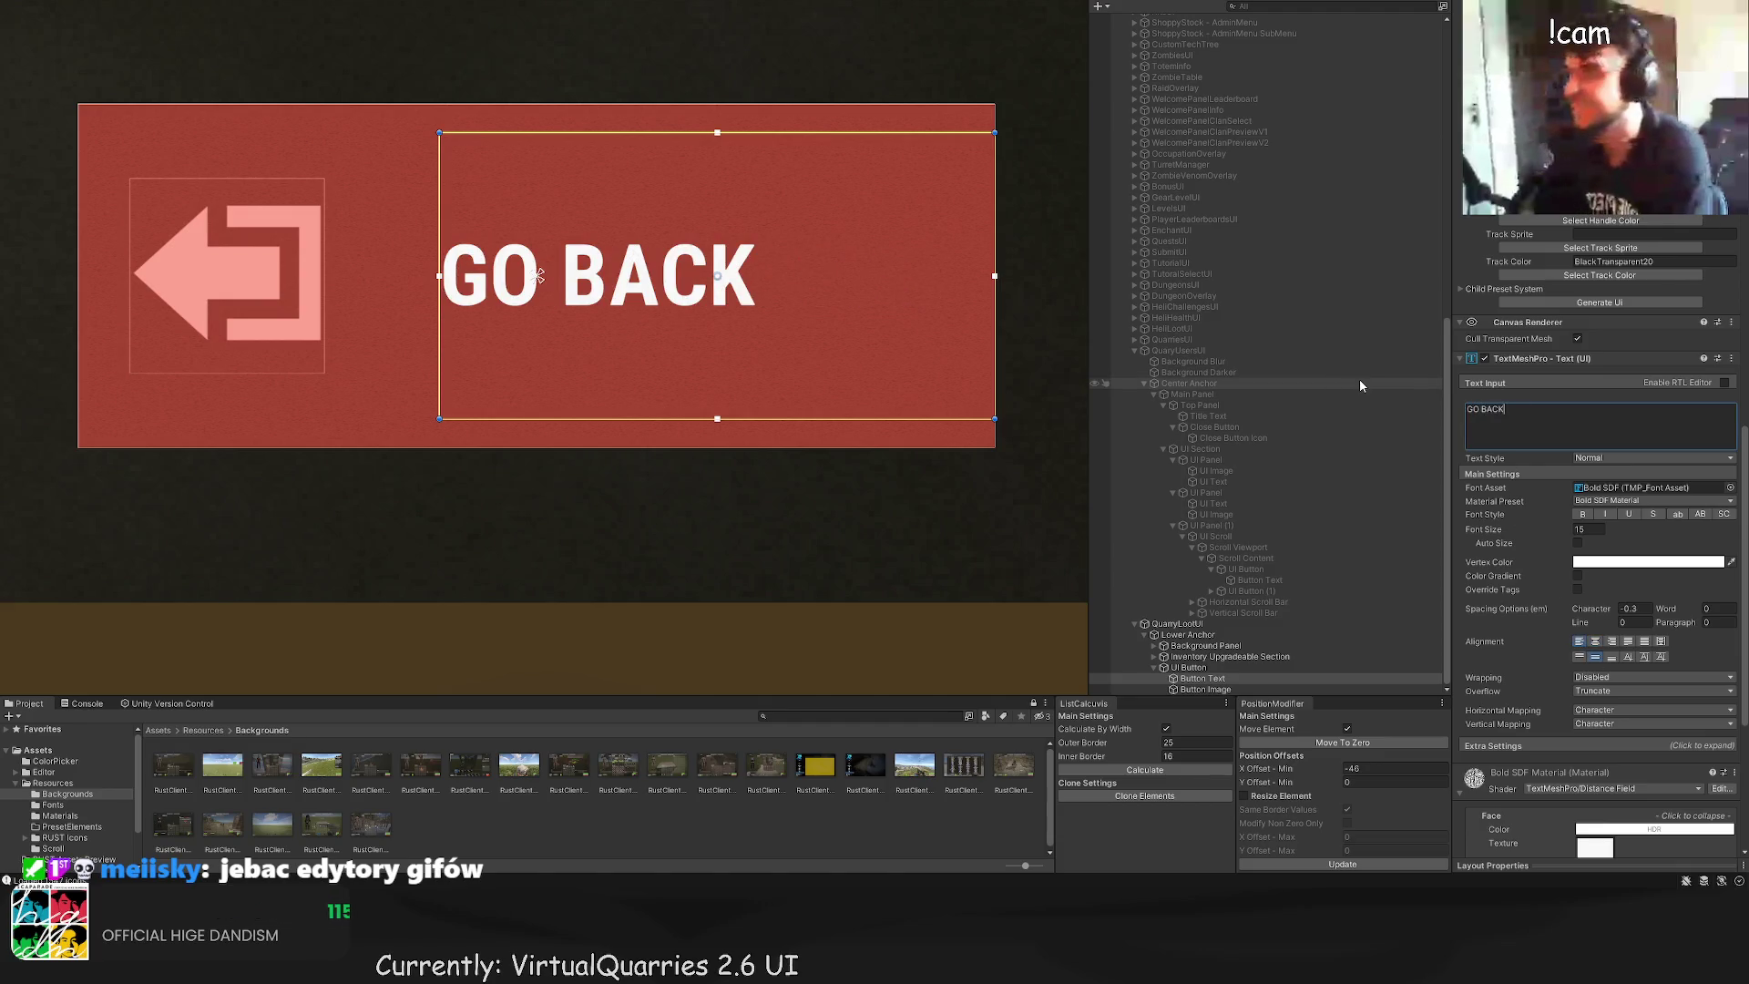
{"action": "type", "text": " TO "}
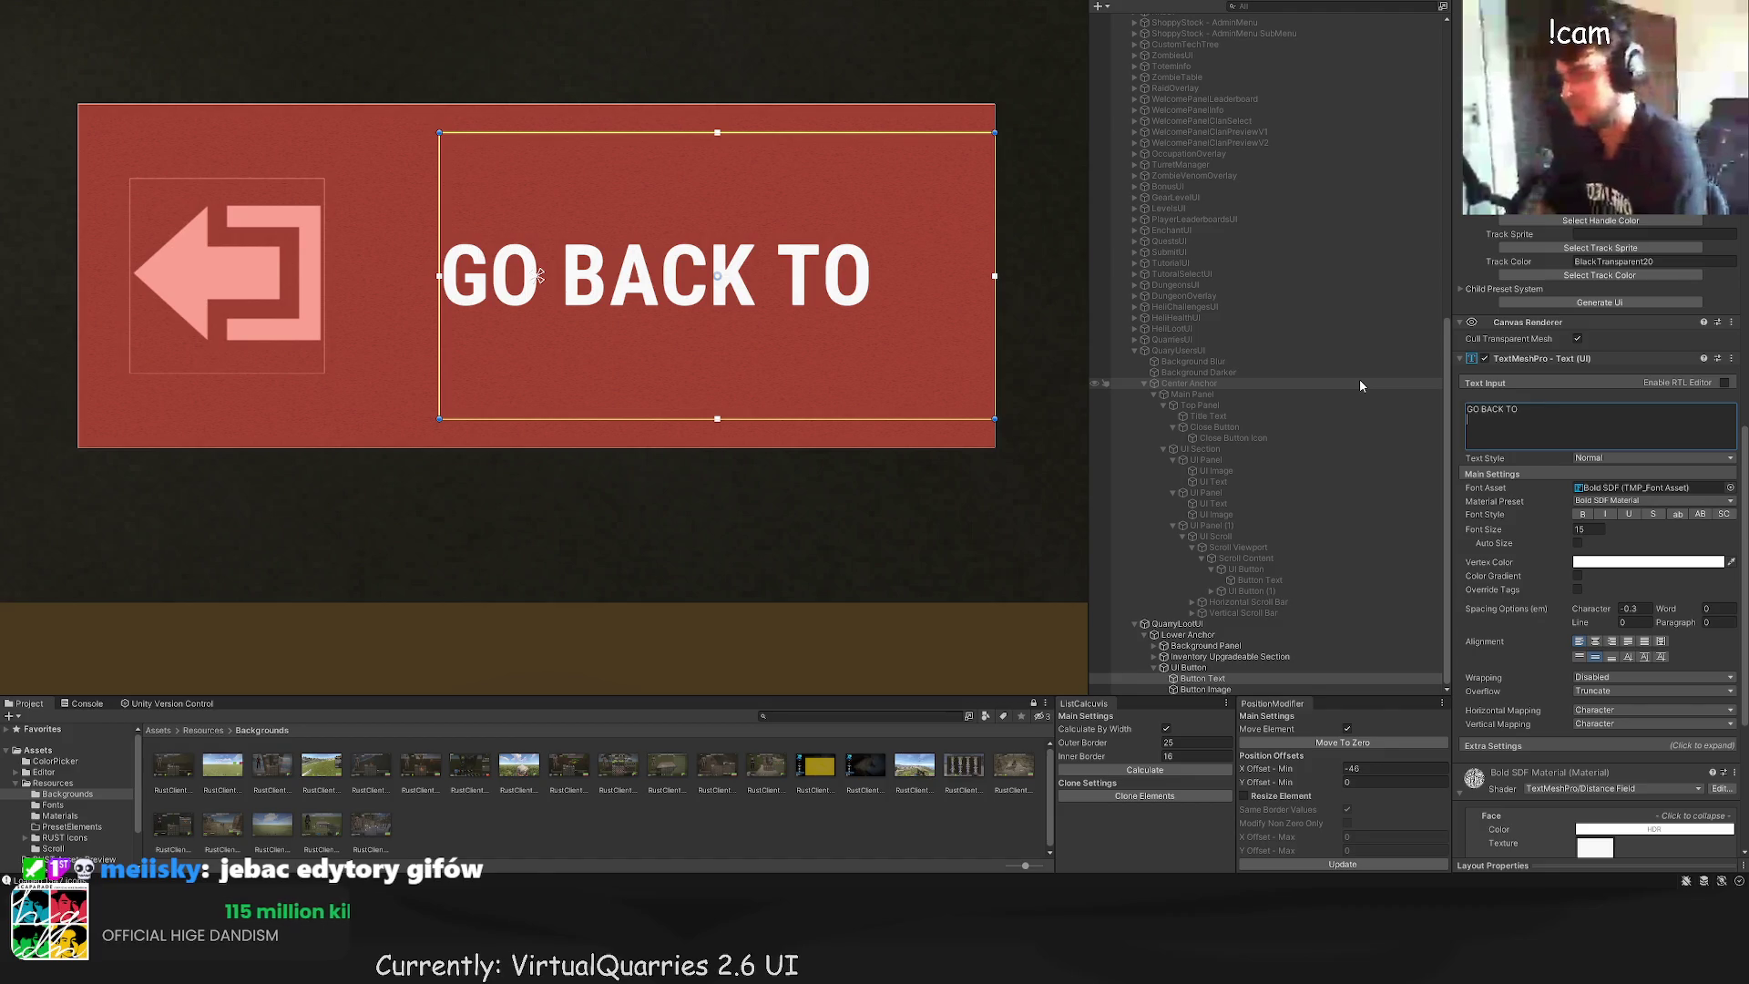
{"action": "type", "text": "MAIN PAGE"}
{"action": "left_click_drag", "start_coordinate": [516, 246], "coordinate": [636, 235]}
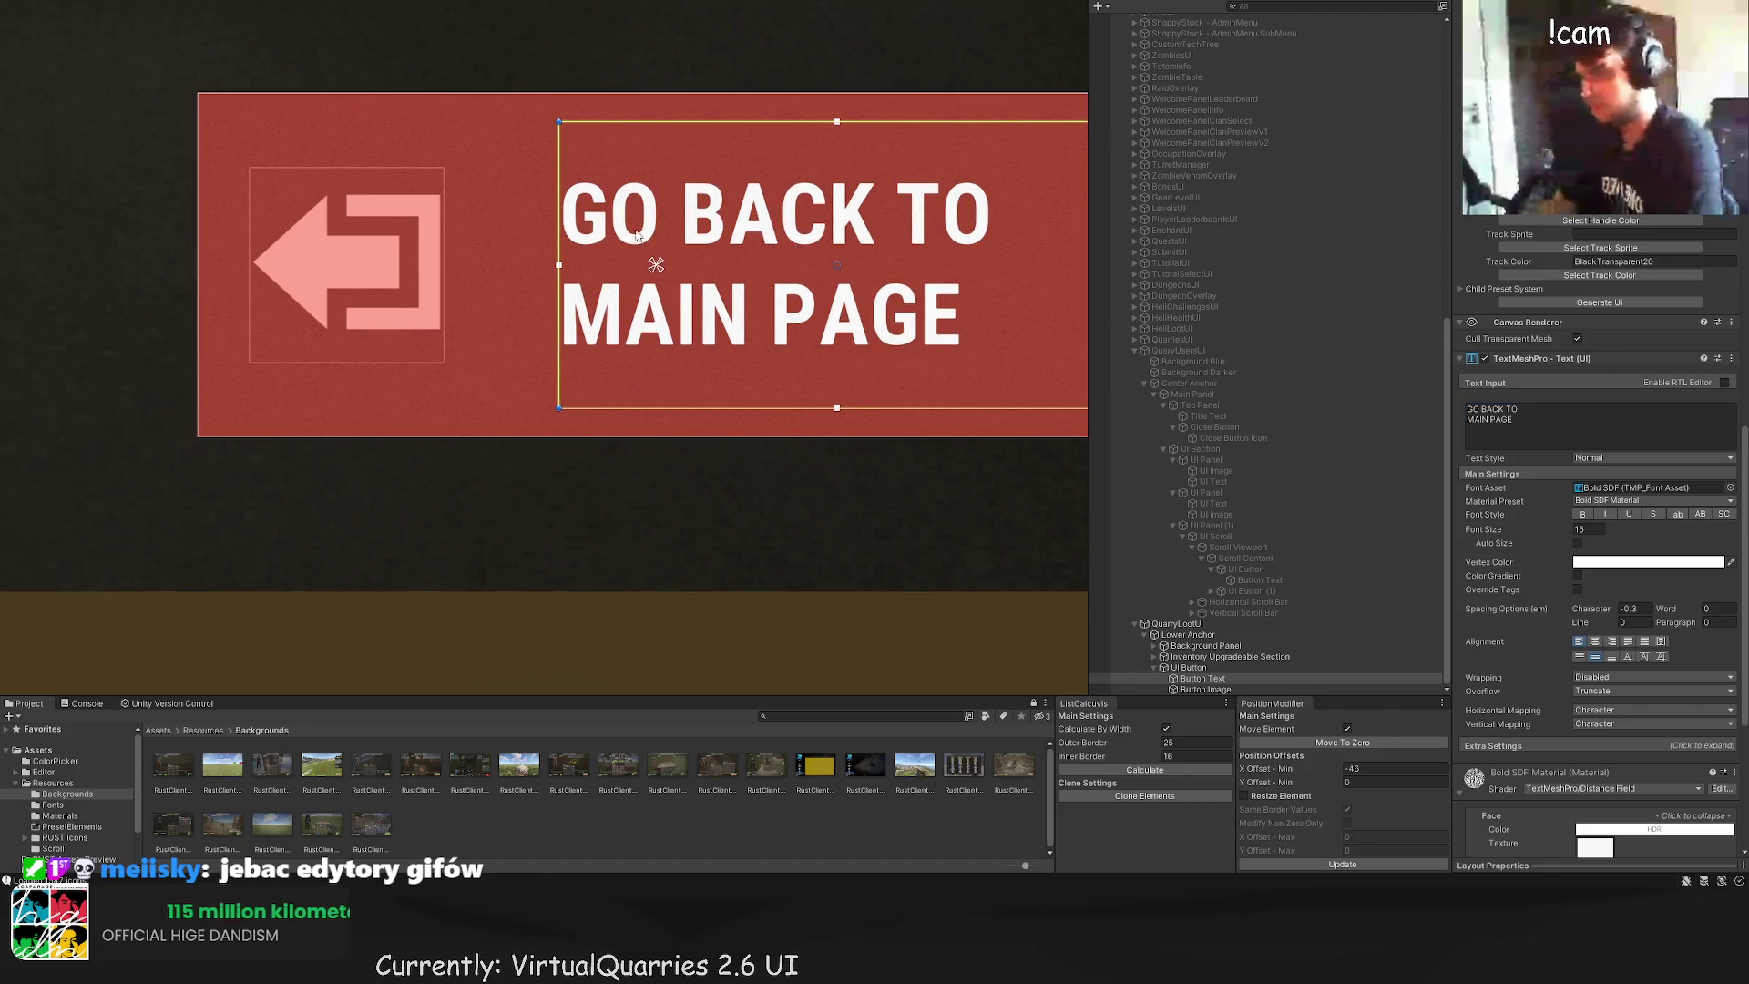
{"action": "mouse_move", "coordinate": [564, 191]}
{"action": "left_mouse_down"}
{"action": "mouse_move", "coordinate": [497, 191]}
{"action": "mouse_move", "coordinate": [512, 191]}
{"action": "left_mouse_up"}
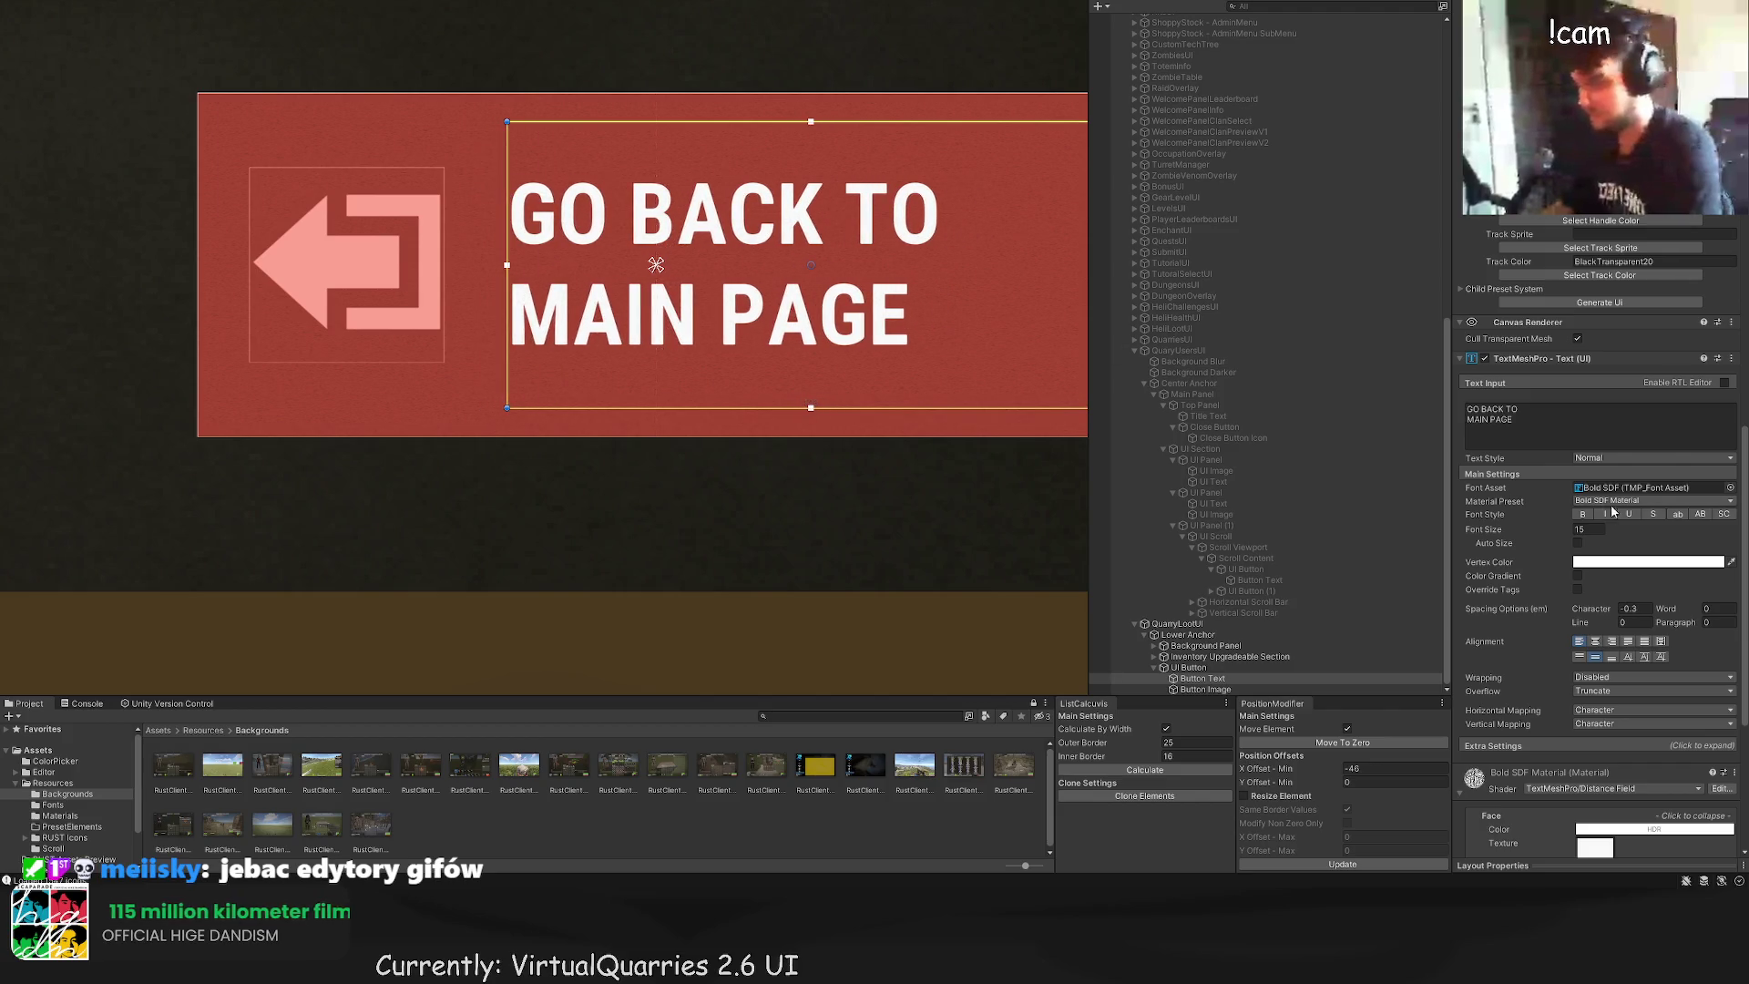
{"action": "scroll", "coordinate": [1590, 427], "scroll_direction": "up", "scroll_amount": 5}
{"action": "scroll", "coordinate": [1590, 427], "scroll_direction": "up", "scroll_amount": 10}
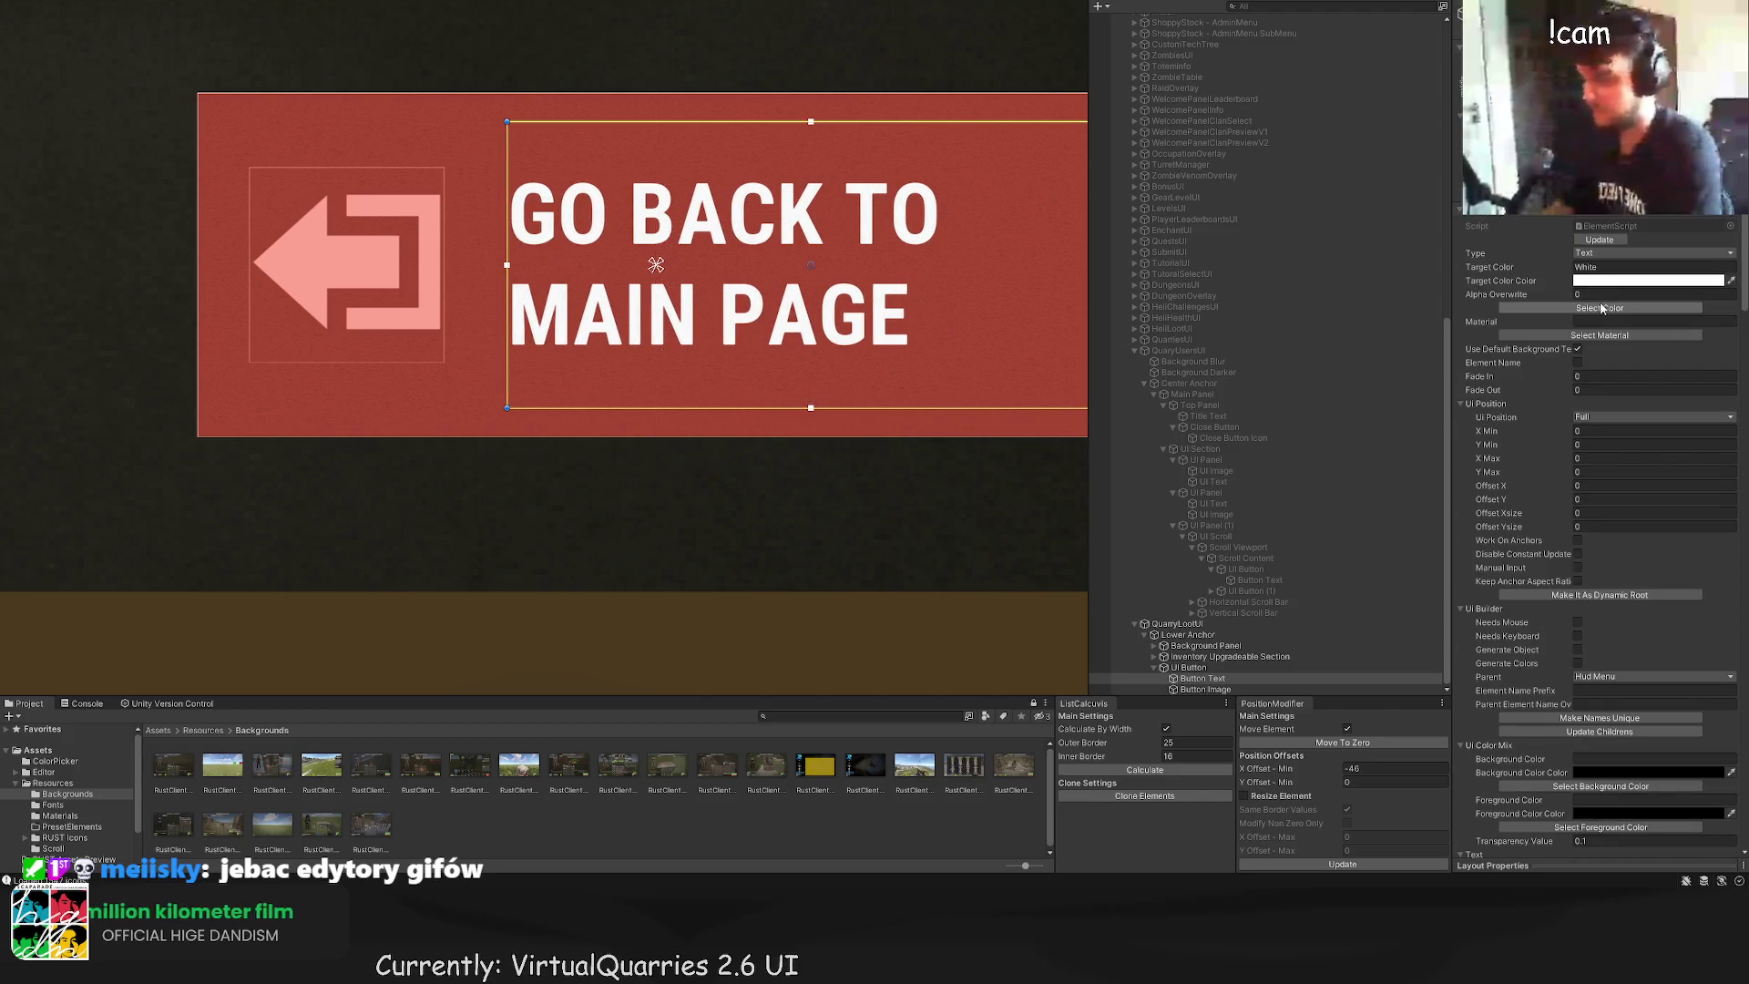
Step: Set the label's Target Color to RedText, UI Position to None, and move its left edge beside the arrow
{"action": "left_click", "coordinate": [1599, 308]}
{"action": "left_click", "coordinate": [584, 217]}
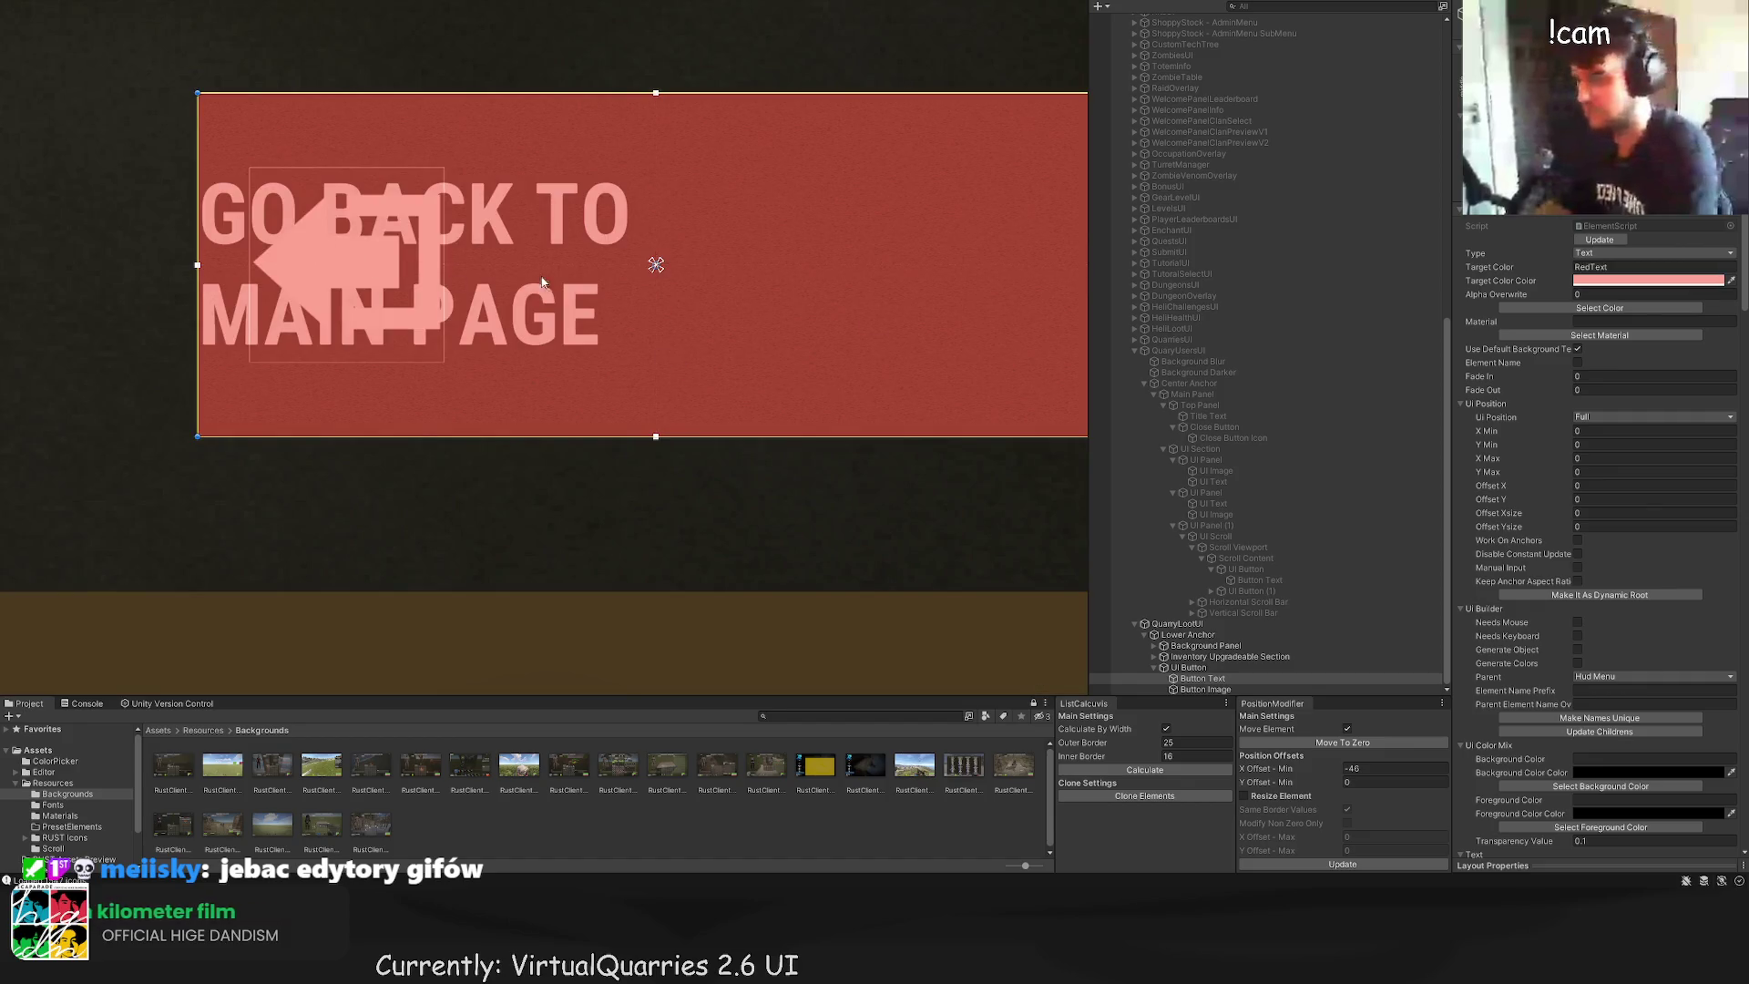
{"action": "left_click", "coordinate": [1640, 416]}
{"action": "left_click", "coordinate": [1622, 404]}
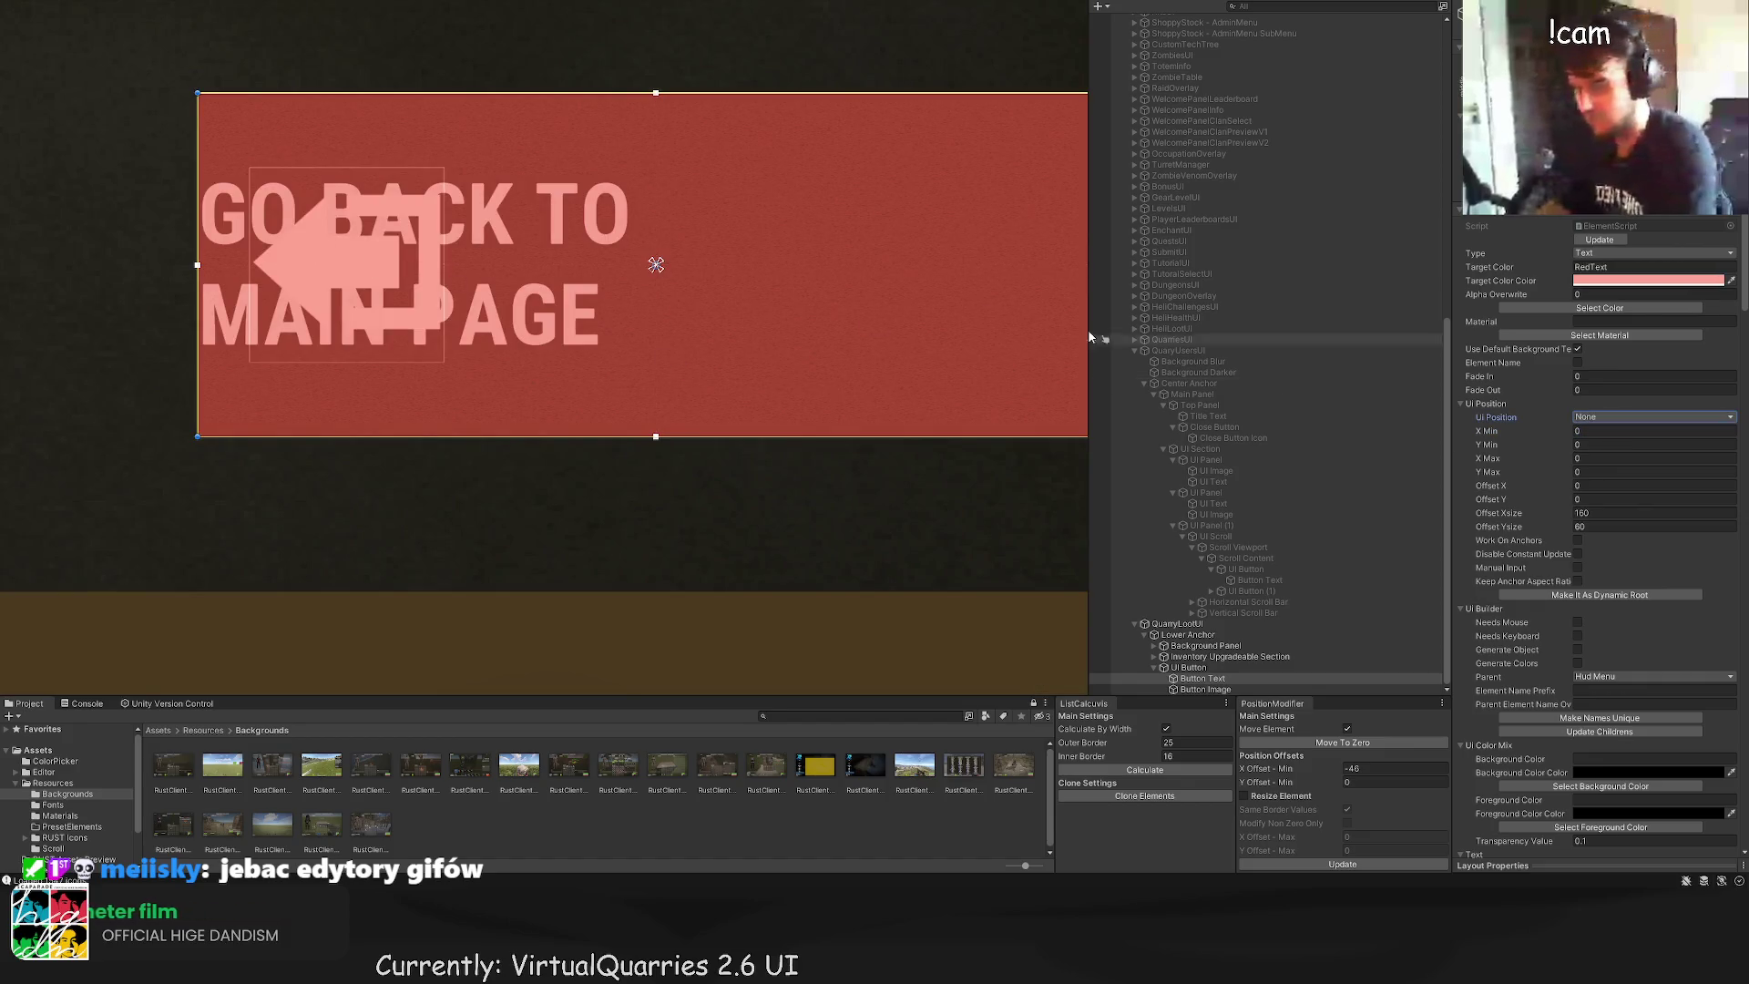
{"action": "left_click_drag", "start_coordinate": [110, 171], "coordinate": [438, 208]}
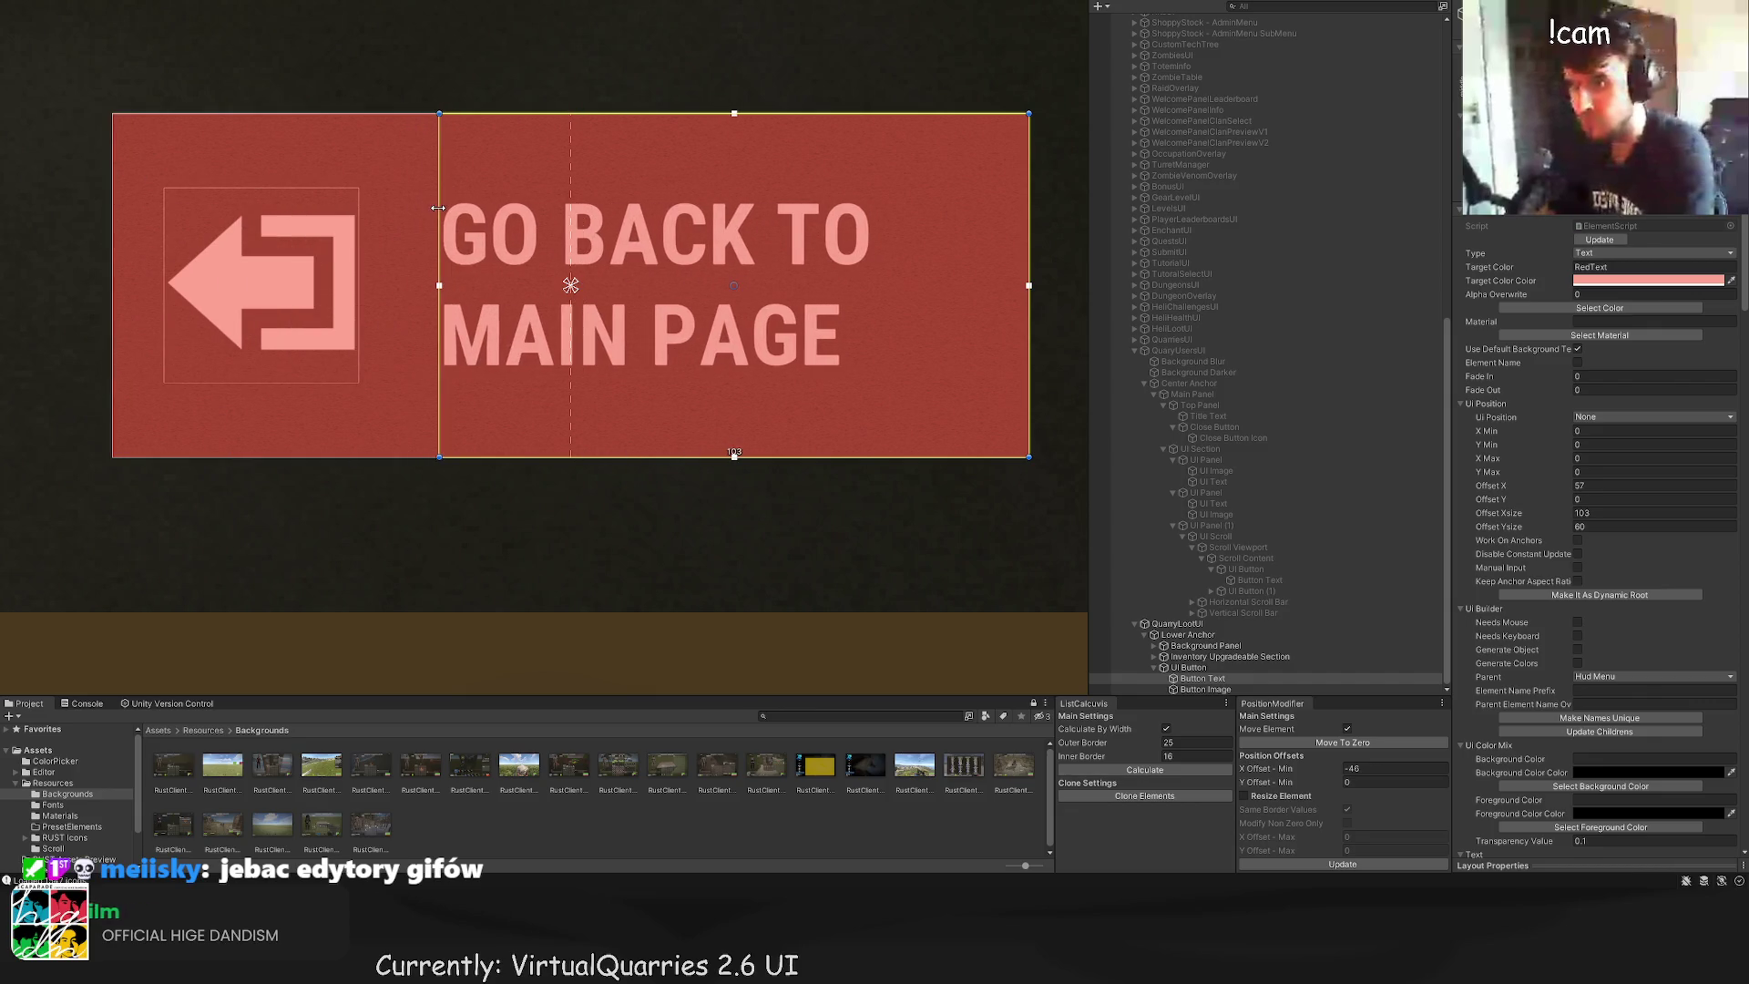
{"action": "left_click", "coordinate": [499, 159]}
{"action": "scroll", "coordinate": [547, 228], "scroll_direction": "down", "scroll_amount": 10}
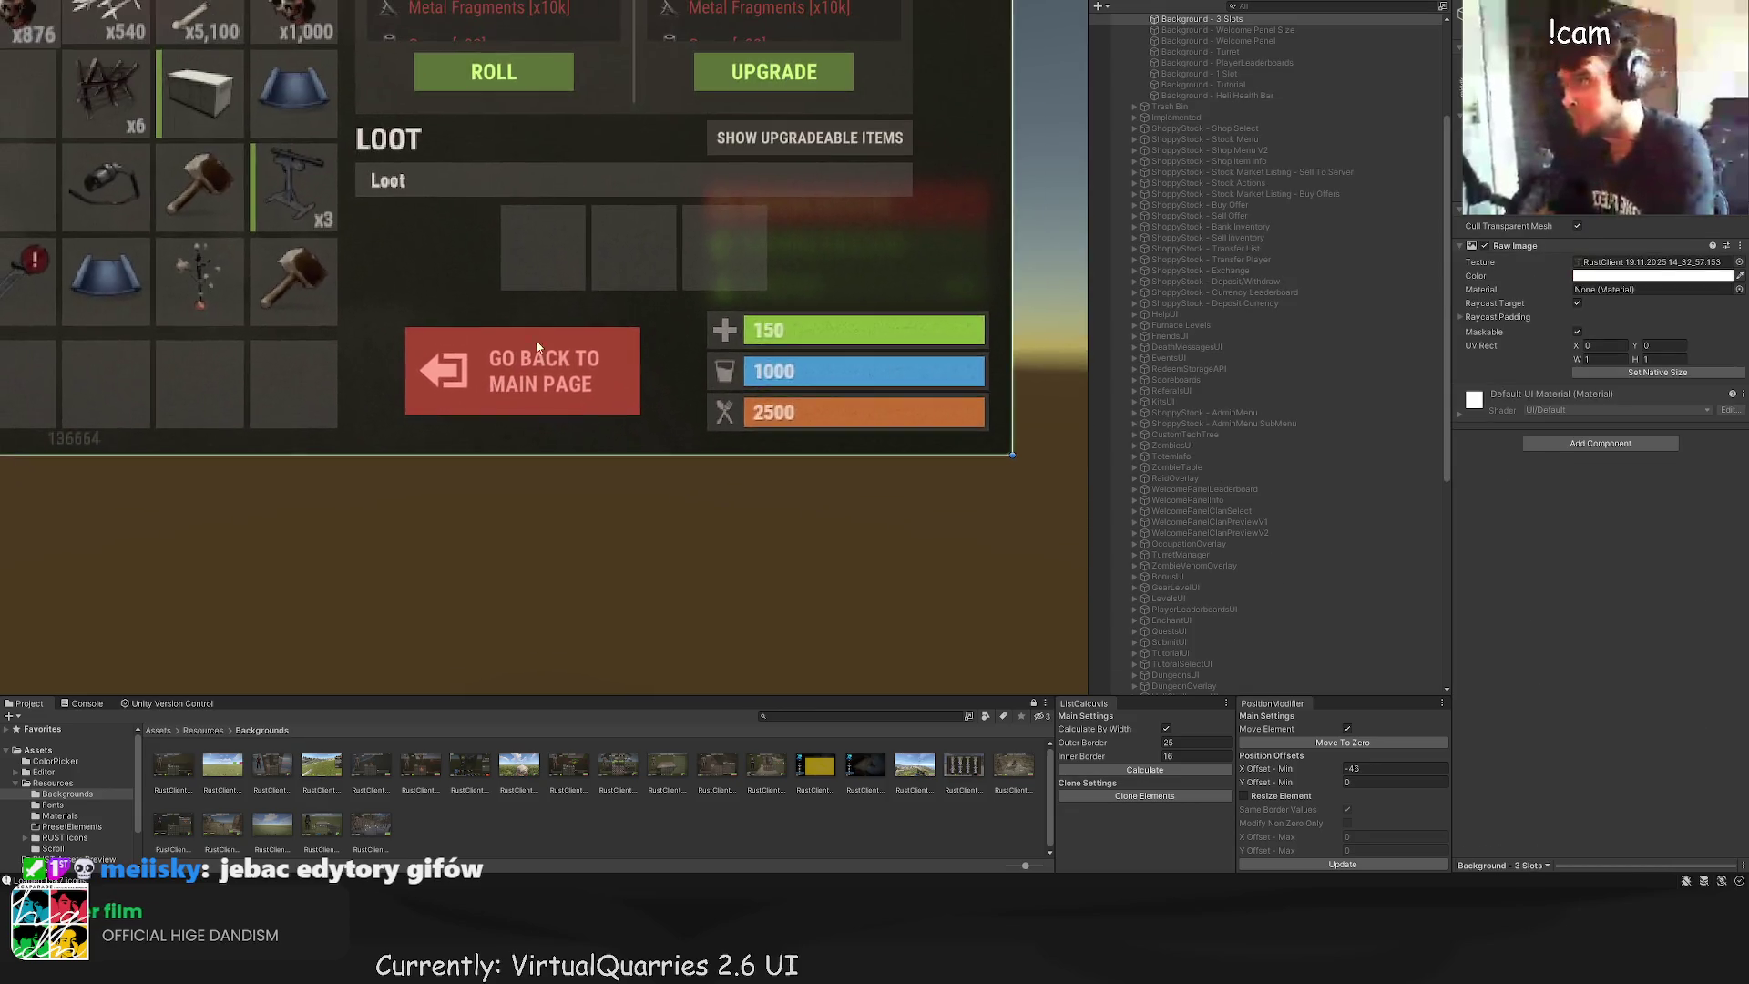
Step: Widen the GO BACK TO MAIN PAGE text box from 104 to 106 px via its left edge
{"action": "scroll", "coordinate": [606, 341], "scroll_direction": "down", "scroll_amount": 2}
{"action": "left_click", "coordinate": [574, 364]}
{"action": "scroll", "coordinate": [1592, 580], "scroll_direction": "down", "scroll_amount": 5}
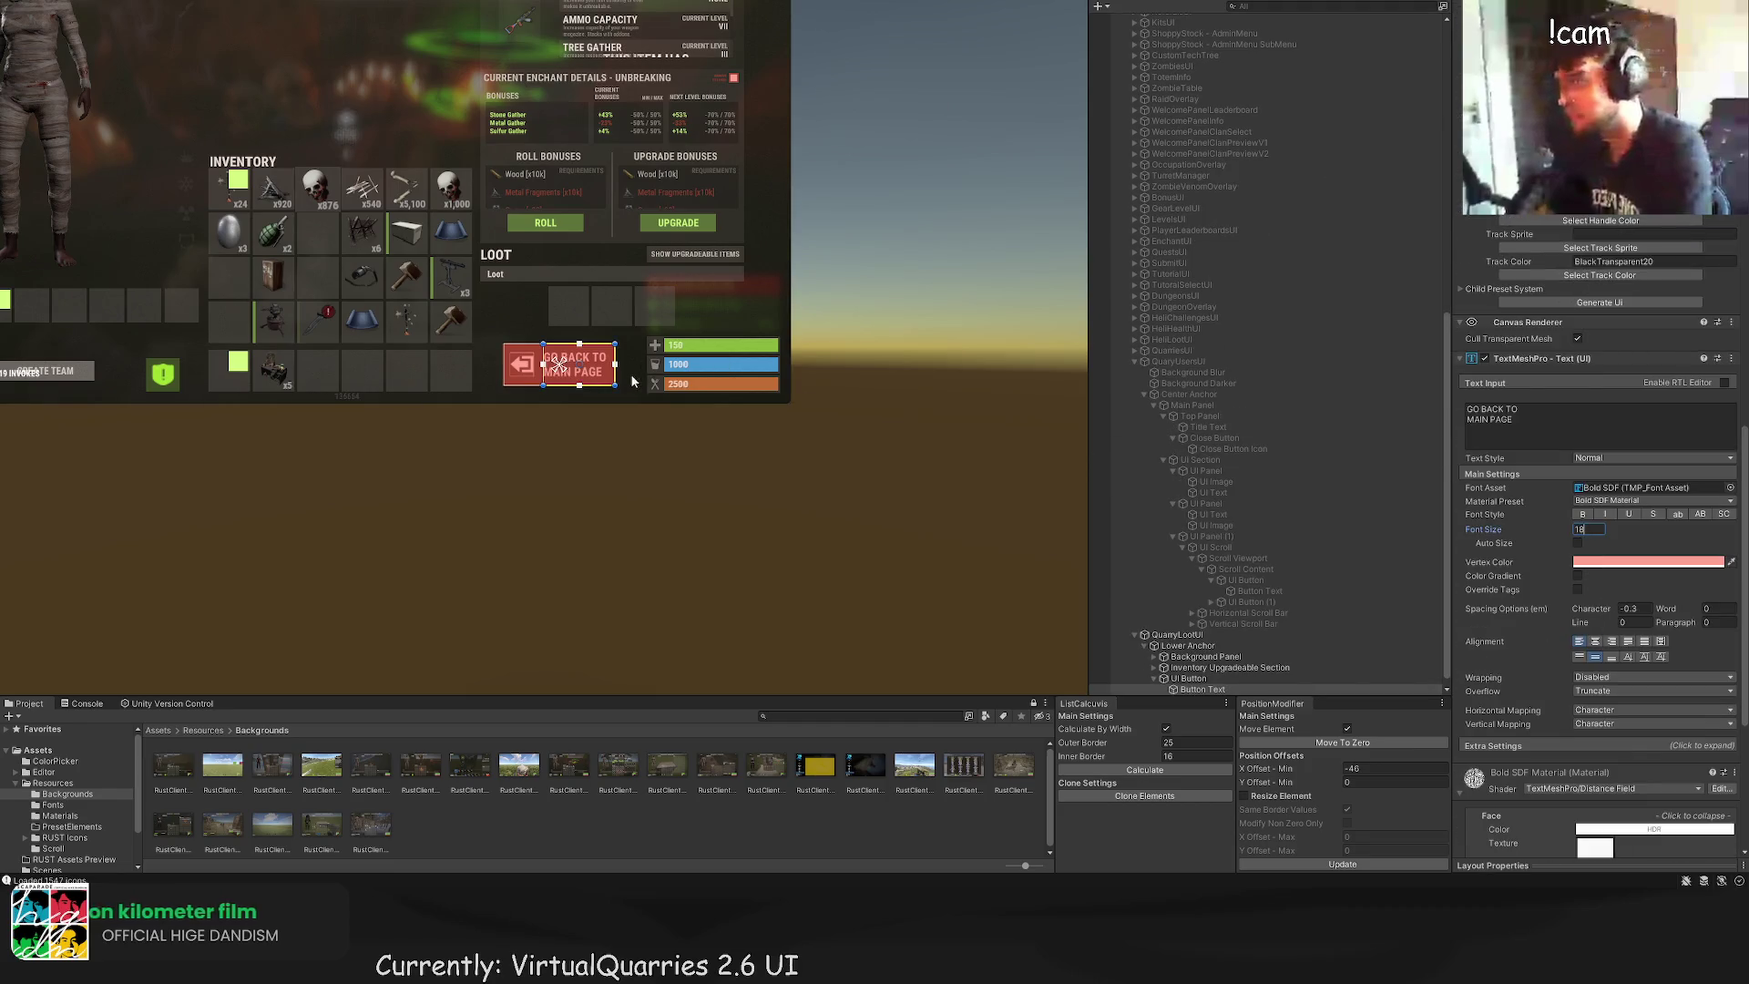
{"action": "scroll", "coordinate": [619, 373], "scroll_direction": "up", "scroll_amount": 2}
{"action": "left_click_drag", "start_coordinate": [514, 344], "coordinate": [512, 344]}
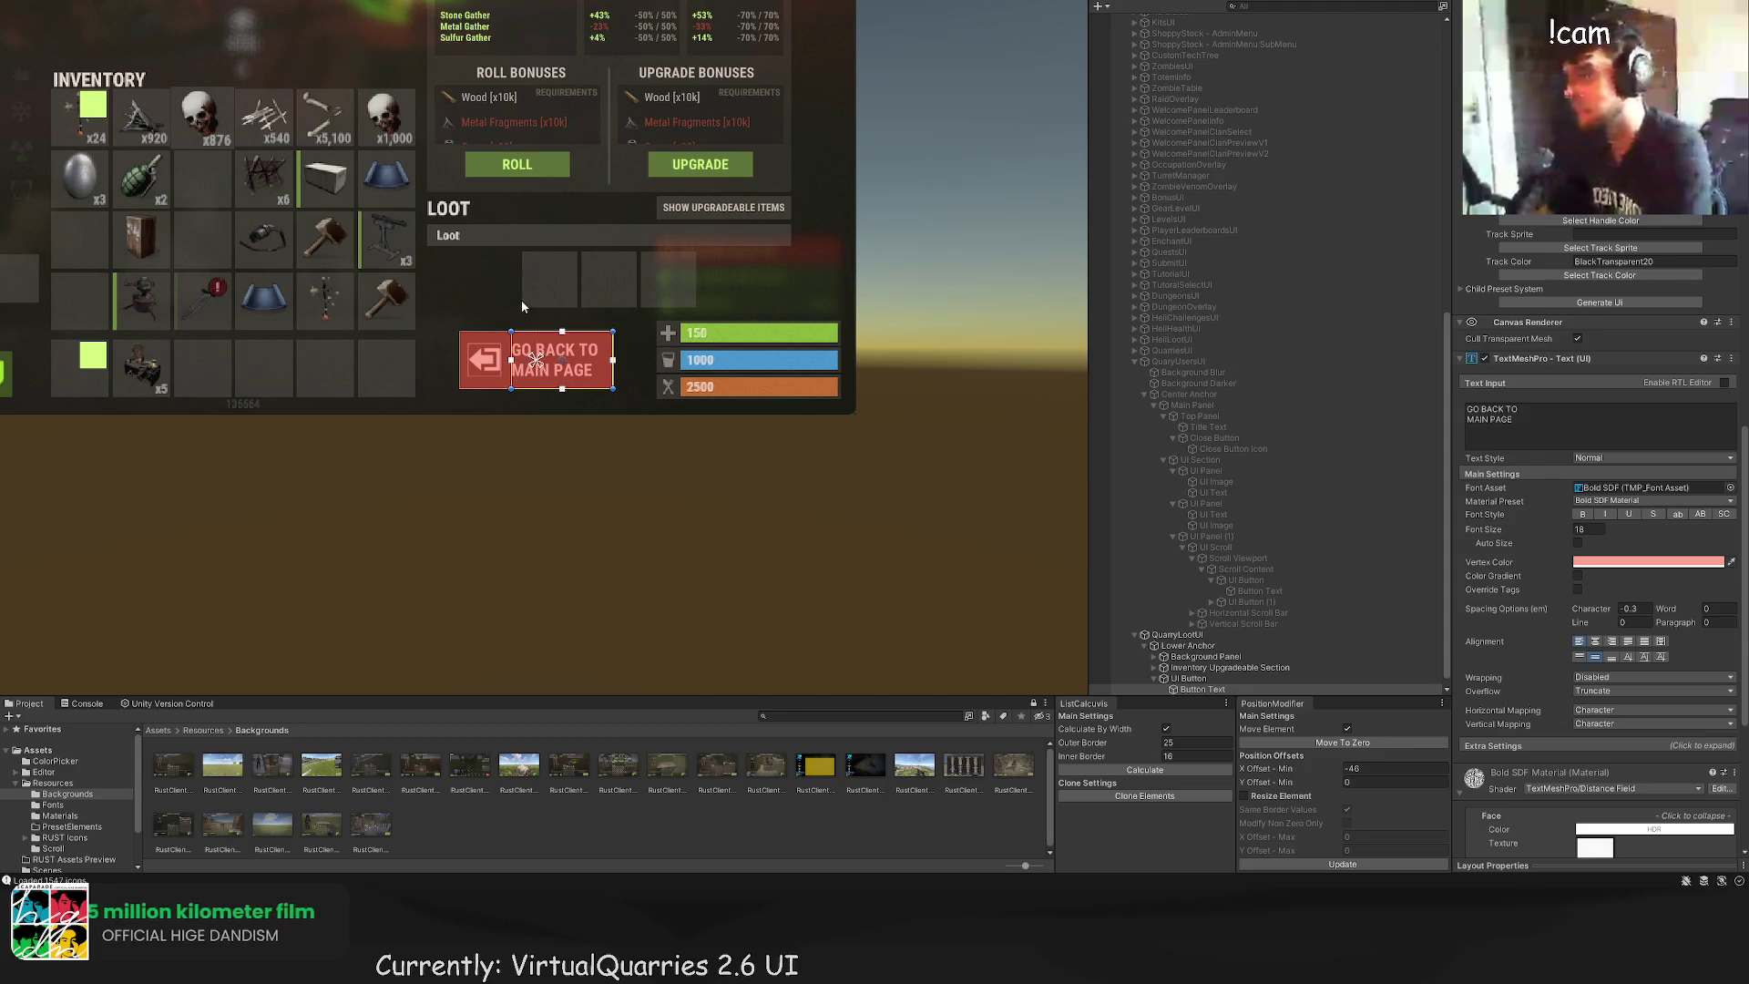
{"action": "left_click", "coordinate": [522, 302]}
{"action": "scroll", "coordinate": [562, 357], "scroll_direction": "down", "scroll_amount": 2}
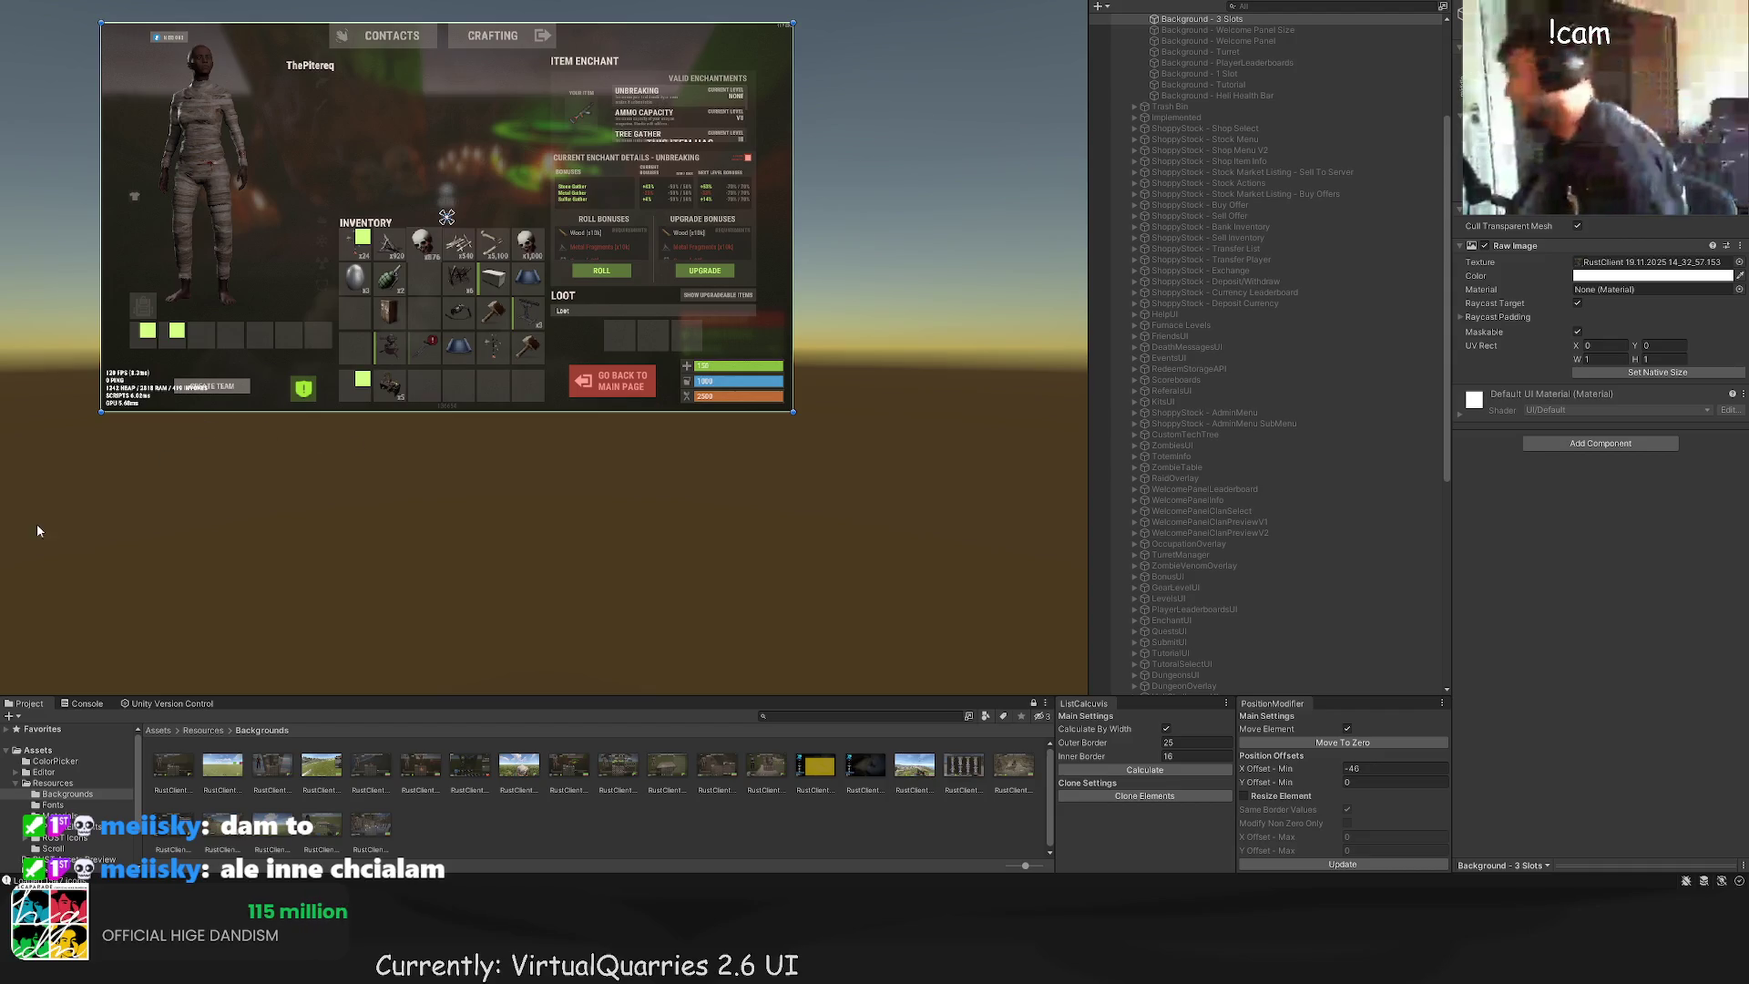
{"action": "scroll", "coordinate": [455, 293], "scroll_direction": "up", "scroll_amount": 3}
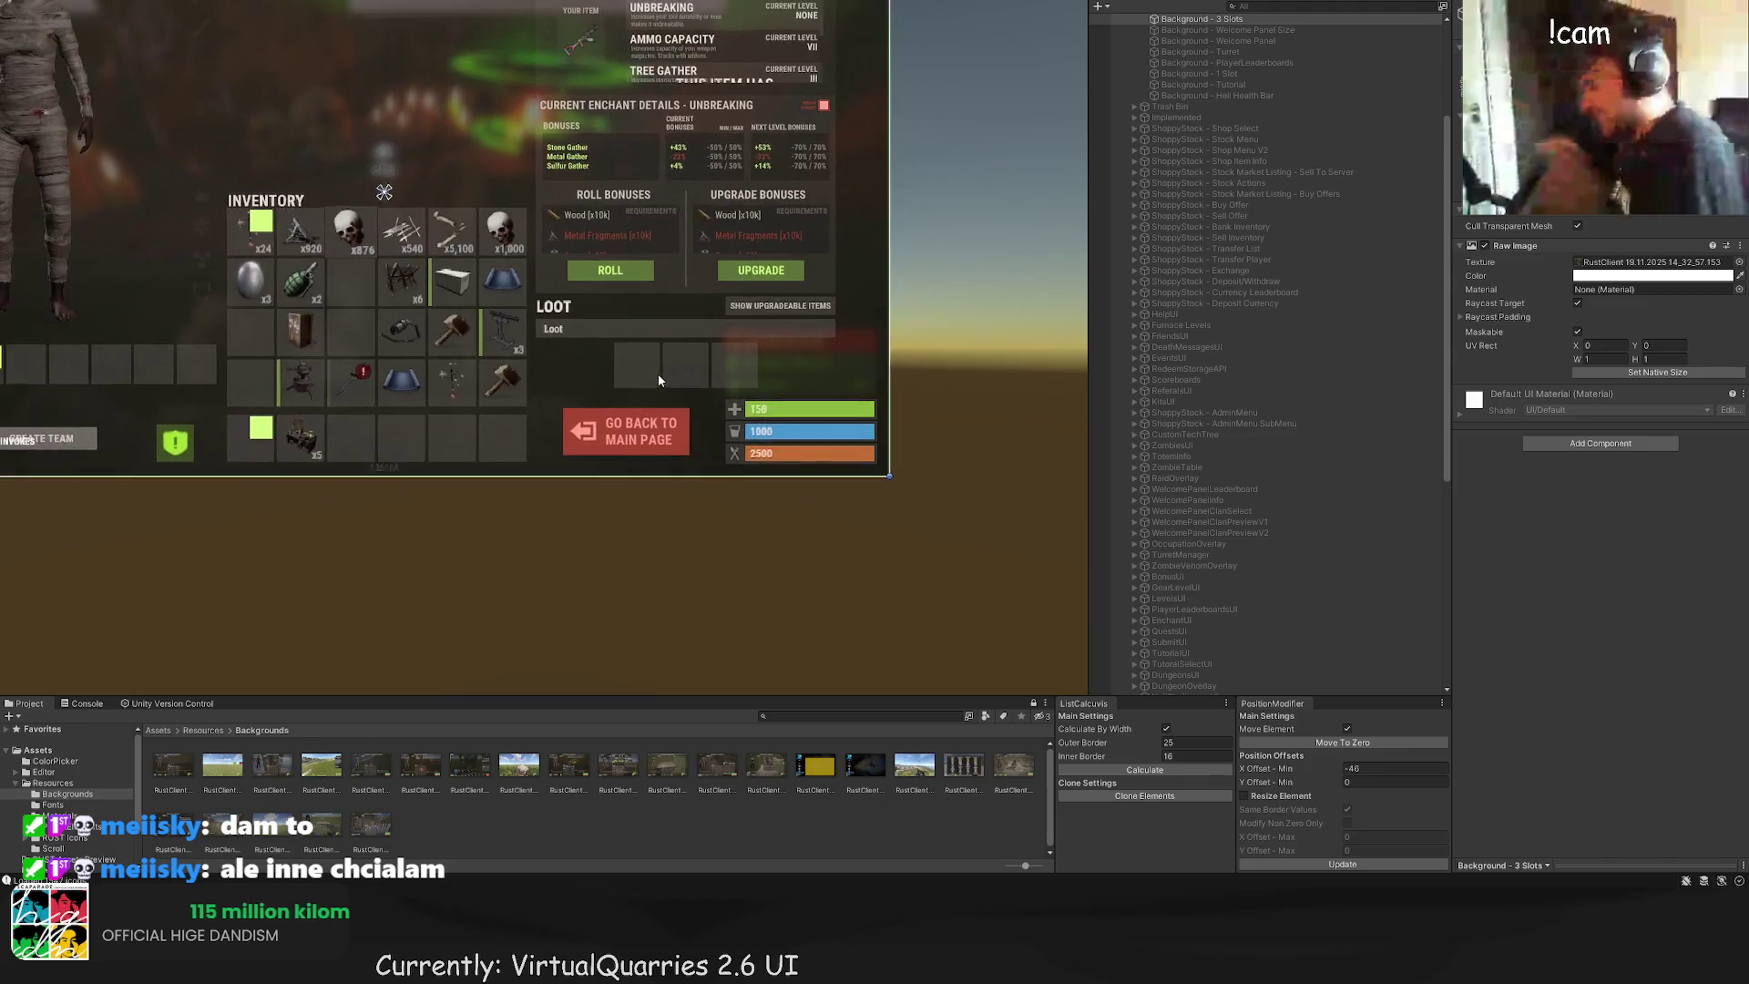
{"action": "scroll", "coordinate": [659, 377], "scroll_direction": "down", "scroll_amount": 3}
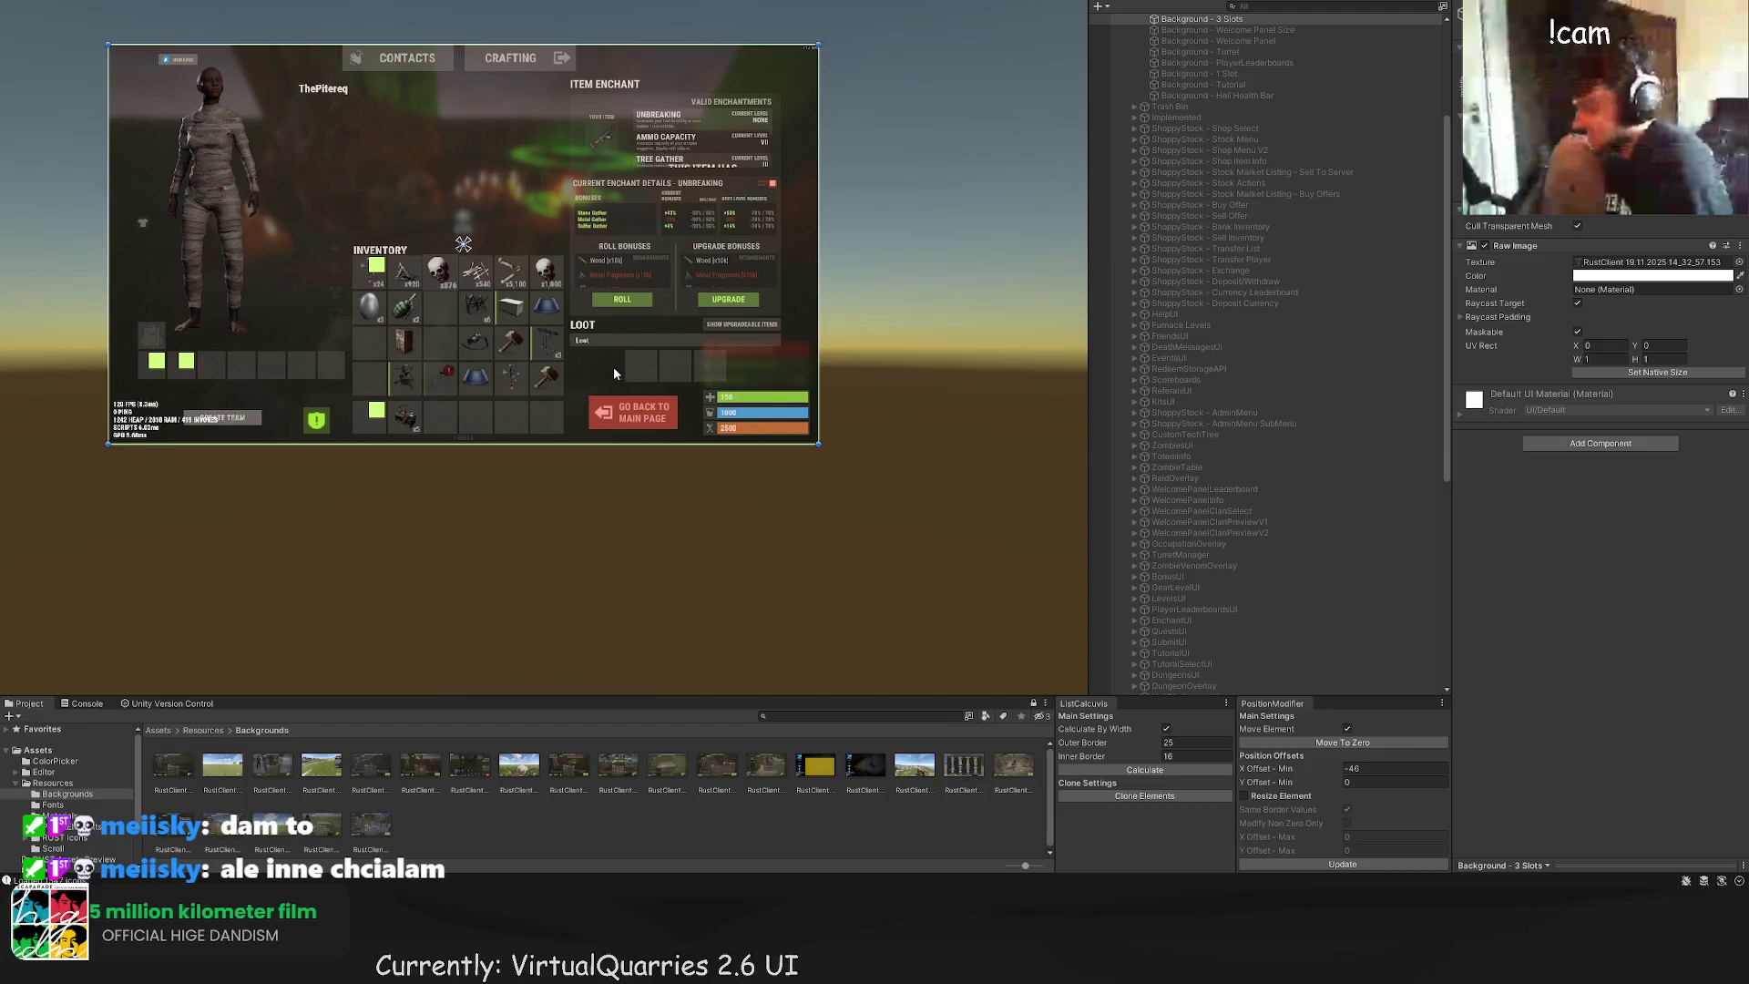
{"action": "scroll", "coordinate": [1240, 497], "scroll_direction": "down", "scroll_amount": 5}
{"action": "scroll", "coordinate": [1239, 498], "scroll_direction": "down", "scroll_amount": 3}
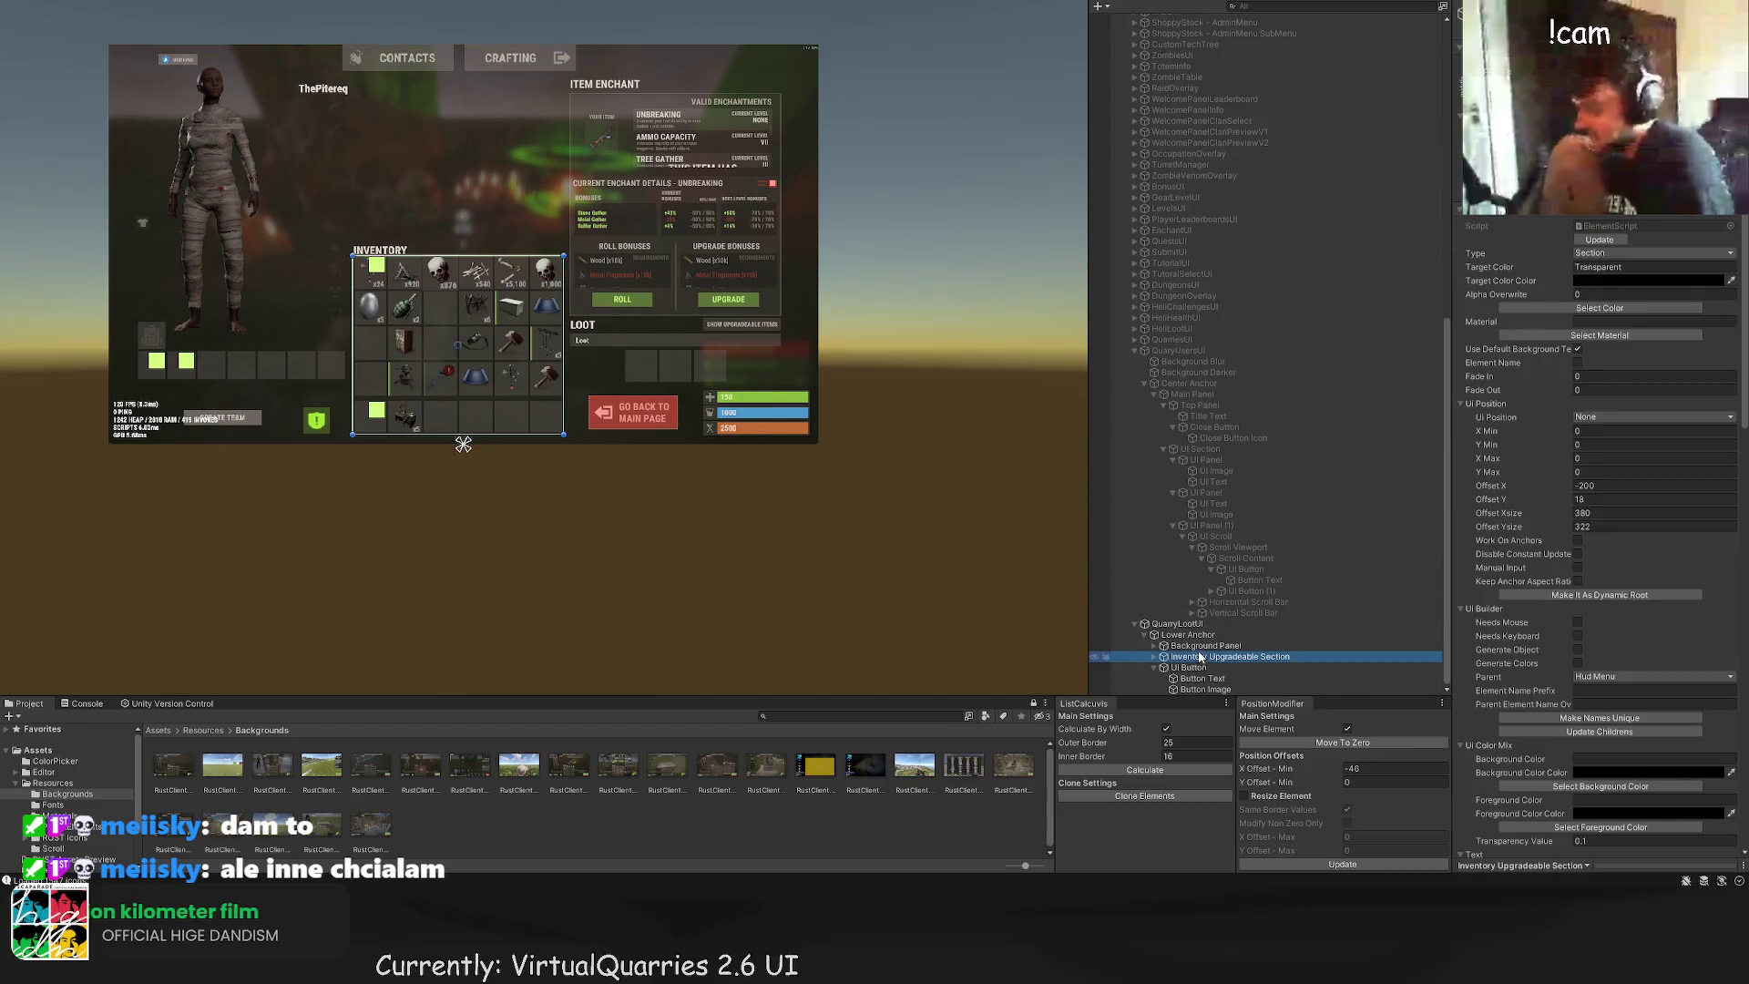
{"action": "left_click", "coordinate": [1206, 646]}
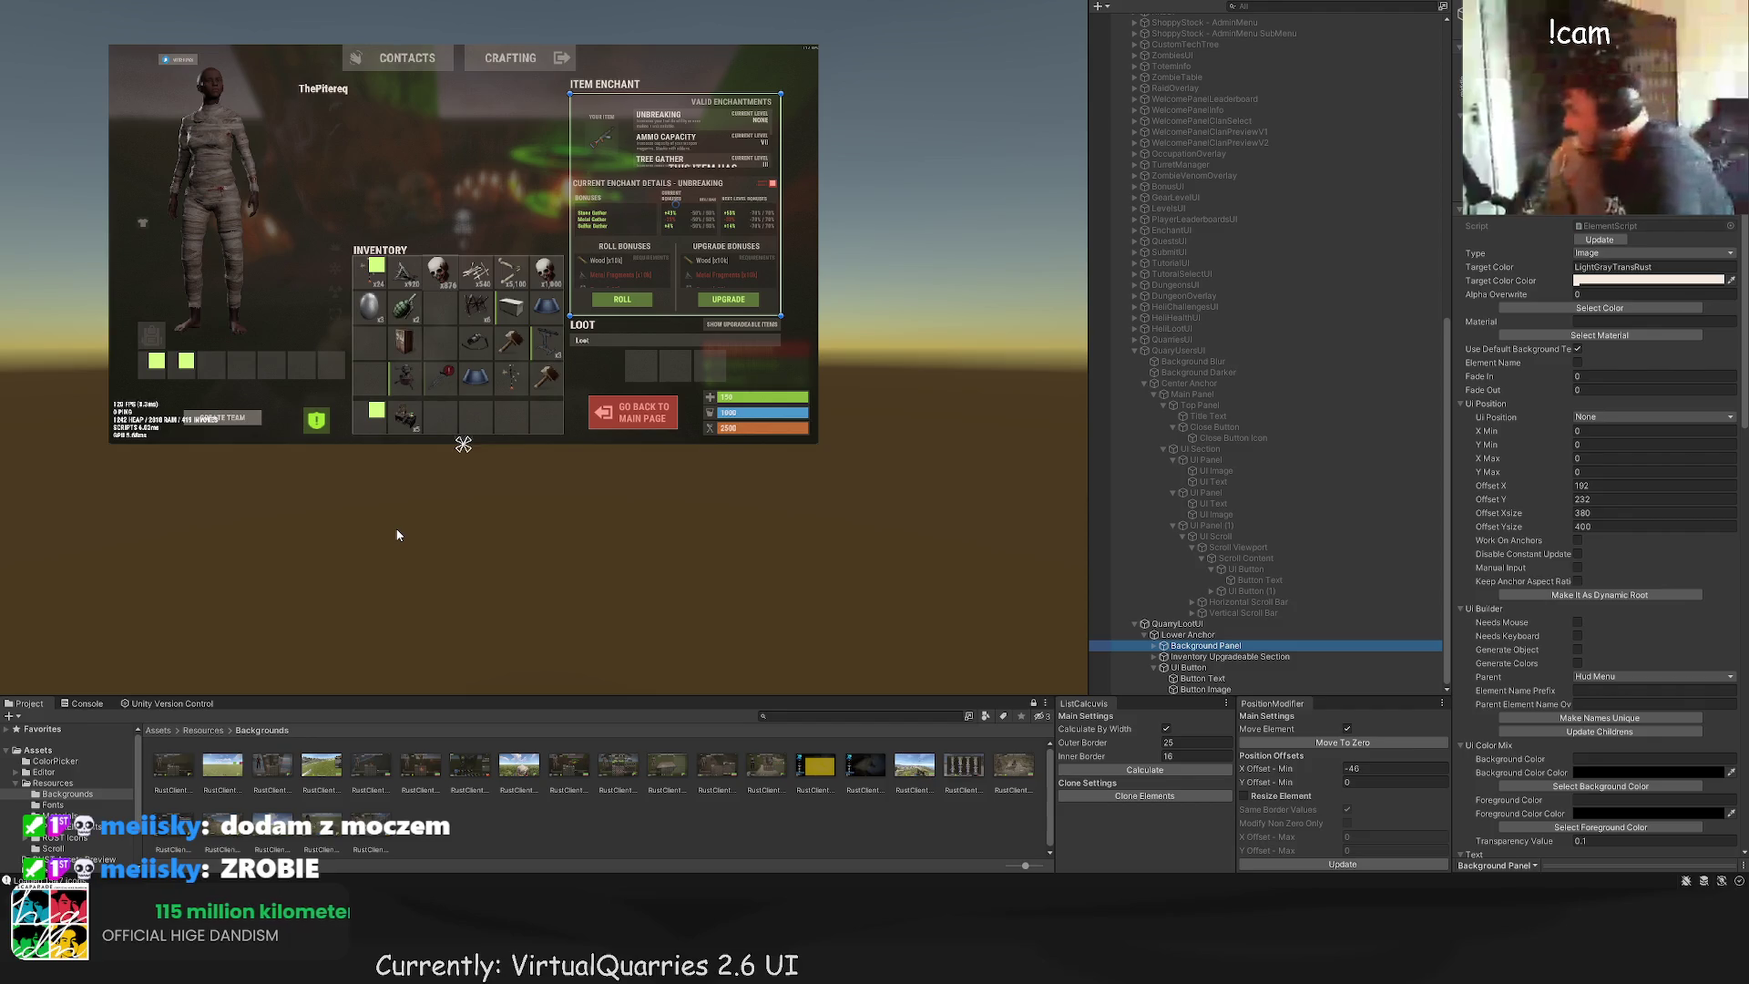
{"action": "scroll", "coordinate": [588, 308], "scroll_direction": "up", "scroll_amount": 2}
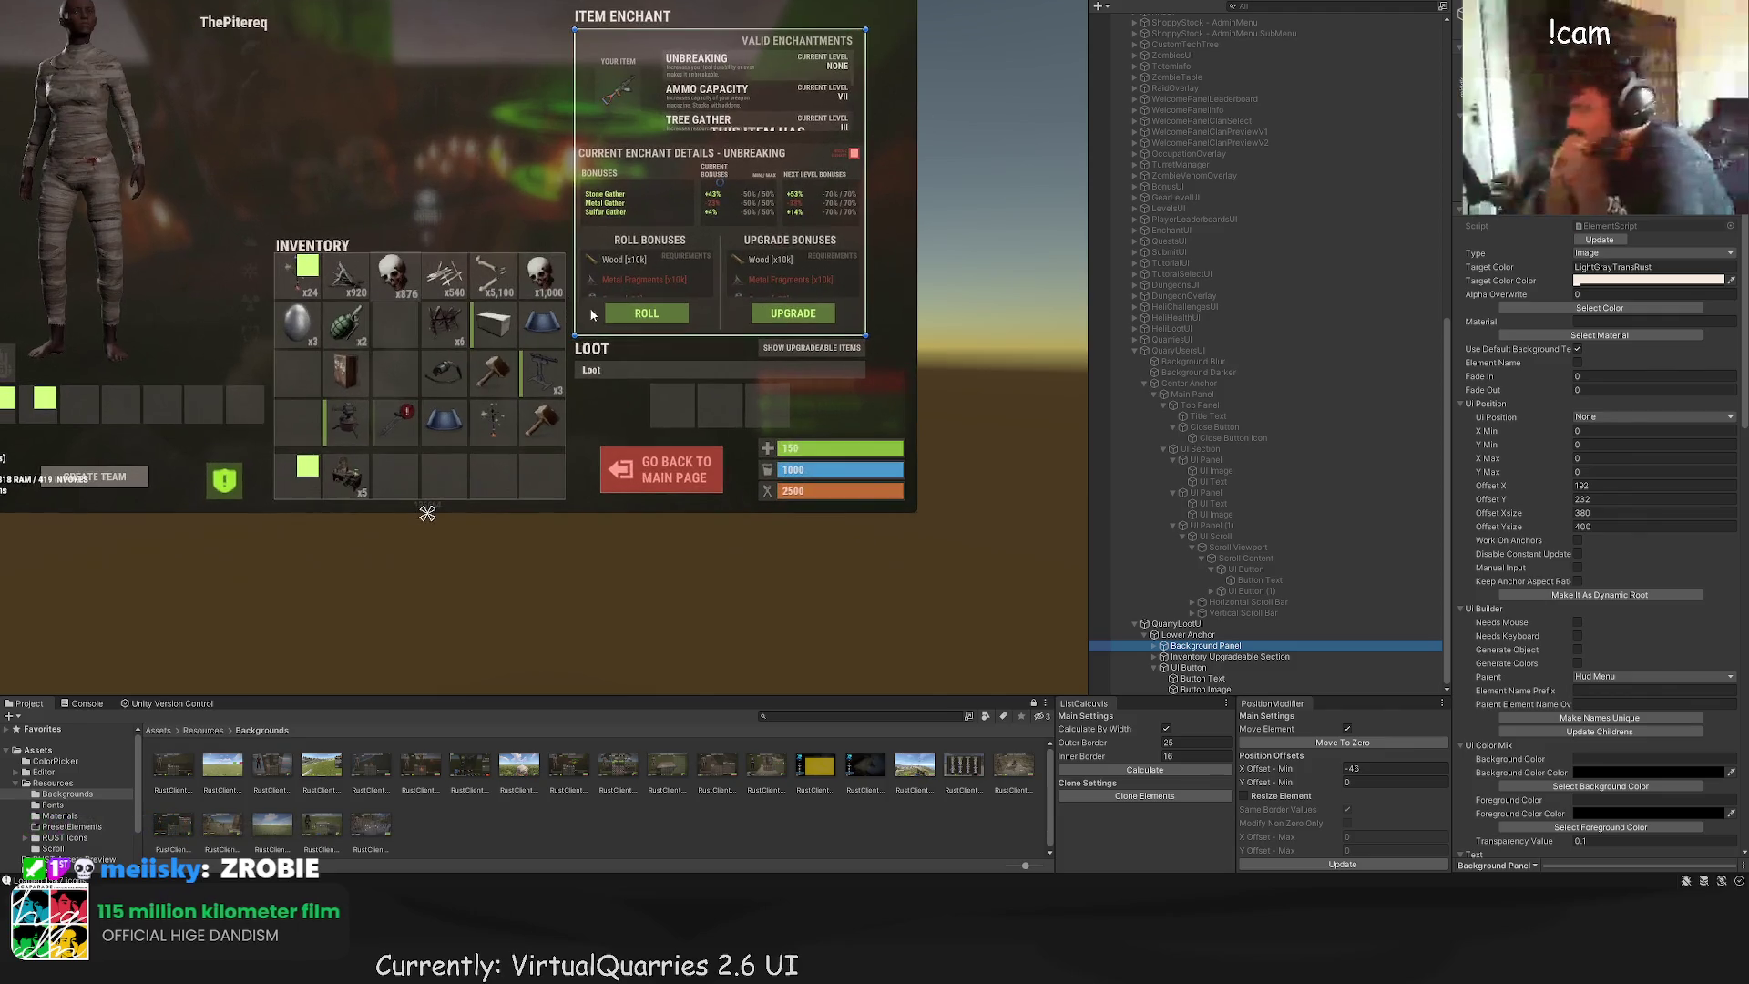
{"action": "left_click", "coordinate": [1199, 669]}
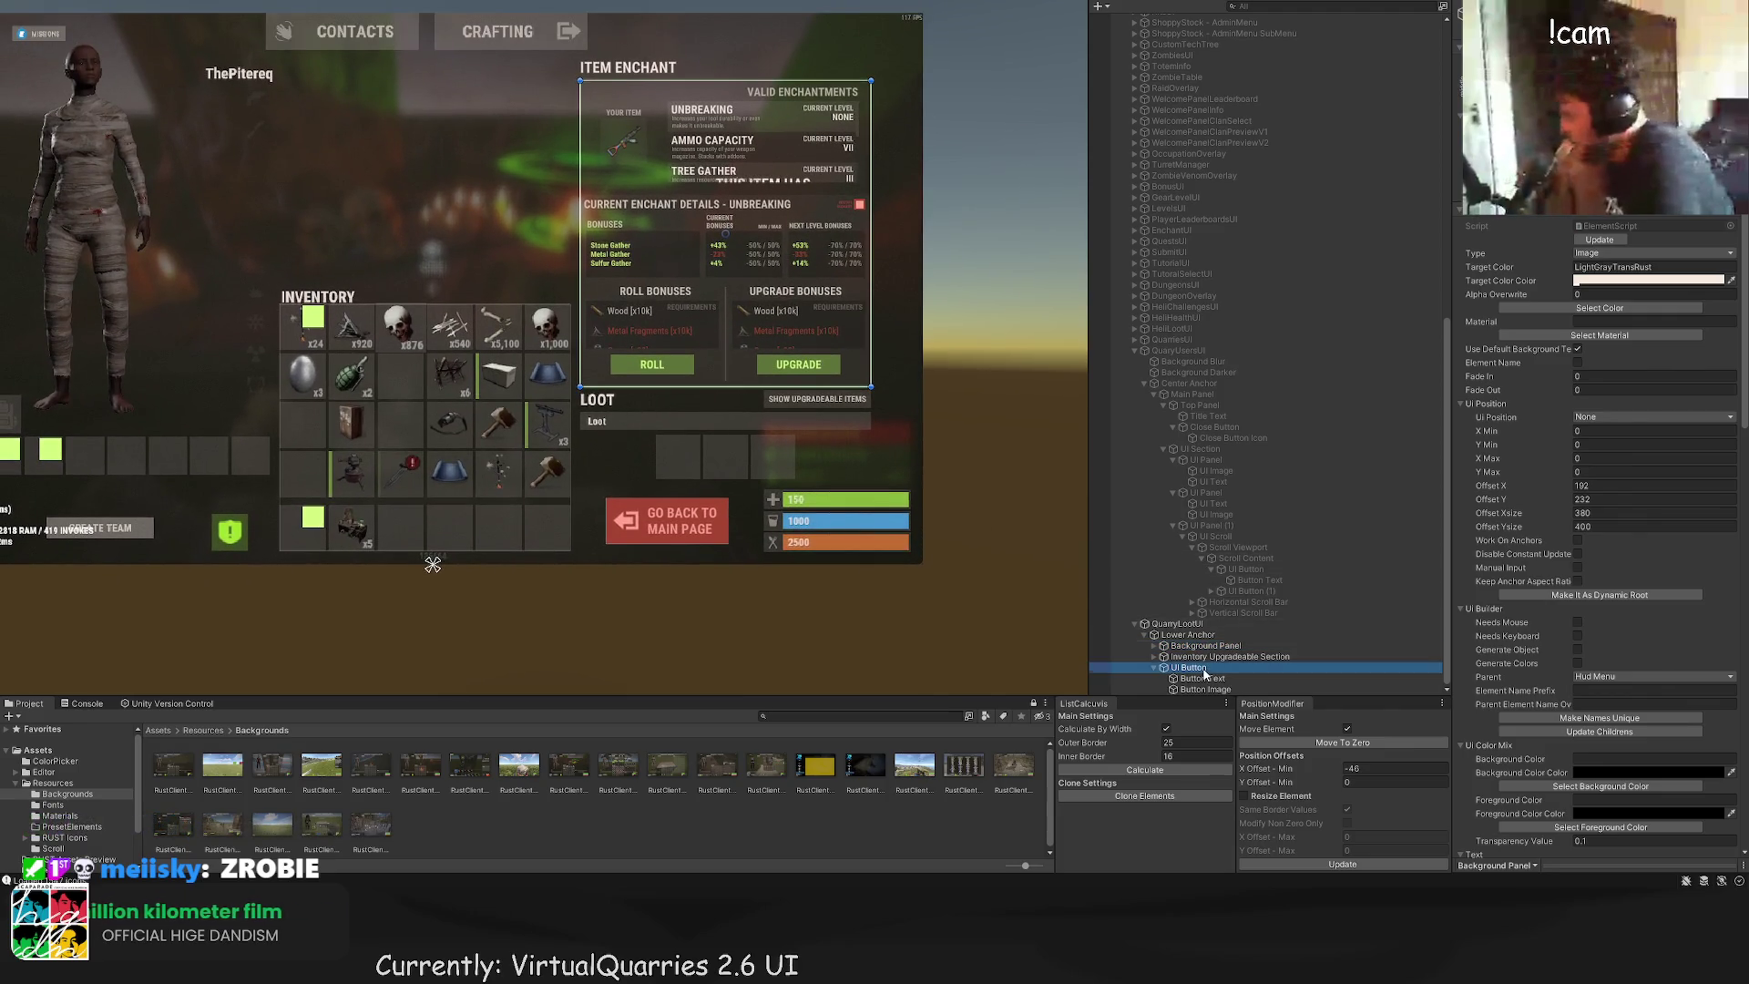
Step: Rename the red UI Button to 'Go Back First Button'
{"action": "key", "text": "F2"}
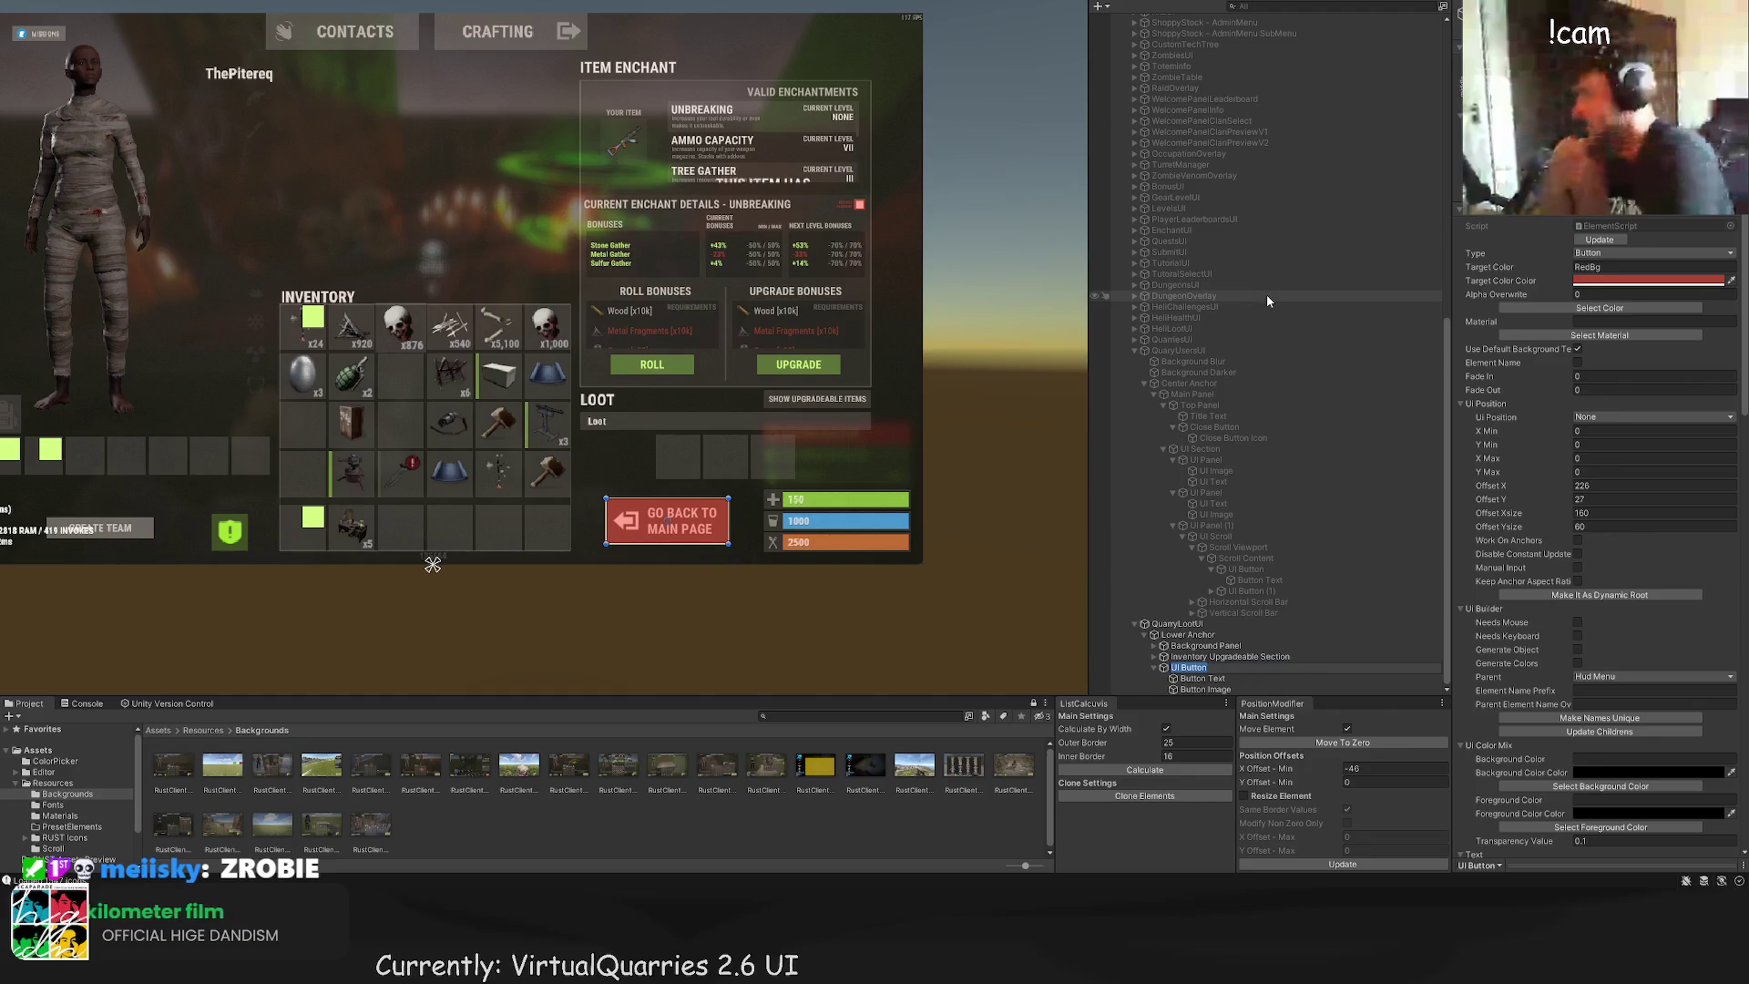
{"action": "type", "text": "Go Back Firs"}
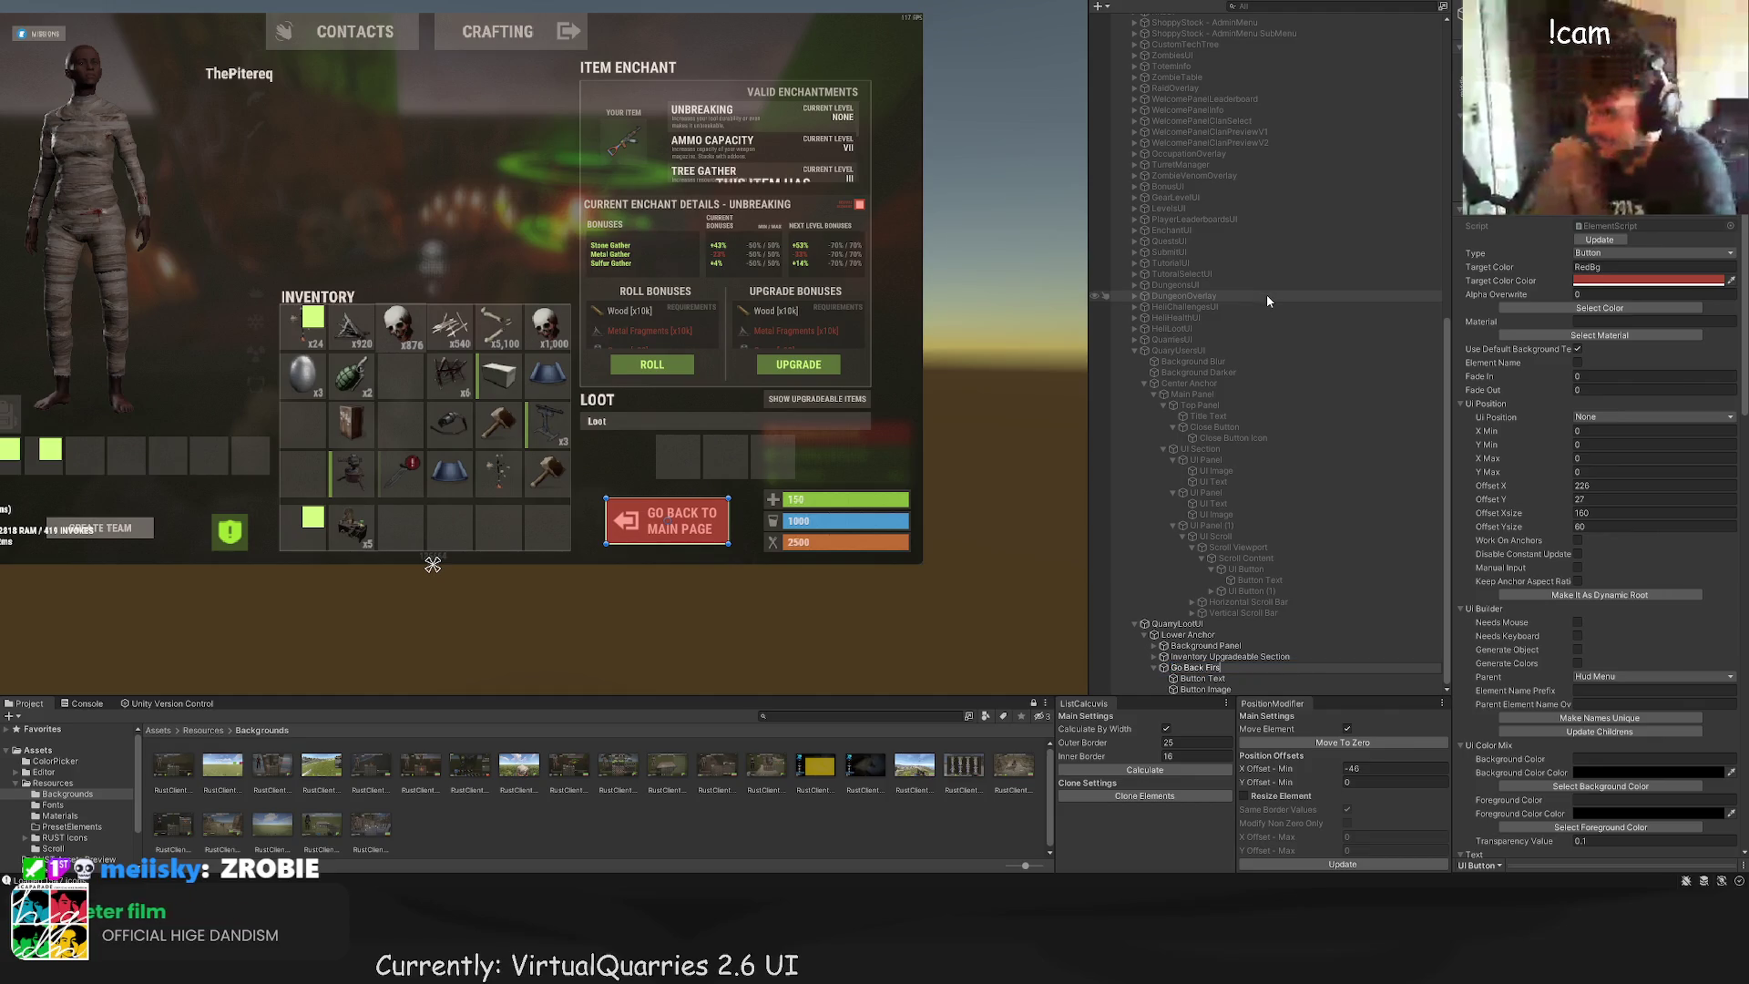
{"action": "type", "text": "t Button"}
{"action": "key", "text": "Return"}
Step: Duplicate the button and move the copy up and right beside the Loot header
{"action": "scroll", "coordinate": [828, 379], "scroll_direction": "up", "scroll_amount": 3}
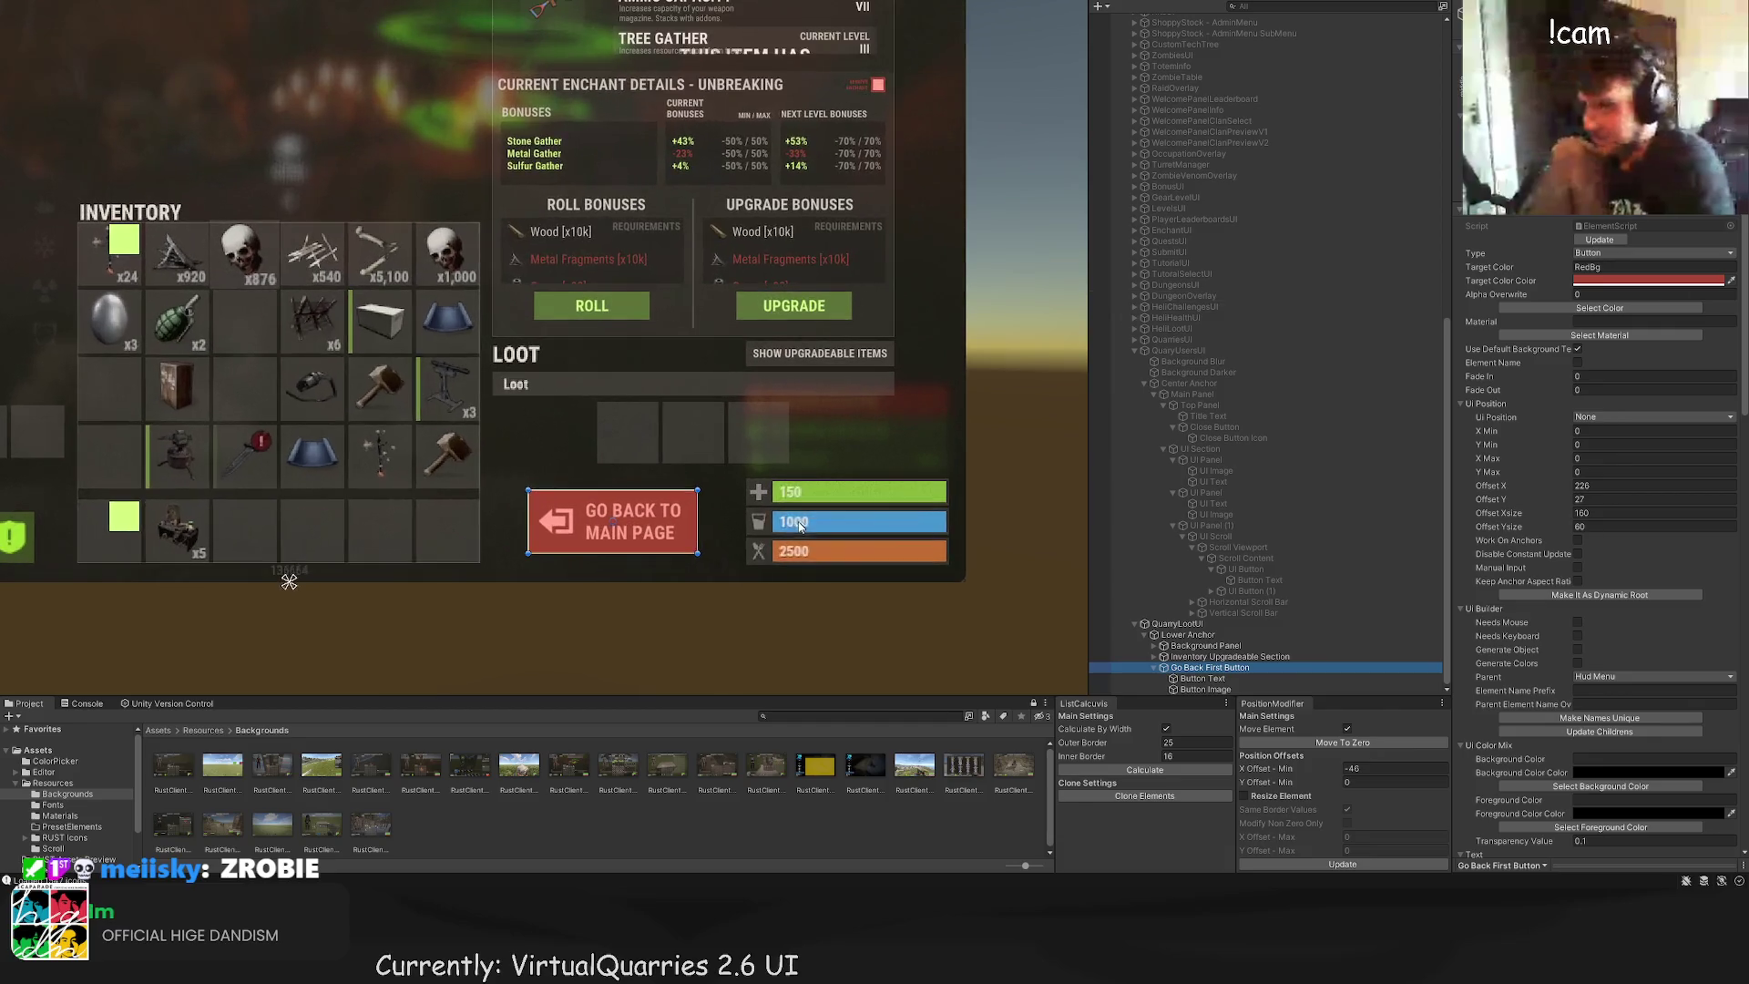
{"action": "scroll", "coordinate": [727, 446], "scroll_direction": "up", "scroll_amount": 1}
{"action": "key", "text": "ctrl+d"}
{"action": "left_click_drag", "start_coordinate": [603, 467], "coordinate": [616, 193]}
{"action": "left_click_drag", "start_coordinate": [694, 254], "coordinate": [973, 254]}
{"action": "scroll", "coordinate": [729, 484], "scroll_direction": "up", "scroll_amount": 2}
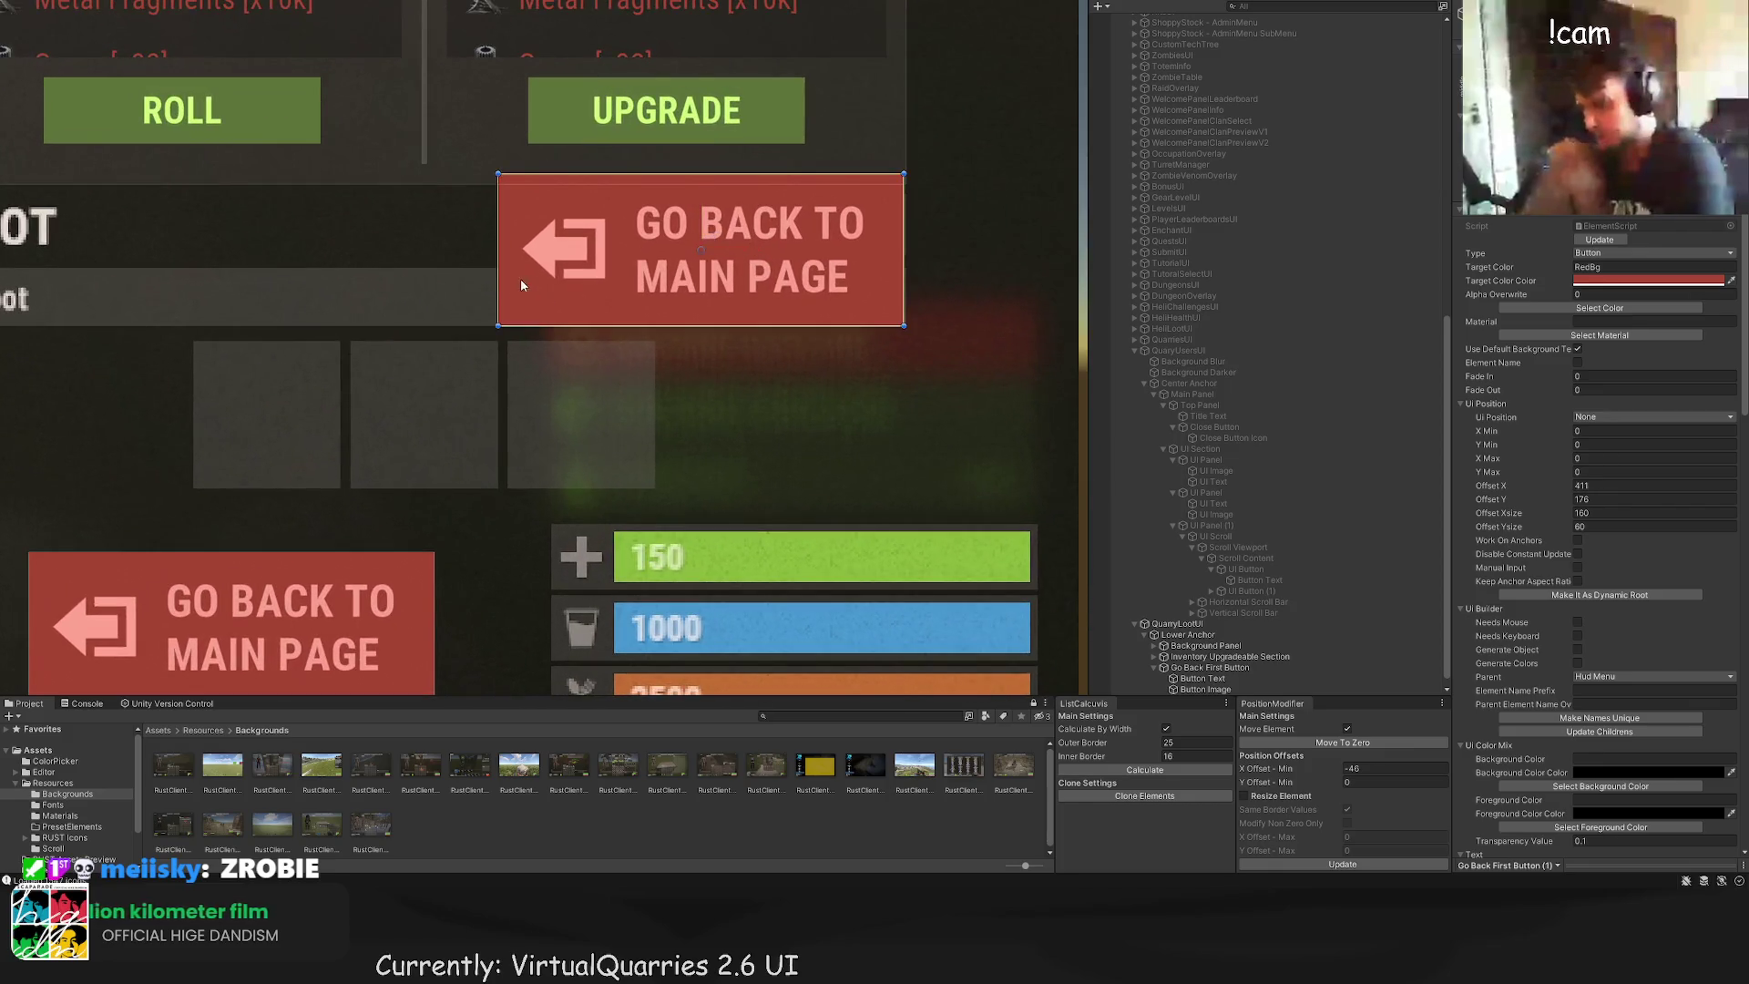
Step: Shrink the copy to a thin bar and set its label's Ui Position to Full with 0 size offsets
{"action": "left_click_drag", "start_coordinate": [562, 170], "coordinate": [574, 284]}
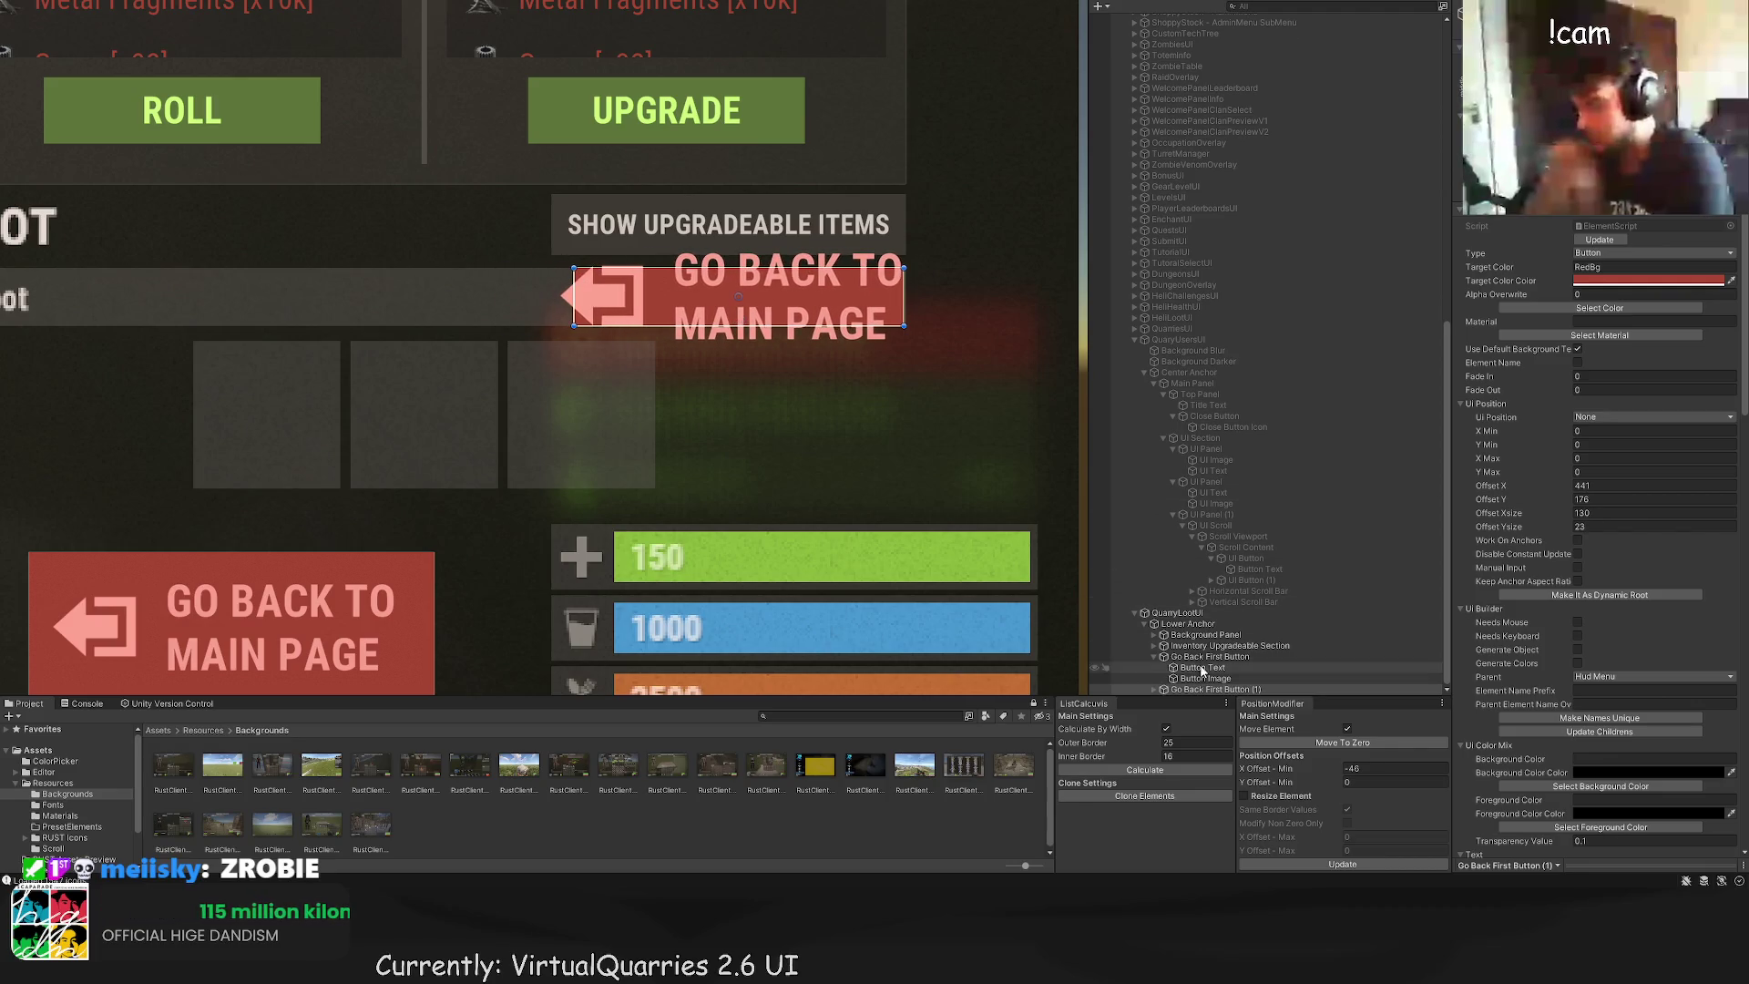
{"action": "left_click", "coordinate": [1192, 690]}
{"action": "left_click", "coordinate": [1212, 690]}
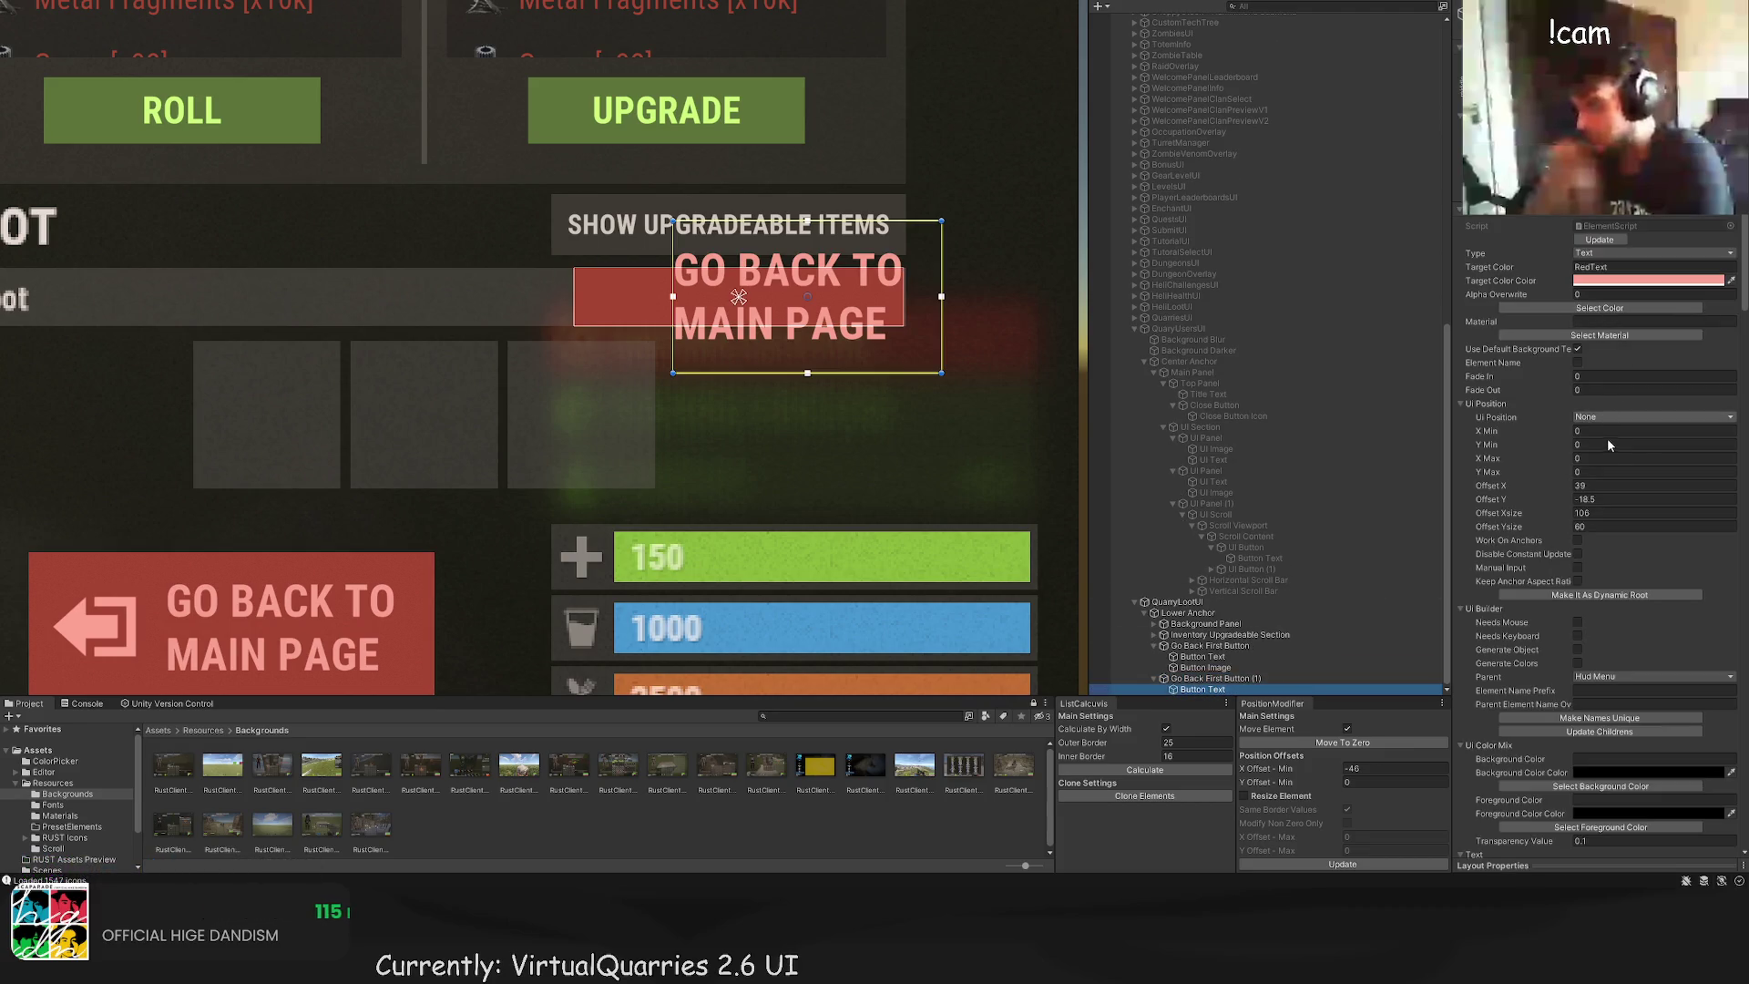
{"action": "left_click", "coordinate": [1649, 416]}
{"action": "left_click", "coordinate": [1603, 431]}
{"action": "double_click", "coordinate": [1603, 513]}
{"action": "type", "text": "0"}
{"action": "left_click", "coordinate": [1569, 526]}
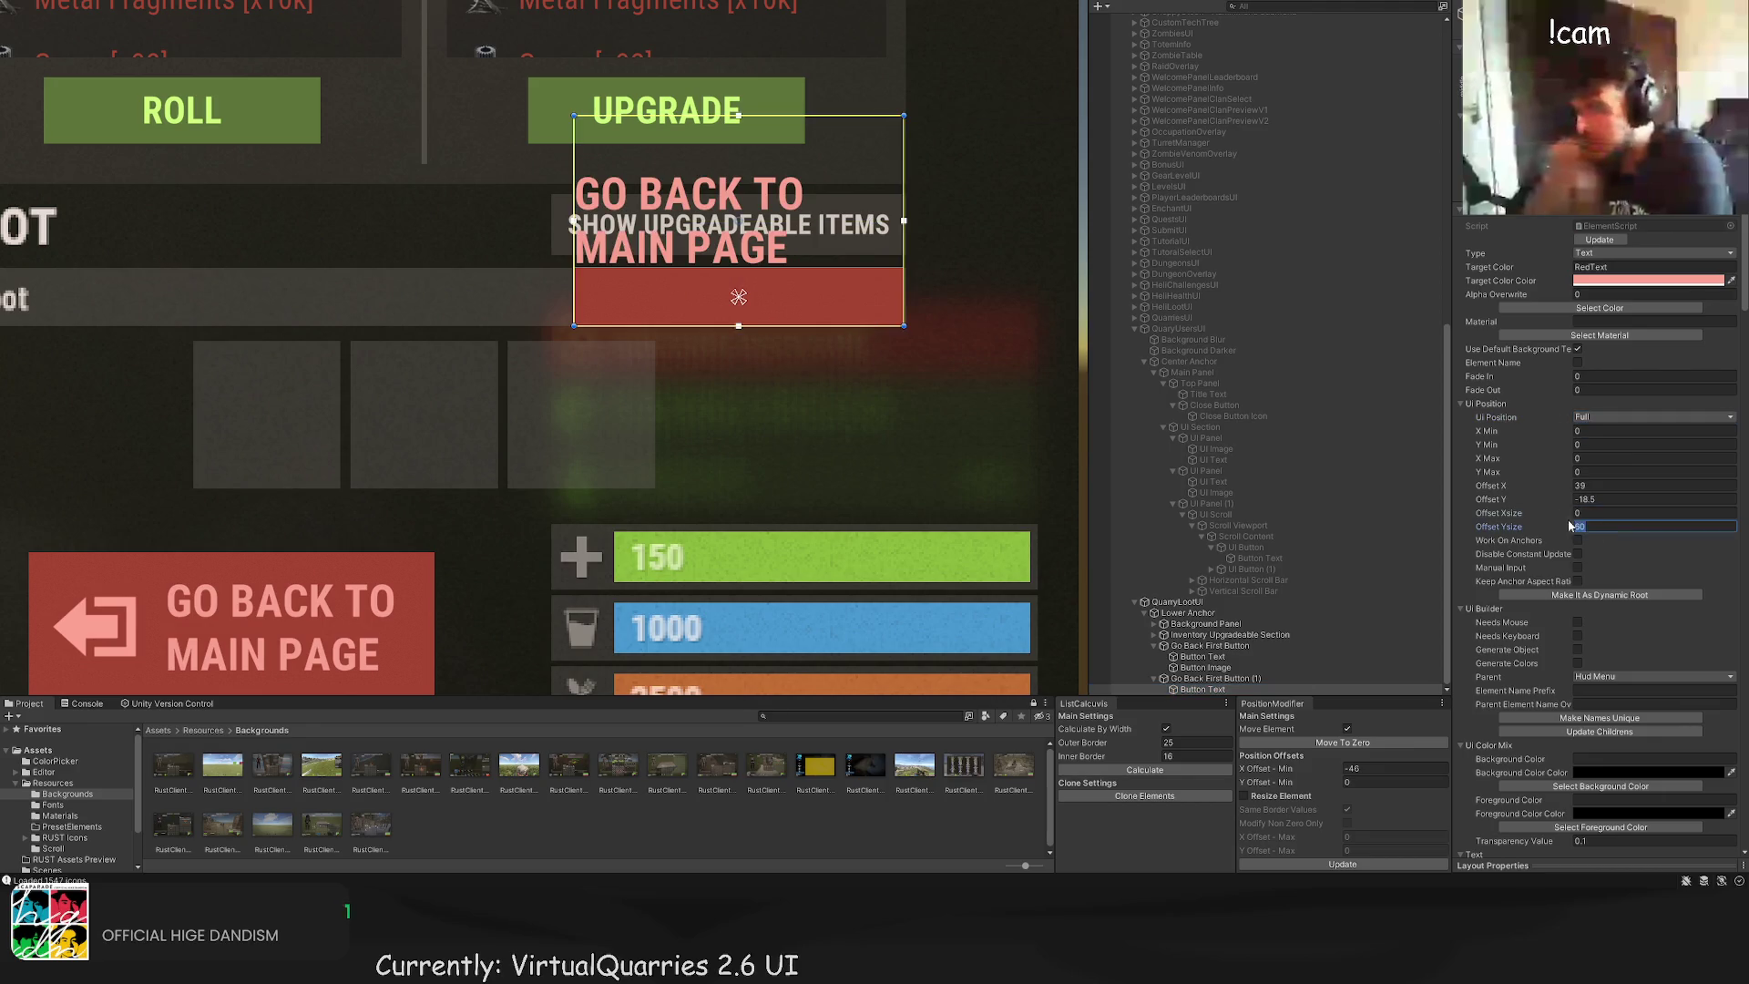
{"action": "type", "text": "0"}
{"action": "key", "text": "Return"}
Step: Change the copy's label to 'GO BACK', centre-aligned
{"action": "scroll", "coordinate": [1567, 547], "scroll_direction": "down", "scroll_amount": 15}
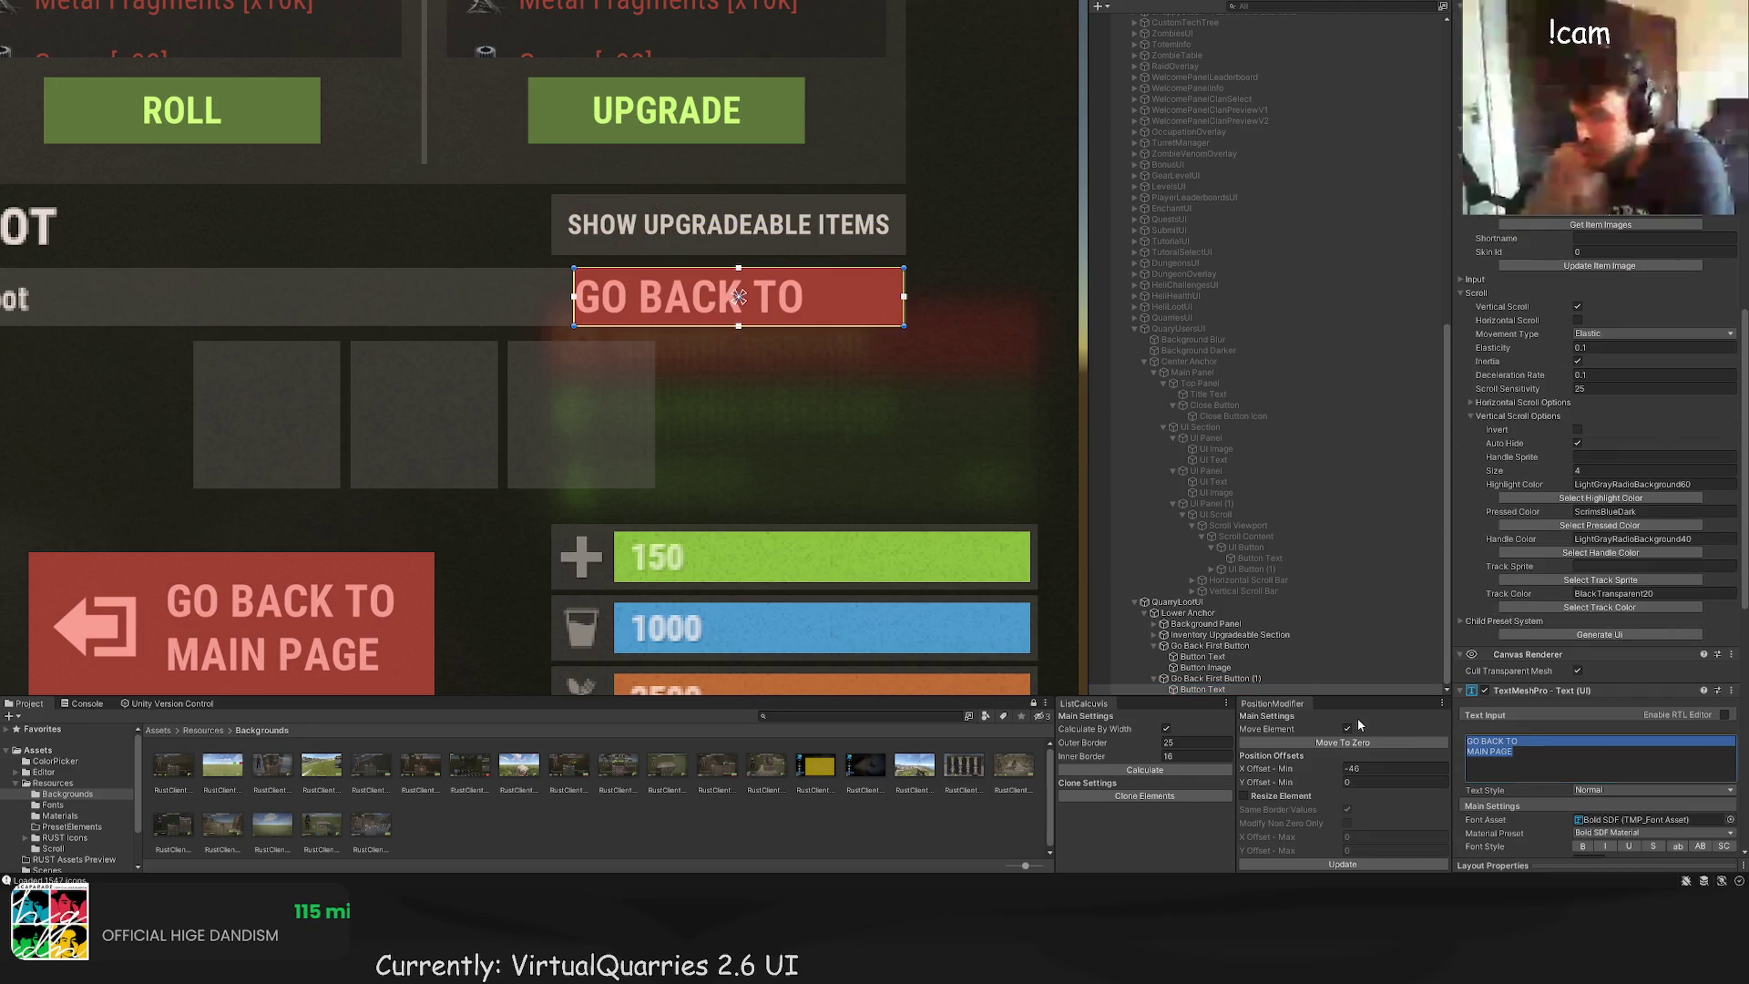
{"action": "type", "text": "GO BACK"}
{"action": "scroll", "coordinate": [1585, 692], "scroll_direction": "down", "scroll_amount": 3}
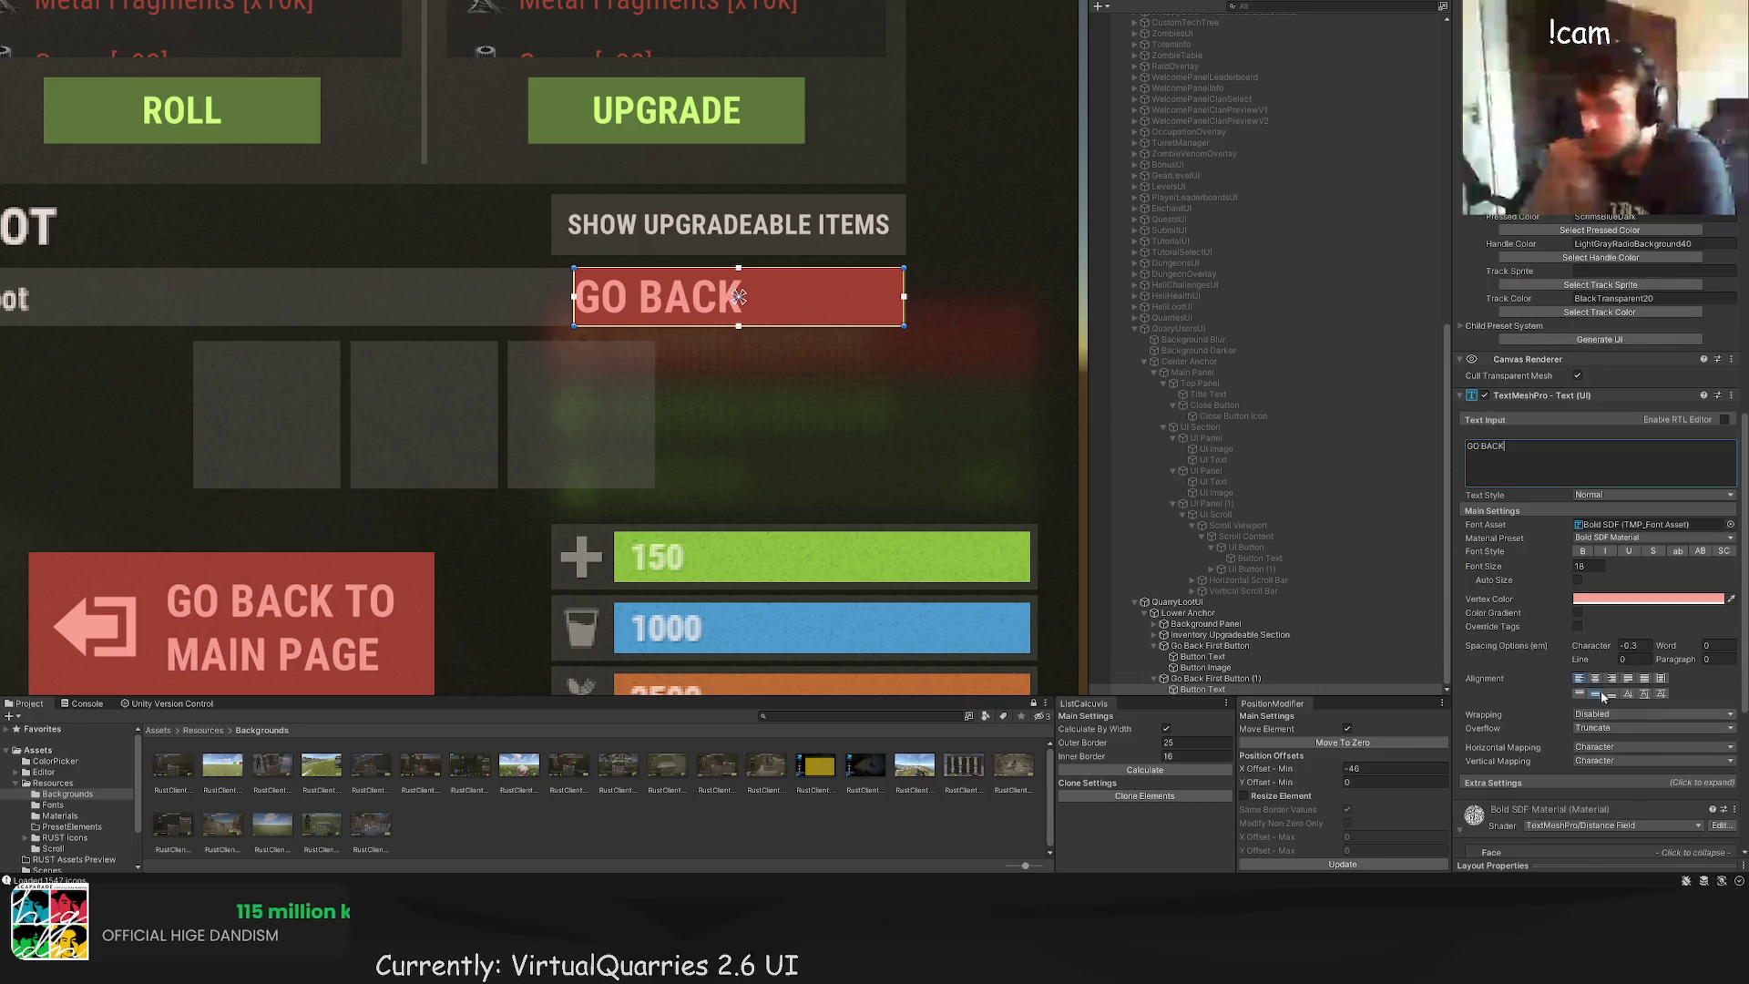
{"action": "left_click", "coordinate": [1596, 678]}
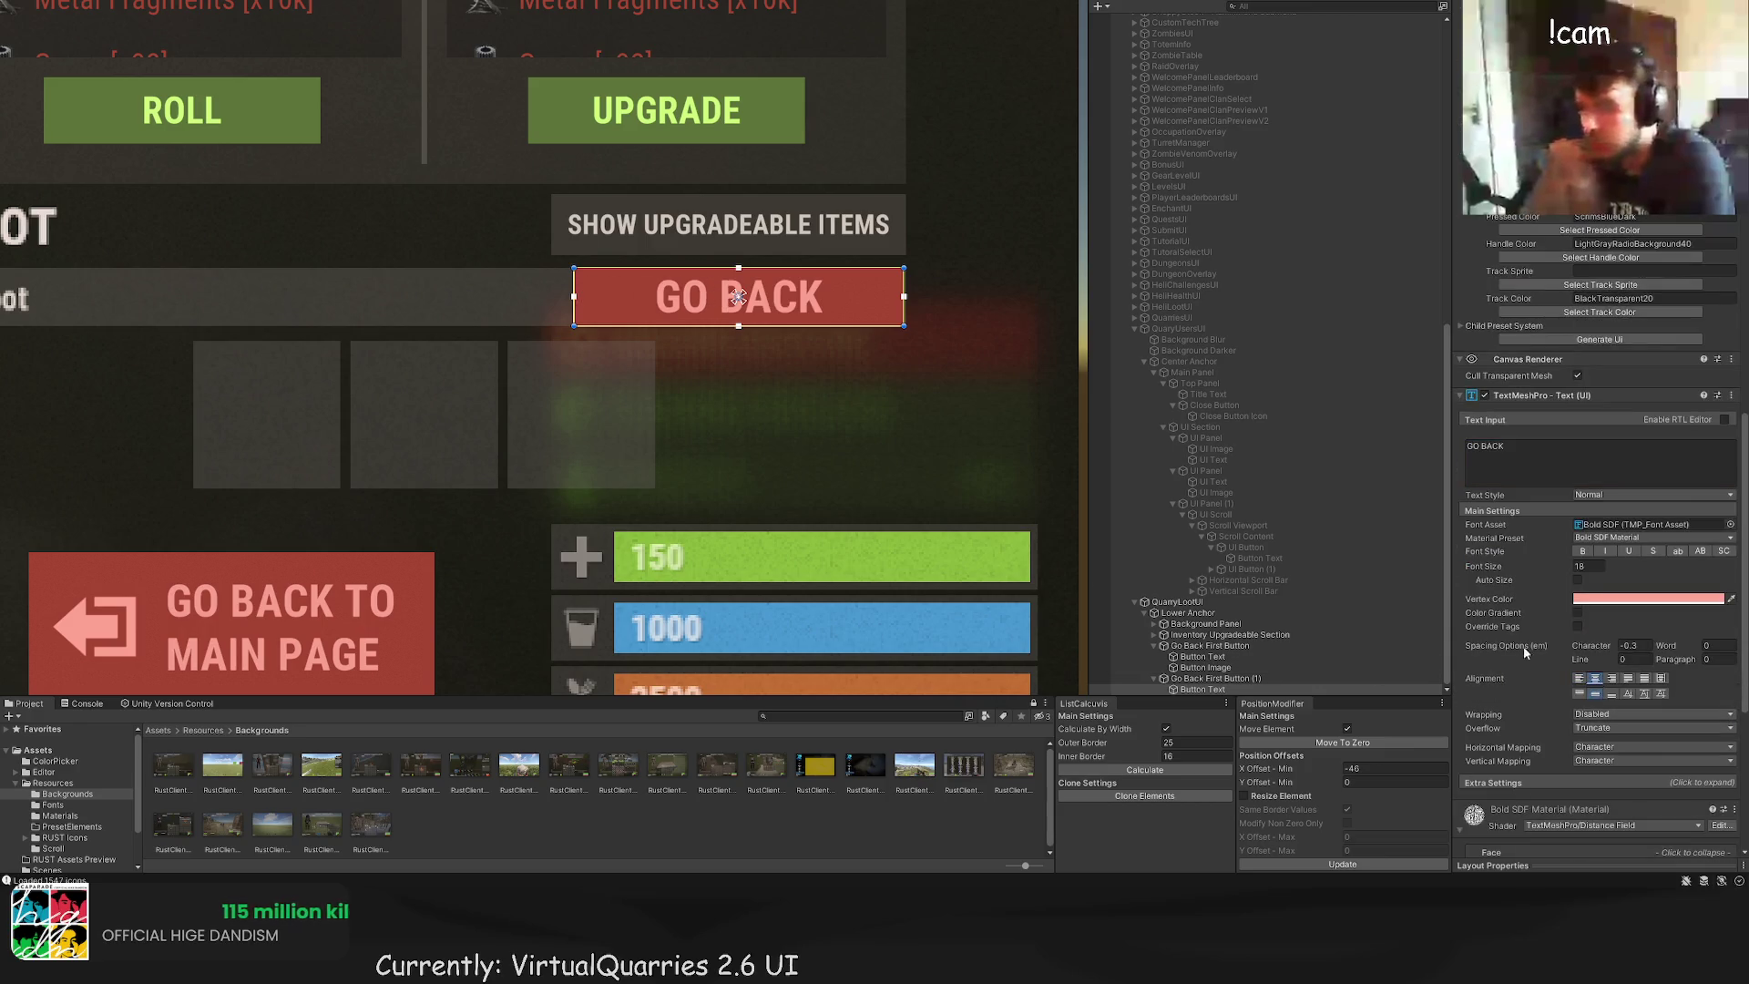
Step: Narrow the GO BACK button to 100 px wide
{"action": "left_click", "coordinate": [1219, 679]}
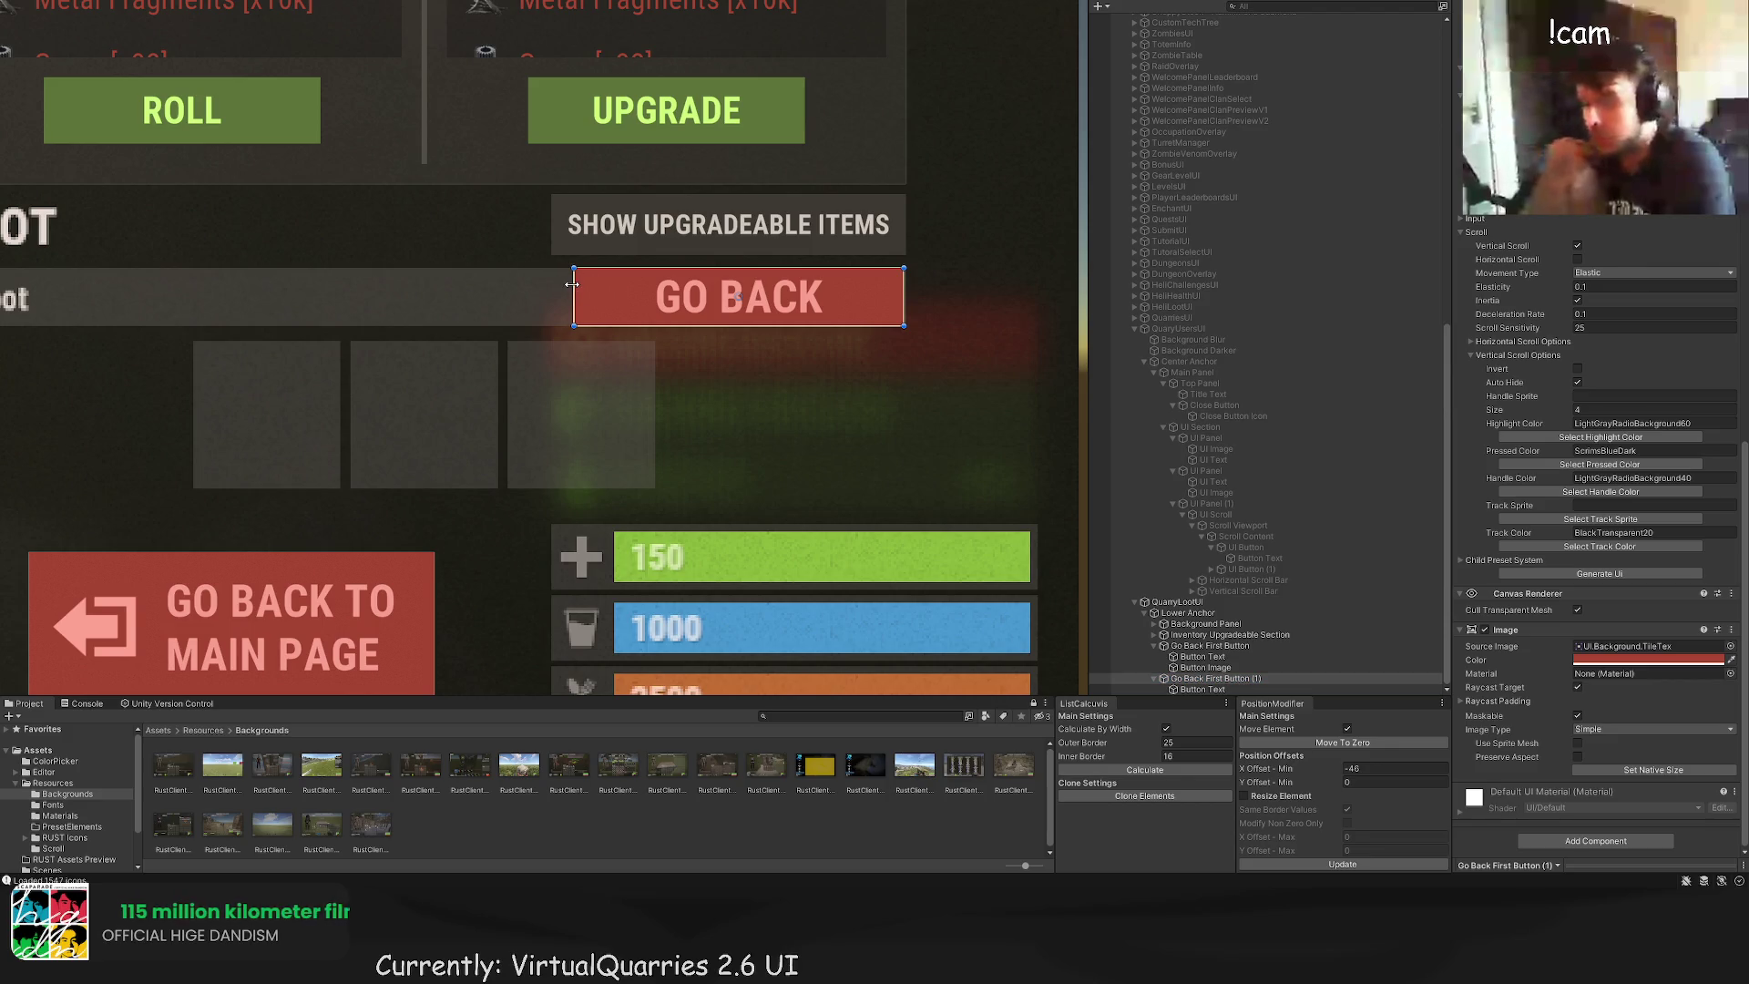
{"action": "left_click_drag", "start_coordinate": [573, 284], "coordinate": [648, 278]}
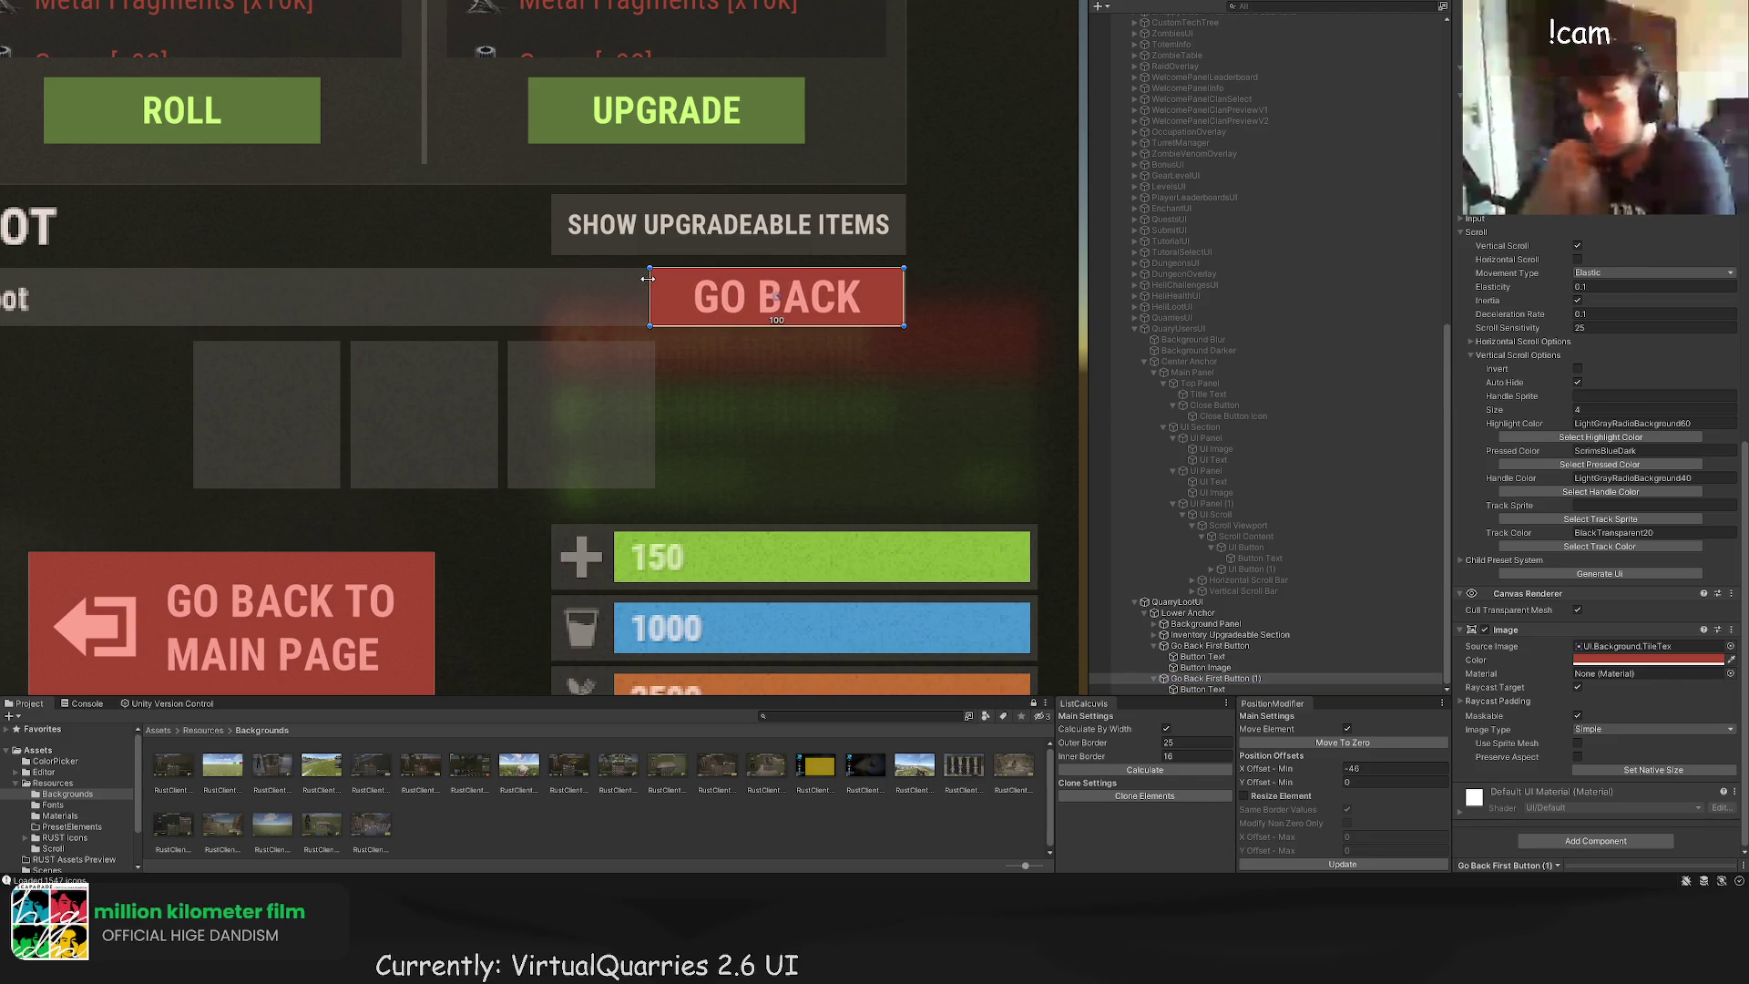
{"action": "left_click", "coordinate": [1266, 688]}
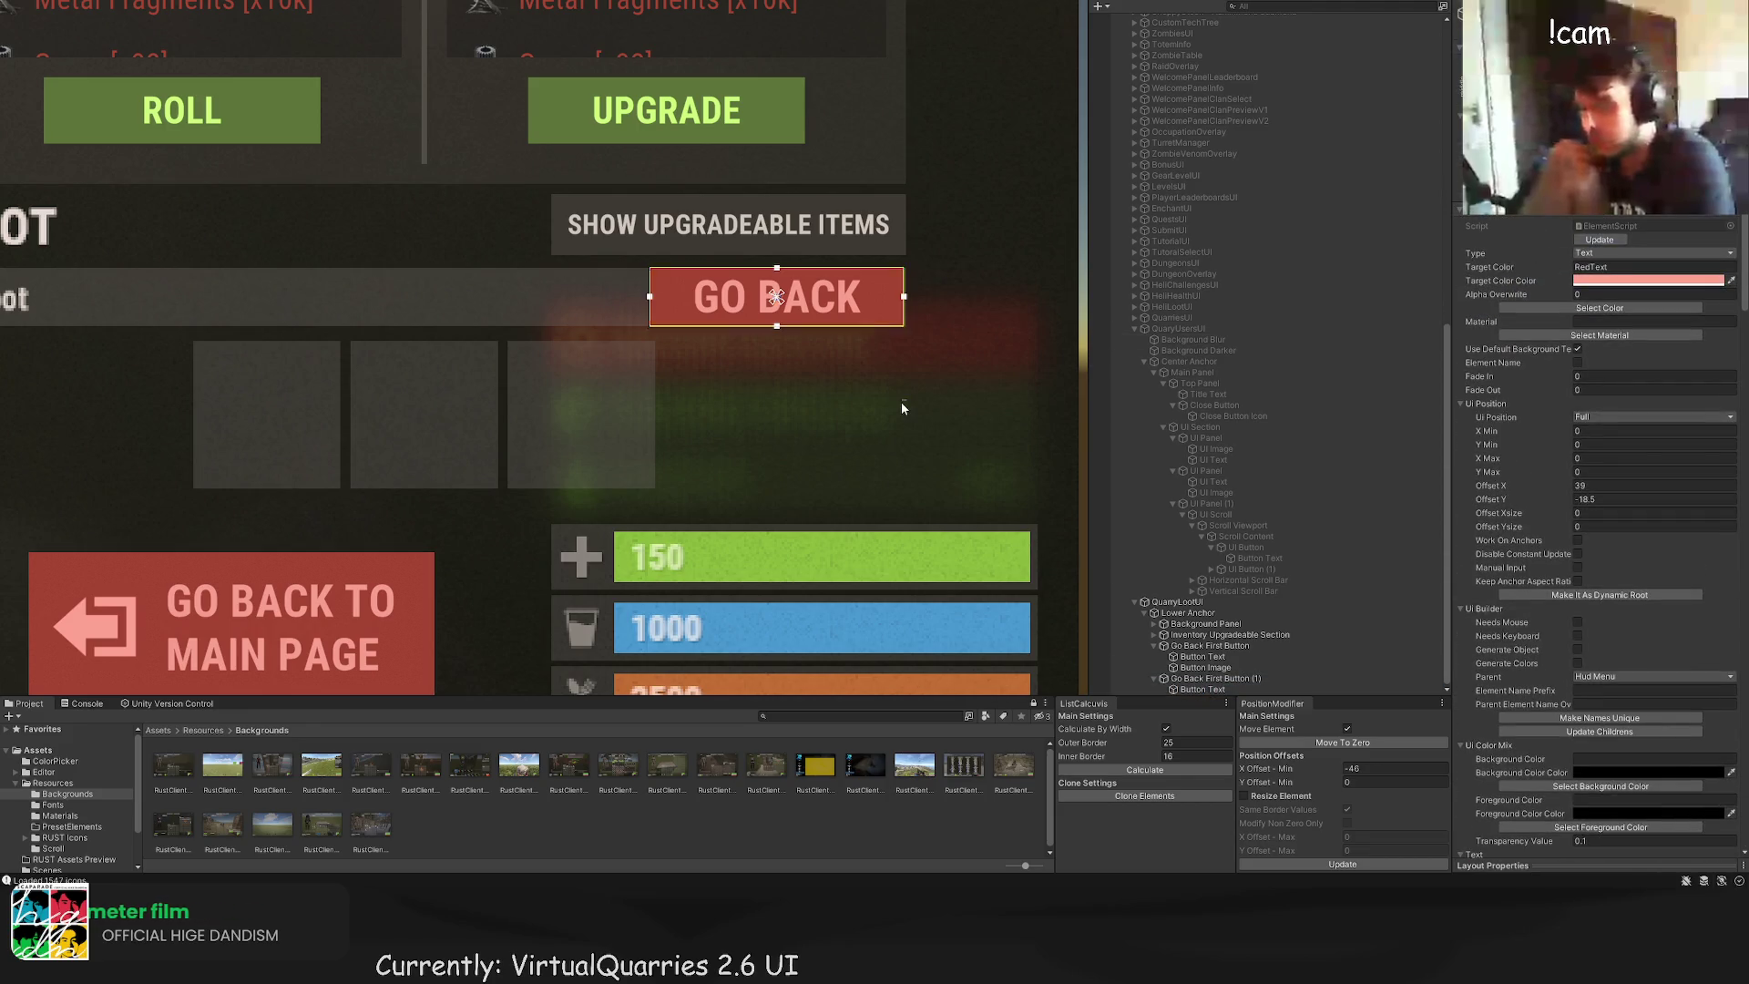
{"action": "scroll", "coordinate": [897, 403], "scroll_direction": "down", "scroll_amount": 5}
{"action": "scroll", "coordinate": [1605, 554], "scroll_direction": "down", "scroll_amount": 5}
{"action": "scroll", "coordinate": [1594, 583], "scroll_direction": "down", "scroll_amount": 10}
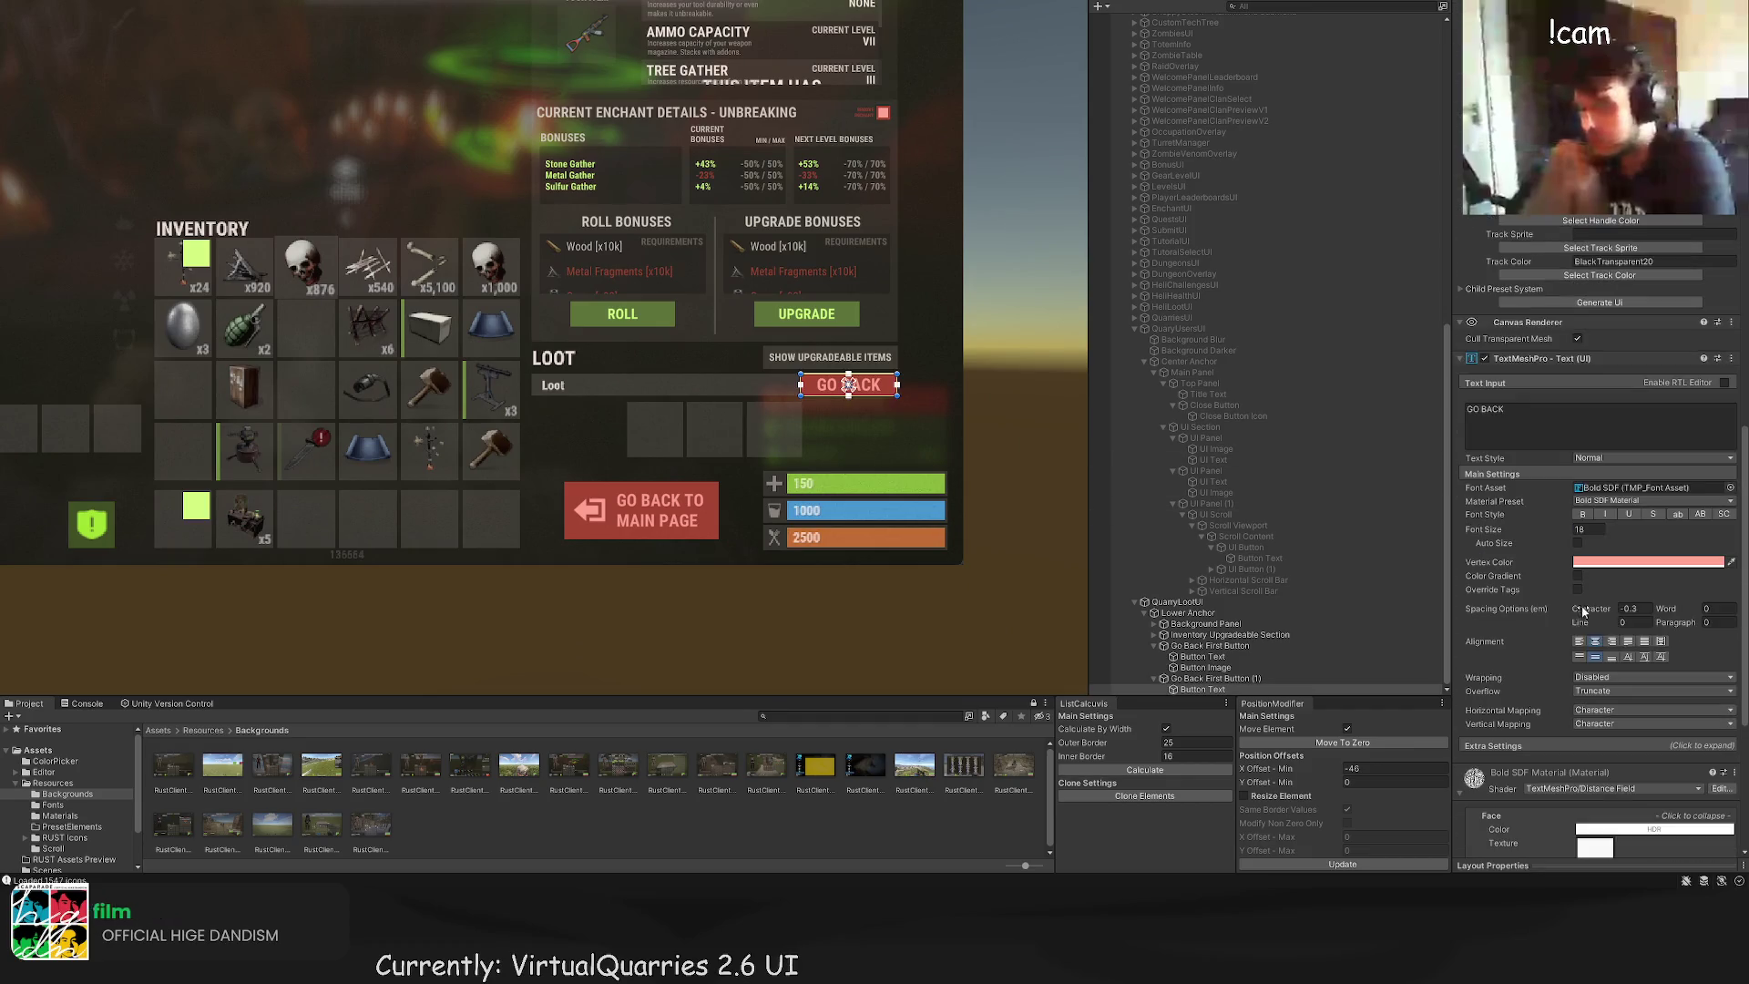
Step: Enable Background - 24 Box and disable Background - 3 Slots as the reference image
{"action": "left_click", "coordinate": [872, 428]}
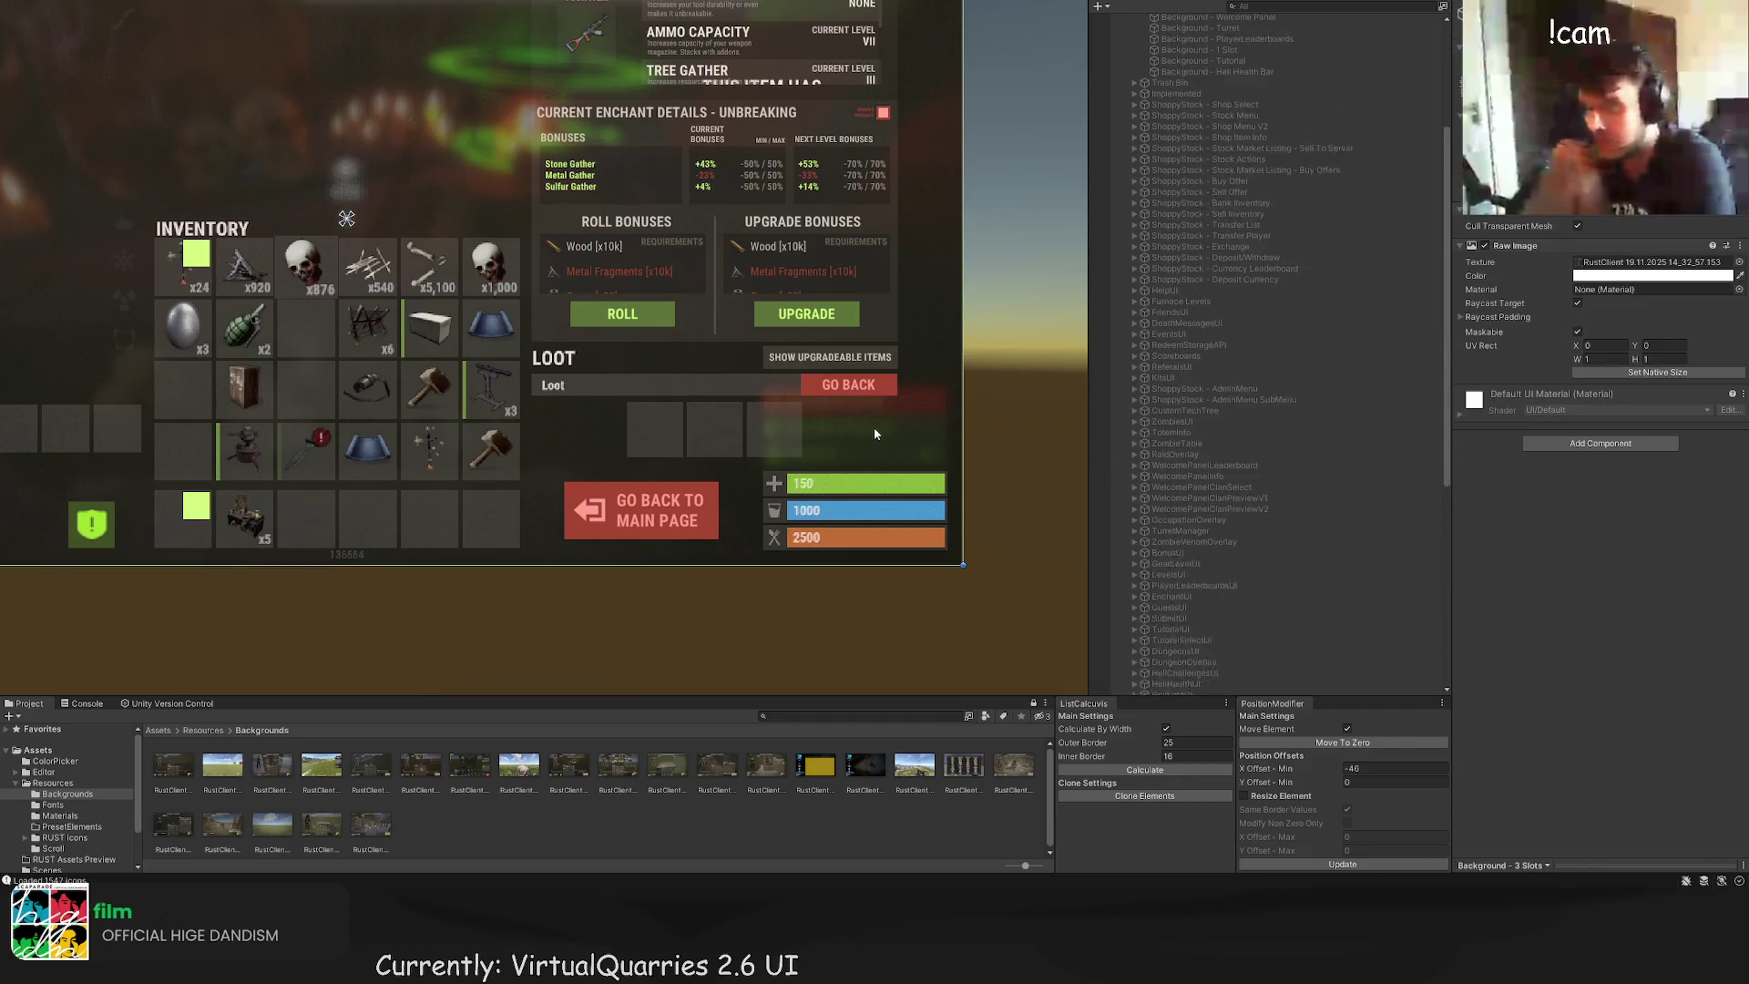
{"action": "scroll", "coordinate": [883, 414], "scroll_direction": "down", "scroll_amount": 2}
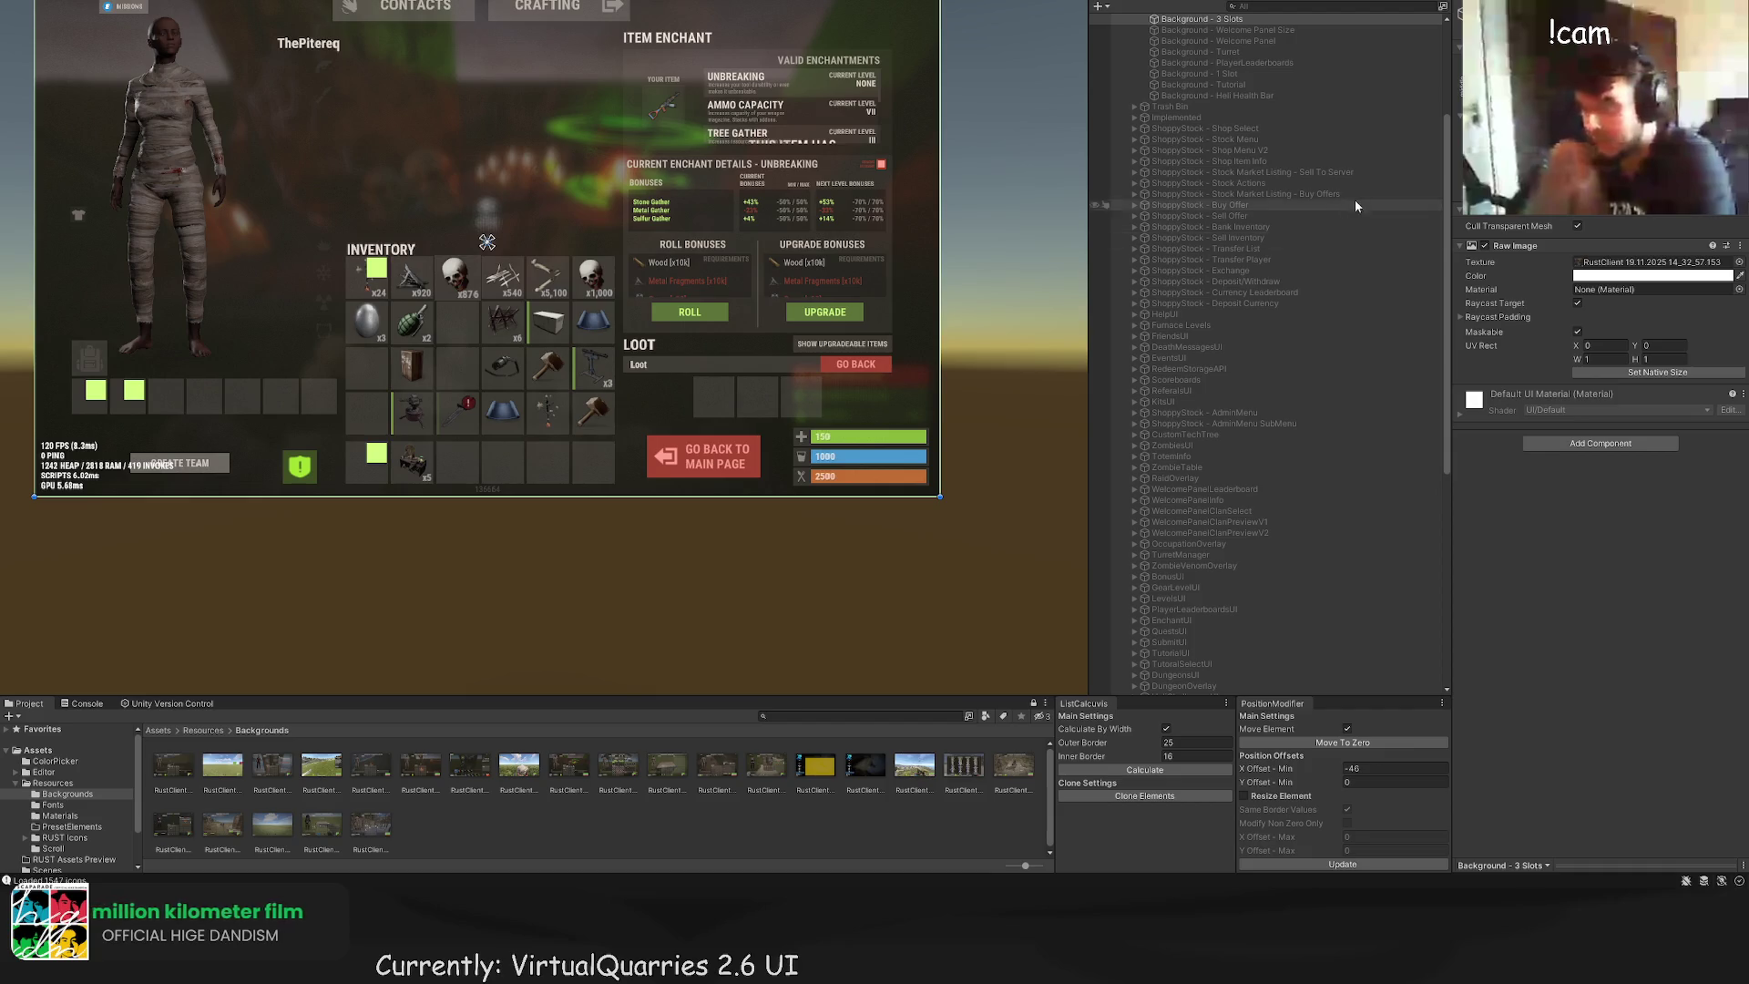
{"action": "scroll", "coordinate": [1354, 200], "scroll_direction": "up", "scroll_amount": 5}
{"action": "left_click", "coordinate": [1223, 118]}
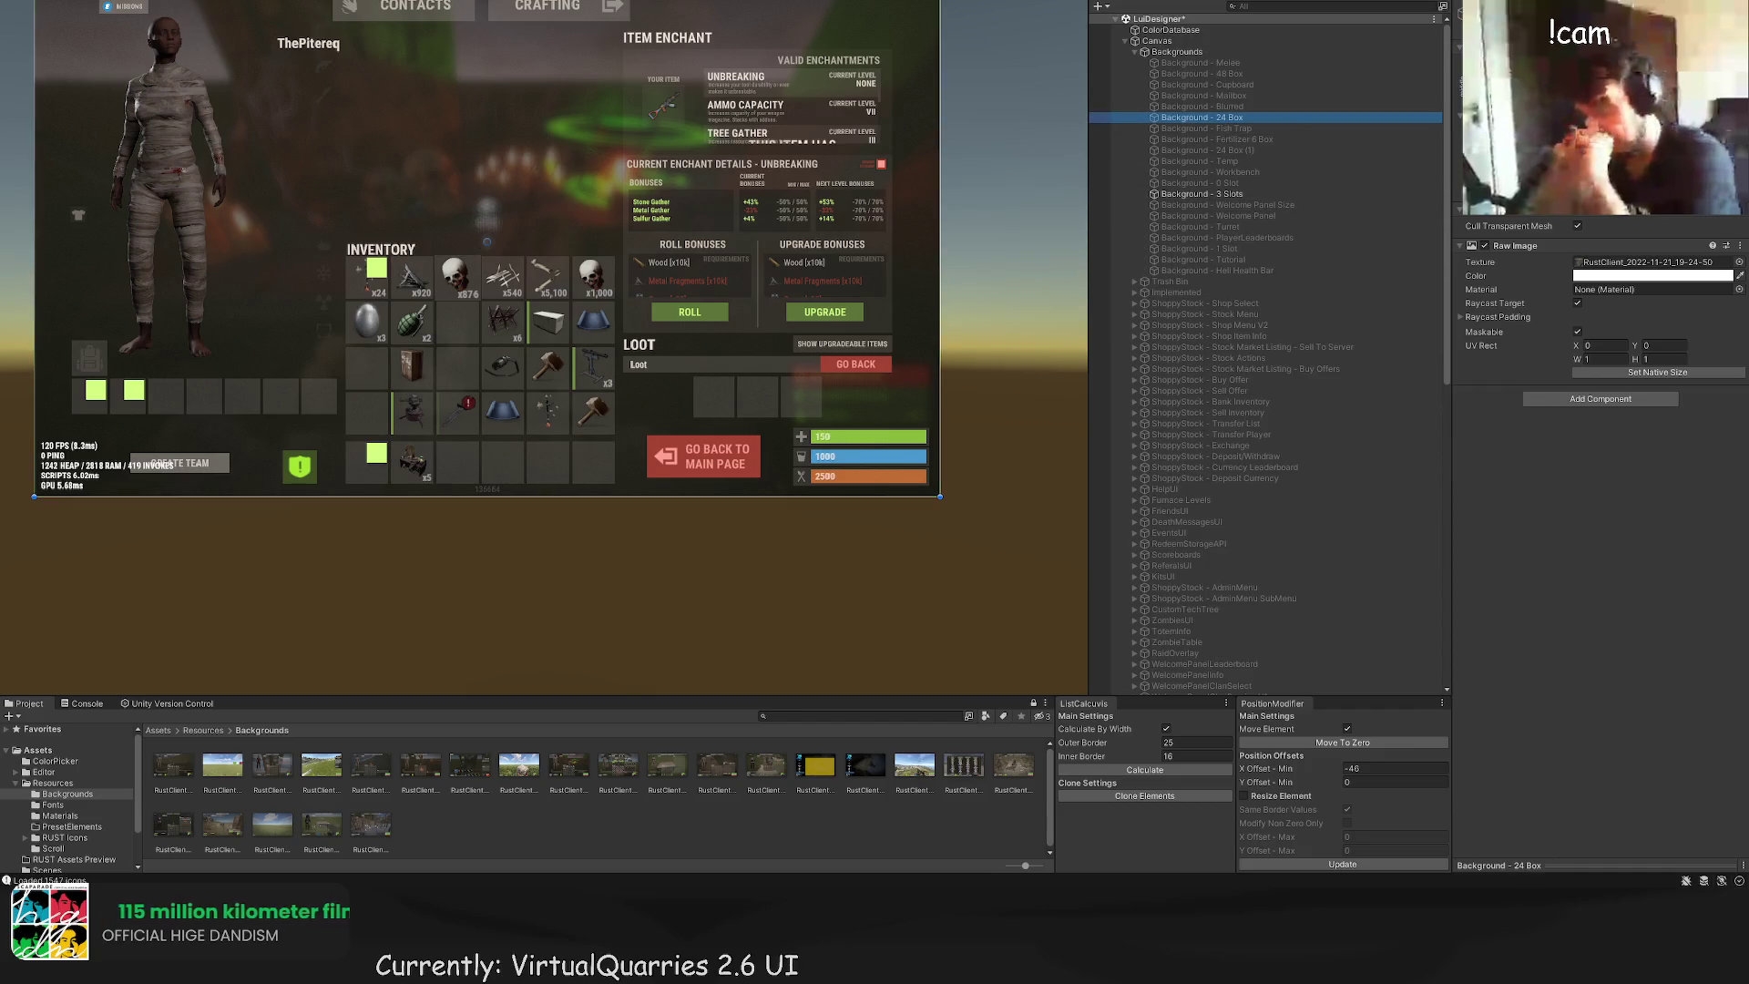
{"action": "left_click", "coordinate": [1203, 194]}
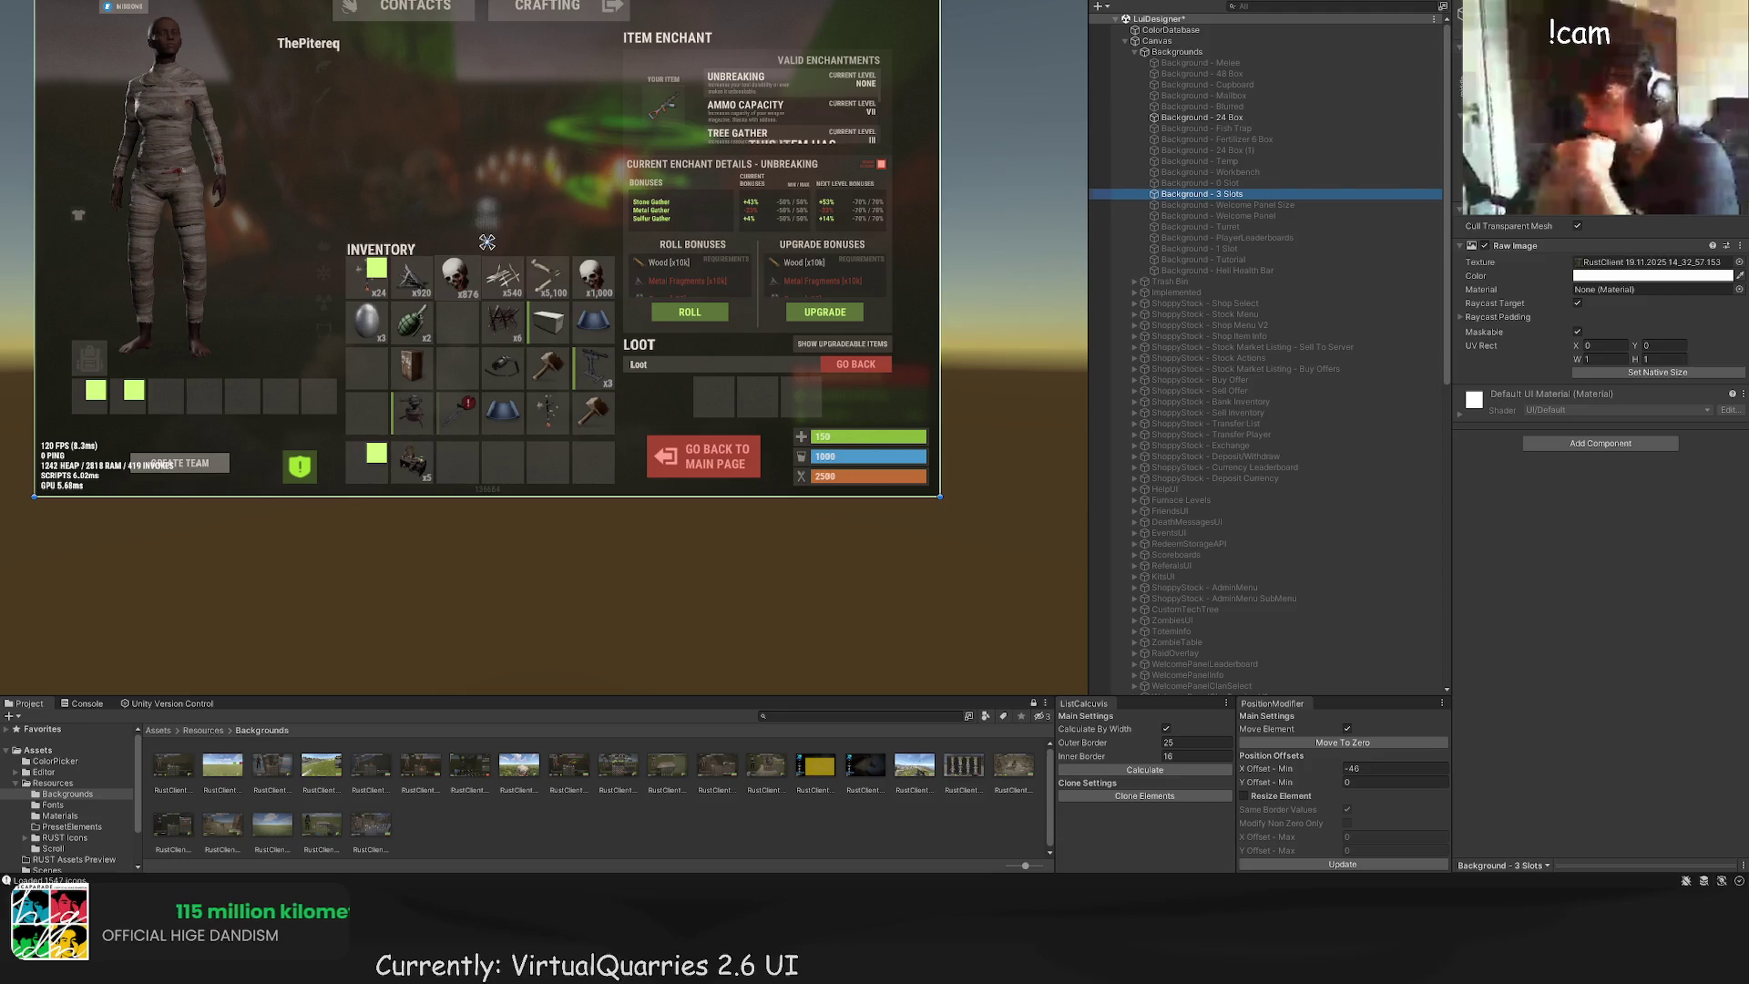
{"action": "scroll", "coordinate": [927, 364], "scroll_direction": "up", "scroll_amount": 3}
{"action": "scroll", "coordinate": [1241, 574], "scroll_direction": "down", "scroll_amount": 10}
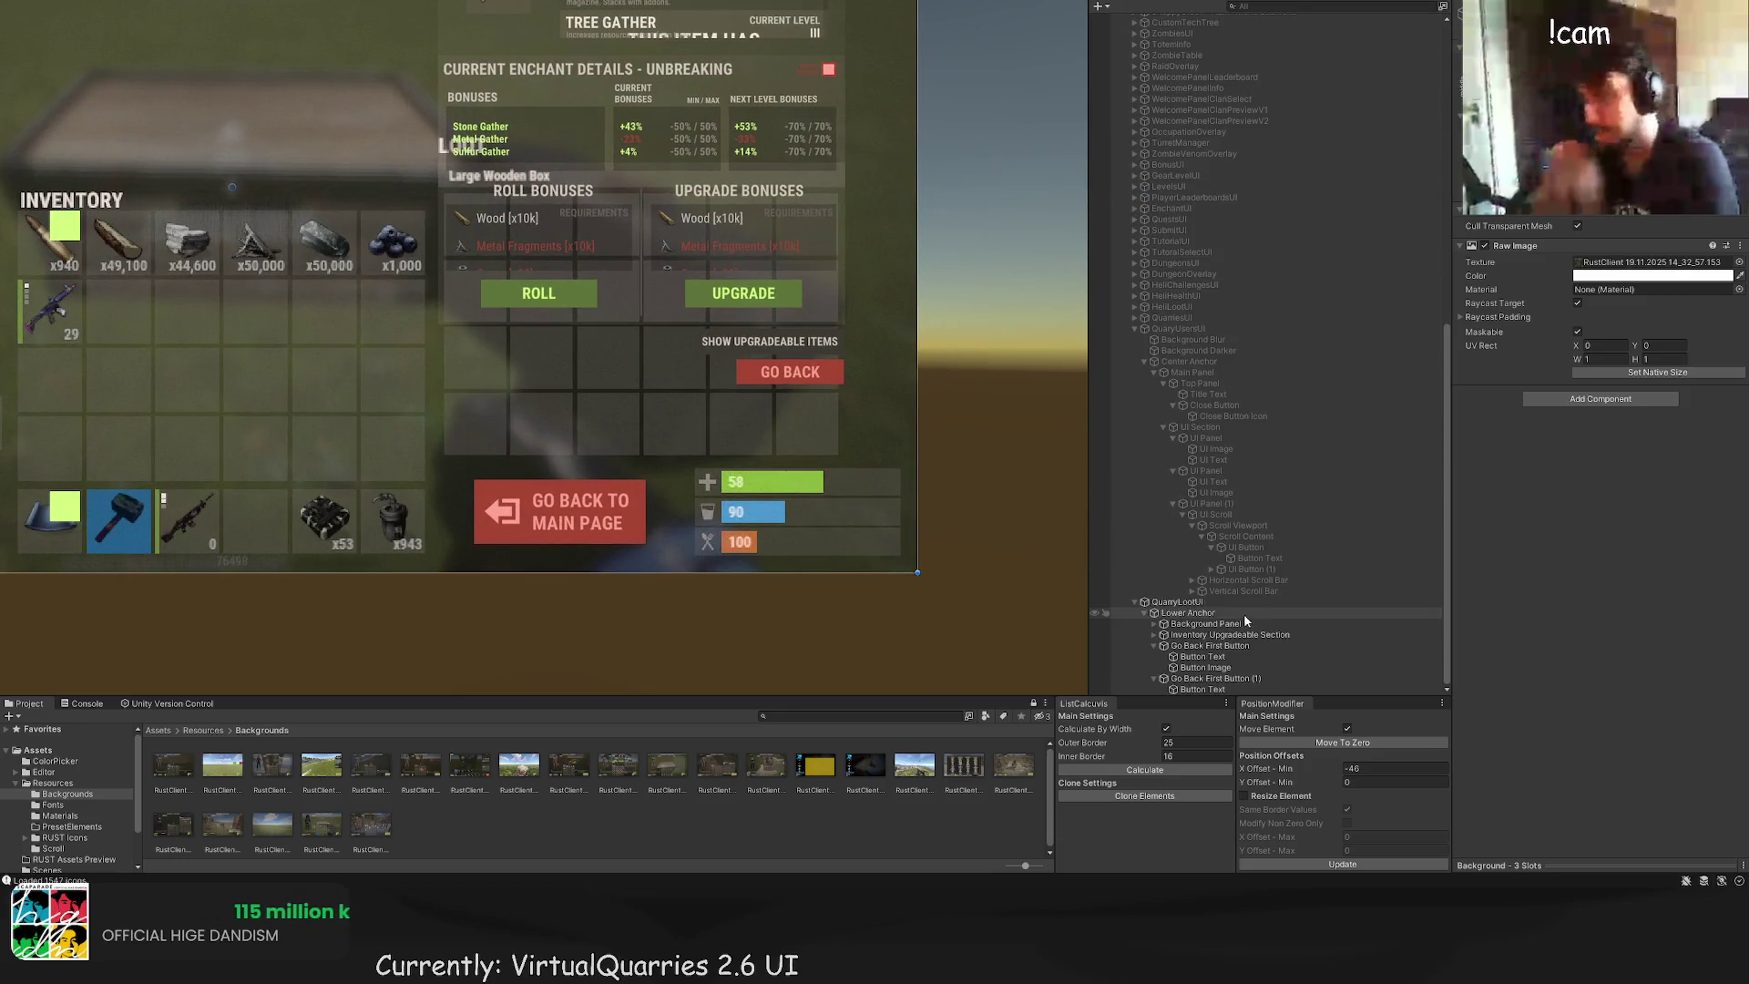
{"action": "left_click", "coordinate": [1225, 678]}
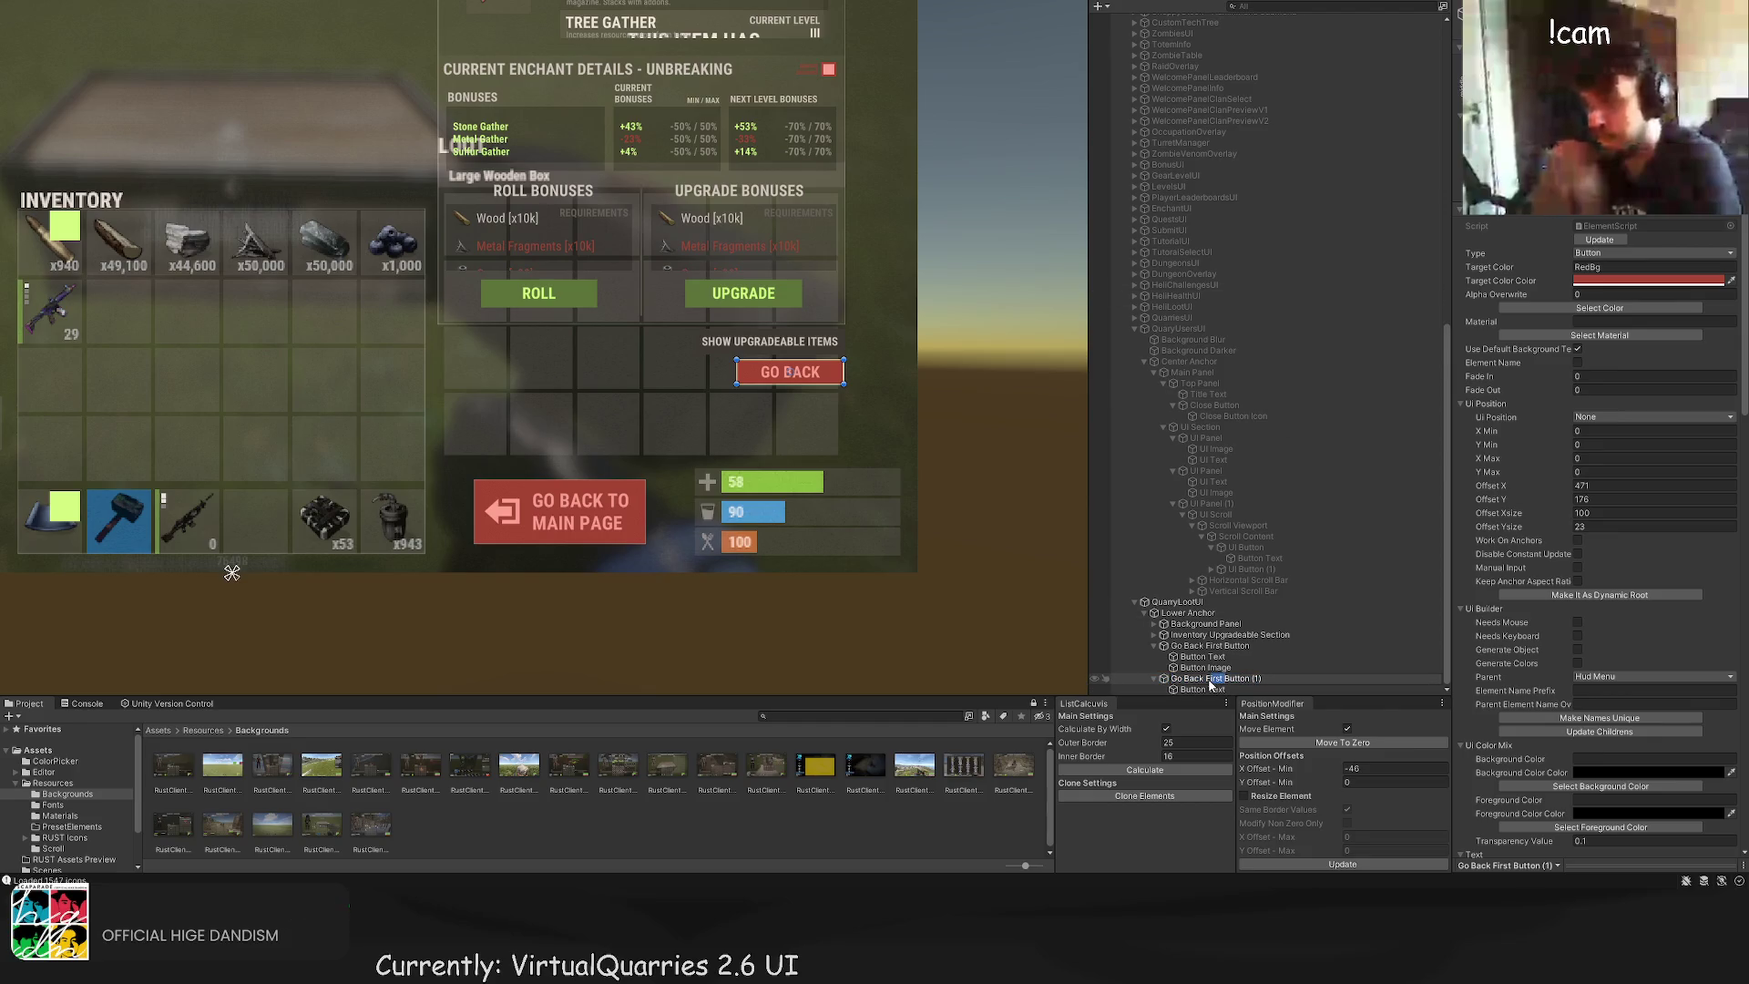
Step: Rename the GO BACK copy to 'Go Back Second Button'
{"action": "type", "text": "Second"}
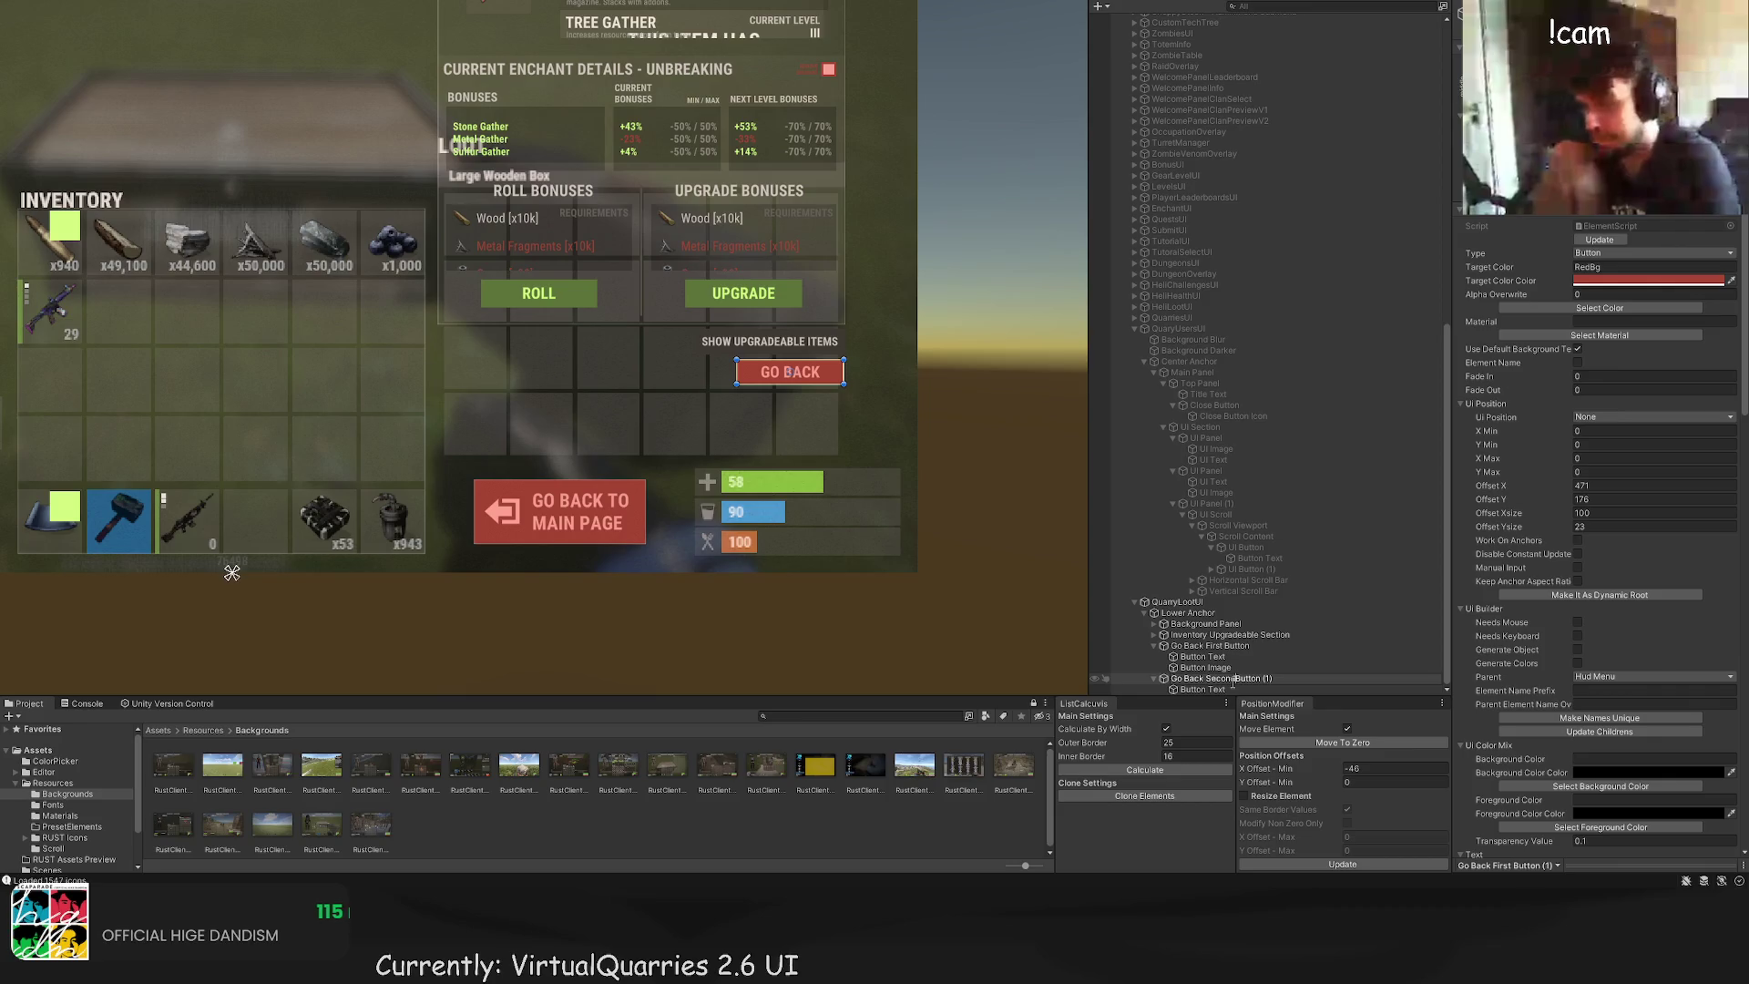
{"action": "key", "text": "End"}
{"action": "key", "text": "BackSpace"}
{"action": "key", "text": "BackSpace"}
{"action": "key", "text": "BackSpace"}
{"action": "key", "text": "Return"}
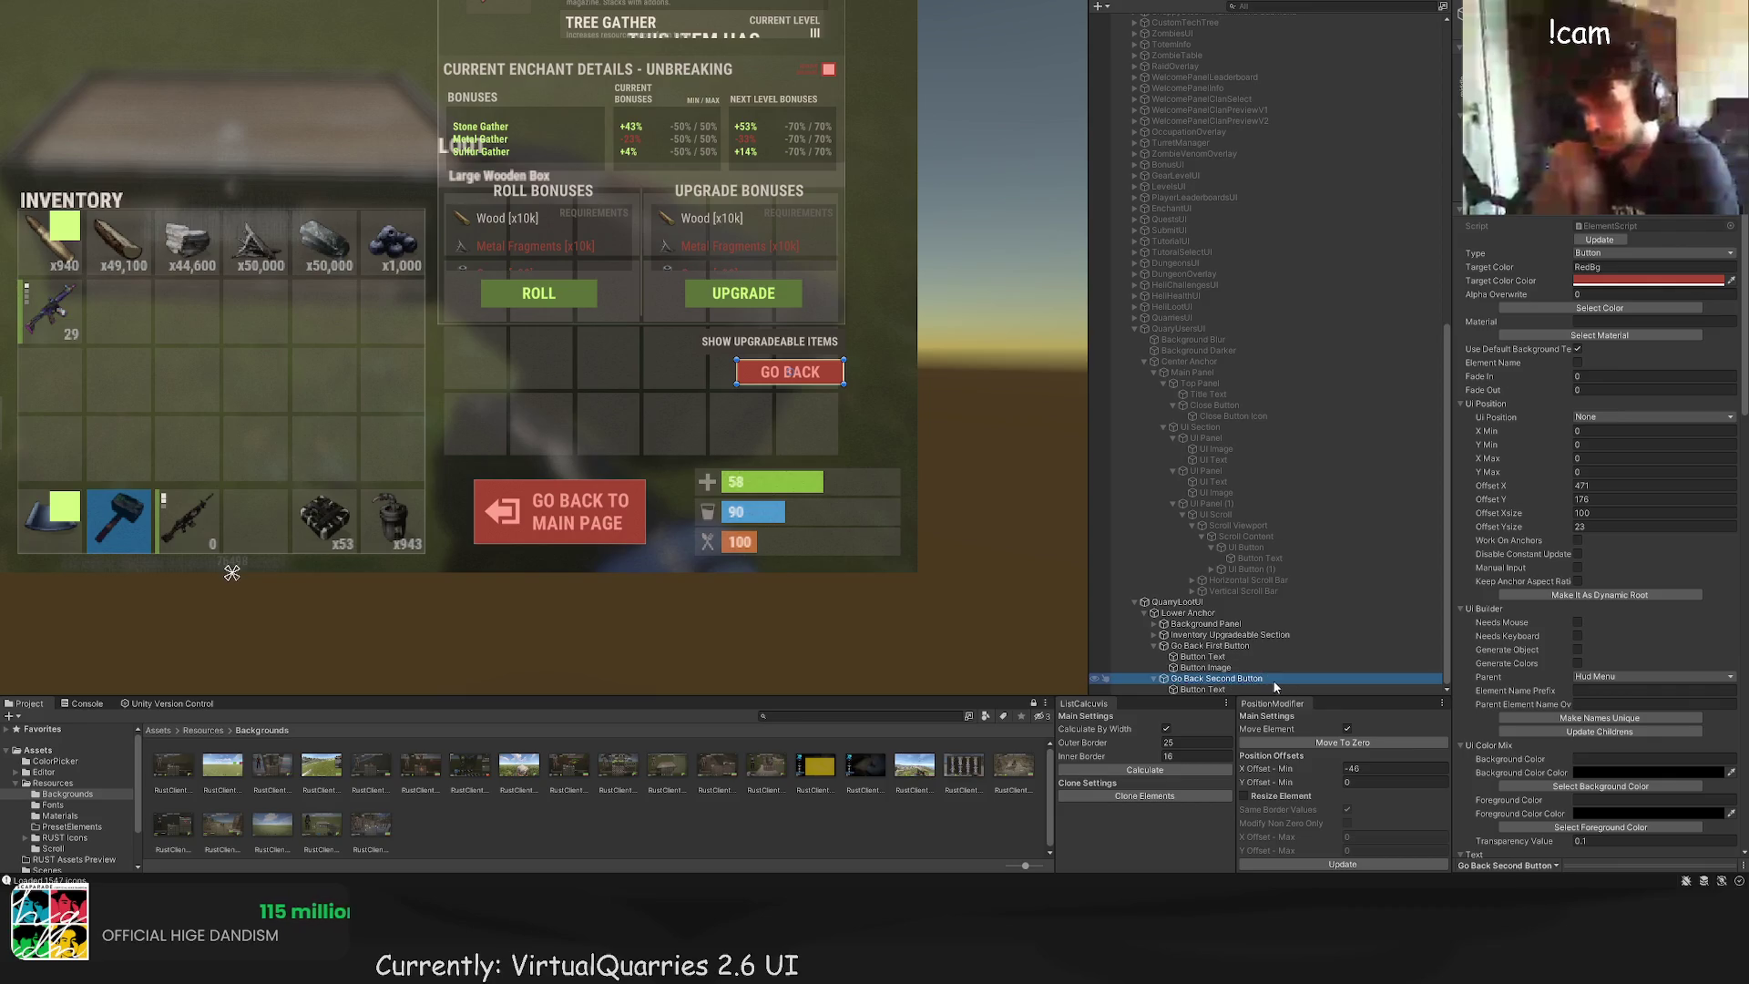
Step: Duplicate it and name the new copy 'Go Back Third Button'
{"action": "scroll", "coordinate": [933, 379], "scroll_direction": "up", "scroll_amount": 3}
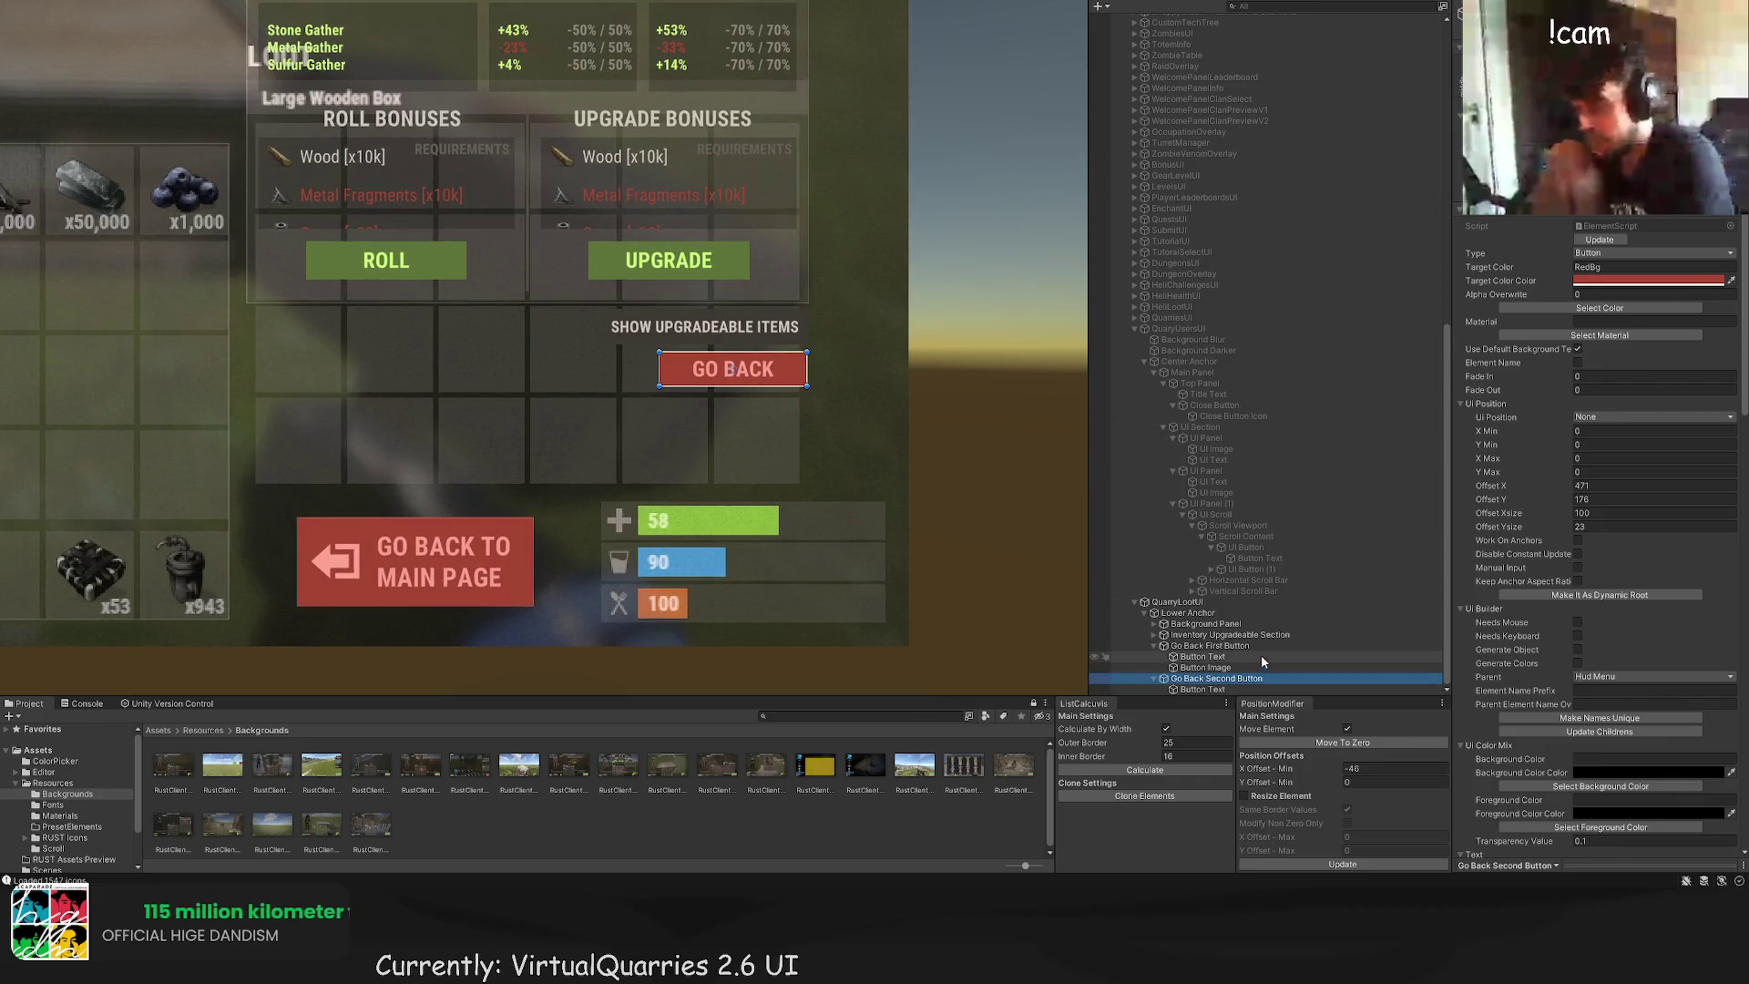
{"action": "key", "text": "ctrl+d"}
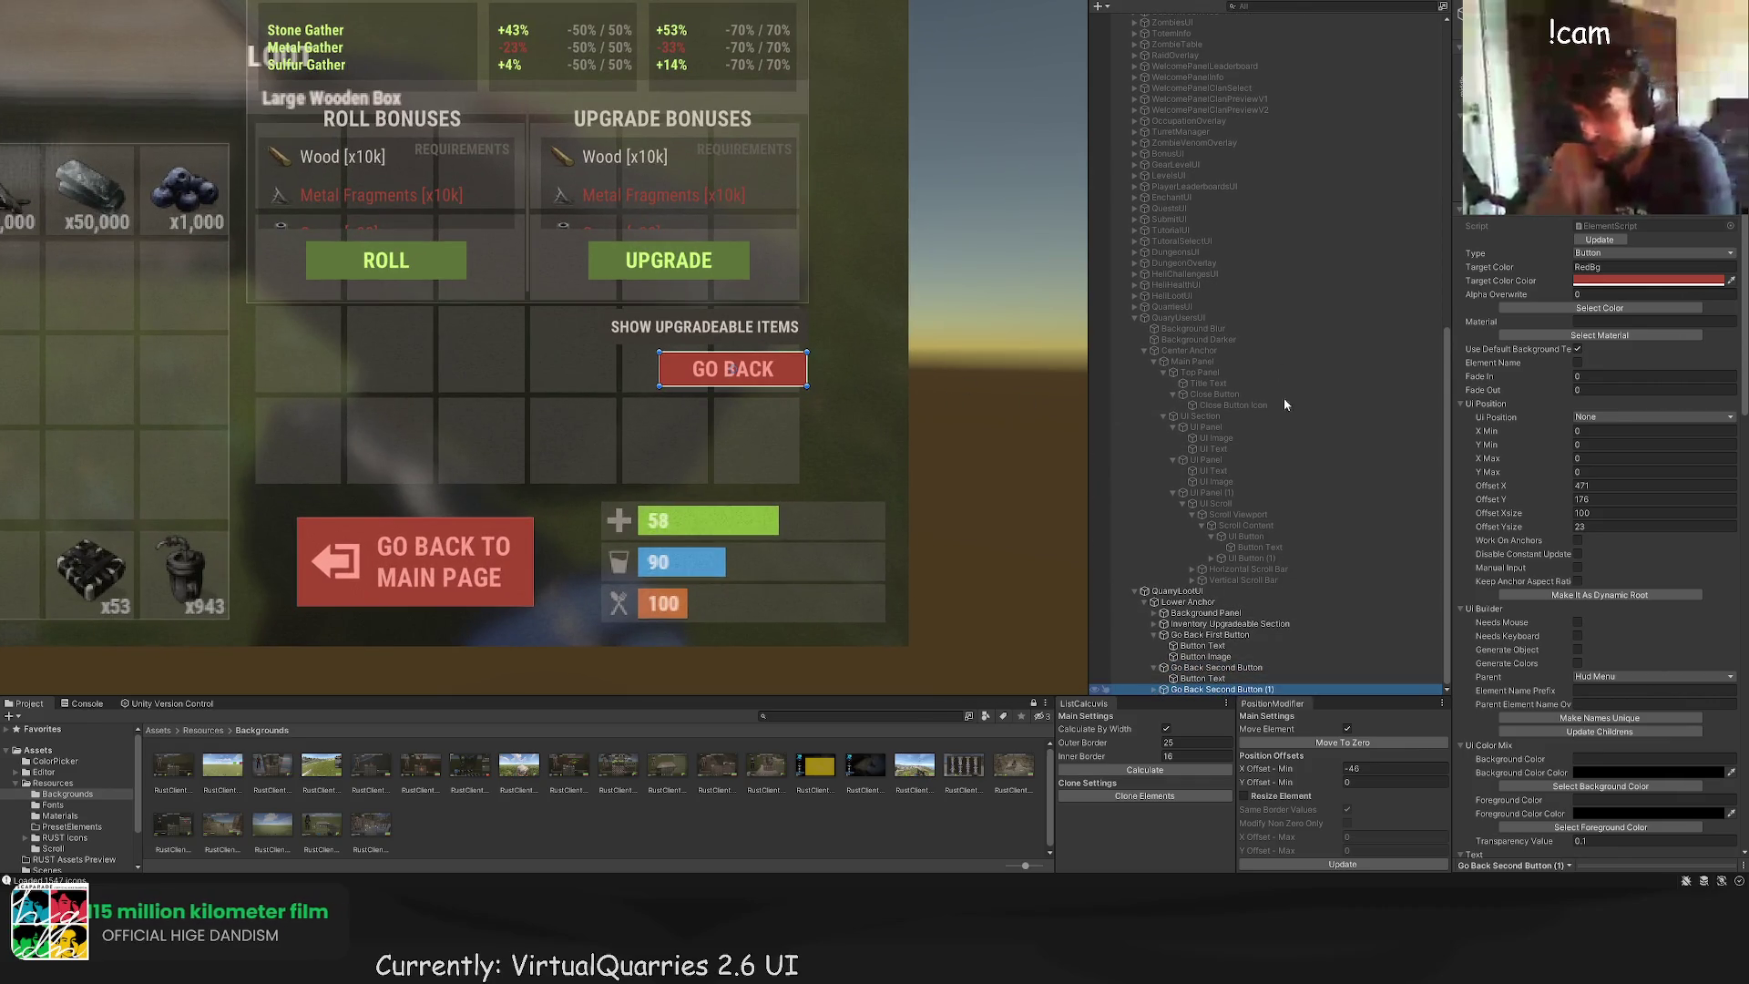
{"action": "left_click", "coordinate": [1221, 690]}
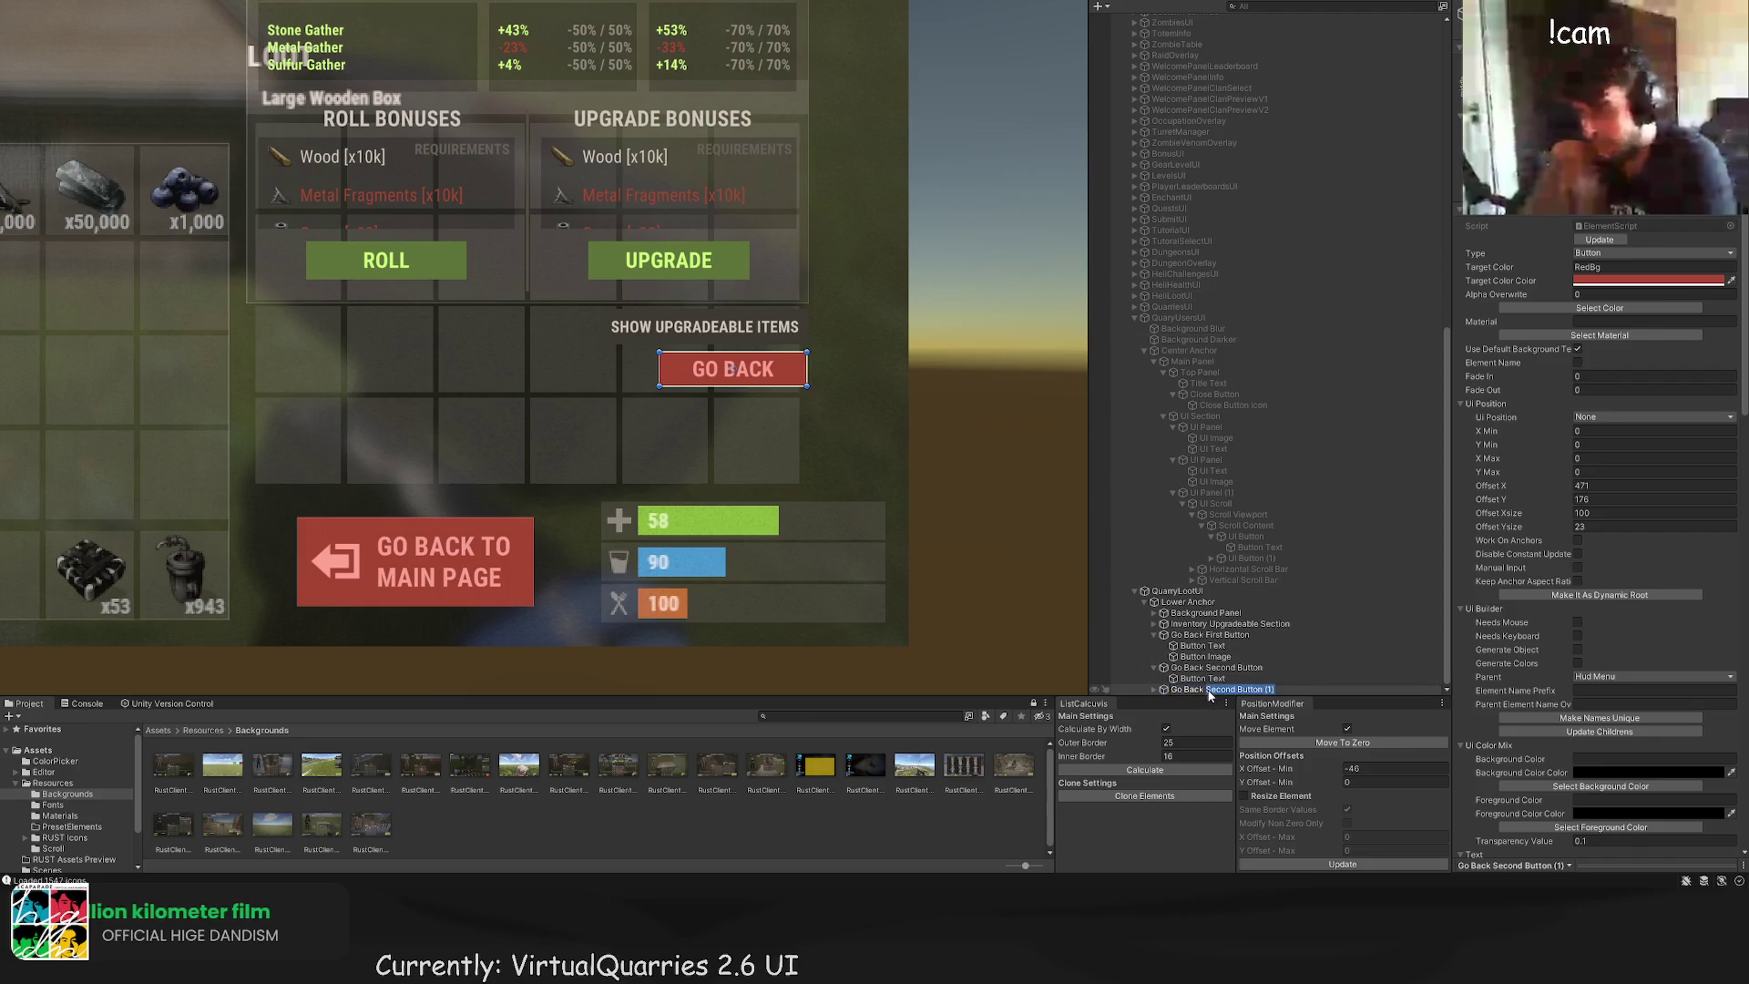
{"action": "type", "text": "Third Bu"}
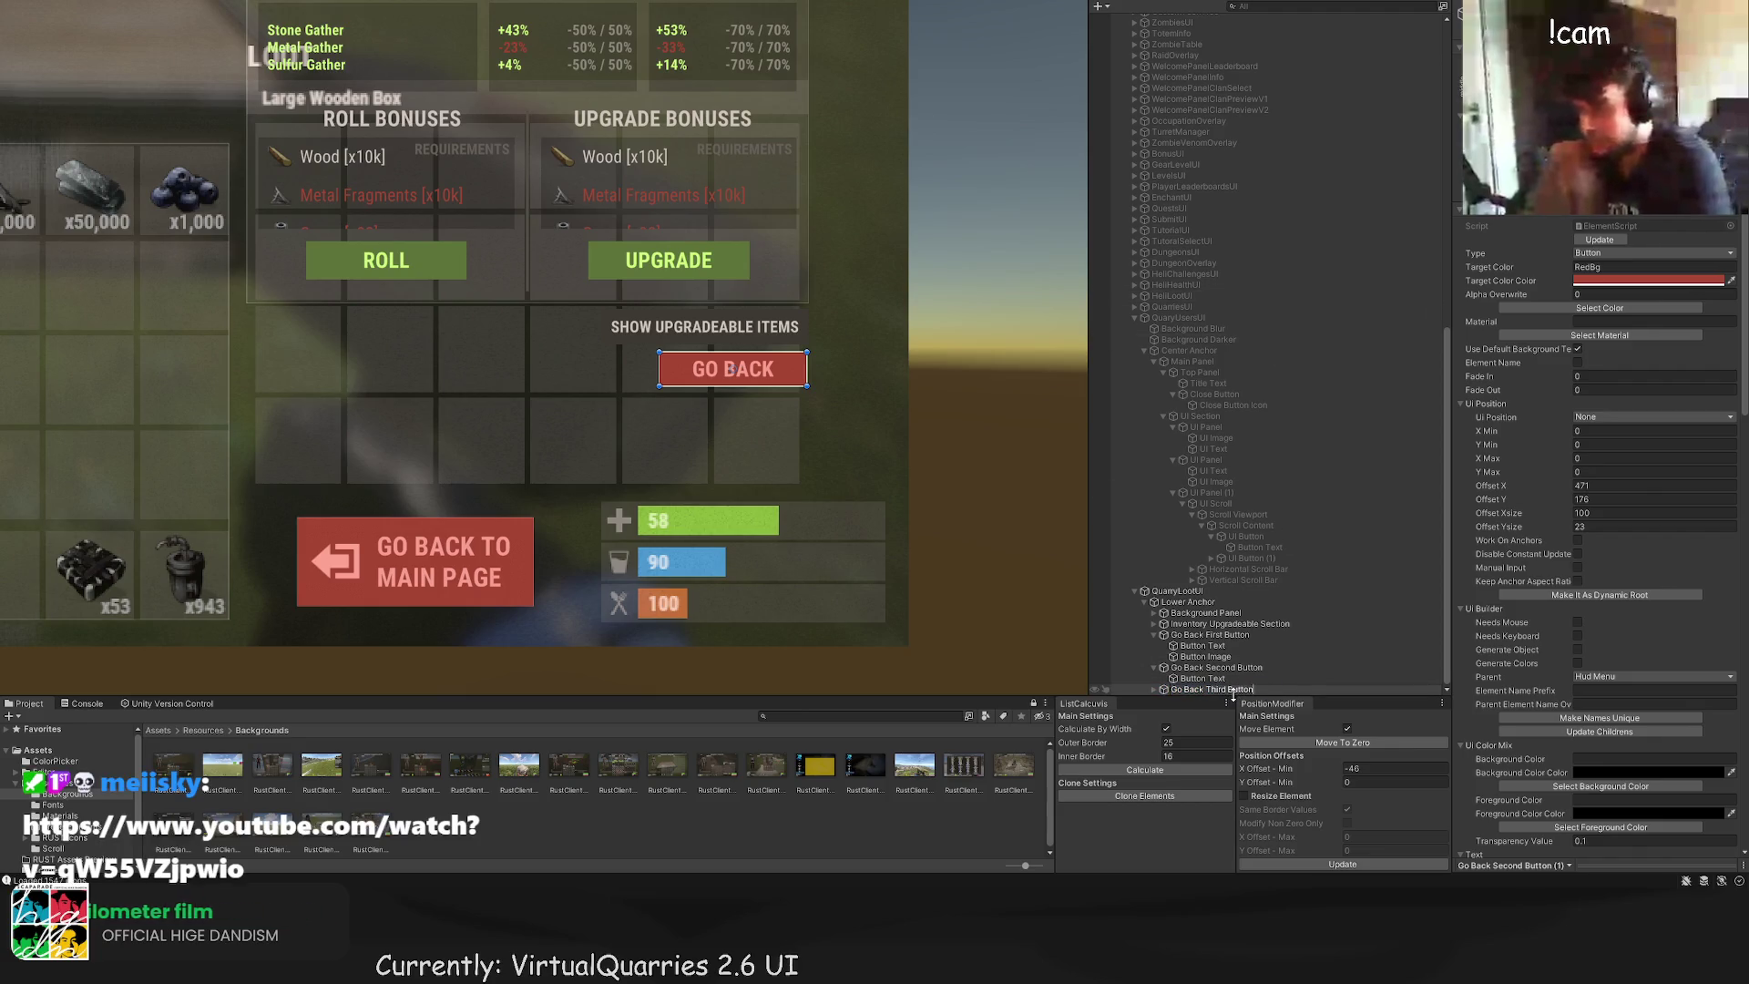
{"action": "key", "text": "Return"}
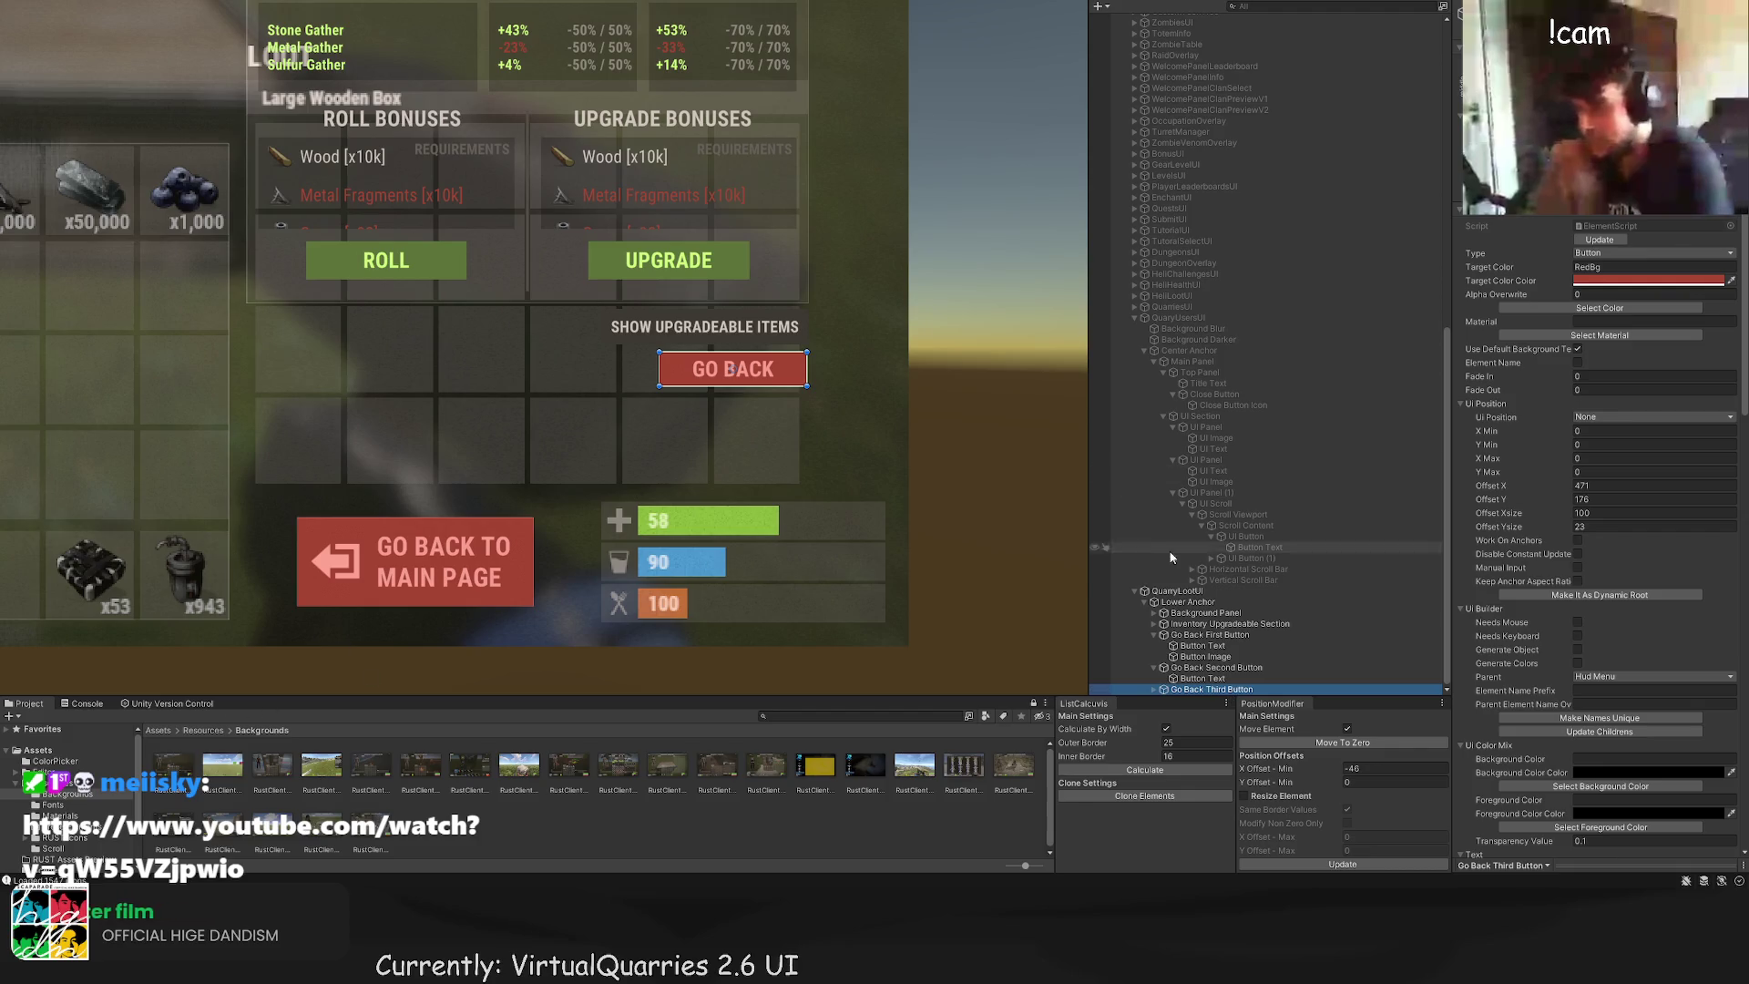
{"action": "scroll", "coordinate": [874, 407], "scroll_direction": "up", "scroll_amount": 3}
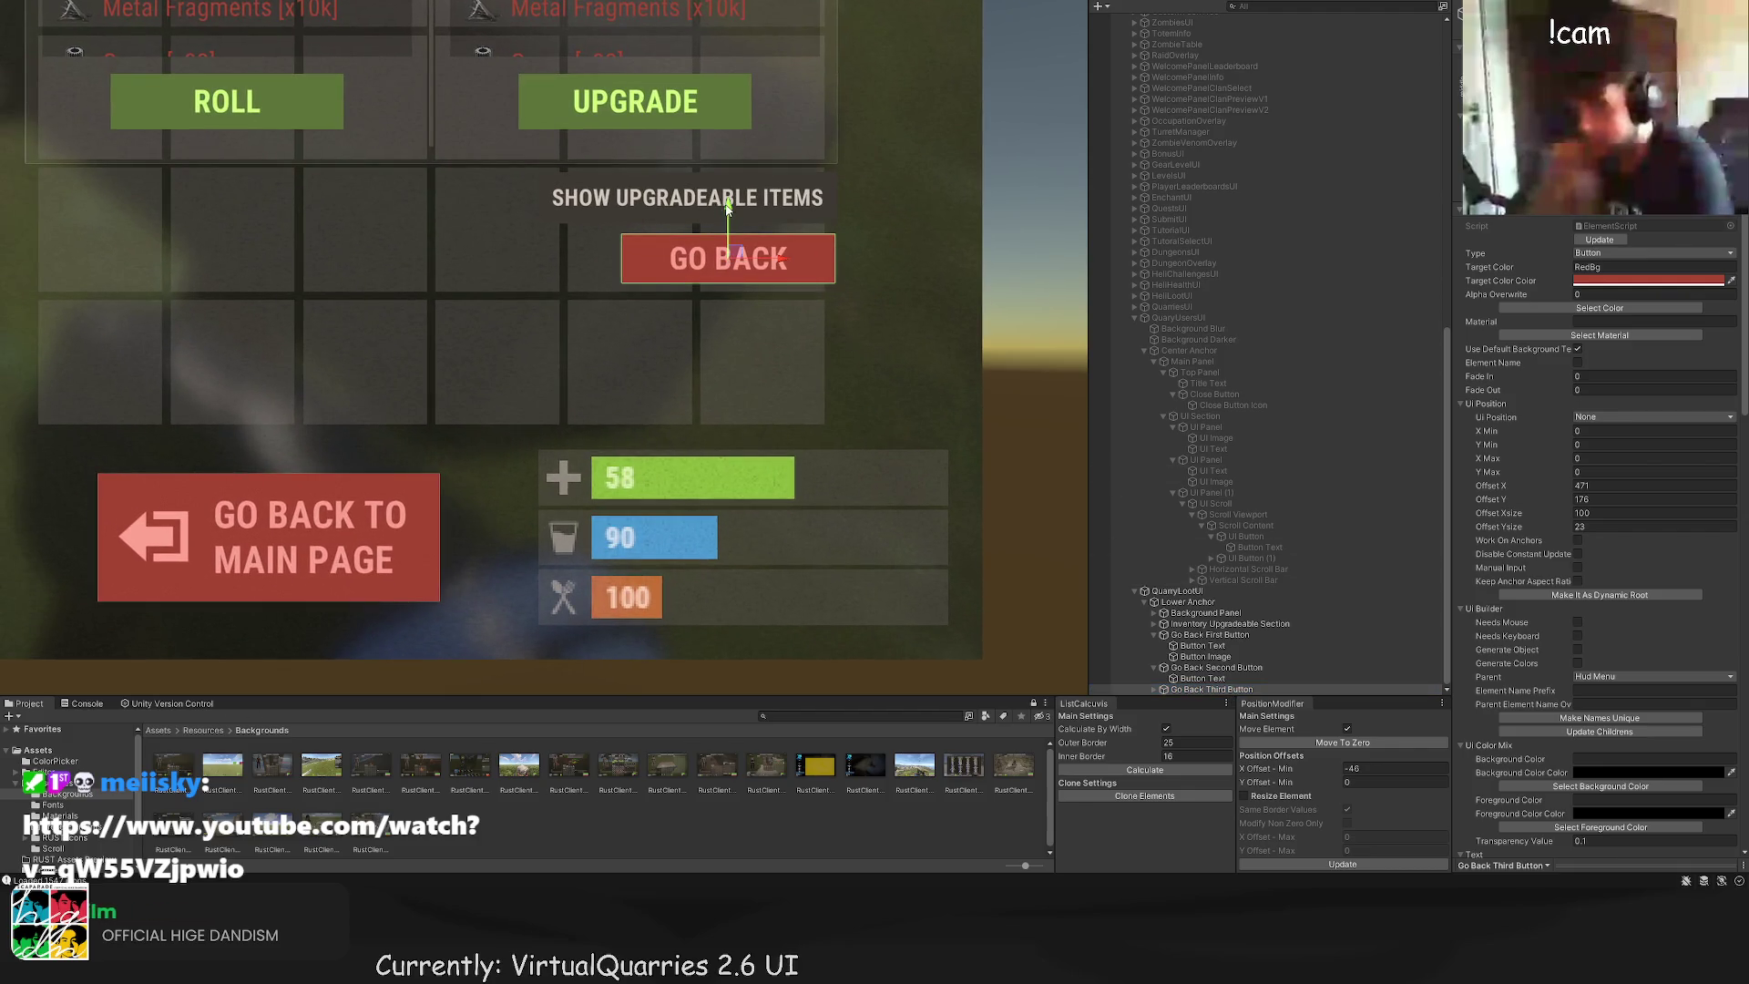
Step: Make the third button a 58×58 square below the first, shifted right to offset 570, 110
{"action": "left_click_drag", "start_coordinate": [728, 208], "coordinate": [727, 275]}
{"action": "scroll", "coordinate": [793, 341], "scroll_direction": "up", "scroll_amount": 1}
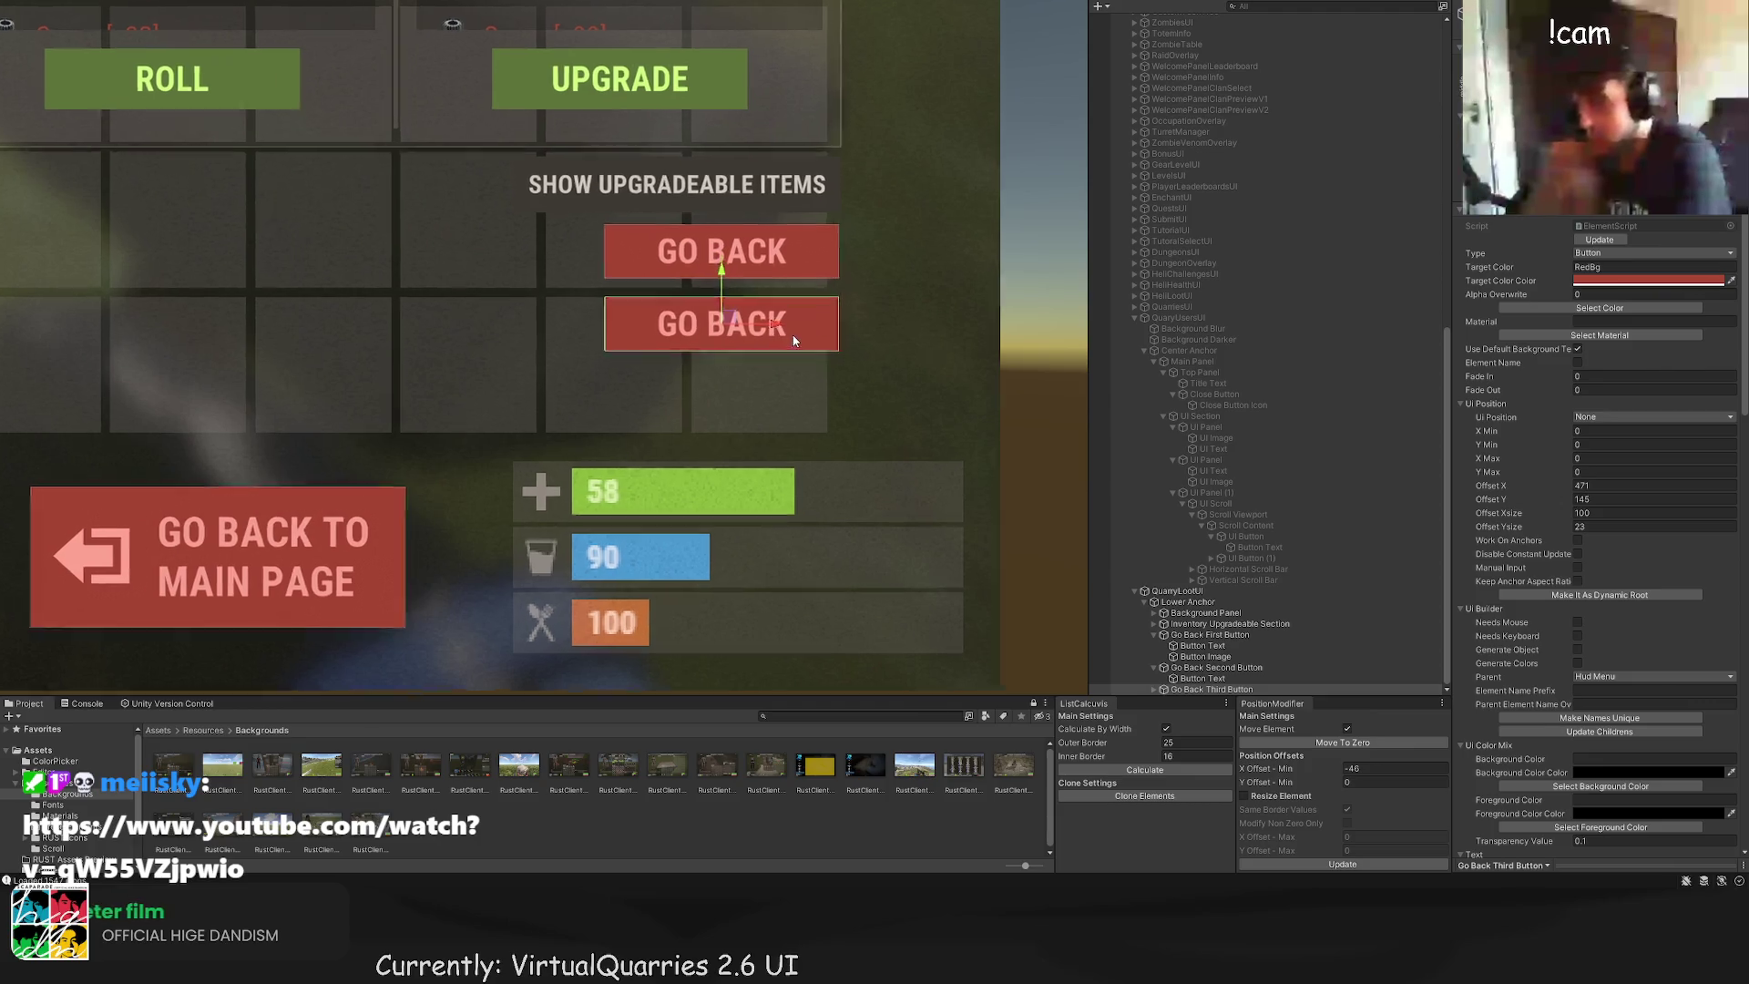
{"action": "scroll", "coordinate": [702, 339], "scroll_direction": "up", "scroll_amount": 2}
{"action": "left_click_drag", "start_coordinate": [555, 314], "coordinate": [685, 315]}
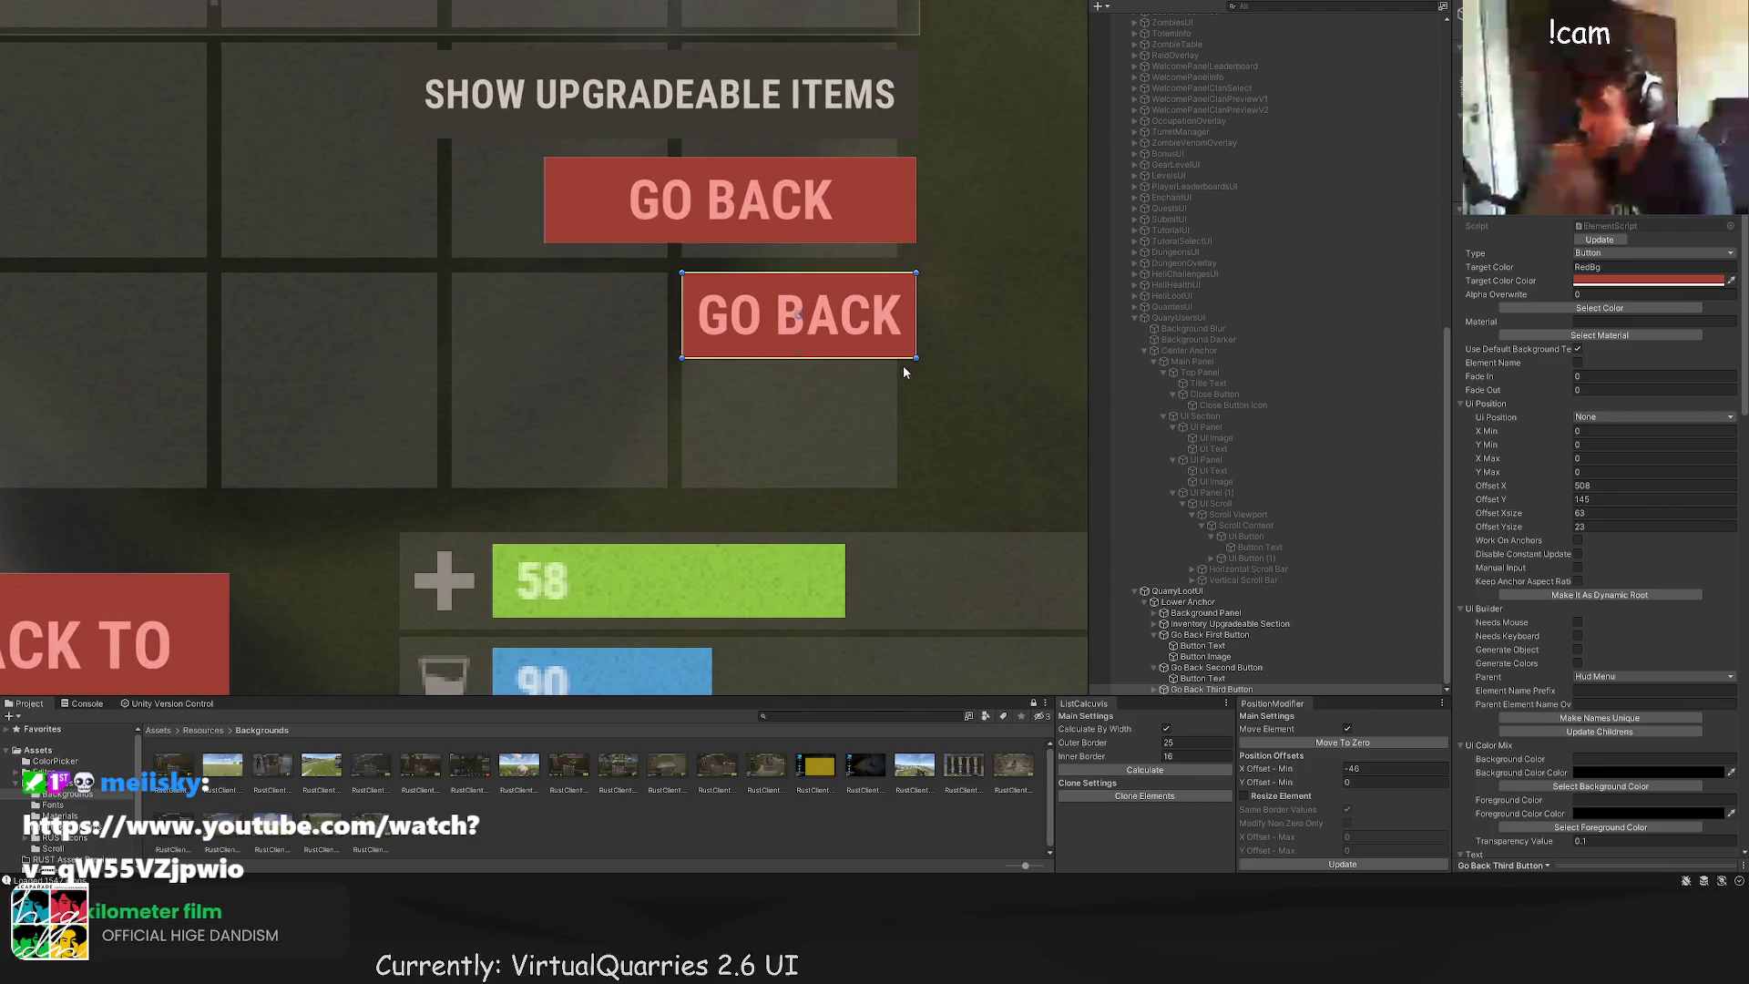
{"action": "left_click_drag", "start_coordinate": [904, 366], "coordinate": [886, 497]}
{"action": "scroll", "coordinate": [875, 399], "scroll_direction": "up", "scroll_amount": 2}
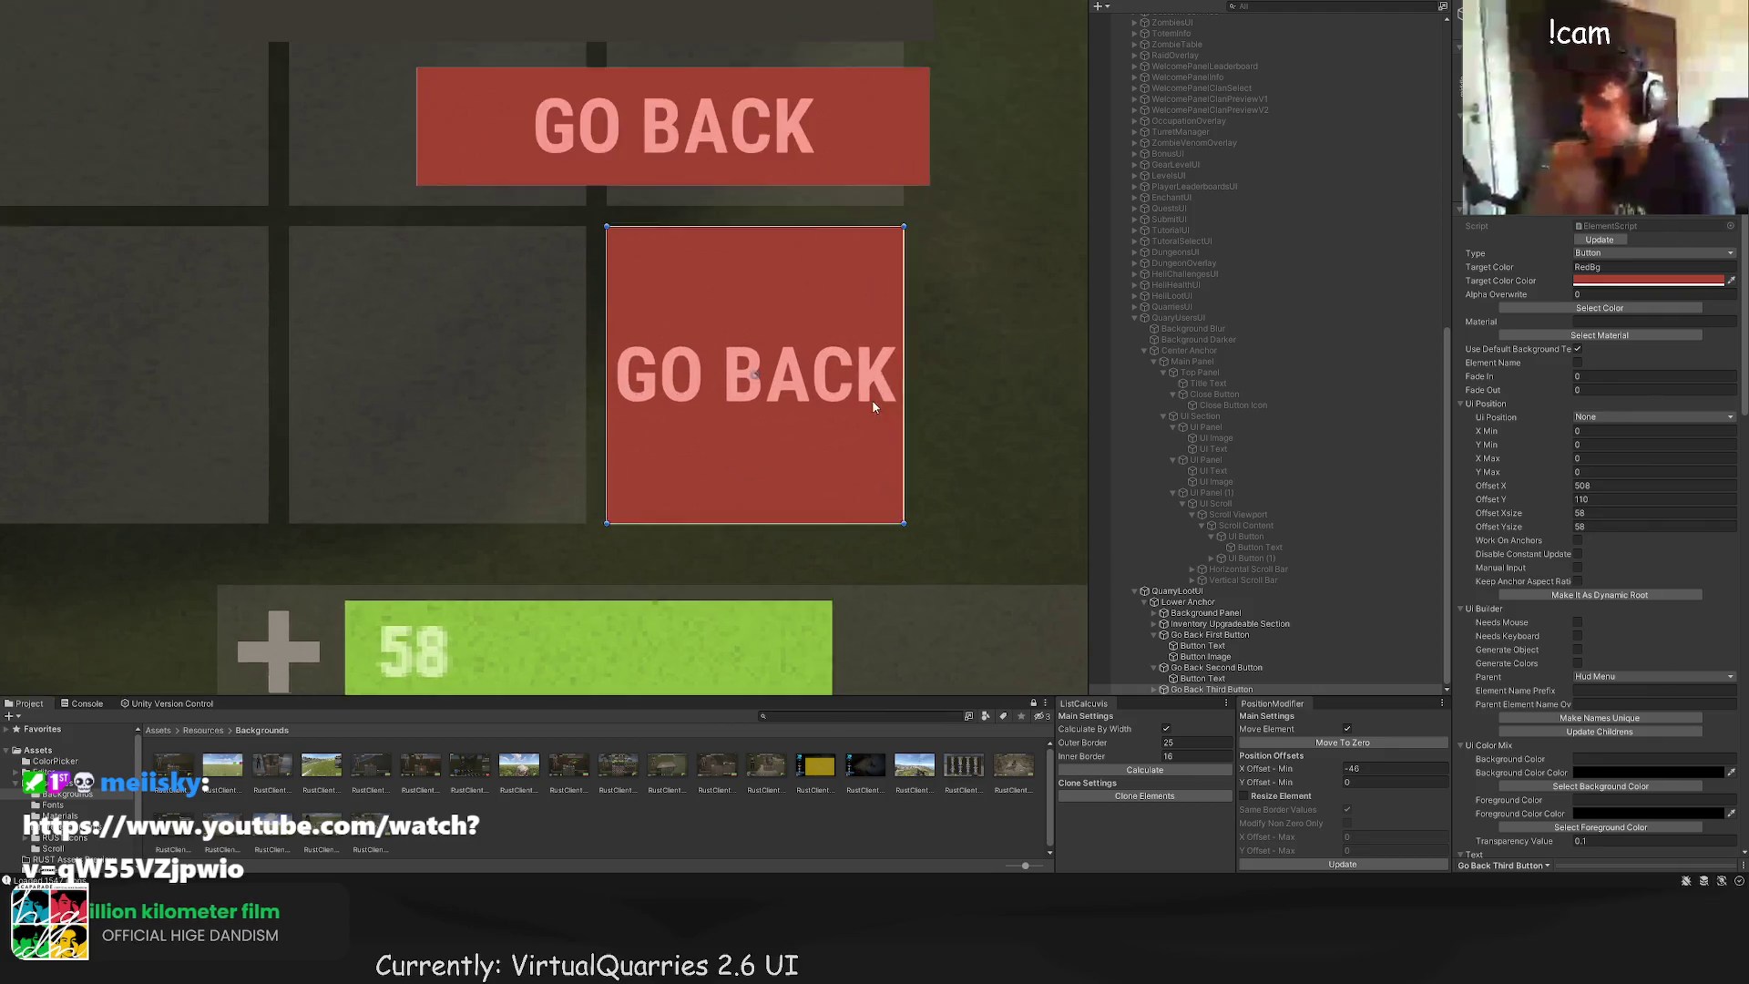
{"action": "scroll", "coordinate": [674, 346], "scroll_direction": "up", "scroll_amount": 2}
{"action": "key", "text": "w"}
{"action": "mouse_move", "coordinate": [839, 406]}
{"action": "left_mouse_down"}
{"action": "mouse_move", "coordinate": [807, 406]}
{"action": "mouse_move", "coordinate": [1304, 432]}
{"action": "mouse_move", "coordinate": [1260, 442]}
{"action": "mouse_move", "coordinate": [1277, 434]}
{"action": "left_mouse_up"}
{"action": "key", "text": "f"}
{"action": "scroll", "coordinate": [624, 378], "scroll_direction": "down", "scroll_amount": 3}
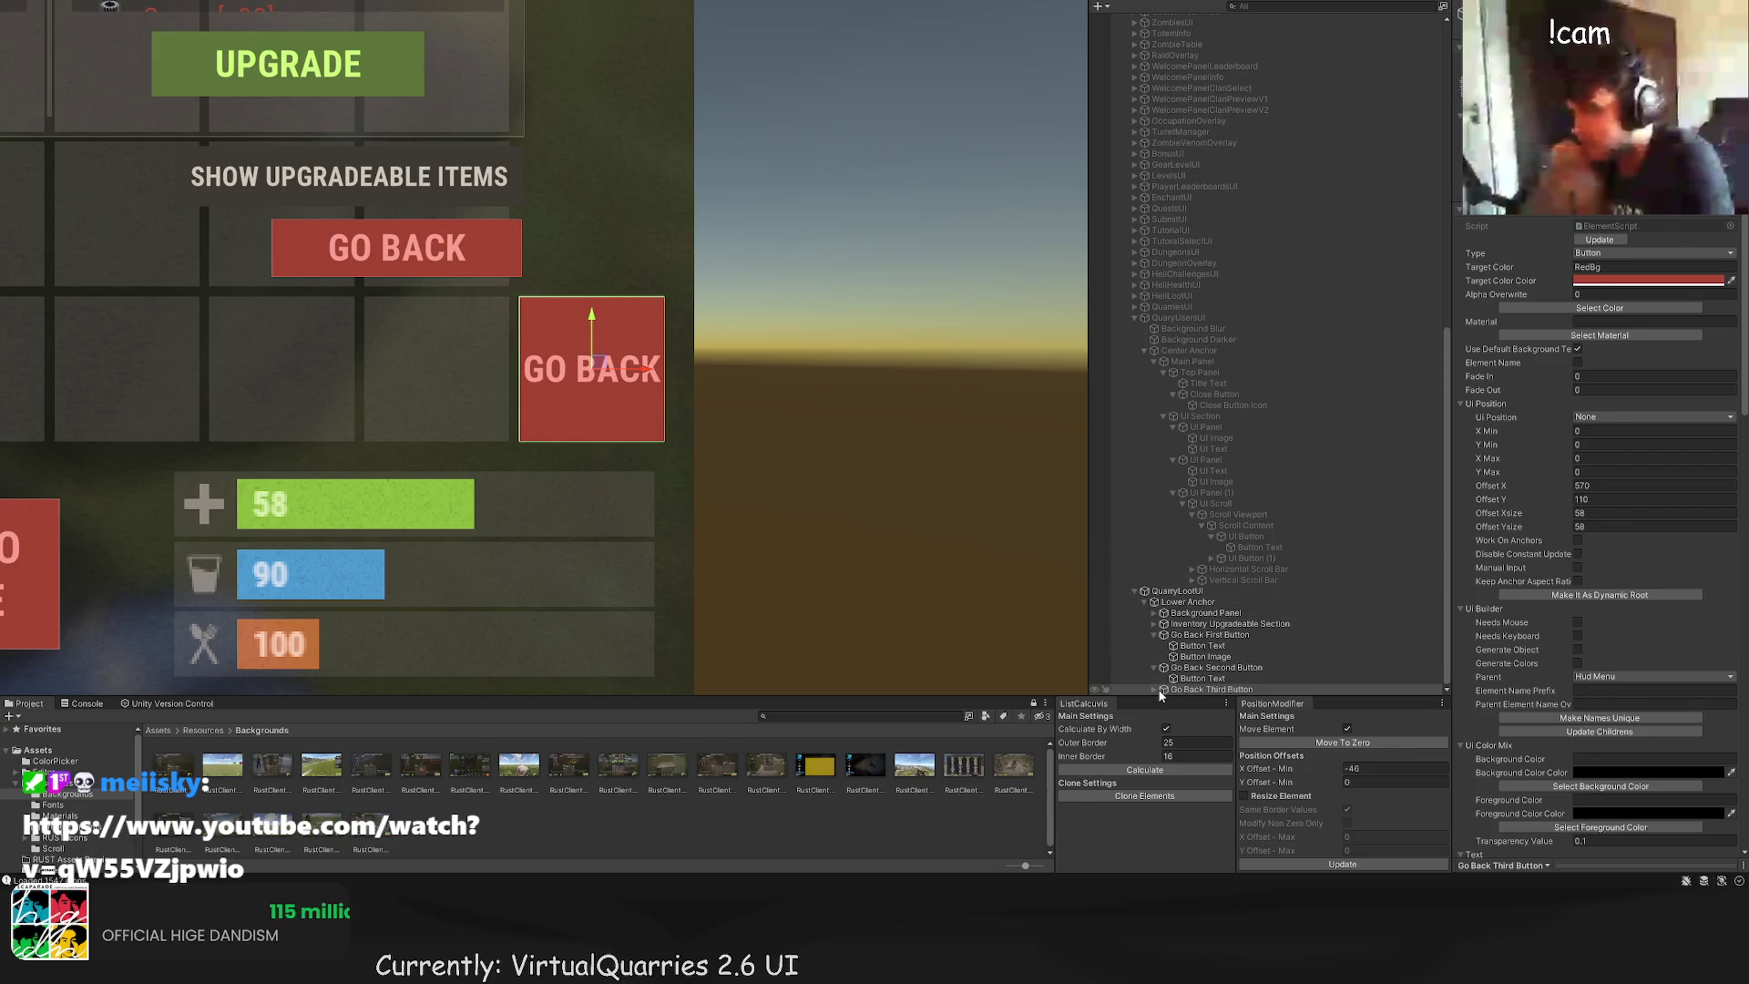
Step: Select Go Back Third Button's Button Text child and its position settings
{"action": "left_click", "coordinate": [1212, 689]}
{"action": "scroll", "coordinate": [418, 436], "scroll_direction": "down", "scroll_amount": 2}
{"action": "key", "text": "Right"}
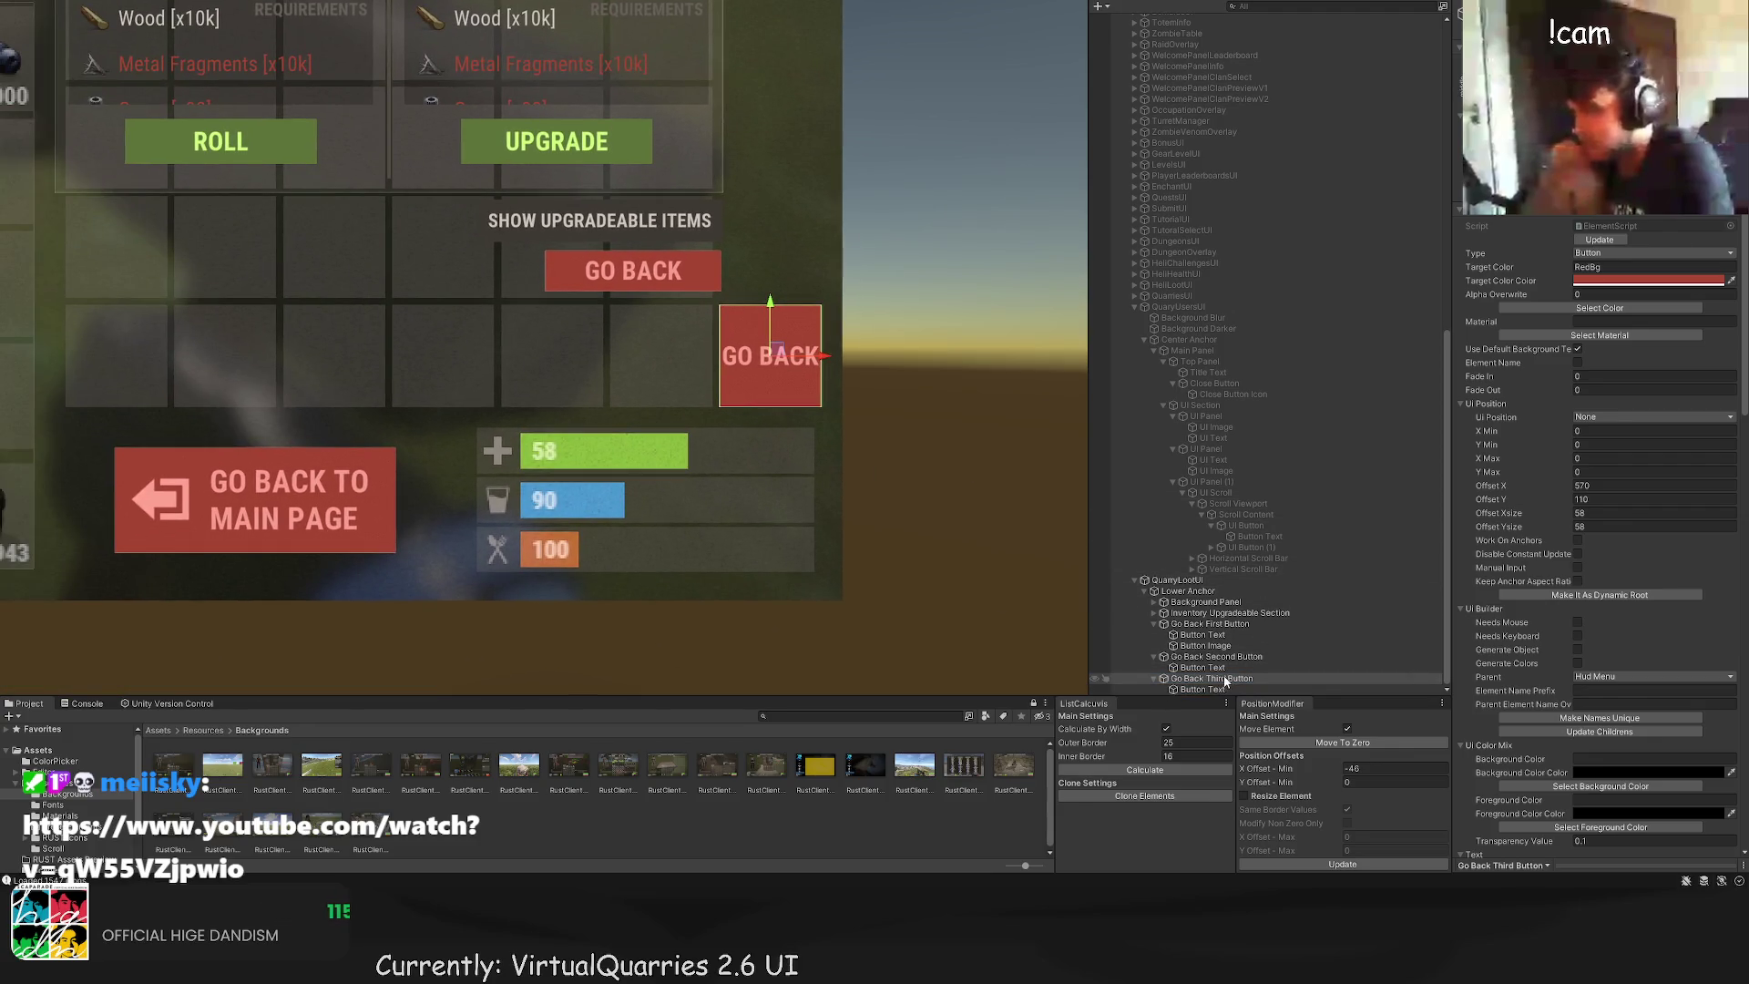
{"action": "key", "text": "Down"}
{"action": "scroll", "coordinate": [1658, 481], "scroll_direction": "up", "scroll_amount": 5}
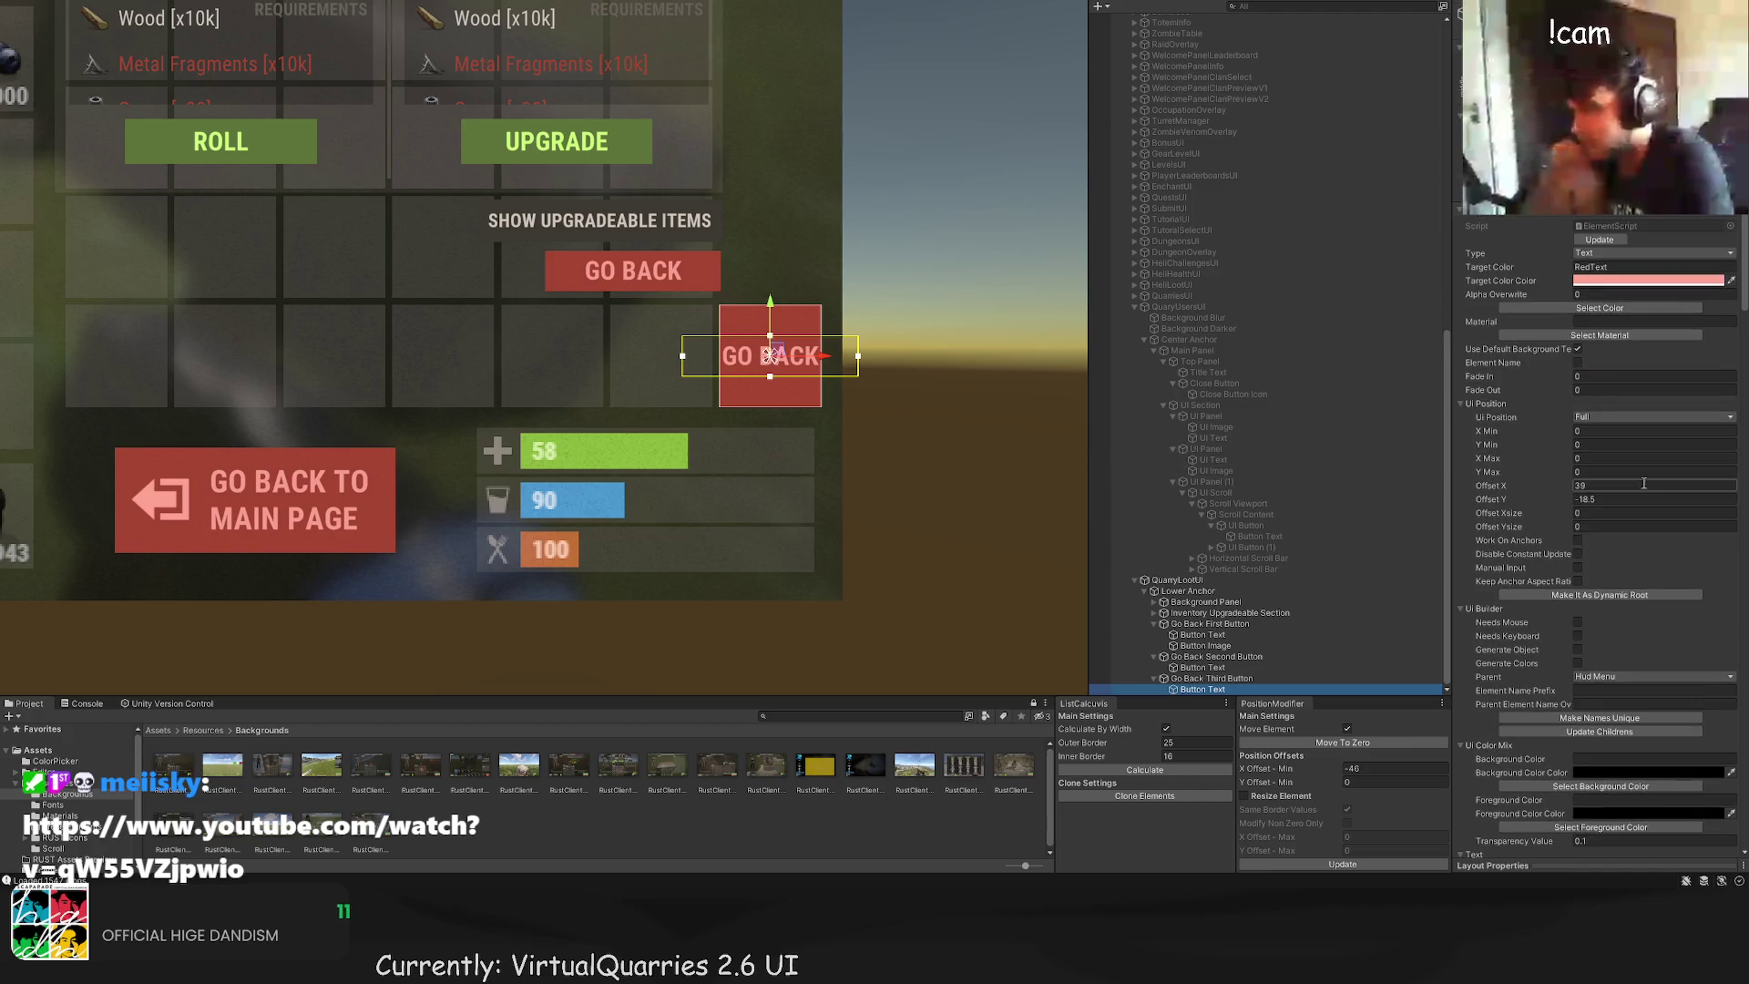
{"action": "left_click", "coordinate": [1618, 434]}
{"action": "scroll", "coordinate": [893, 359], "scroll_direction": "up", "scroll_amount": 3}
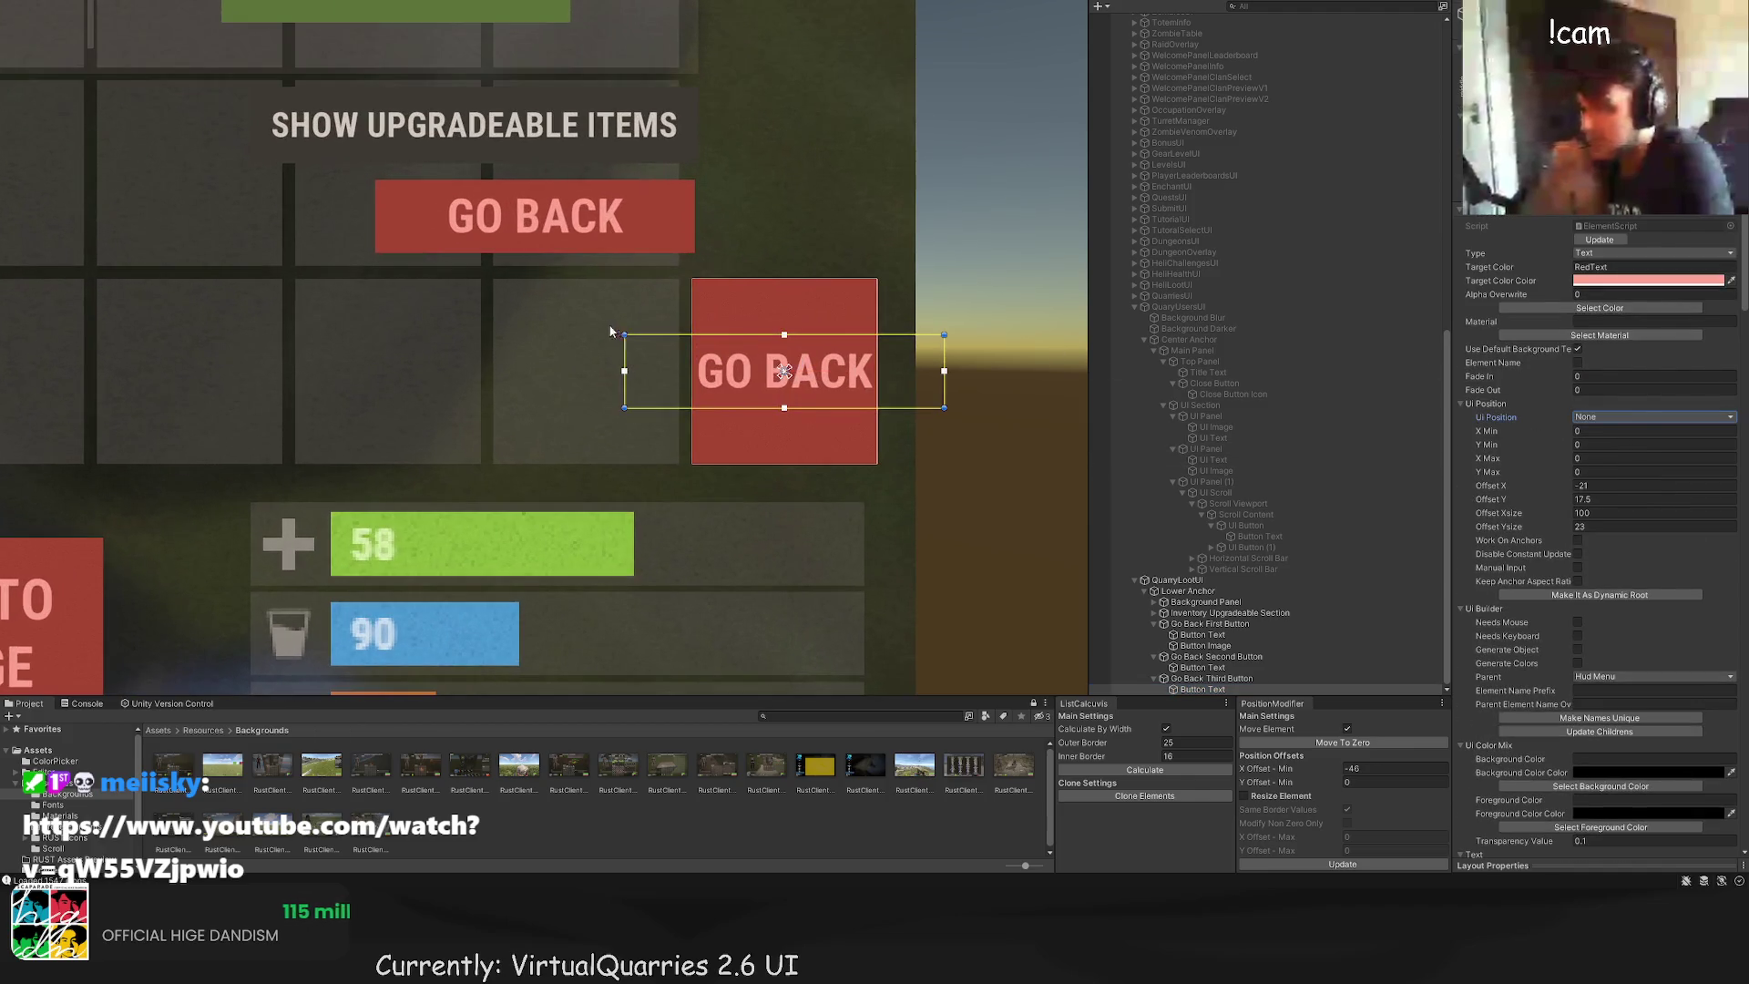
Step: Resize the square button's text box to fit inside the square
{"action": "left_click_drag", "start_coordinate": [617, 332], "coordinate": [693, 280]}
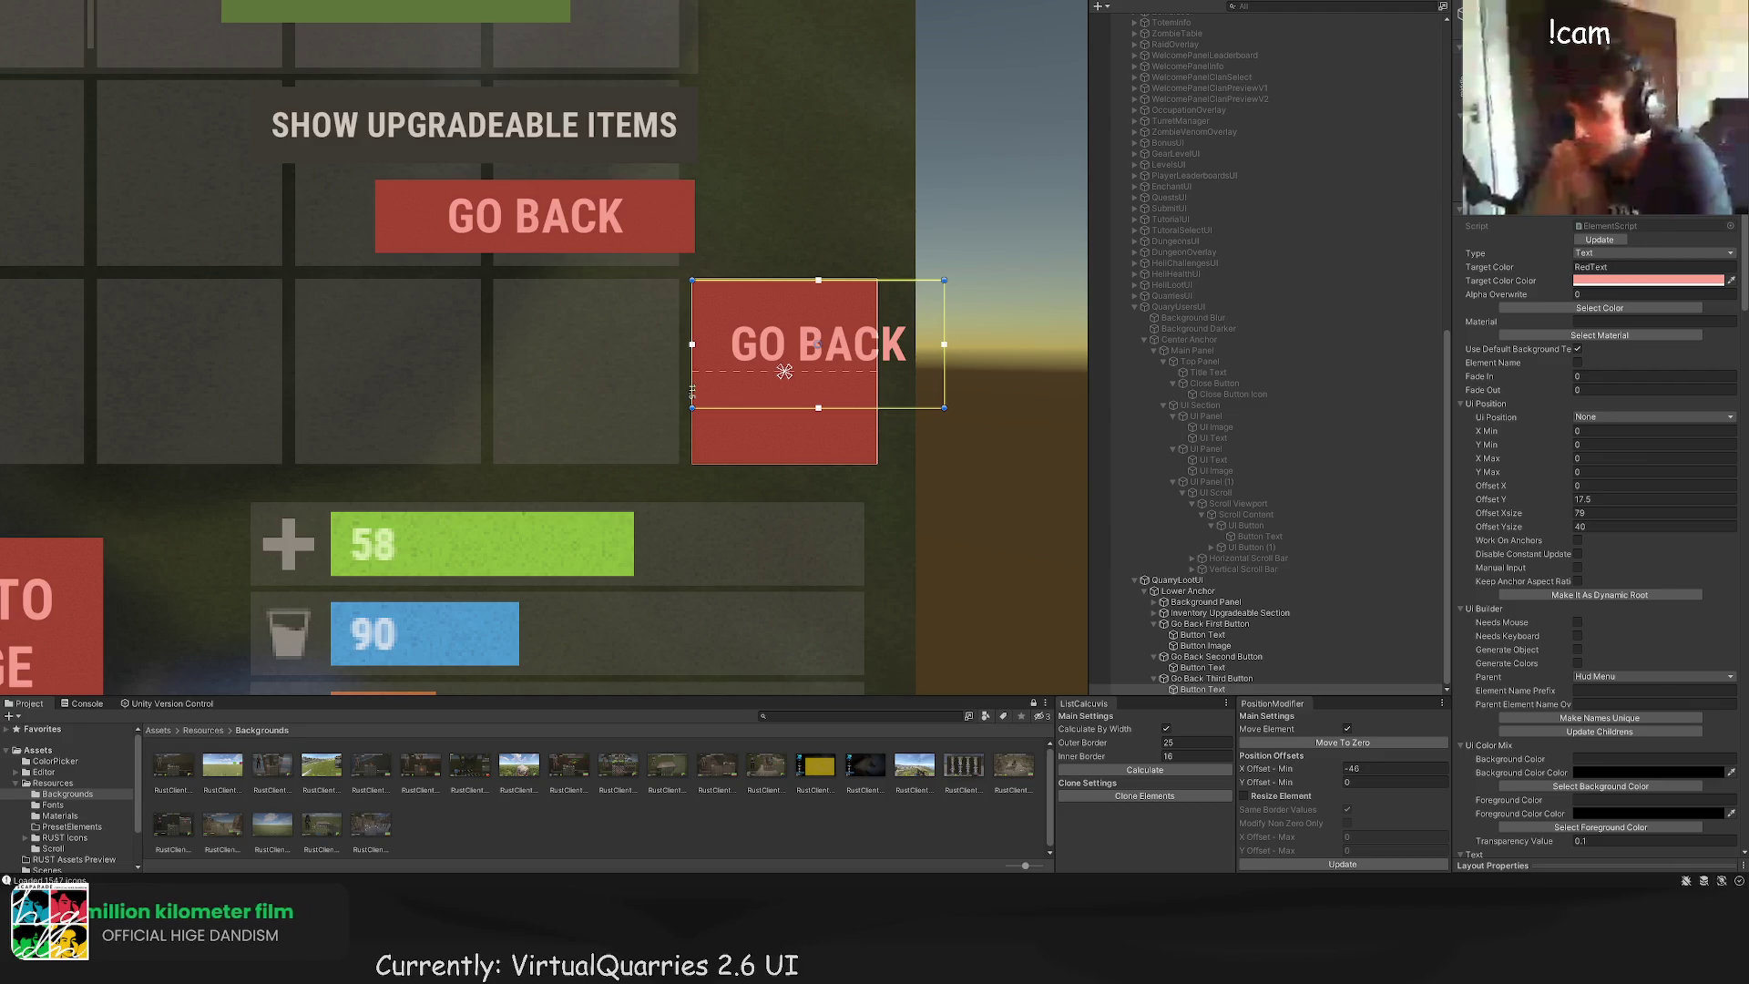
{"action": "scroll", "coordinate": [867, 192], "scroll_direction": "up", "scroll_amount": 5}
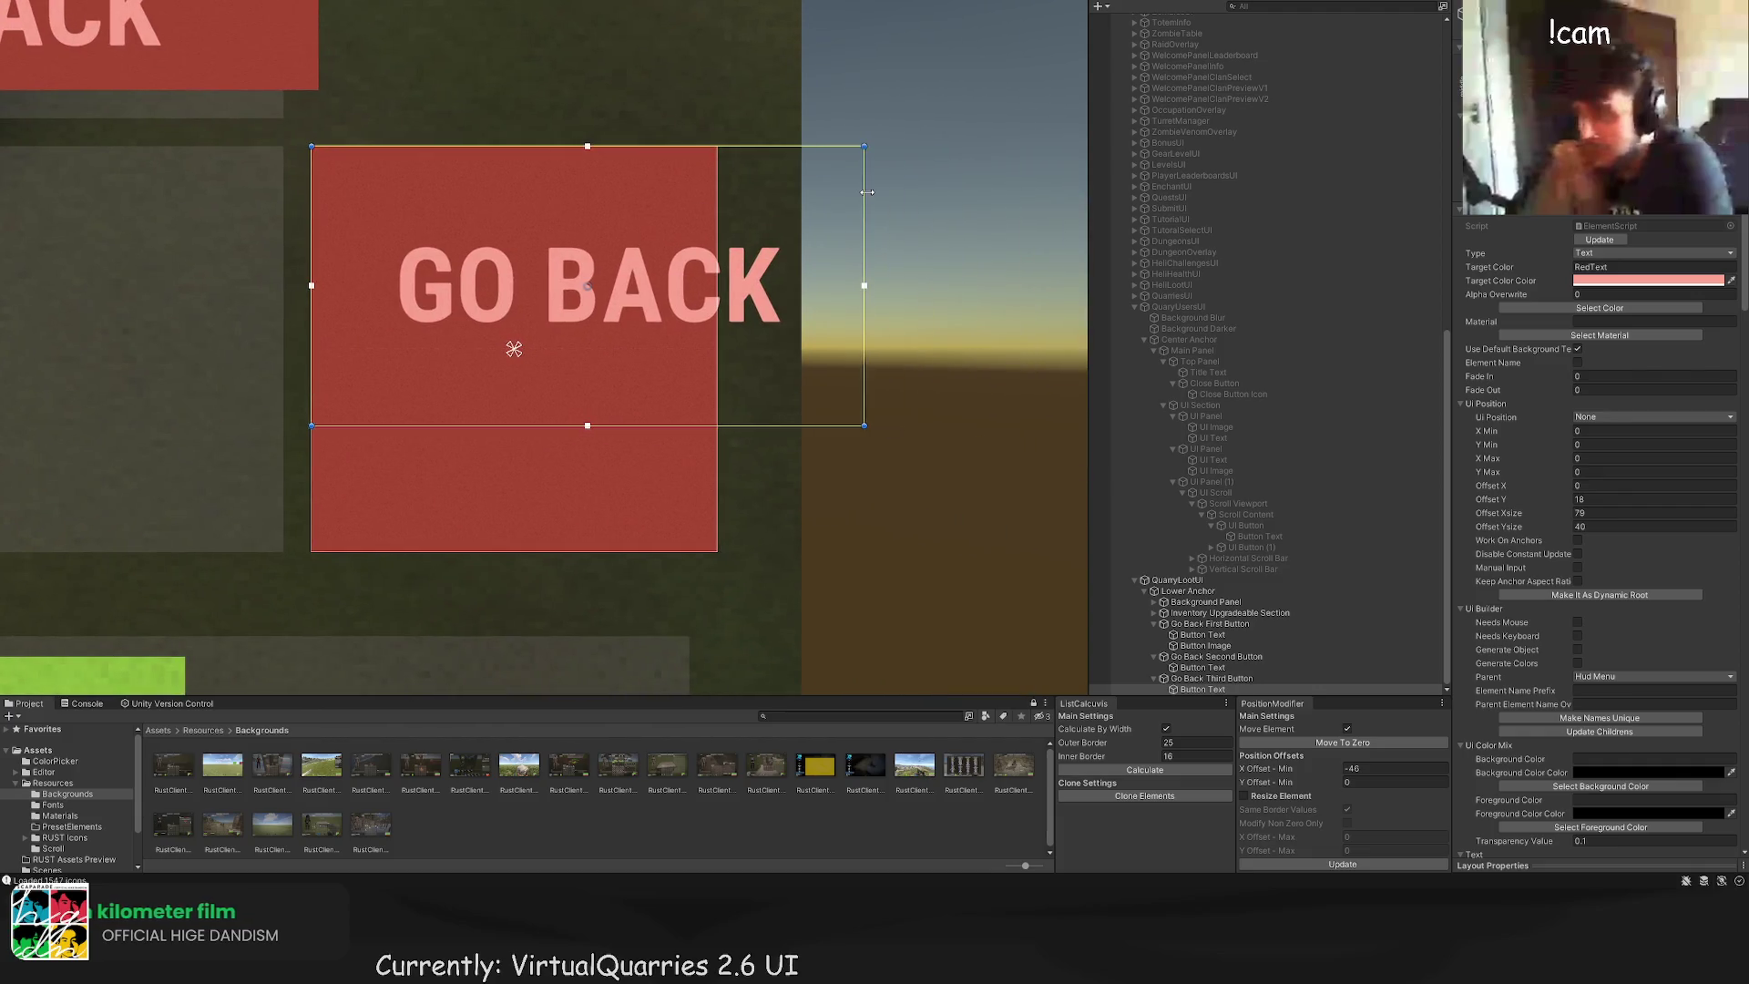
{"action": "left_click_drag", "start_coordinate": [867, 192], "coordinate": [718, 192]}
{"action": "left_click", "coordinate": [615, 430]}
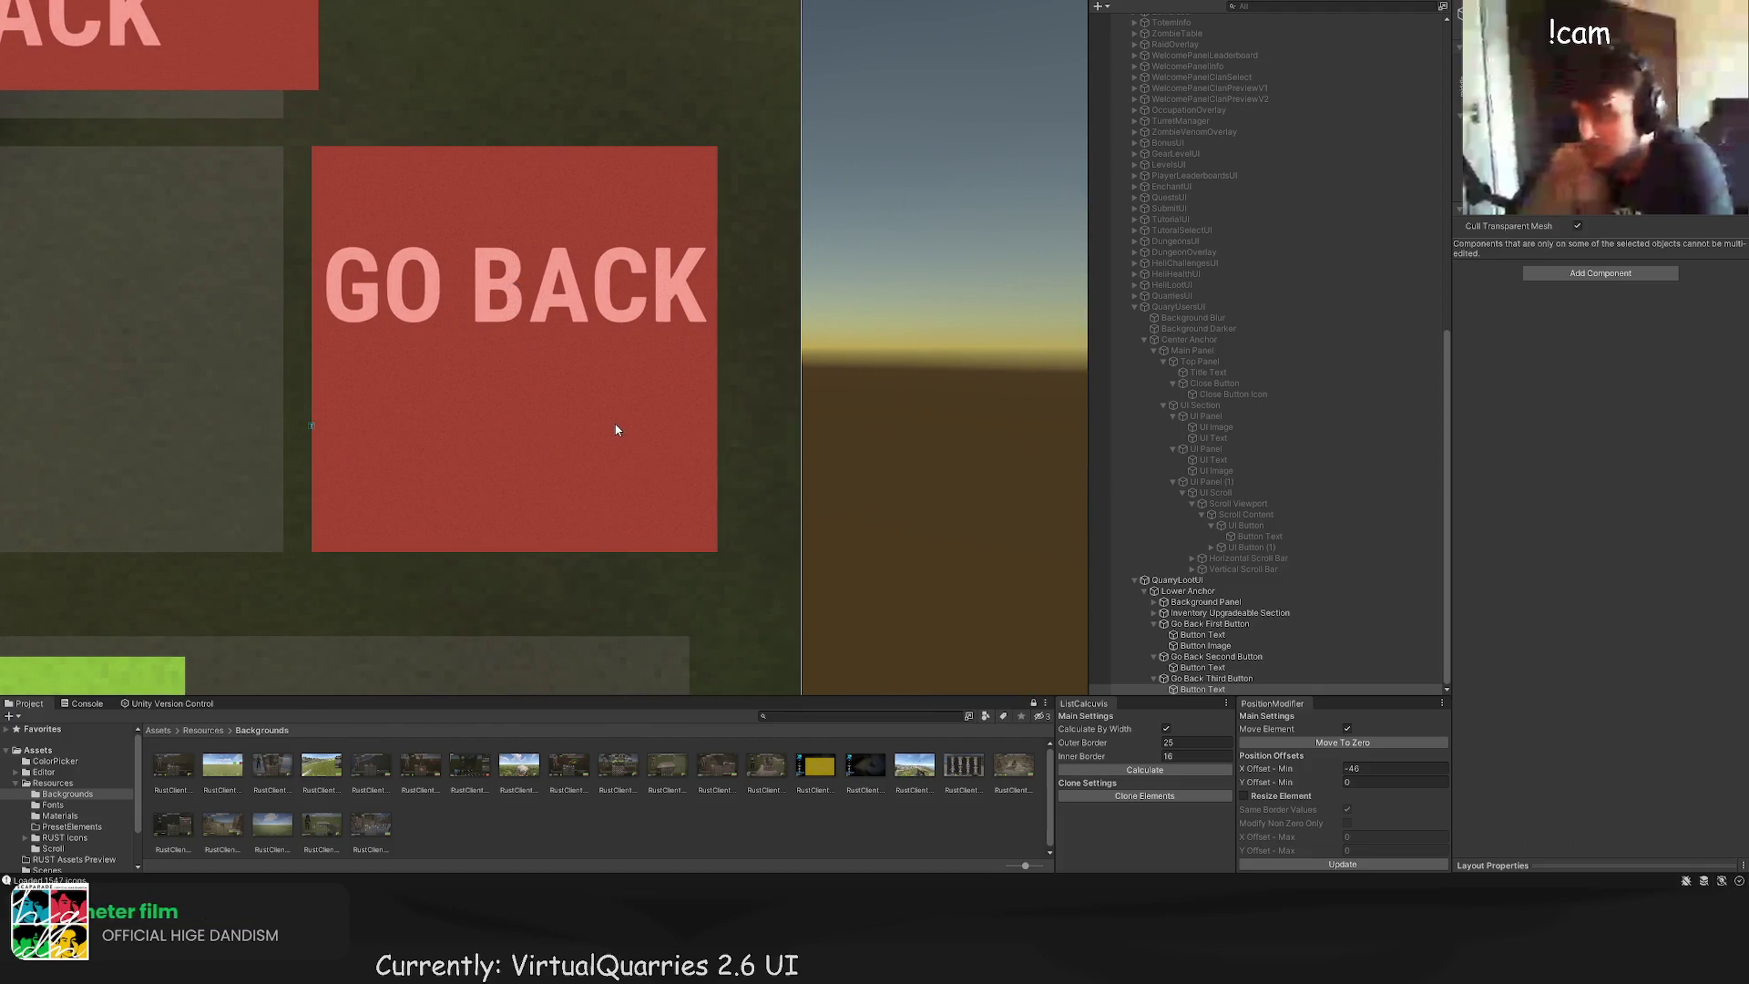
{"action": "left_click", "coordinate": [650, 403]}
{"action": "left_click_drag", "start_coordinate": [611, 427], "coordinate": [597, 553]}
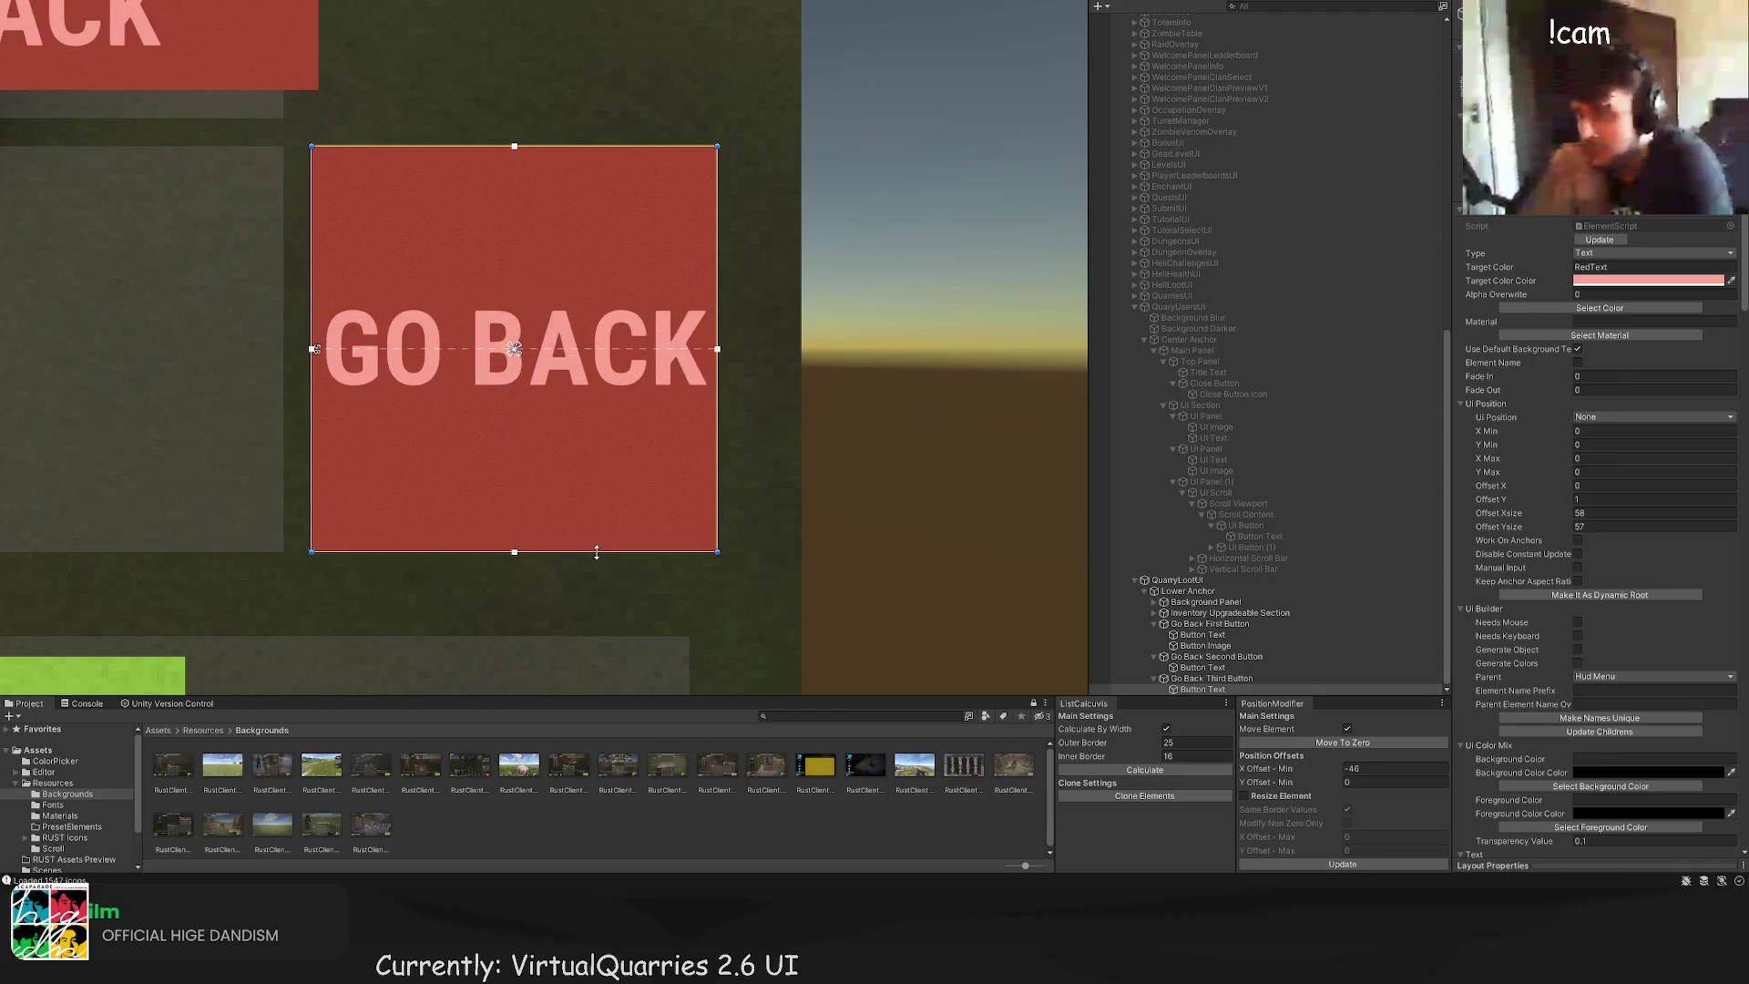
{"action": "left_click_drag", "start_coordinate": [720, 291], "coordinate": [708, 293]}
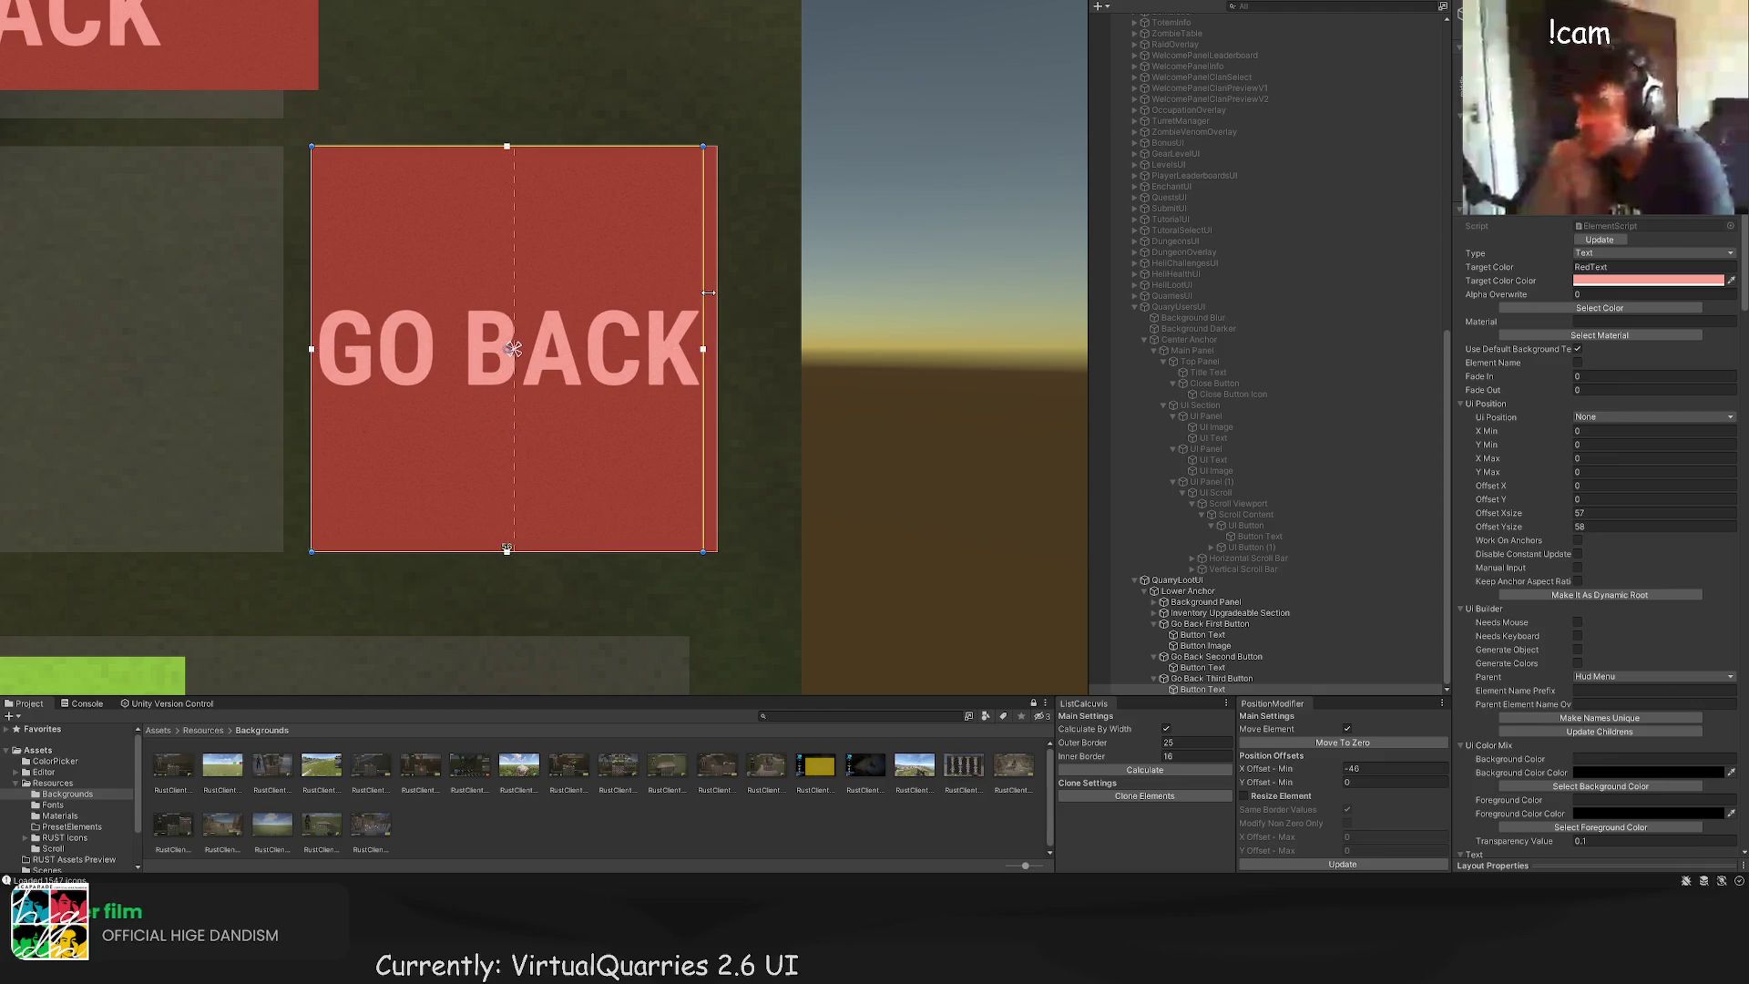
{"action": "left_click_drag", "start_coordinate": [310, 258], "coordinate": [324, 258]}
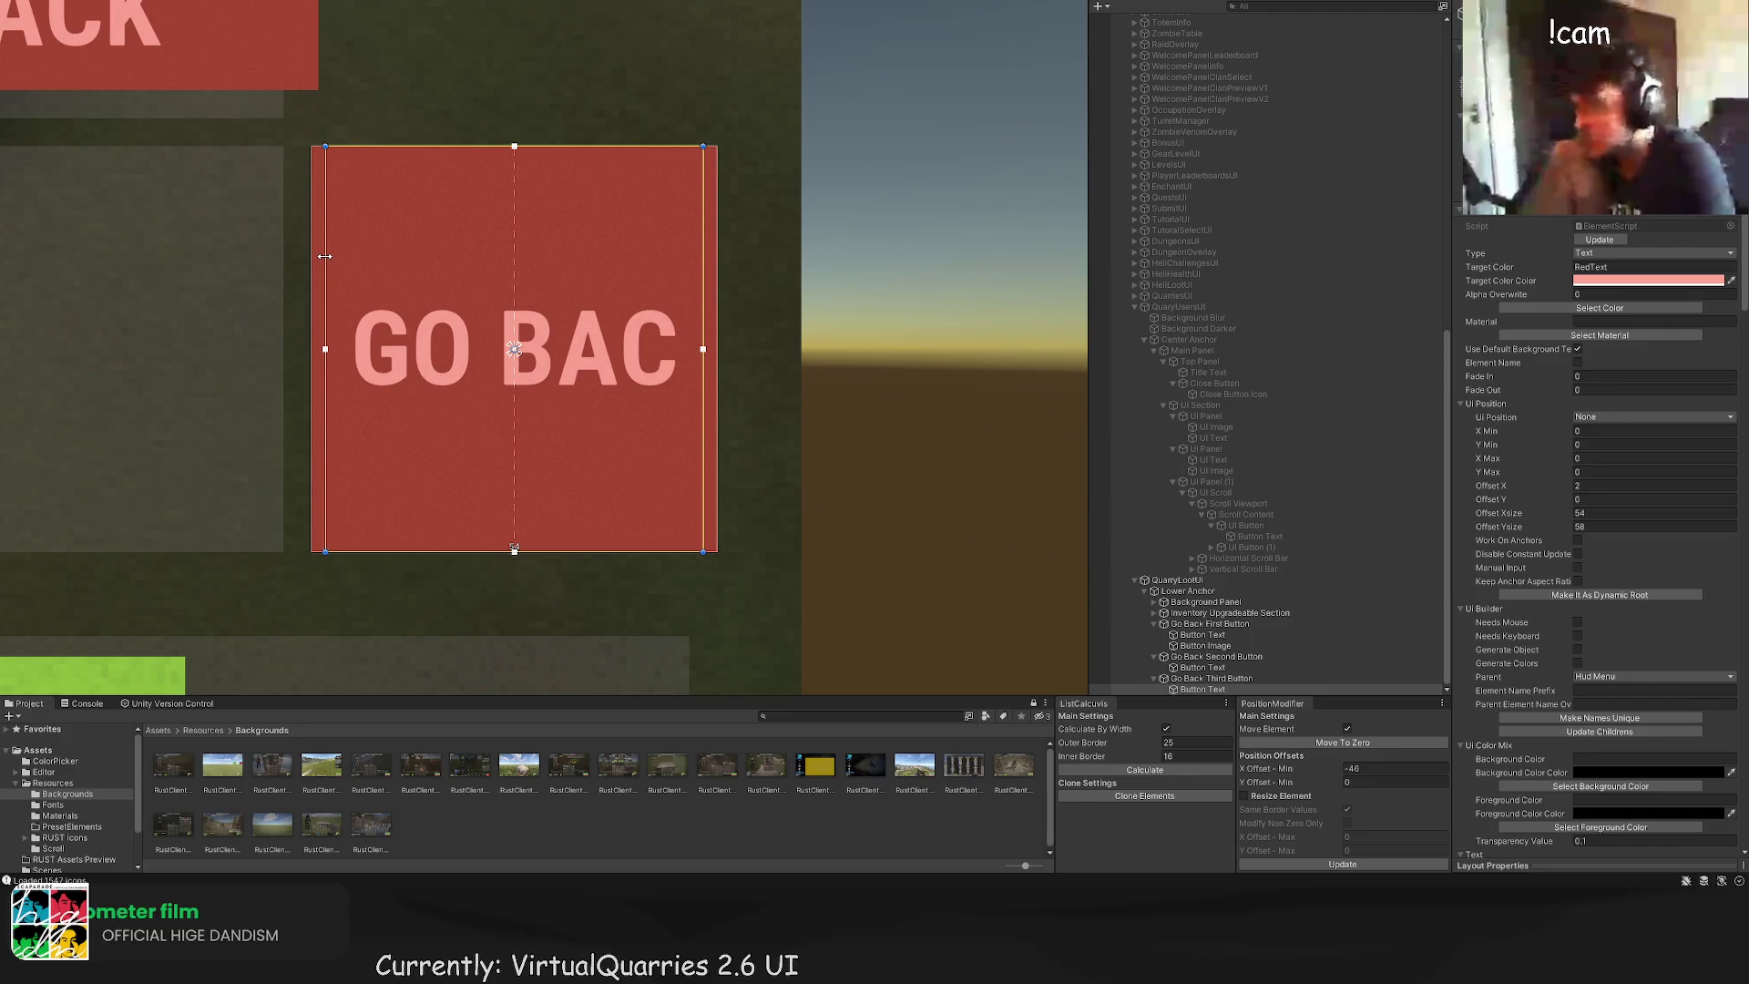
Step: Set font size 12 and break the label into 'GO BACK' / 'TO MAIN' / 'PAGE'
{"action": "scroll", "coordinate": [1621, 597], "scroll_direction": "down", "scroll_amount": 15}
{"action": "scroll", "coordinate": [1621, 597], "scroll_direction": "down", "scroll_amount": 2}
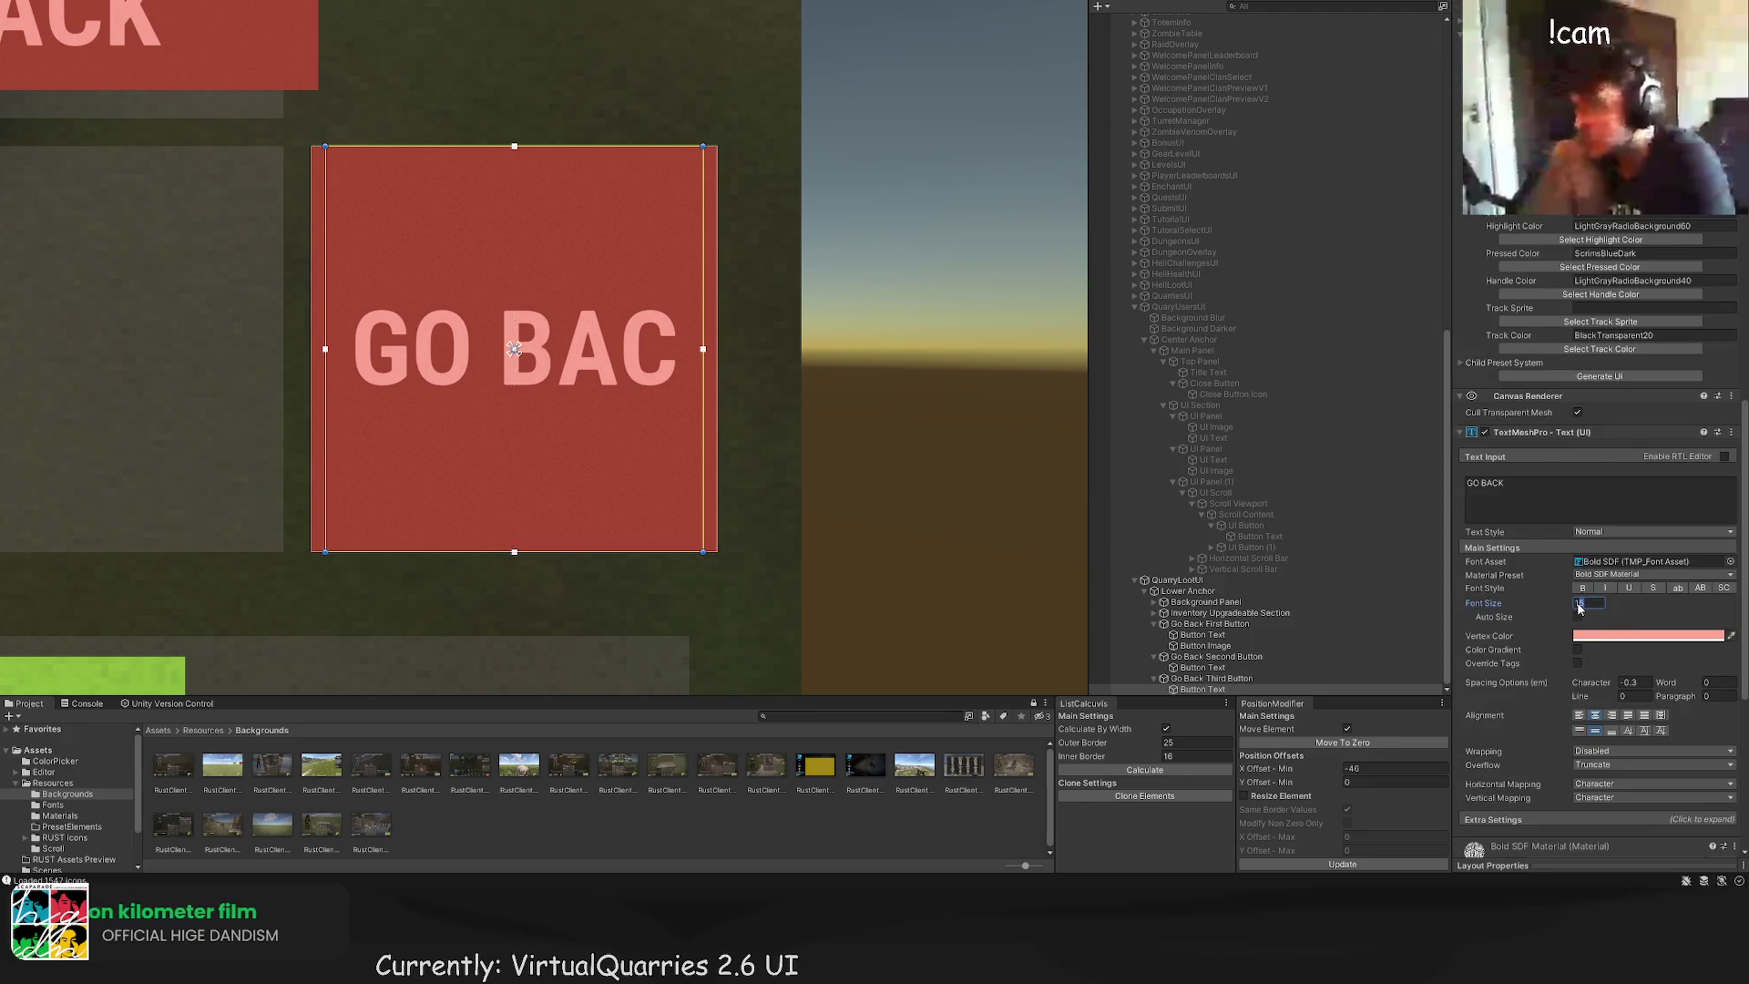
{"action": "type", "text": "12"}
{"action": "left_click", "coordinate": [1541, 488]}
{"action": "key", "text": "Return"}
{"action": "type", "text": "TO MAIN"}
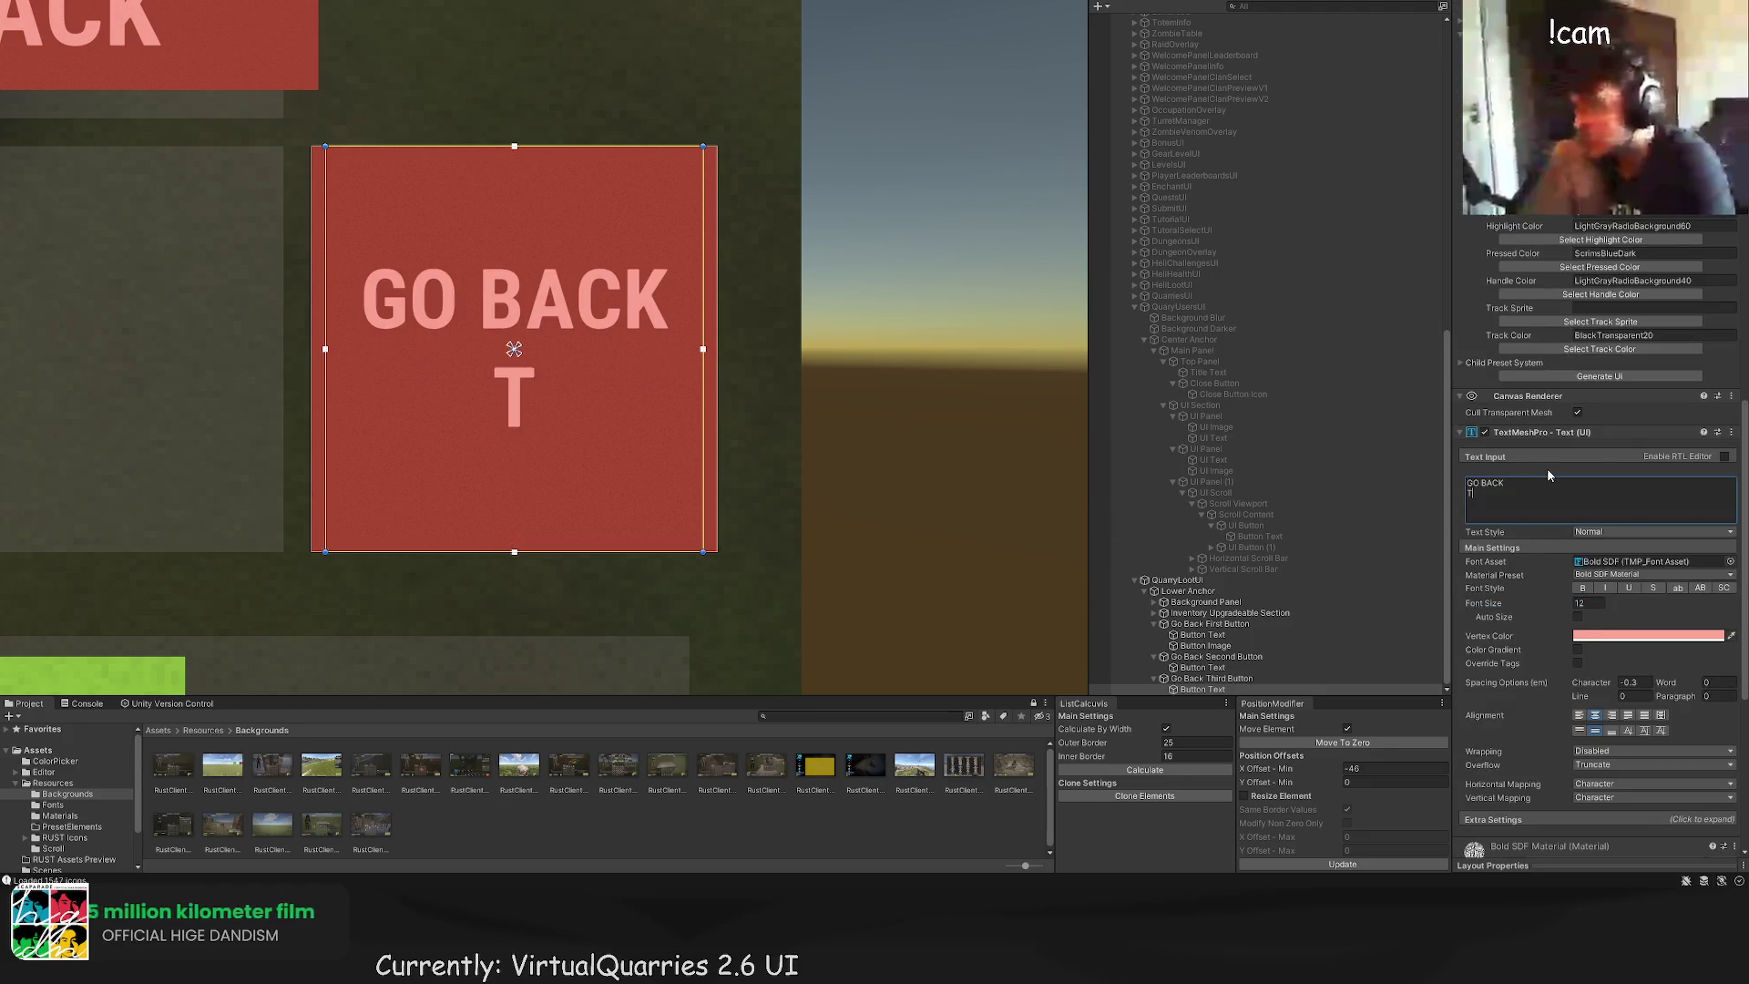
{"action": "key", "text": "Return"}
{"action": "type", "text": "PAGE"}
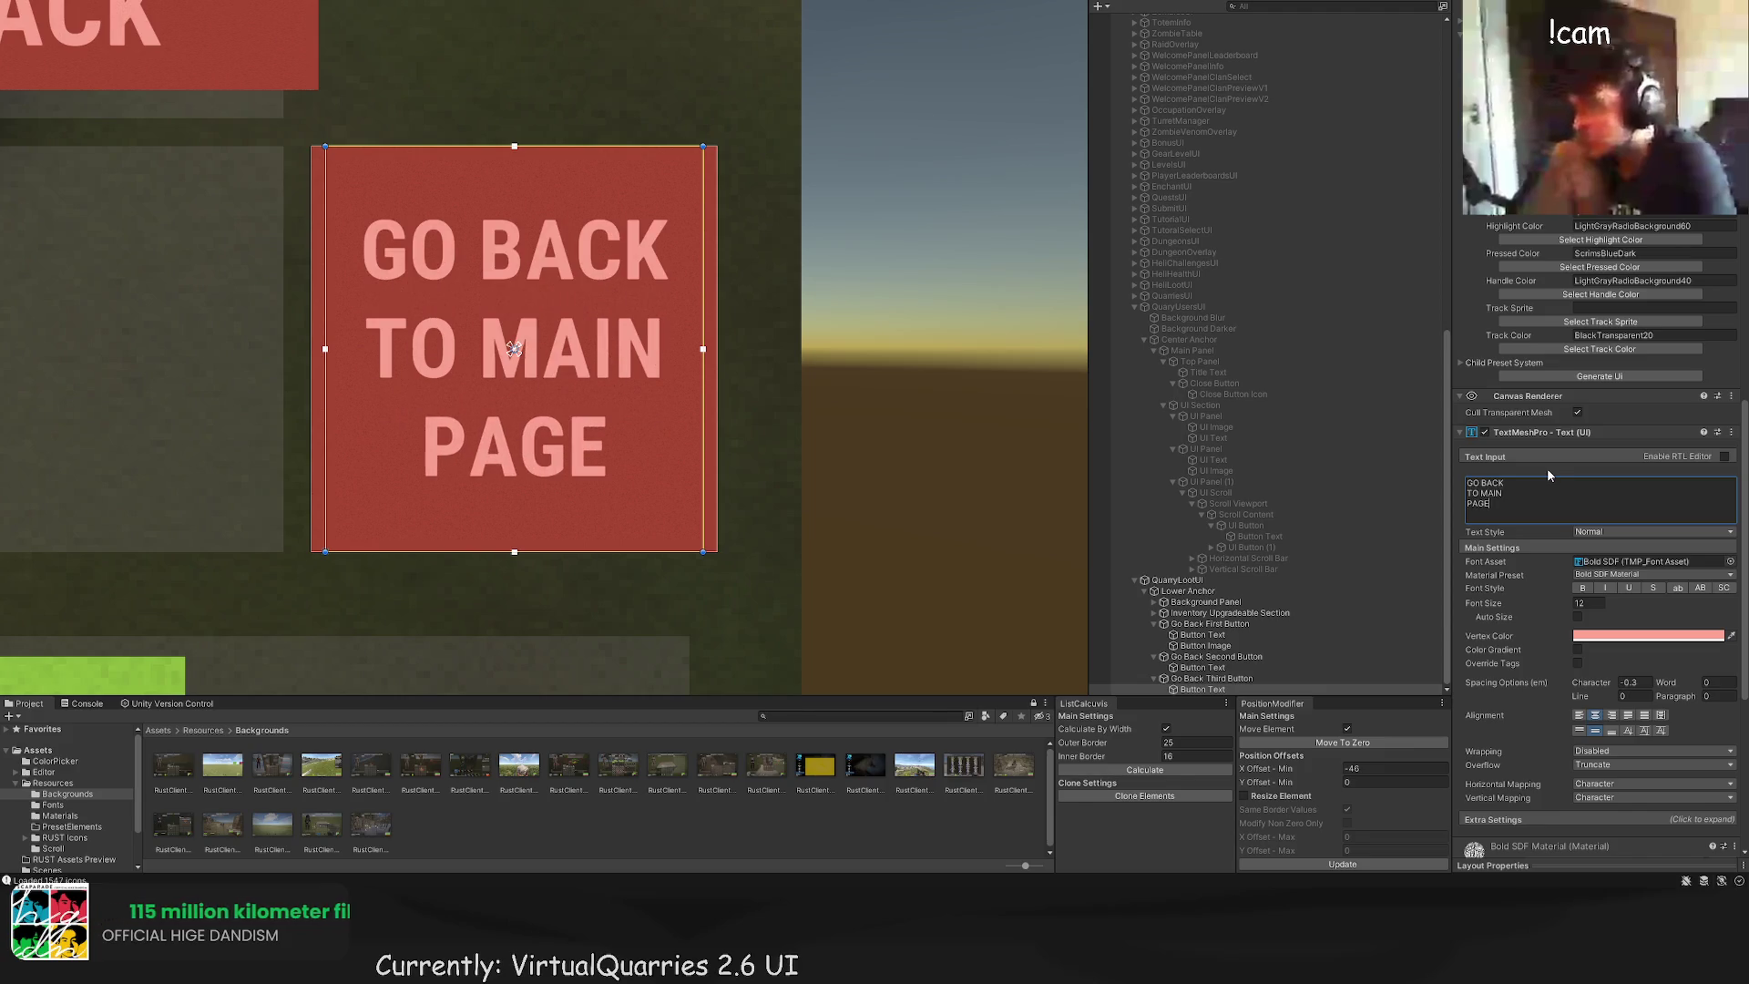
{"action": "scroll", "coordinate": [922, 425], "scroll_direction": "down", "scroll_amount": 6}
{"action": "left_click", "coordinate": [922, 425]}
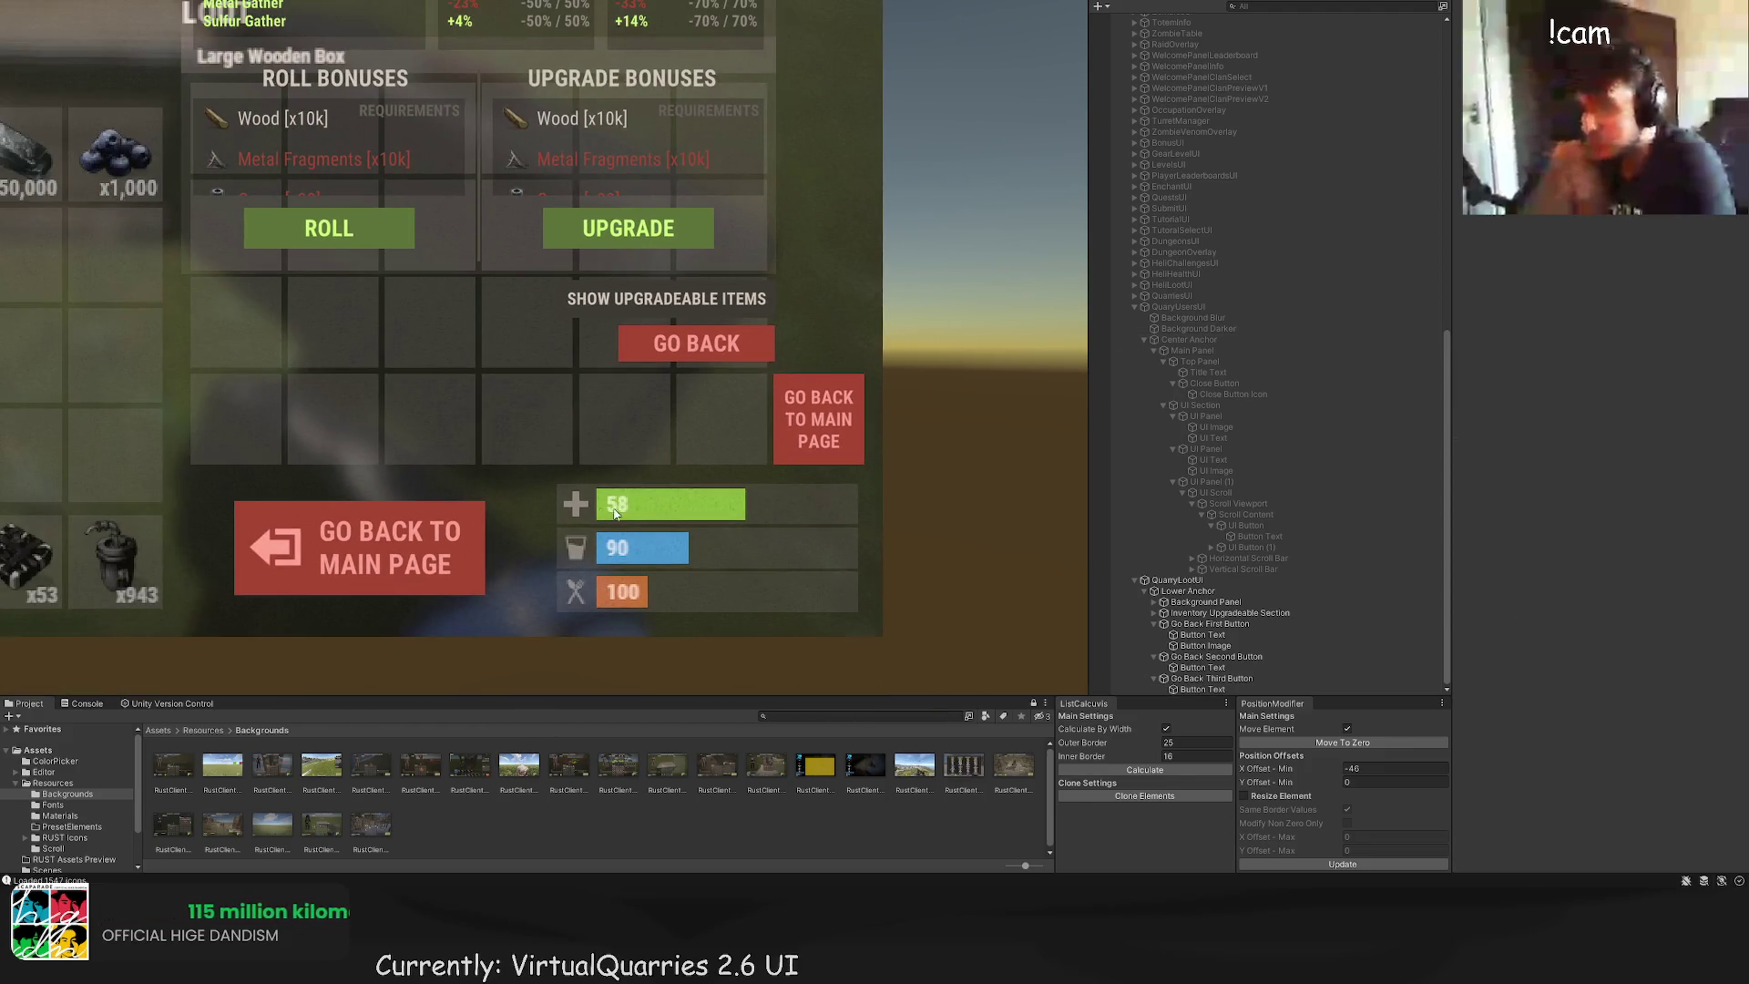
{"action": "scroll", "coordinate": [615, 513], "scroll_direction": "down", "scroll_amount": 8}
{"action": "left_click", "coordinate": [965, 401]}
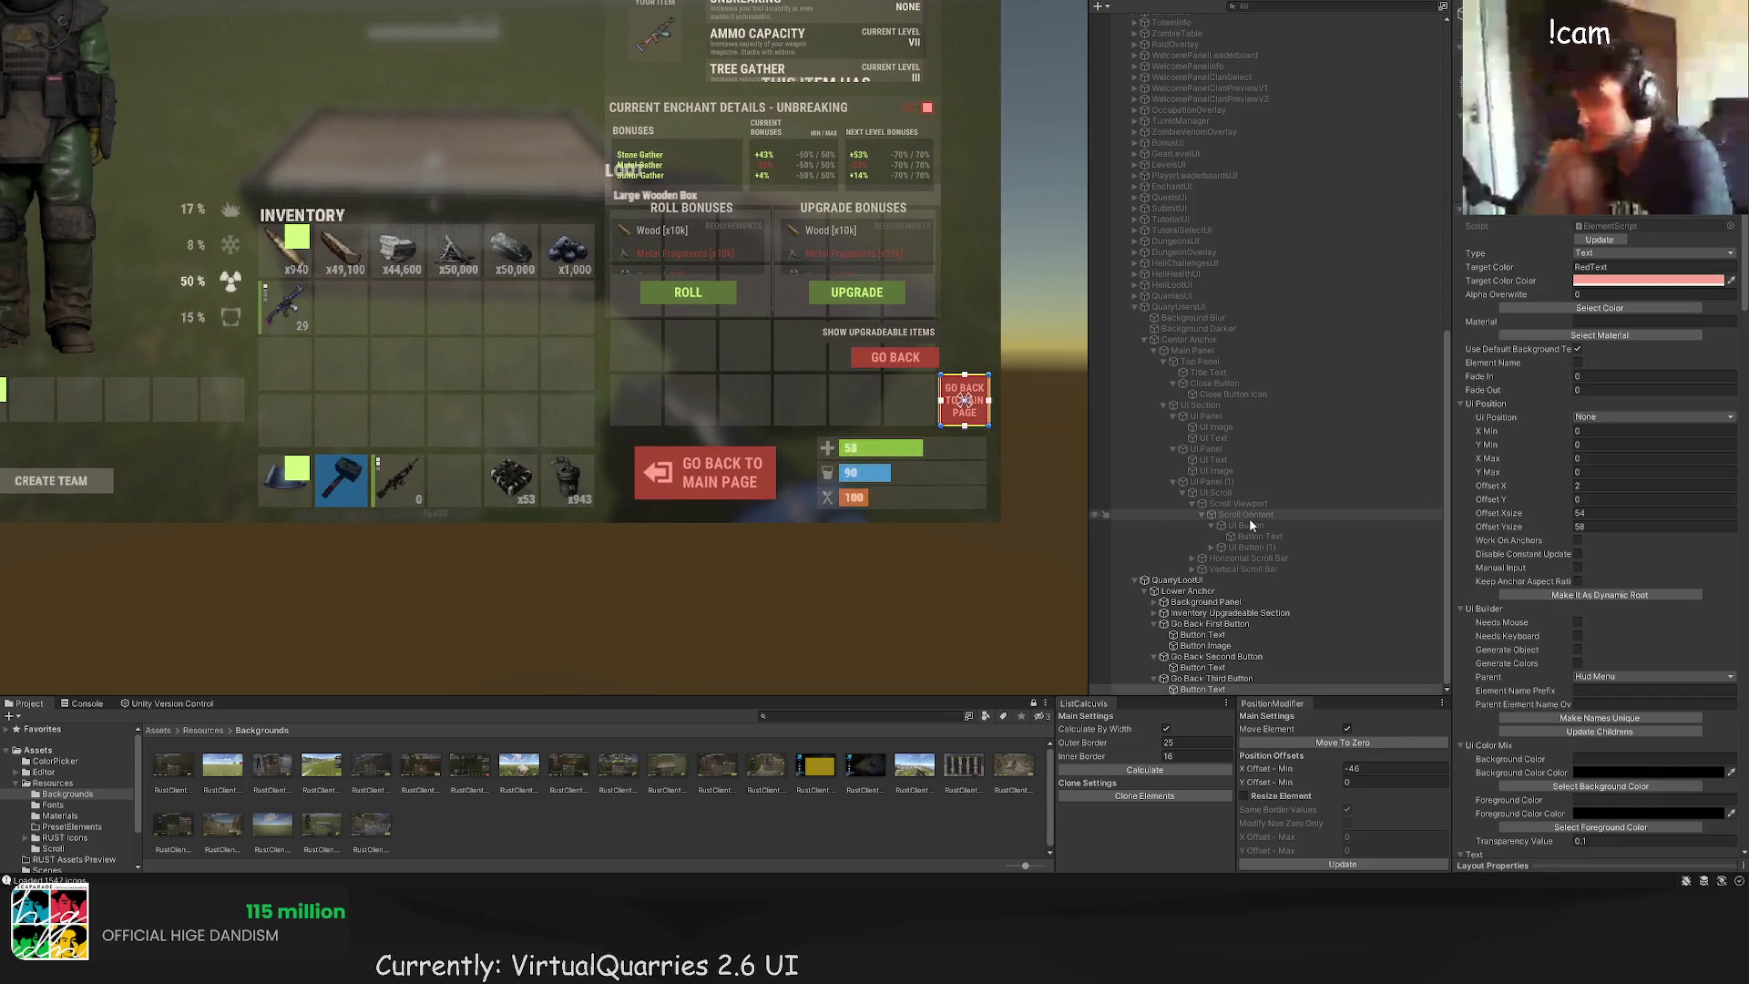
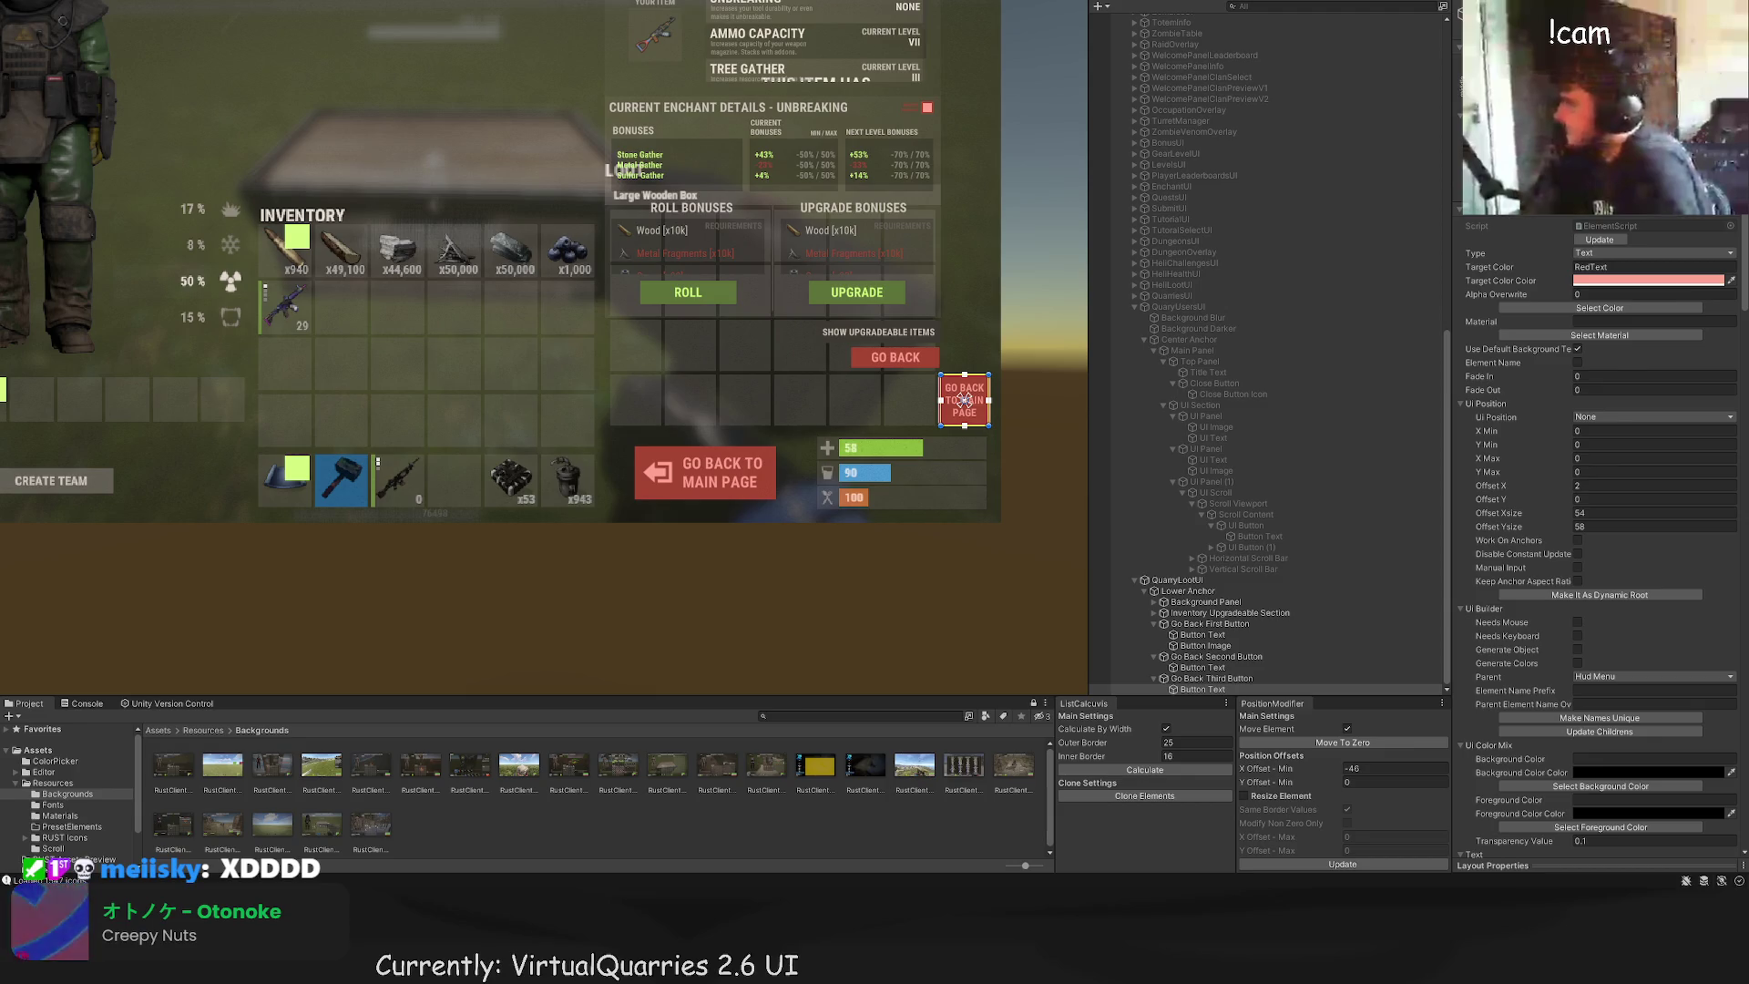
Step: Nest the Inventory Upgradeable Section inside the Background Panel
{"action": "scroll", "coordinate": [964, 400], "scroll_direction": "down", "scroll_amount": 2}
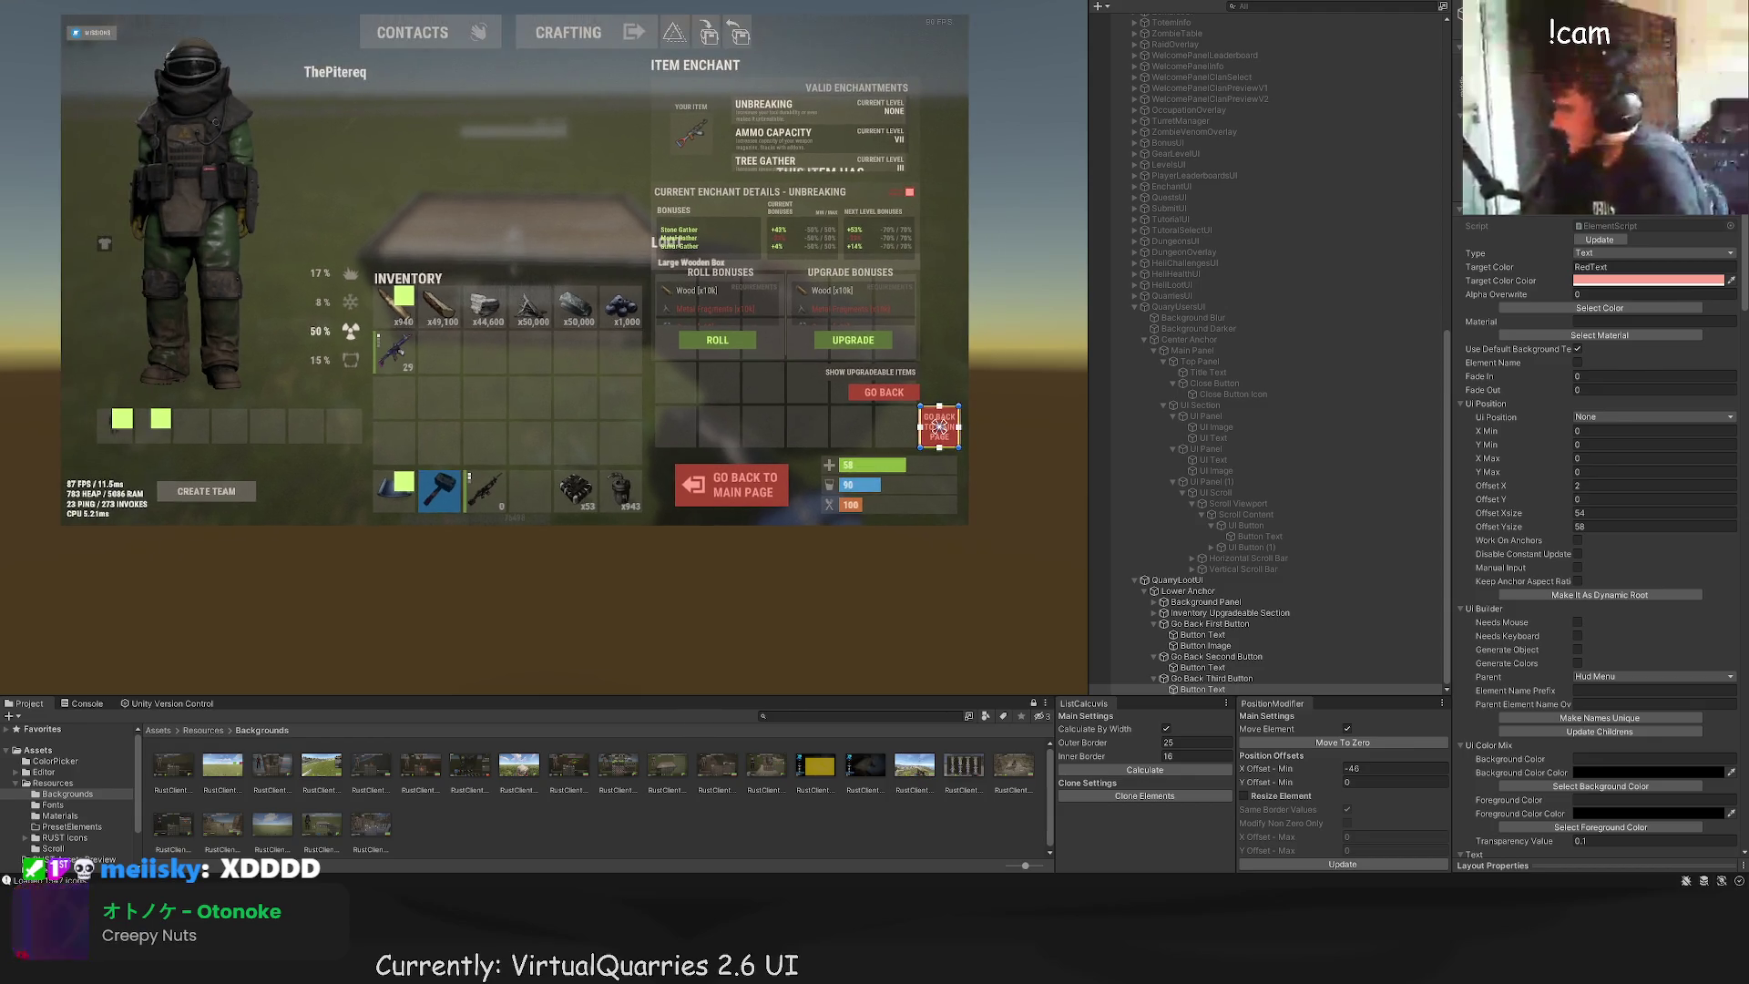
{"action": "scroll", "coordinate": [965, 535], "scroll_direction": "up", "scroll_amount": 2}
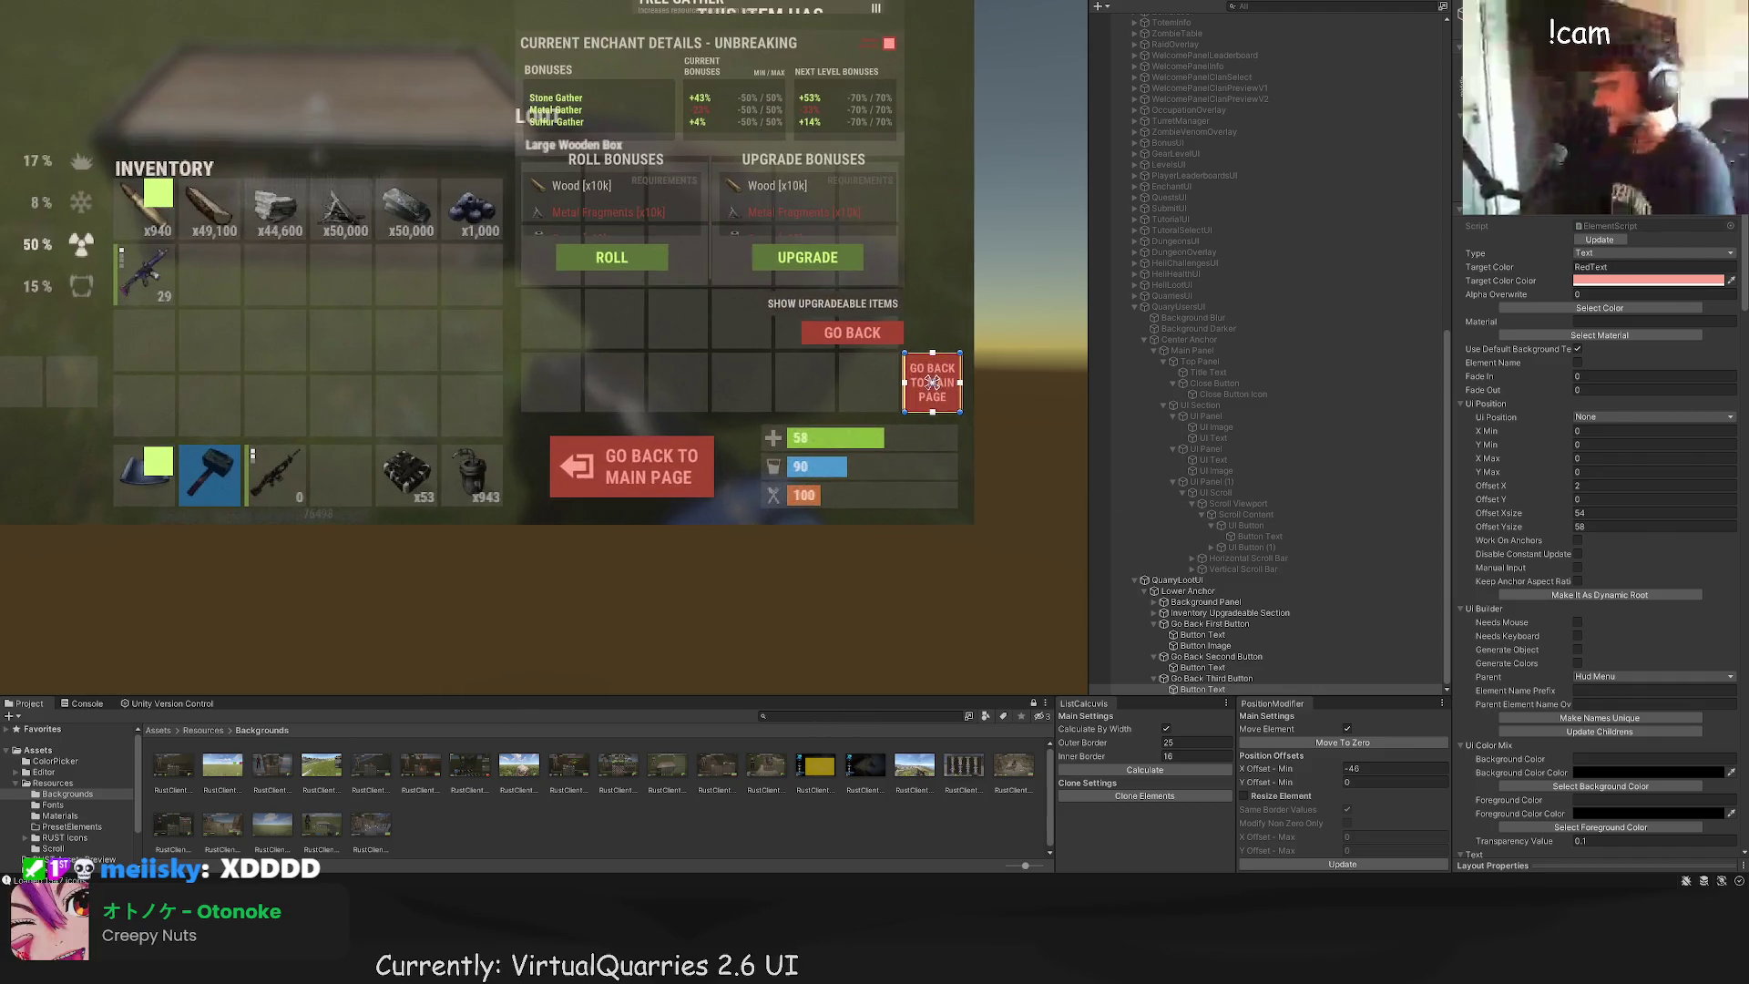
{"action": "left_click", "coordinate": [925, 538]}
{"action": "left_click_drag", "start_coordinate": [863, 564], "coordinate": [701, 547]}
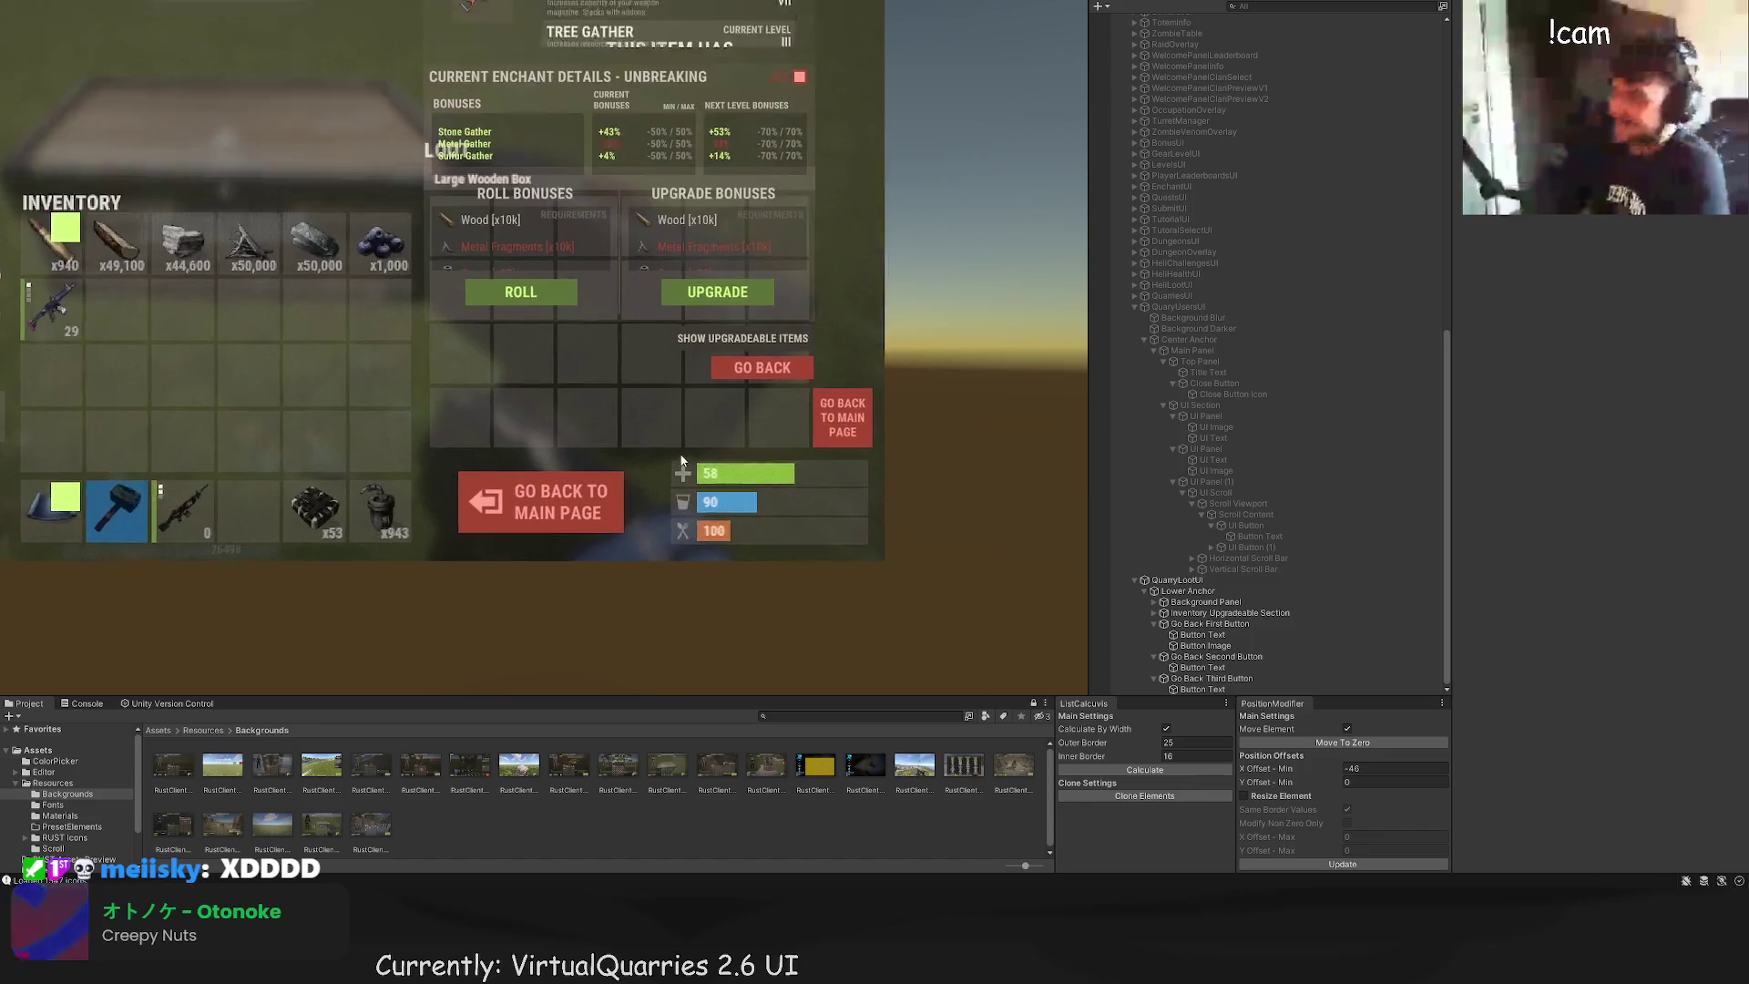
{"action": "scroll", "coordinate": [710, 447], "scroll_direction": "up", "scroll_amount": 1}
{"action": "scroll", "coordinate": [693, 461], "scroll_direction": "up", "scroll_amount": 1}
{"action": "scroll", "coordinate": [656, 583], "scroll_direction": "down", "scroll_amount": 1}
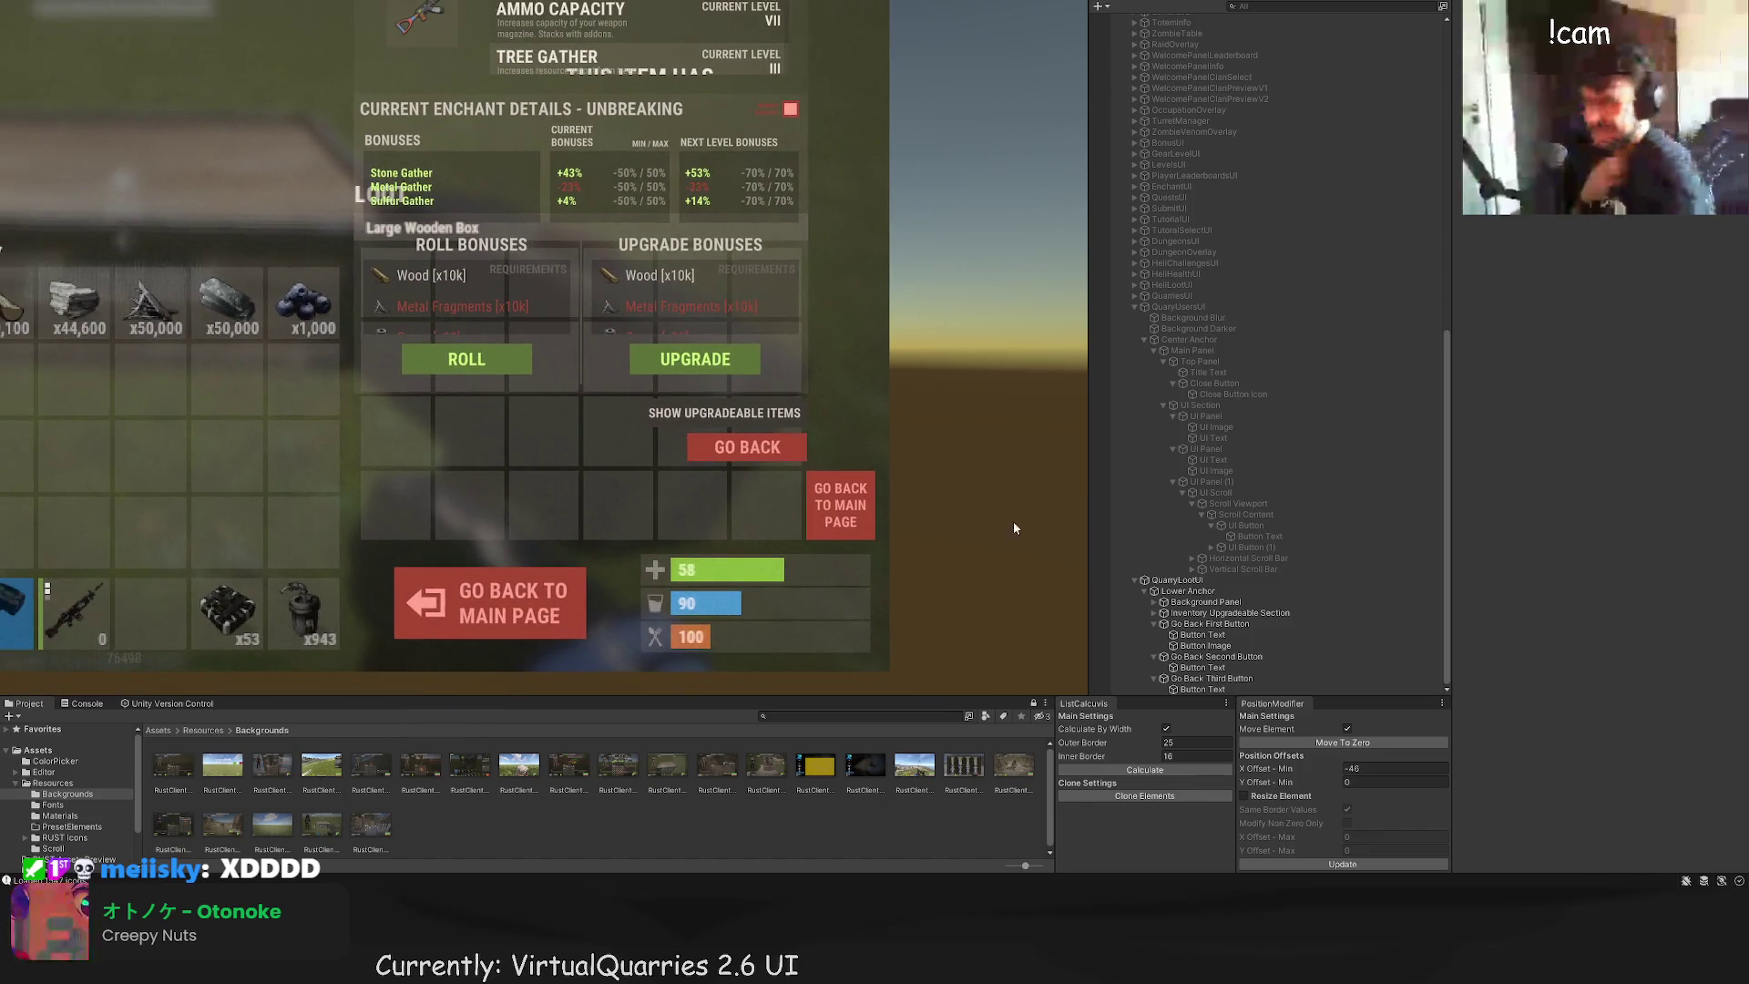
{"action": "left_click", "coordinate": [1206, 613]}
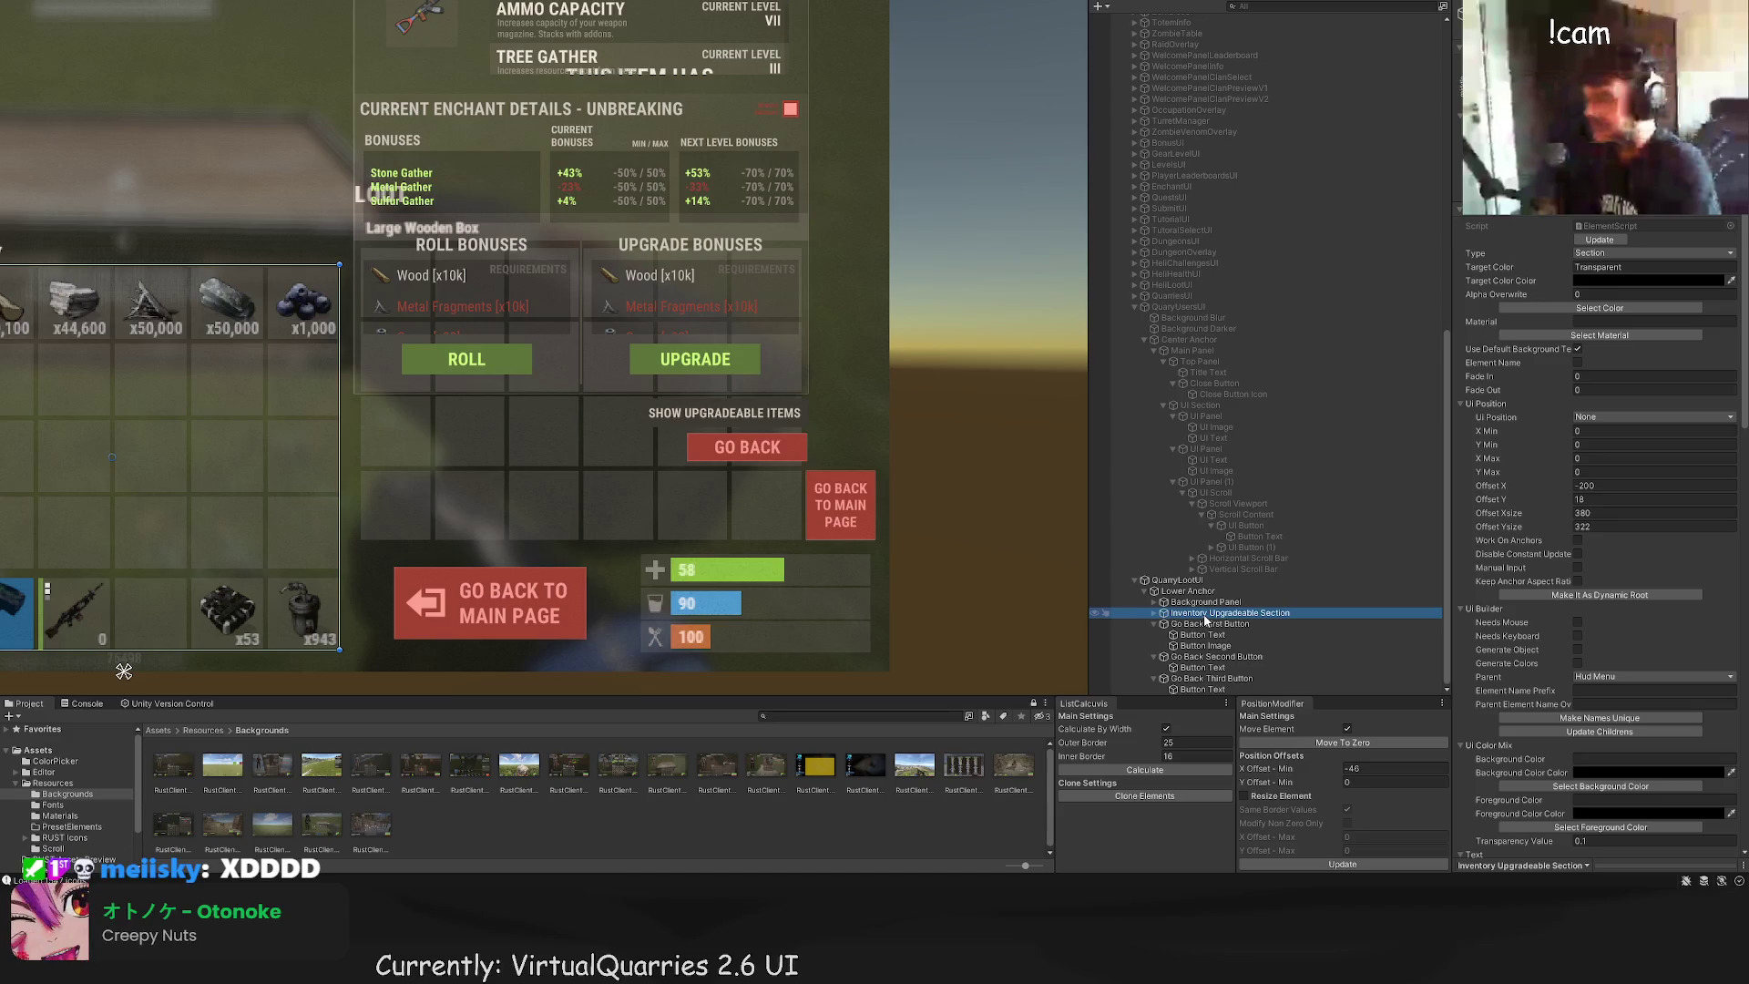
{"action": "left_click", "coordinate": [1206, 602]}
{"action": "left_click_drag", "start_coordinate": [1221, 614], "coordinate": [1205, 602]}
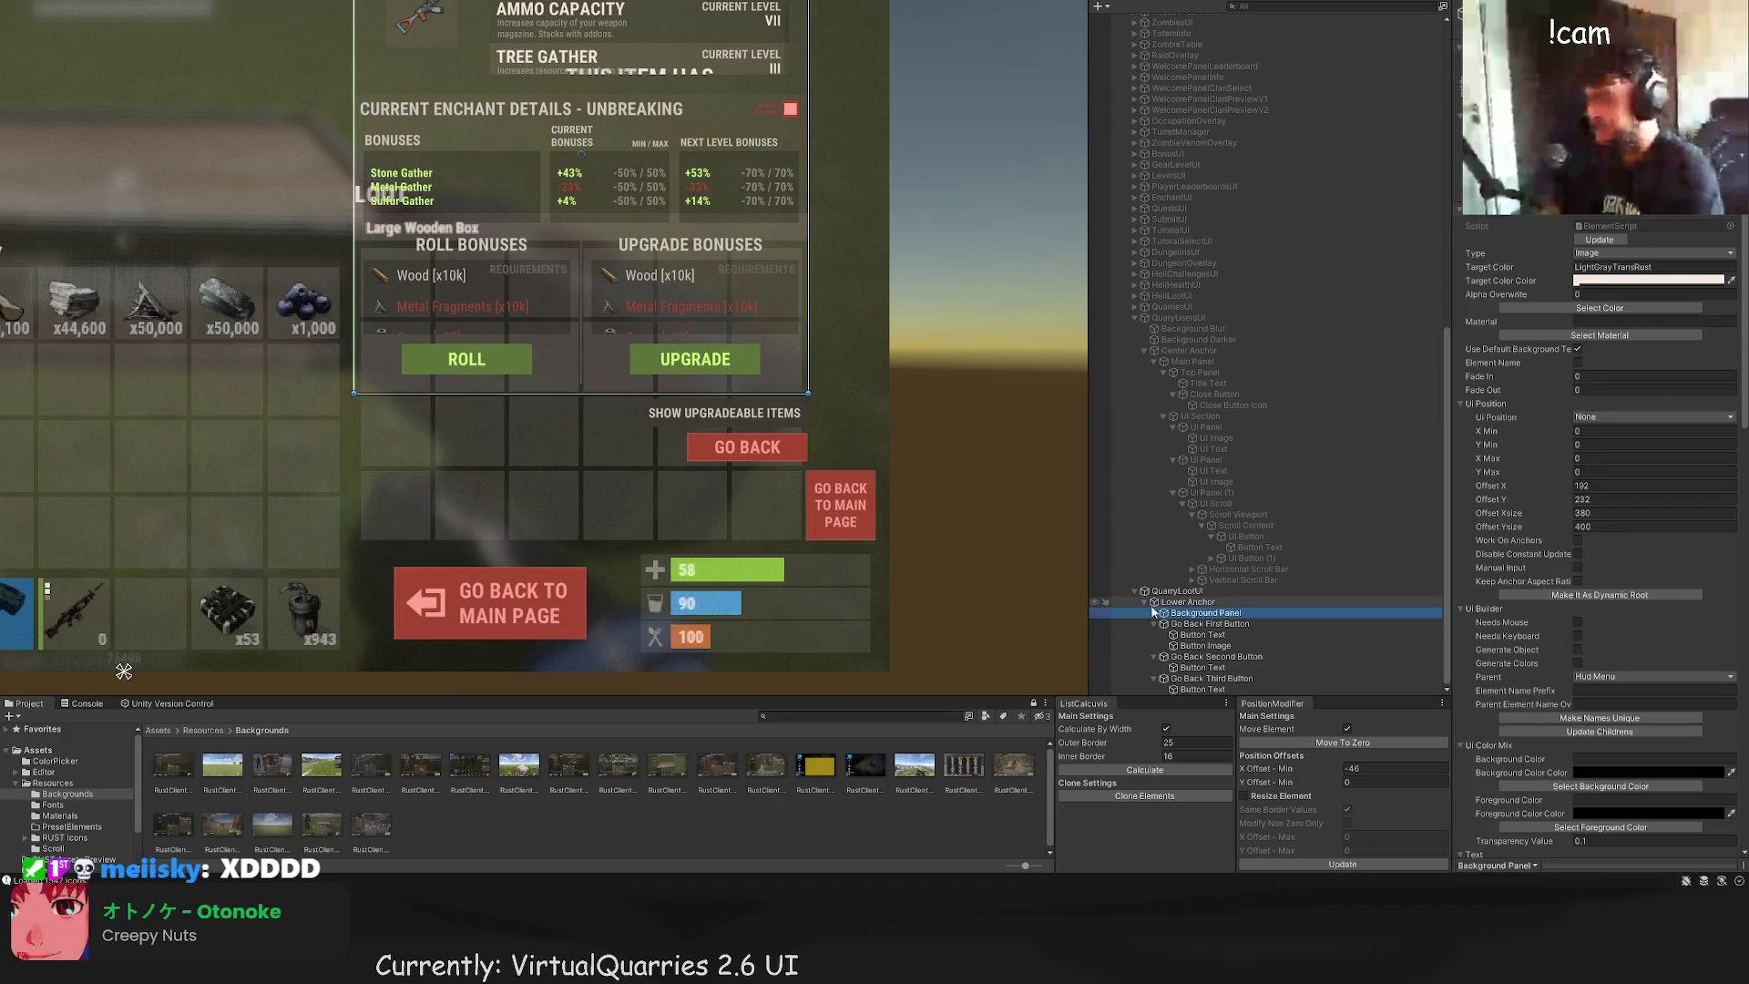
Step: Hide the 24 Box background image and show the 3 Slots loot background
{"action": "scroll", "coordinate": [1227, 403], "scroll_direction": "up", "scroll_amount": 15}
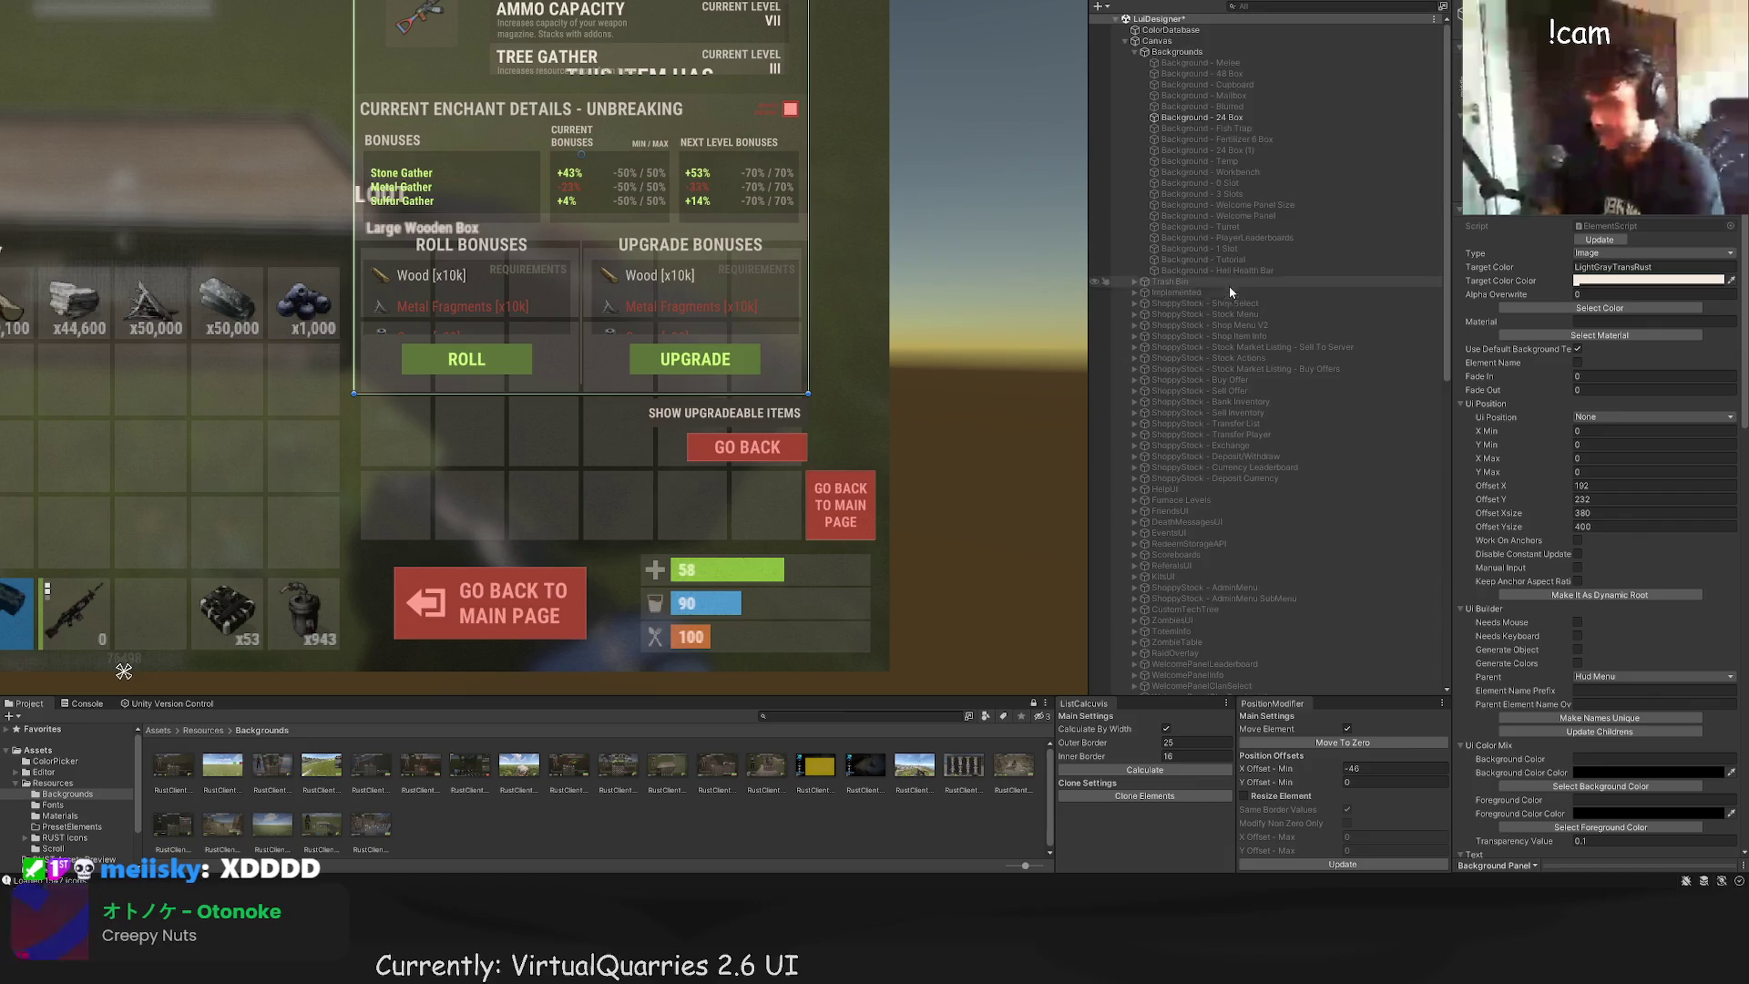
{"action": "left_click", "coordinate": [1202, 117]}
{"action": "key", "text": "alt+shift+a"}
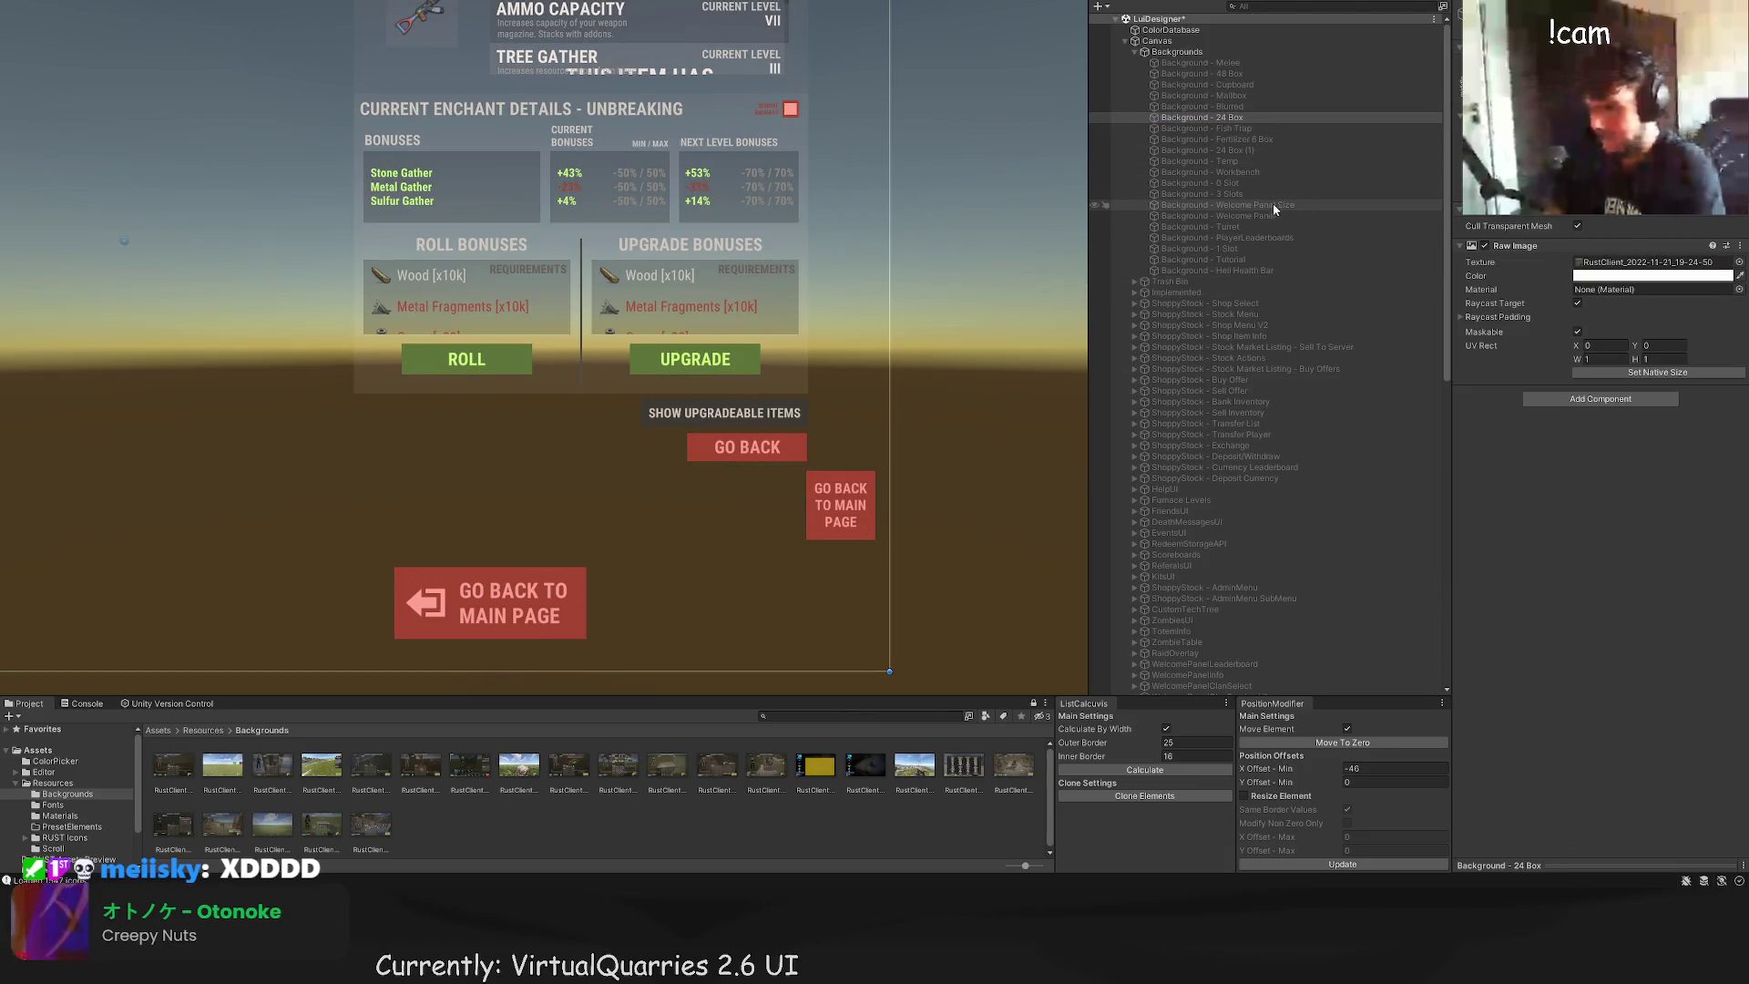
{"action": "left_click", "coordinate": [1267, 194]}
{"action": "key", "text": "alt+shift+a"}
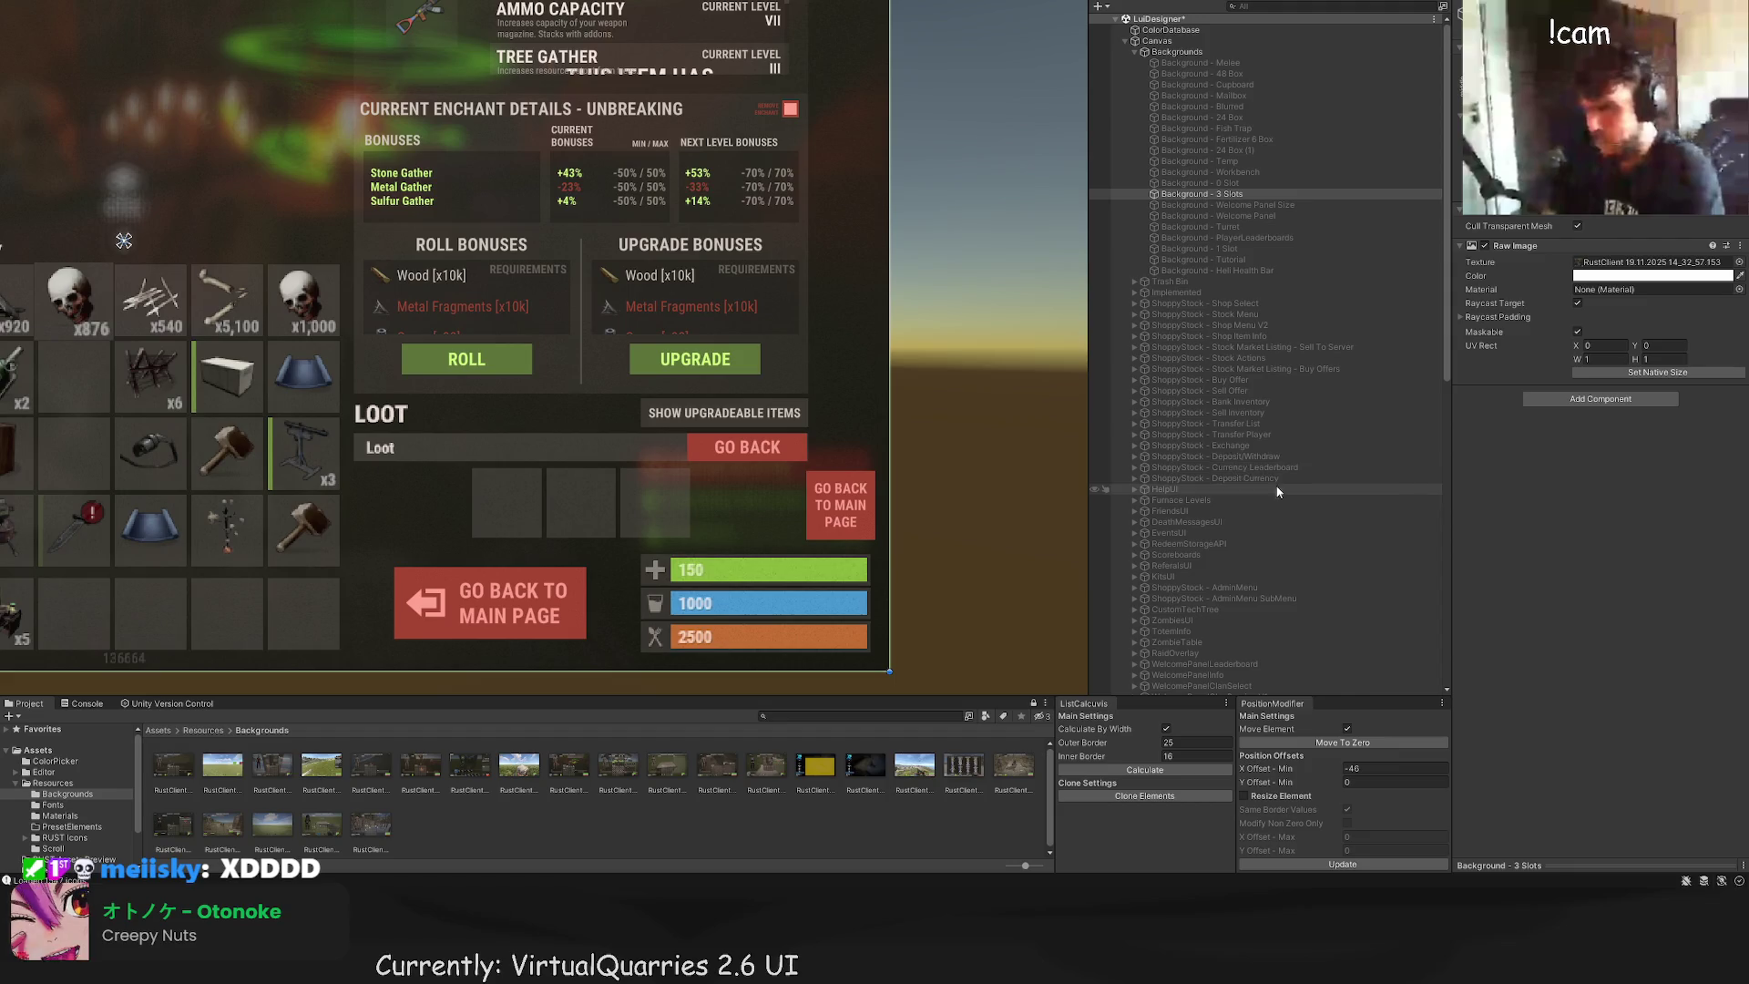
{"action": "scroll", "coordinate": [1250, 593], "scroll_direction": "down", "scroll_amount": 8}
{"action": "scroll", "coordinate": [1248, 590], "scroll_direction": "down", "scroll_amount": 9}
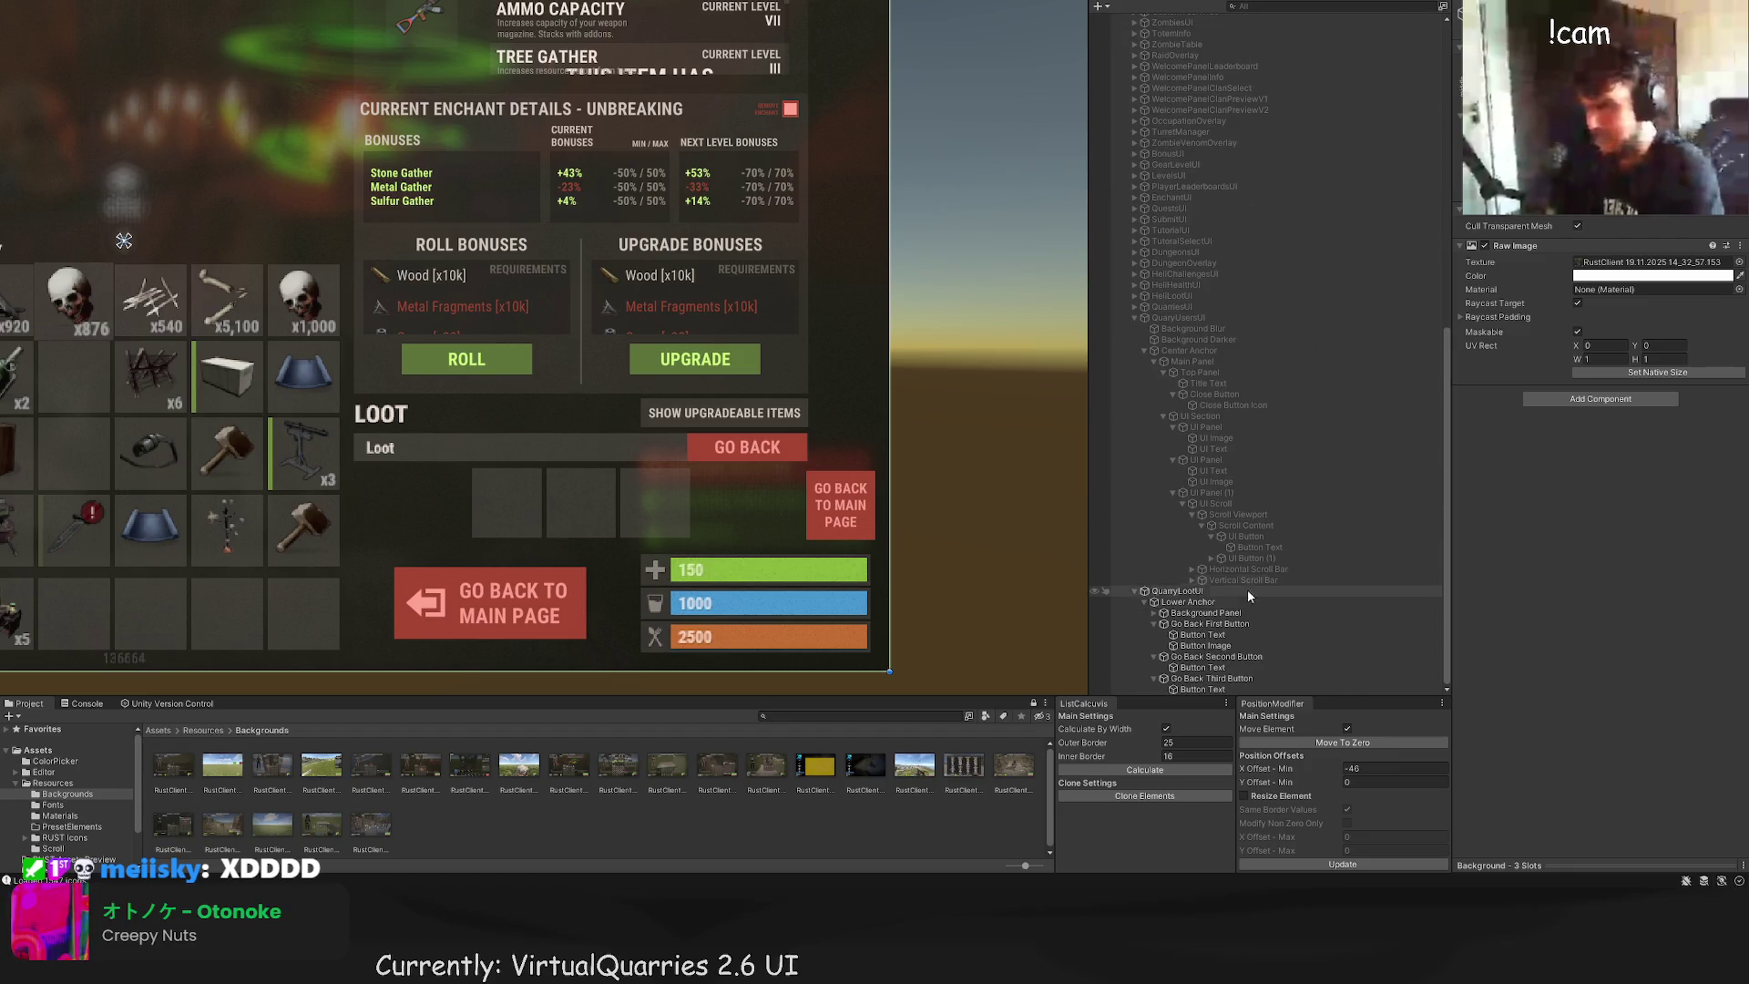
Step: Rename Go Back Second Button to Go Back Third Button
{"action": "left_click", "coordinate": [1205, 656]}
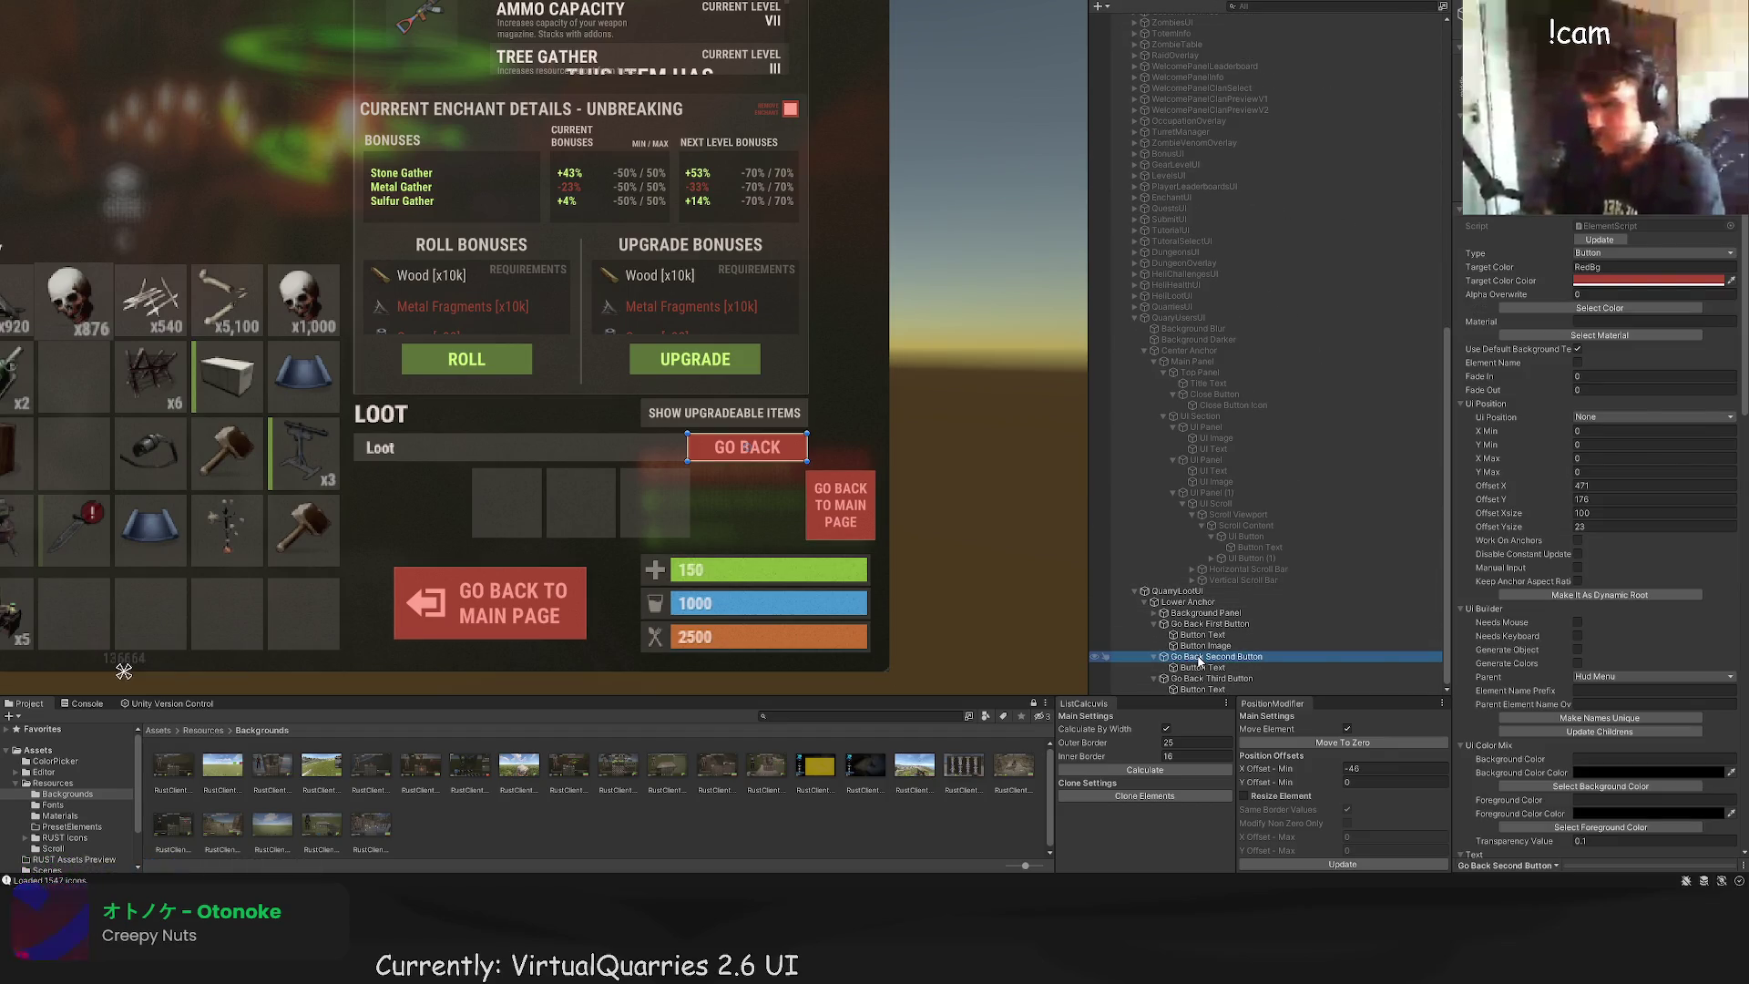
{"action": "key", "text": "F2"}
{"action": "double_click", "coordinate": [1230, 656]}
{"action": "type", "text": "Third"}
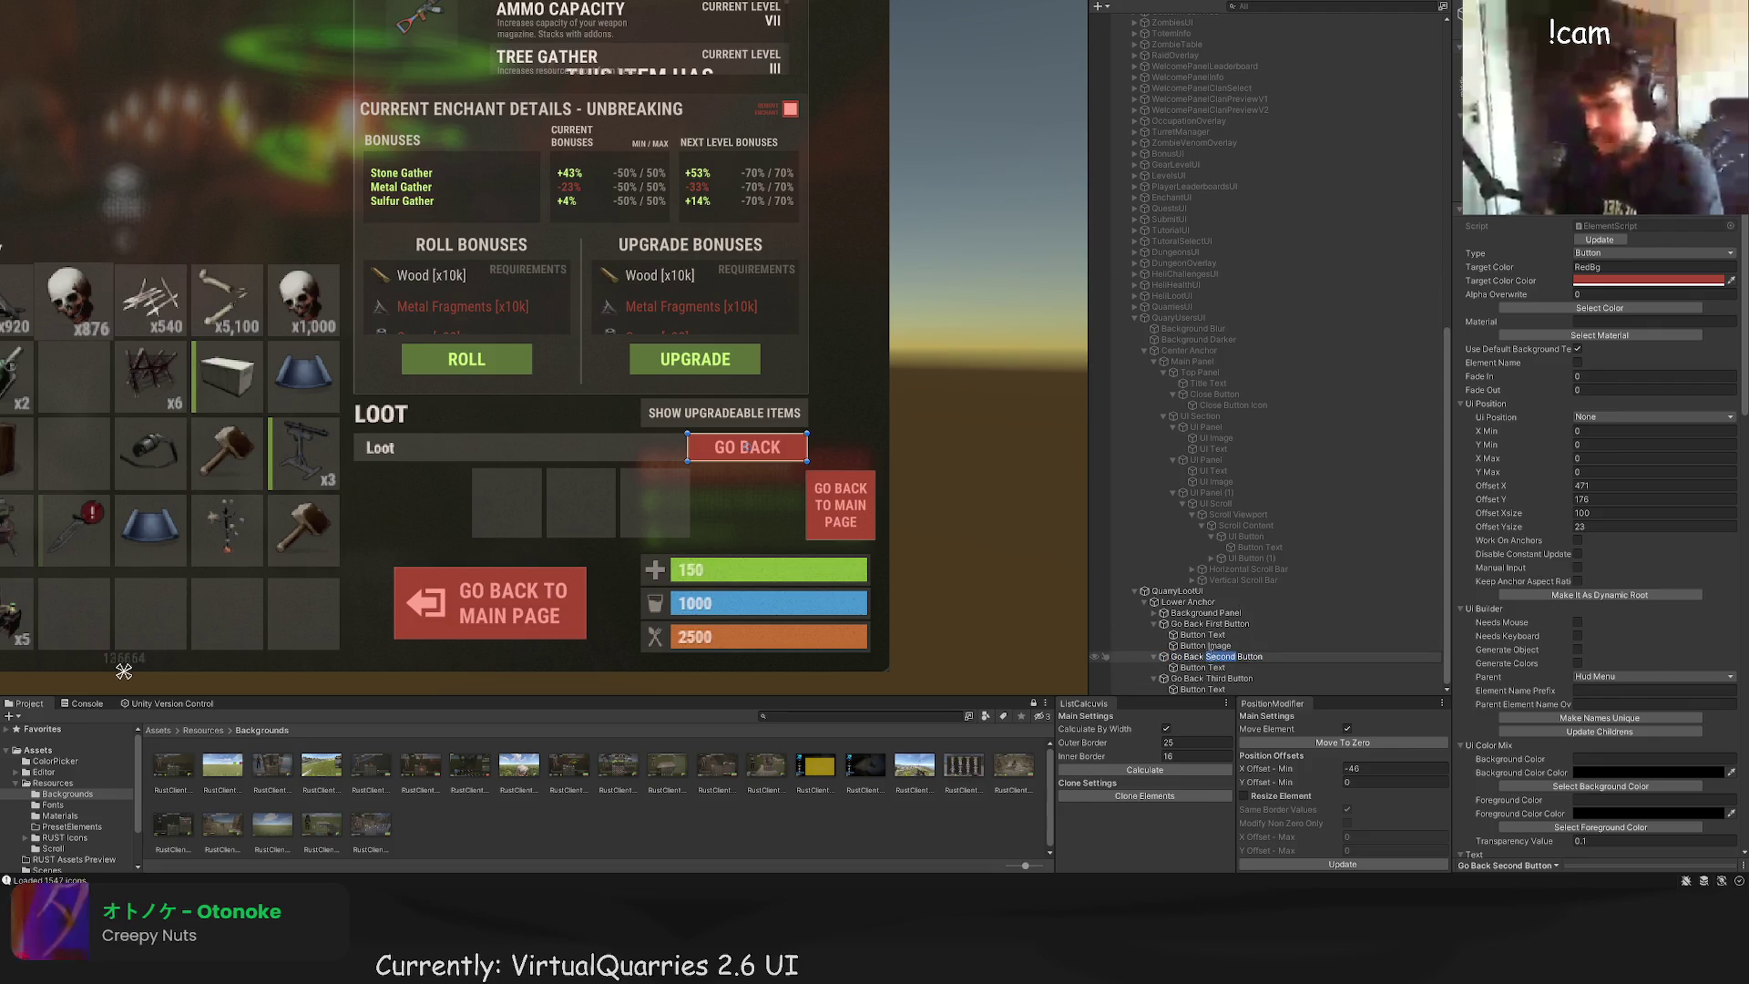
{"action": "key", "text": "Return"}
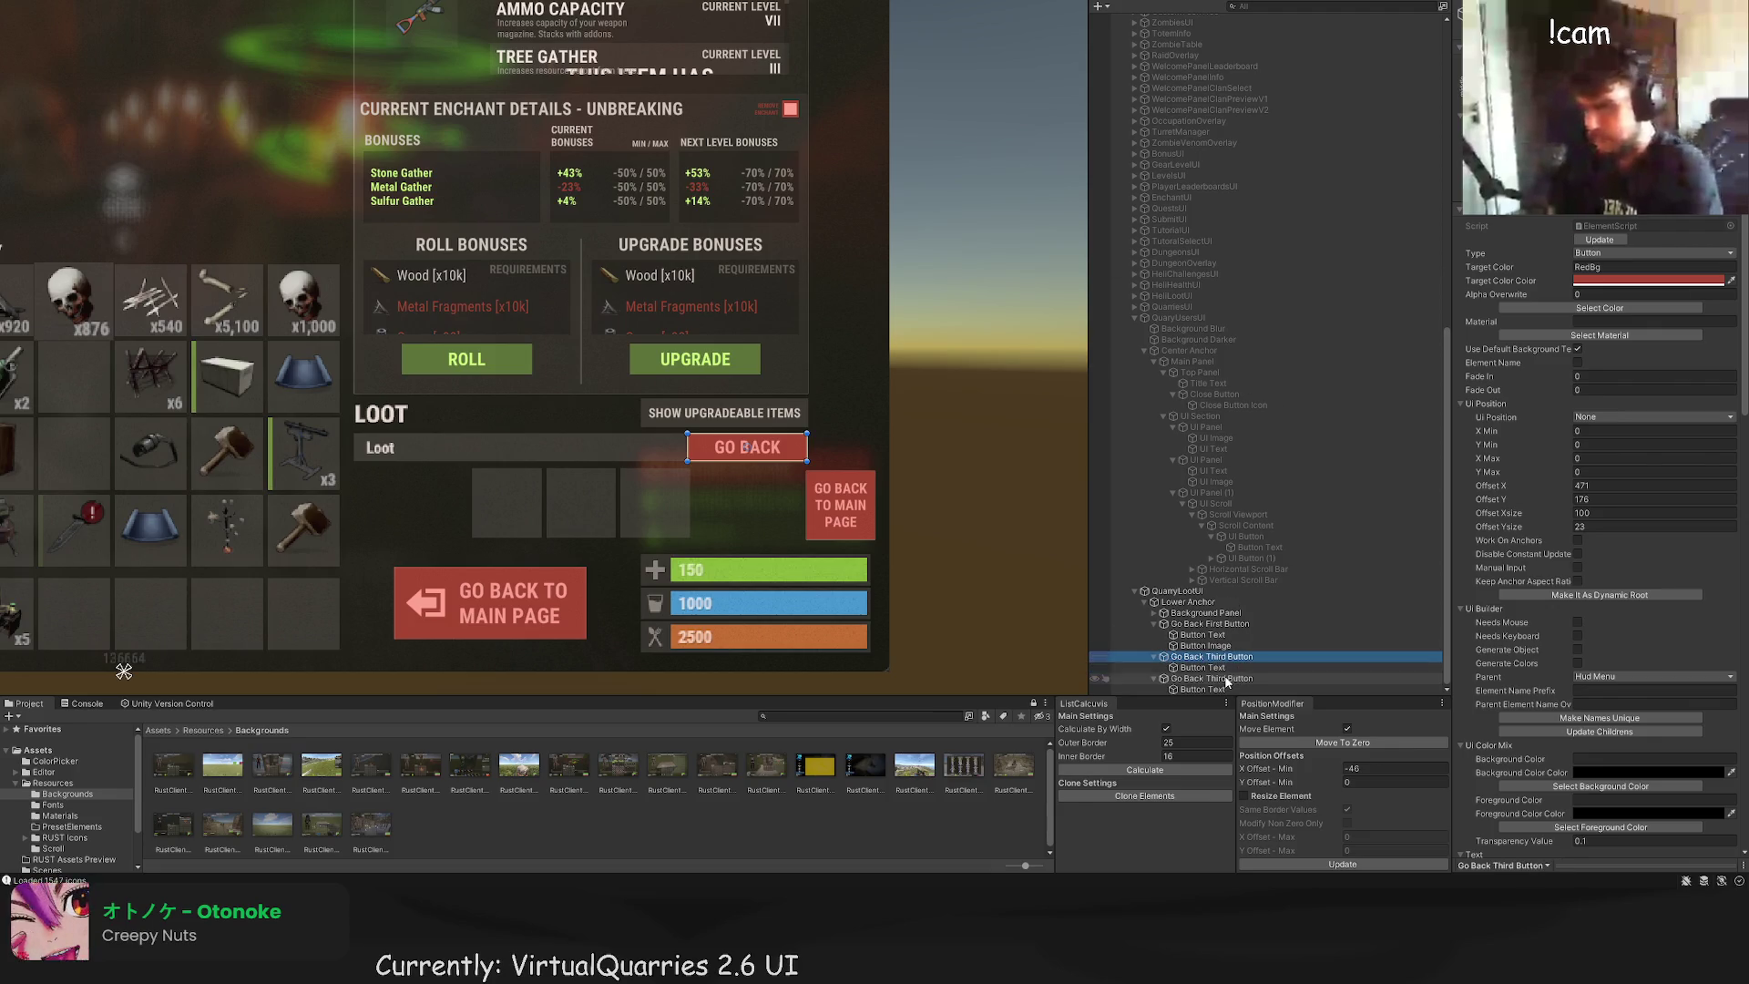
Step: Rename the other button to Go Back Second Button and move it above Go Back Third Button
{"action": "left_click", "coordinate": [1211, 678]}
{"action": "key", "text": "F2"}
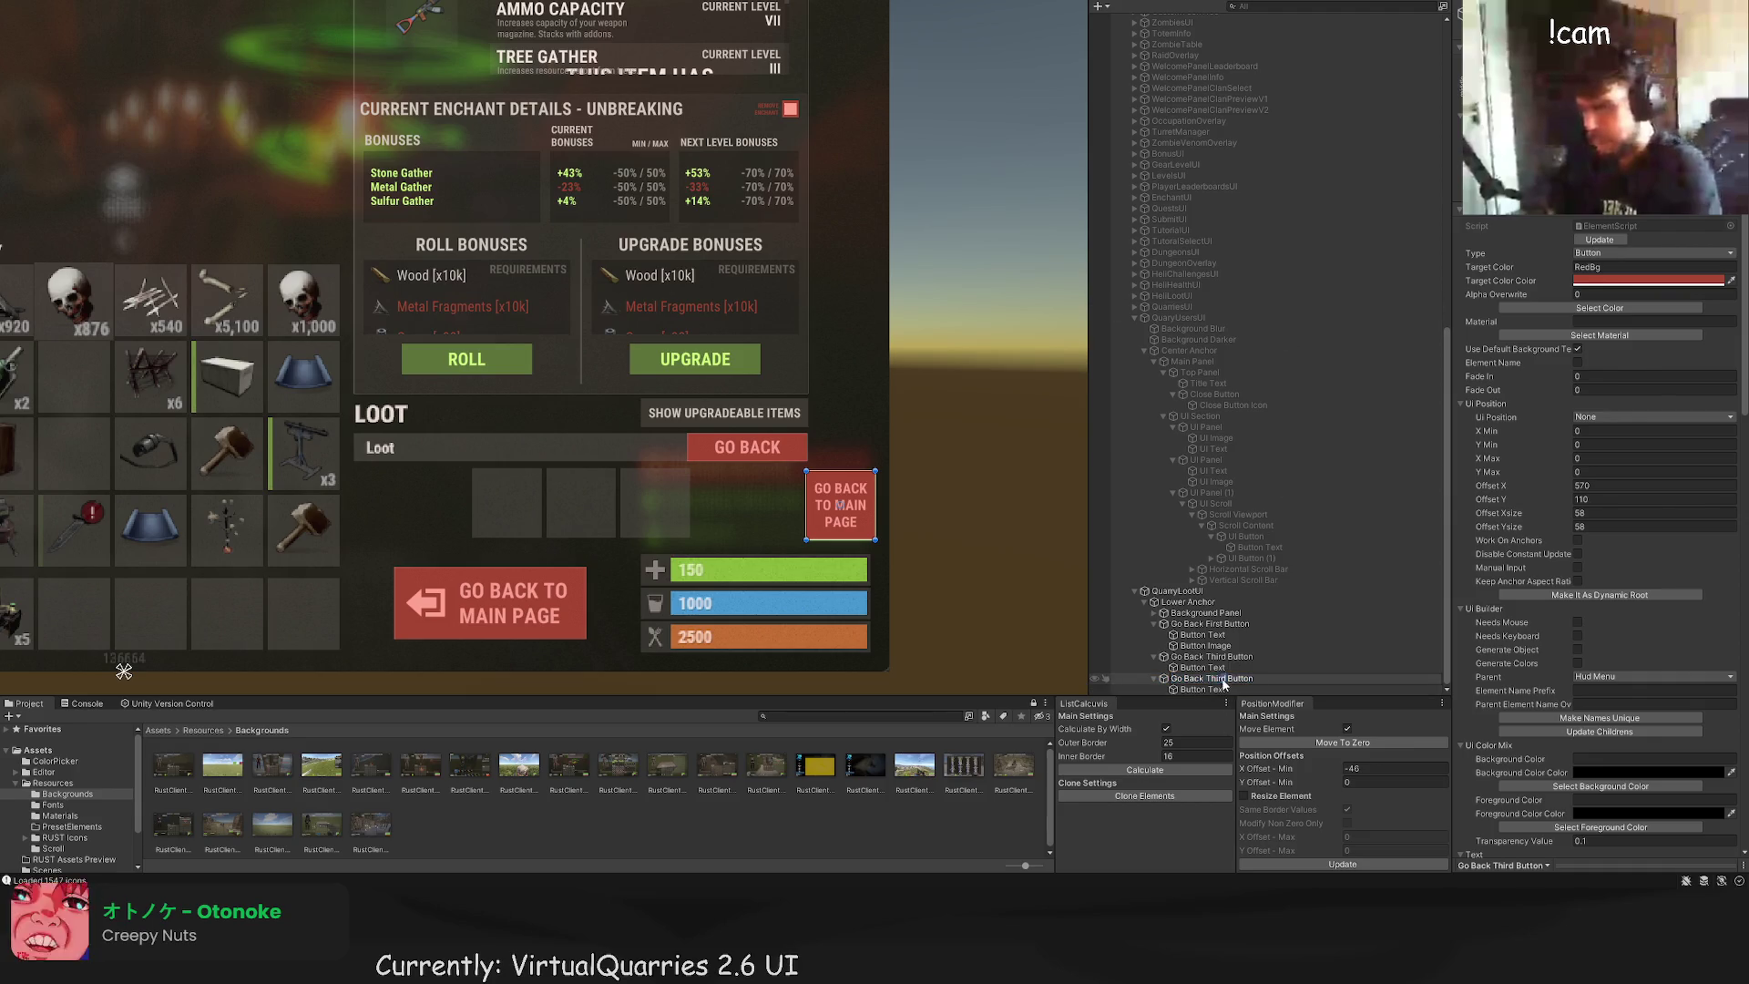
{"action": "double_click", "coordinate": [1217, 679]}
{"action": "type", "text": "Second"}
{"action": "key", "text": "Return"}
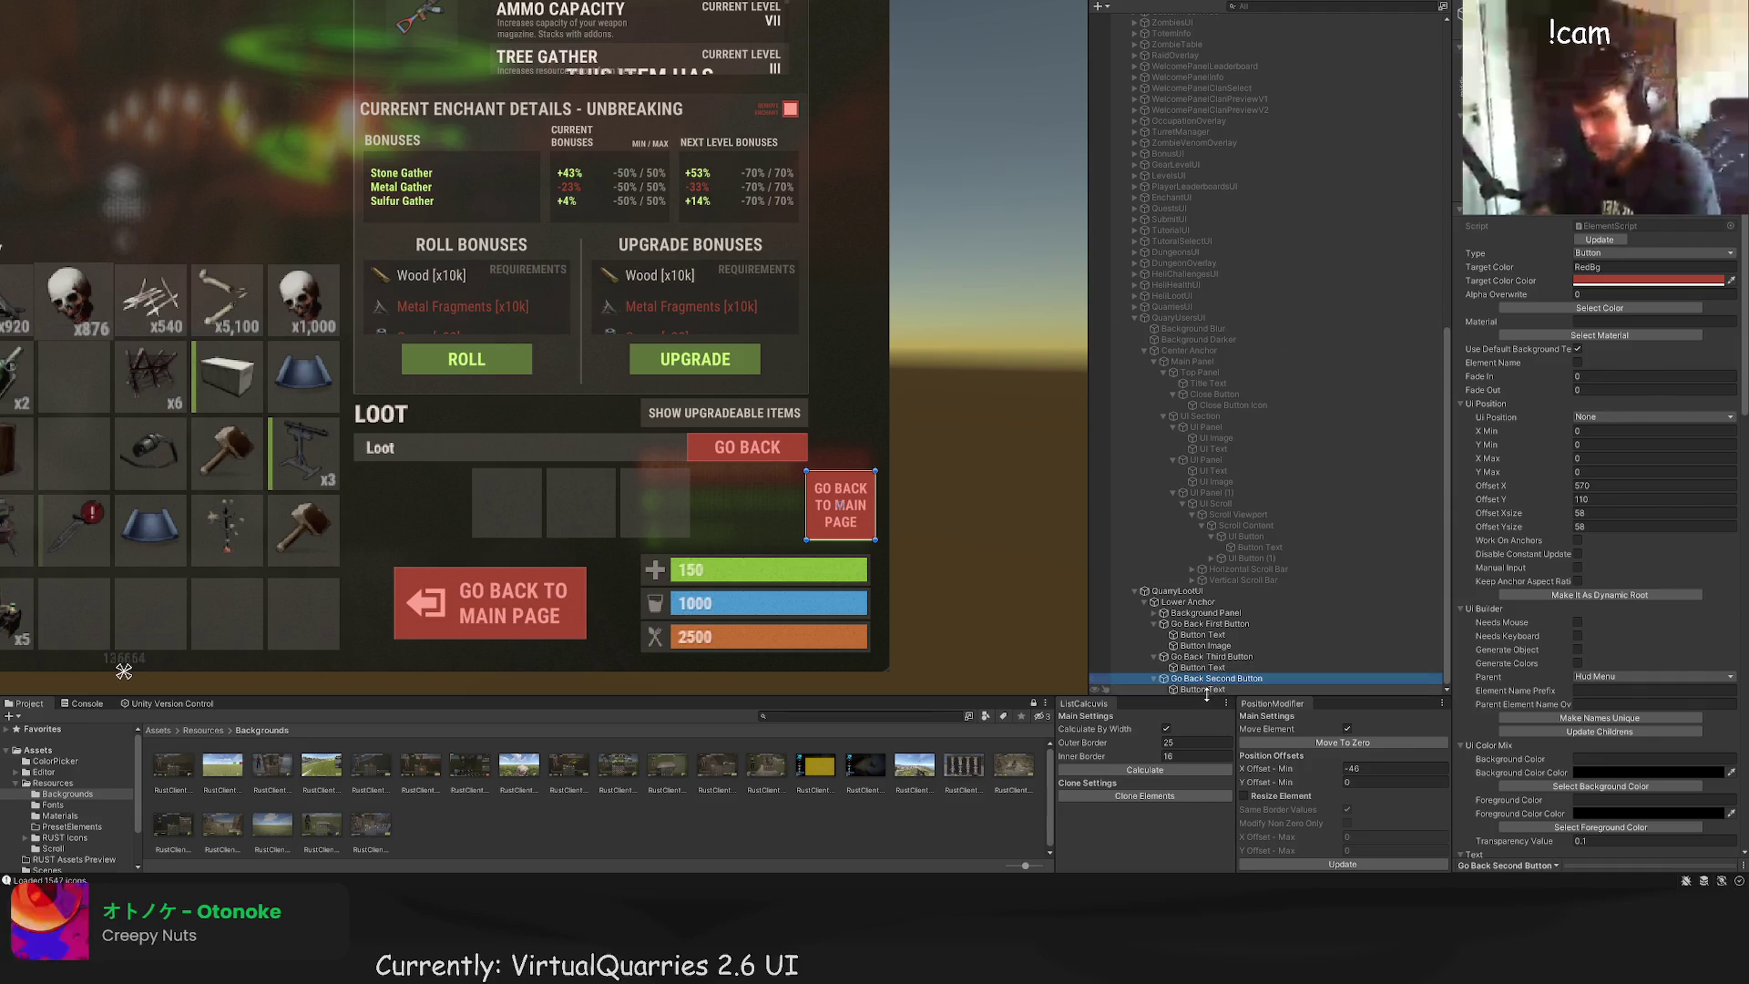
{"action": "mouse_move", "coordinate": [1217, 680]}
{"action": "left_mouse_down"}
{"action": "mouse_move", "coordinate": [1172, 654]}
{"action": "mouse_move", "coordinate": [1182, 616]}
{"action": "left_mouse_up"}
{"action": "left_click", "coordinate": [1181, 615]}
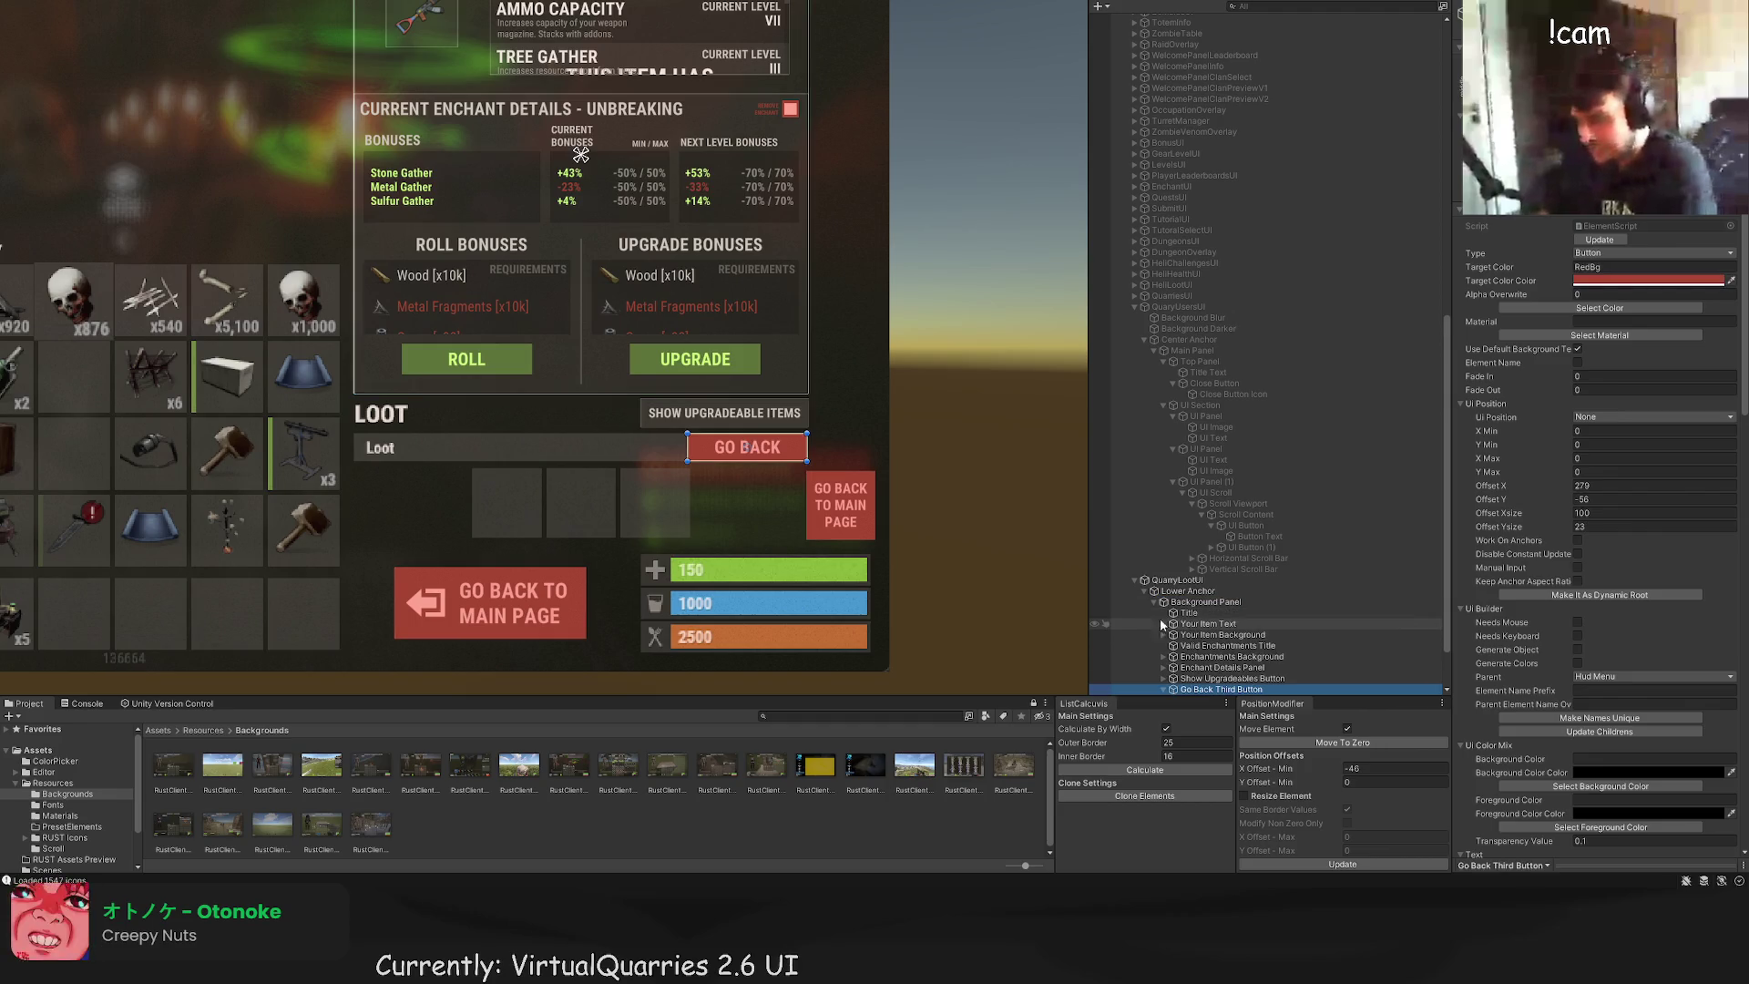
Step: Drag Go Back Third Button into Background Panel below Show Upgradeables Button, then inspect its text
{"action": "left_click", "coordinate": [1206, 602]}
{"action": "scroll", "coordinate": [1197, 691], "scroll_direction": "down", "scroll_amount": 2}
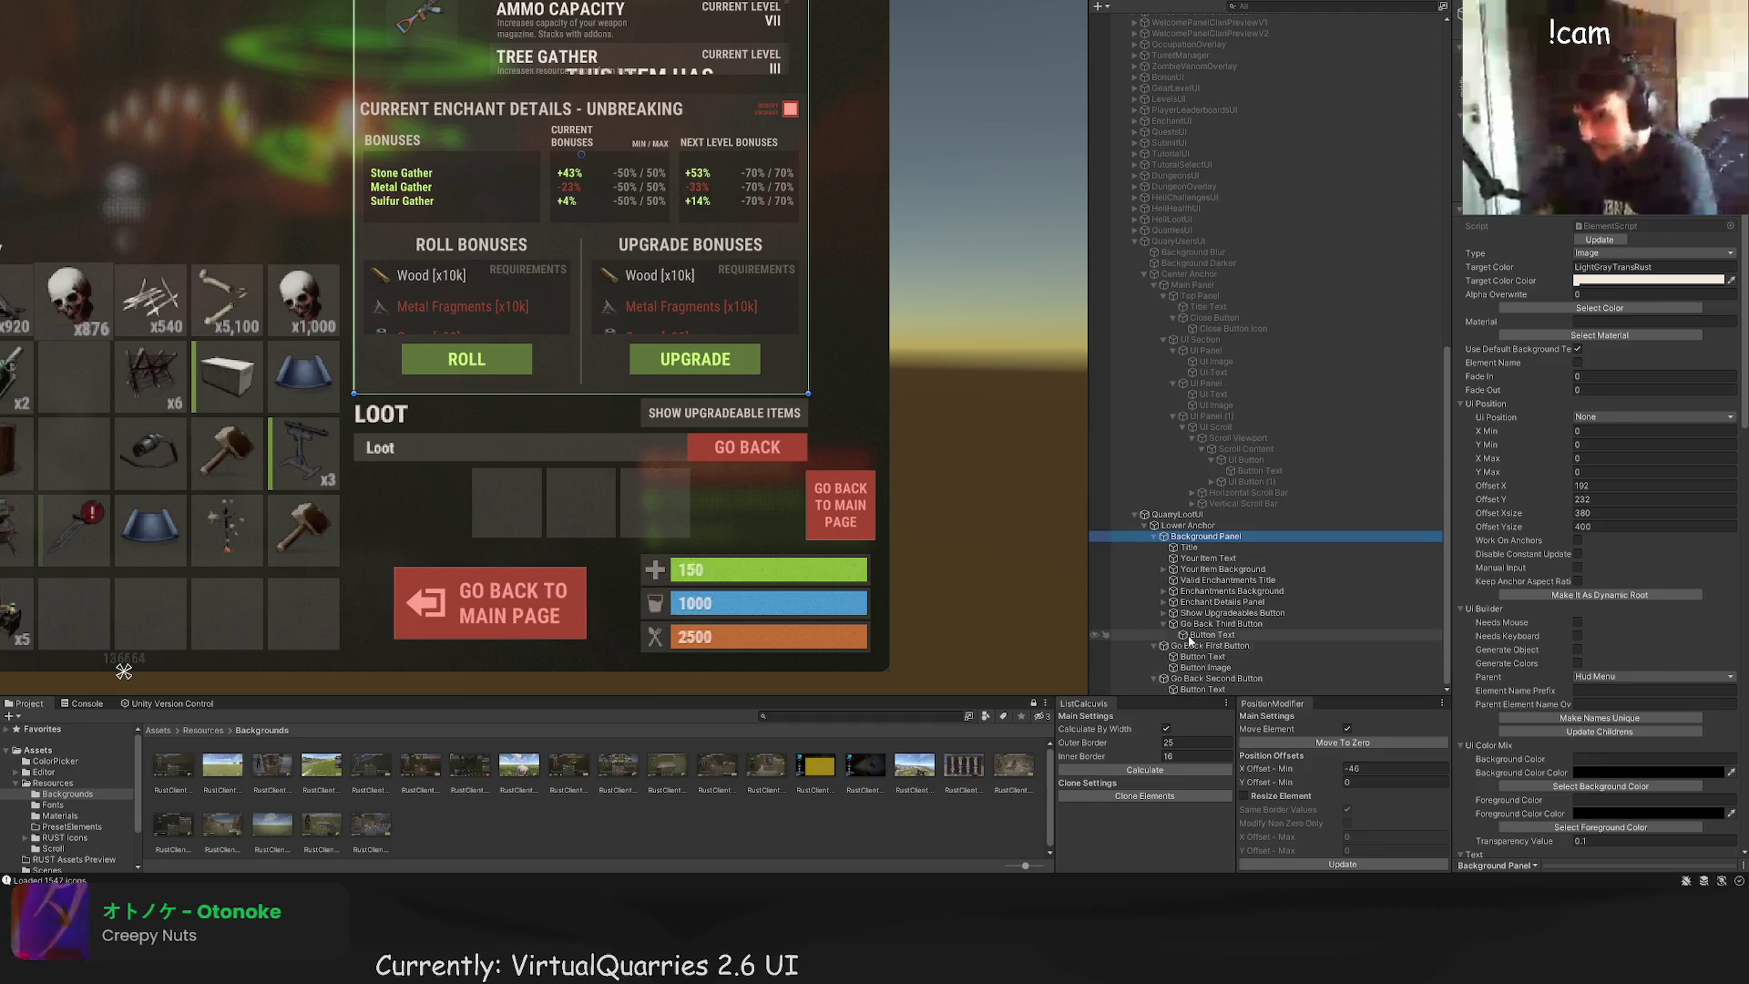
{"action": "left_click_drag", "start_coordinate": [1189, 624], "coordinate": [1165, 646]}
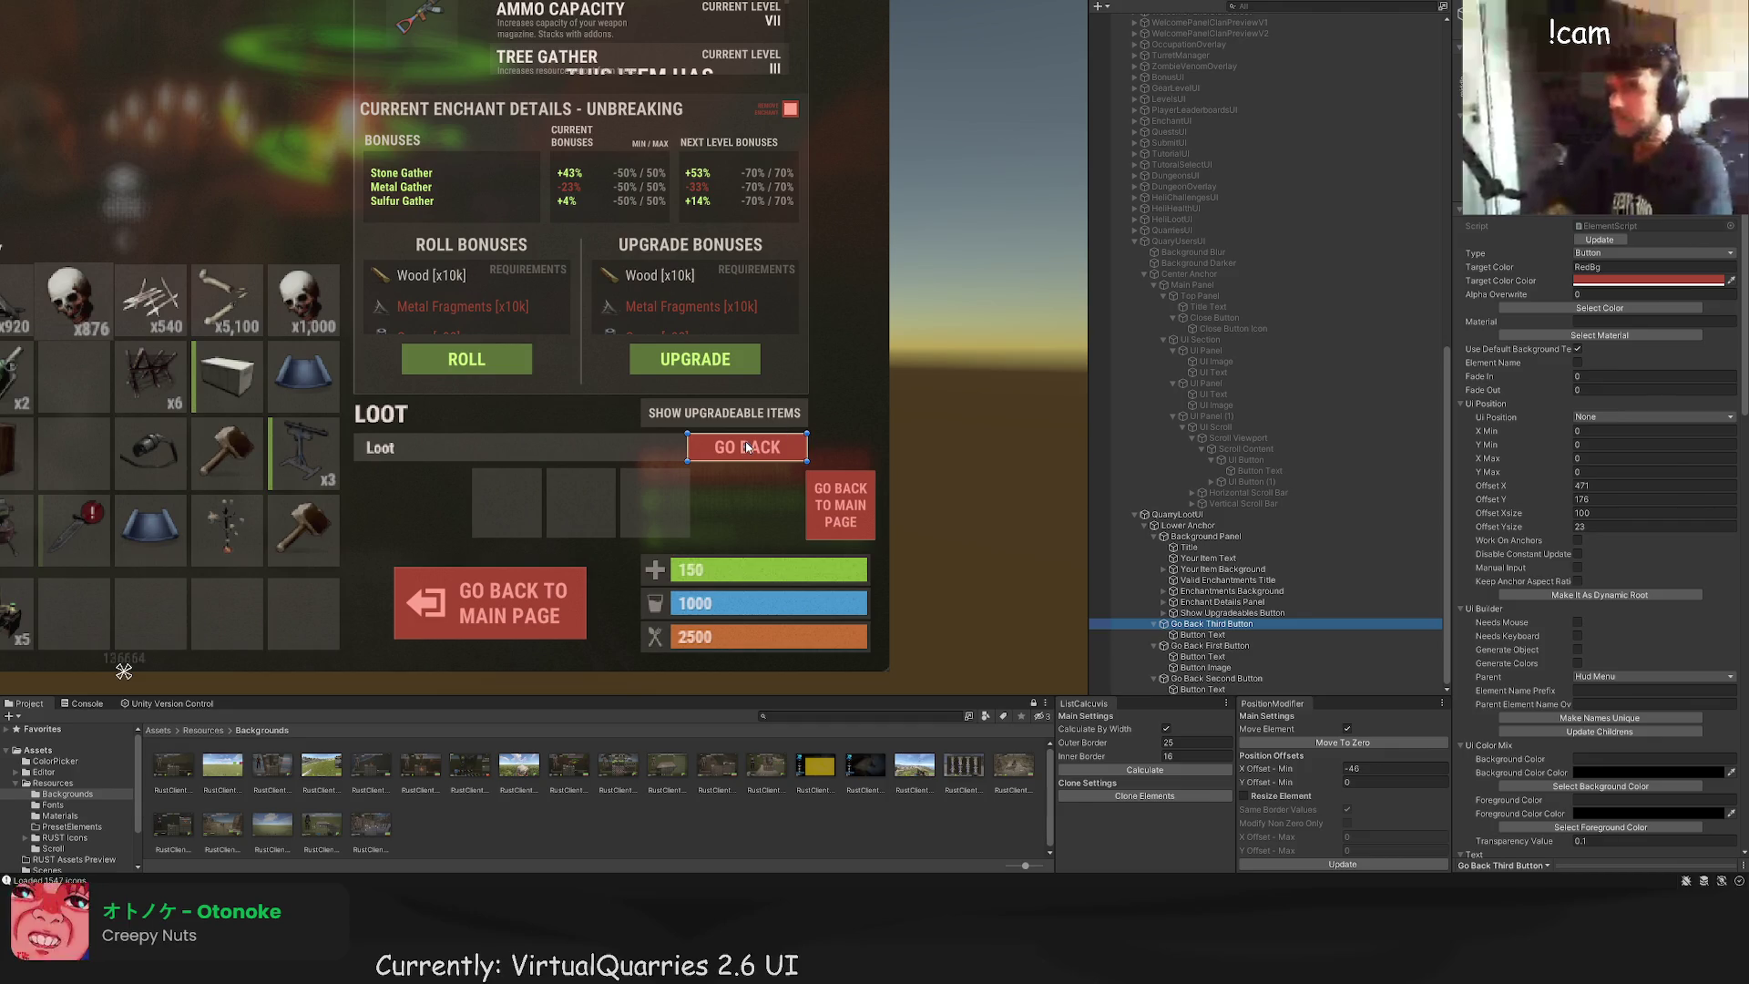
{"action": "scroll", "coordinate": [761, 419], "scroll_direction": "down", "scroll_amount": 1}
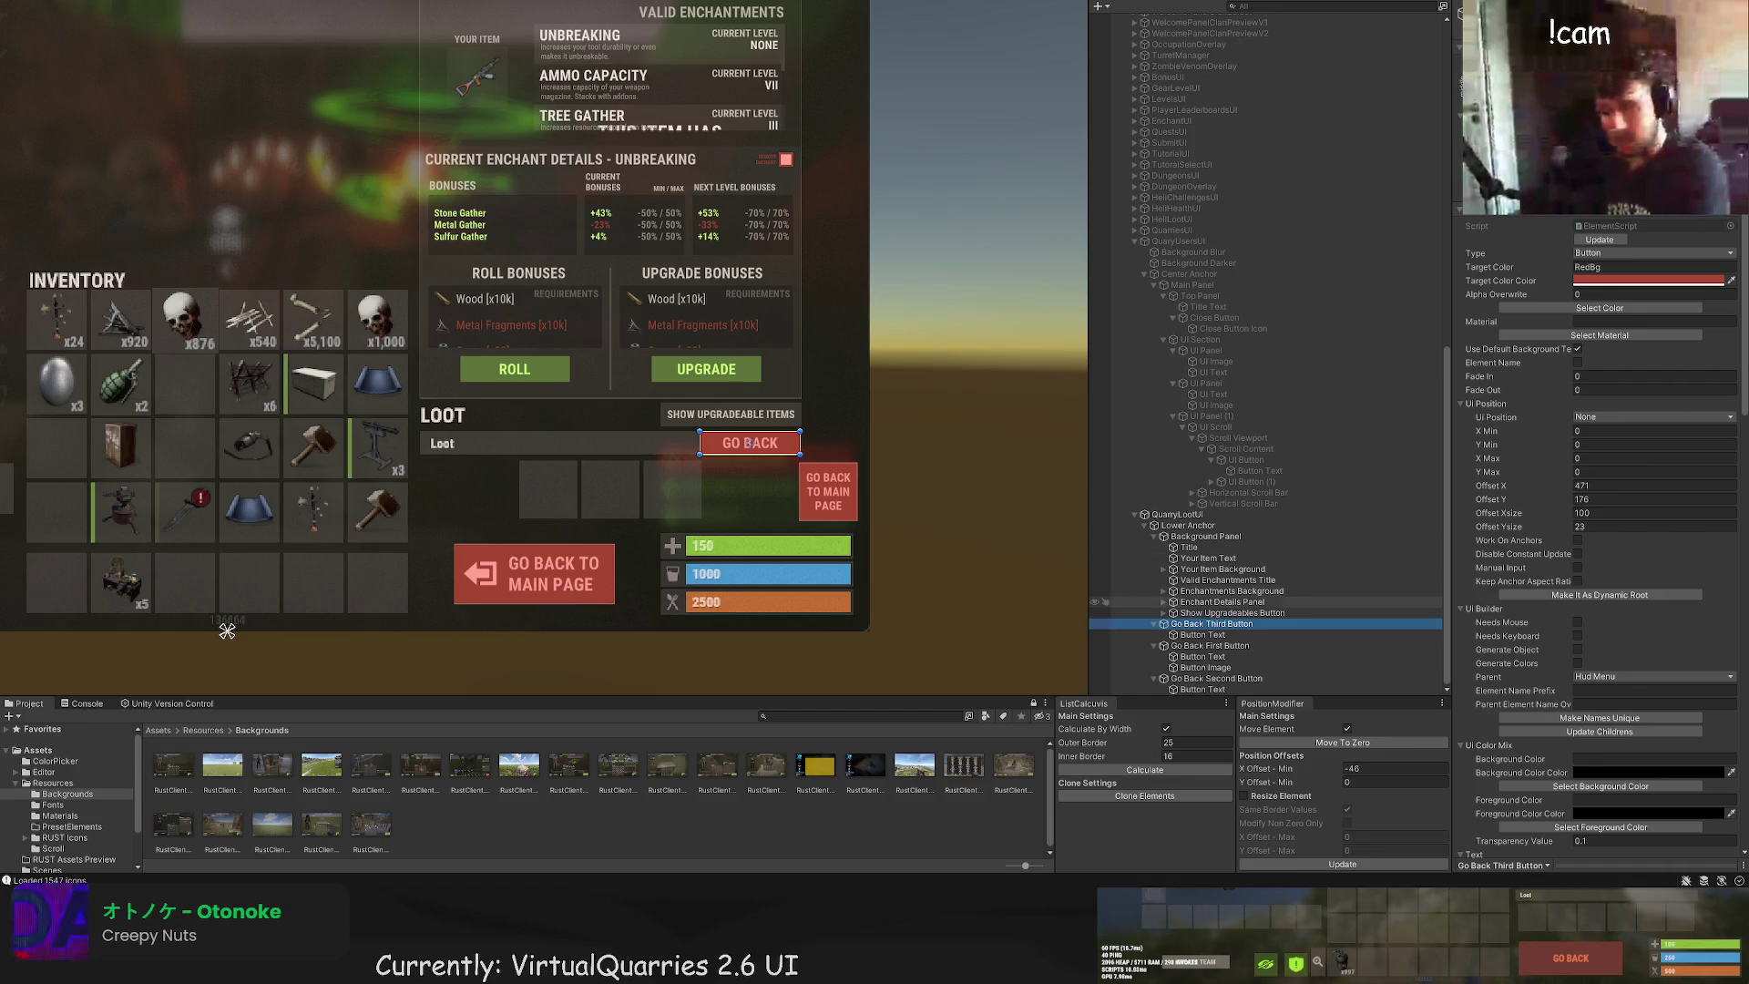
{"action": "left_click", "coordinate": [1228, 635]}
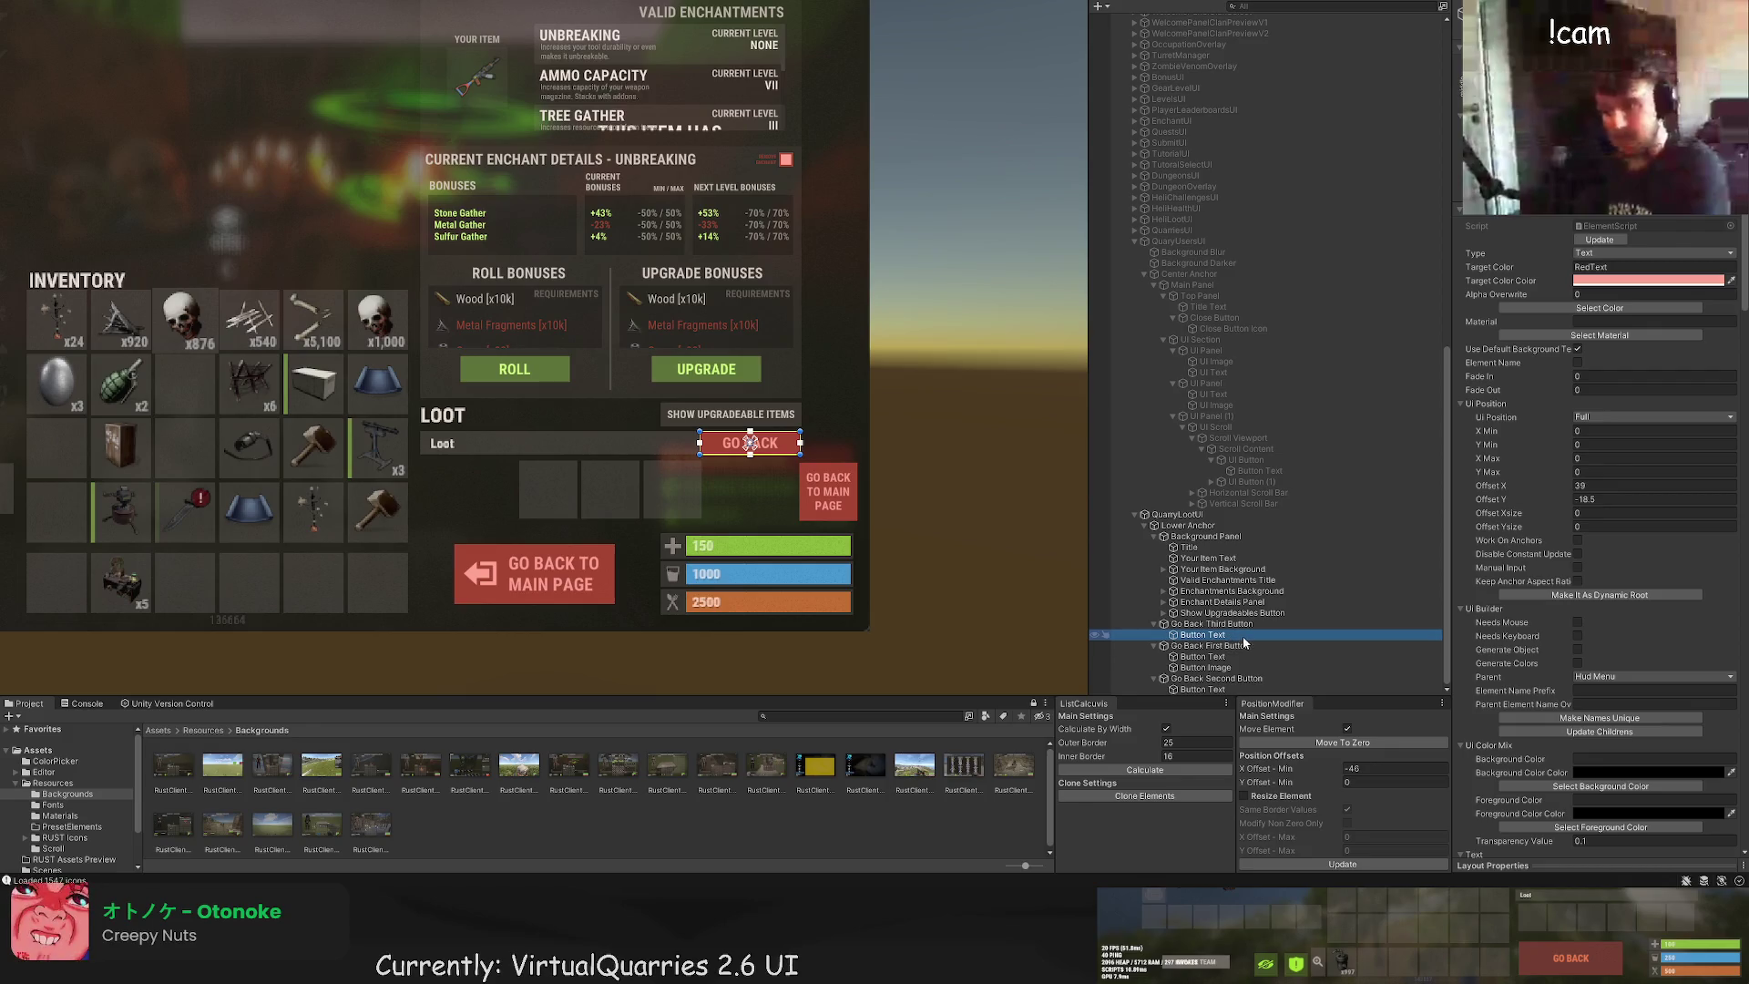
{"action": "left_click", "coordinate": [1245, 613]}
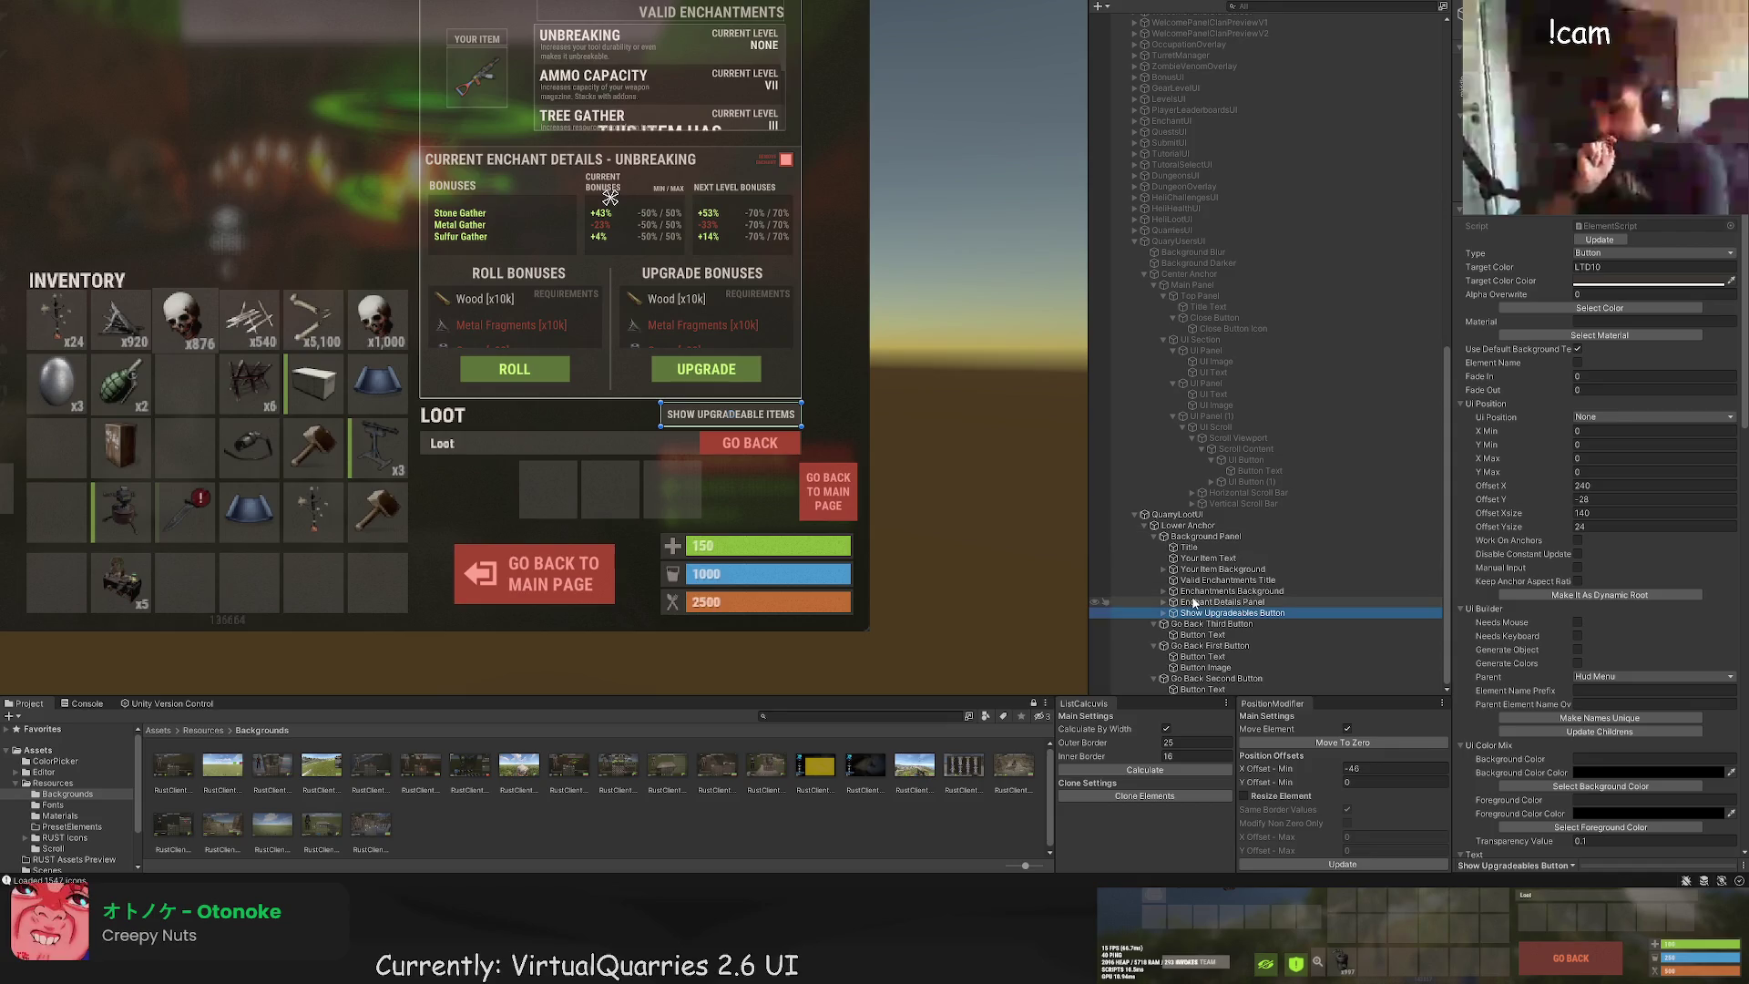
{"action": "left_click", "coordinate": [753, 186]}
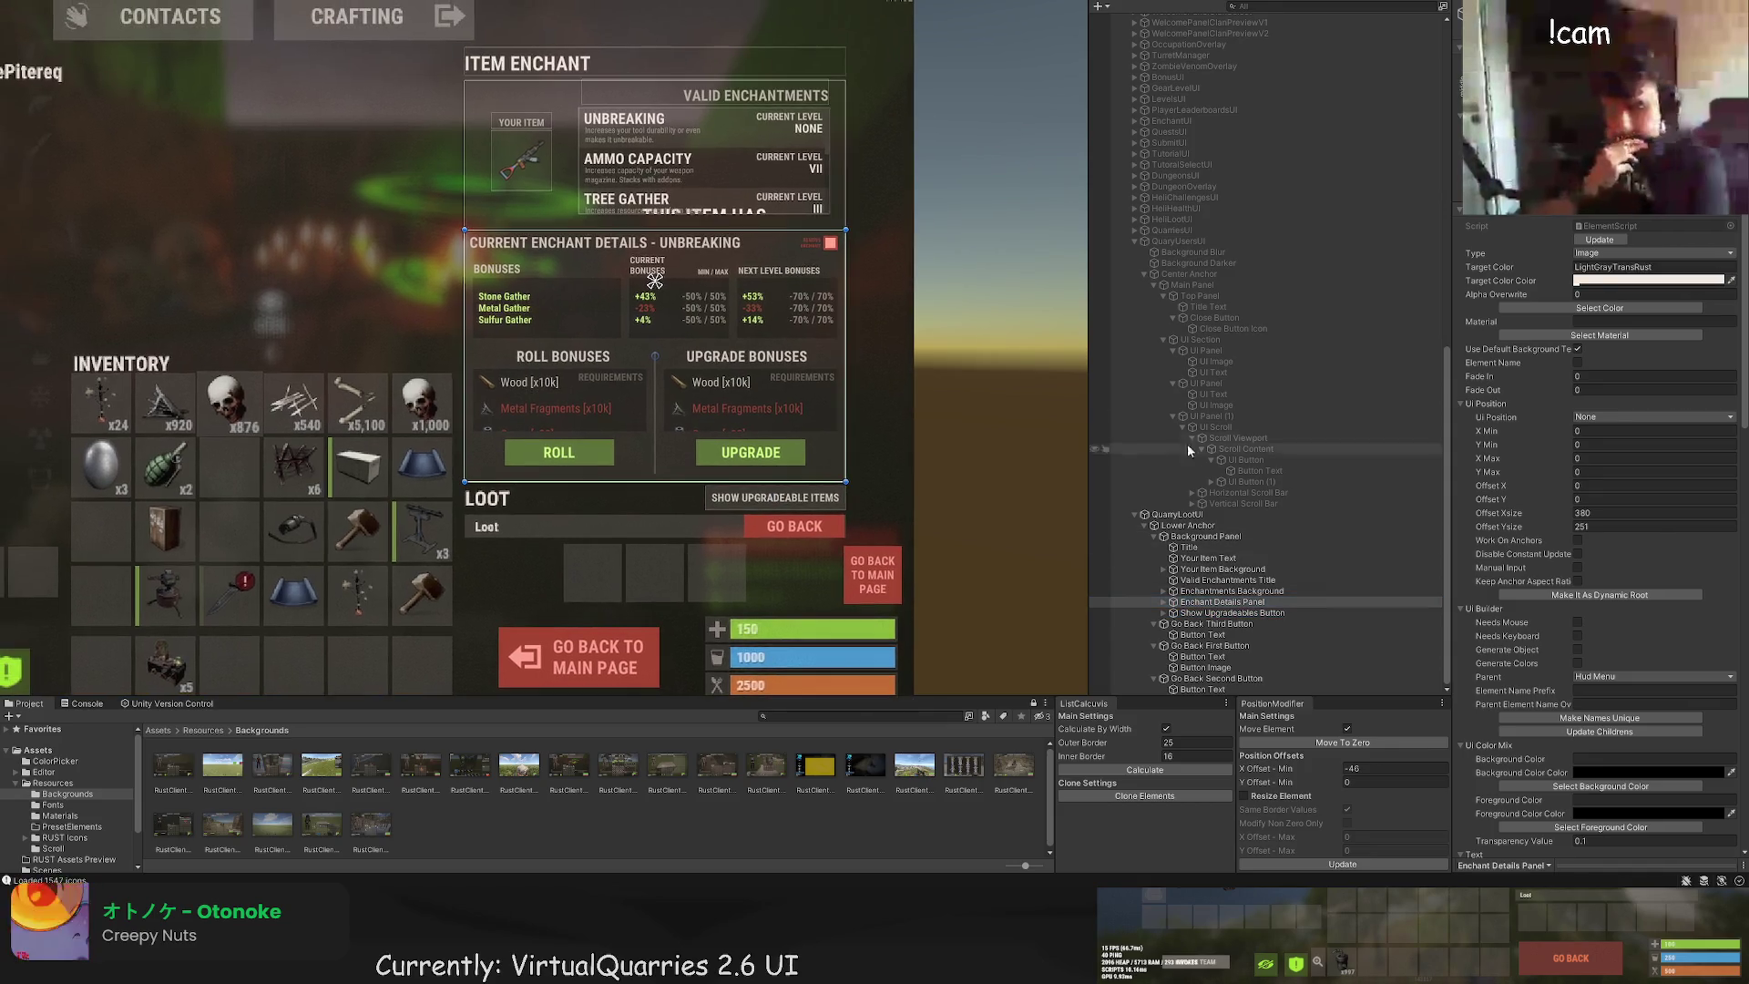
Step: Replace the Title's ITEM ENCHANT text with QUARRY UPGRADES
{"action": "left_click", "coordinate": [1198, 549]}
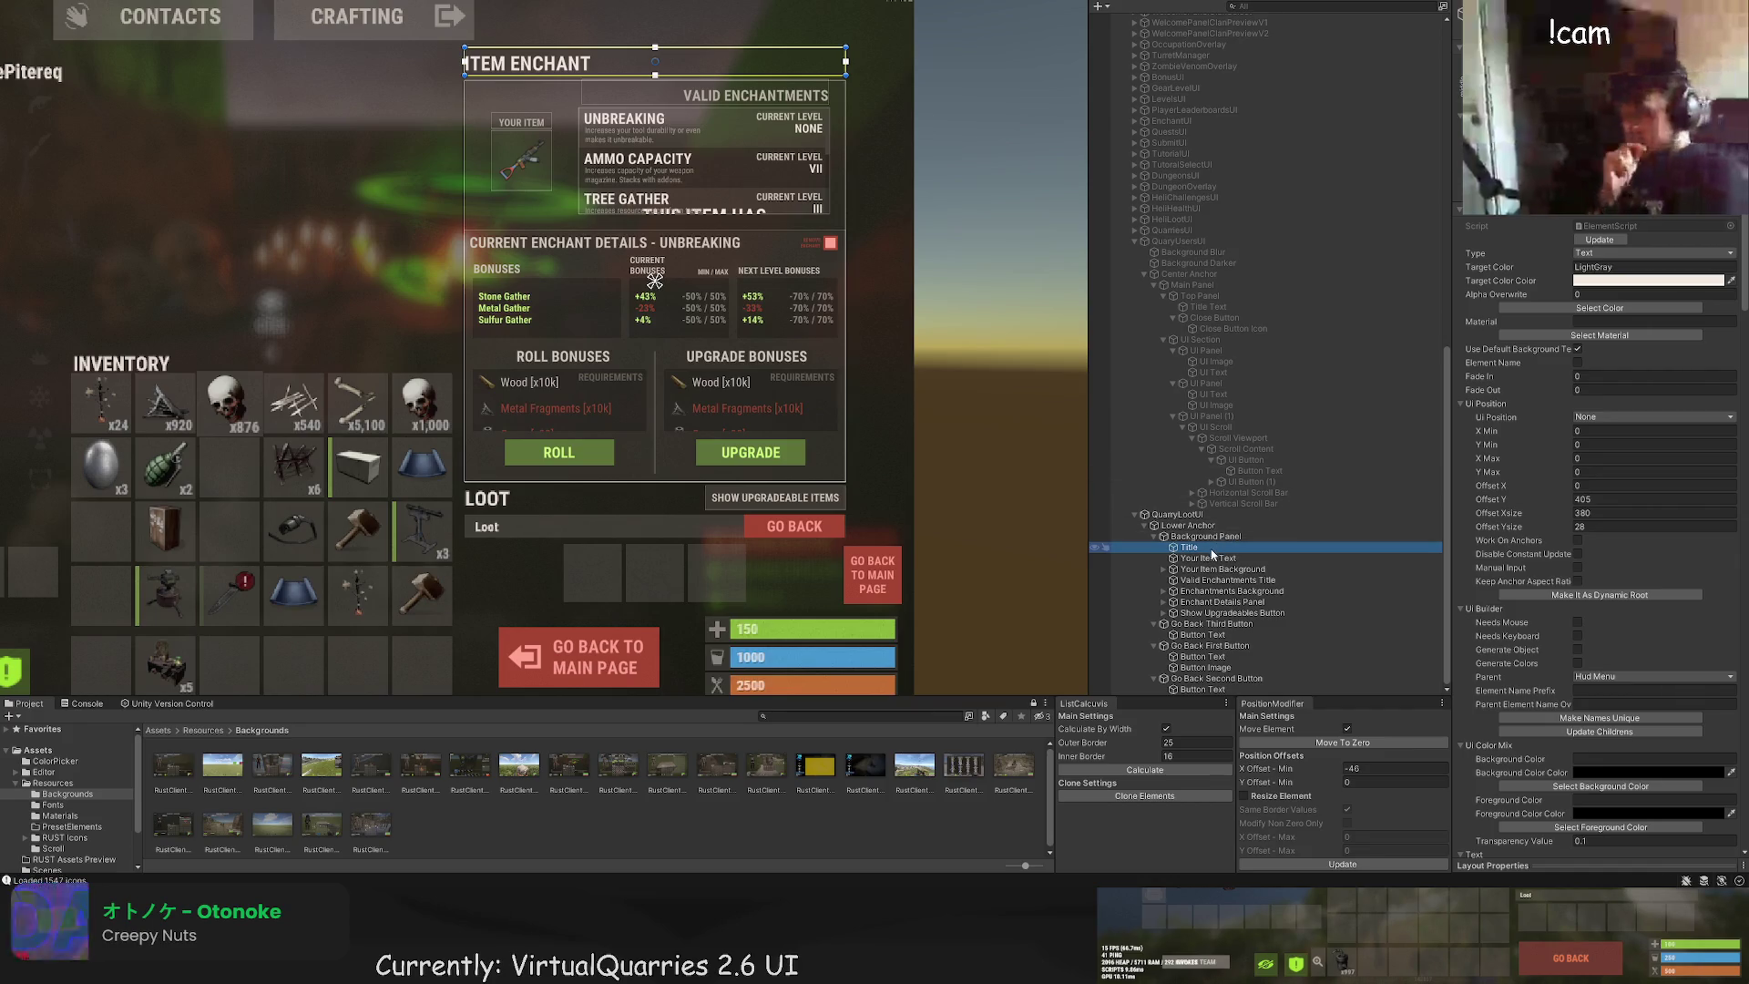
{"action": "scroll", "coordinate": [1549, 546], "scroll_direction": "down", "scroll_amount": 15}
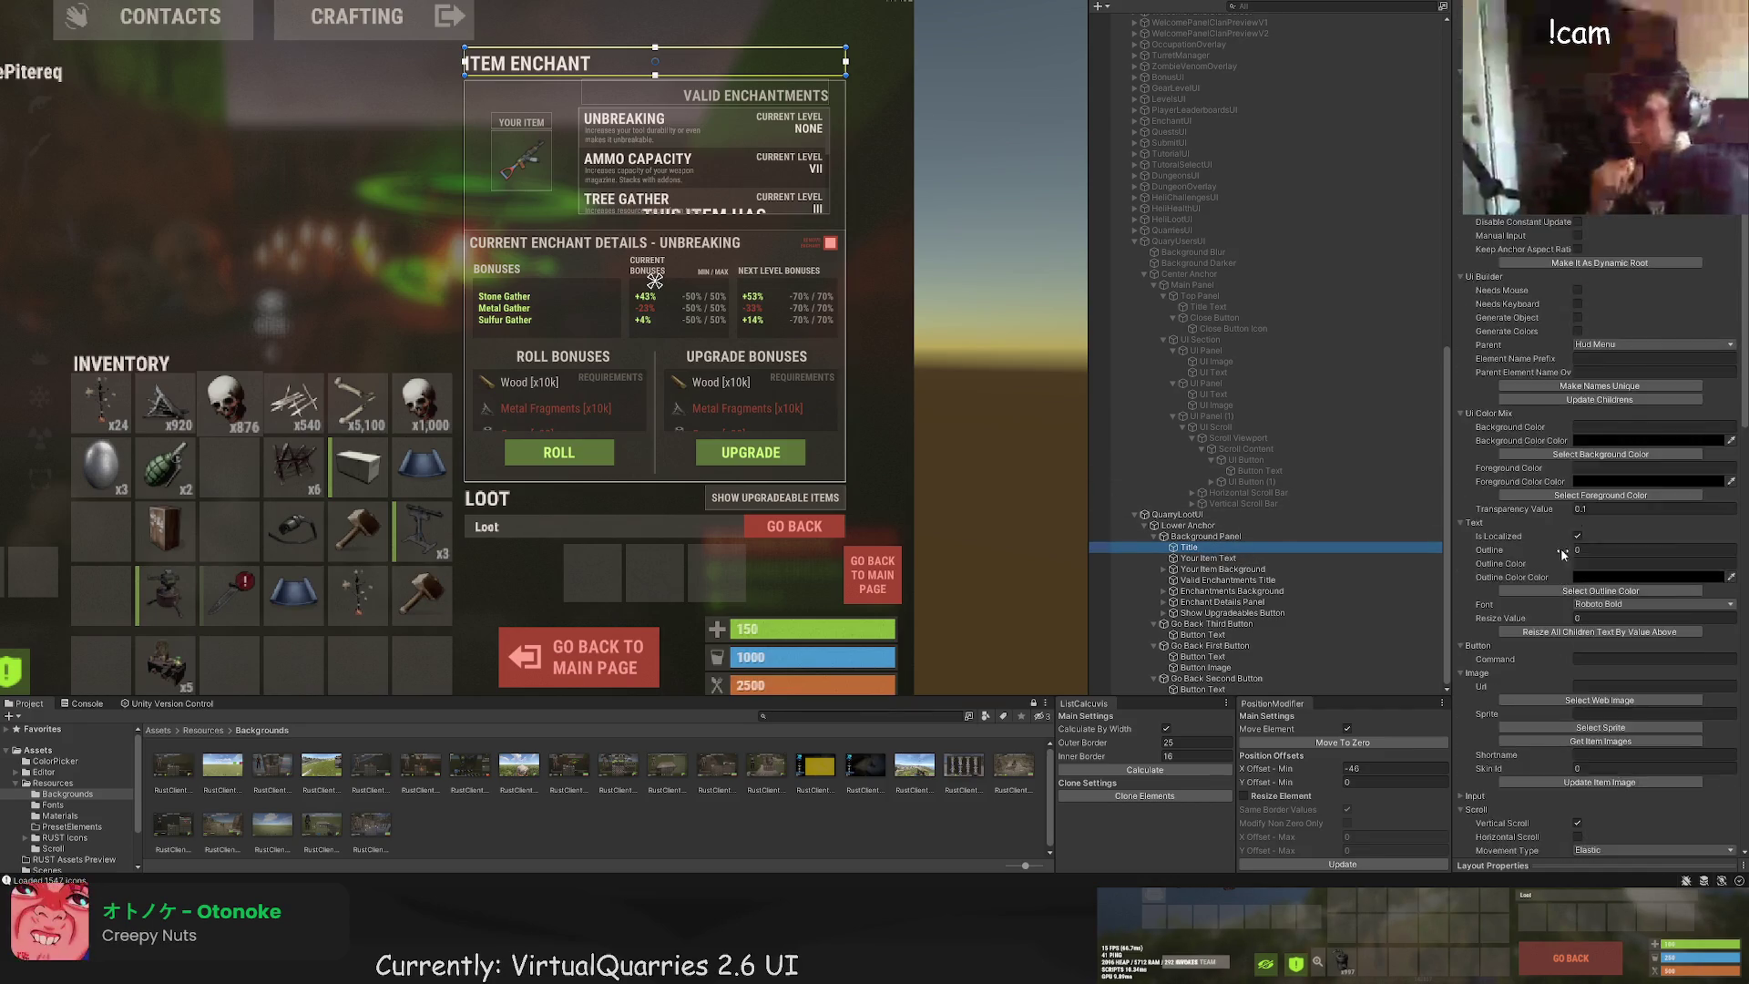
{"action": "left_click", "coordinate": [1531, 601]}
{"action": "type", "text": "UPGRAD"}
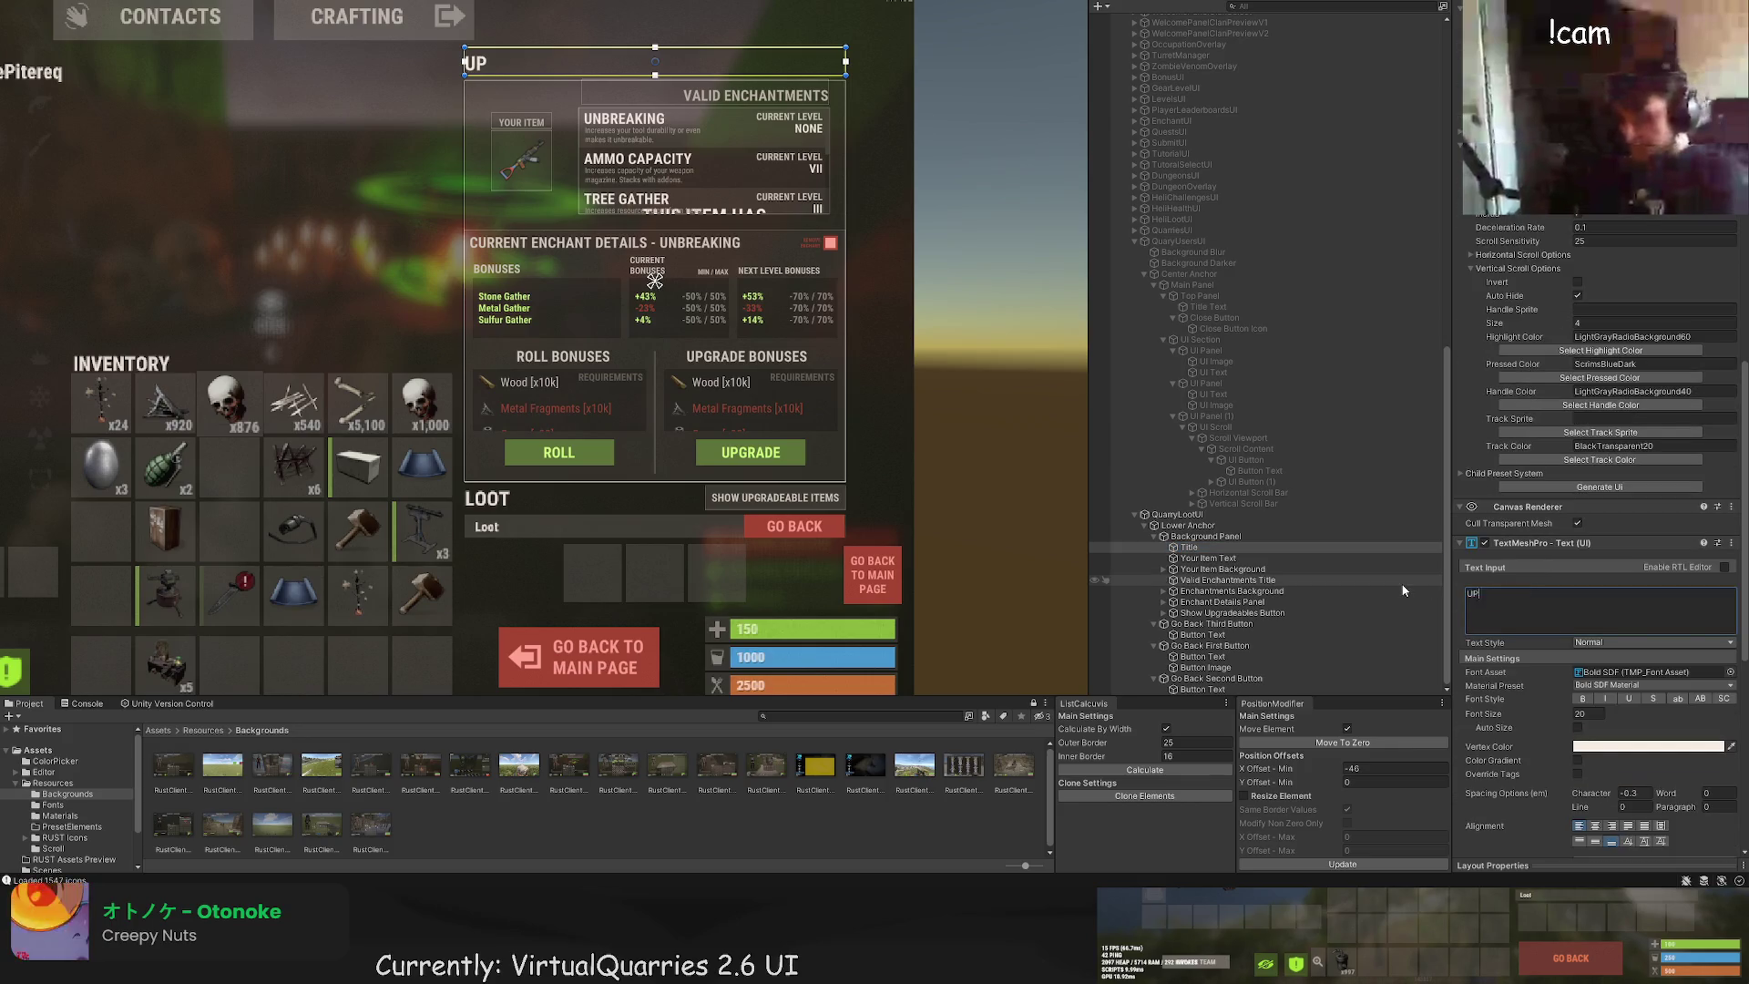
{"action": "key", "text": "BackSpace"}
{"action": "key", "text": "BackSpace"}
{"action": "key", "text": "BackSpace"}
{"action": "key", "text": "BackSpace"}
{"action": "key", "text": "BackSpace"}
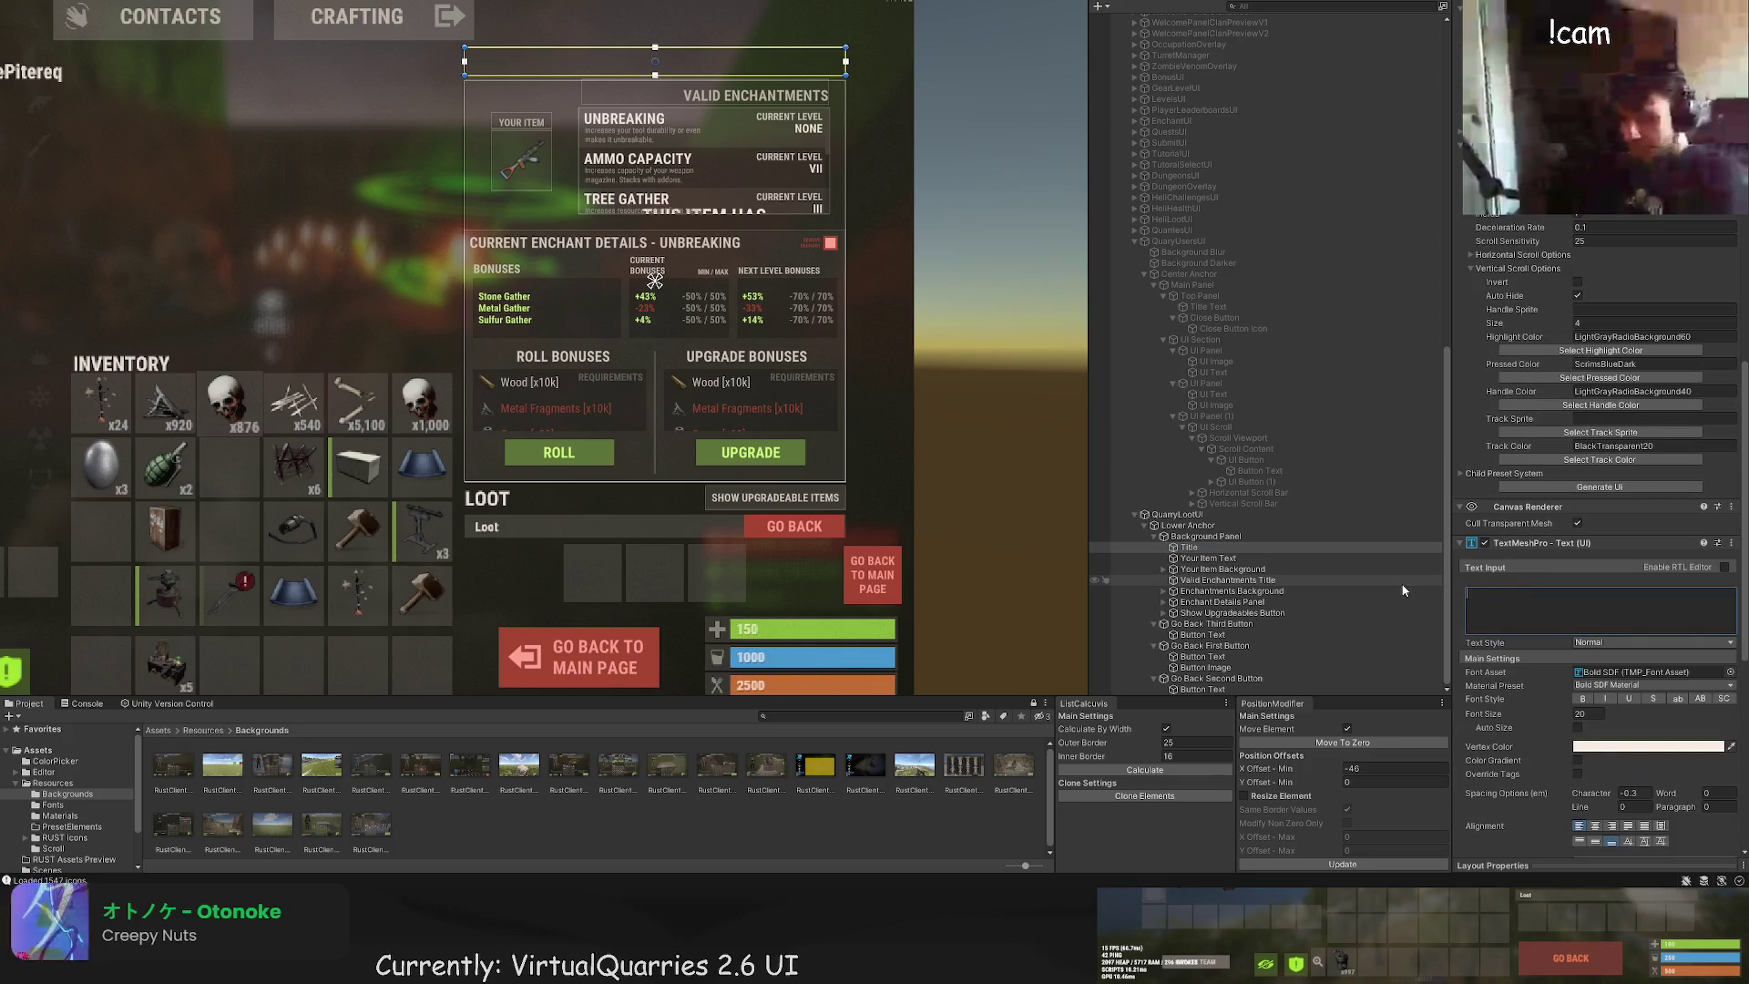
{"action": "type", "text": "U"}
{"action": "key", "text": "BackSpace"}
{"action": "type", "text": "QUARRY "}
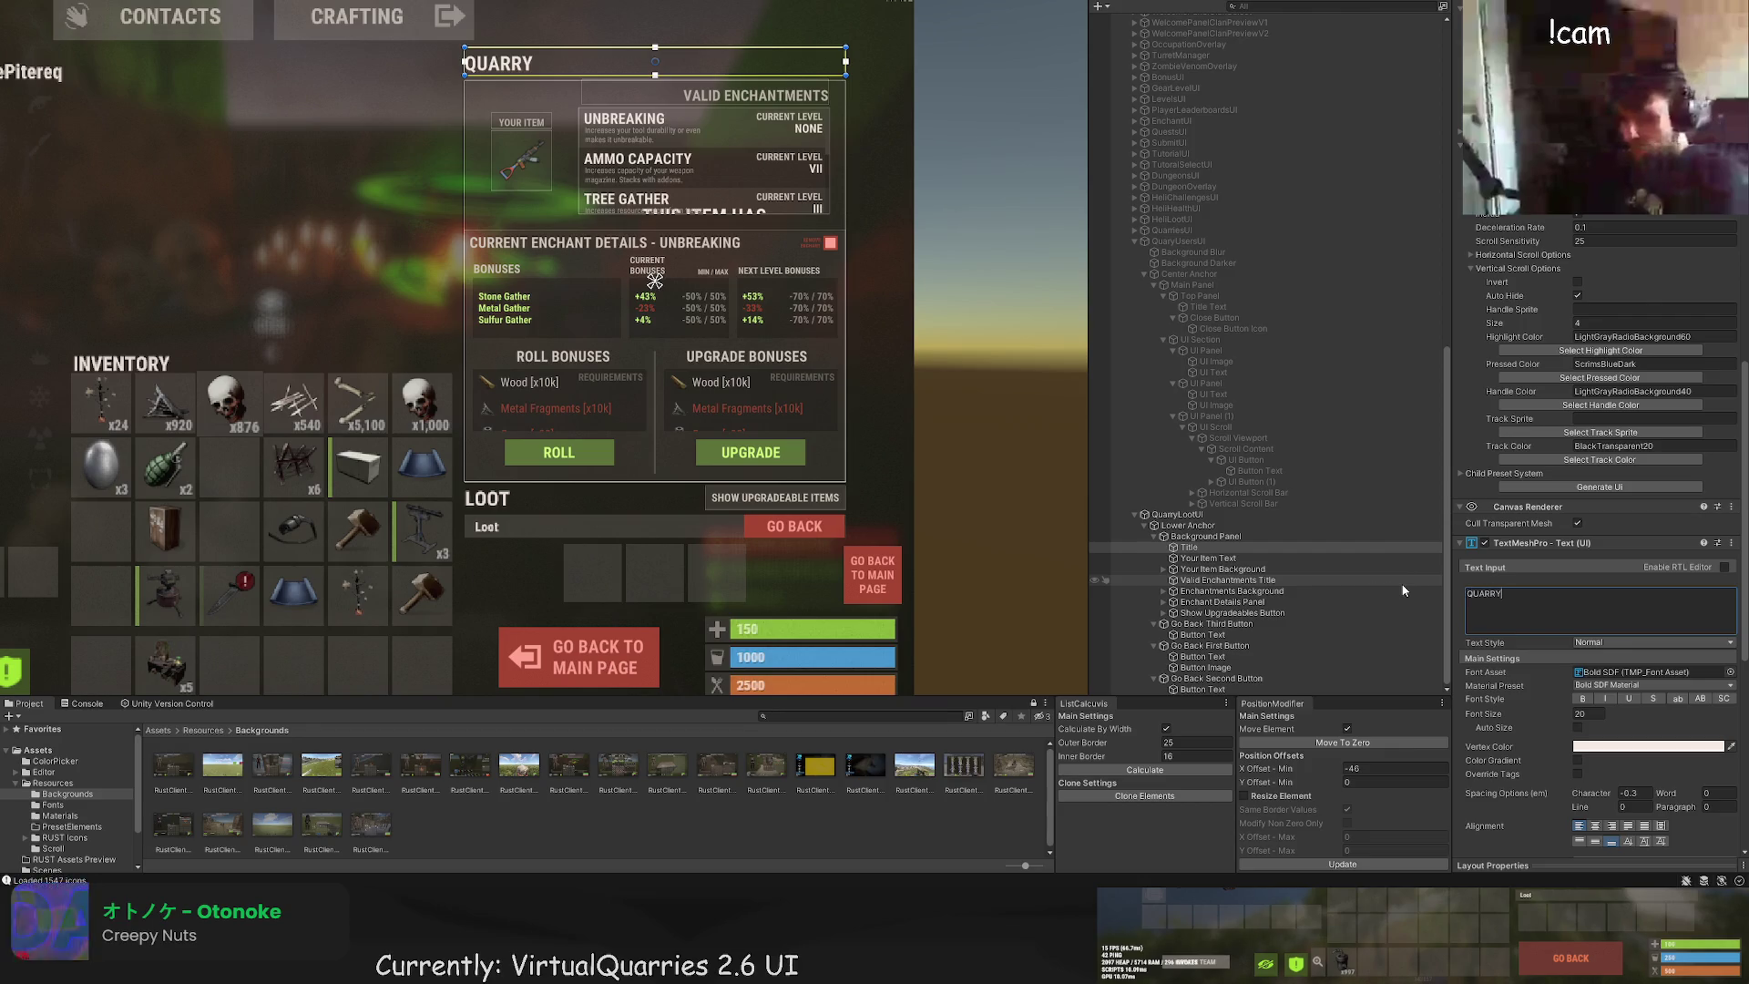
{"action": "type", "text": "UPGRADES"}
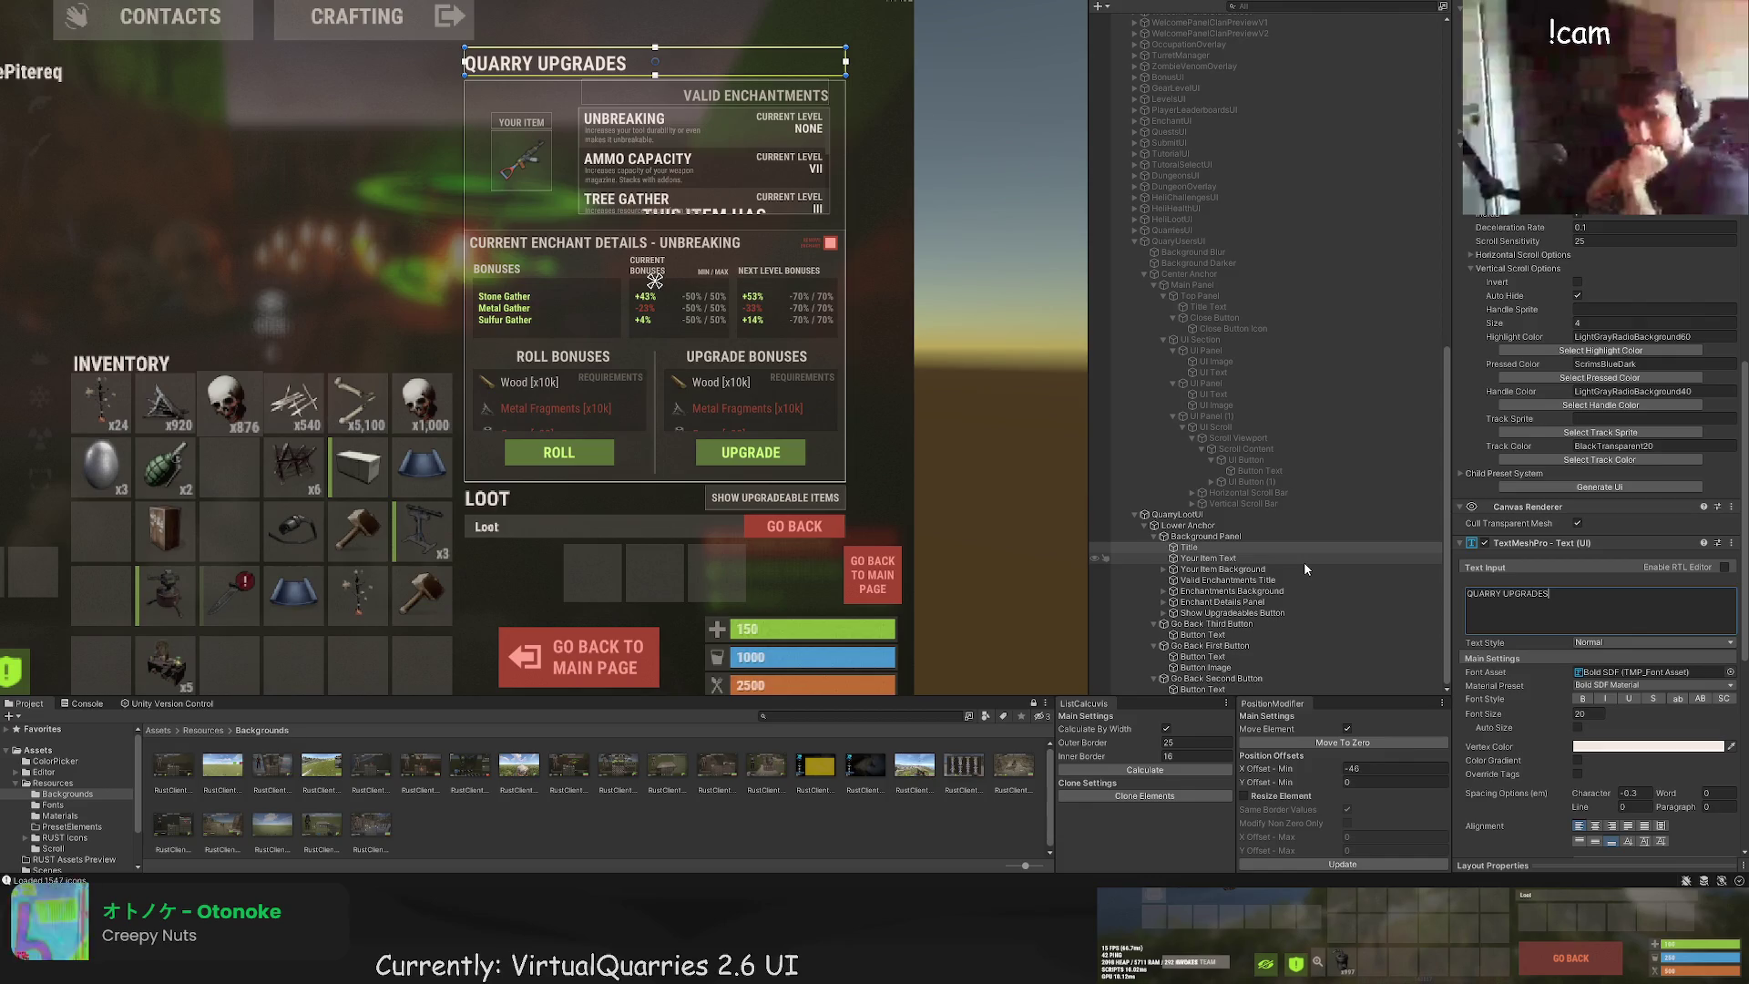
{"action": "scroll", "coordinate": [1371, 452], "scroll_direction": "up", "scroll_amount": 6}
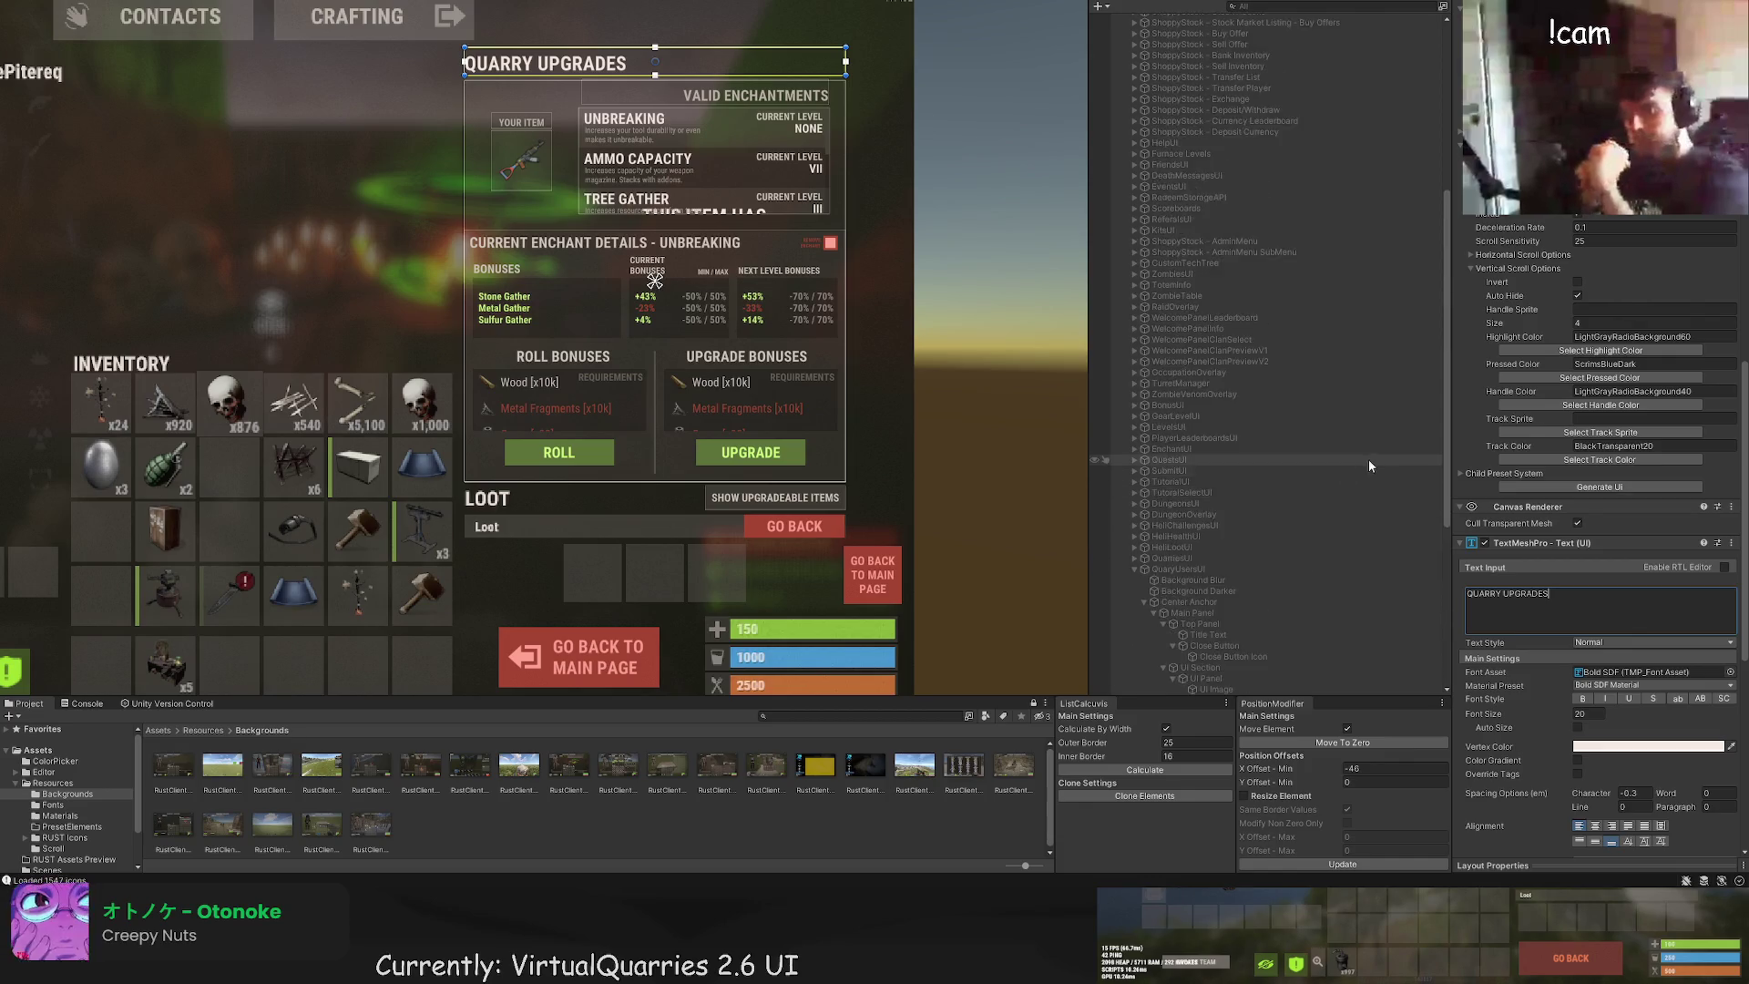
Step: Preview the 3 Slots, 48 Box, Cupboard, Mailbox, Blurred, 24 Box and Fertilizer references, reaching Temp
{"action": "scroll", "coordinate": [1369, 459], "scroll_direction": "up", "scroll_amount": 6}
{"action": "left_click", "coordinate": [1267, 194]}
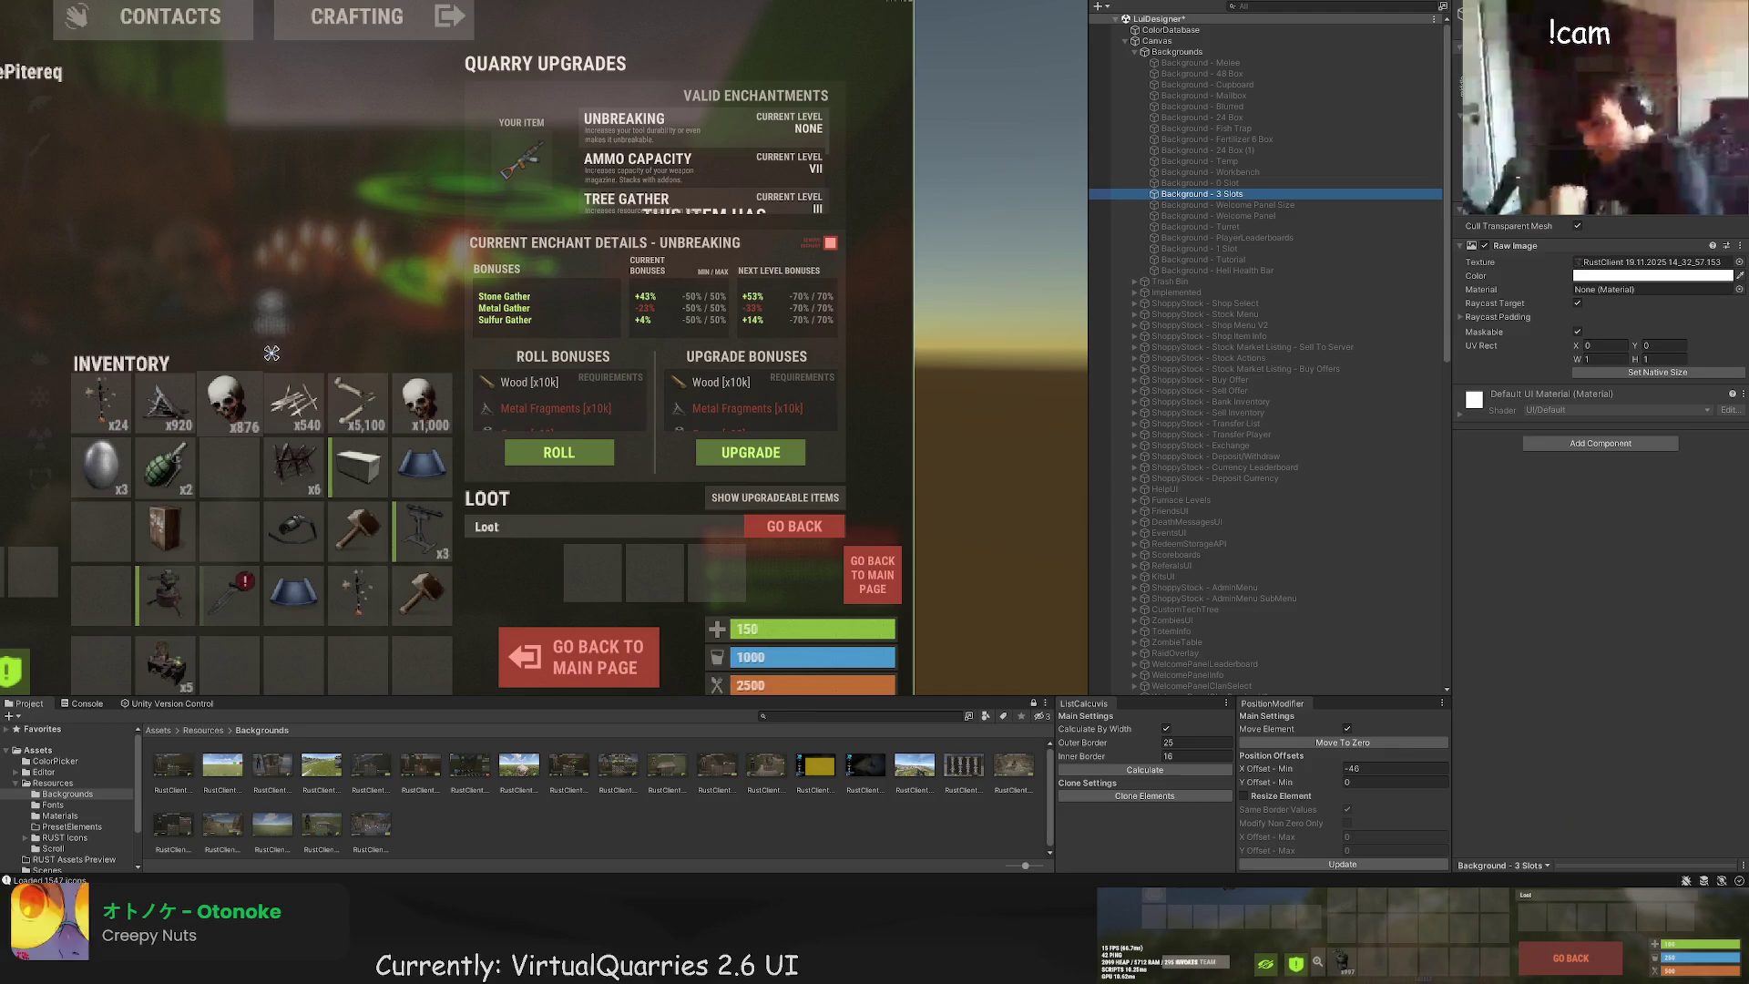
{"action": "left_click", "coordinate": [1331, 73]}
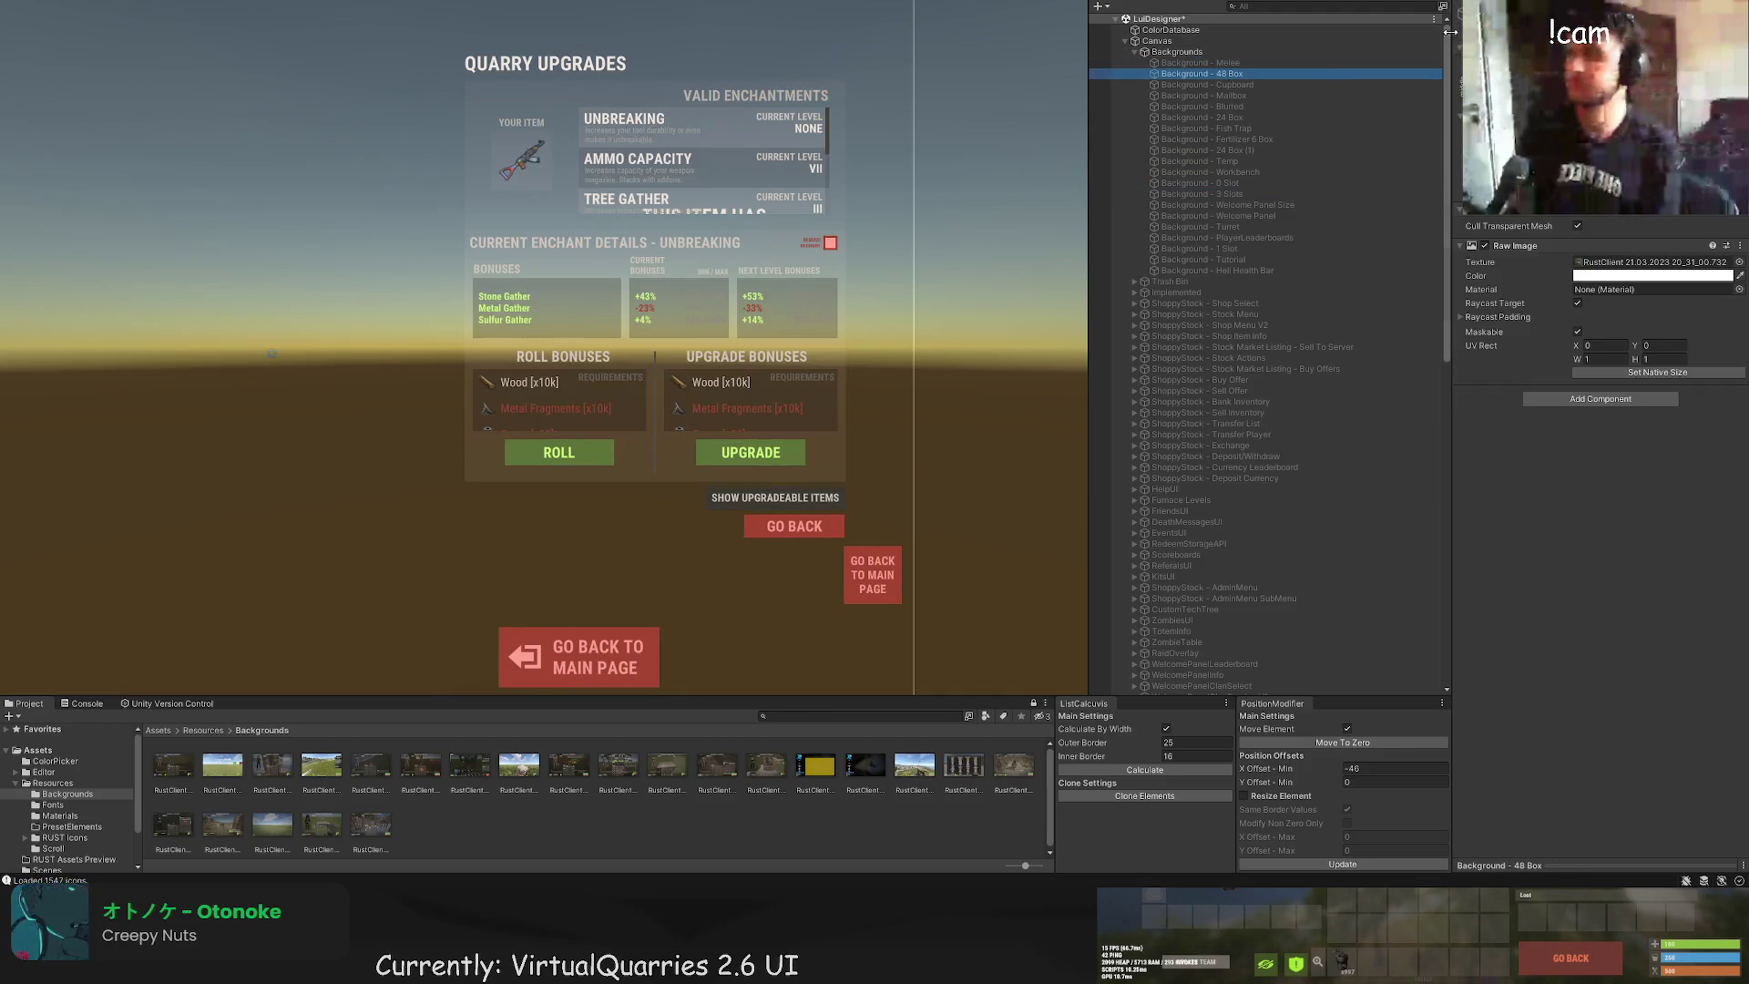
{"action": "left_click", "coordinate": [1249, 84]}
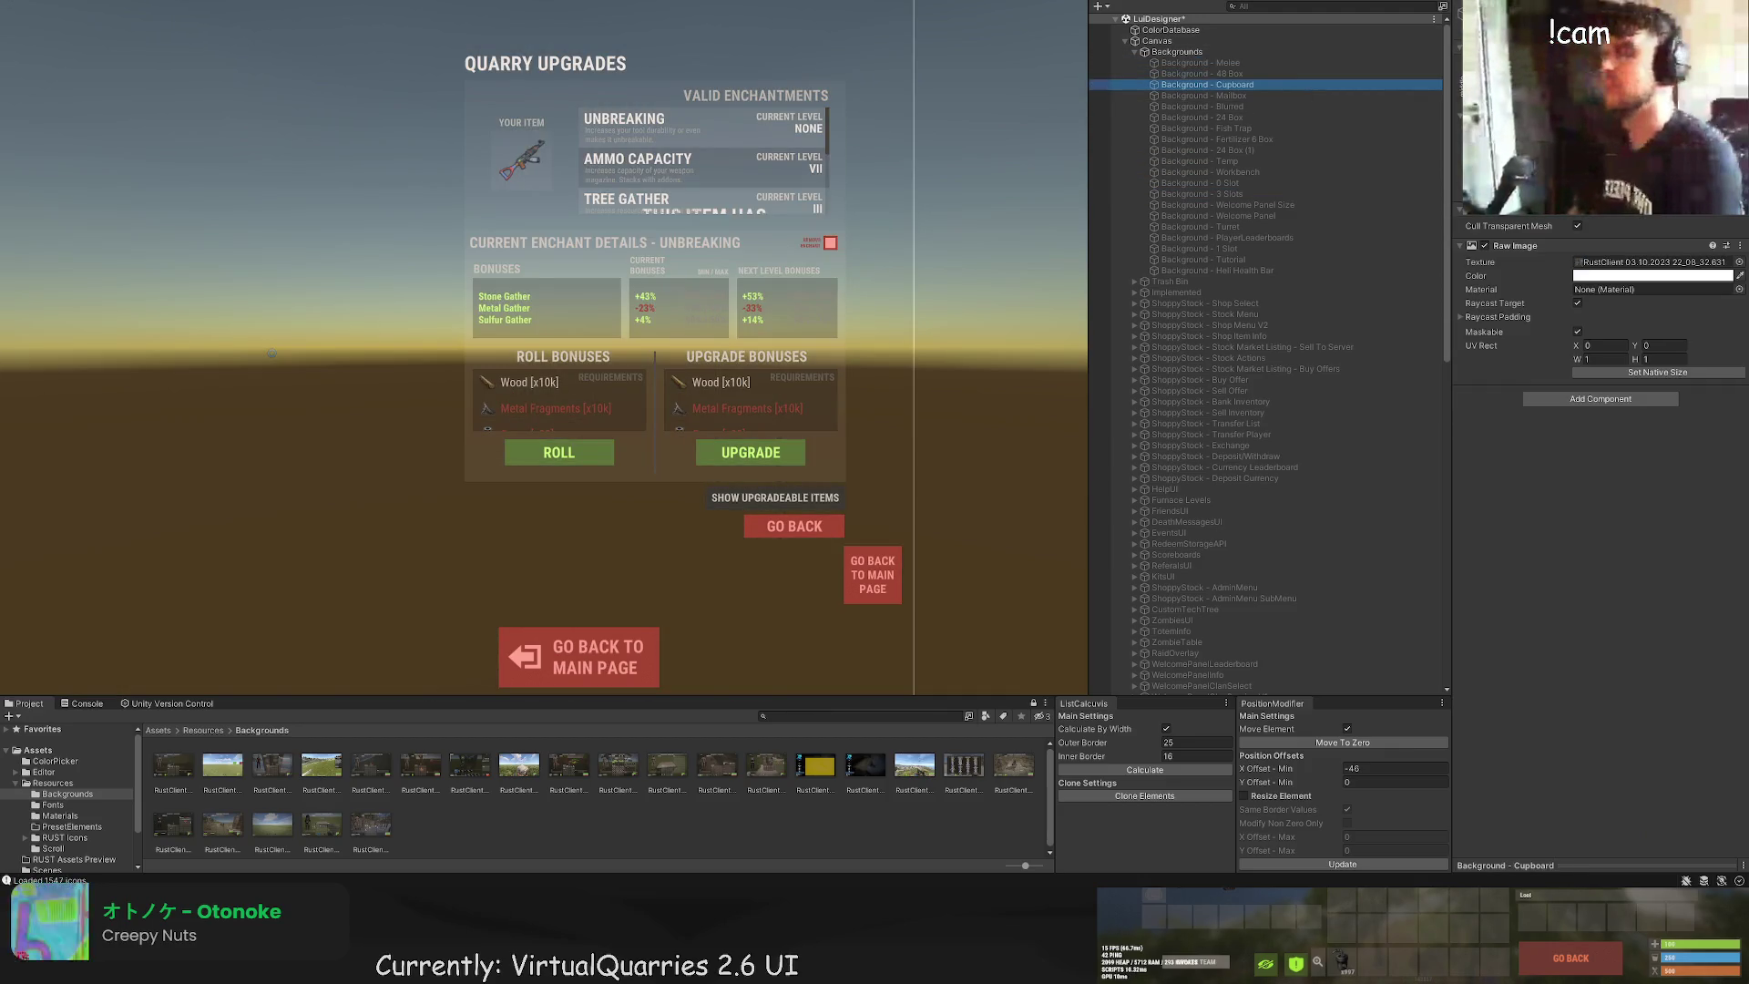
{"action": "left_click", "coordinate": [1205, 95]}
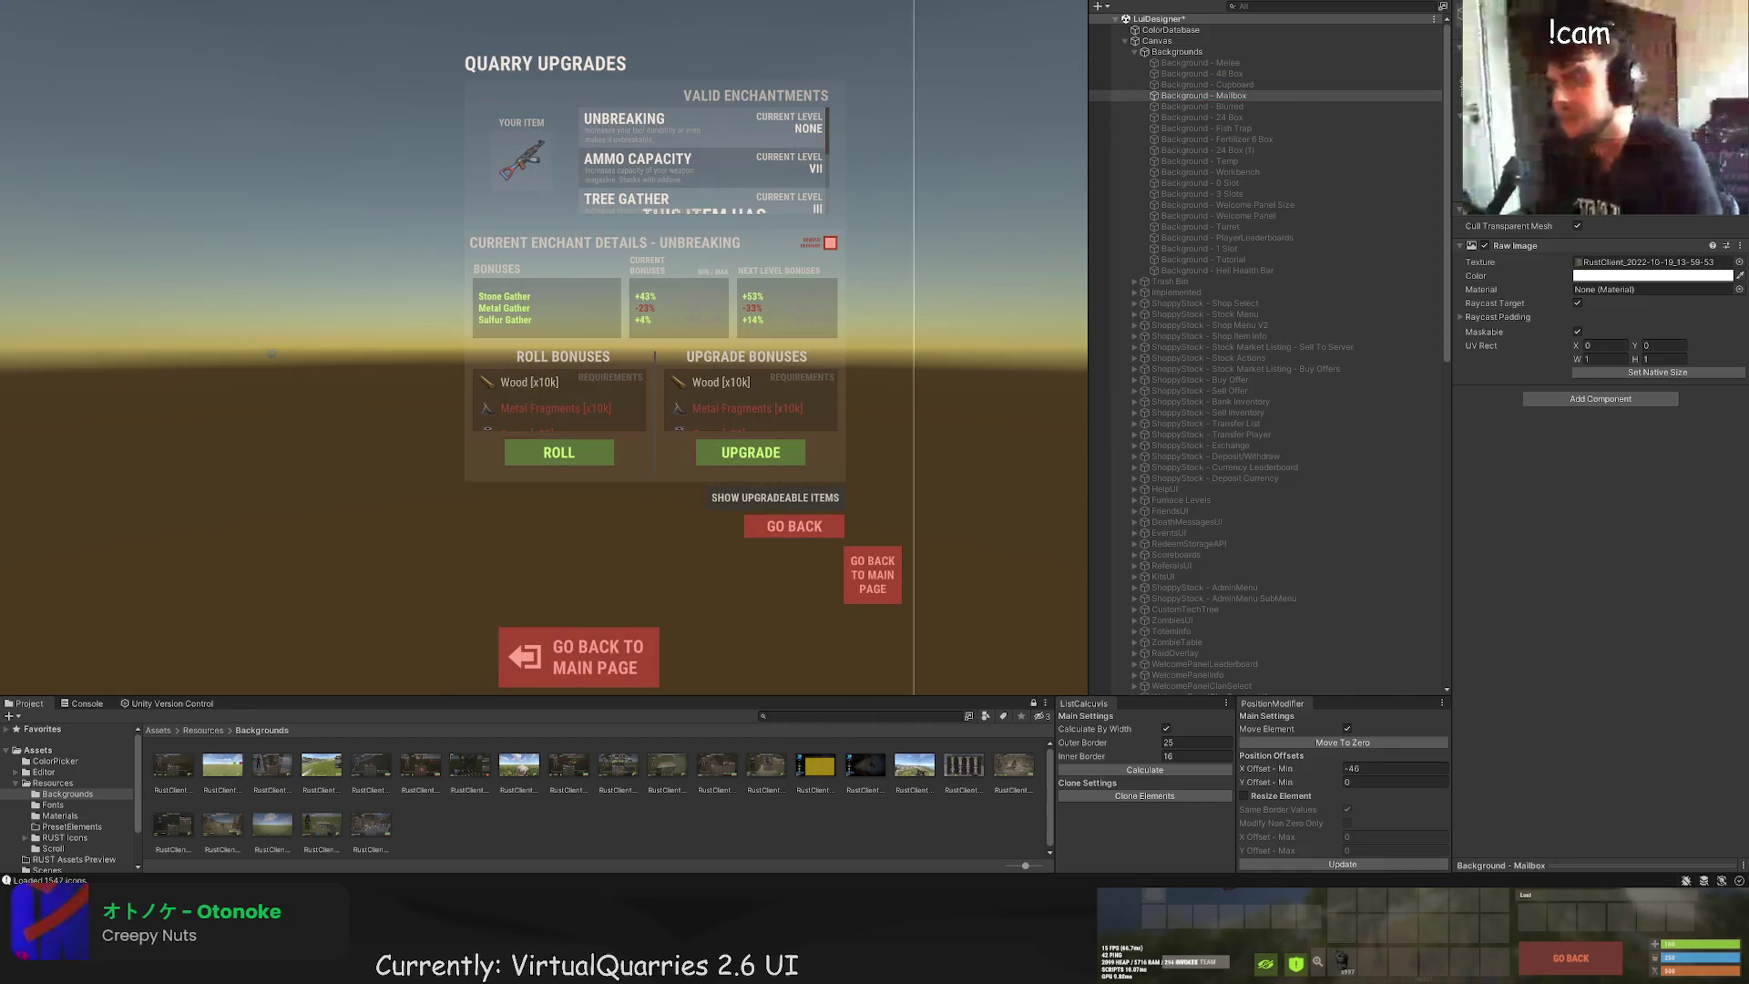
{"action": "left_click", "coordinate": [1203, 105]}
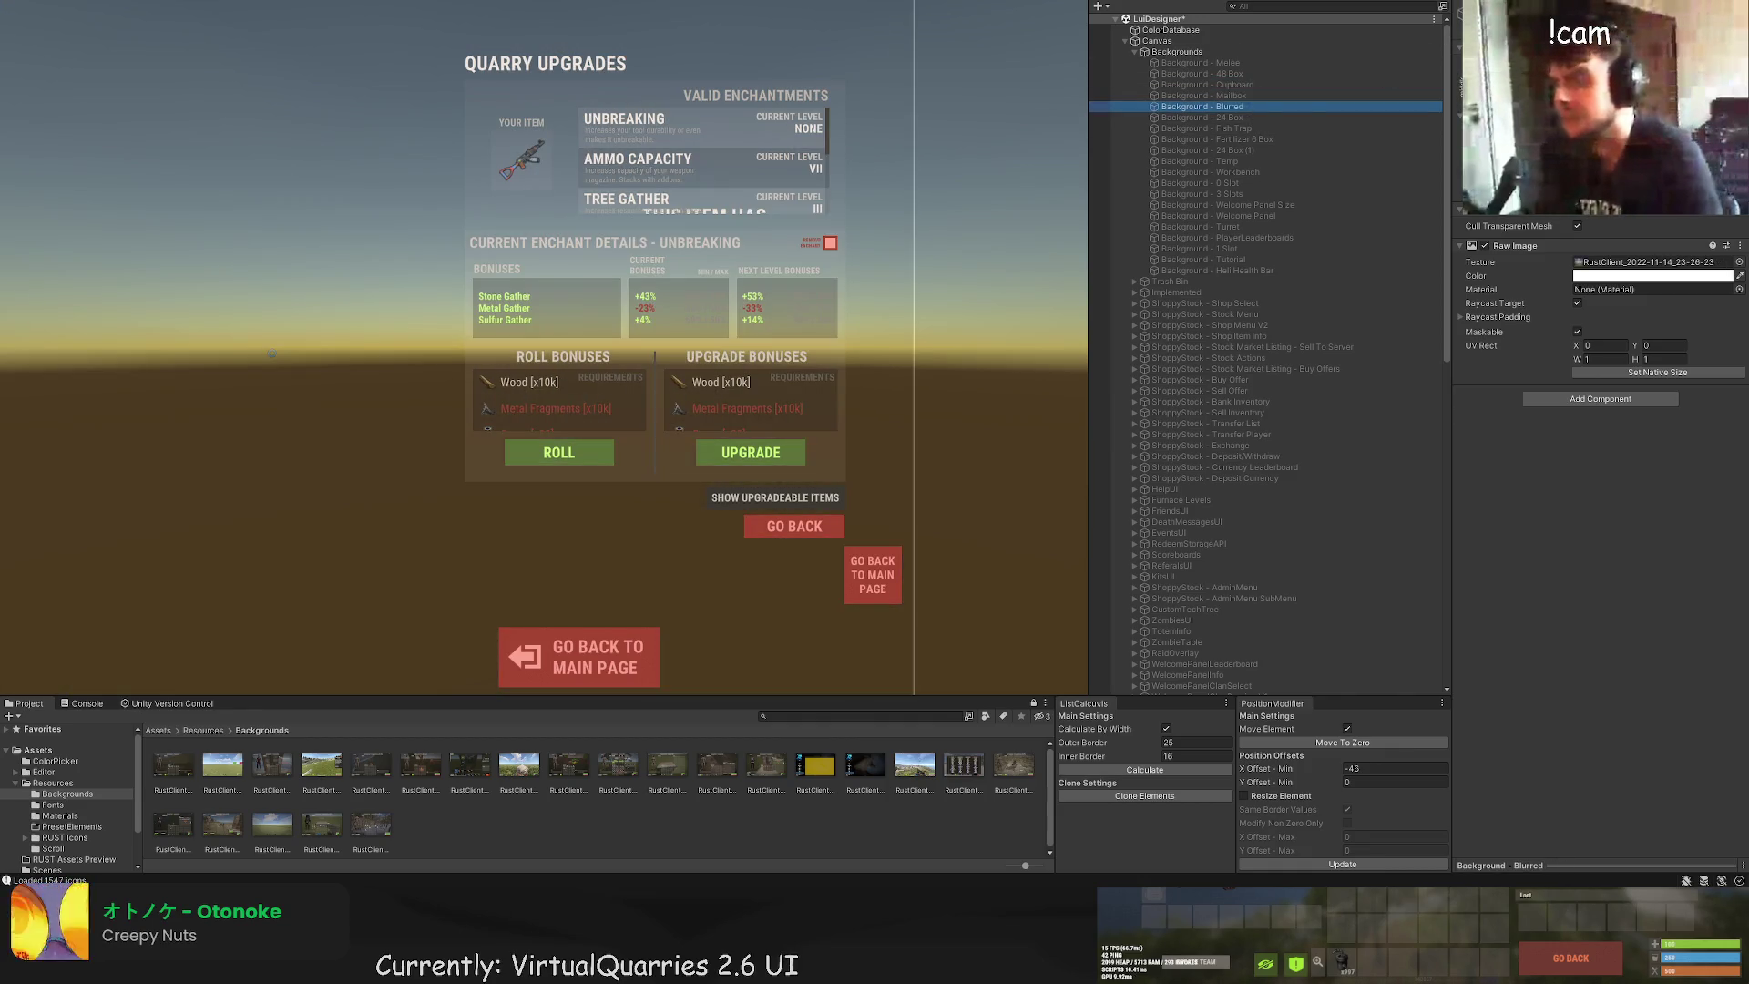
{"action": "left_click", "coordinate": [1203, 117]}
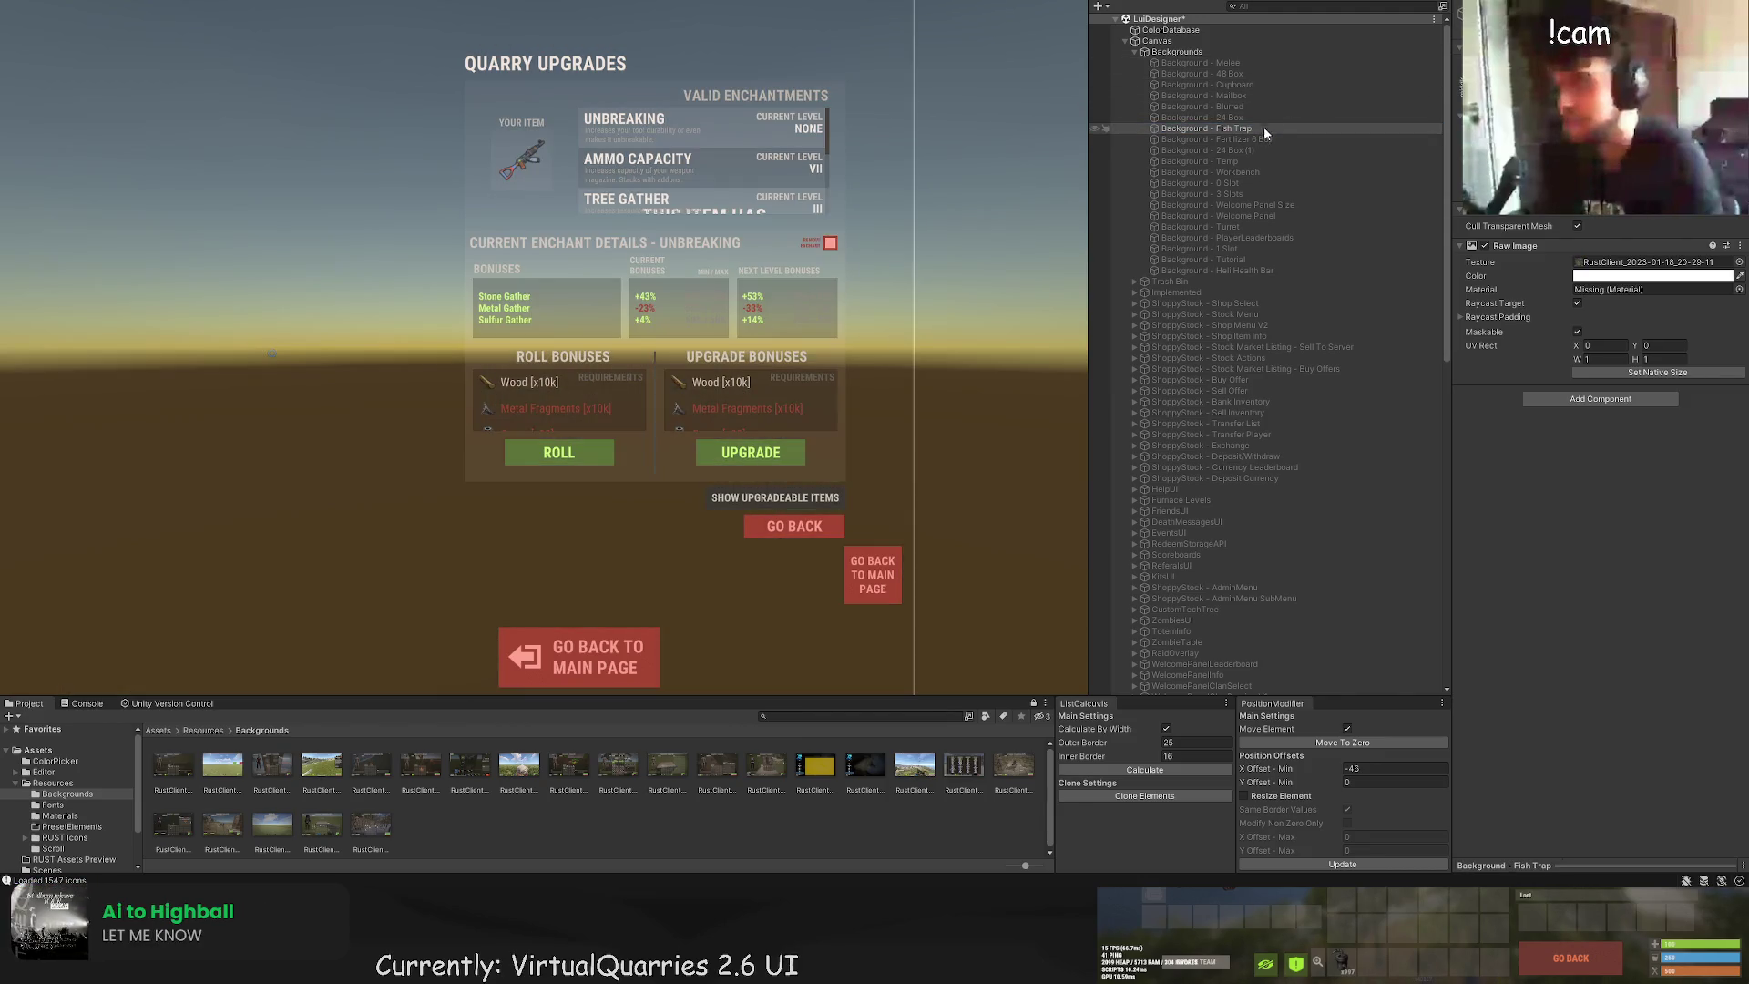
{"action": "left_click", "coordinate": [1265, 138]}
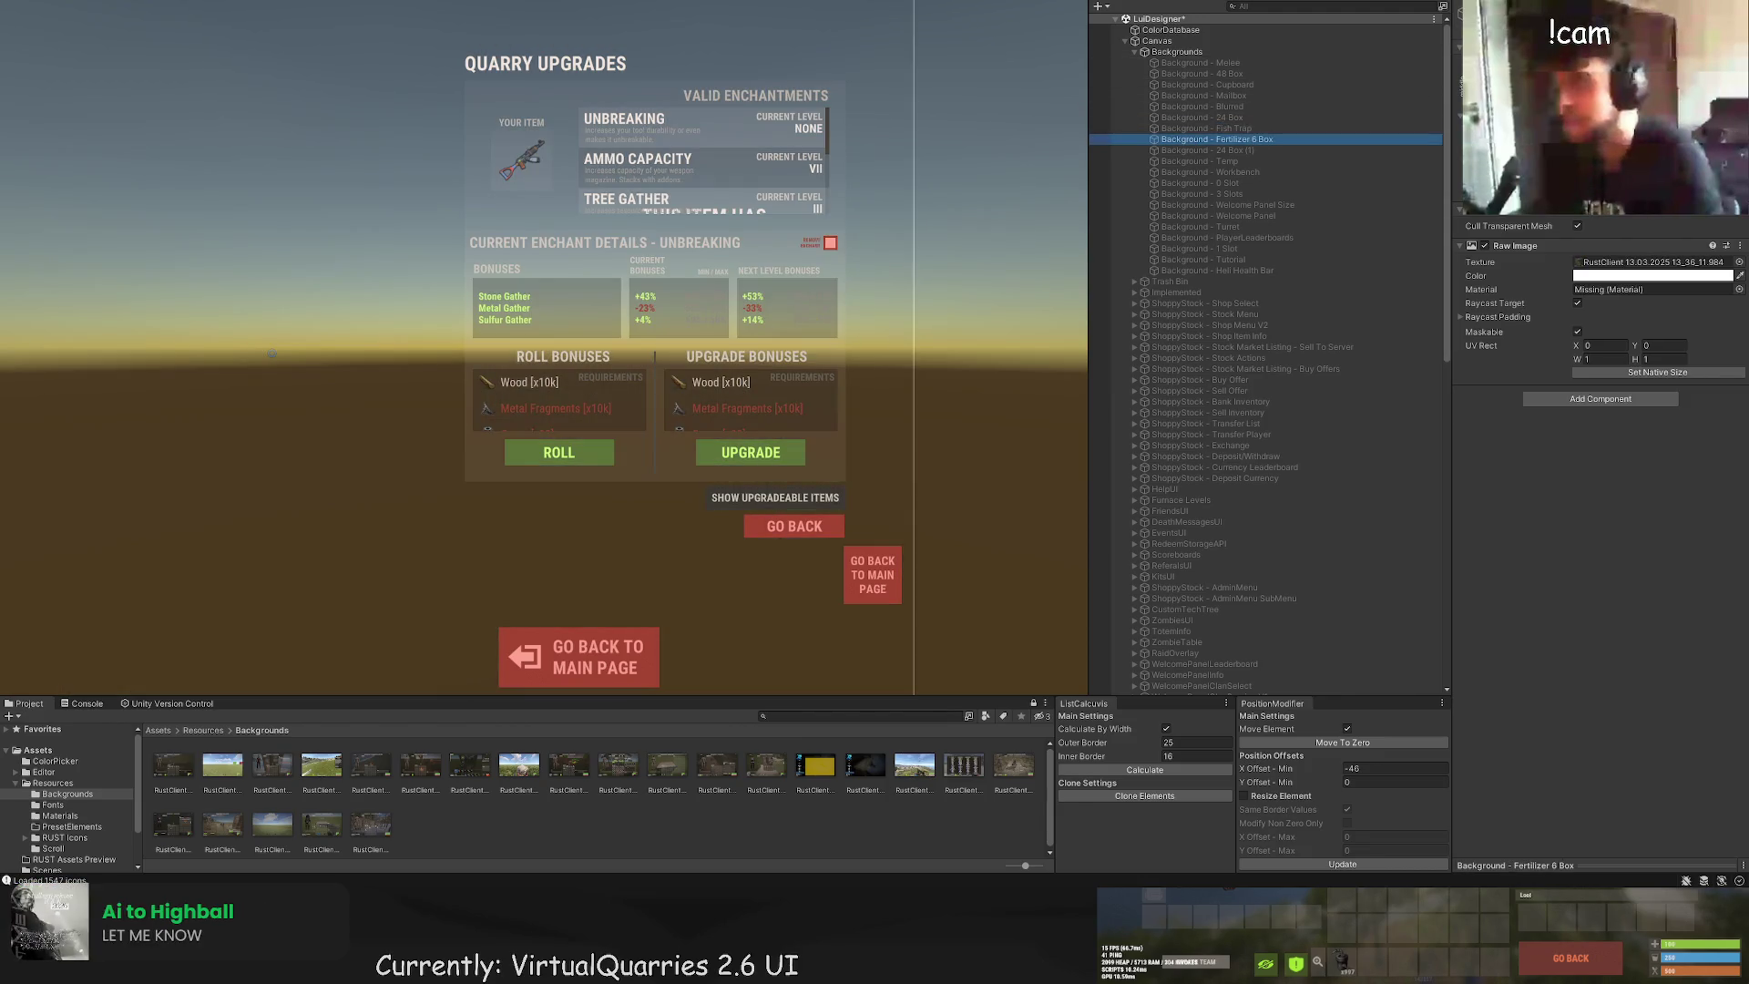
{"action": "left_click", "coordinate": [1385, 150]}
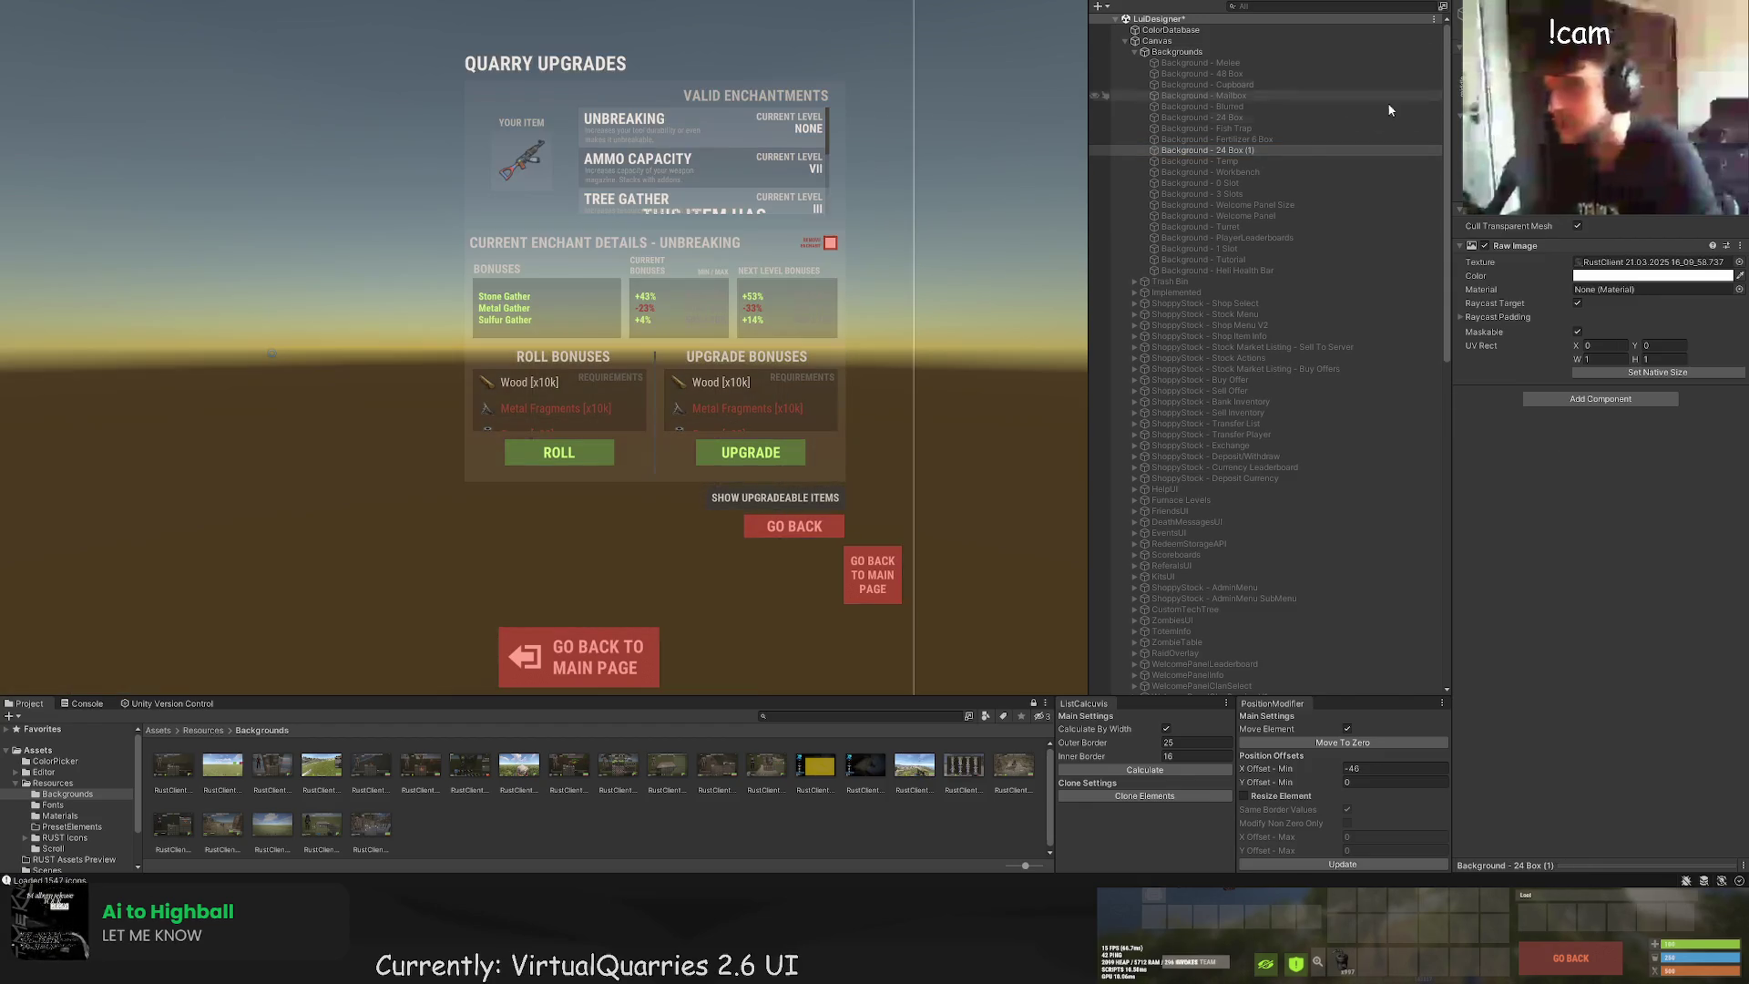
{"action": "left_click", "coordinate": [1276, 161]}
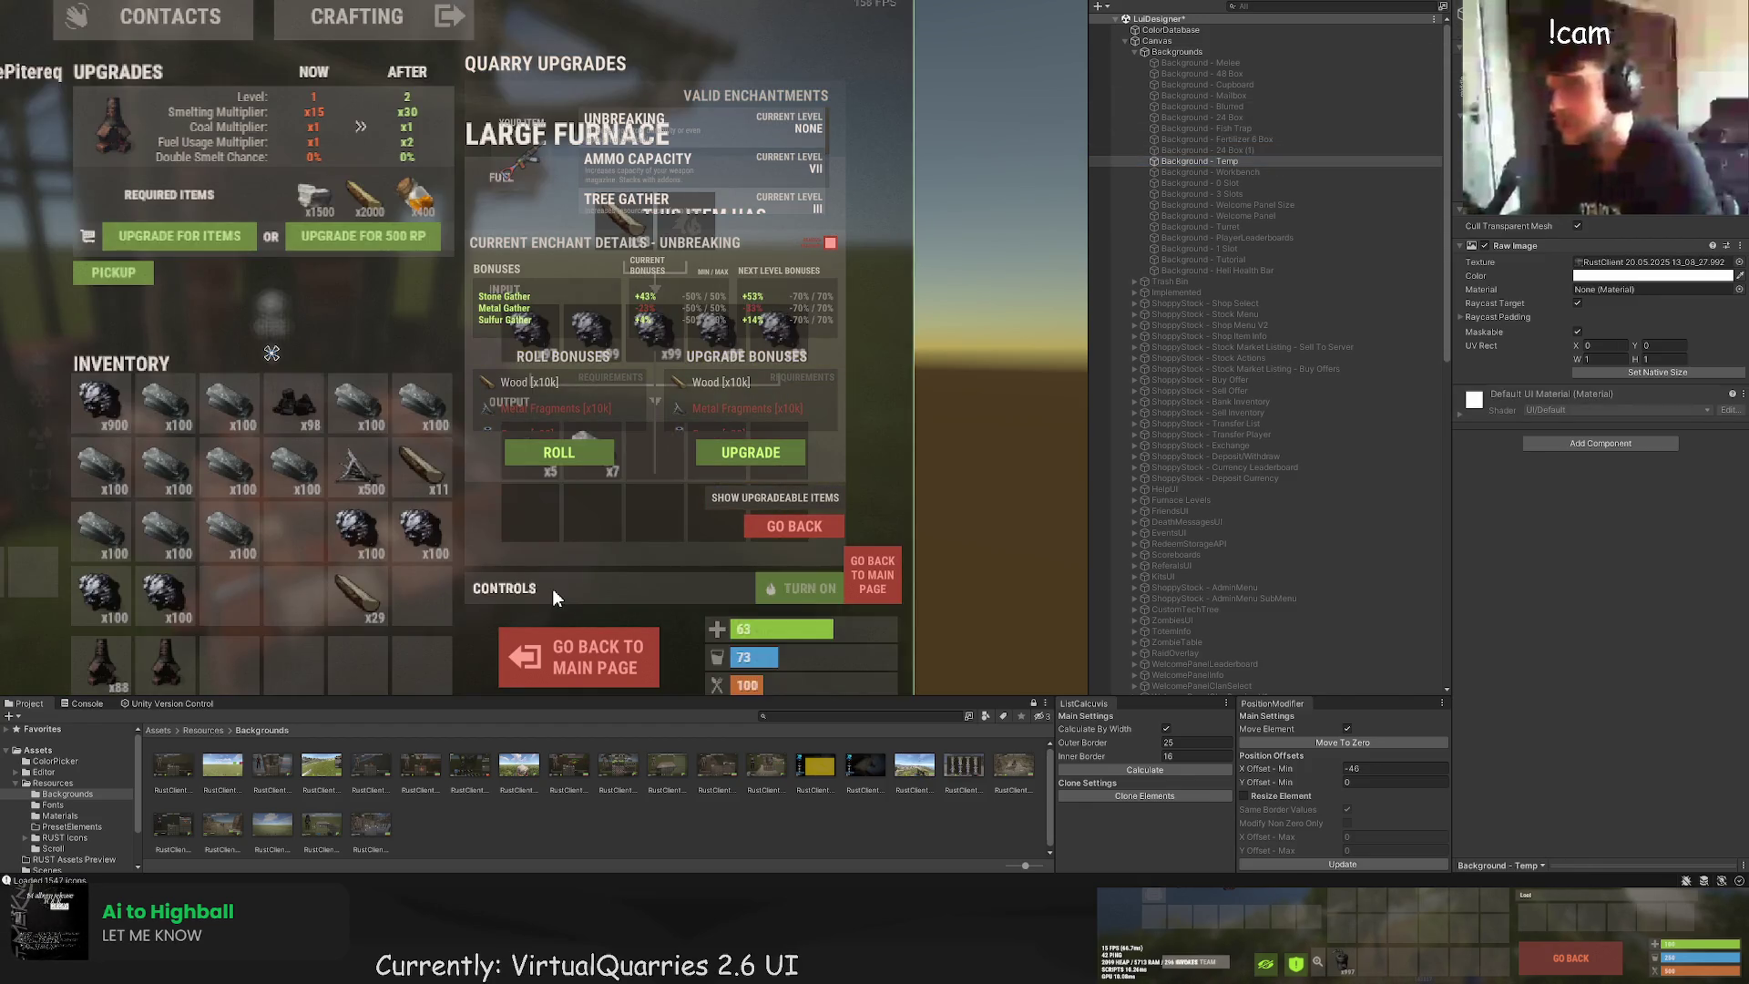
Step: Preview the Workbench, 0 Slot, Turret, PlayerLeaderboards, Tutorial and Melee references, then return to Temp
{"action": "mouse_move", "coordinate": [552, 589]}
{"action": "left_mouse_down"}
{"action": "mouse_move", "coordinate": [816, 581]}
{"action": "mouse_move", "coordinate": [801, 590]}
{"action": "left_mouse_up"}
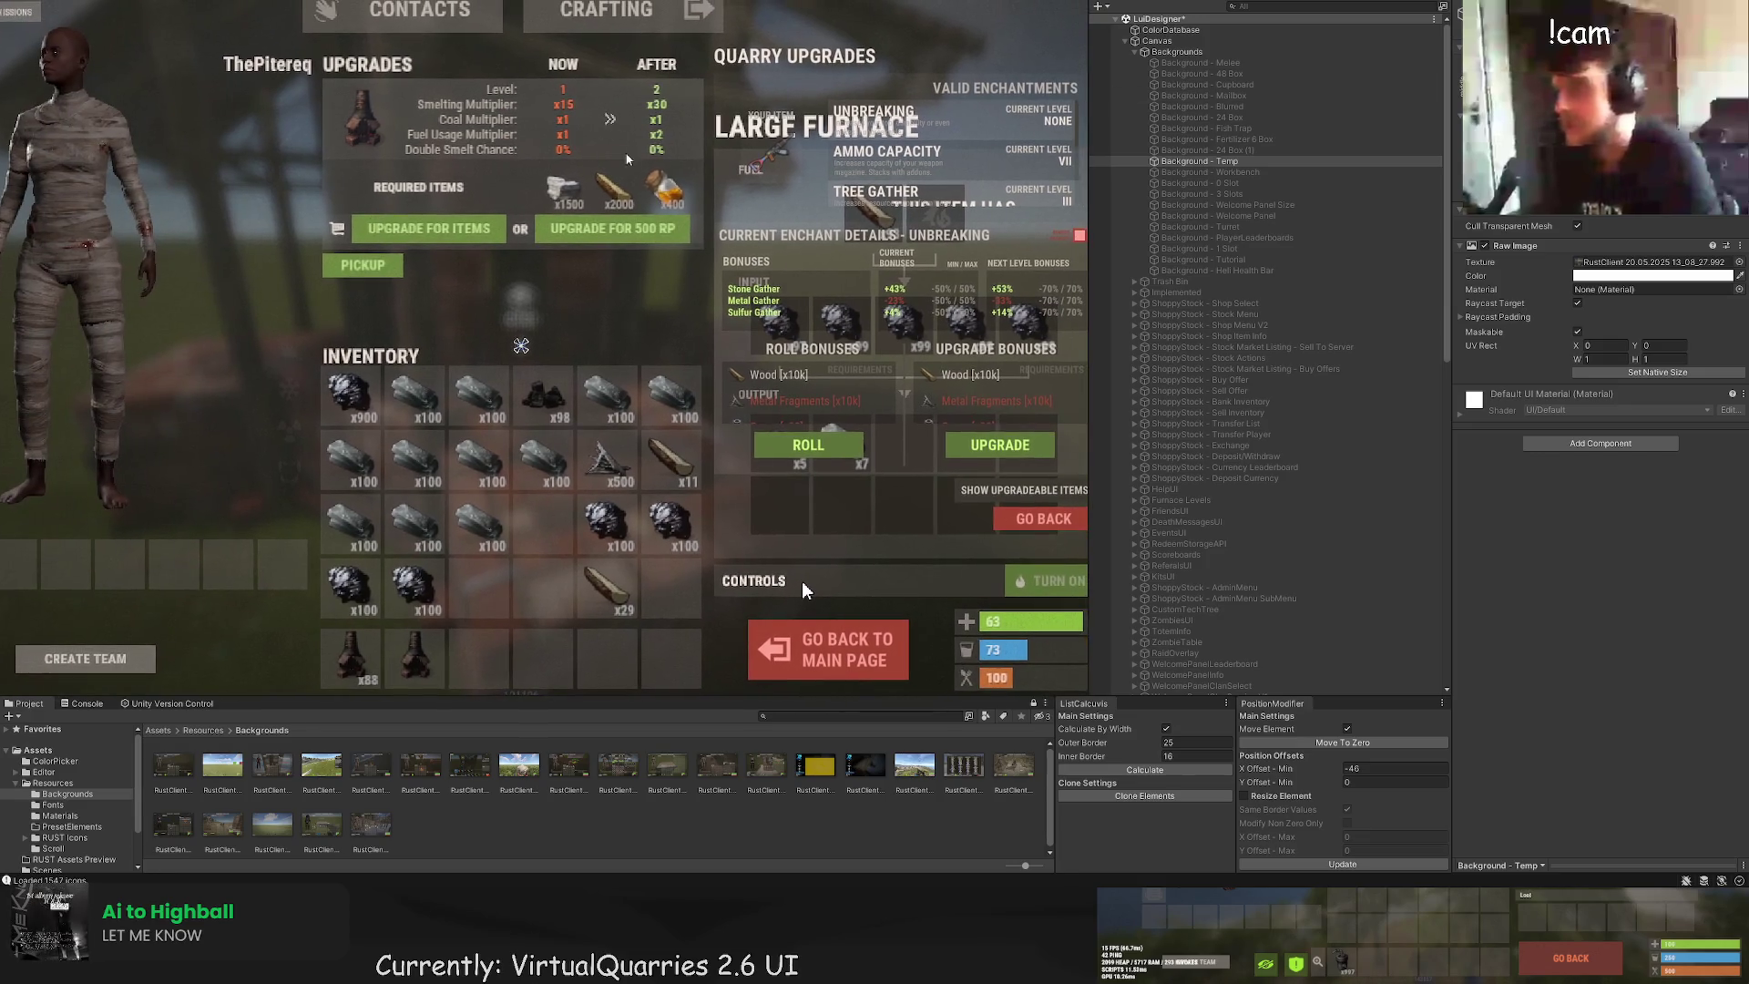
{"action": "left_click", "coordinate": [1211, 172]}
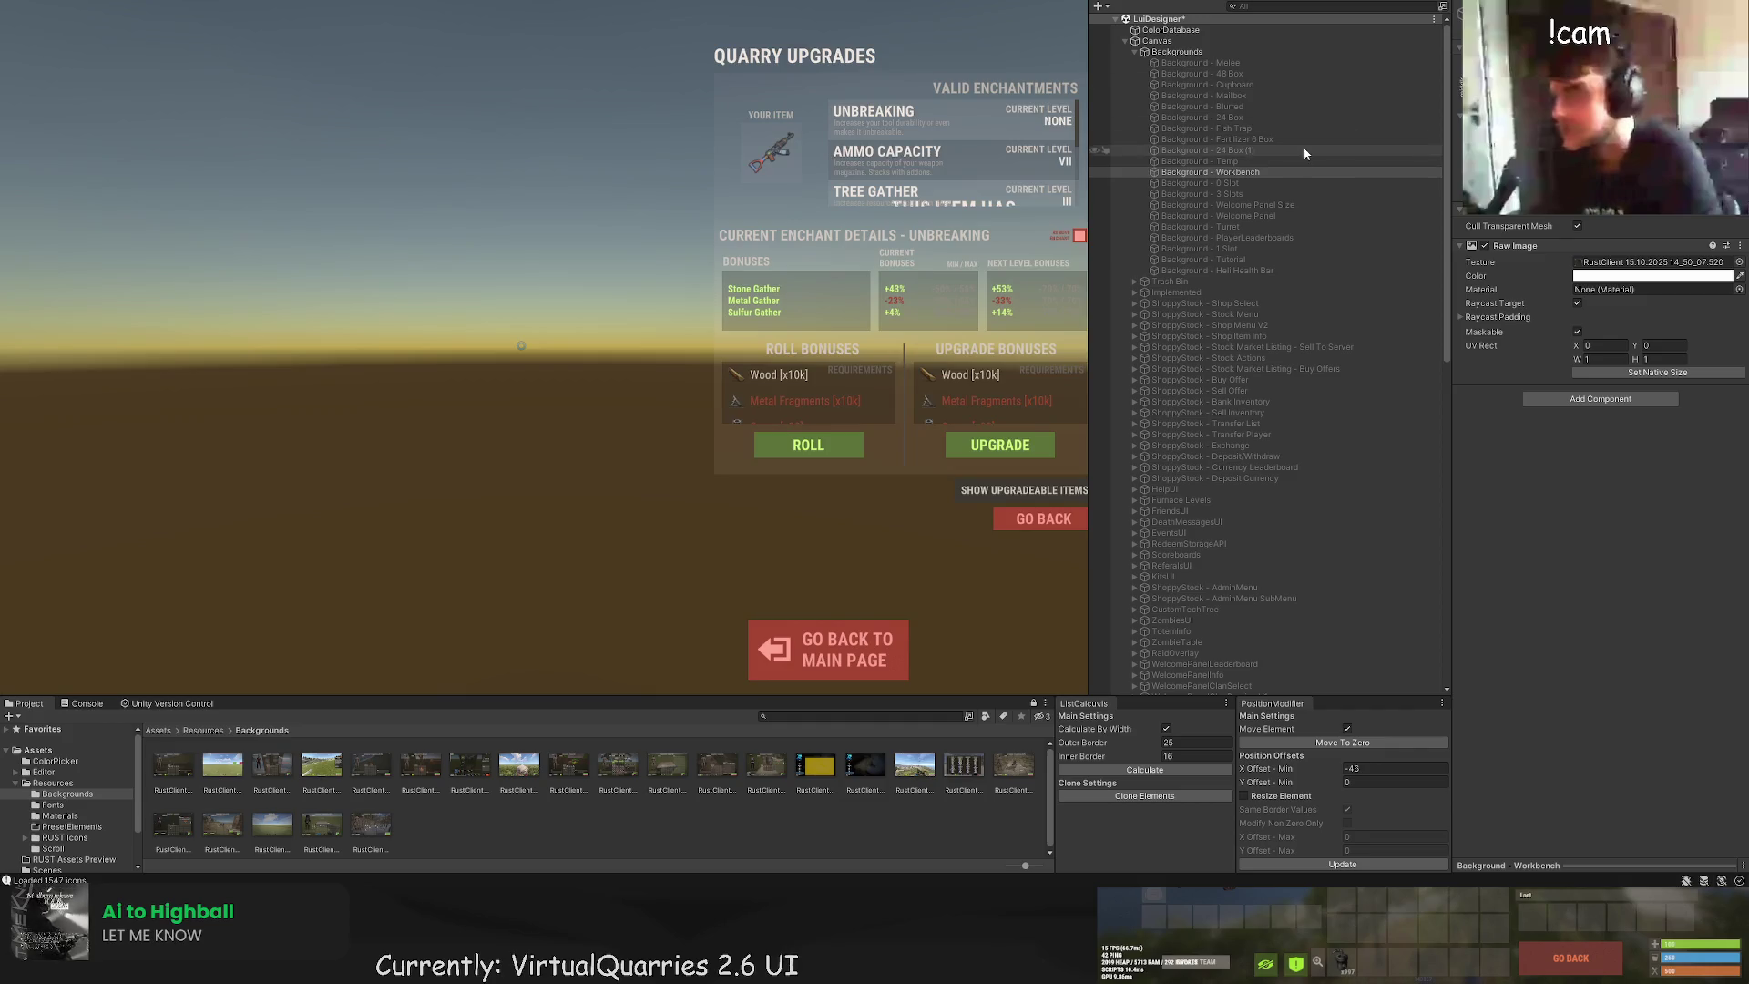
{"action": "left_click", "coordinate": [521, 345]}
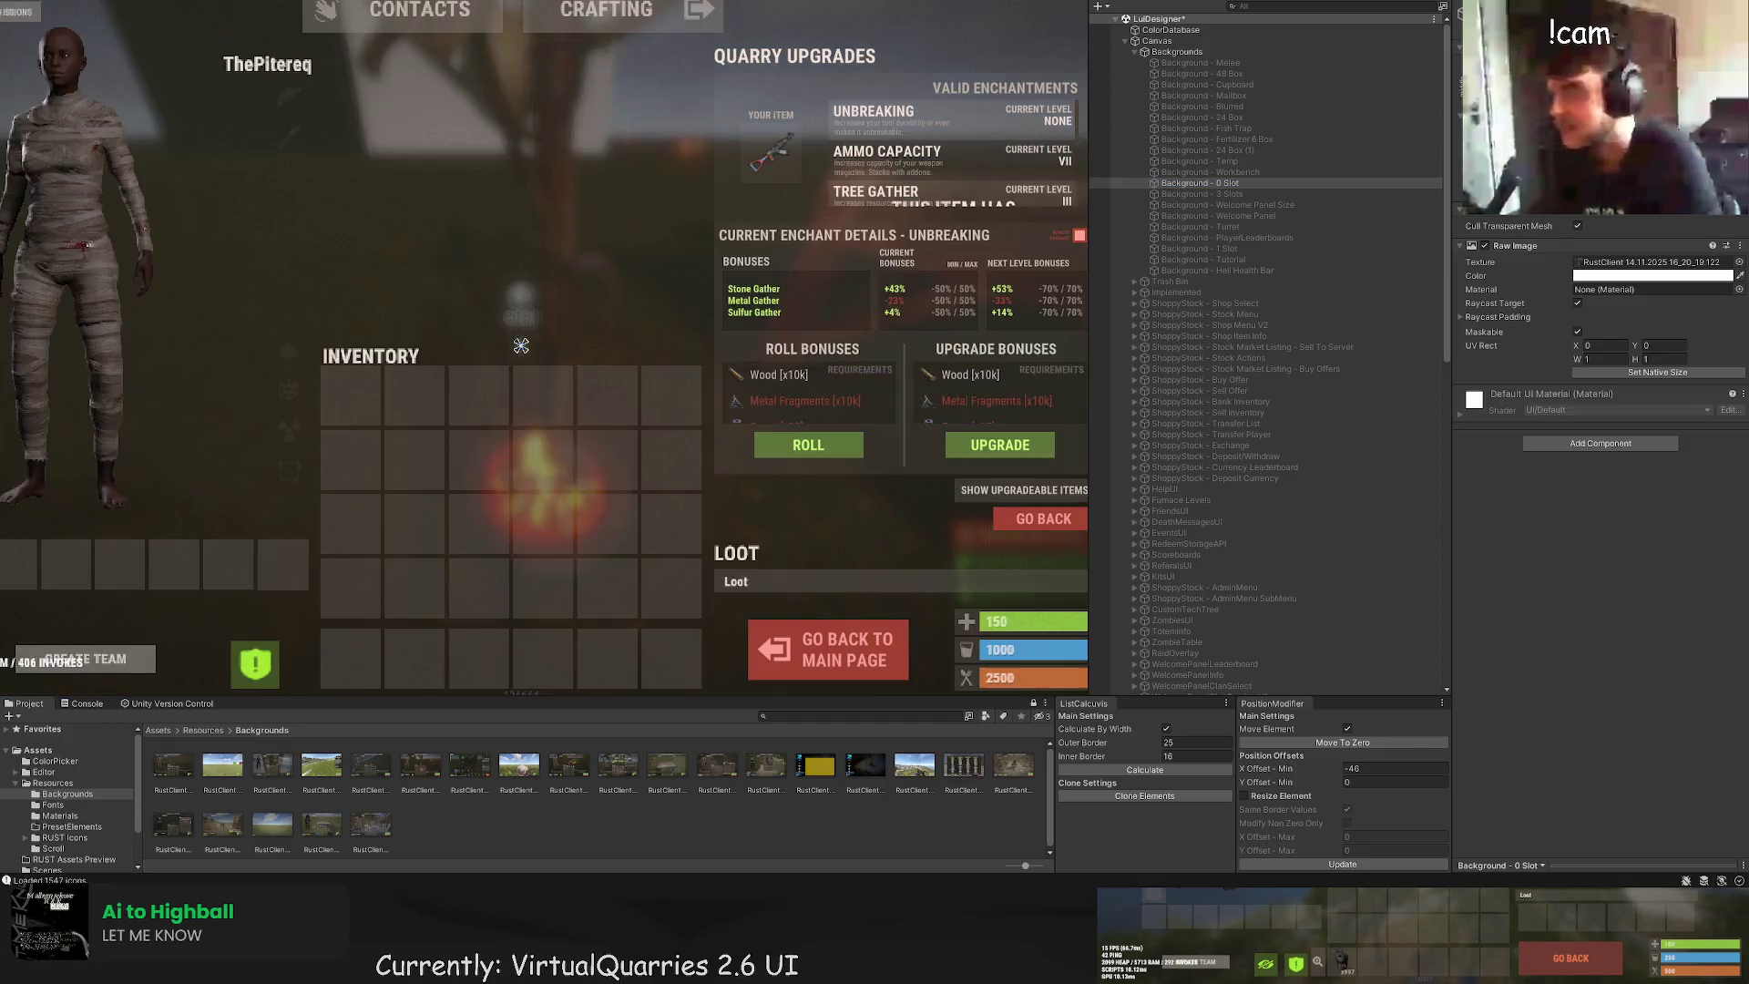
{"action": "key", "text": "Down"}
{"action": "key", "text": "Down"}
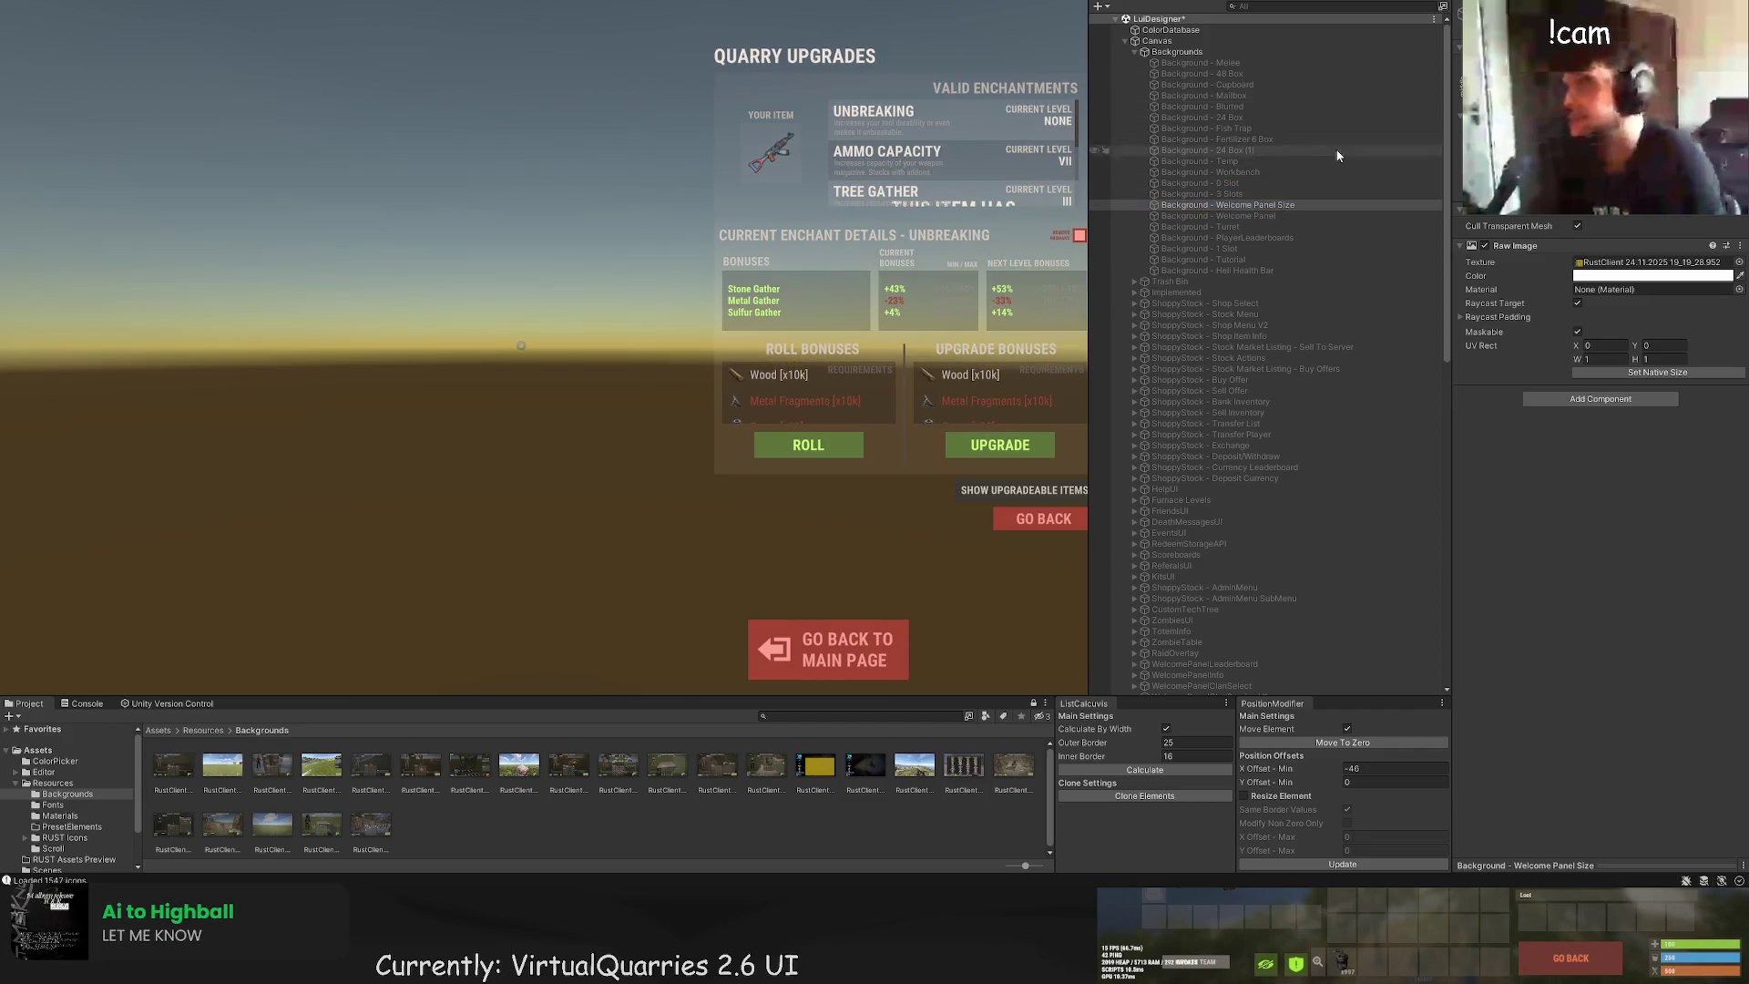
{"action": "left_click", "coordinate": [1272, 226]}
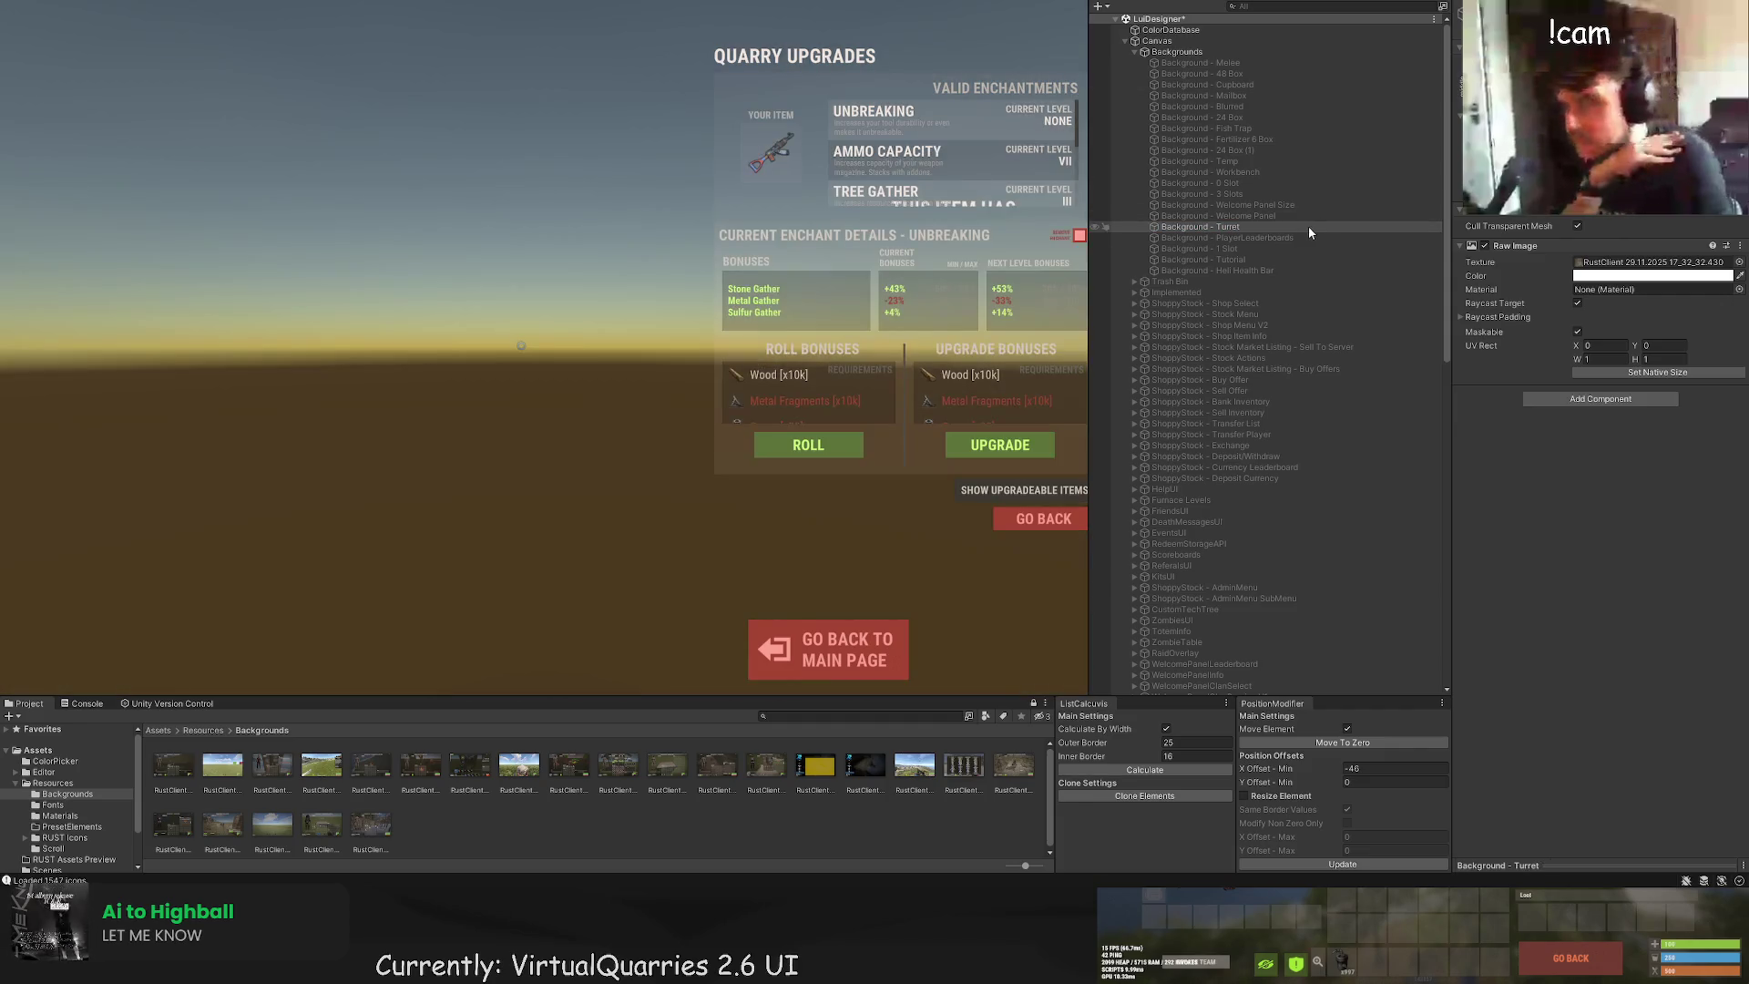
{"action": "left_click", "coordinate": [1308, 238]}
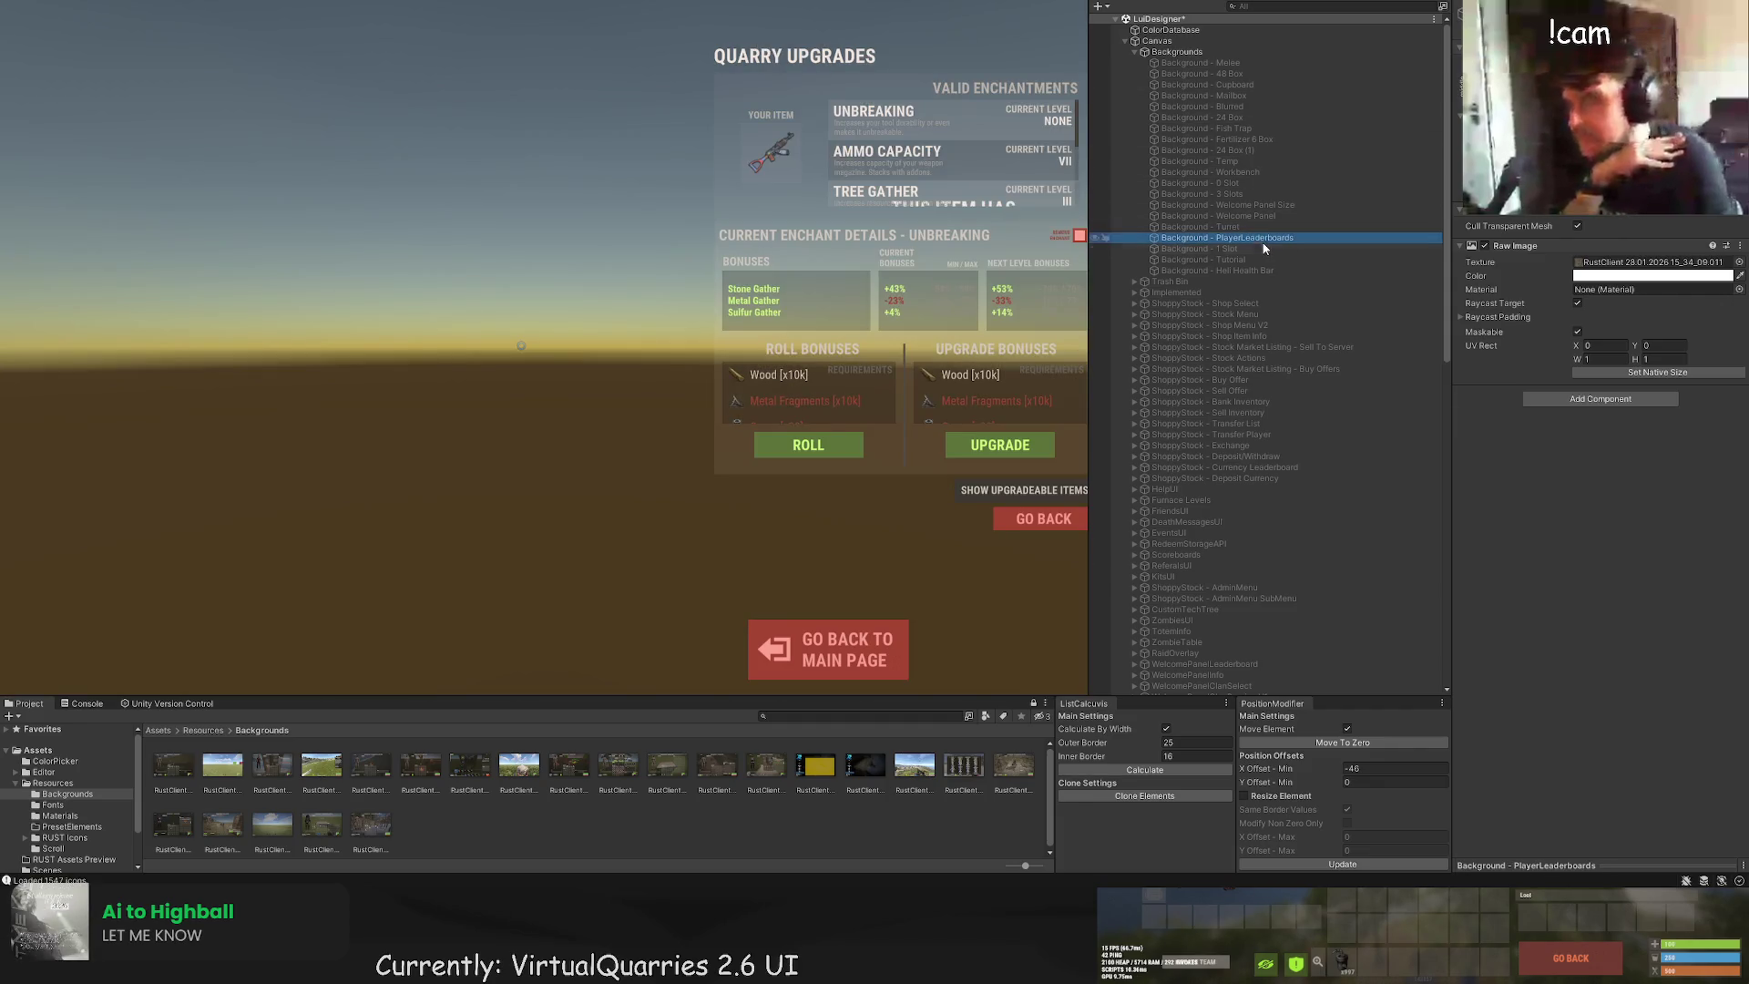
{"action": "left_click", "coordinate": [1264, 249]}
{"action": "left_click", "coordinate": [1267, 261]}
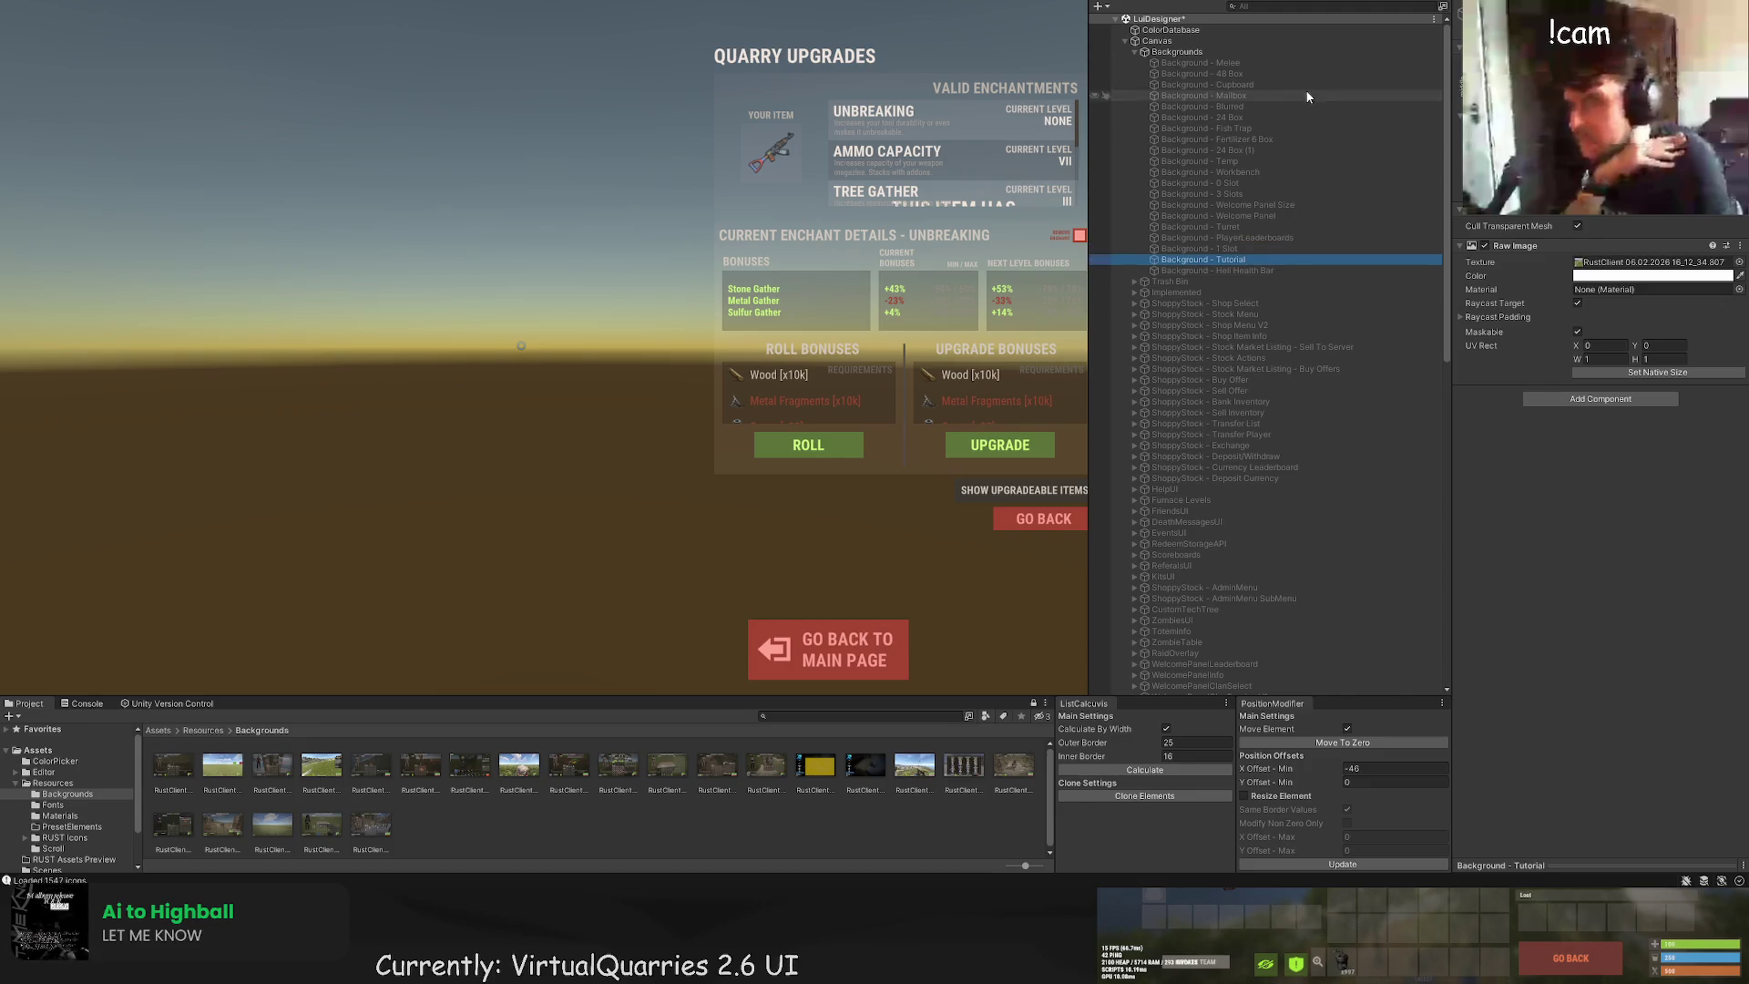
{"action": "left_click", "coordinate": [1255, 64]}
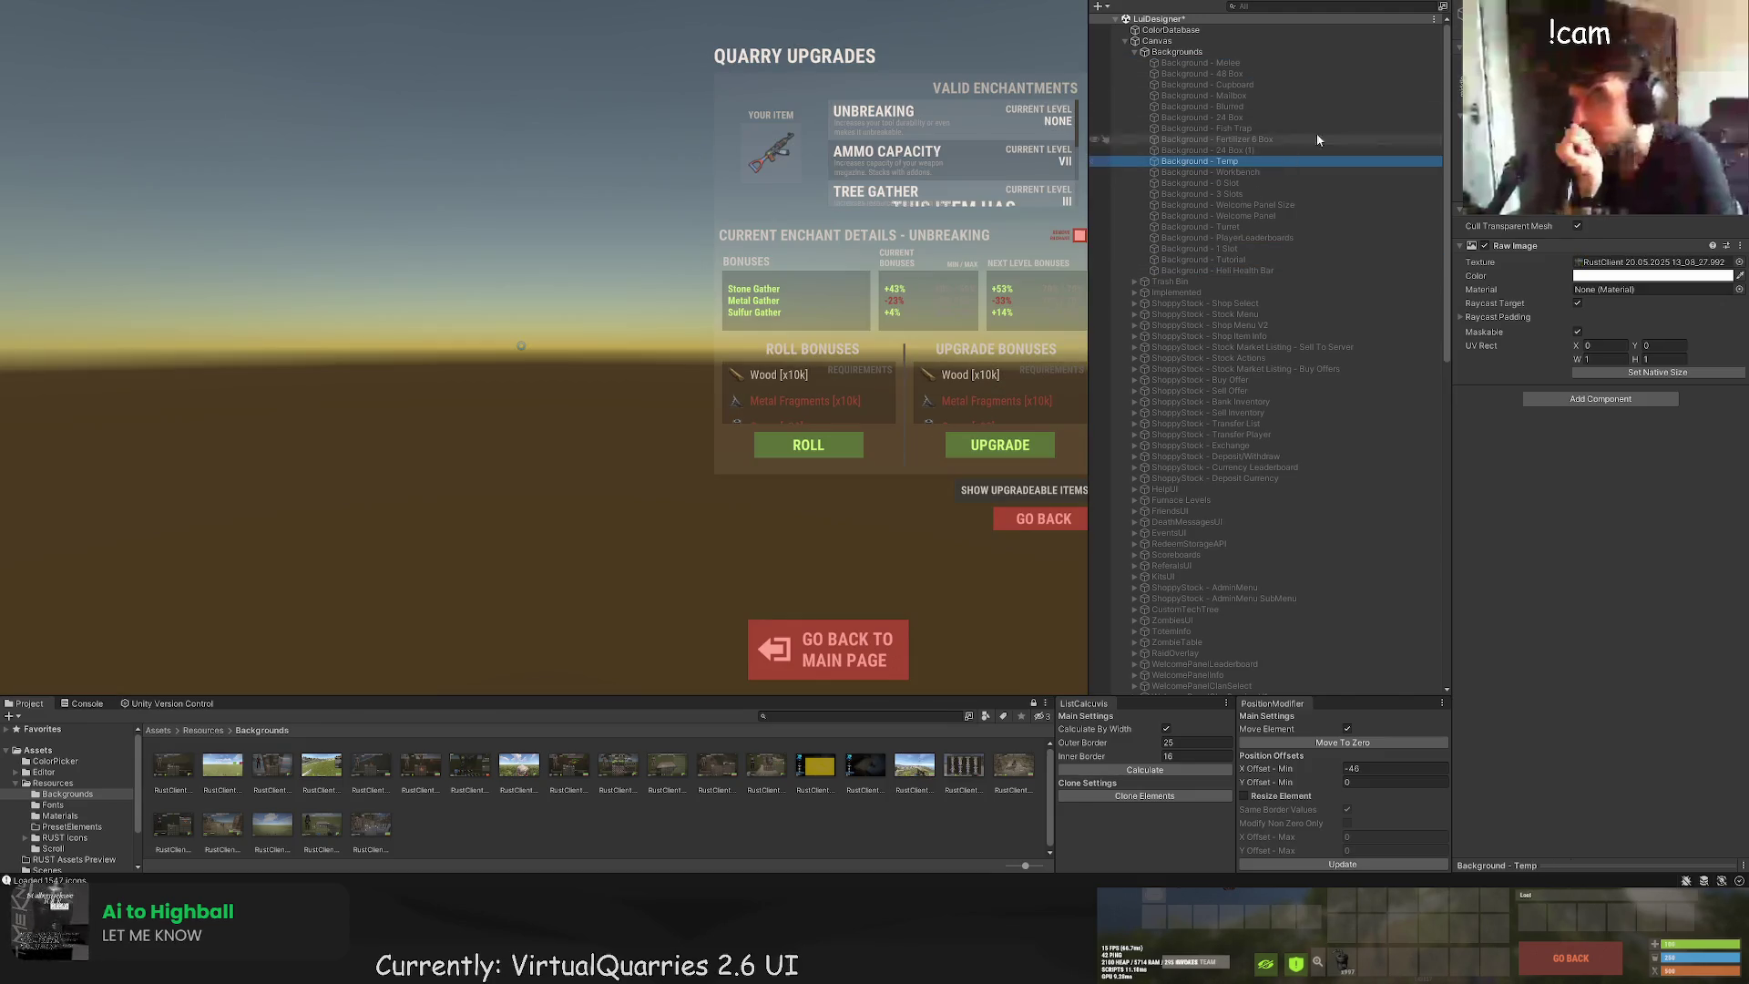
{"action": "left_click", "coordinate": [1294, 161]}
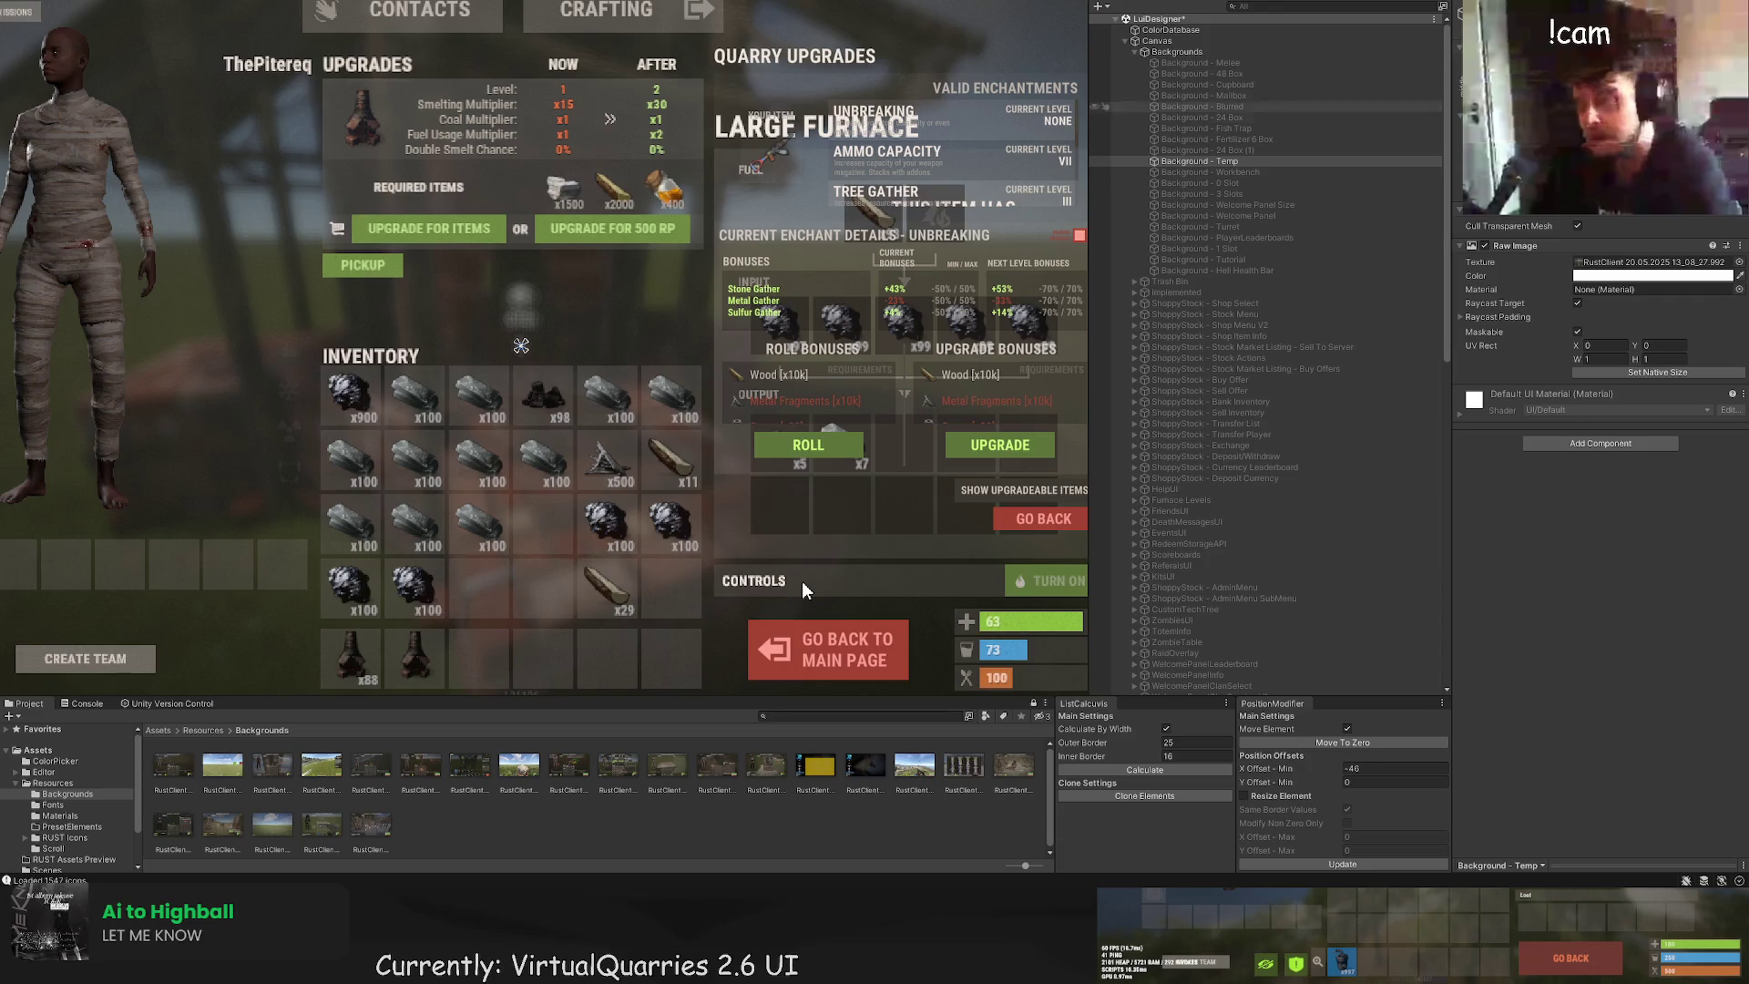
{"action": "mouse_move", "coordinate": [802, 581]}
{"action": "left_mouse_down"}
{"action": "mouse_move", "coordinate": [827, 636]}
{"action": "mouse_move", "coordinate": [768, 596]}
{"action": "mouse_move", "coordinate": [801, 676]}
{"action": "mouse_move", "coordinate": [777, 613]}
{"action": "left_mouse_up"}
Step: Adjust the quarry Background Panel's Offset X to line it up over the furnace reference
{"action": "left_click", "coordinate": [768, 596]}
{"action": "scroll", "coordinate": [768, 595], "scroll_direction": "down", "scroll_amount": 1}
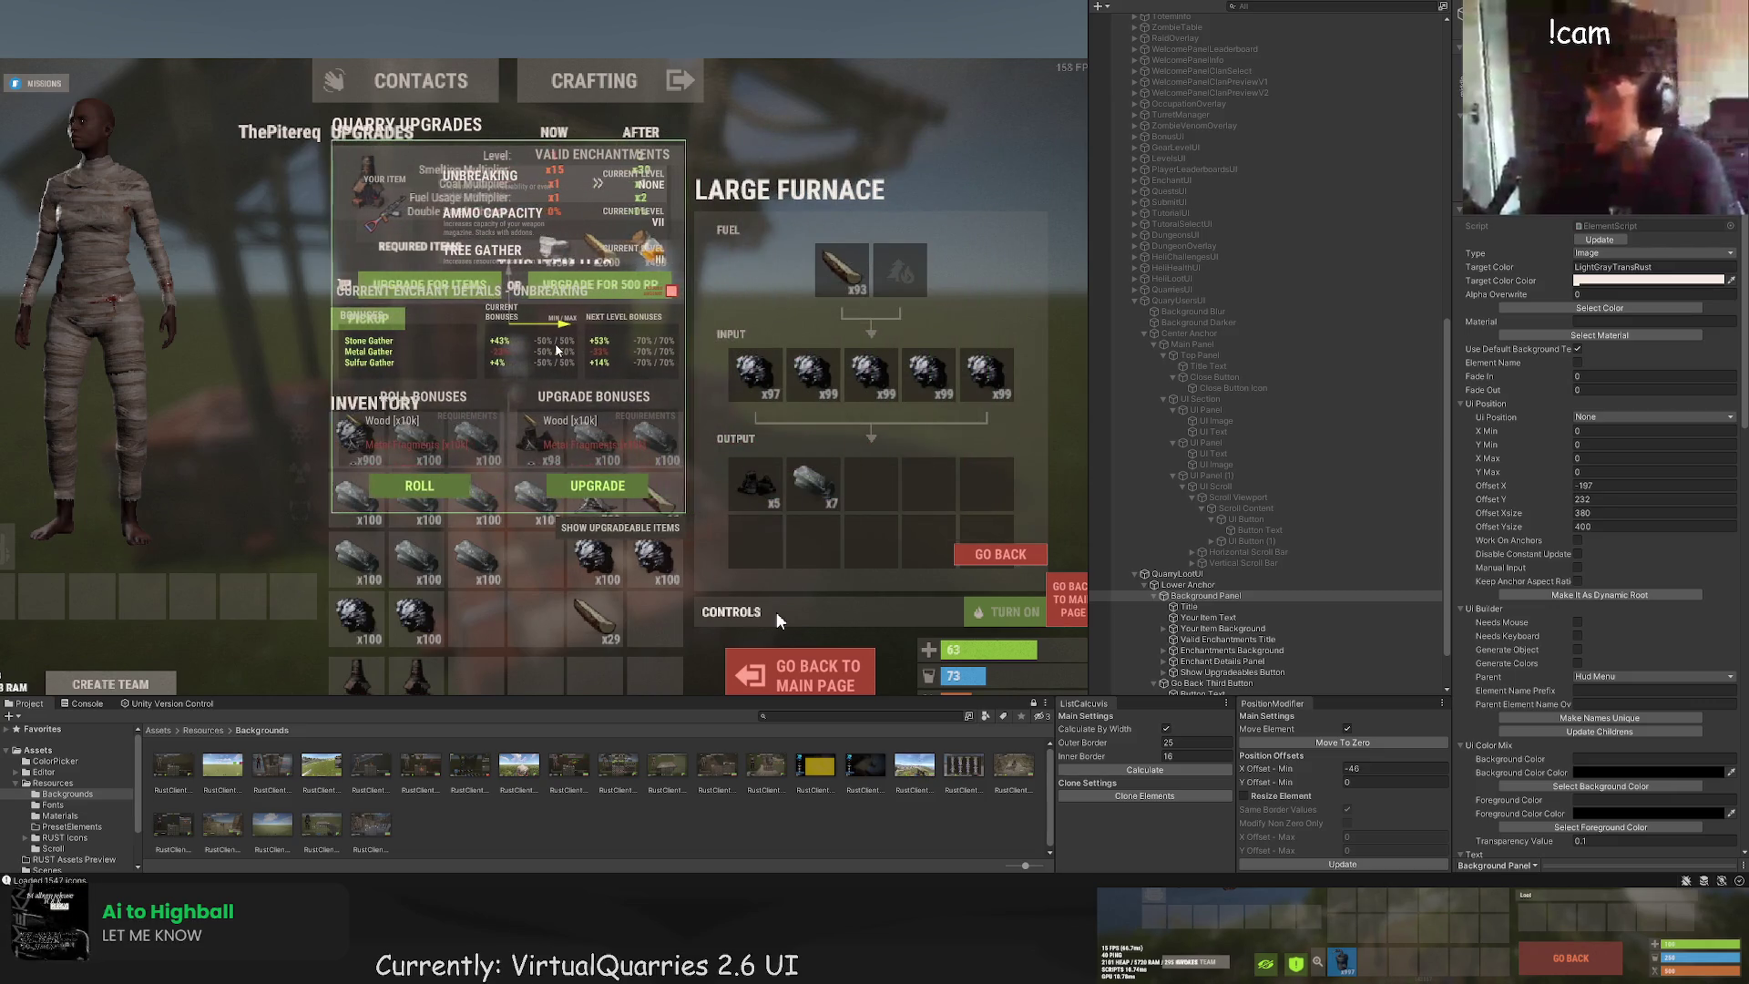
{"action": "scroll", "coordinate": [445, 292], "scroll_direction": "up", "scroll_amount": 5}
{"action": "scroll", "coordinate": [388, 330], "scroll_direction": "up", "scroll_amount": 3}
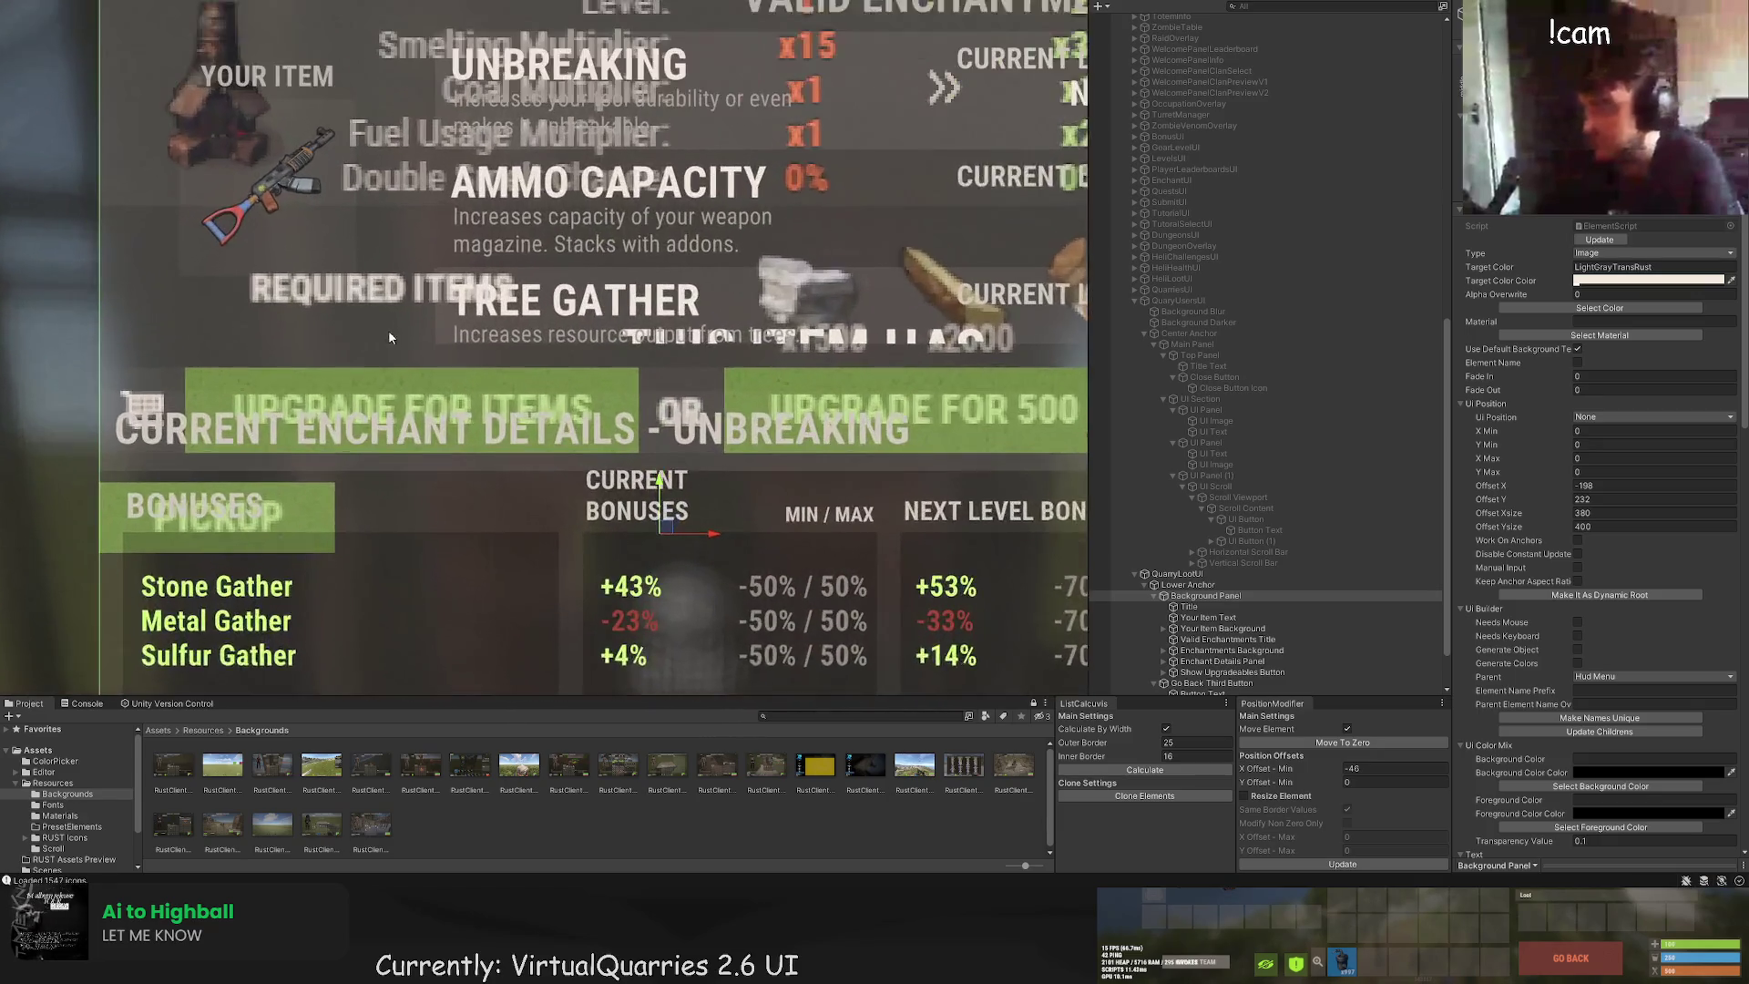
{"action": "scroll", "coordinate": [816, 258], "scroll_direction": "down", "scroll_amount": 3}
{"action": "scroll", "coordinate": [505, 243], "scroll_direction": "down", "scroll_amount": 5}
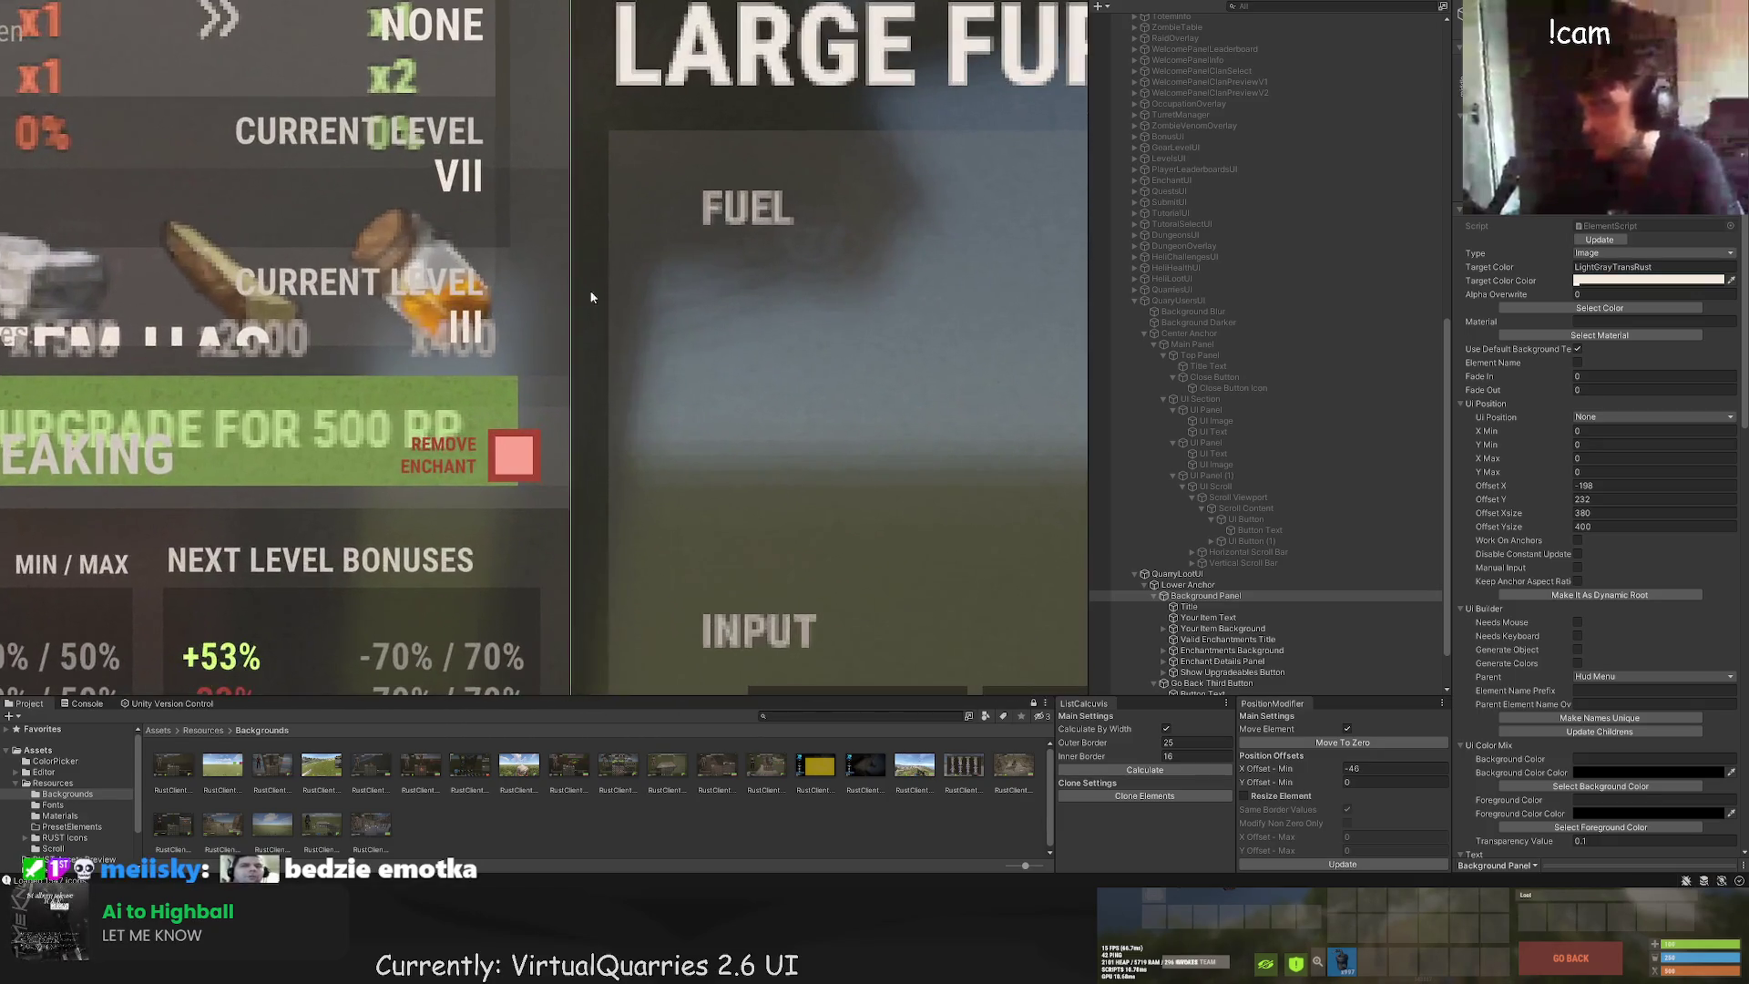
{"action": "scroll", "coordinate": [807, 663], "scroll_direction": "up", "scroll_amount": 3}
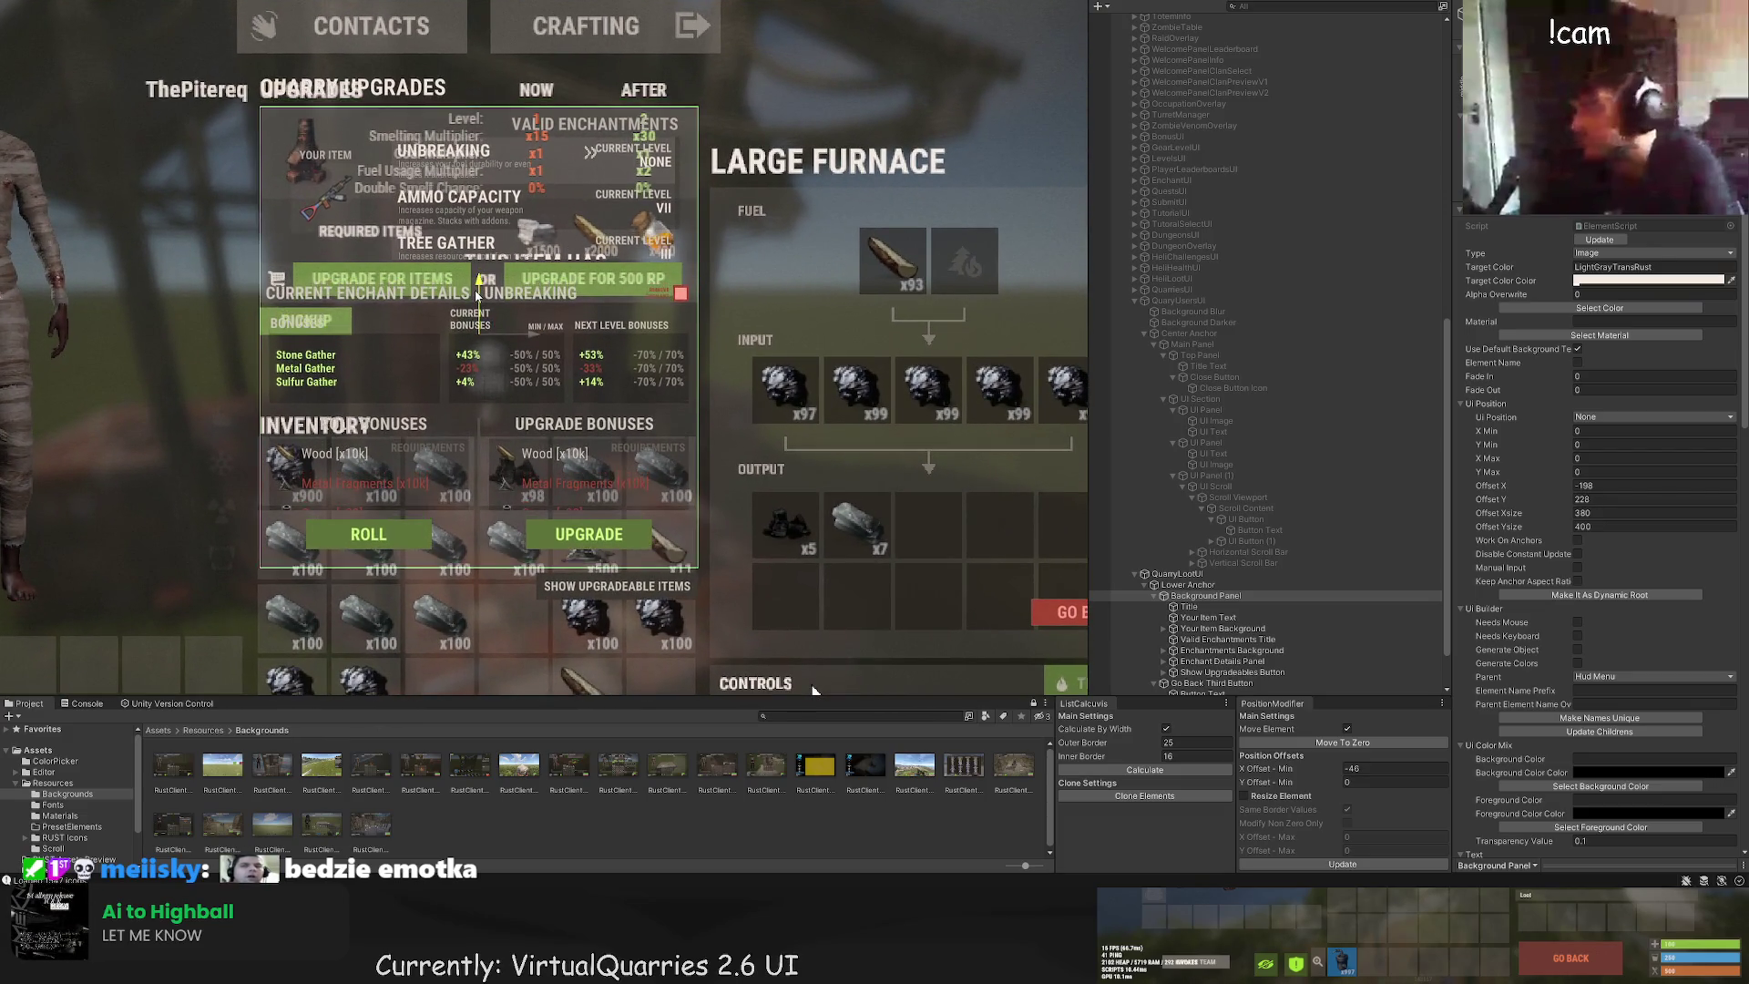
{"action": "scroll", "coordinate": [219, 127], "scroll_direction": "up", "scroll_amount": 3}
{"action": "scroll", "coordinate": [341, 201], "scroll_direction": "up", "scroll_amount": 3}
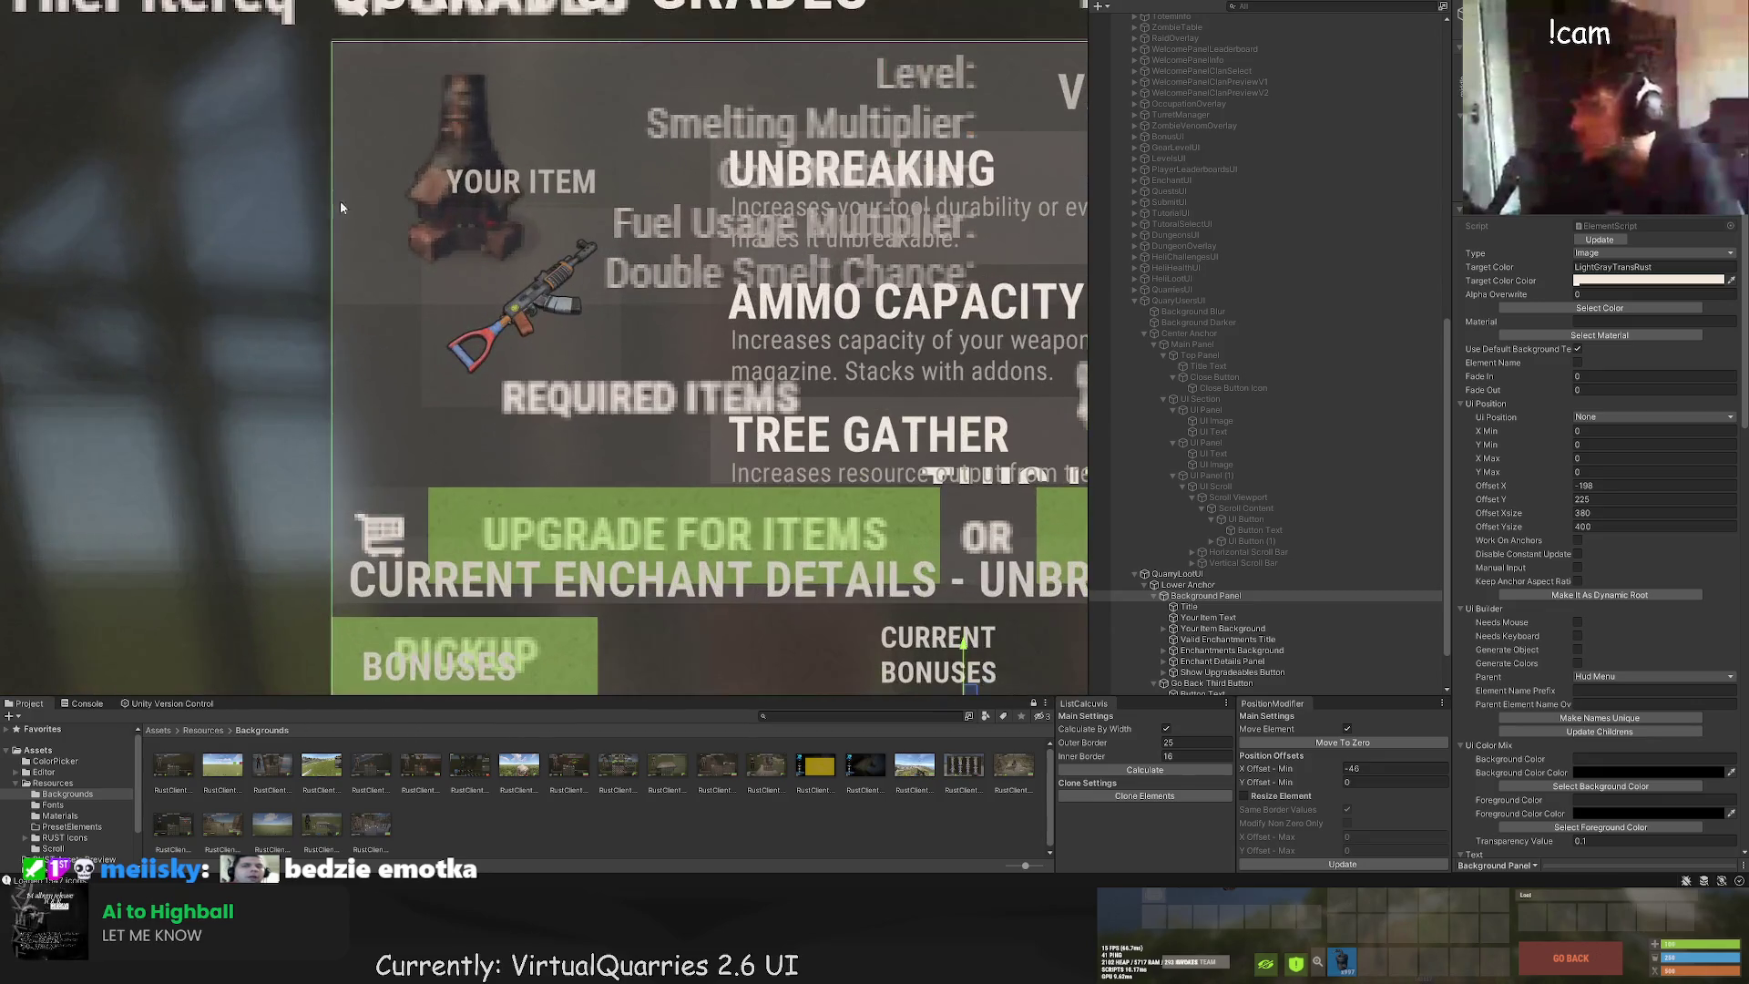
{"action": "scroll", "coordinate": [573, 173], "scroll_direction": "down", "scroll_amount": 2}
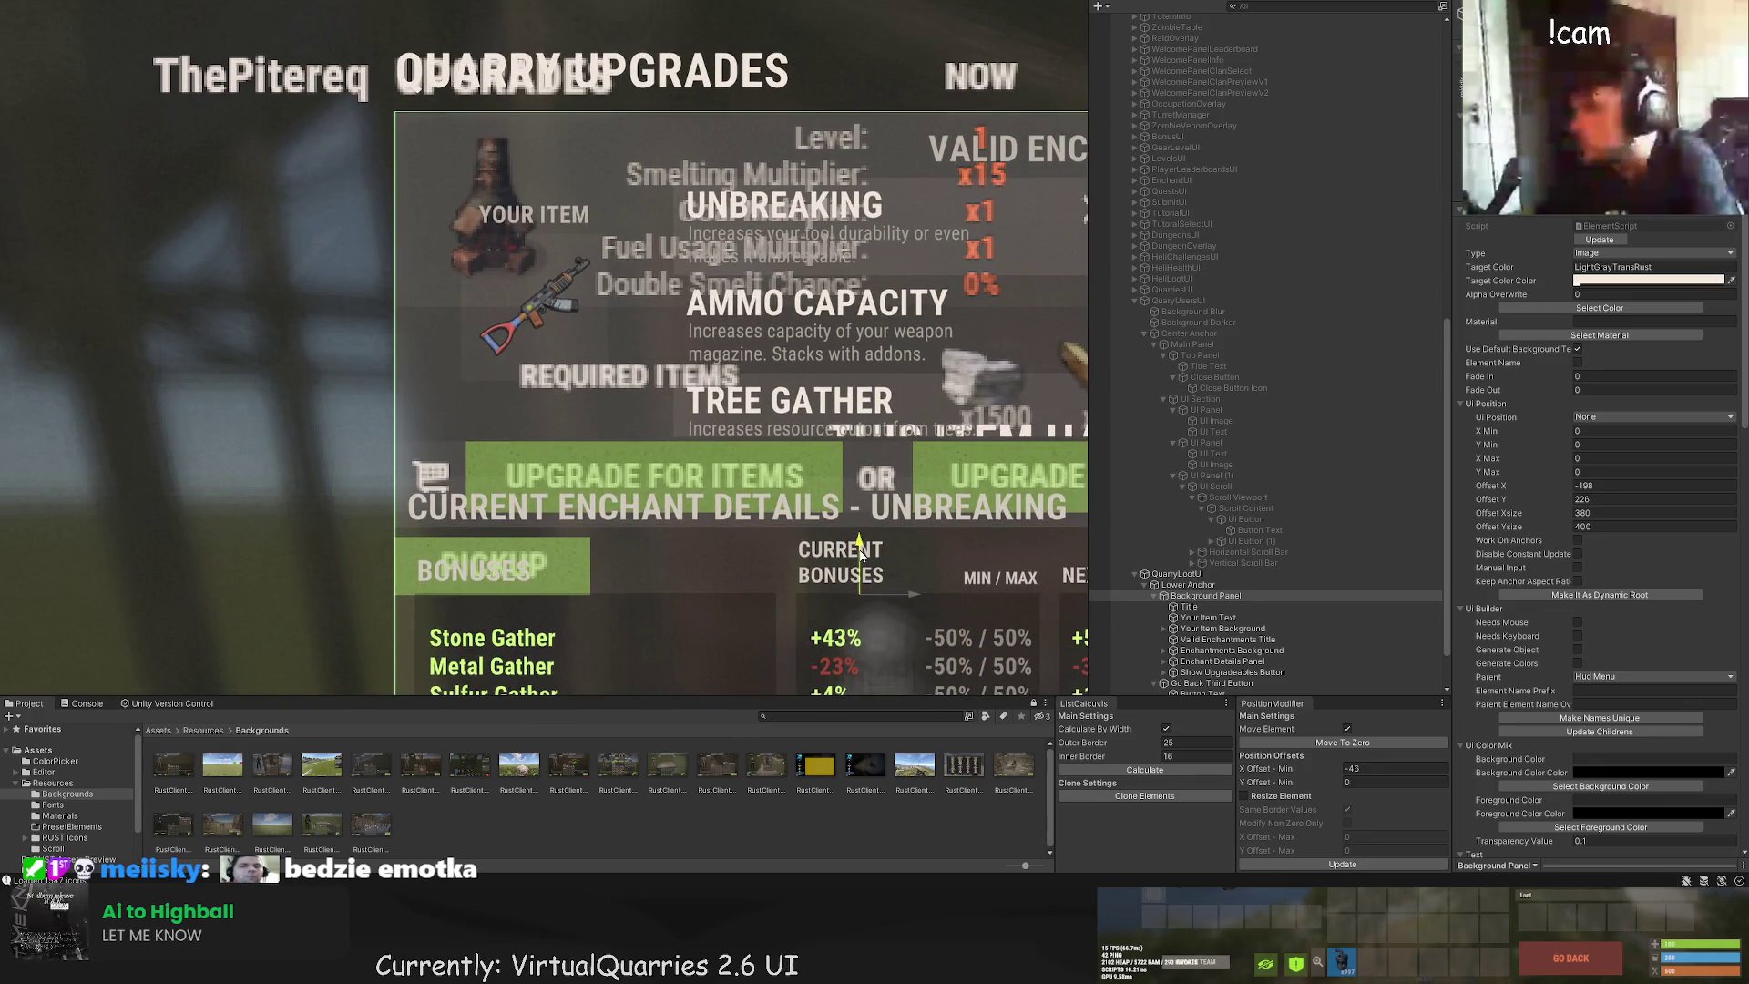
{"action": "scroll", "coordinate": [860, 558], "scroll_direction": "down", "scroll_amount": 2}
{"action": "scroll", "coordinate": [1201, 560], "scroll_direction": "down", "scroll_amount": 2}
Step: Move Title under Lower Anchor, delete the old enchantment elements, and collapse Background Panel
{"action": "left_click", "coordinate": [1199, 549]}
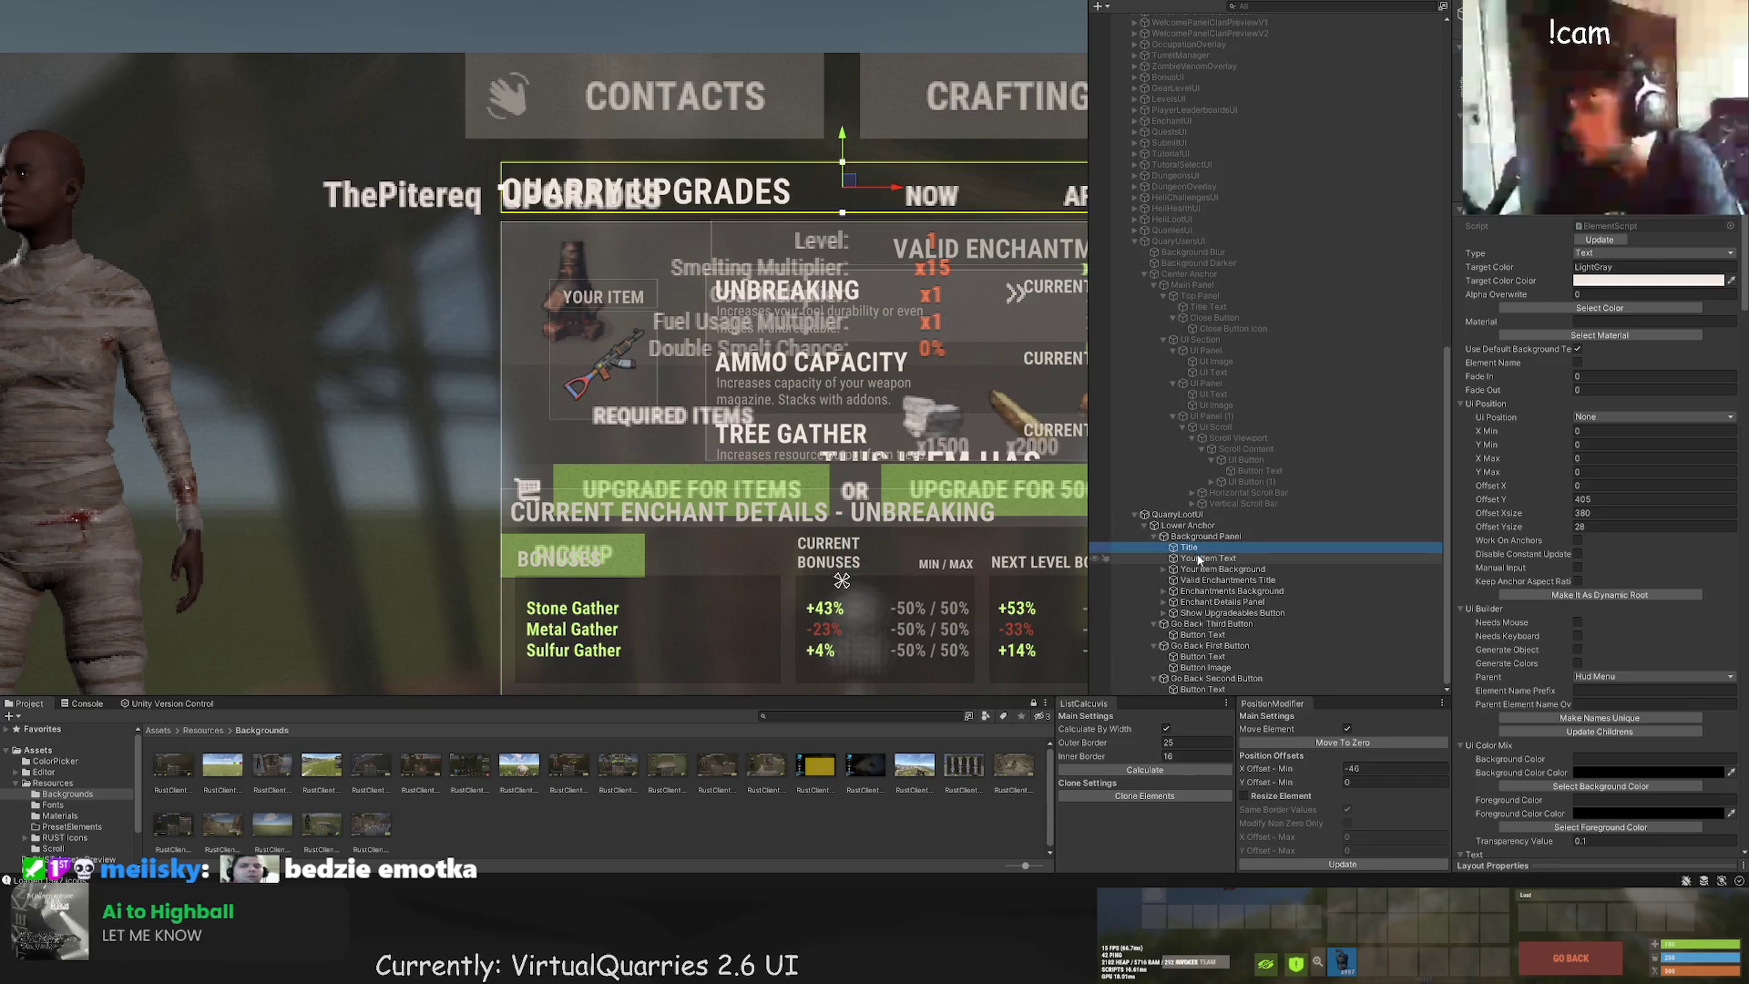
{"action": "left_click_drag", "start_coordinate": [1205, 562], "coordinate": [1194, 553]}
{"action": "double_click", "coordinate": [1193, 558]}
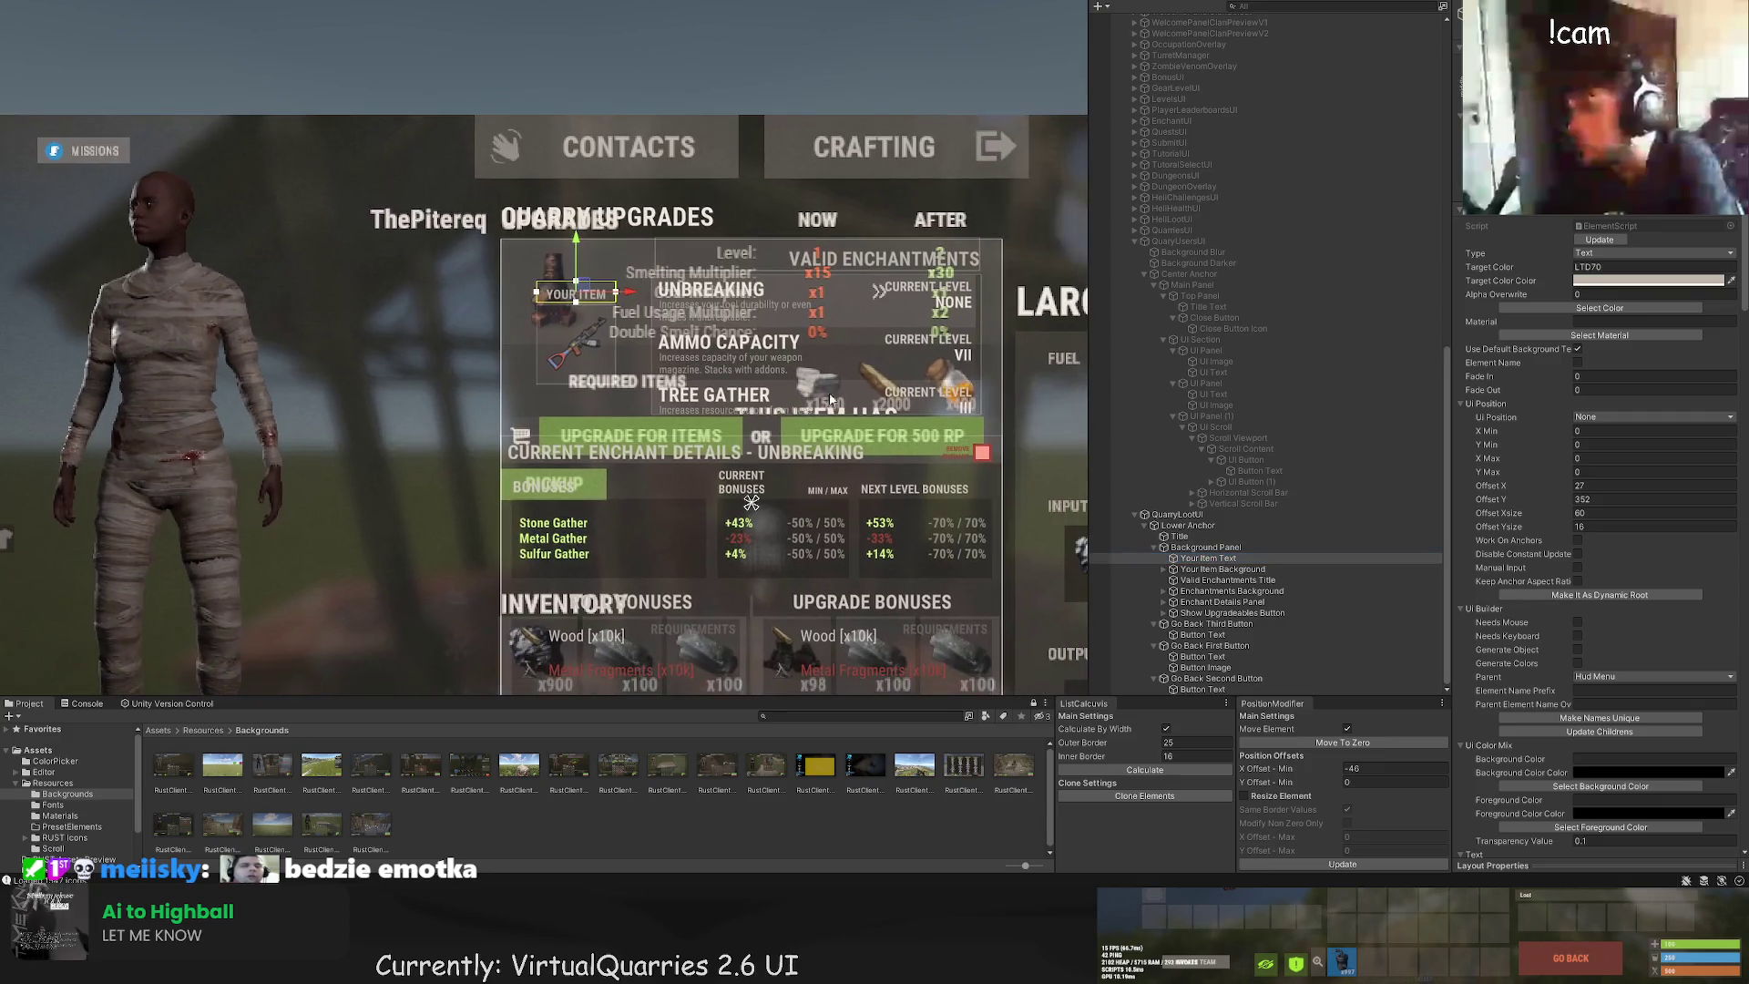
{"action": "left_click", "coordinate": [1226, 625], "text": "shift"}
{"action": "key", "text": "h"}
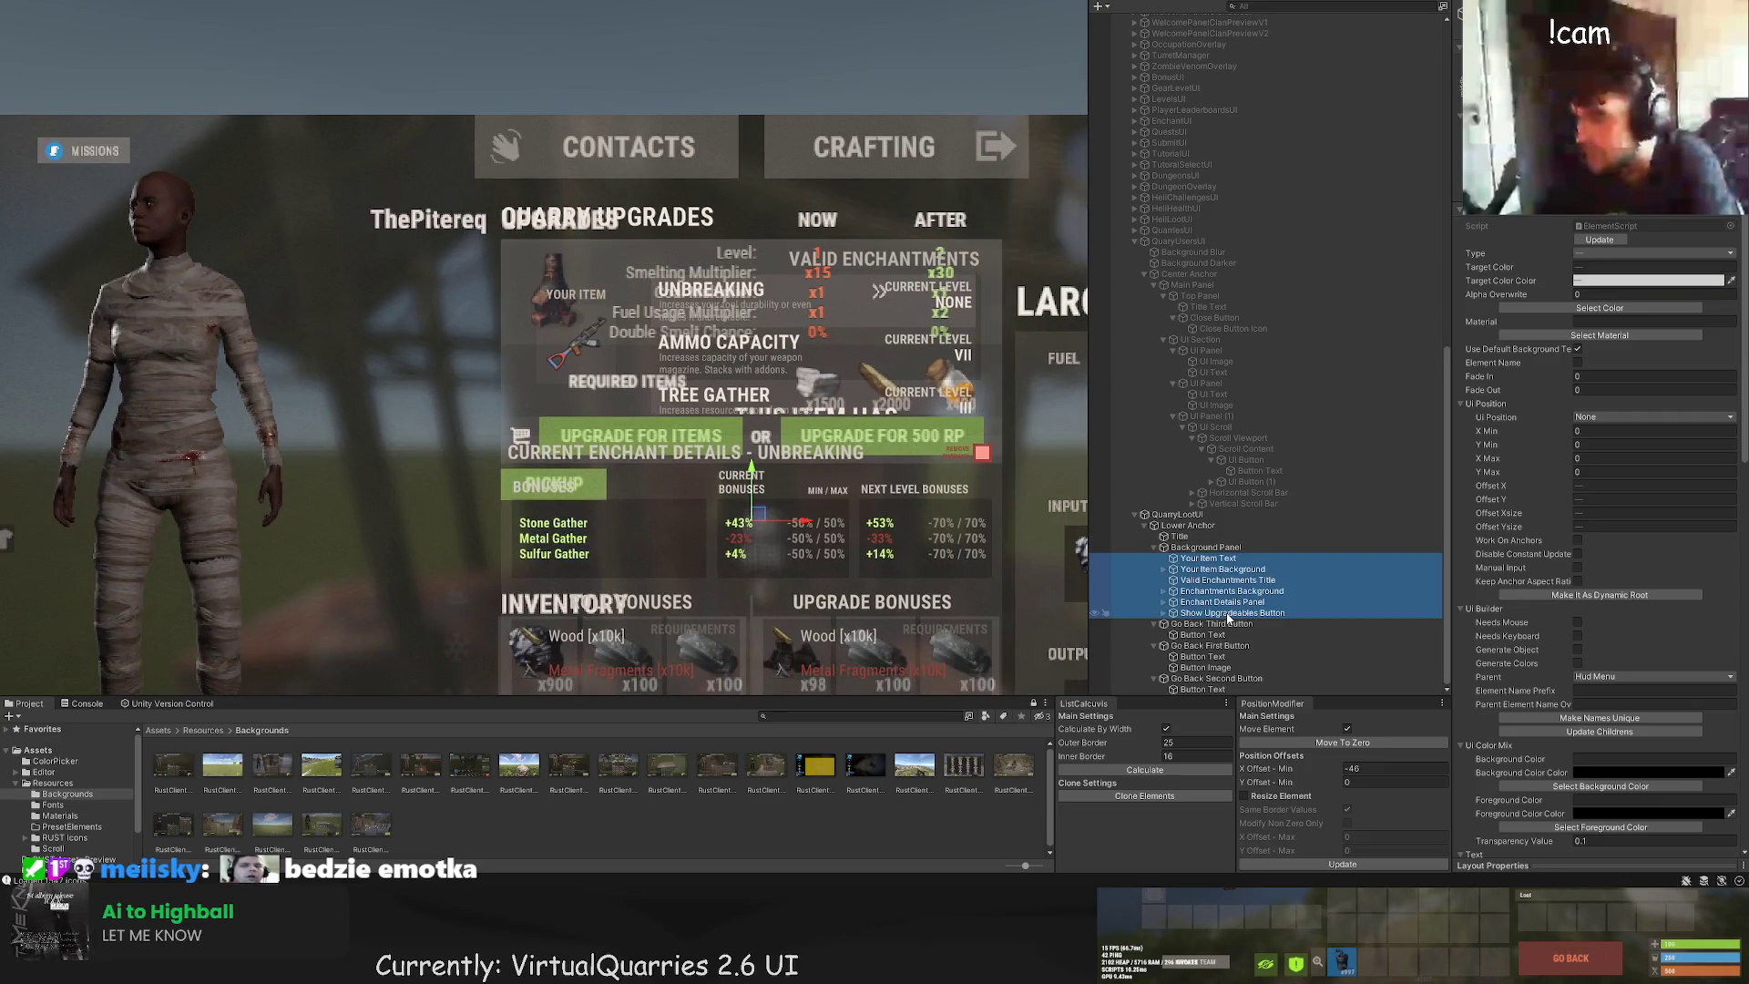
{"action": "left_click", "coordinate": [1163, 547]}
{"action": "double_click", "coordinate": [1205, 612]}
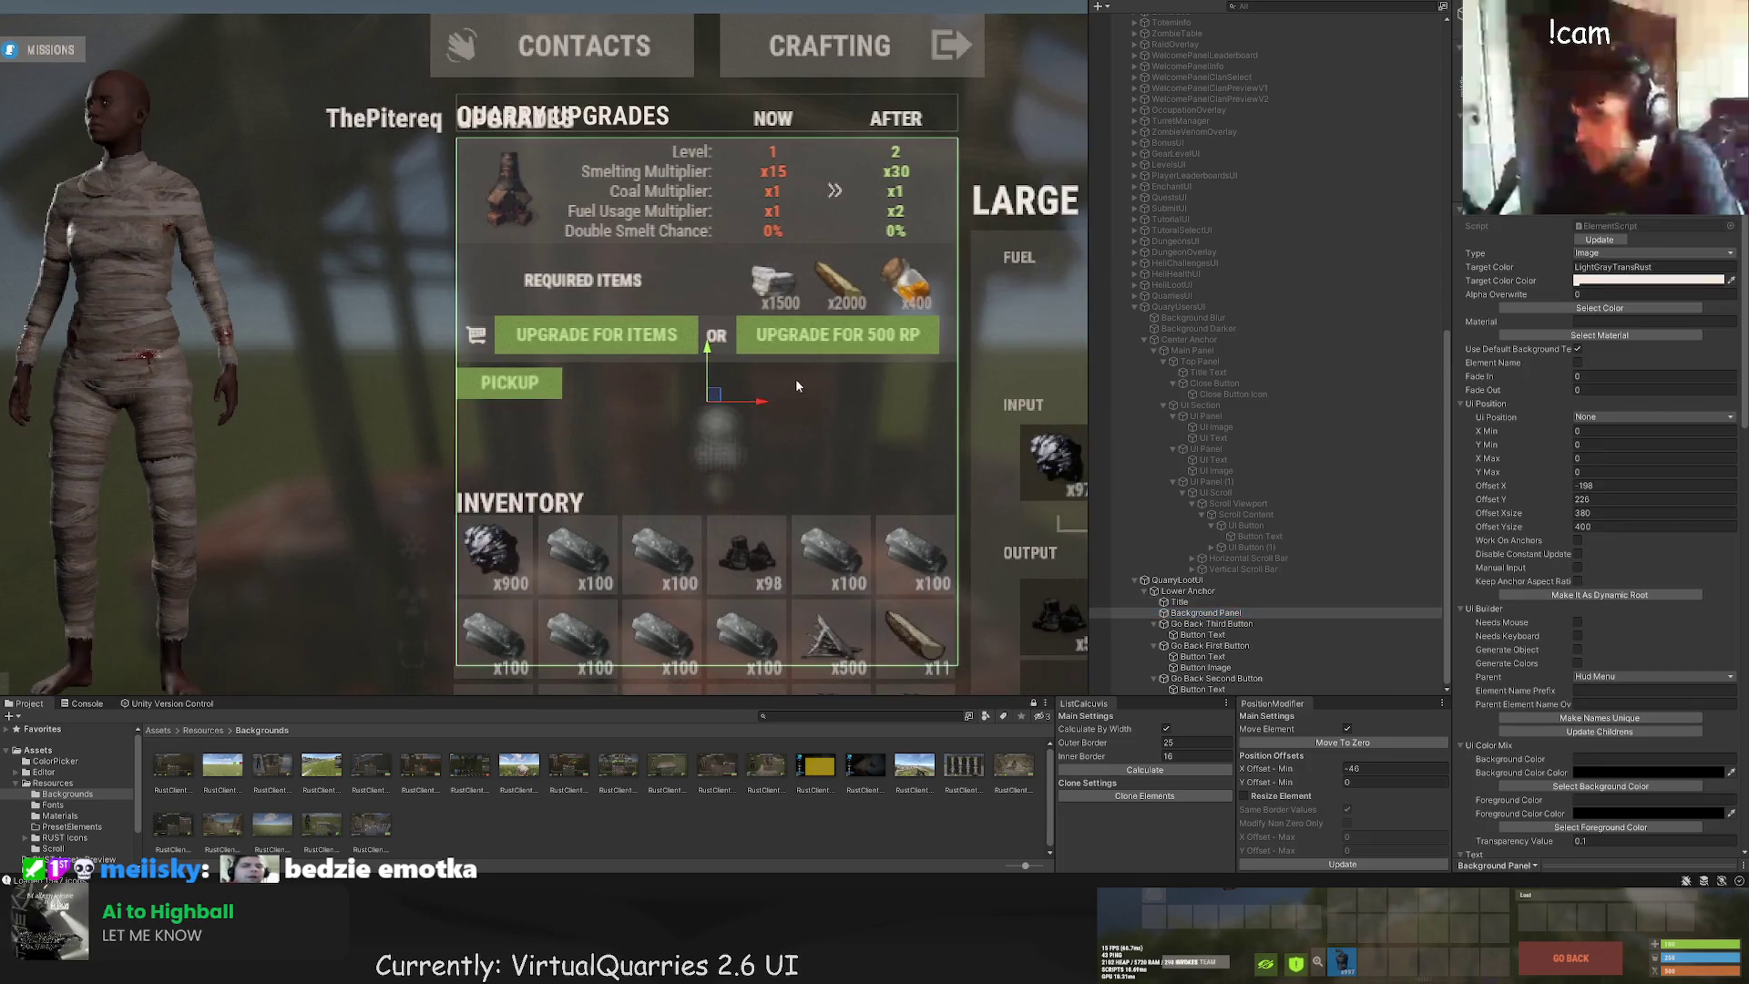
Step: Shrink the panel to Y size 196 and set a backdrop texture's Filter Mode to Point (no filter)
{"action": "mouse_move", "coordinate": [684, 656]}
{"action": "left_mouse_down"}
{"action": "mouse_move", "coordinate": [652, 387]}
{"action": "mouse_move", "coordinate": [637, 396]}
{"action": "left_mouse_up"}
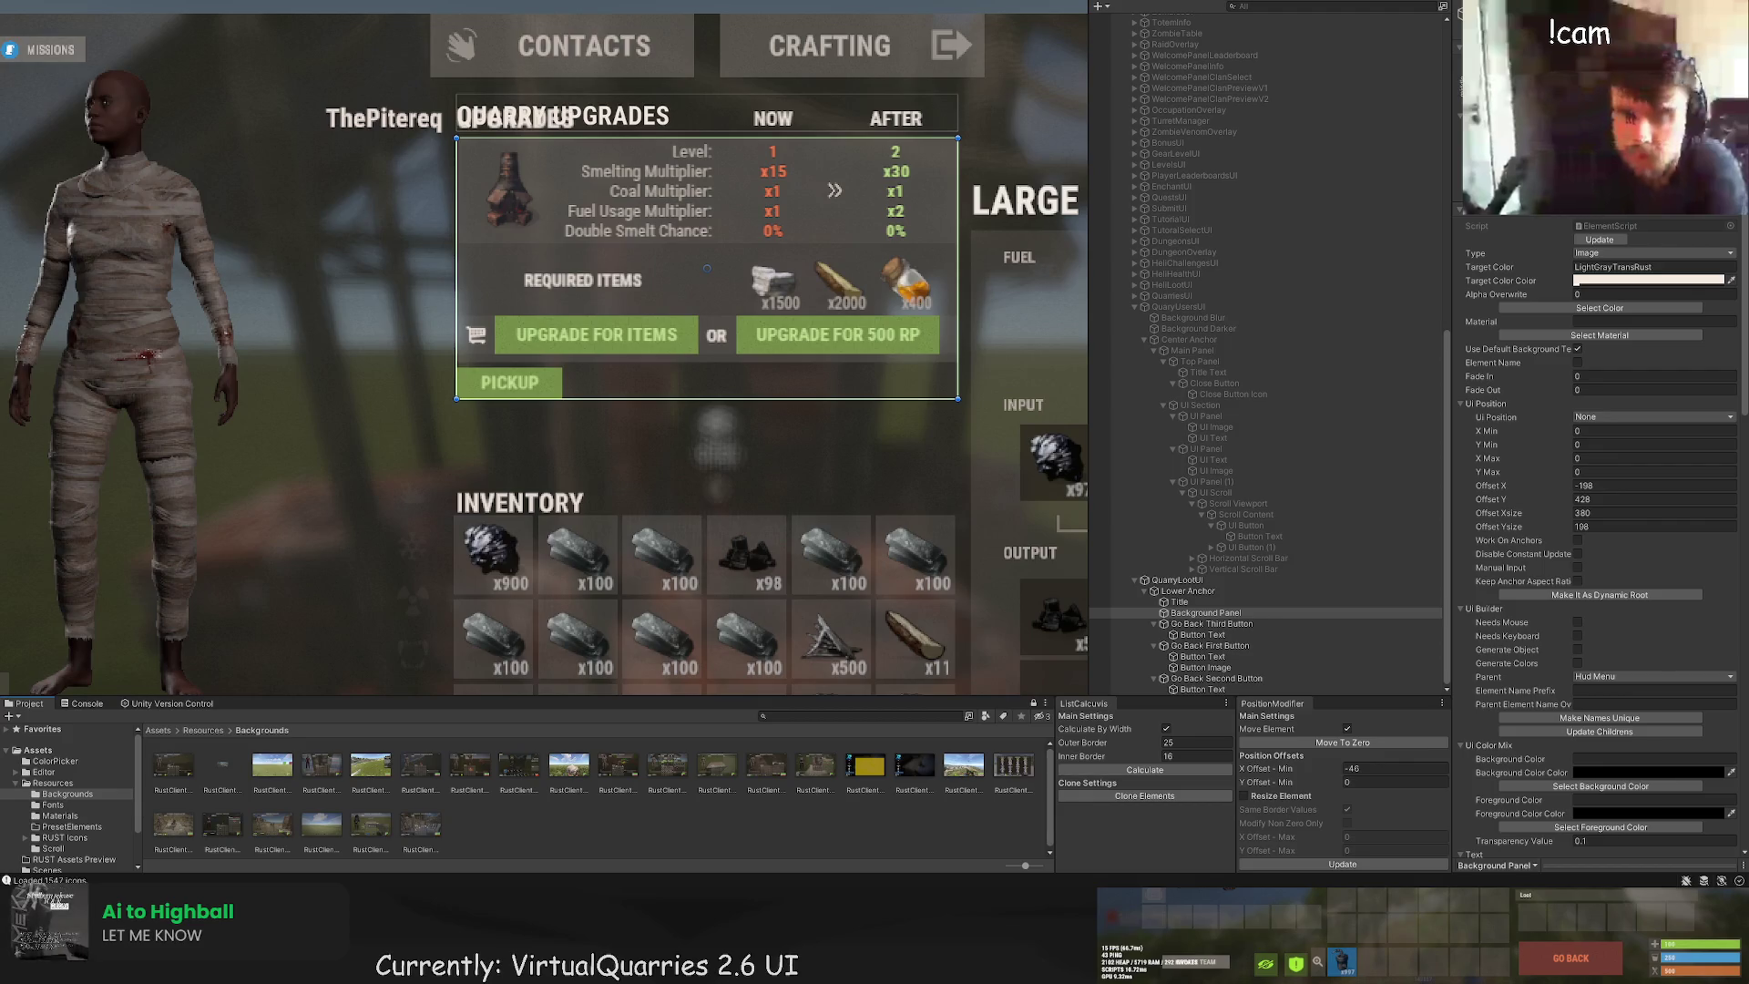
{"action": "left_click", "coordinate": [222, 765]}
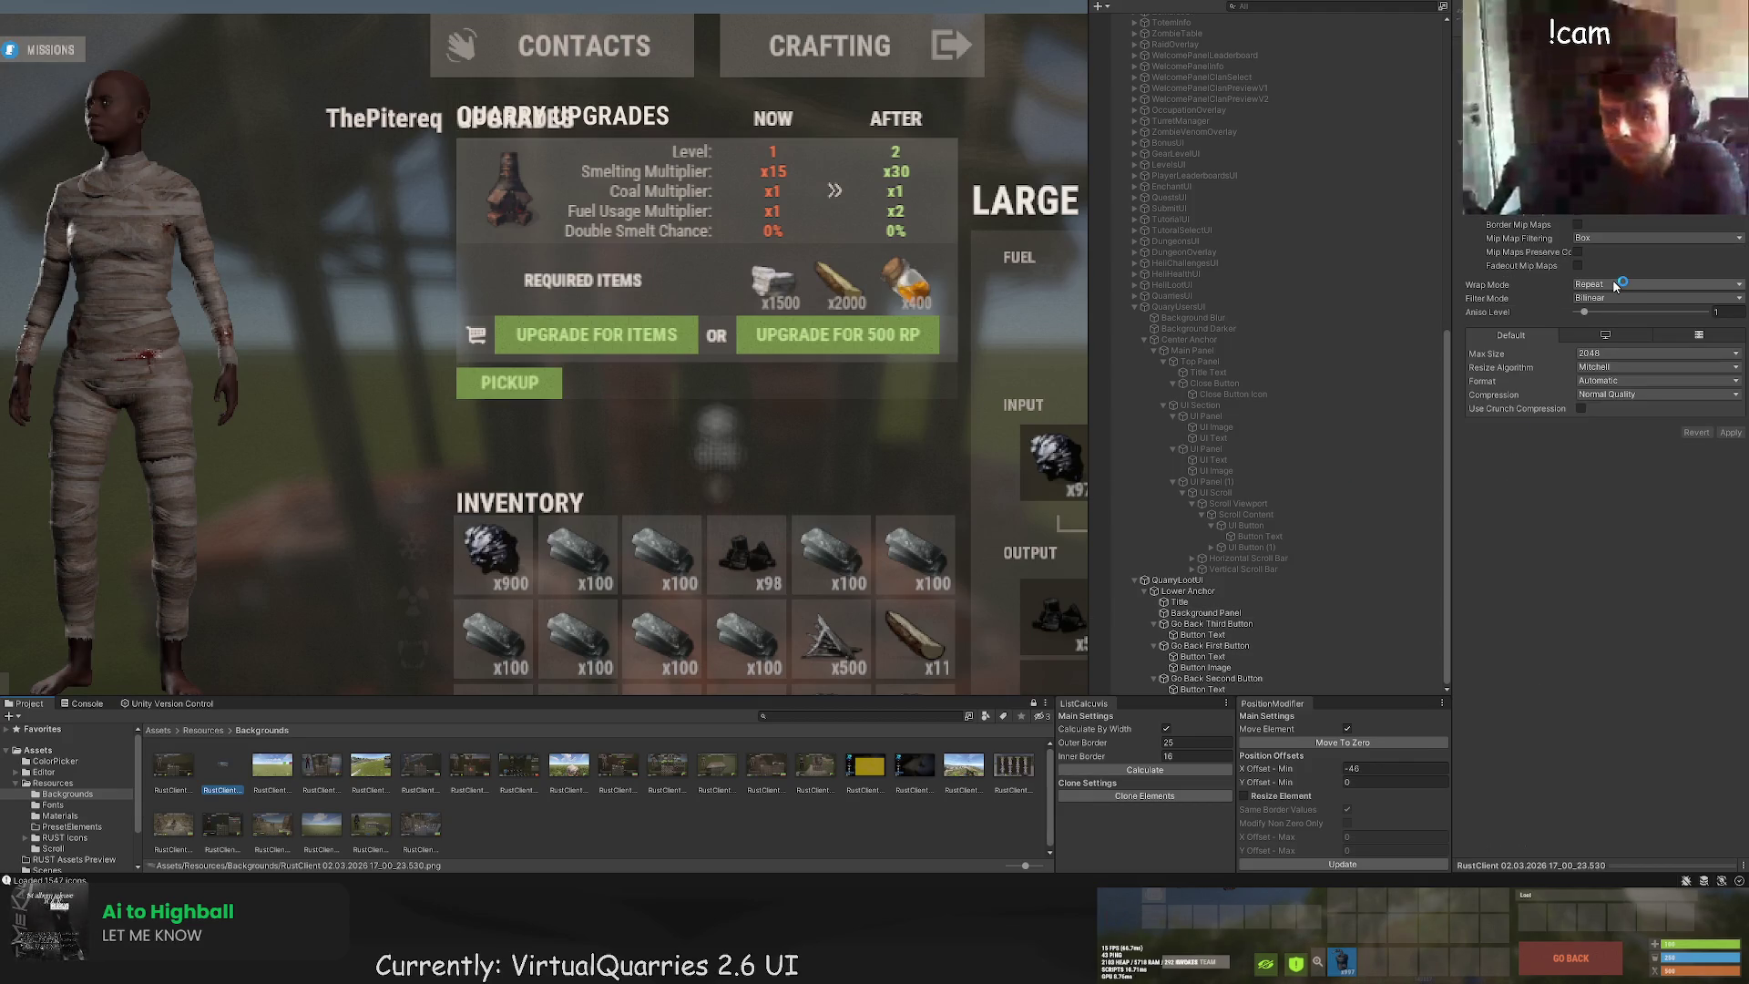
{"action": "left_click", "coordinate": [1644, 298]}
{"action": "left_click", "coordinate": [1645, 285]}
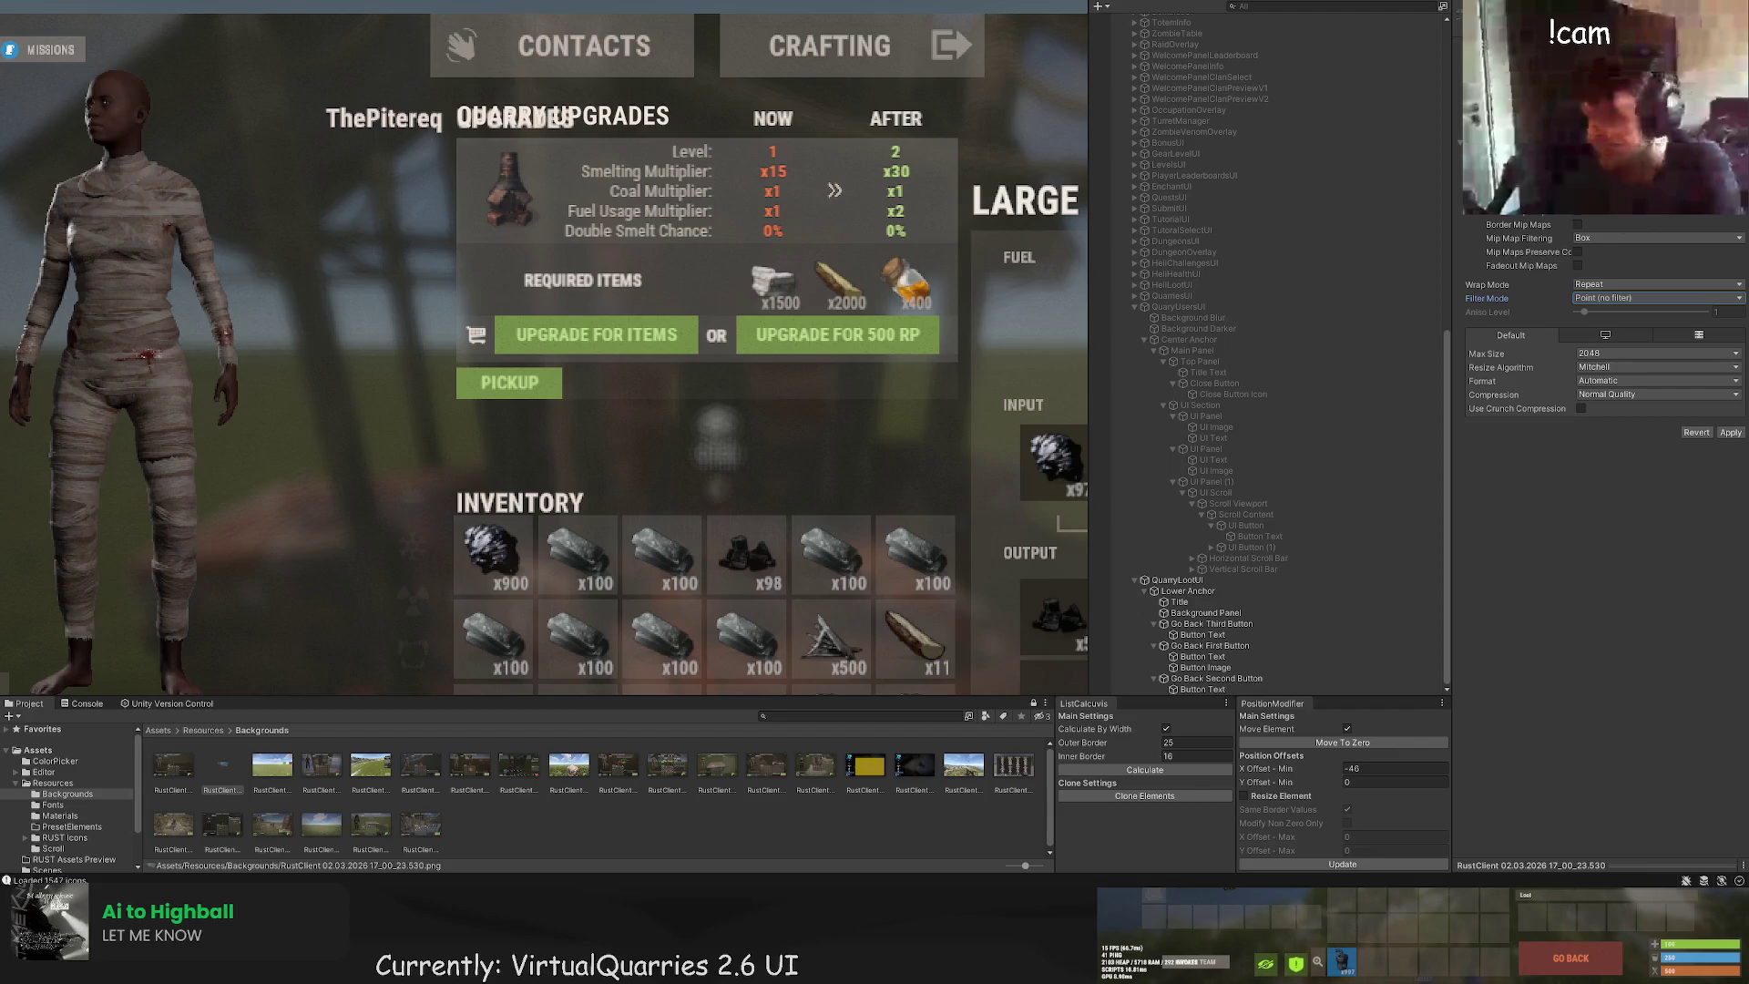
{"action": "left_click", "coordinate": [1730, 433]}
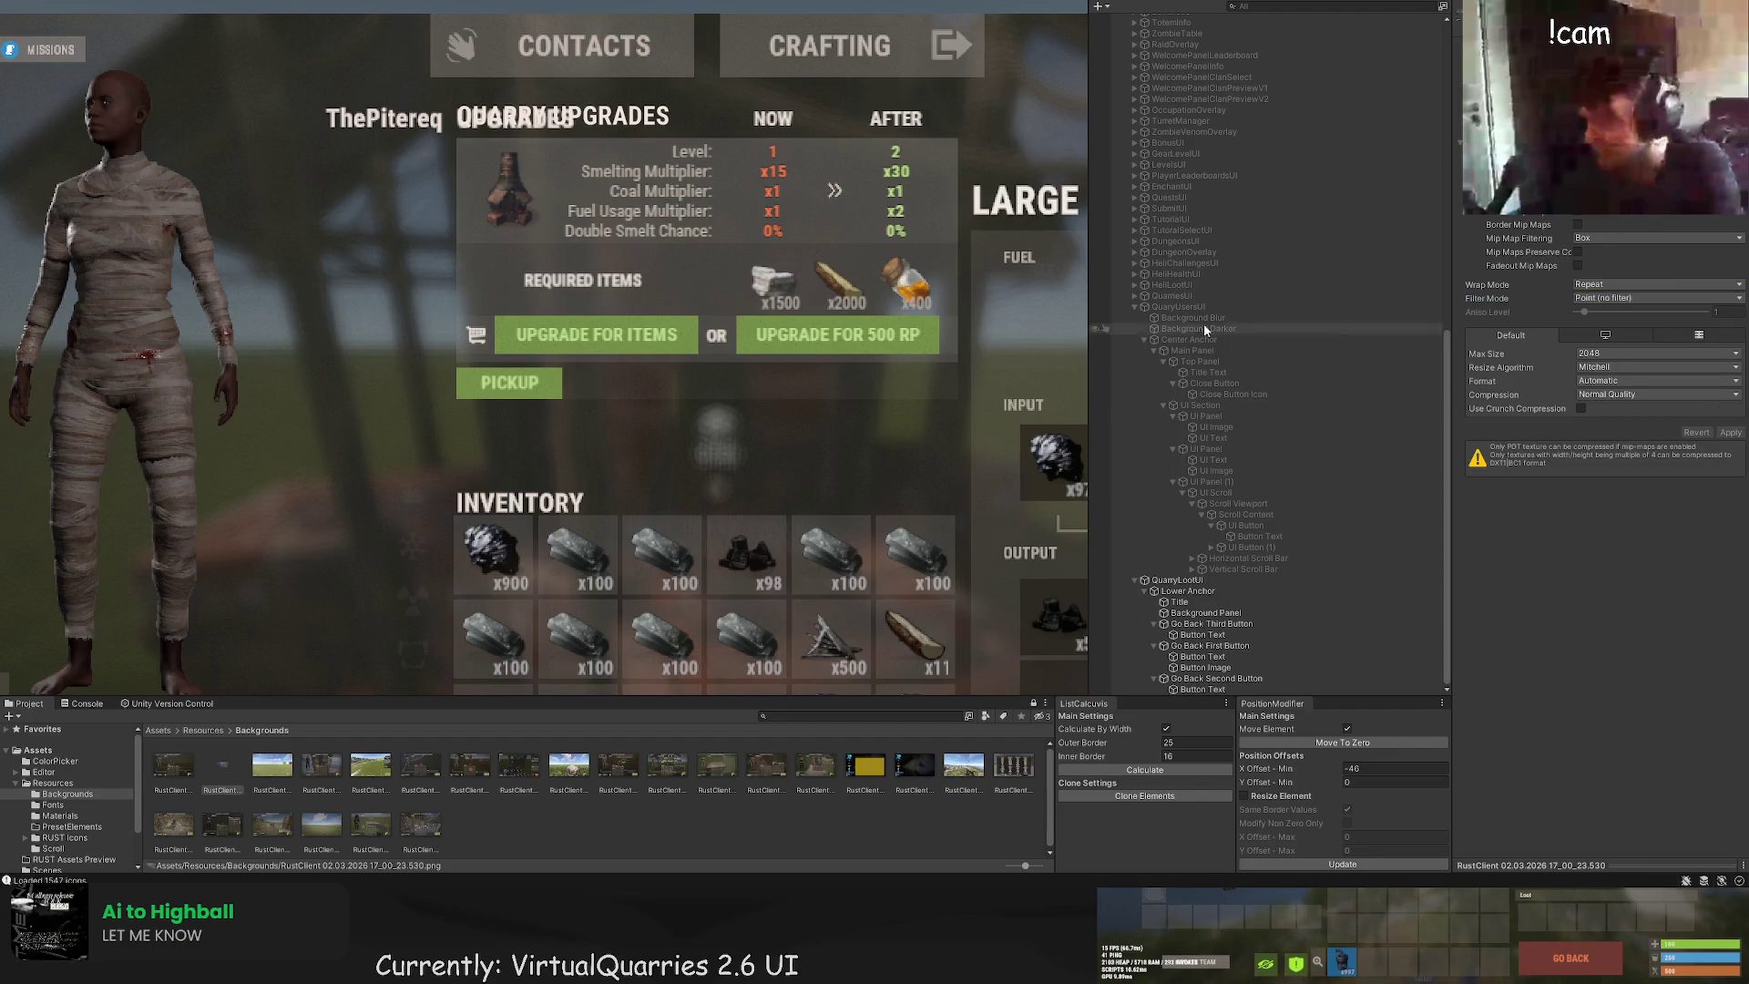
{"action": "scroll", "coordinate": [1221, 326], "scroll_direction": "up", "scroll_amount": 10}
{"action": "scroll", "coordinate": [1248, 328], "scroll_direction": "up", "scroll_amount": 3}
{"action": "left_click", "coordinate": [1200, 162]}
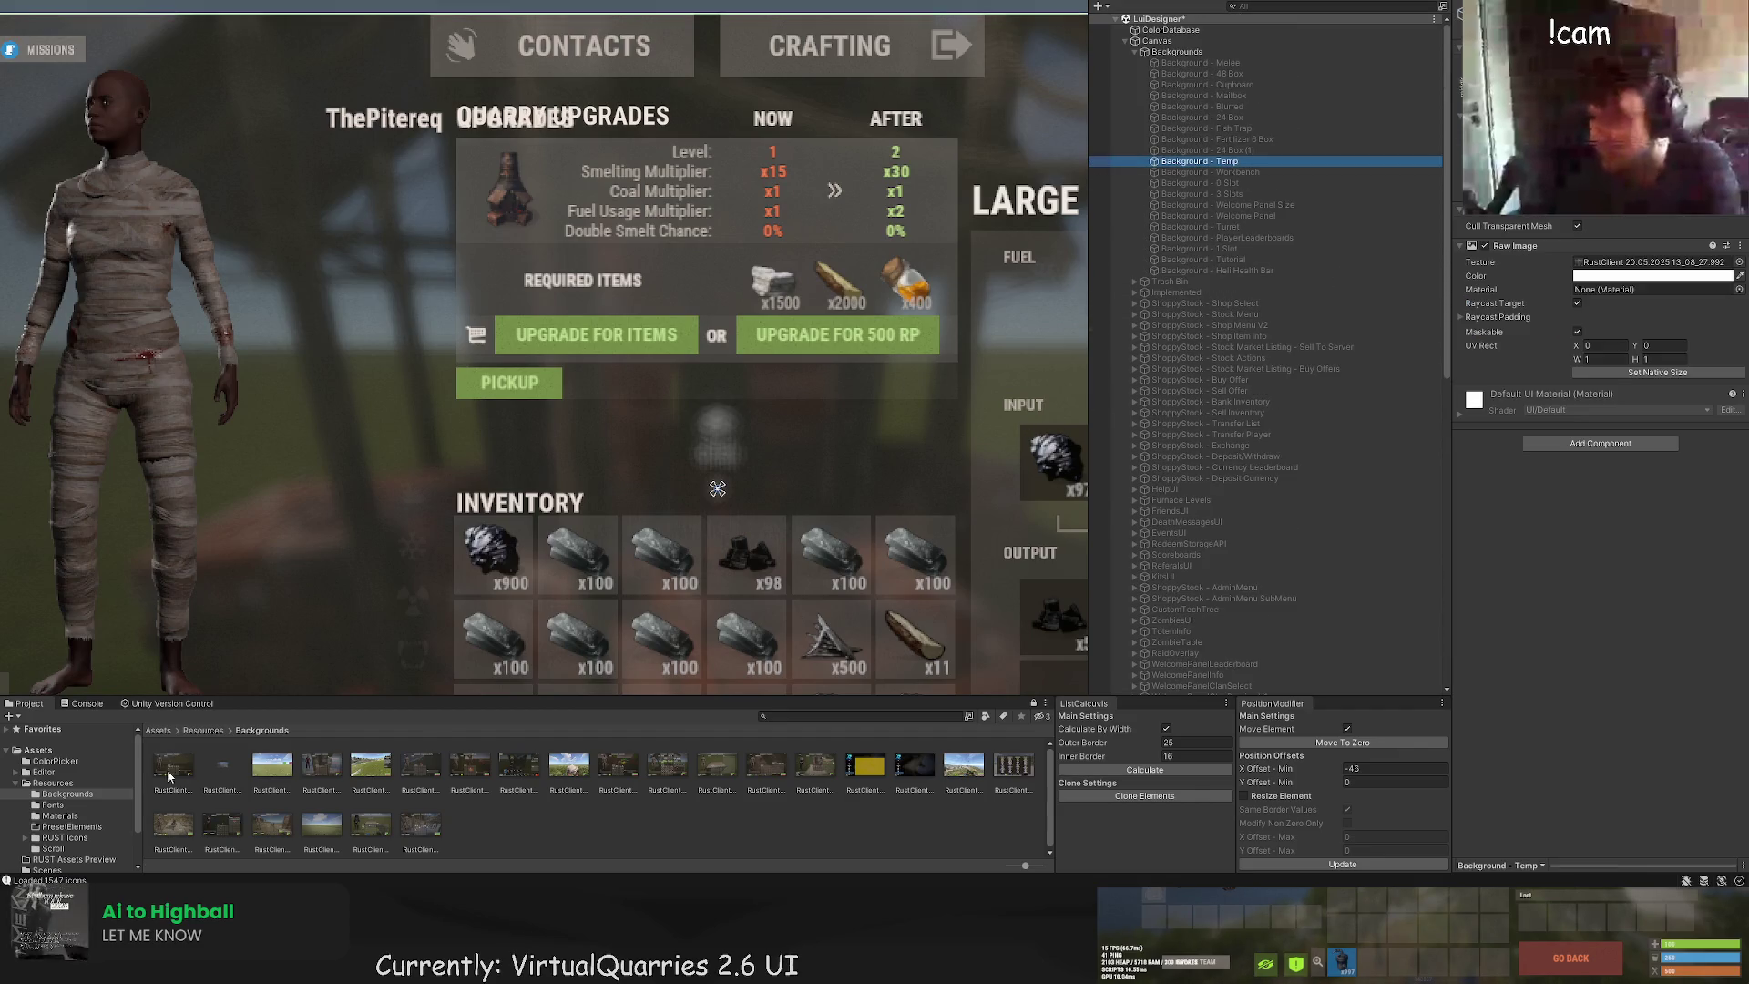
Step: Adjust Background - Temp's Raw Image settings in the Inspector, then select Background - 3 Slots
{"action": "left_click_drag", "start_coordinate": [1635, 320], "coordinate": [1654, 262]}
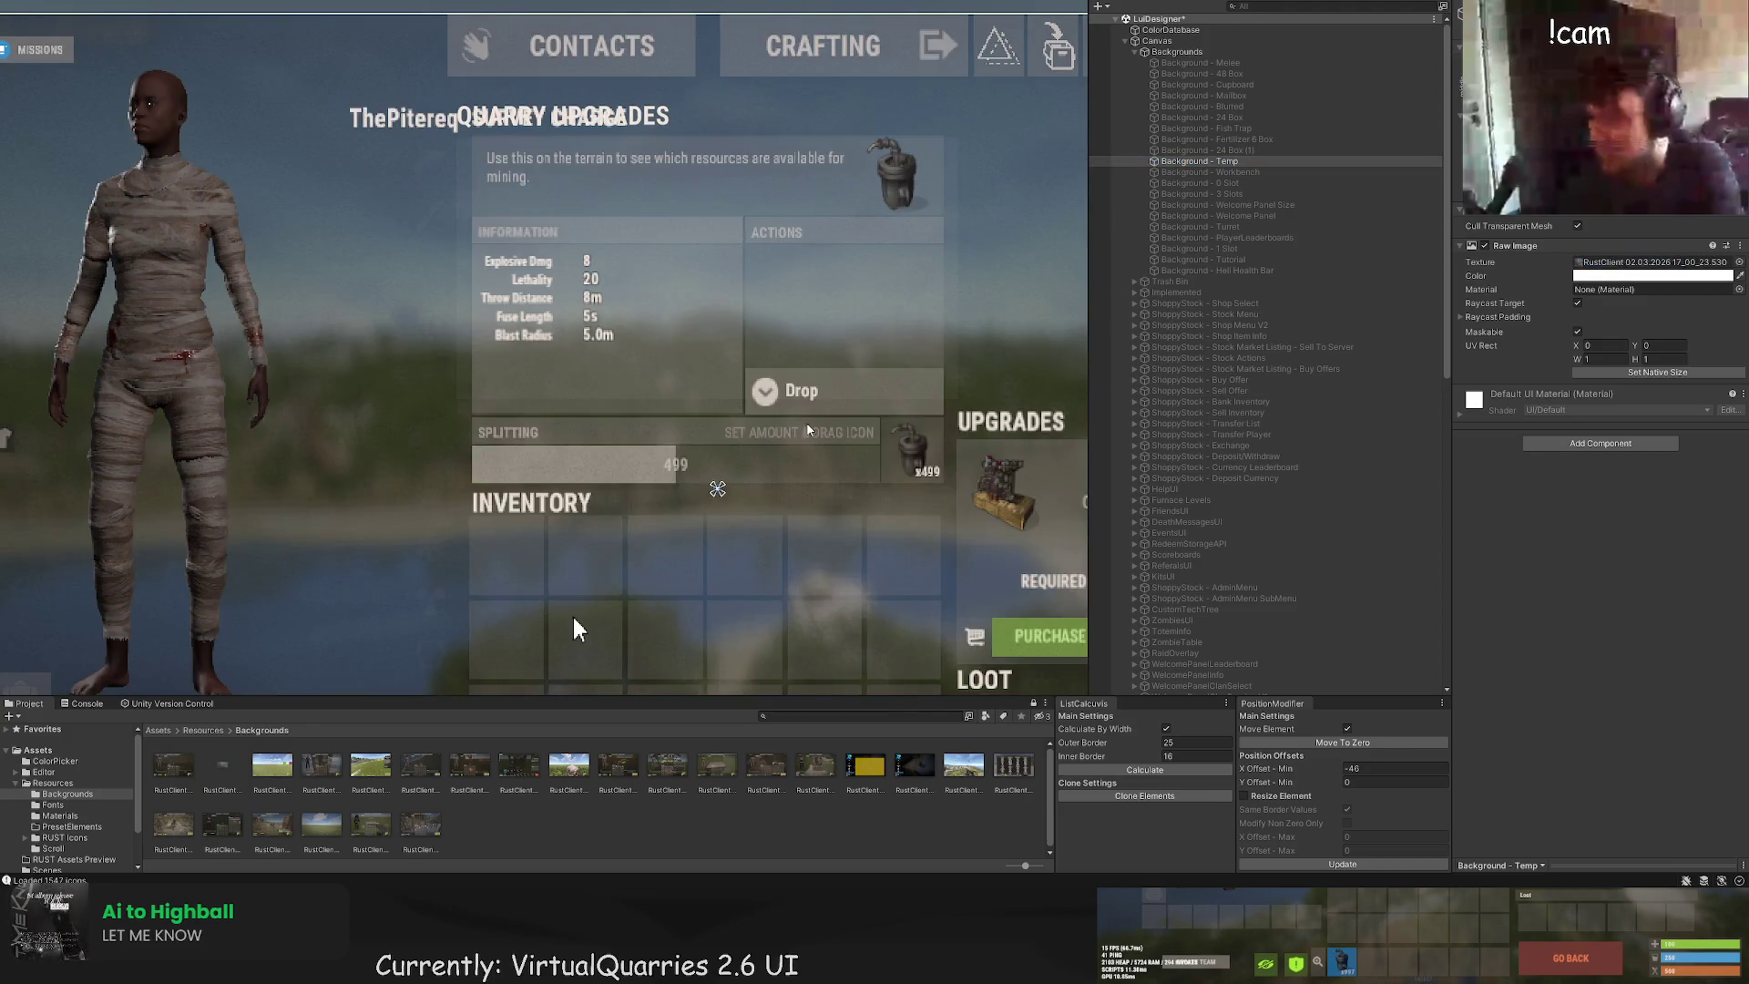
{"action": "scroll", "coordinate": [1301, 580], "scroll_direction": "down", "scroll_amount": 10}
{"action": "scroll", "coordinate": [1301, 579], "scroll_direction": "down", "scroll_amount": 5}
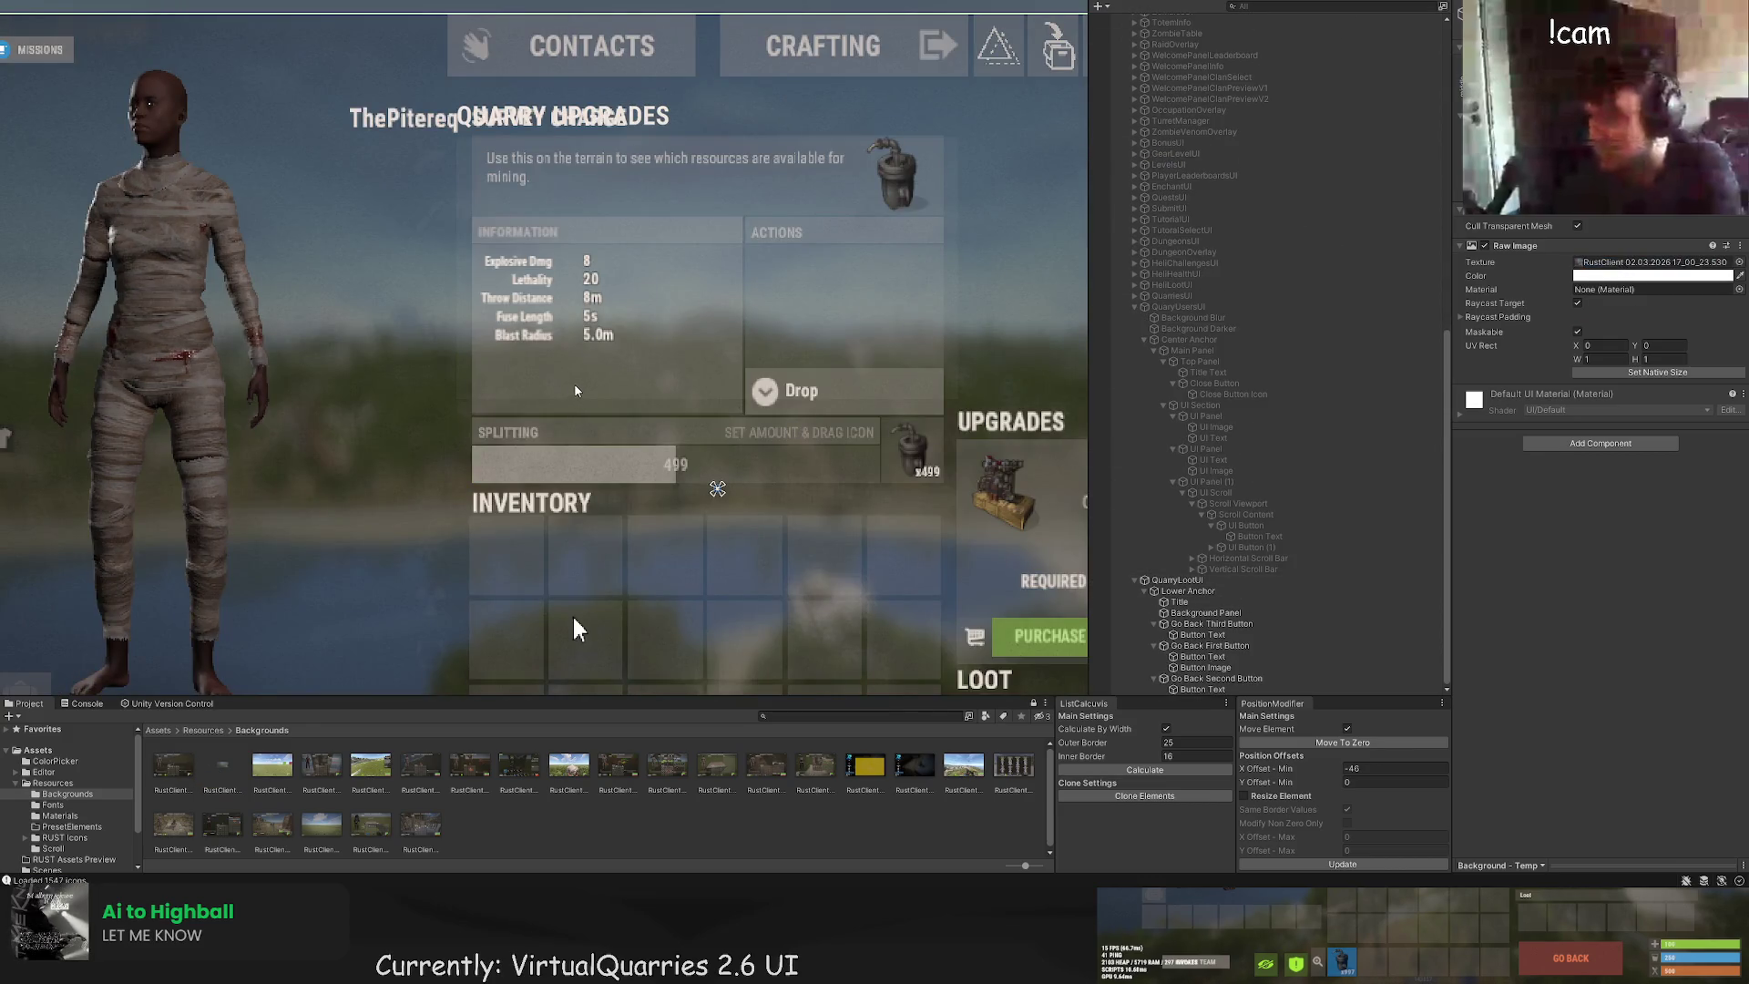
{"action": "scroll", "coordinate": [573, 391], "scroll_direction": "down", "scroll_amount": 1}
{"action": "scroll", "coordinate": [578, 516], "scroll_direction": "down", "scroll_amount": 2}
{"action": "scroll", "coordinate": [589, 485], "scroll_direction": "up", "scroll_amount": 1}
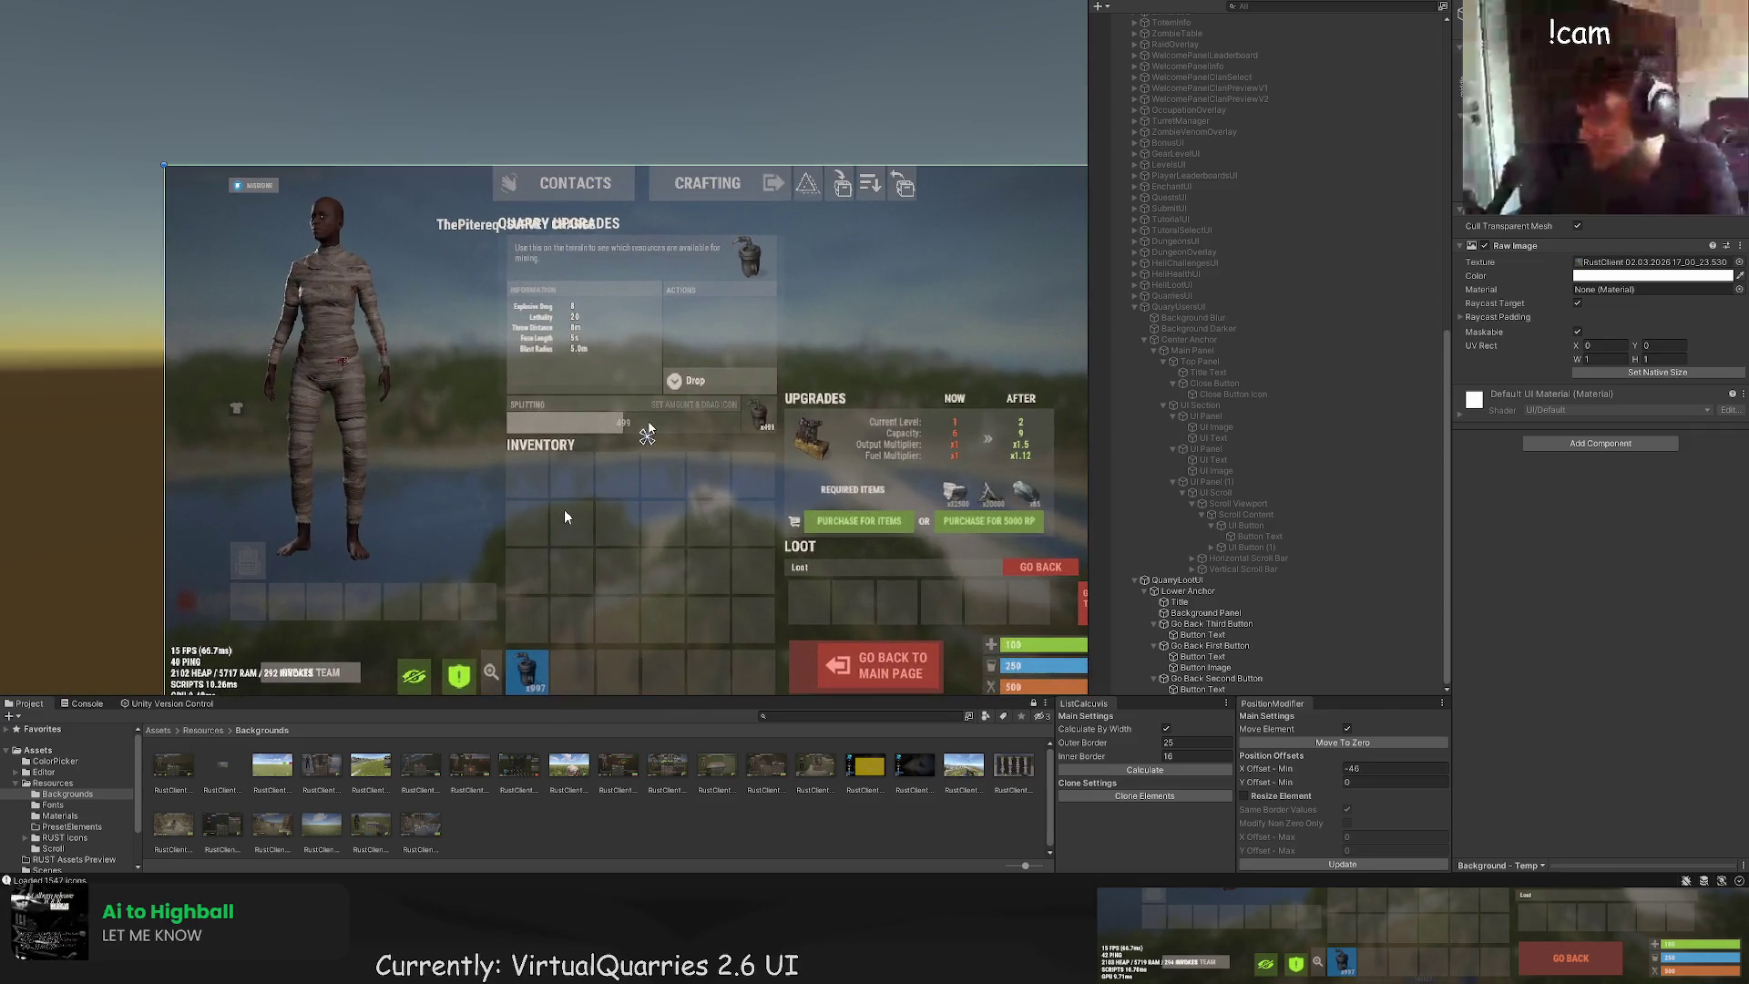
{"action": "scroll", "coordinate": [545, 532], "scroll_direction": "up", "scroll_amount": 2}
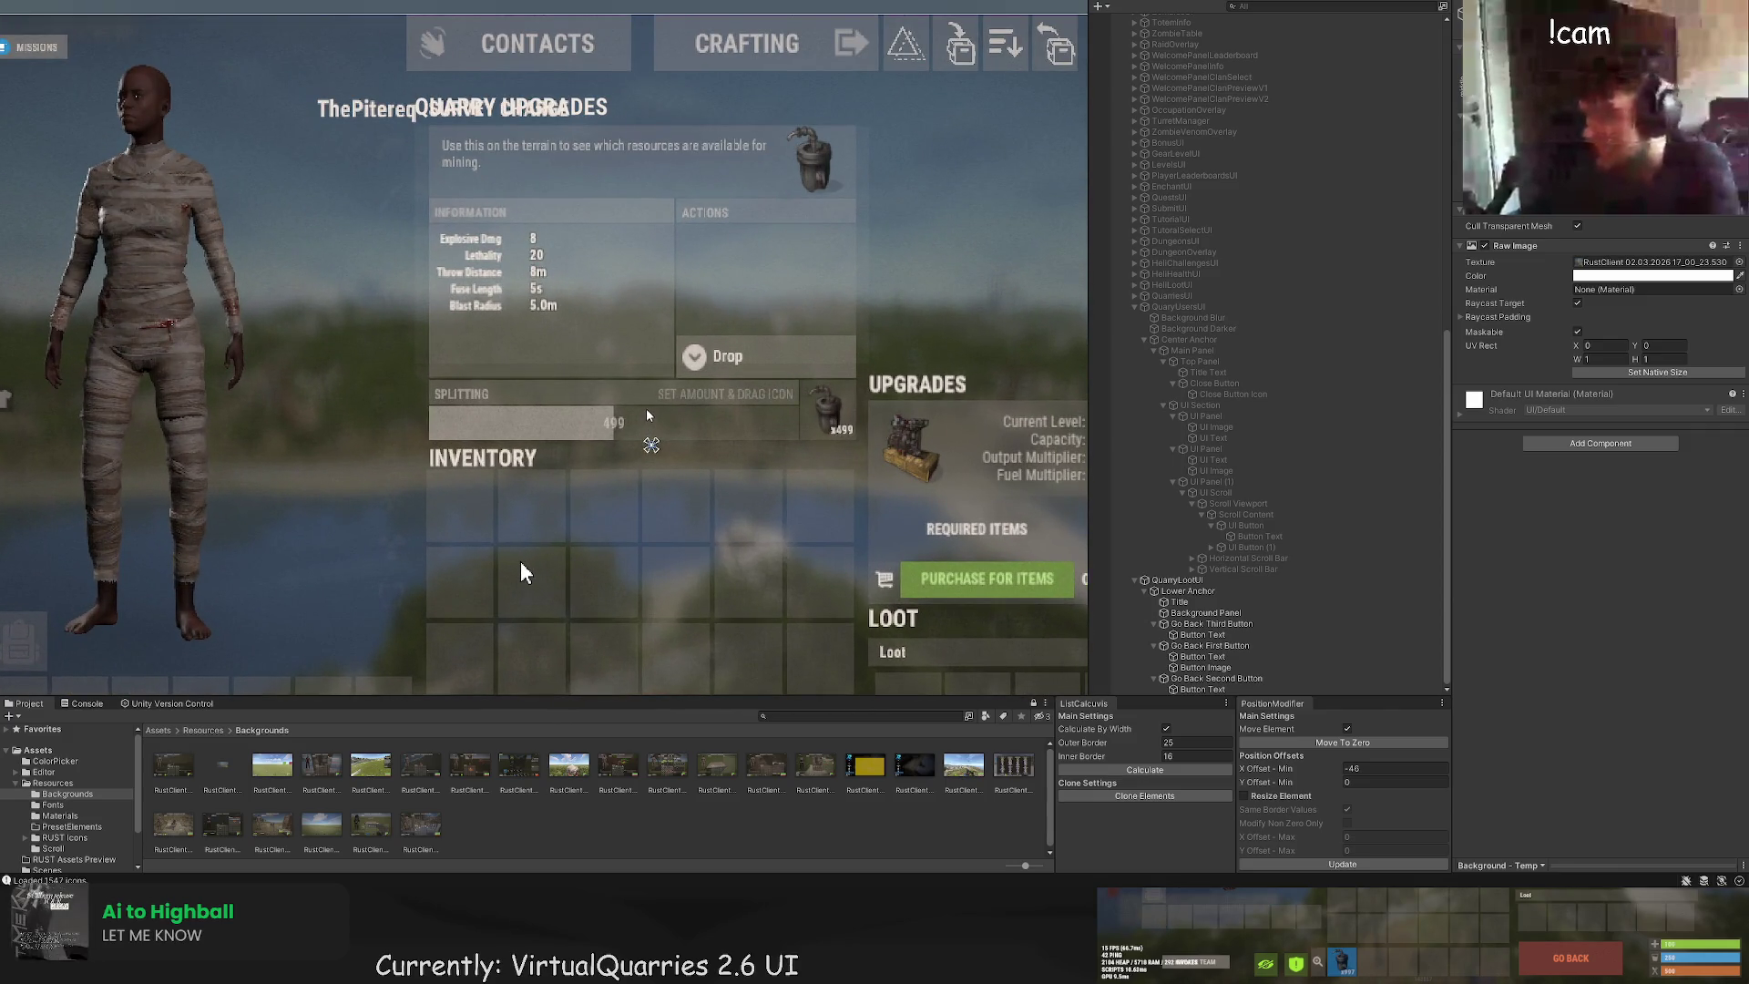
{"action": "scroll", "coordinate": [661, 397], "scroll_direction": "down", "scroll_amount": 2}
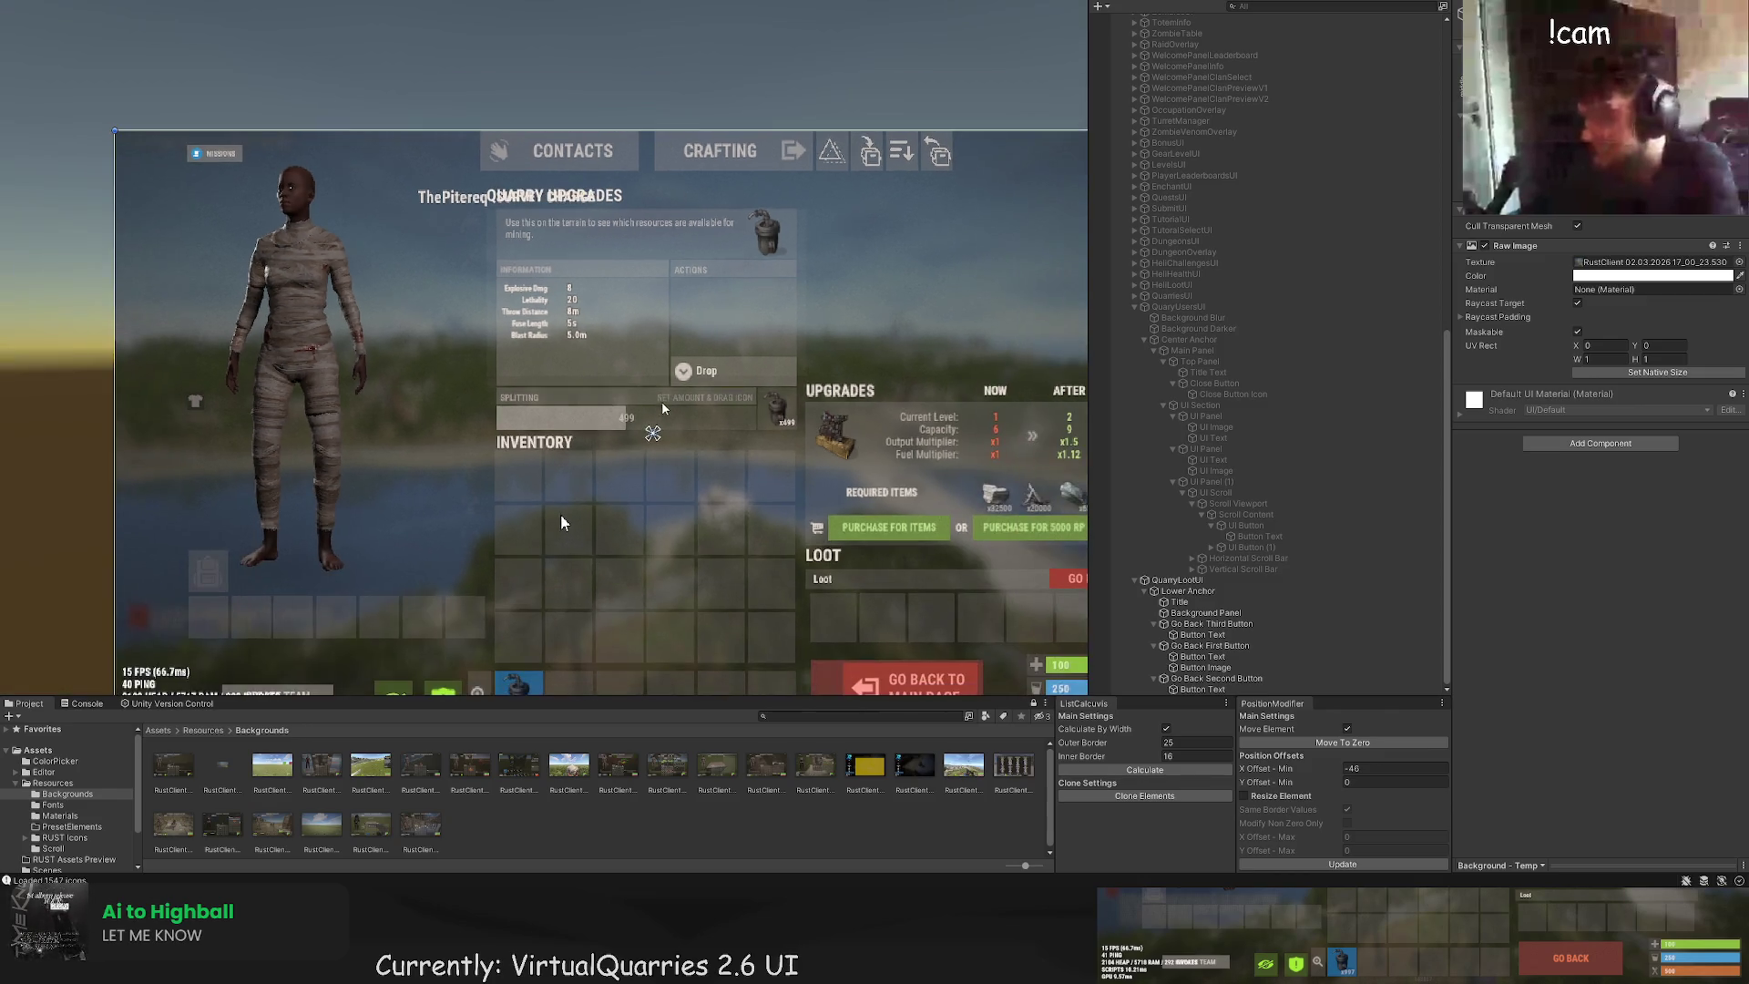
{"action": "scroll", "coordinate": [1273, 473], "scroll_direction": "up", "scroll_amount": 10}
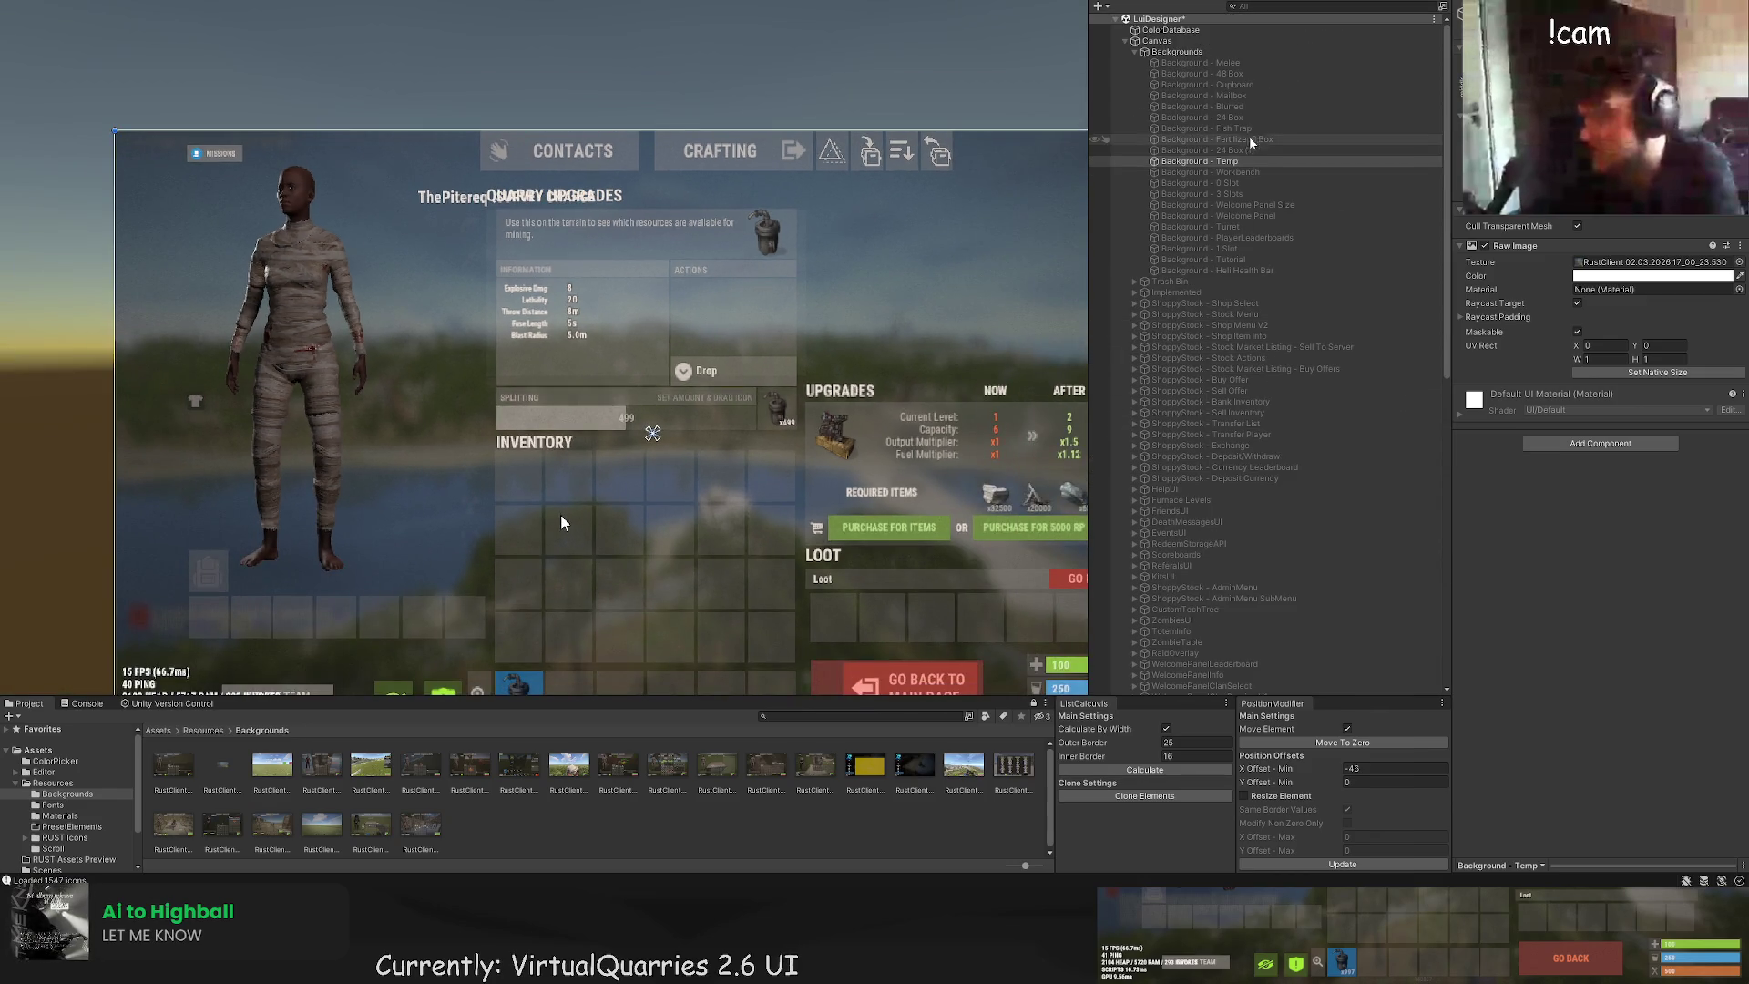
{"action": "left_click", "coordinate": [1221, 194]}
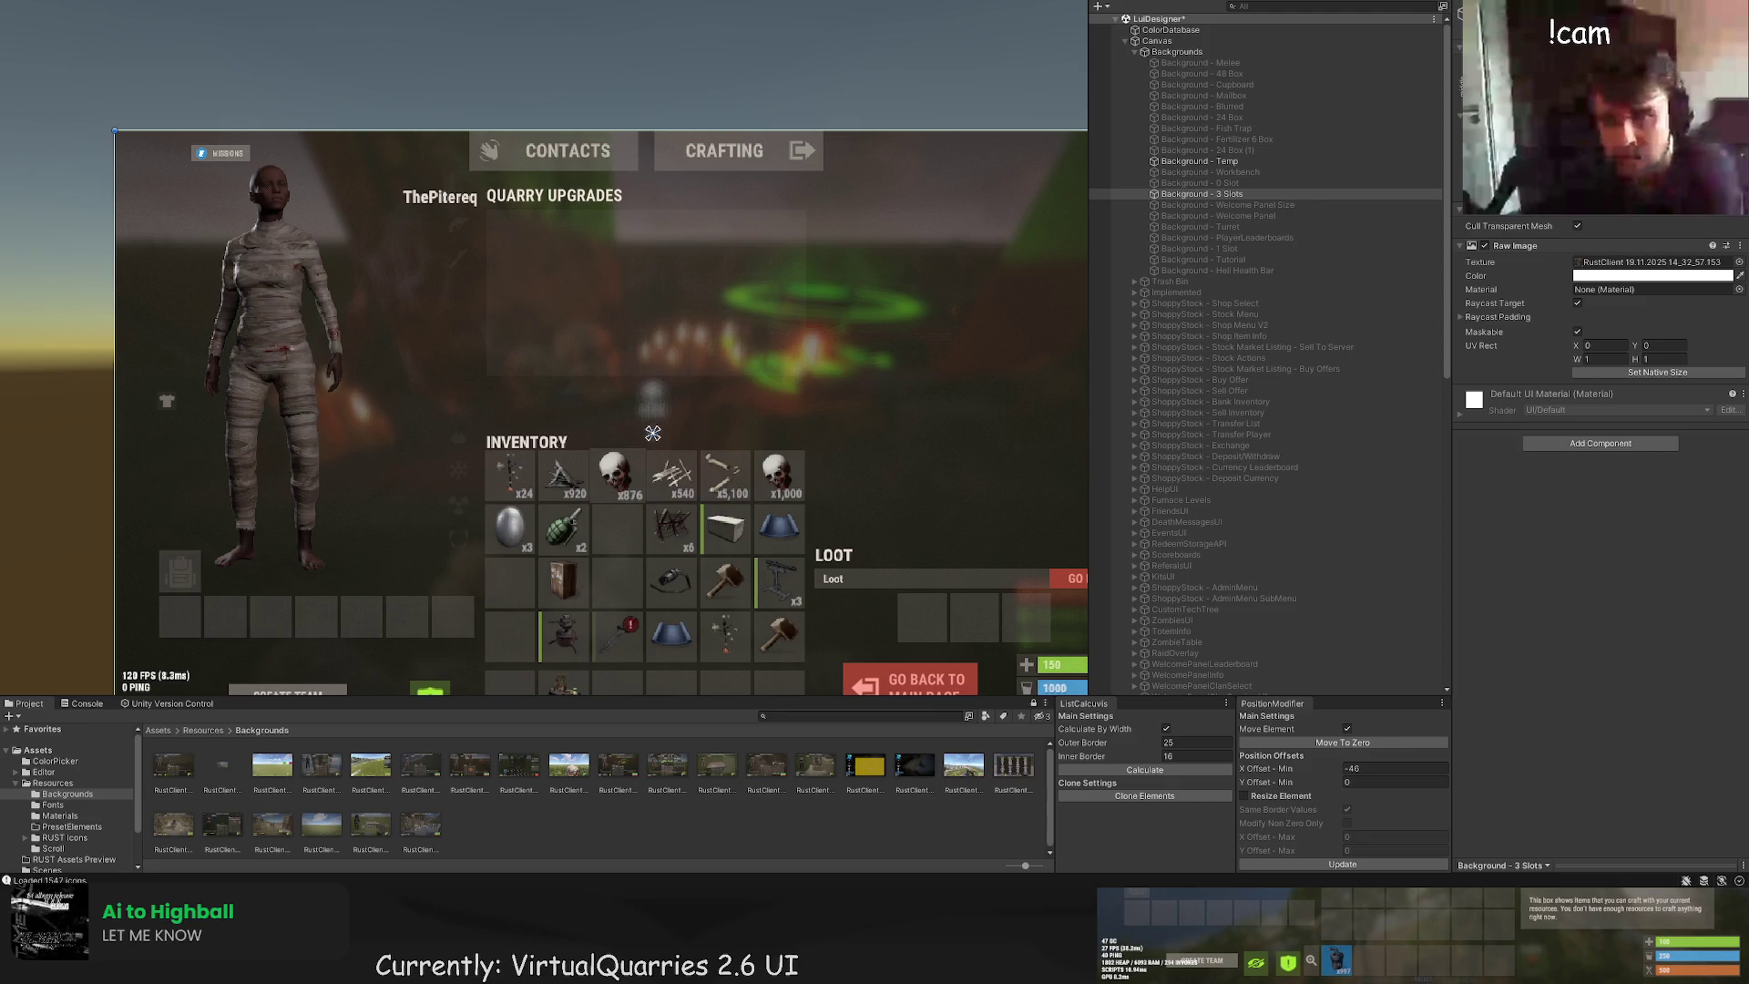
Step: Set the new screenshot texture to Point (no filter), apply, and assign it to Background - Temp
{"action": "left_click", "coordinate": [527, 835]}
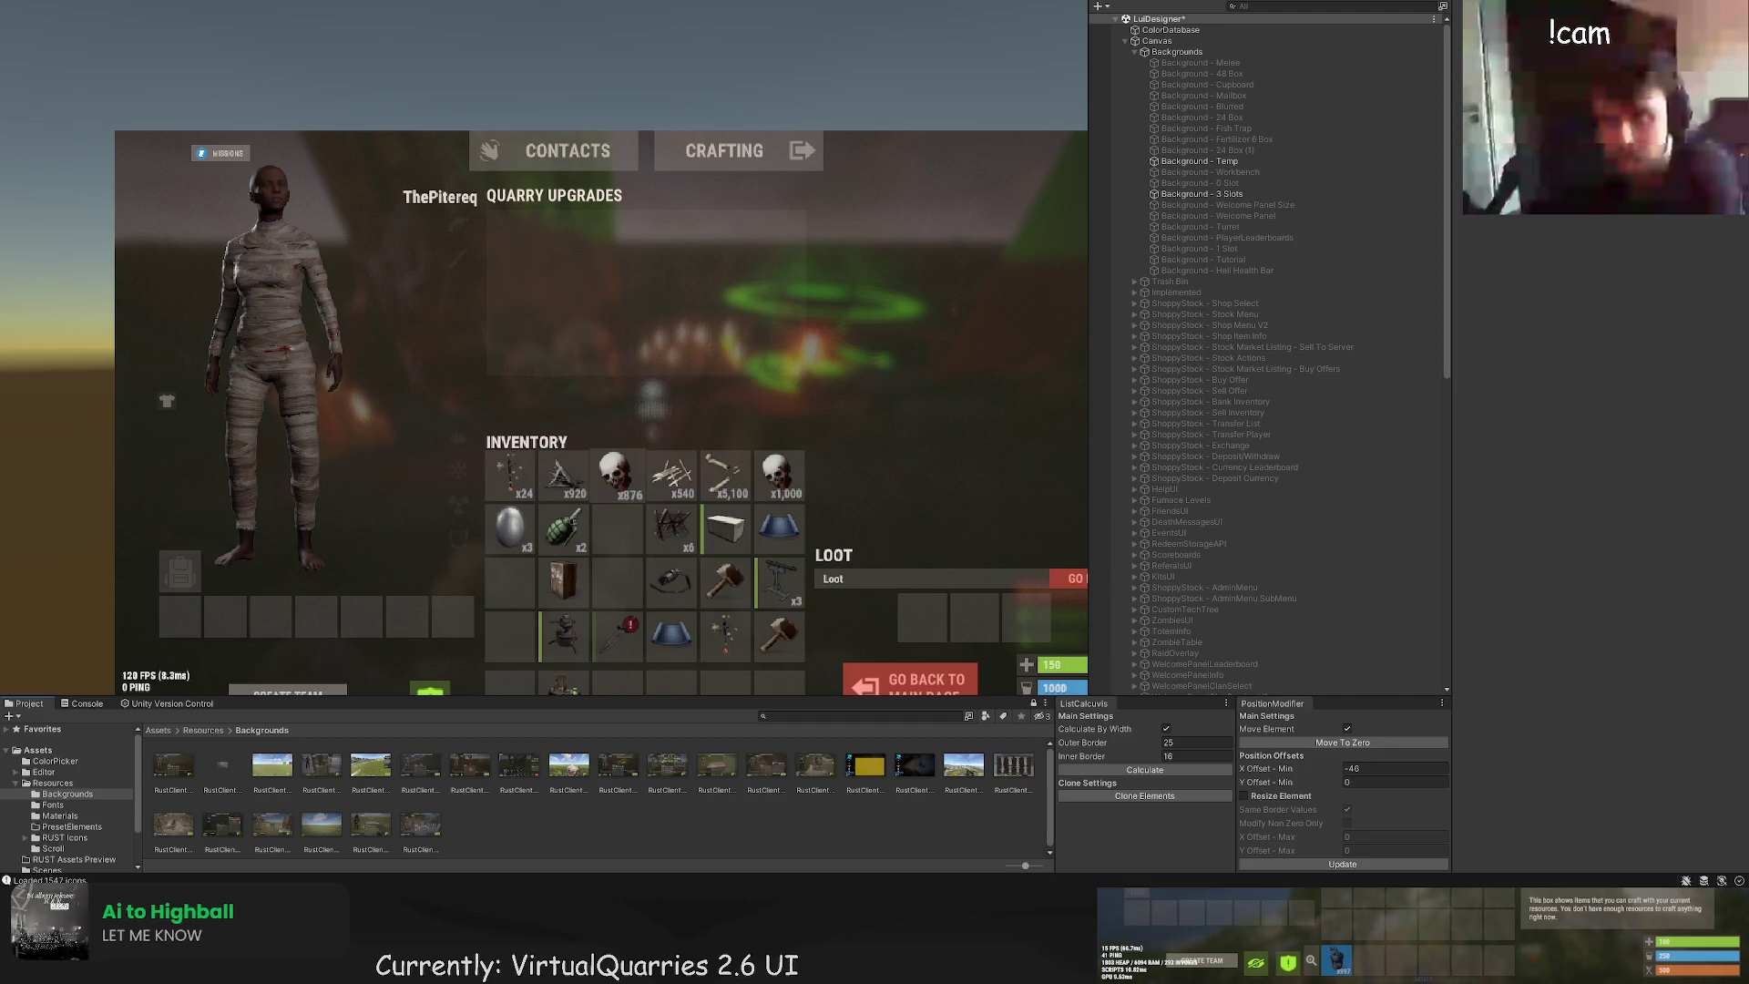
{"action": "left_click", "coordinate": [223, 765]}
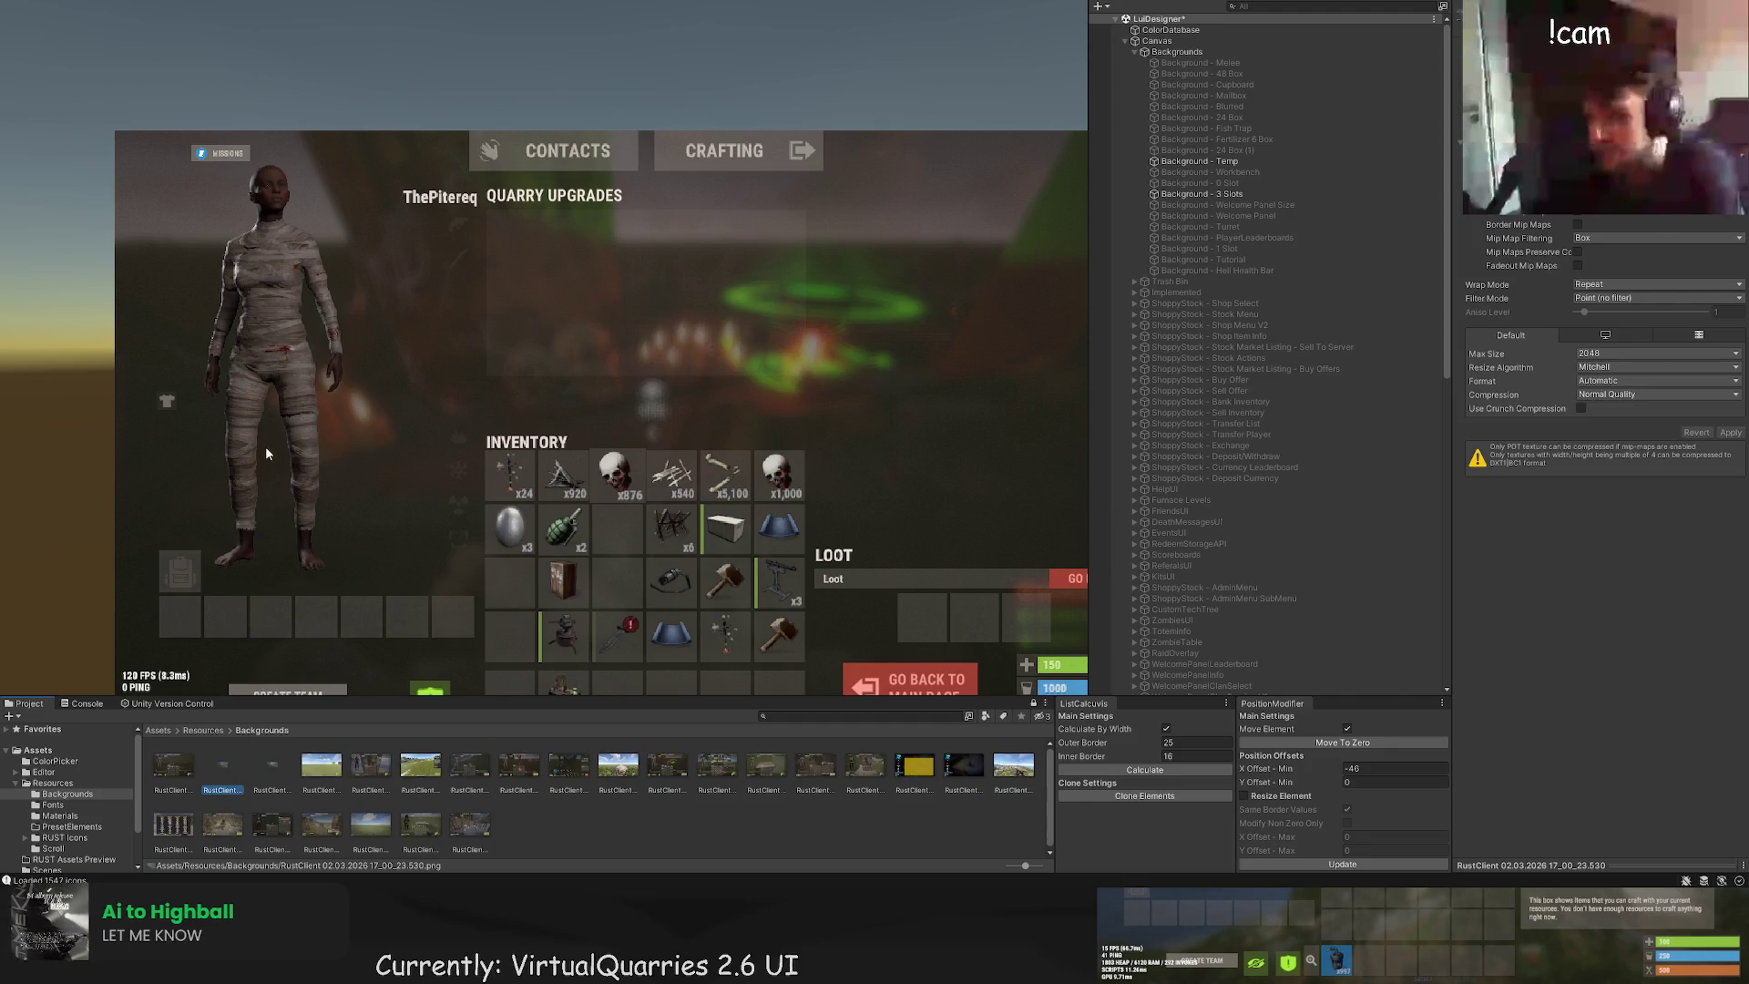
{"action": "left_click", "coordinate": [224, 768]}
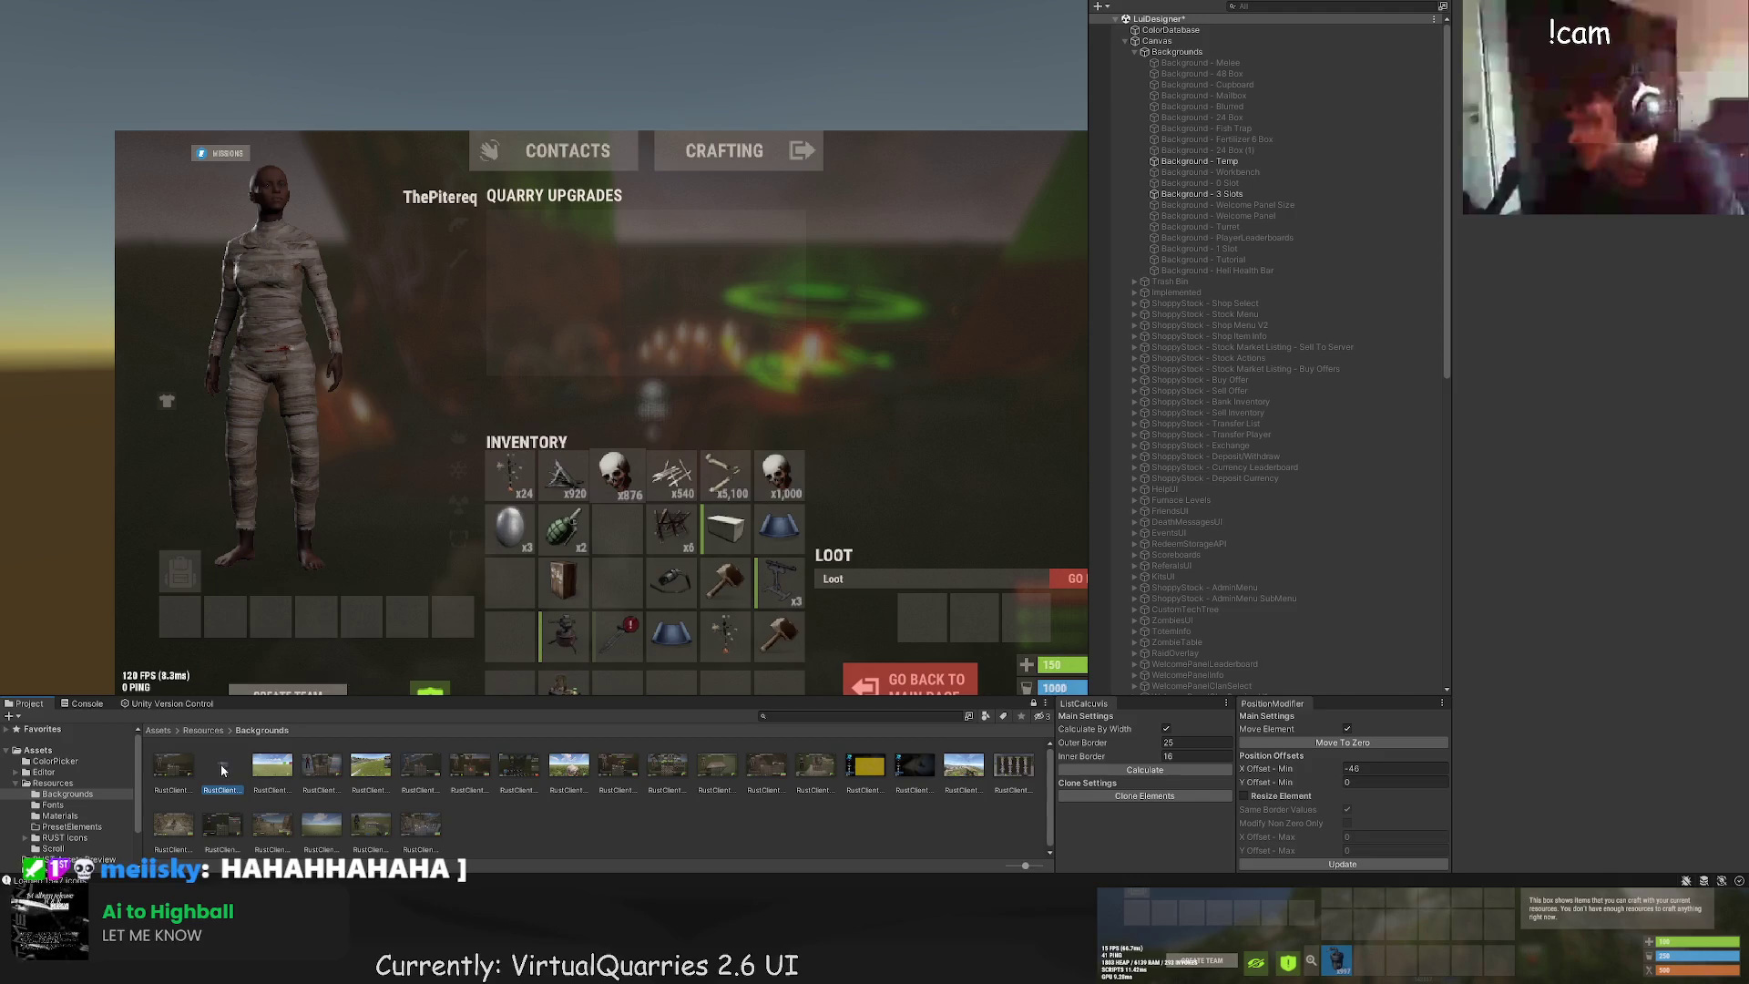
{"action": "left_click", "coordinate": [1640, 298]}
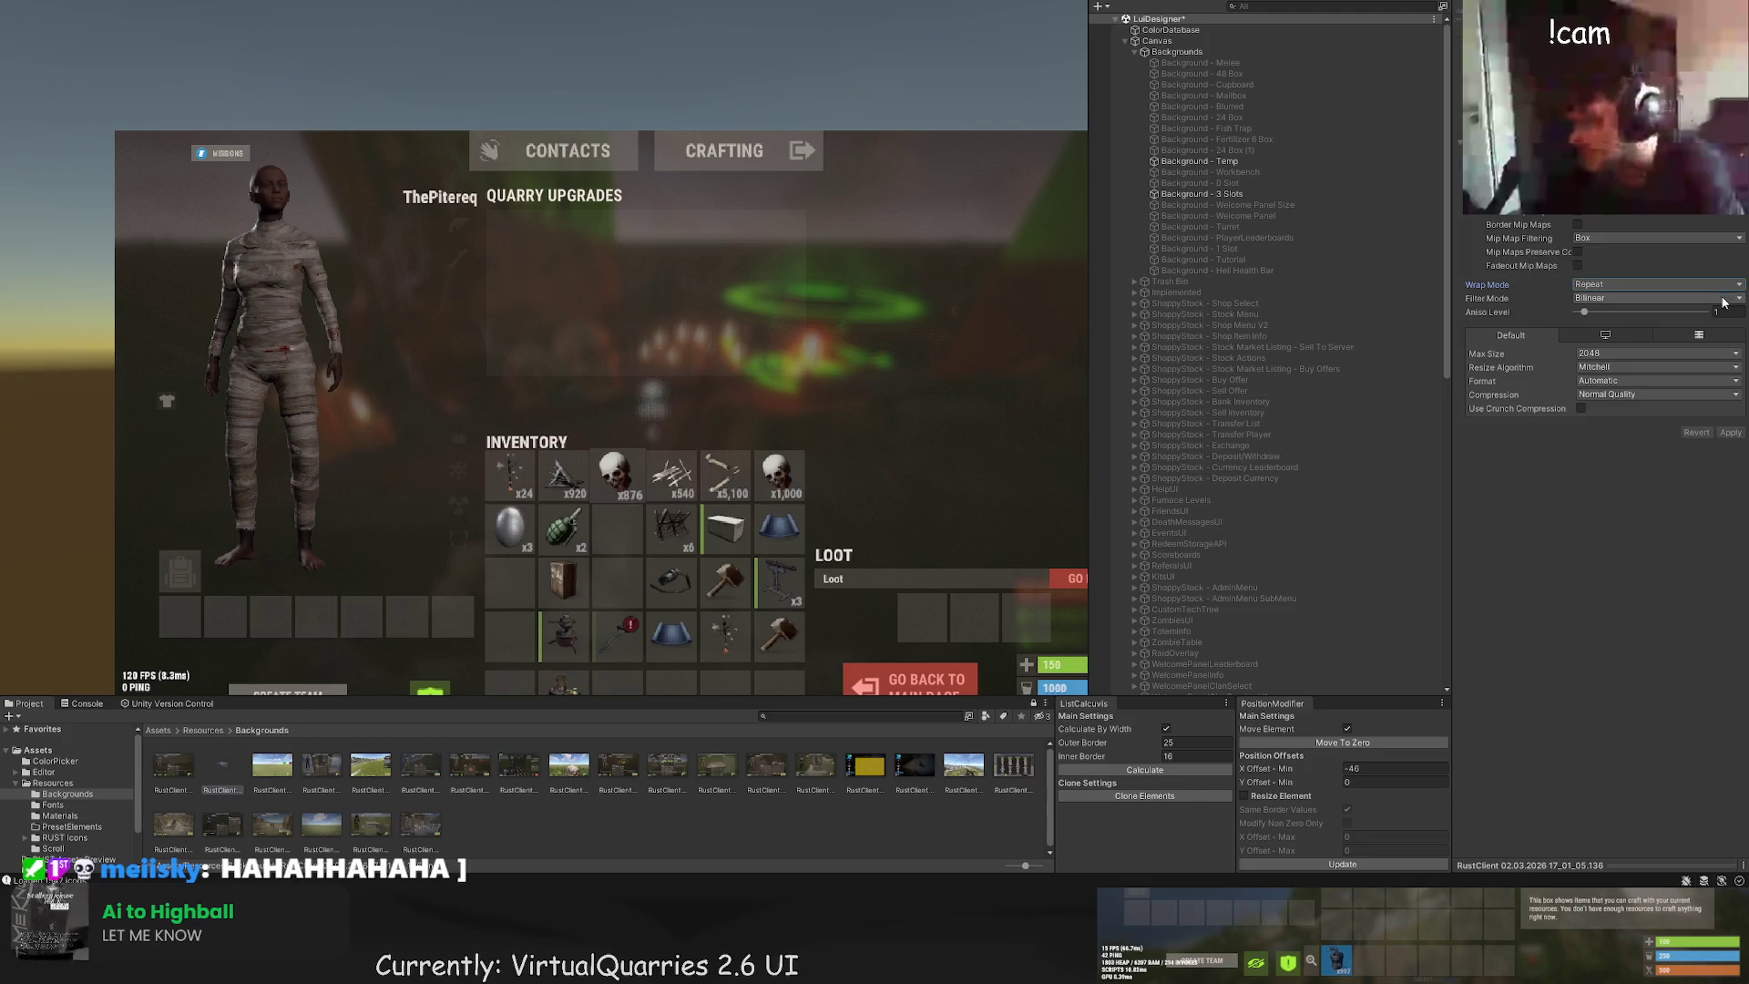
{"action": "left_click", "coordinate": [1644, 285]}
{"action": "left_click", "coordinate": [1711, 326]}
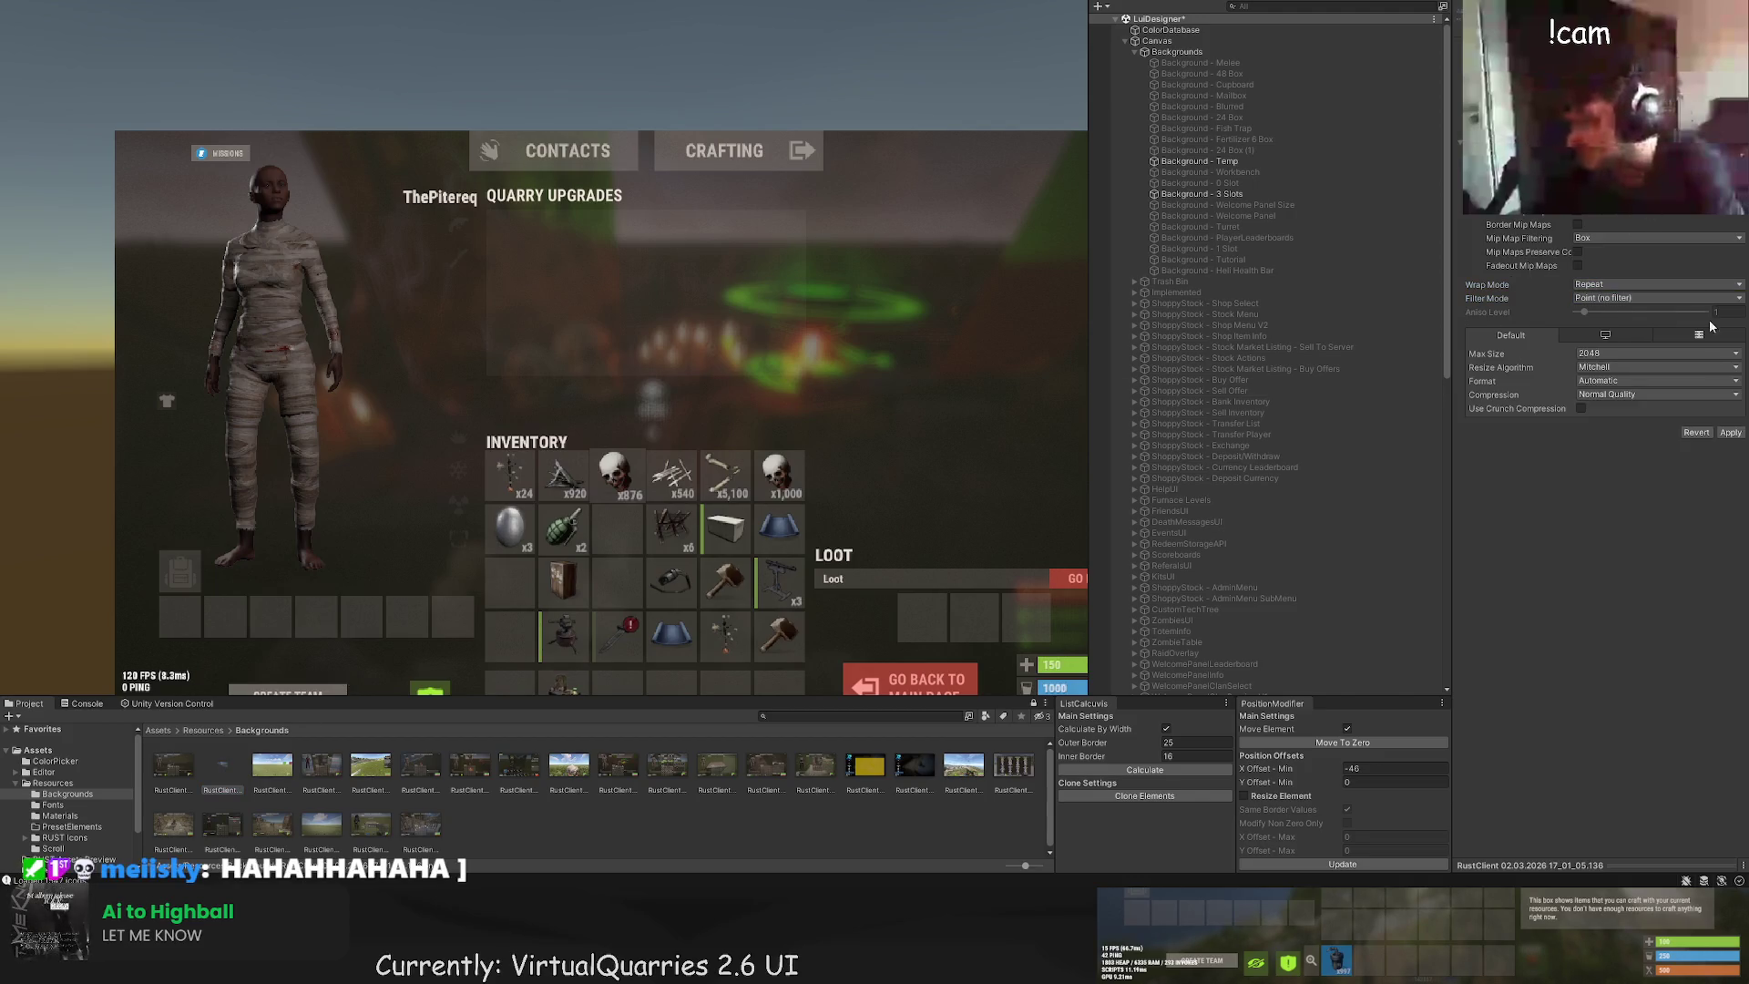
{"action": "left_click", "coordinate": [1731, 433]}
{"action": "left_click", "coordinate": [1202, 161]}
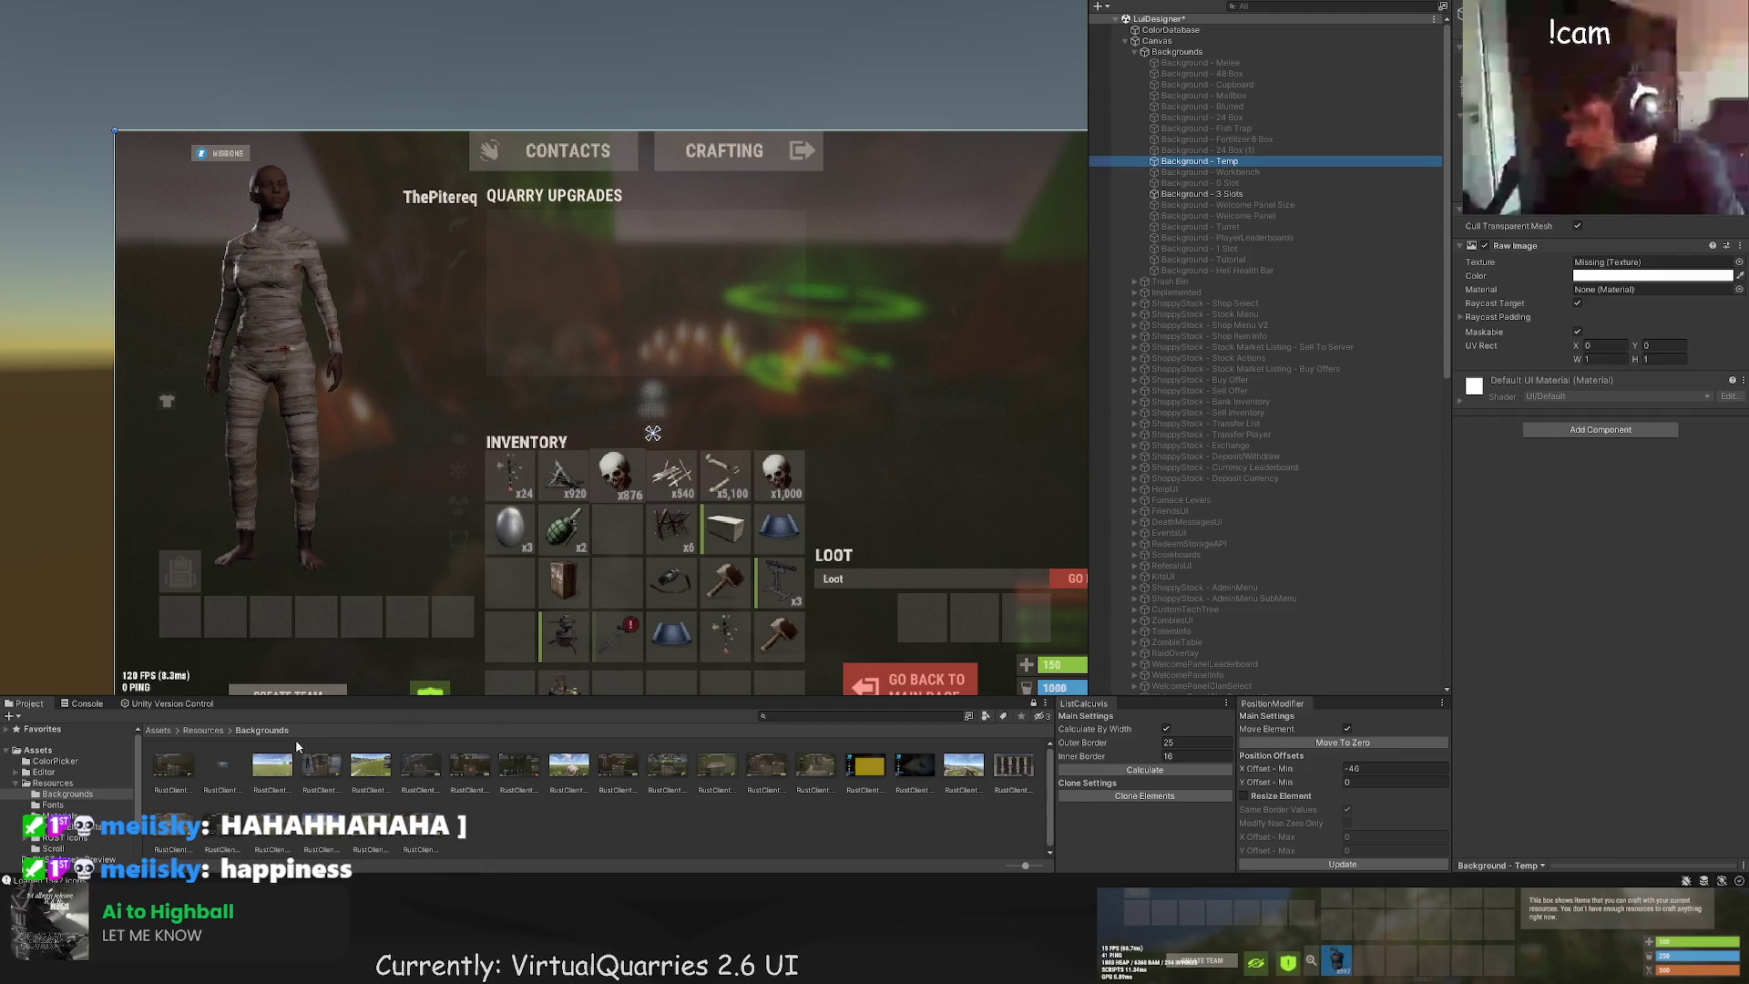
{"action": "mouse_move", "coordinate": [228, 772]}
{"action": "left_mouse_down"}
{"action": "mouse_move", "coordinate": [1085, 481]}
{"action": "mouse_move", "coordinate": [1623, 266]}
{"action": "left_mouse_up"}
{"action": "left_click", "coordinate": [1202, 194]}
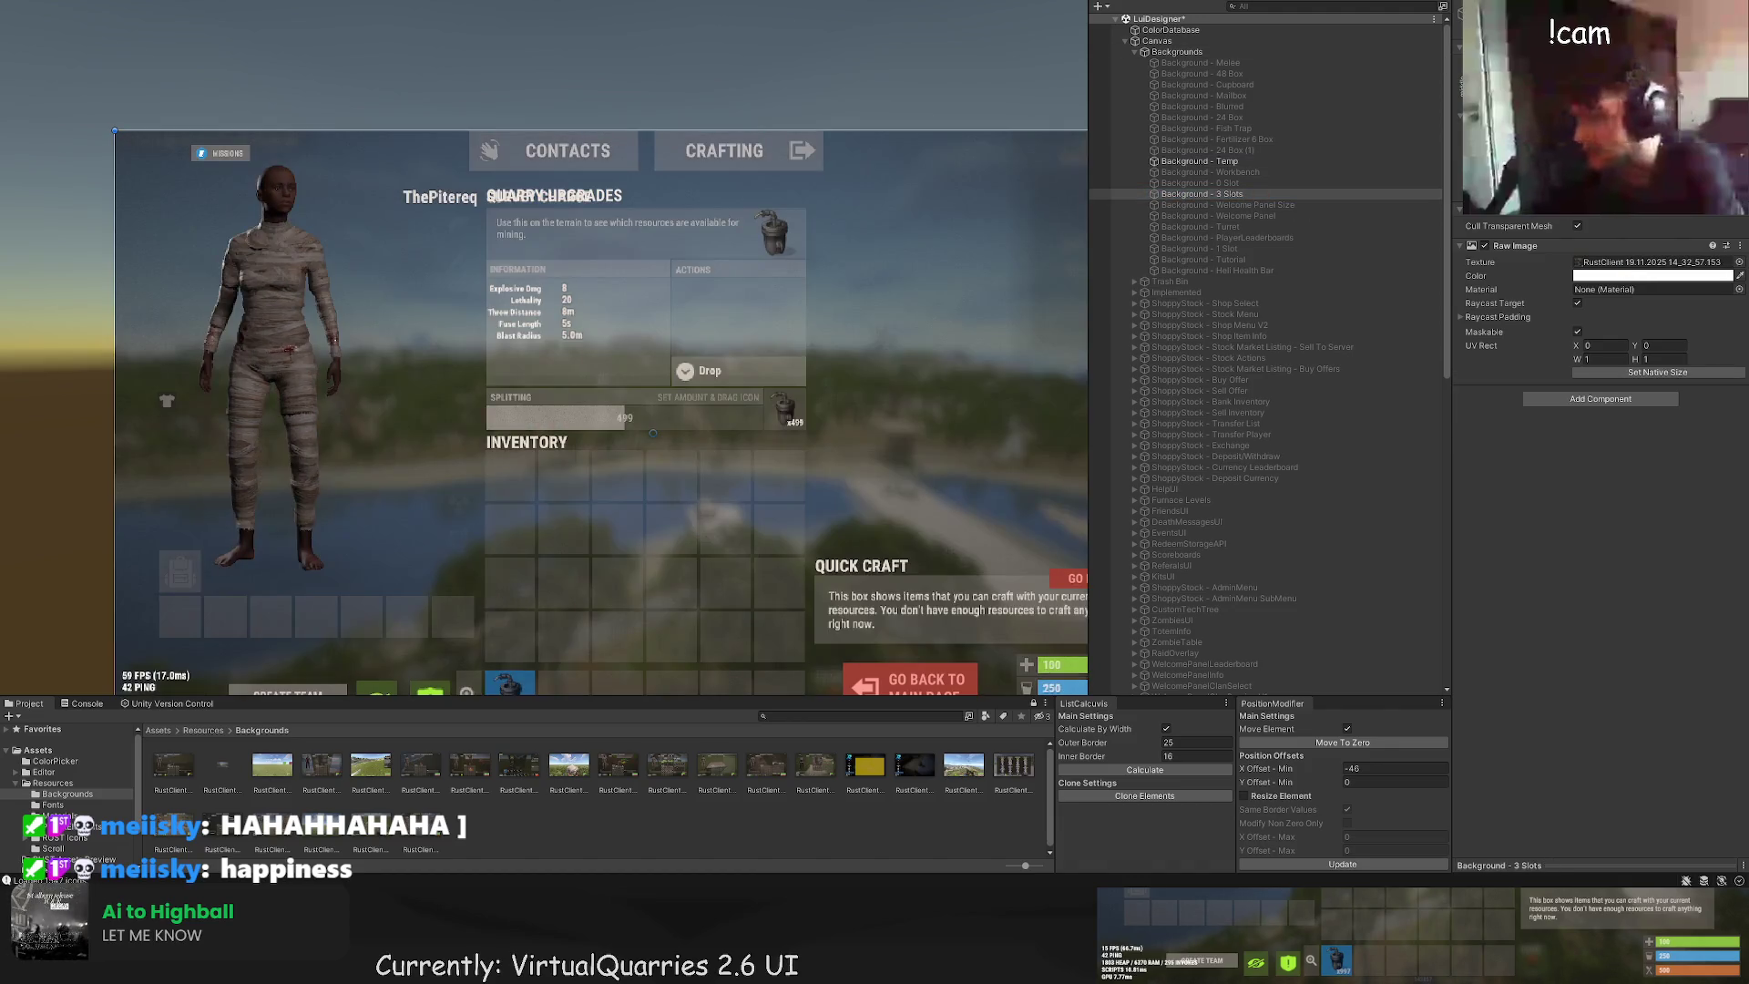
Step: Frame the Background Panel and extend its bottom and top edges a few pixels
{"action": "scroll", "coordinate": [735, 306], "scroll_direction": "up", "scroll_amount": 3}
{"action": "scroll", "coordinate": [1275, 492], "scroll_direction": "down", "scroll_amount": 5}
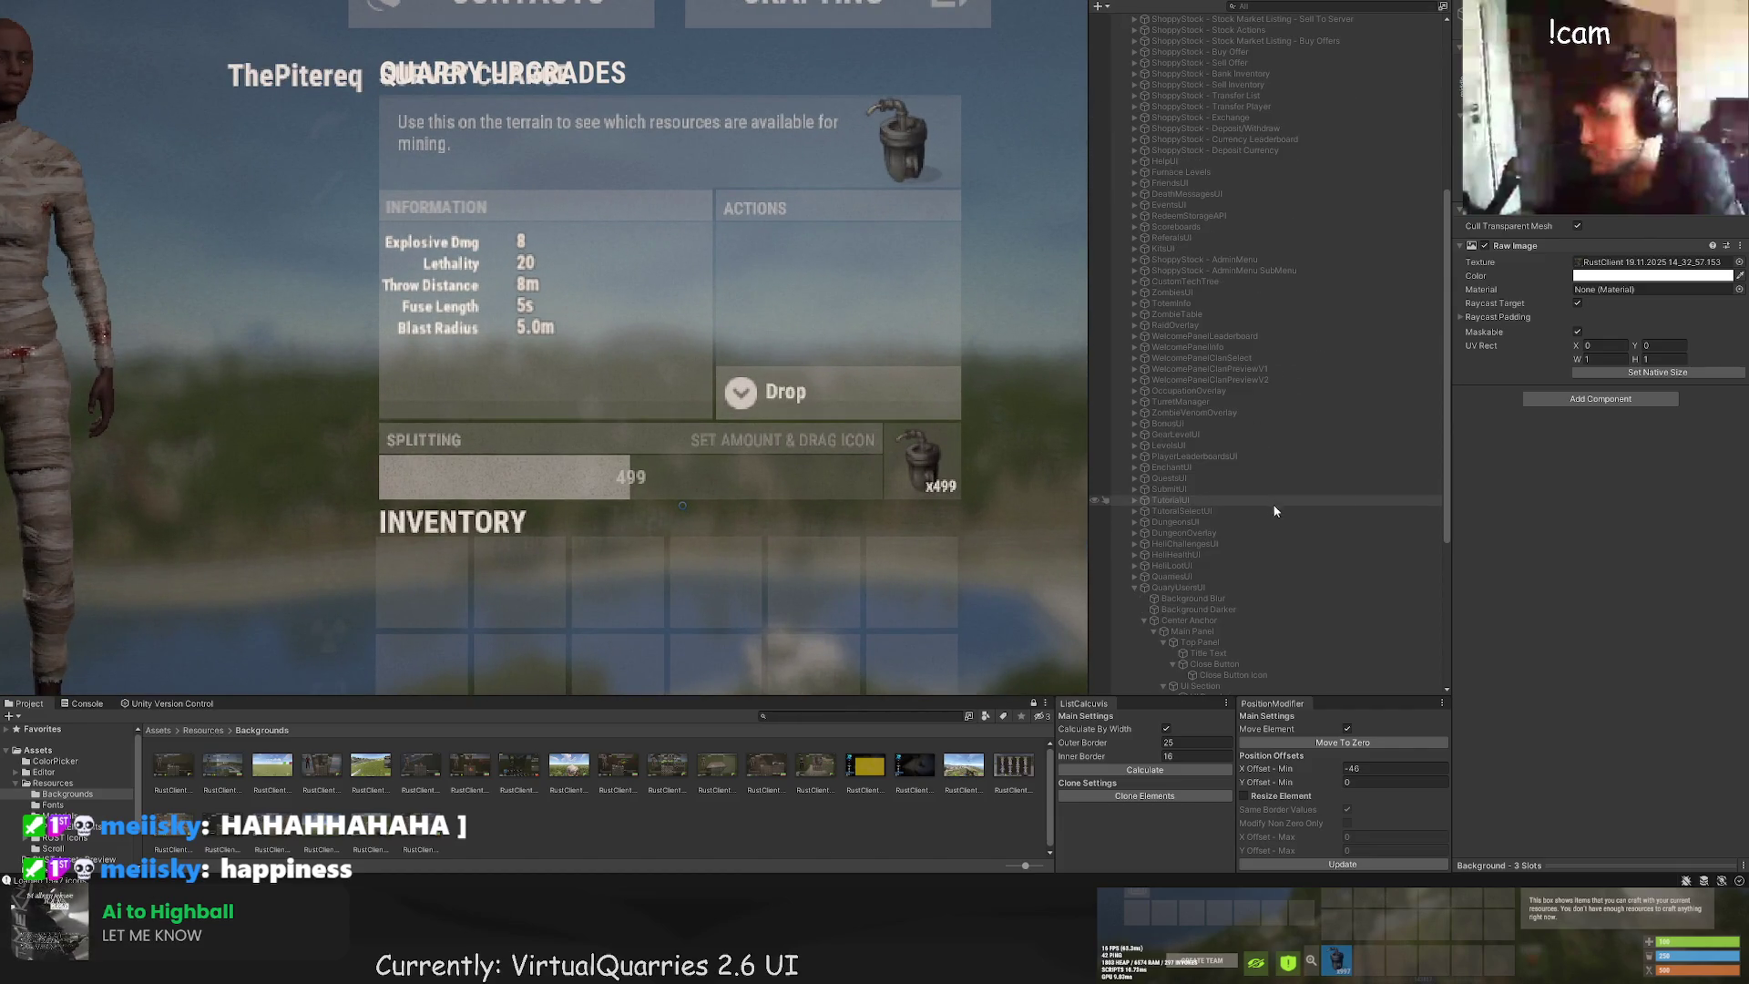
{"action": "scroll", "coordinate": [1270, 523], "scroll_direction": "down", "scroll_amount": 5}
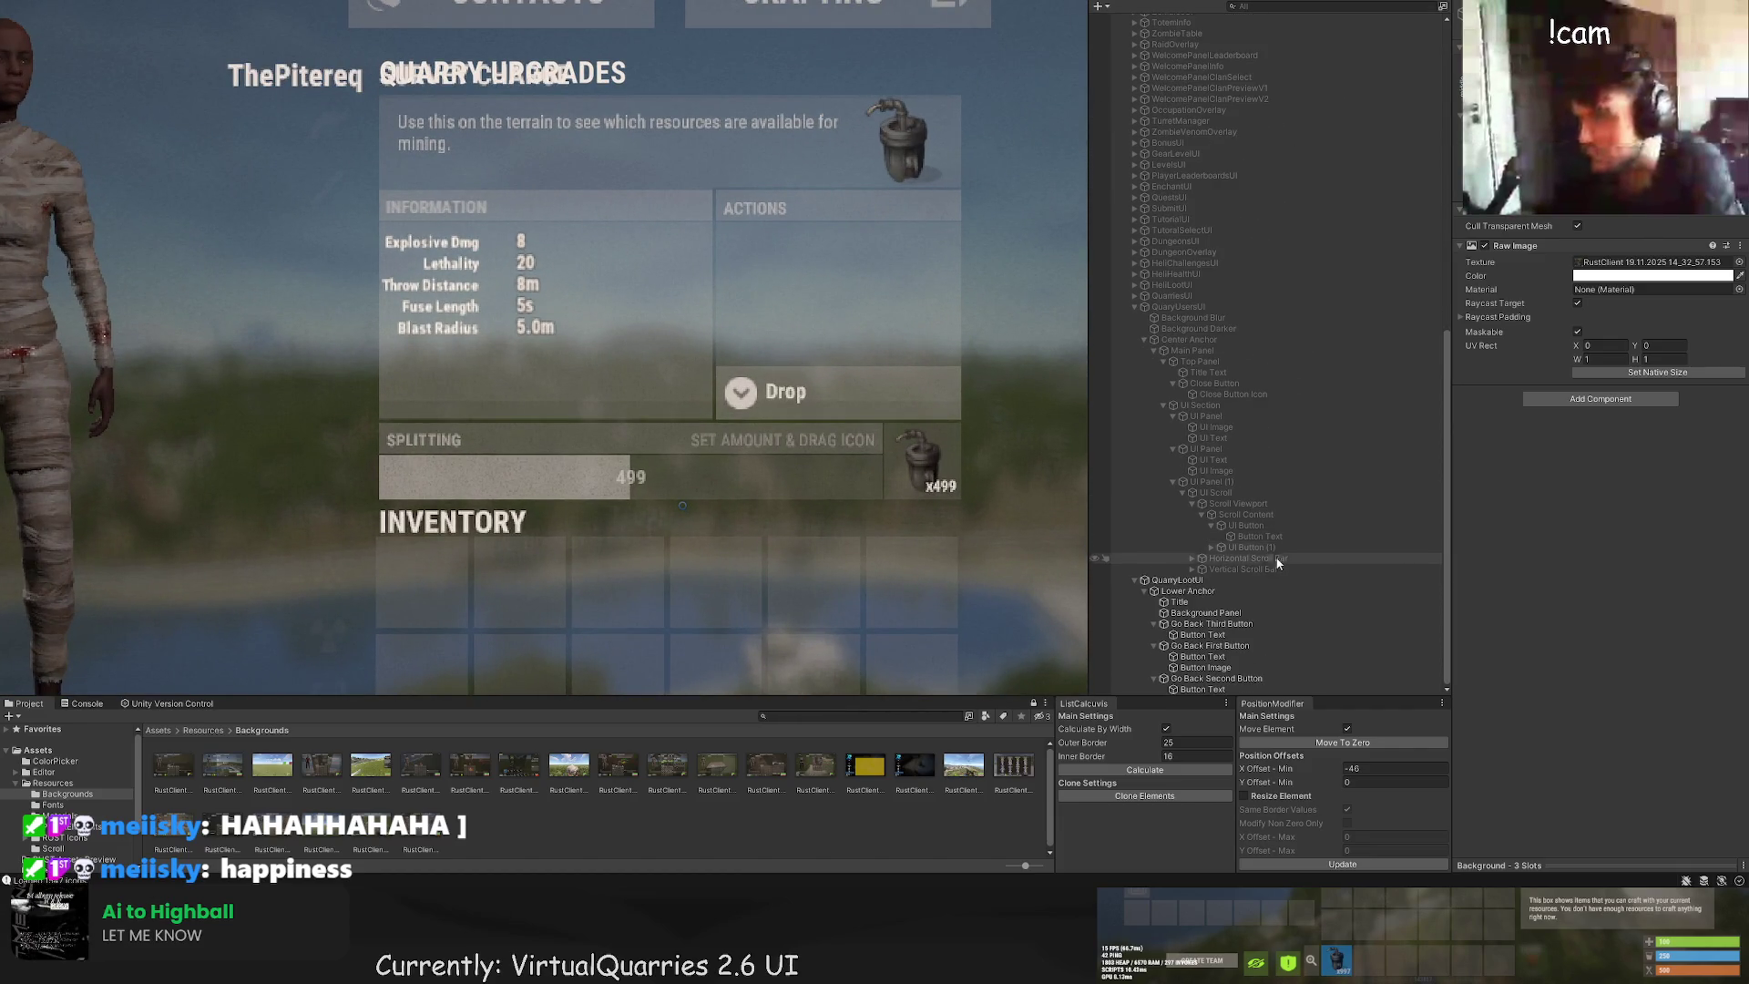
{"action": "left_click", "coordinate": [1229, 682]}
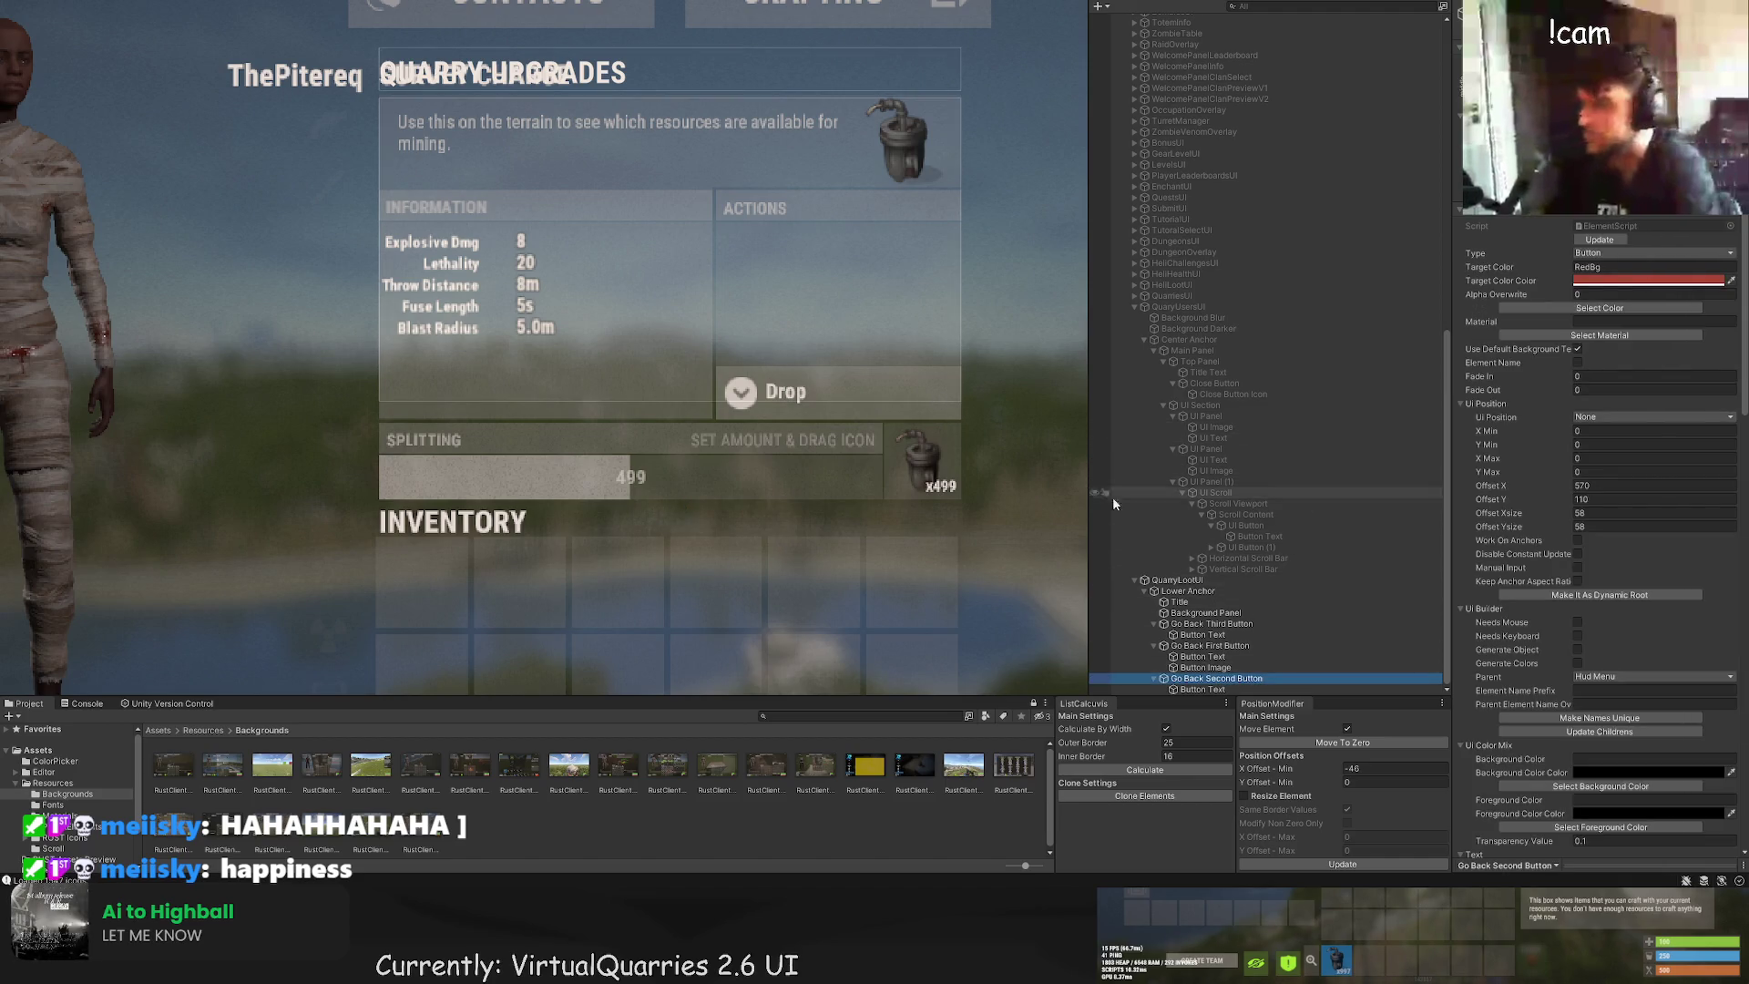
{"action": "left_click", "coordinate": [1207, 613]}
{"action": "key", "text": "f"}
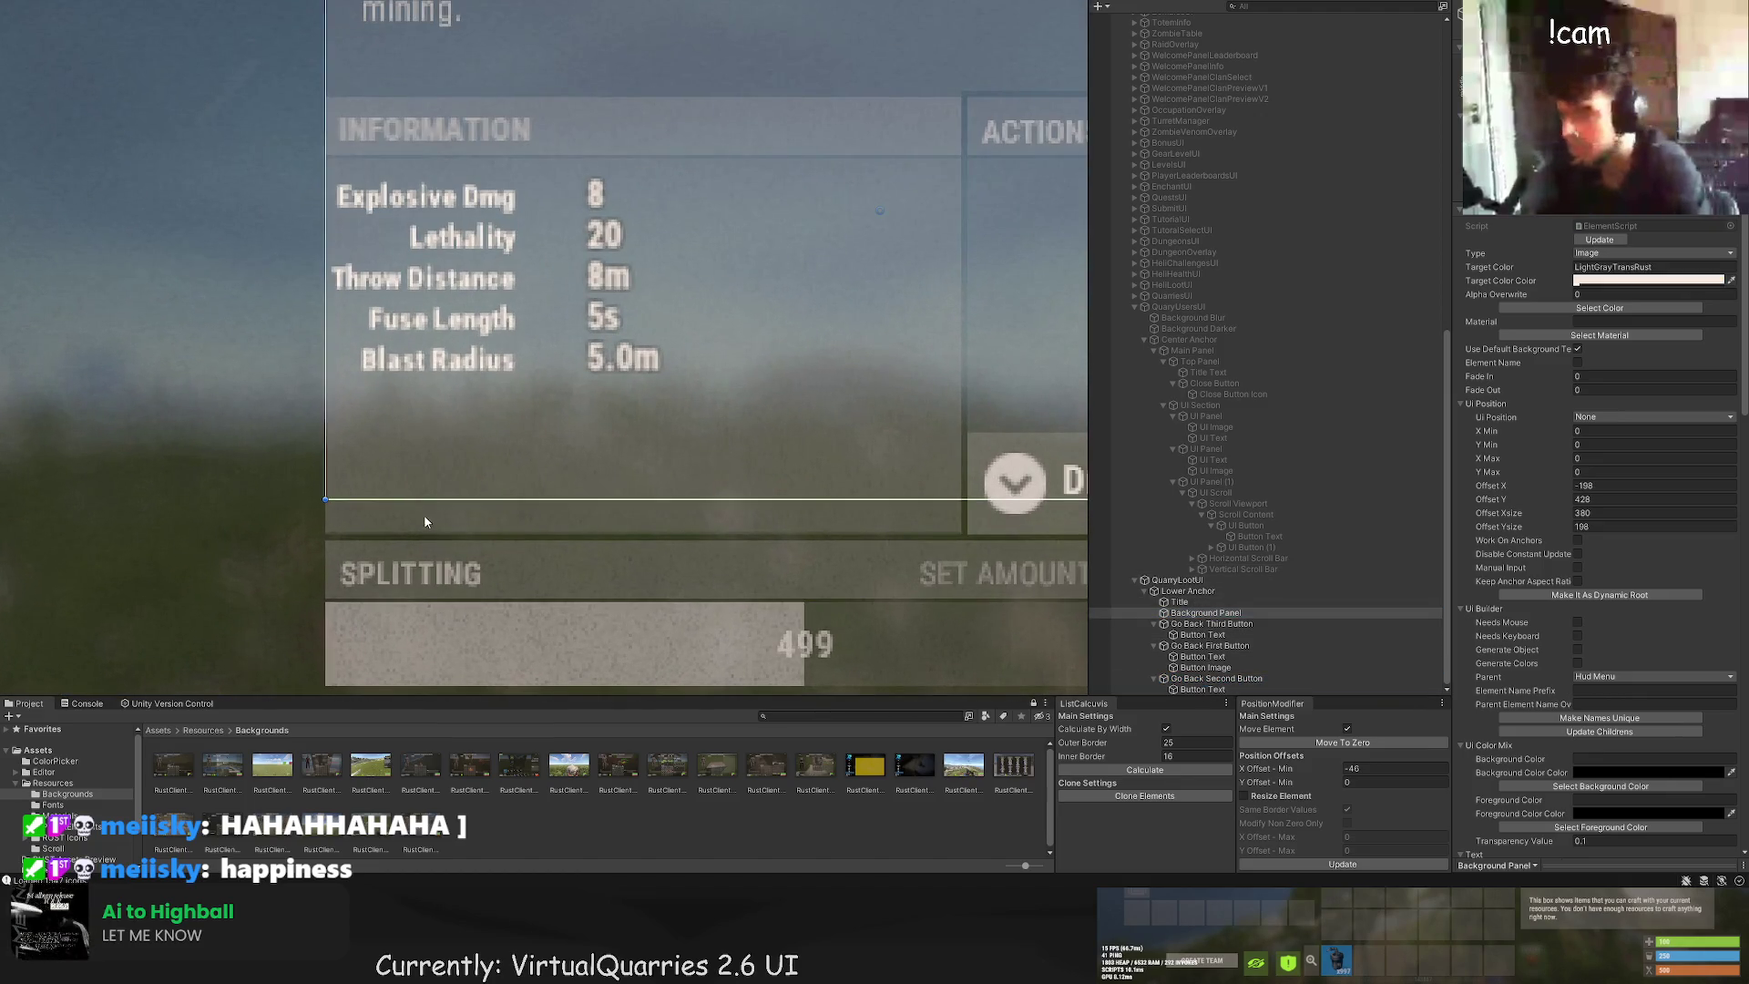
{"action": "left_click_drag", "start_coordinate": [428, 500], "coordinate": [398, 535]}
{"action": "scroll", "coordinate": [408, 532], "scroll_direction": "up", "scroll_amount": 3}
{"action": "scroll", "coordinate": [485, 459], "scroll_direction": "down", "scroll_amount": 5}
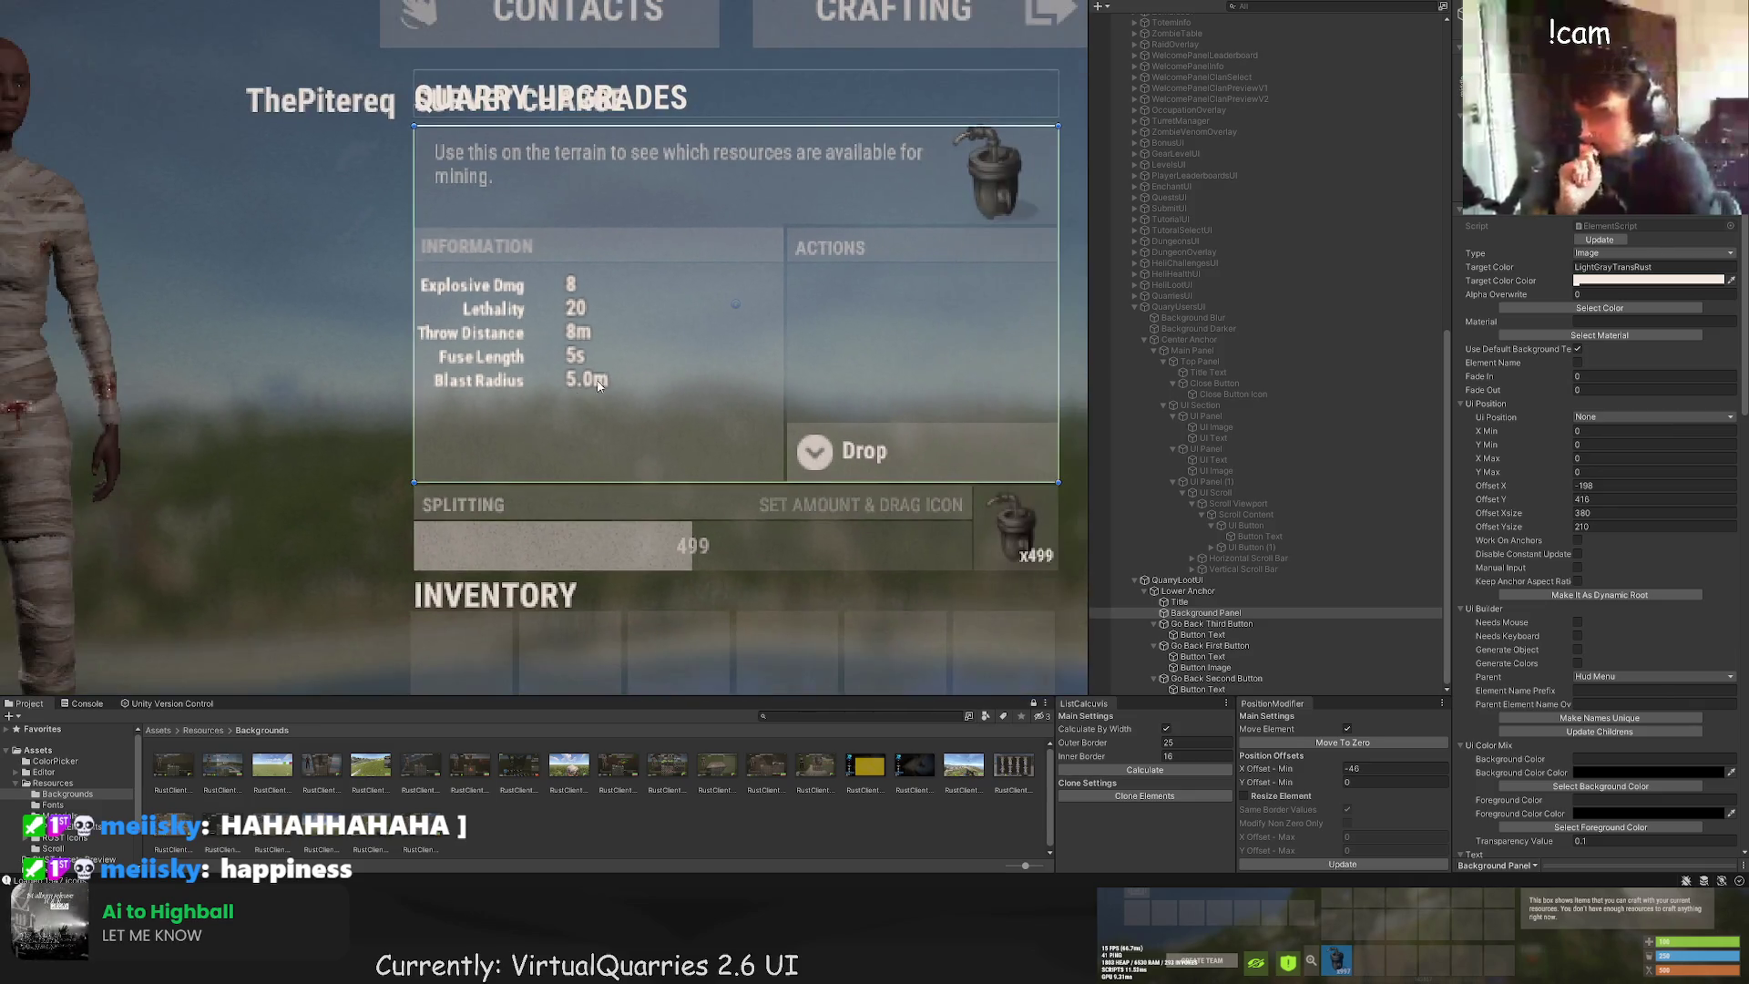
{"action": "scroll", "coordinate": [429, 255], "scroll_direction": "up", "scroll_amount": 5}
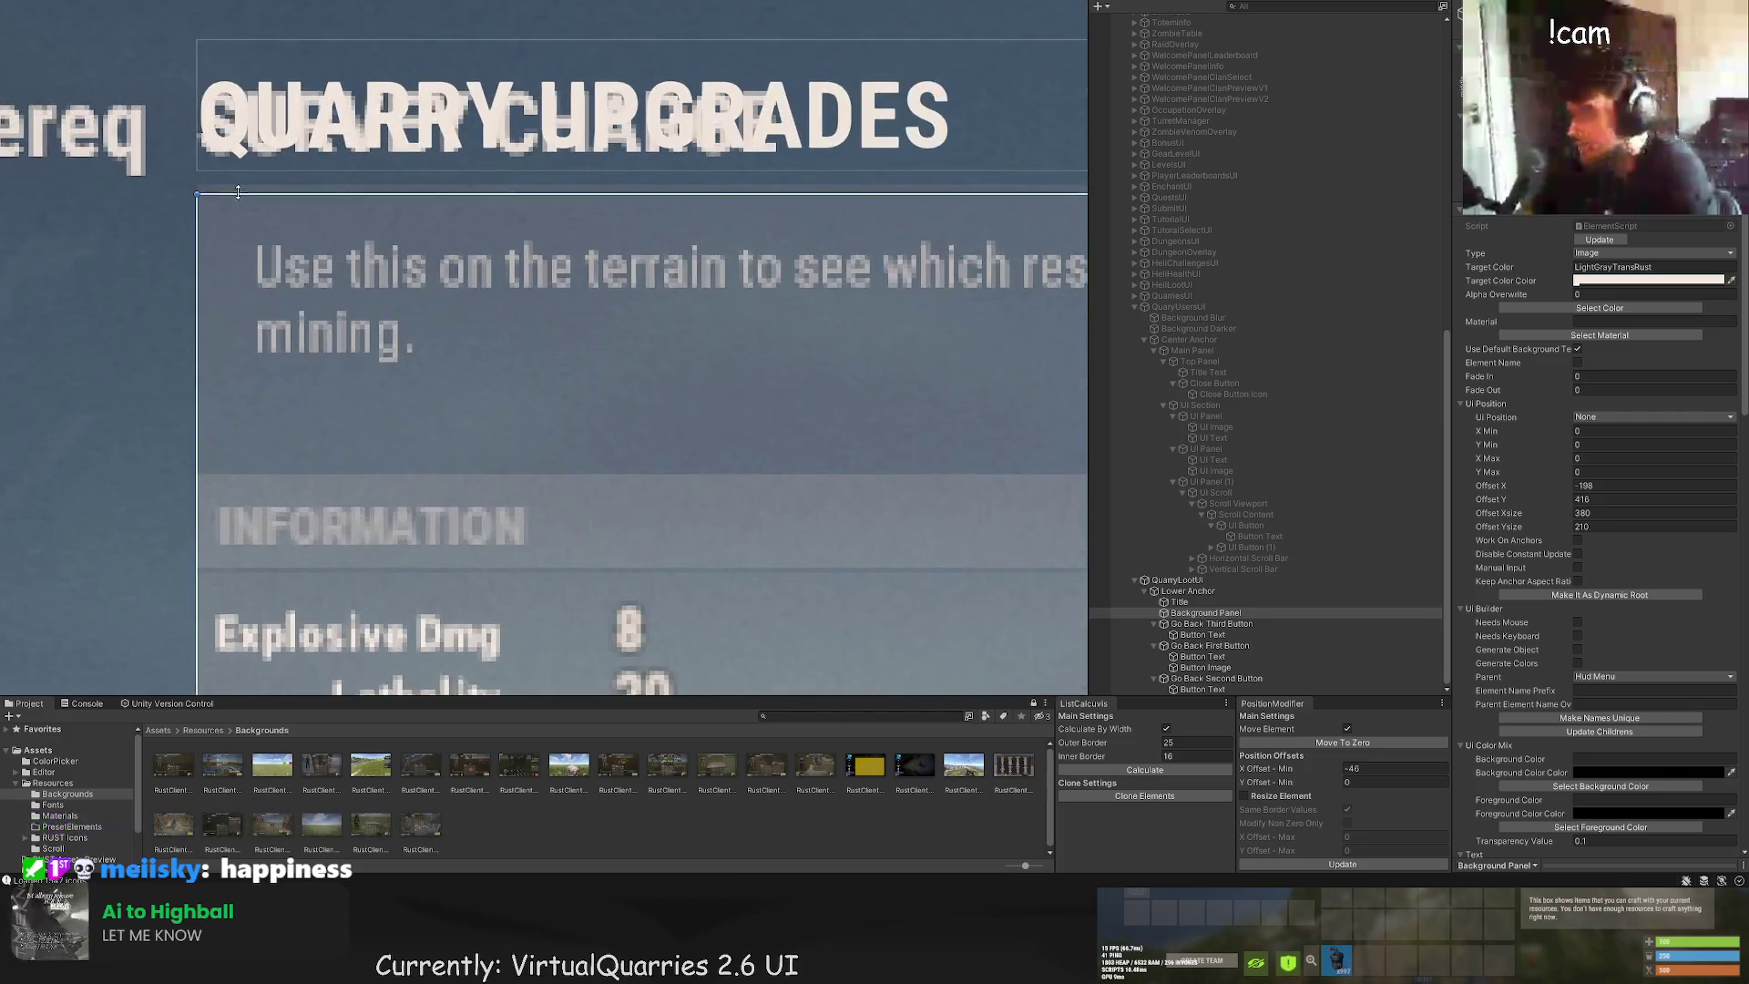
{"action": "left_click_drag", "start_coordinate": [228, 186], "coordinate": [232, 185]}
Step: Nudge the Title up to Offset Y 633 over the Survey Charge heading
{"action": "double_click", "coordinate": [1181, 602]}
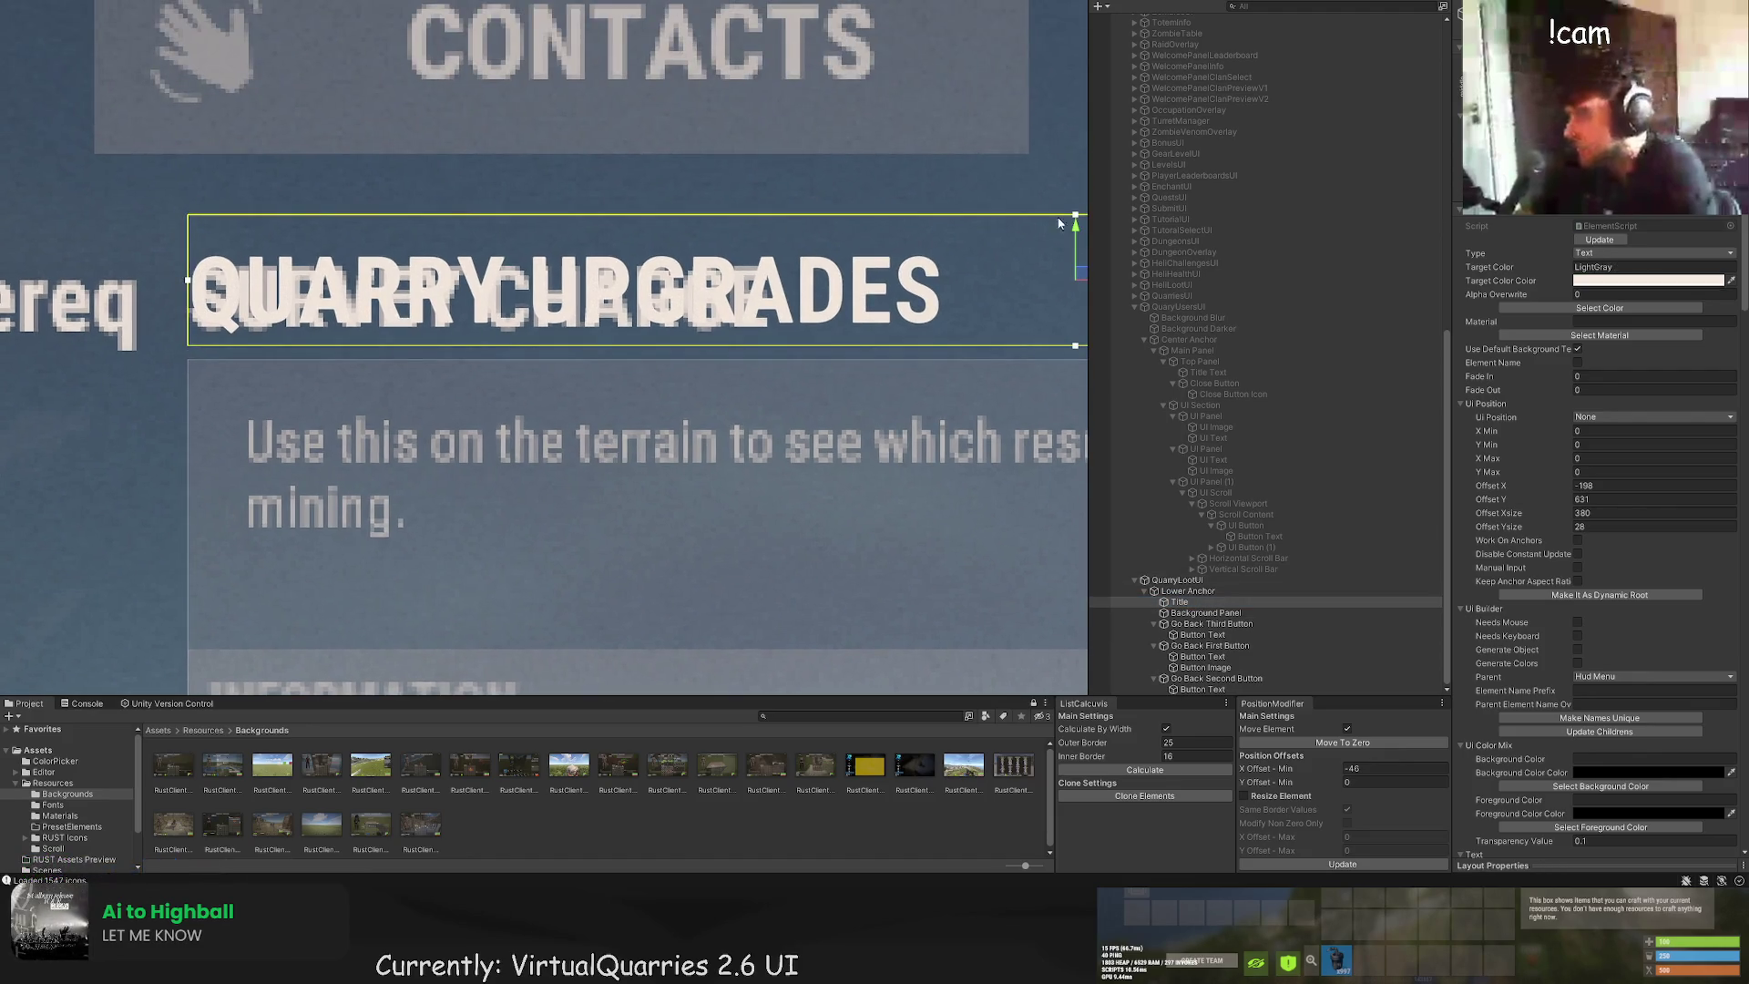
{"action": "left_click_drag", "start_coordinate": [898, 214], "coordinate": [897, 213]}
{"action": "scroll", "coordinate": [613, 392], "scroll_direction": "down", "scroll_amount": 5}
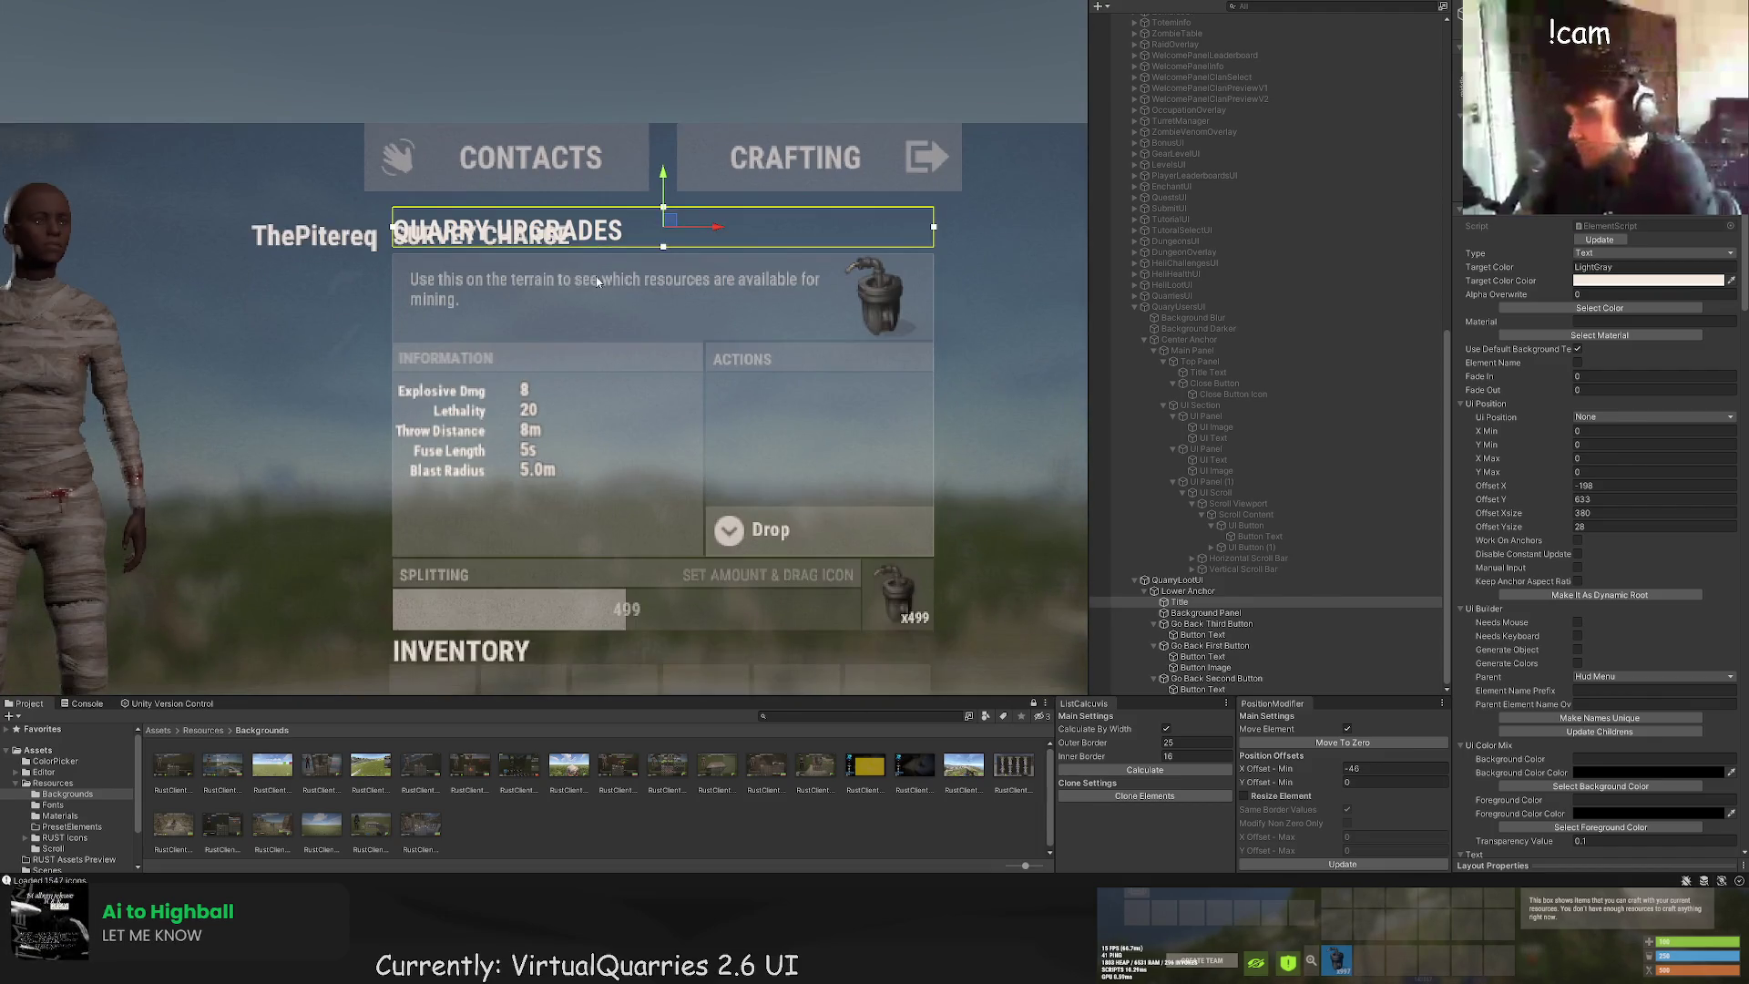
{"action": "scroll", "coordinate": [961, 560], "scroll_direction": "up", "scroll_amount": 5}
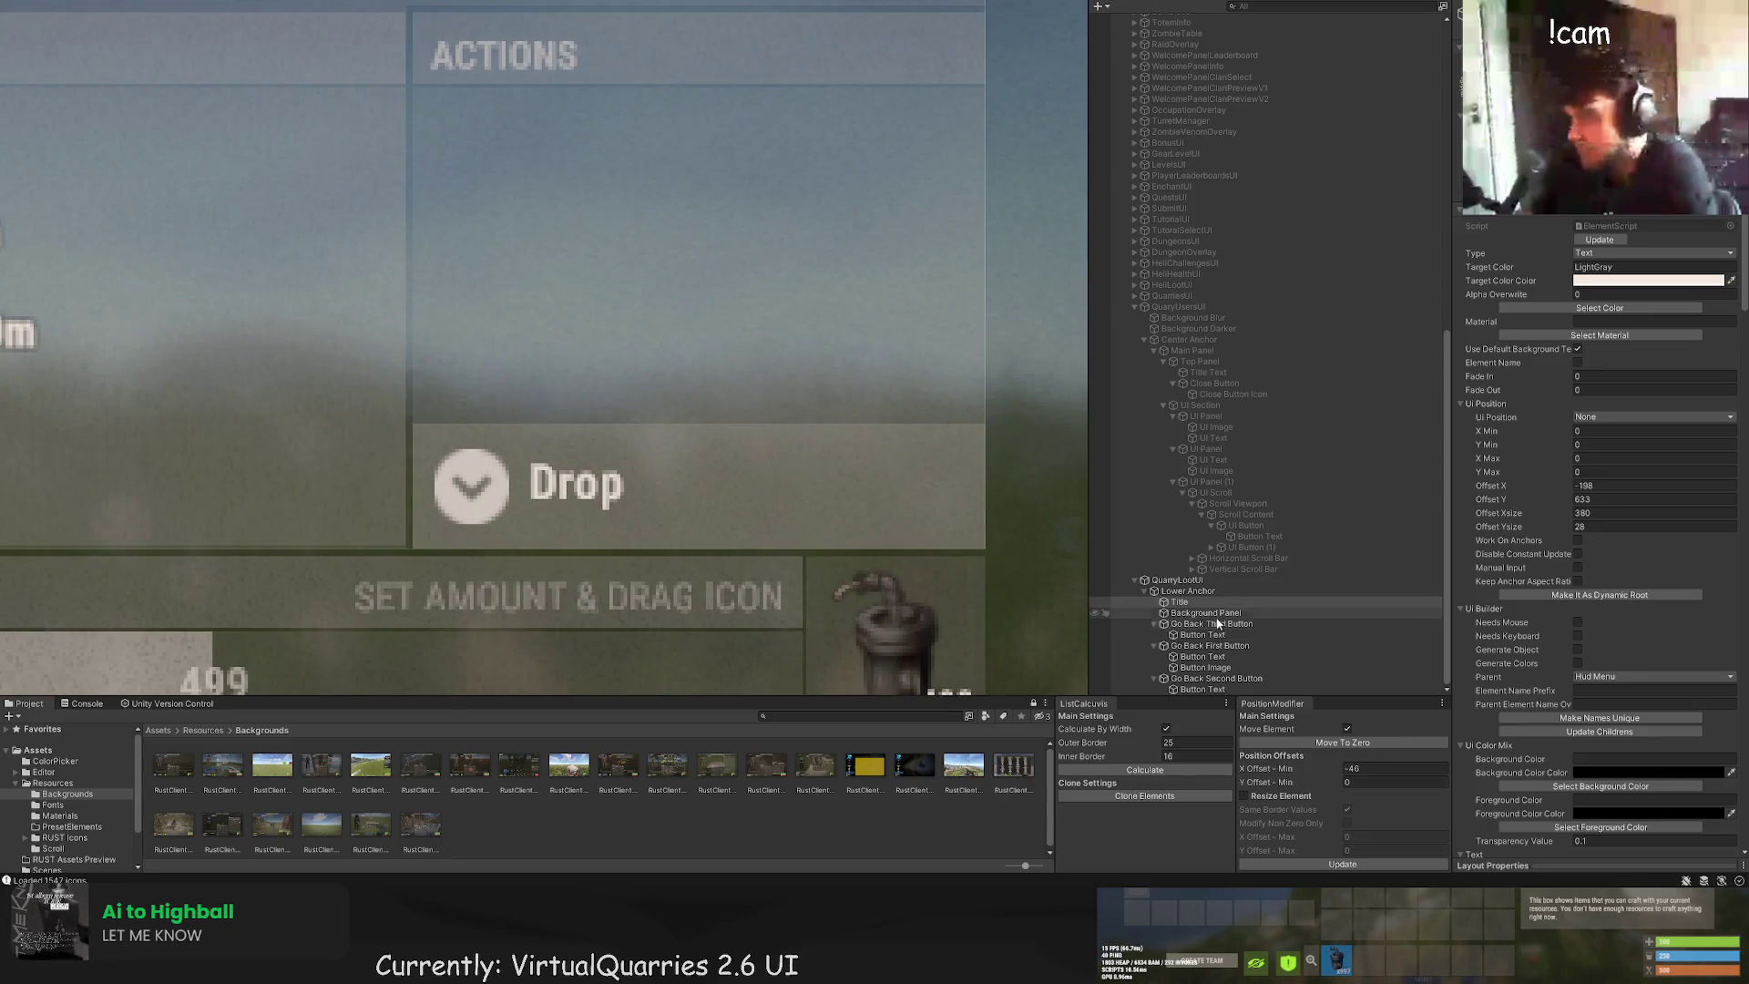
{"action": "scroll", "coordinate": [1217, 623], "scroll_direction": "up", "scroll_amount": 15}
{"action": "left_click", "coordinate": [1199, 160]}
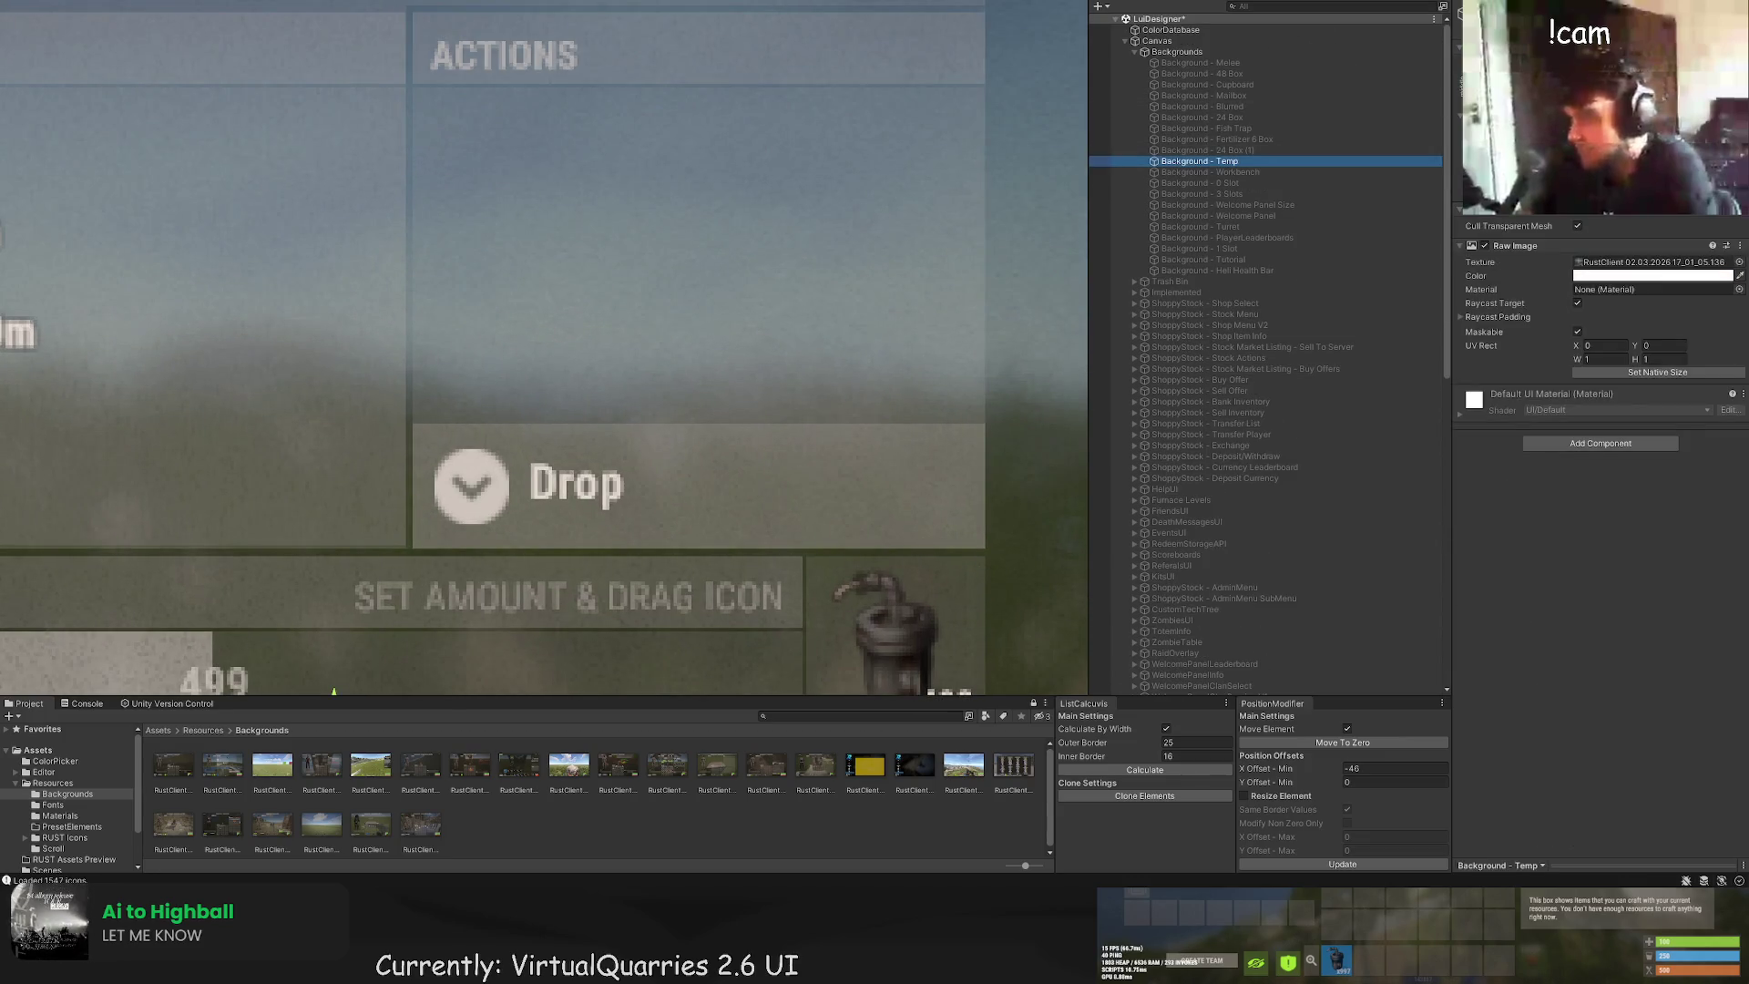
Step: Switch the overlay from Background - 0 Slot to Background - 3 Slots and expand QuarryLootUI
{"action": "left_click", "coordinate": [1292, 183]}
{"action": "left_click", "coordinate": [1292, 195]}
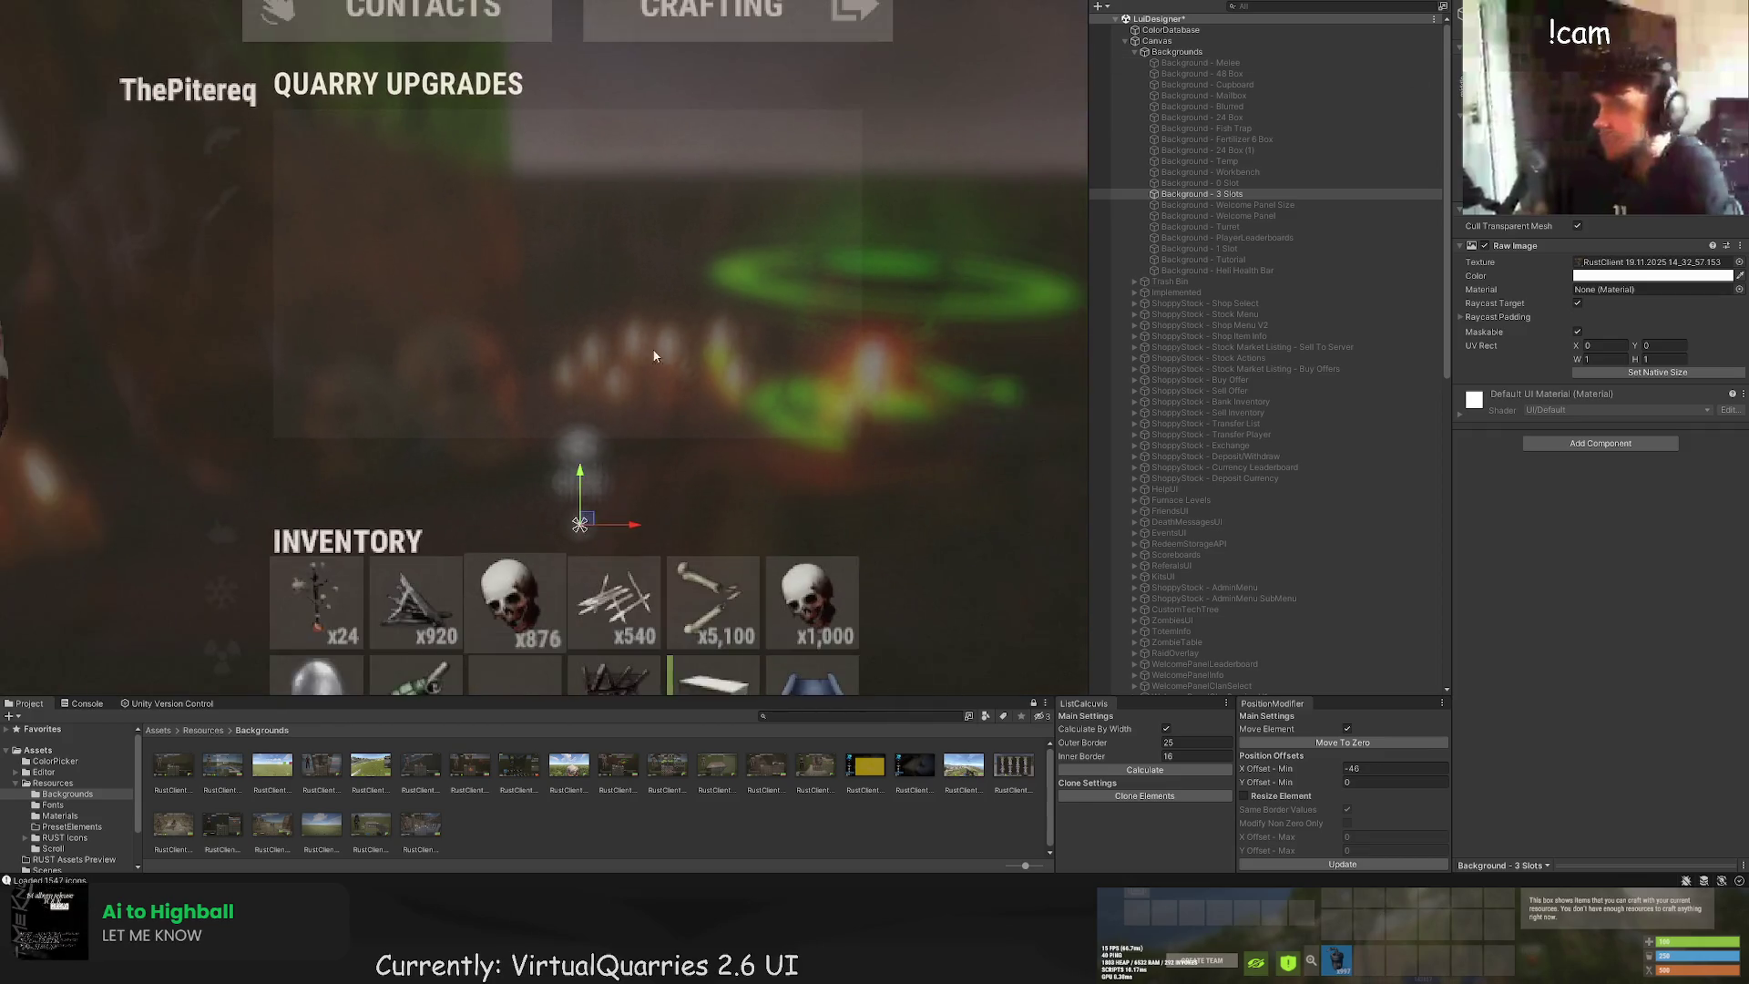
{"action": "scroll", "coordinate": [654, 355], "scroll_direction": "down", "scroll_amount": 3}
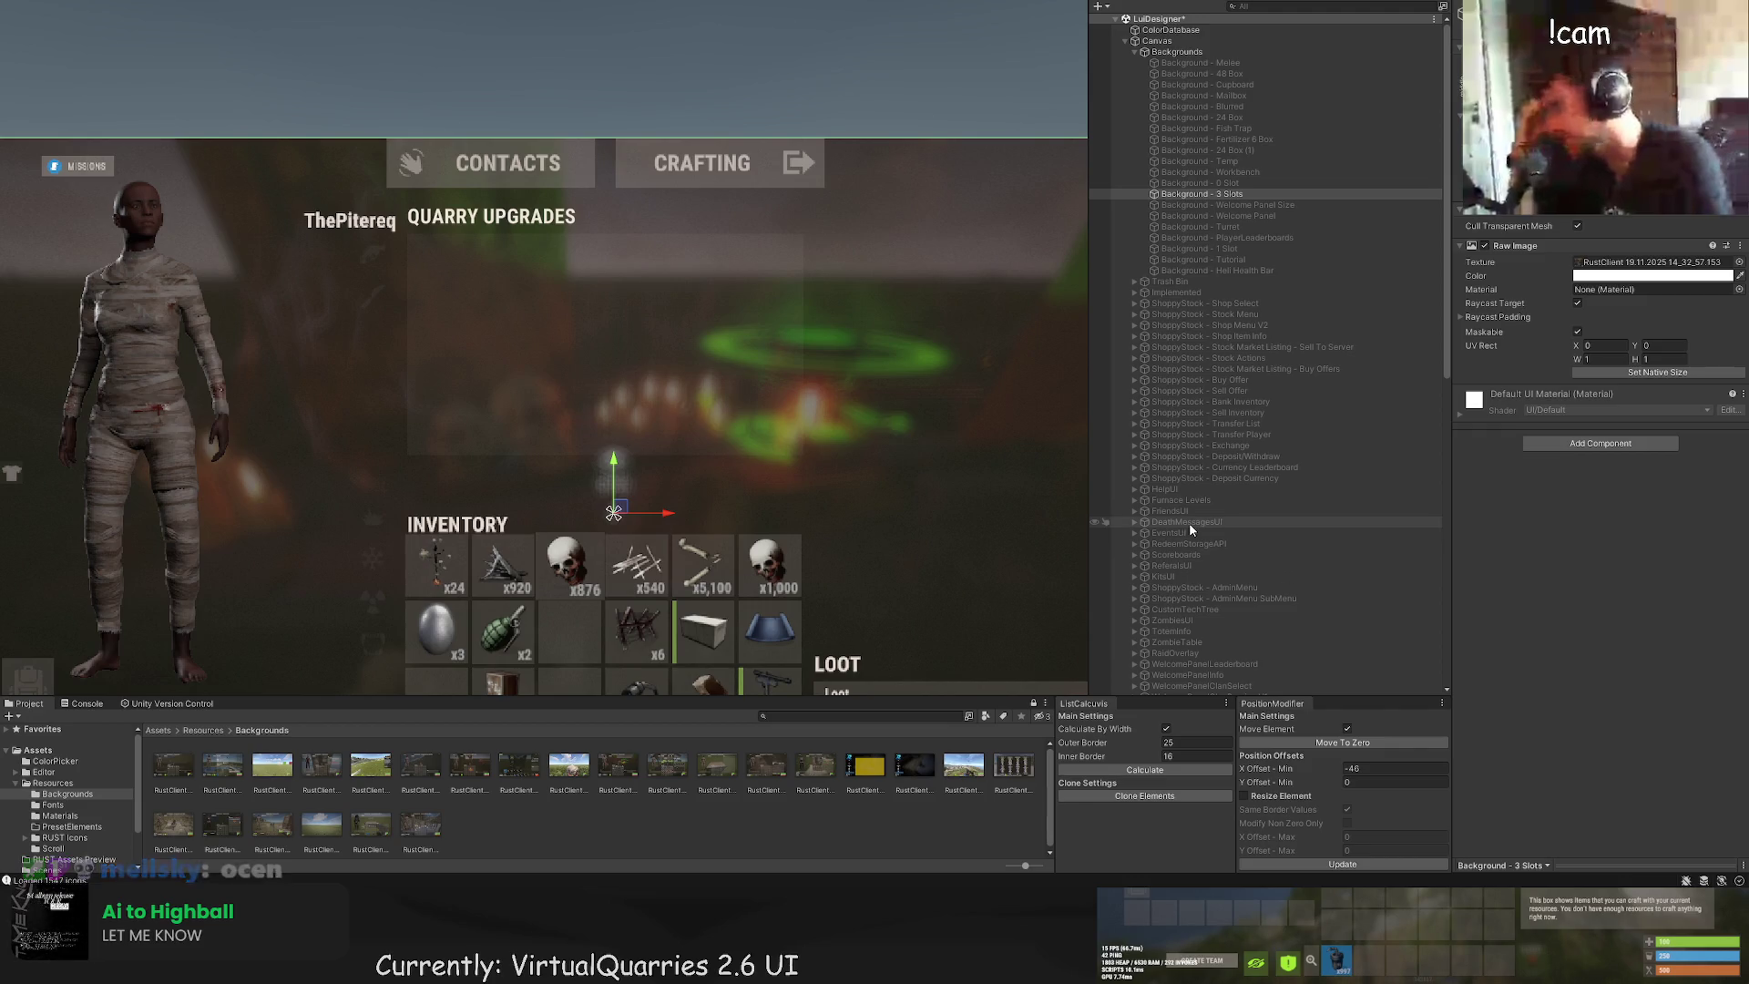
{"action": "scroll", "coordinate": [1189, 522], "scroll_direction": "down", "scroll_amount": 10}
{"action": "left_click", "coordinate": [1134, 579]}
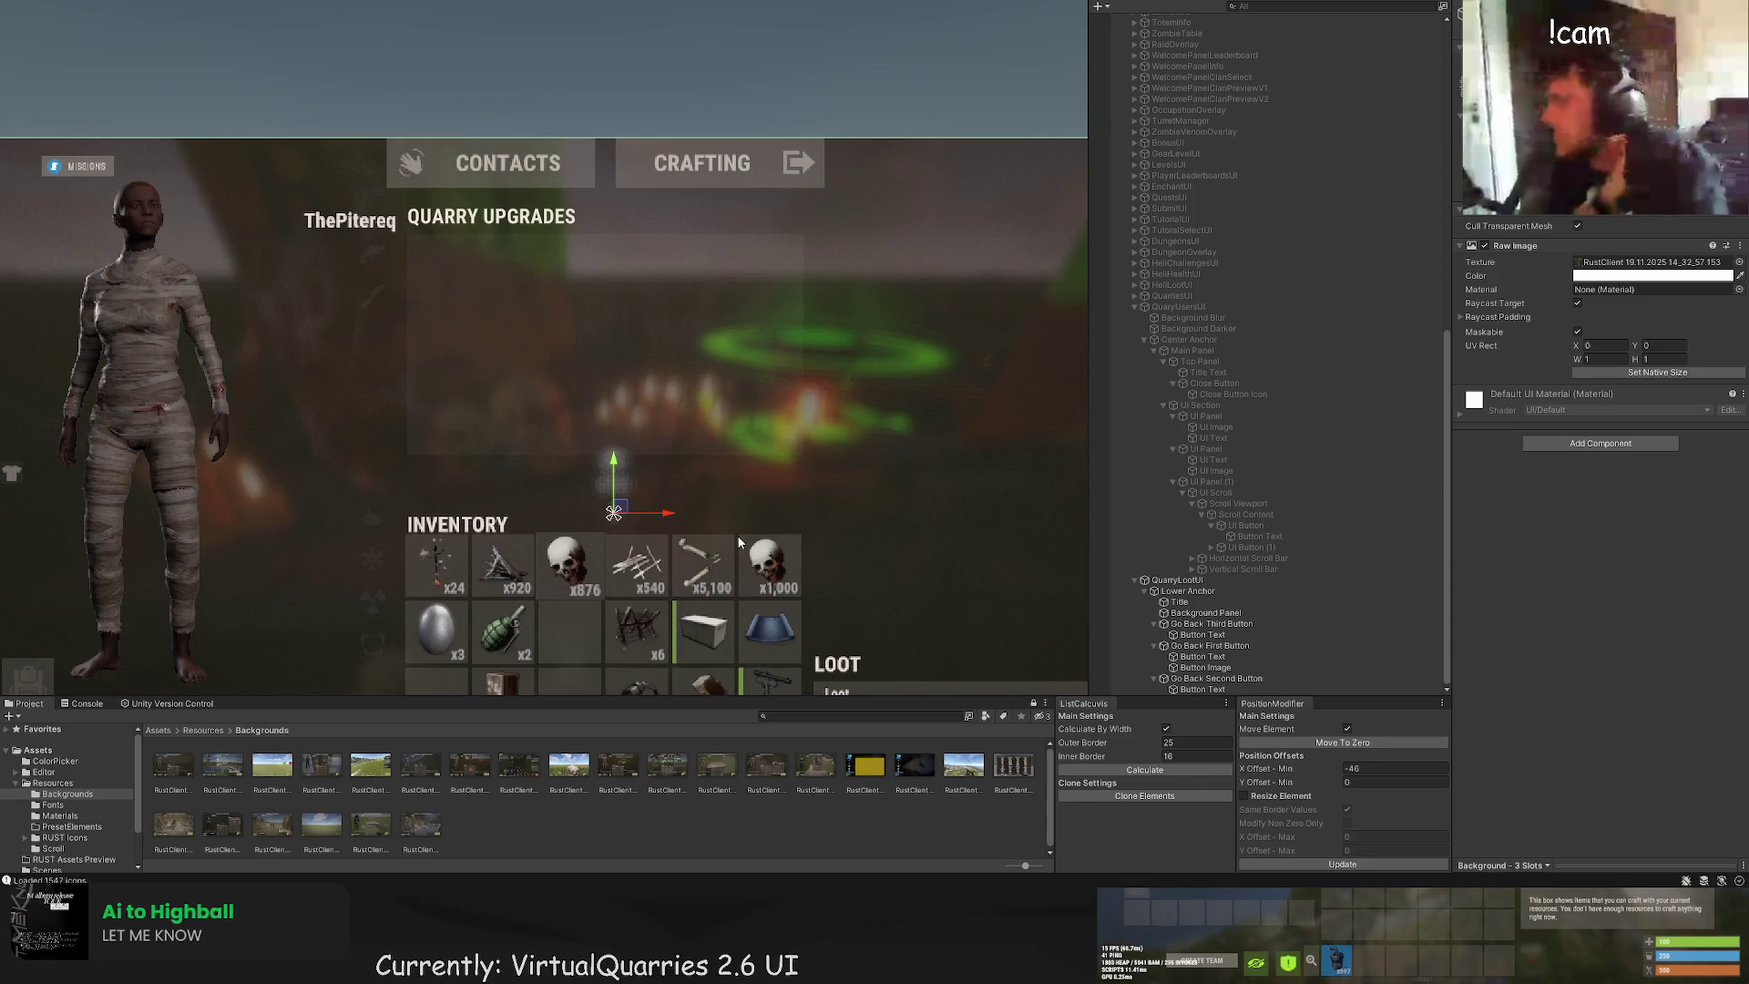
Step: Select Background Panel under QuarryLootUI (380×212 at offset -198, 416) and center it in view
{"action": "left_click", "coordinate": [1216, 668]}
{"action": "scroll", "coordinate": [827, 526], "scroll_direction": "down", "scroll_amount": 1}
{"action": "left_click_drag", "start_coordinate": [794, 422], "coordinate": [677, 363]}
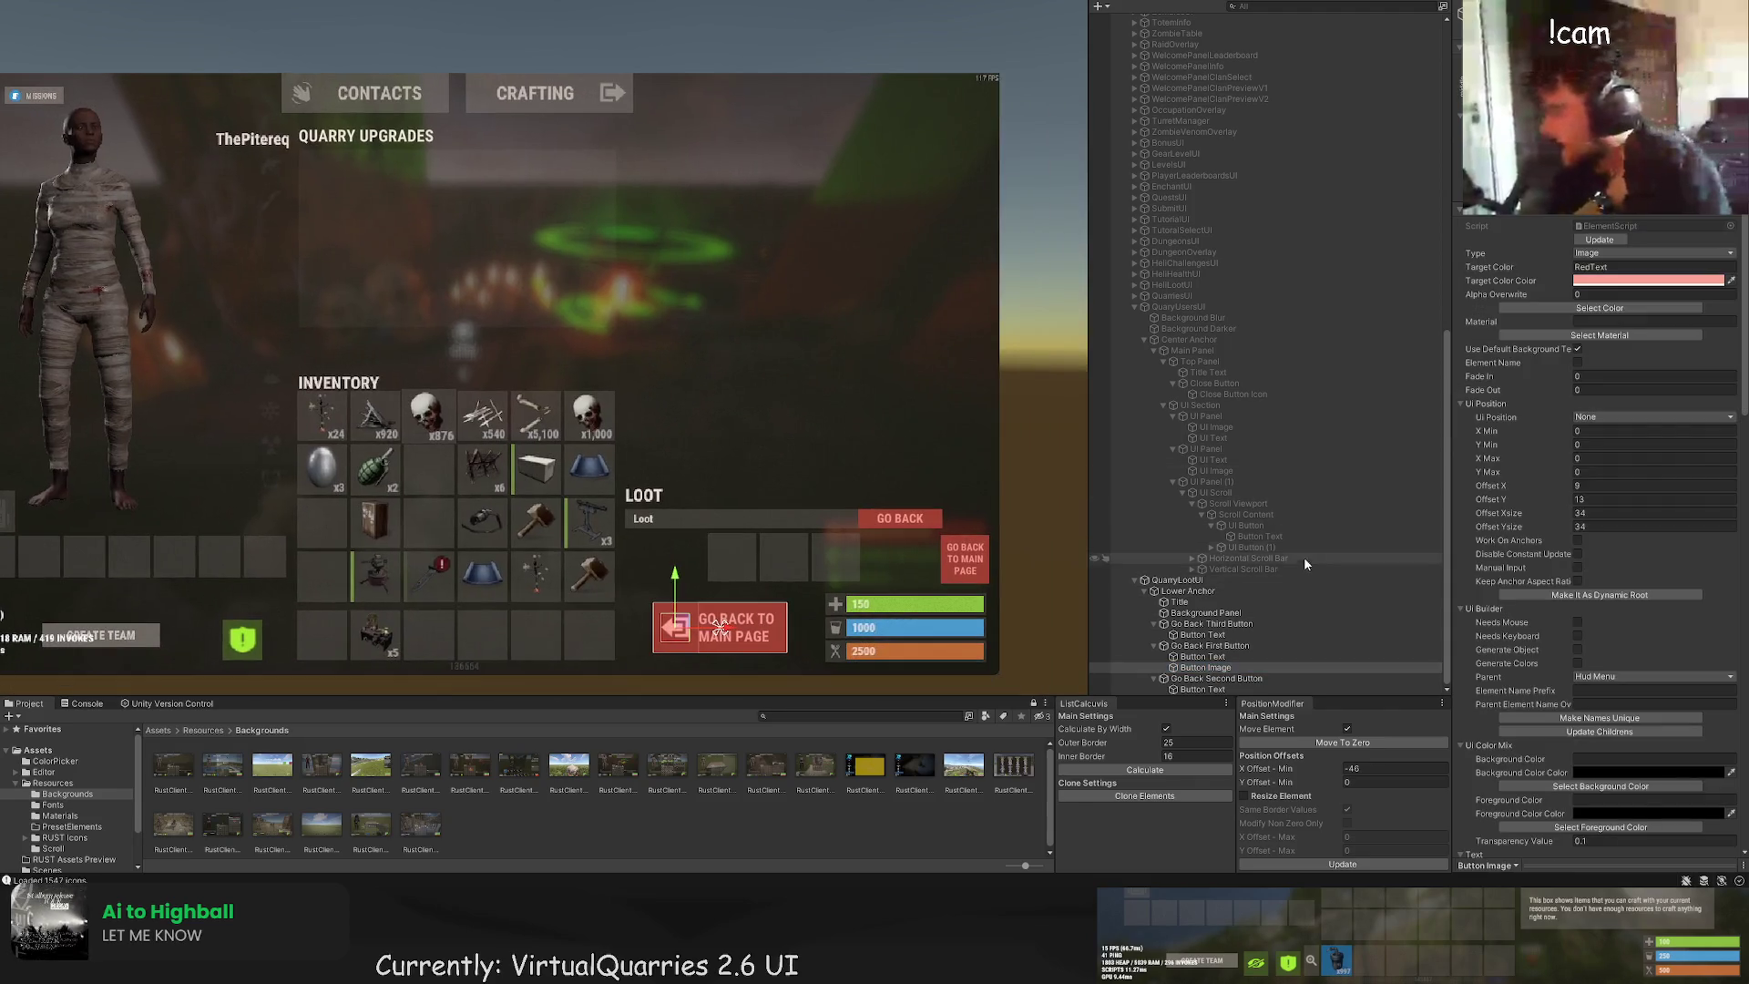
{"action": "left_click", "coordinate": [1212, 666]}
{"action": "left_click", "coordinate": [1213, 656]}
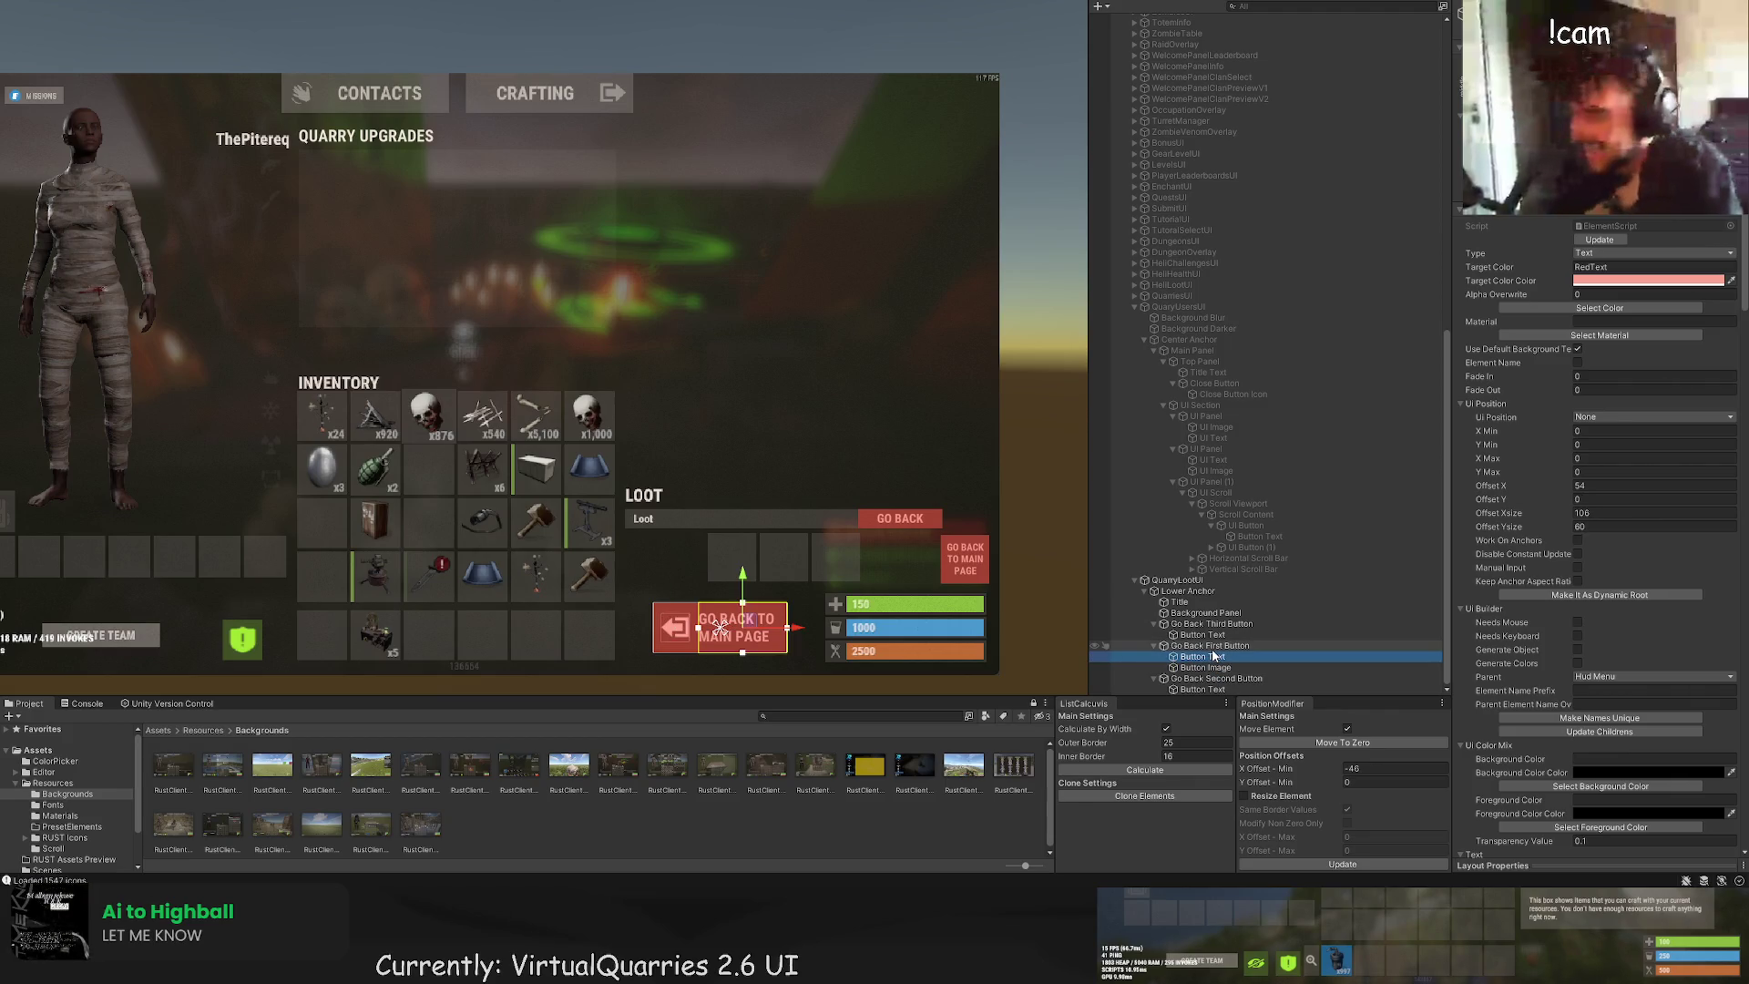
{"action": "left_click", "coordinate": [1208, 625]}
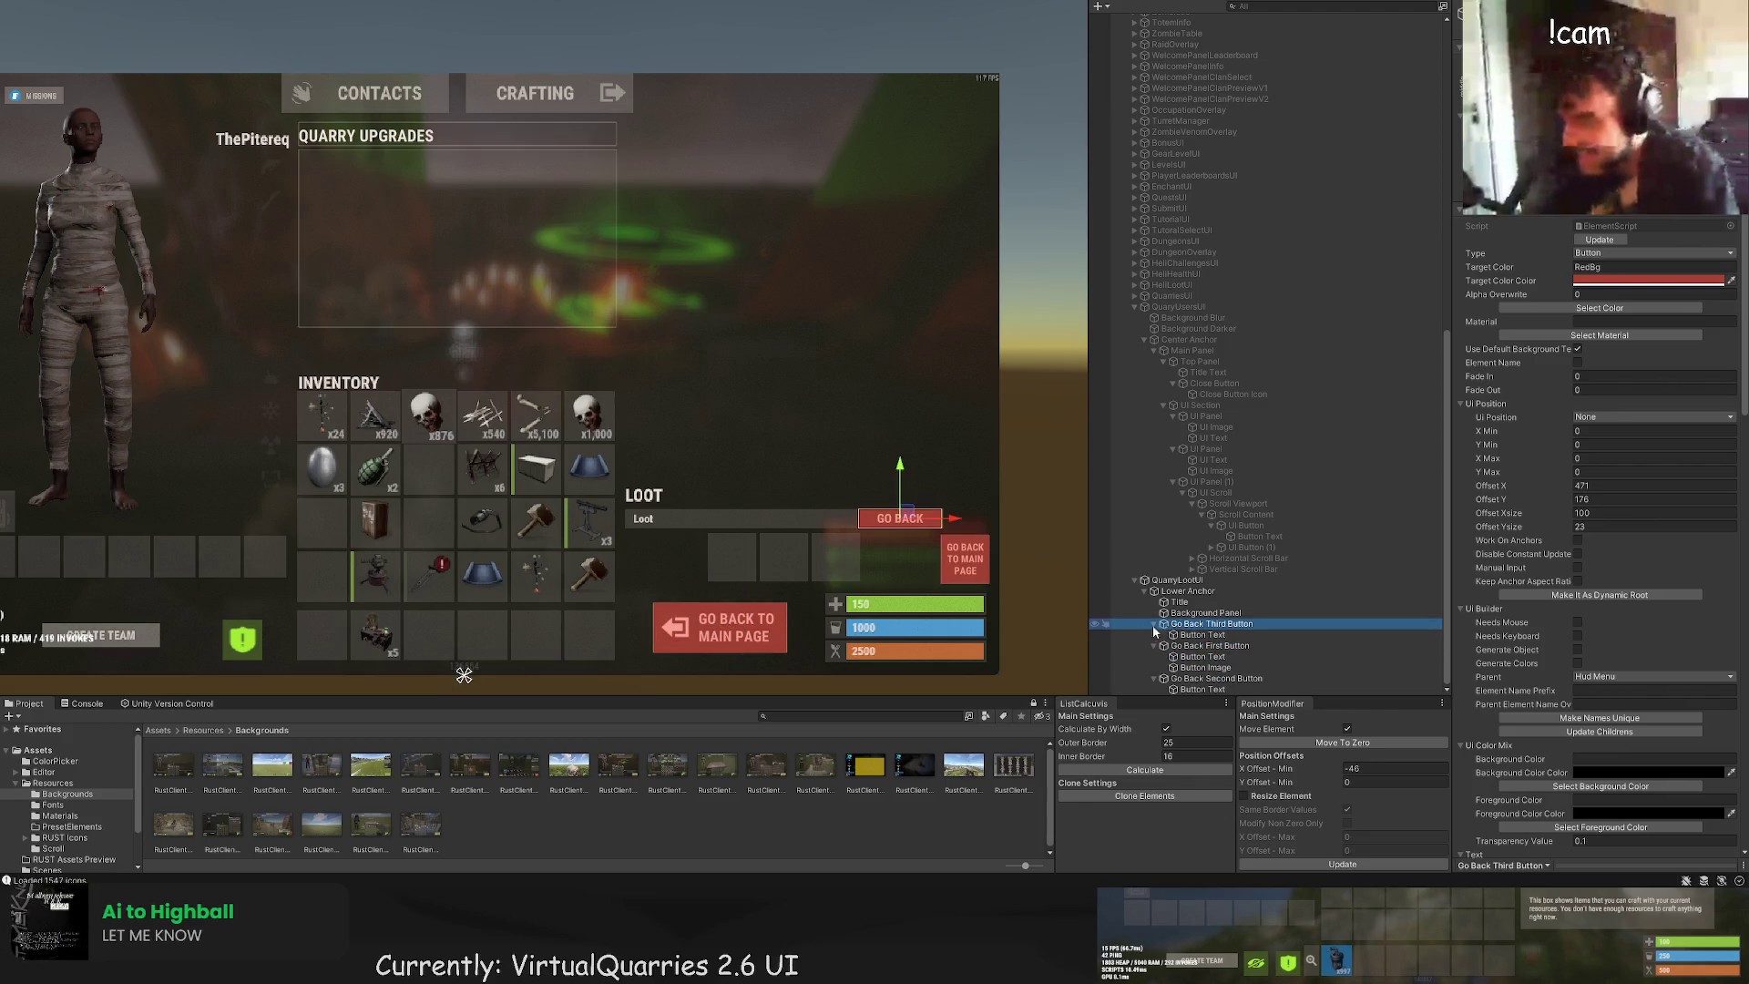
{"action": "left_click", "coordinate": [1189, 591]}
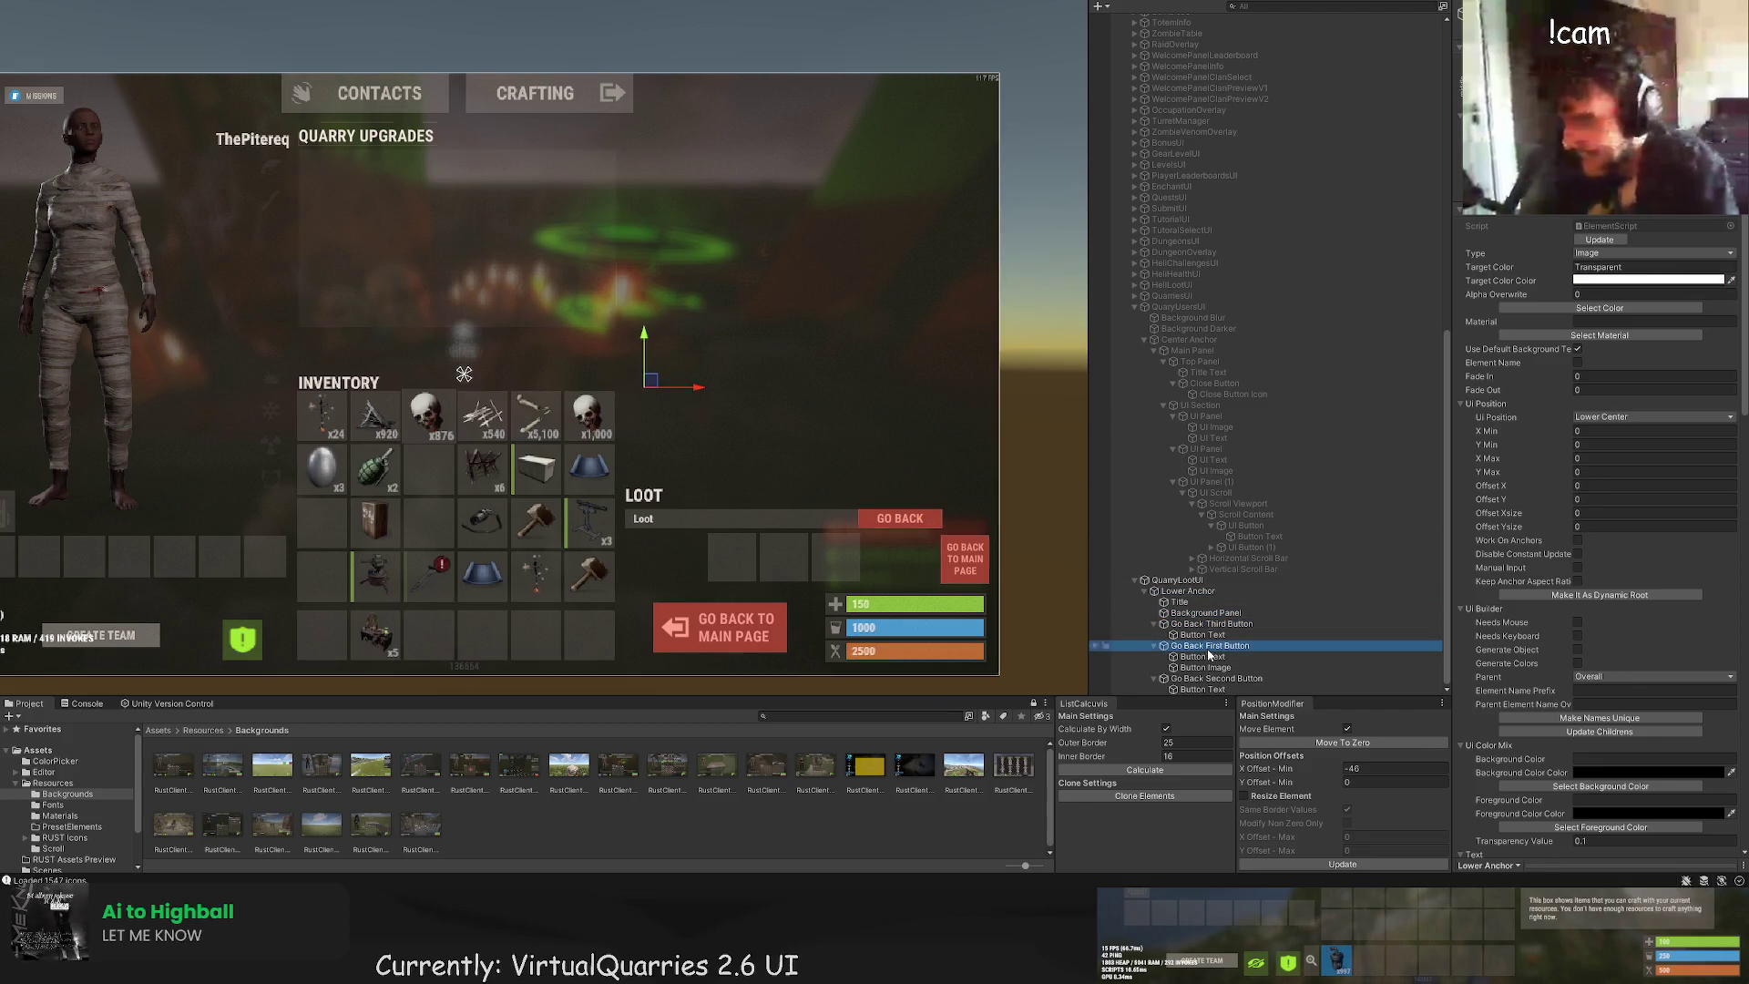
{"action": "left_click", "coordinate": [1212, 678]}
{"action": "left_click", "coordinate": [1208, 624]}
{"action": "left_click", "coordinate": [1190, 613]}
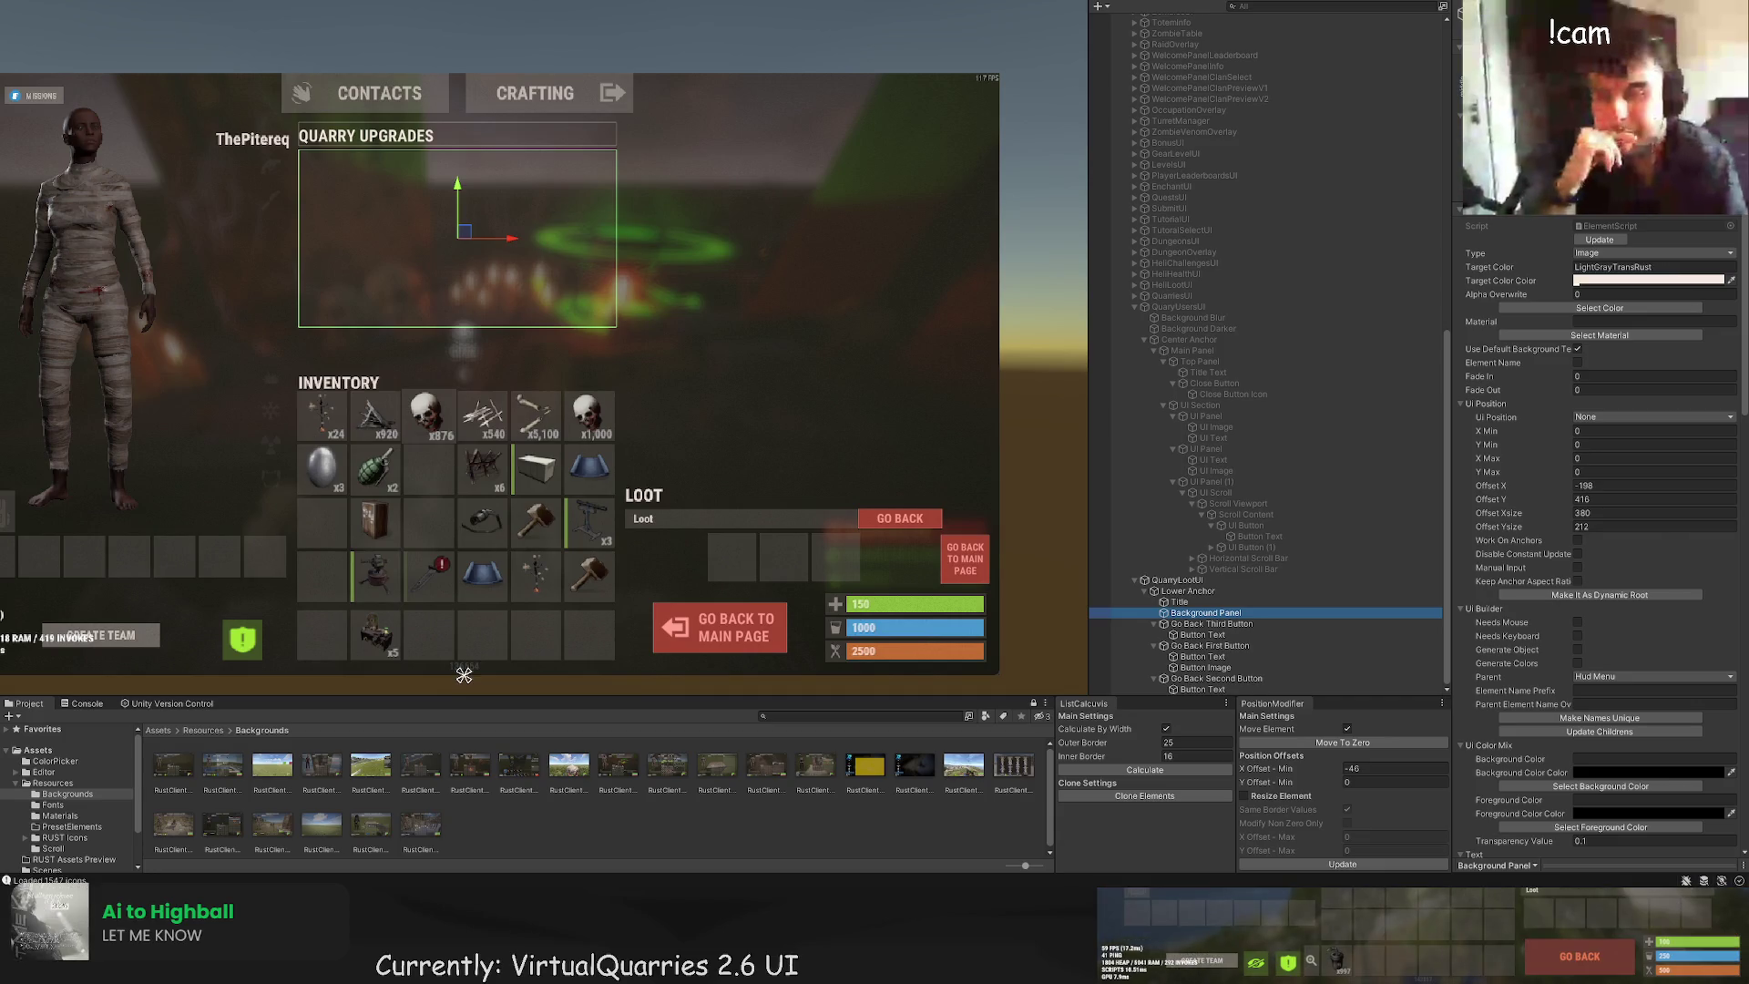
{"action": "left_click_drag", "start_coordinate": [464, 674], "coordinate": [645, 779]}
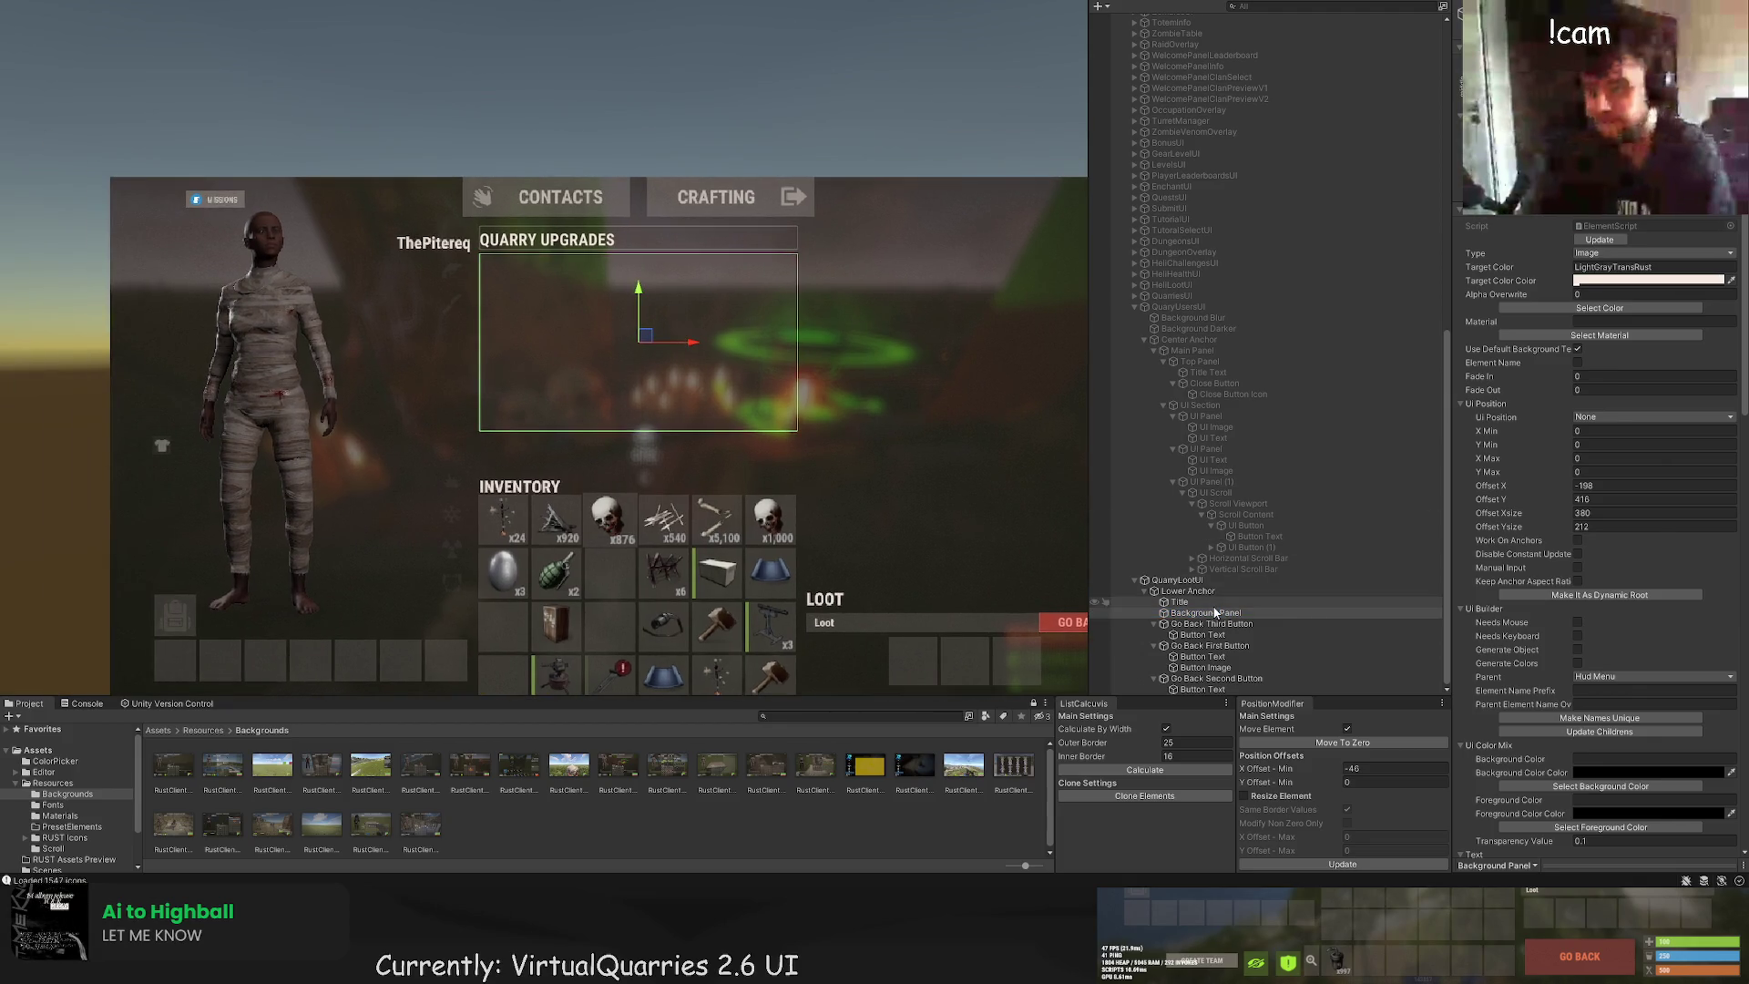
Step: Turn the Title element into a narrower, centred NOW label at font size 15
{"action": "left_click", "coordinate": [1183, 602]}
{"action": "key", "text": "f"}
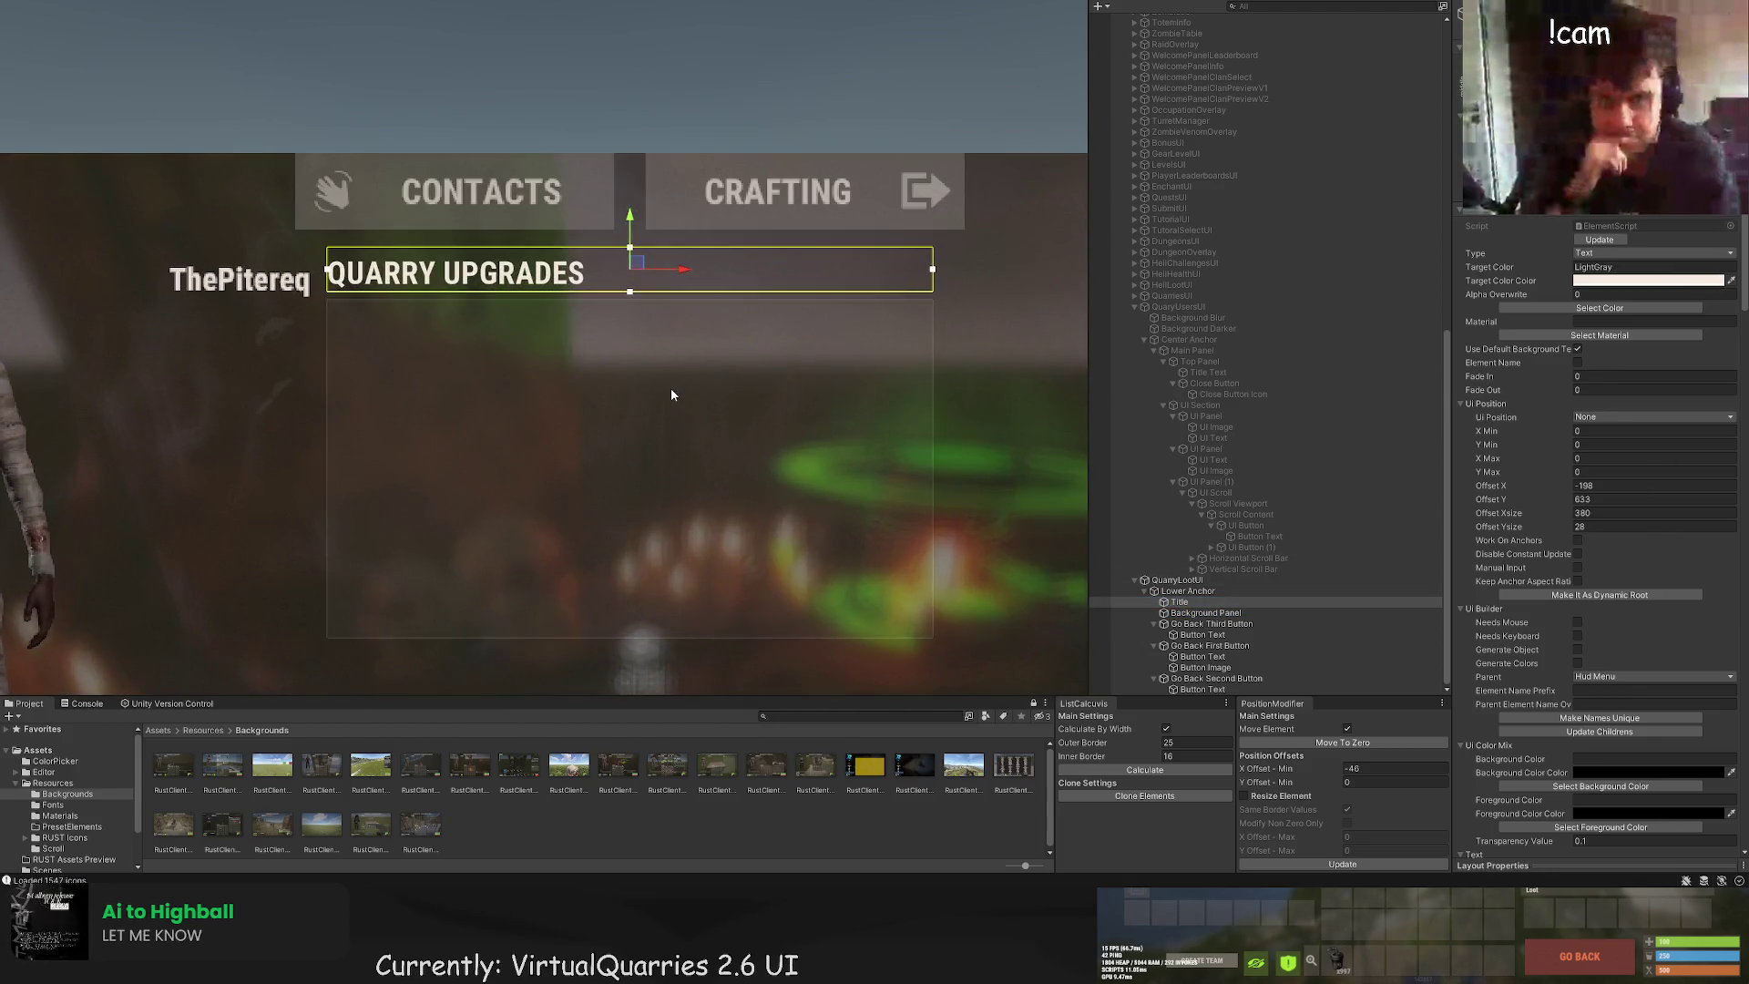
{"action": "scroll", "coordinate": [726, 386], "scroll_direction": "down", "scroll_amount": 2}
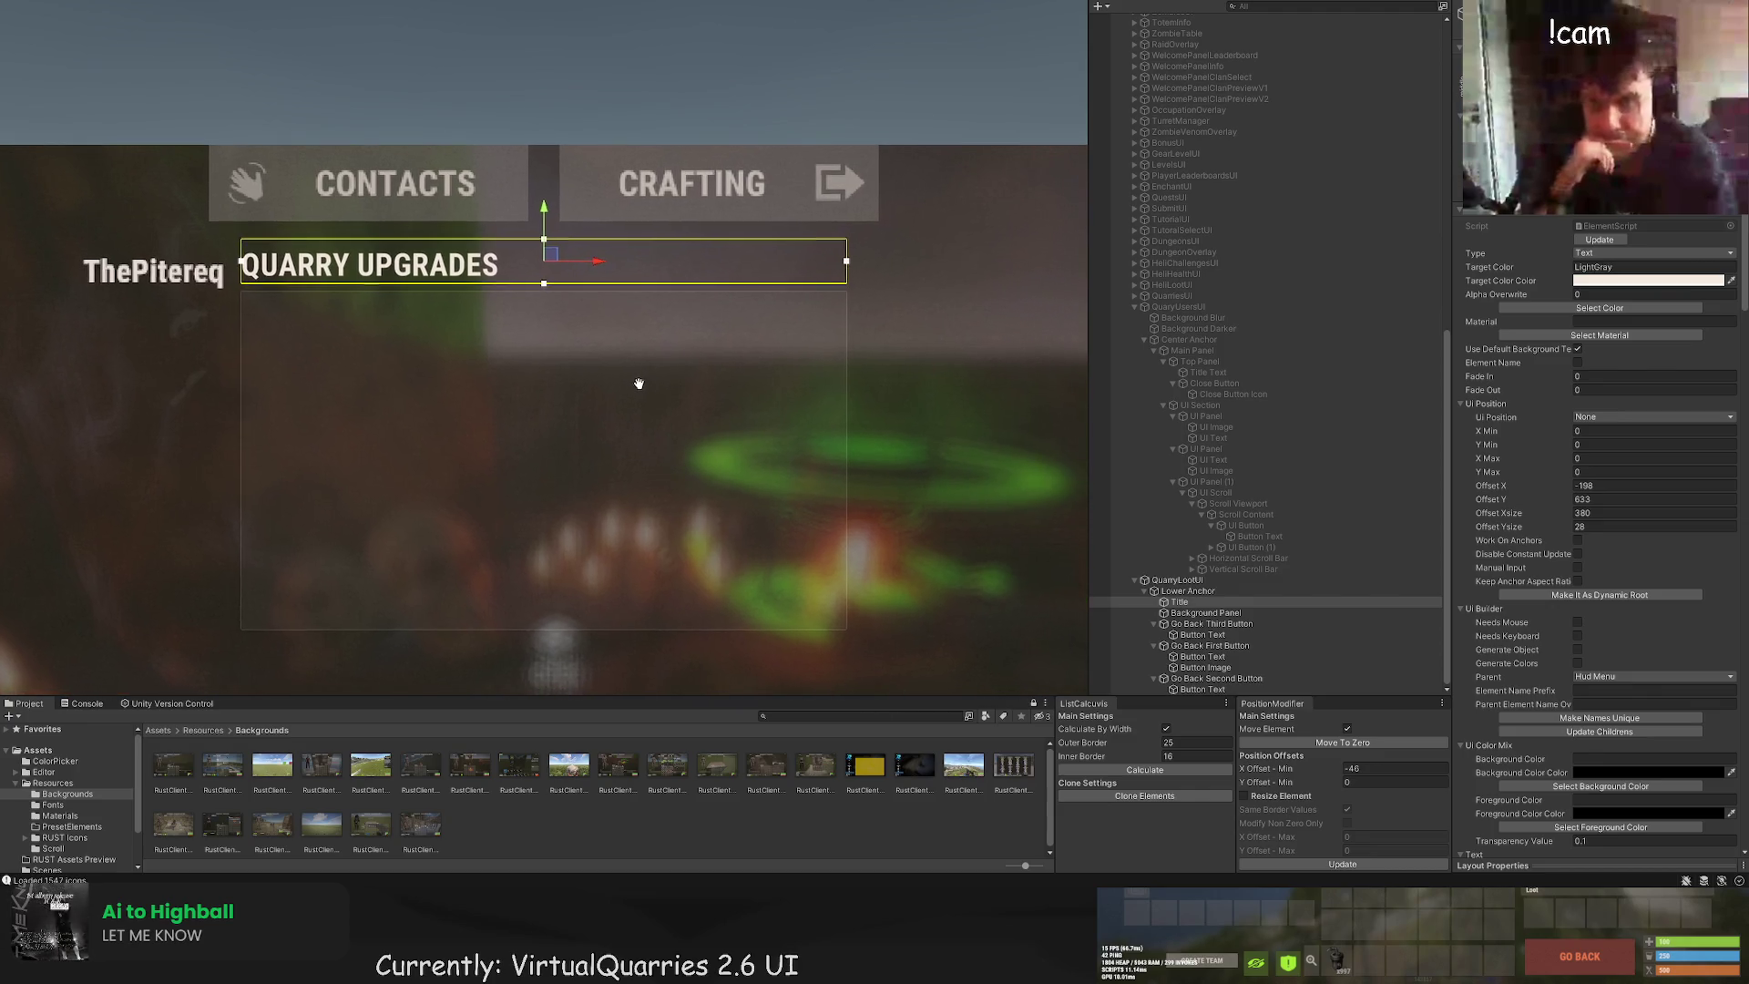
{"action": "scroll", "coordinate": [242, 264], "scroll_direction": "up", "scroll_amount": 2}
{"action": "mouse_move", "coordinate": [241, 264]}
{"action": "left_mouse_down"}
{"action": "mouse_move", "coordinate": [663, 263]}
{"action": "mouse_move", "coordinate": [633, 263]}
{"action": "left_mouse_up"}
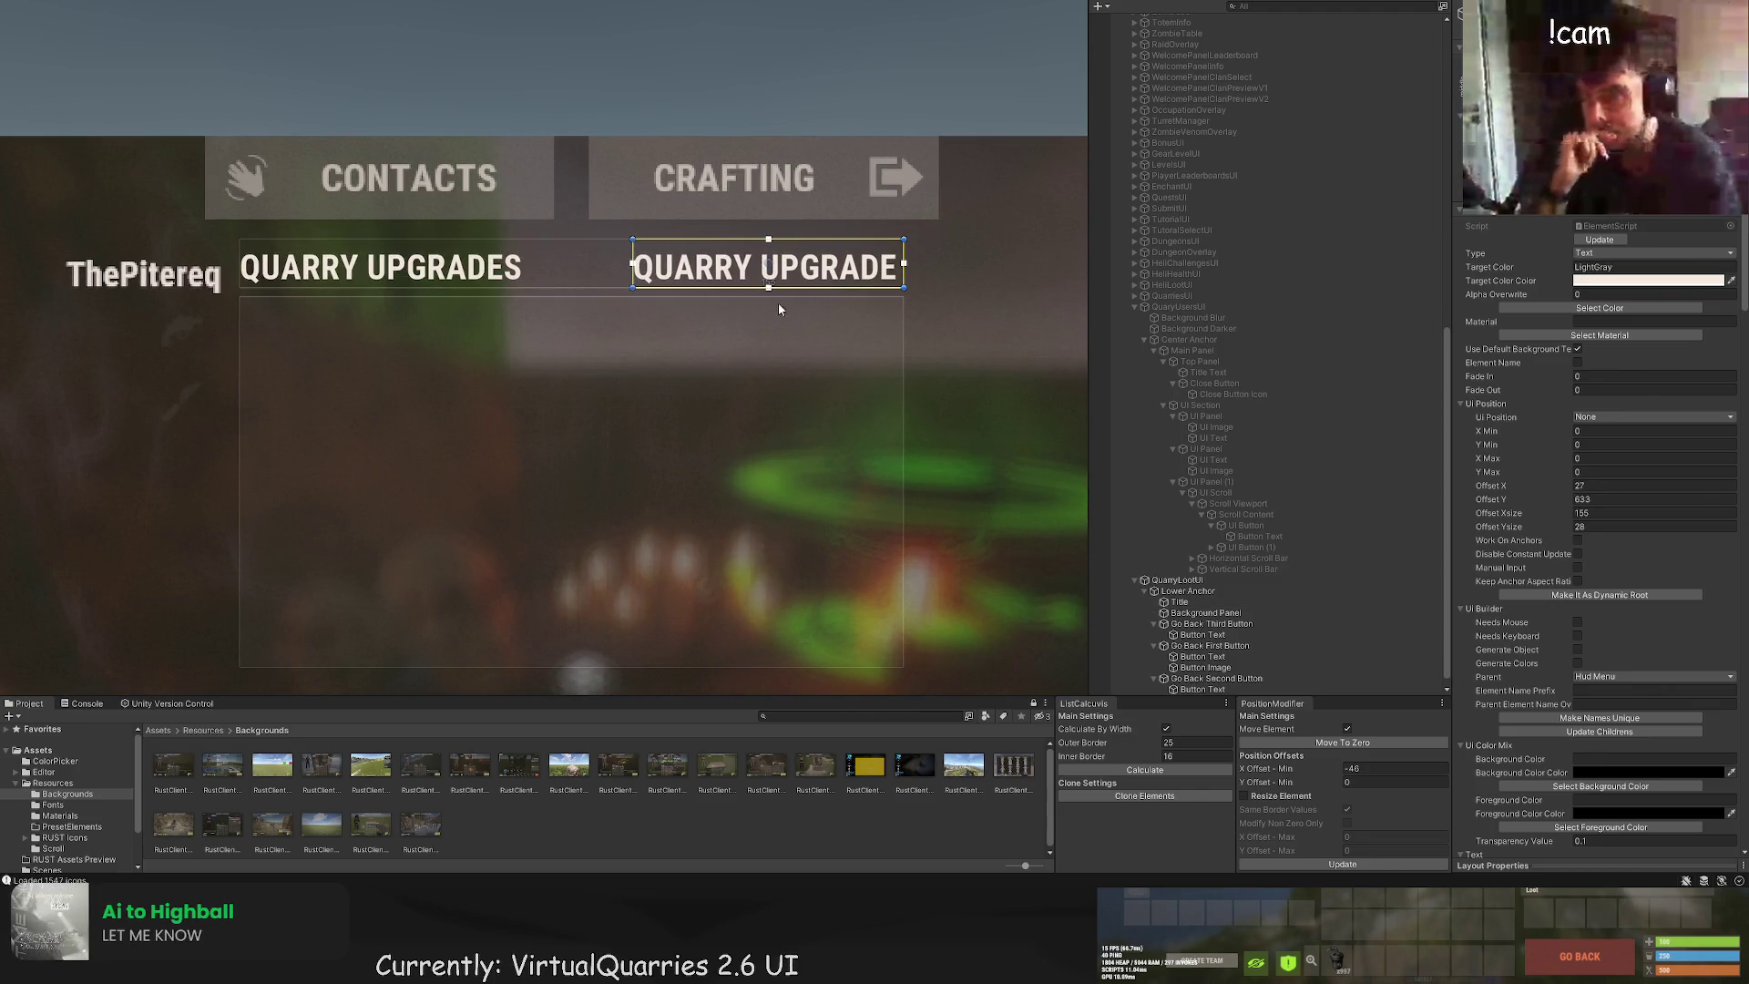
{"action": "scroll", "coordinate": [1622, 557], "scroll_direction": "down", "scroll_amount": 15}
{"action": "scroll", "coordinate": [1622, 557], "scroll_direction": "down", "scroll_amount": 6}
{"action": "left_click", "coordinate": [1503, 451]}
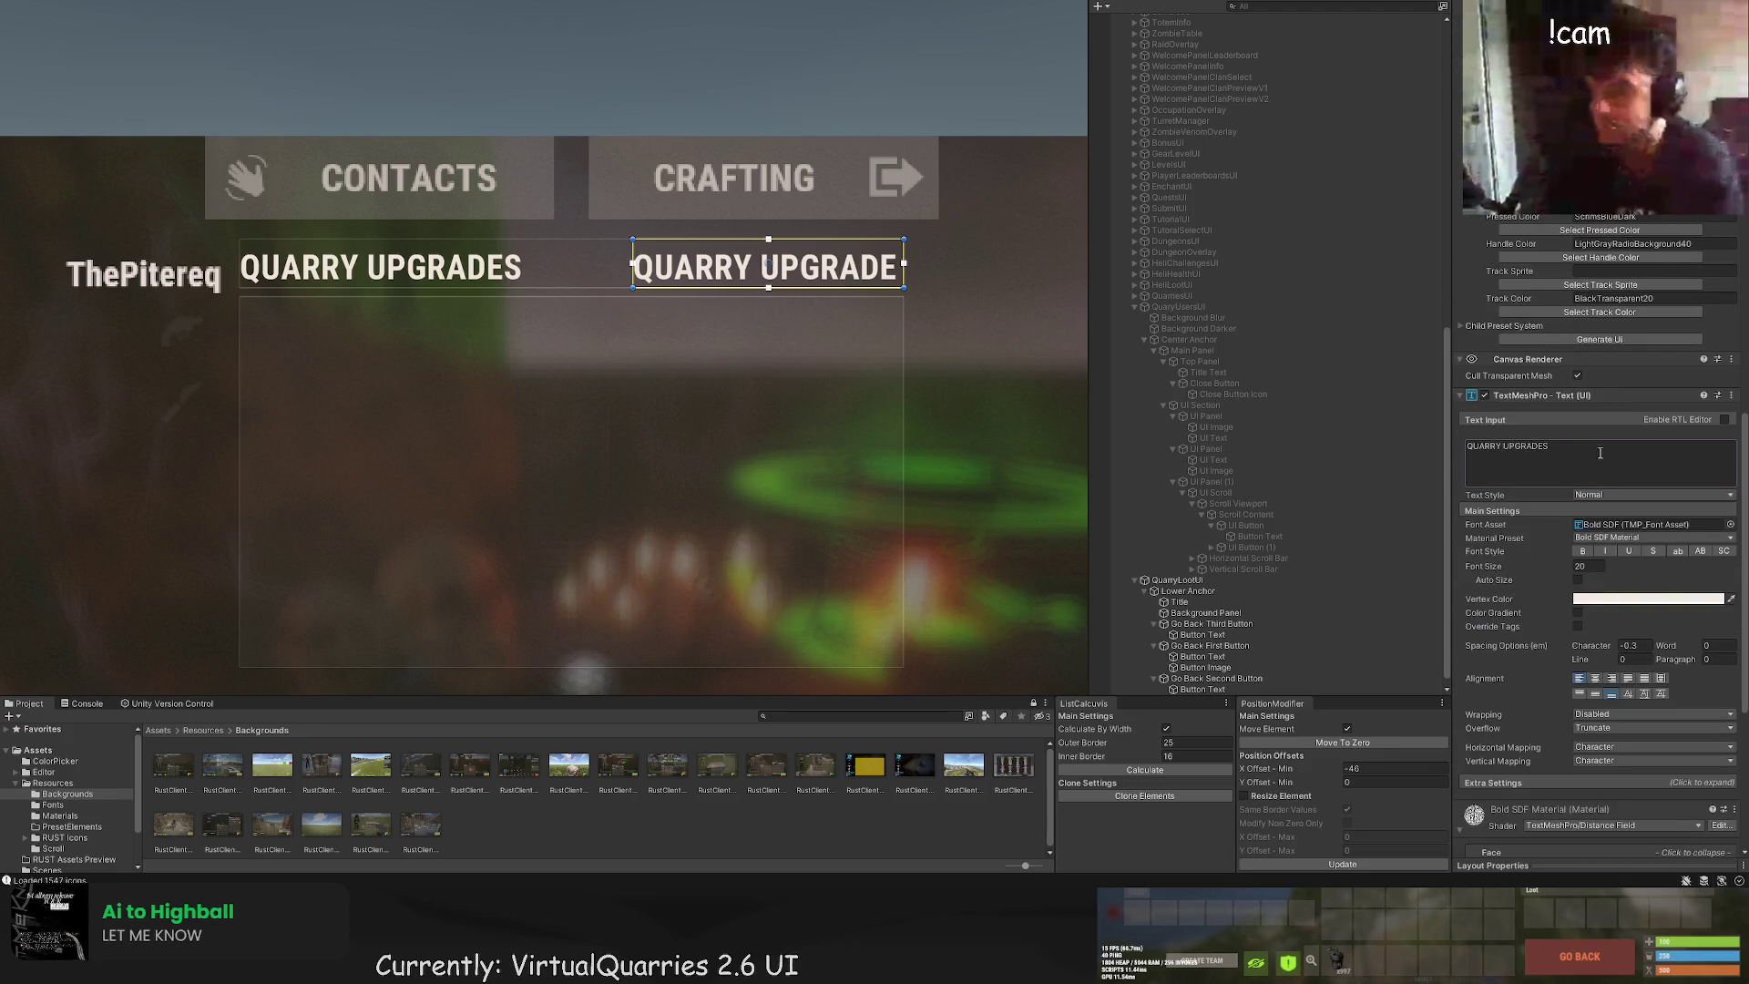
{"action": "type", "text": "NOW"}
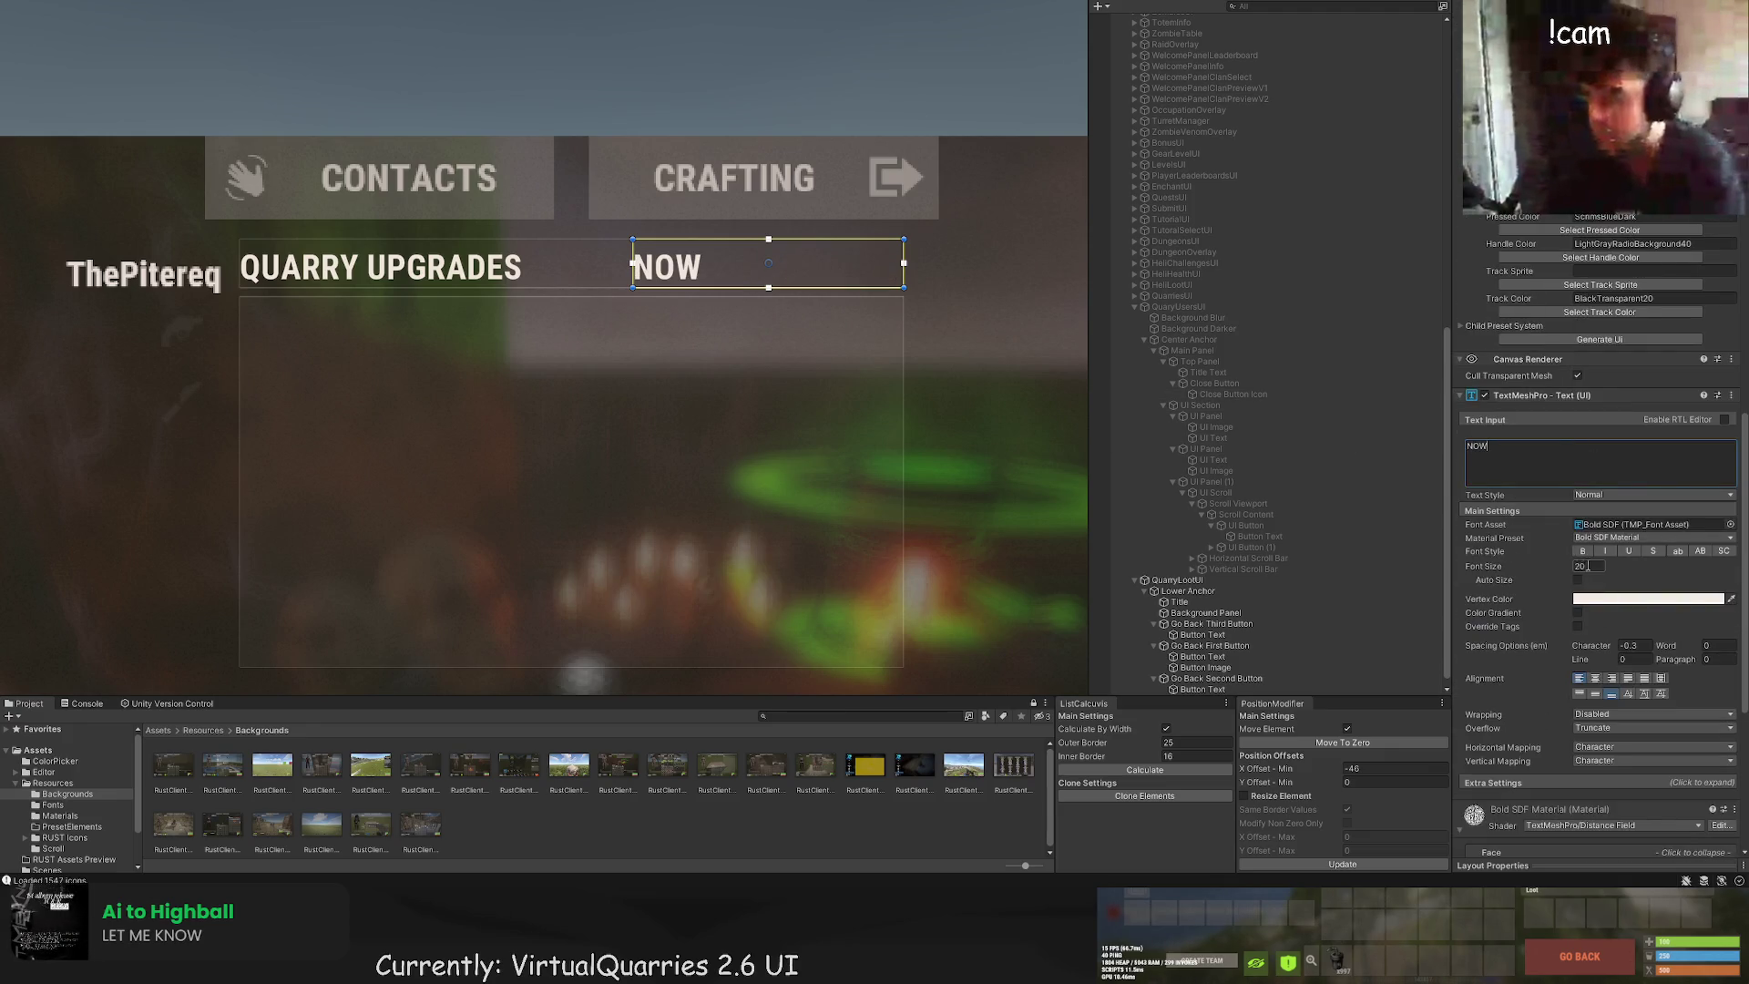
{"action": "left_click", "coordinate": [1585, 566]}
{"action": "type", "text": "15"}
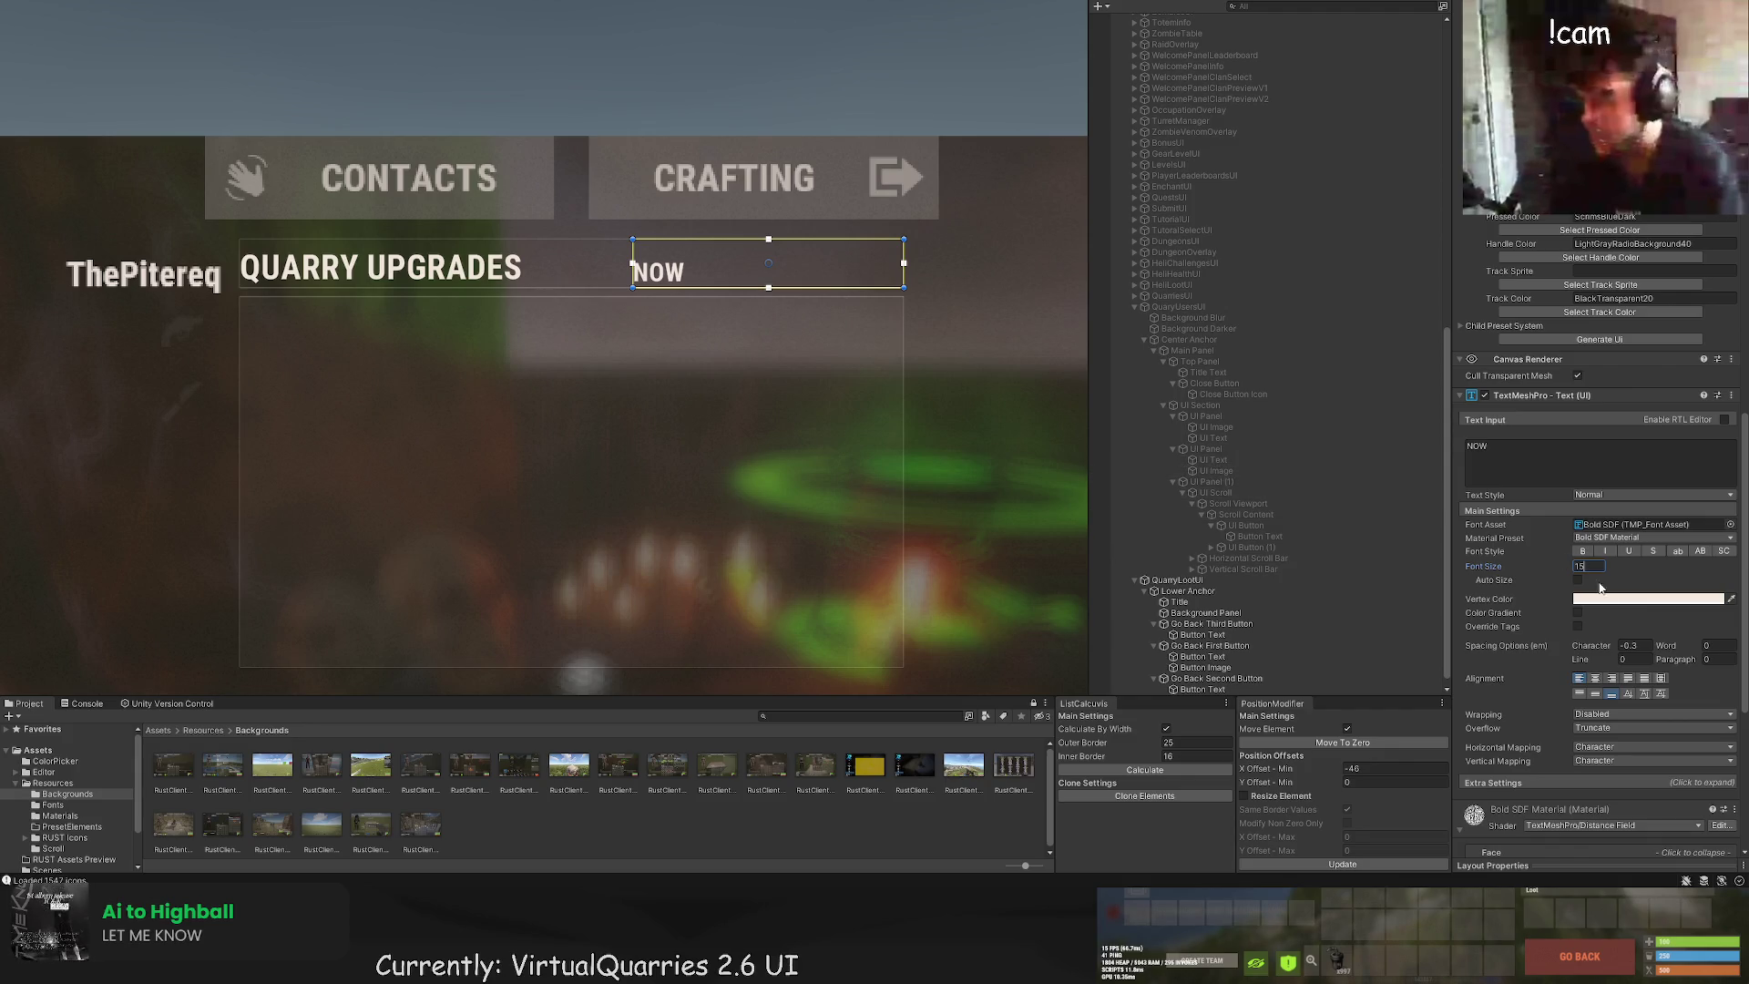
{"action": "left_click", "coordinate": [1596, 678]}
{"action": "left_click_drag", "start_coordinate": [898, 252], "coordinate": [773, 255]}
Step: Duplicate the NOW label, place the copy to its right as AFTER, and nudge NOW left
{"action": "scroll", "coordinate": [910, 337], "scroll_direction": "up", "scroll_amount": 4}
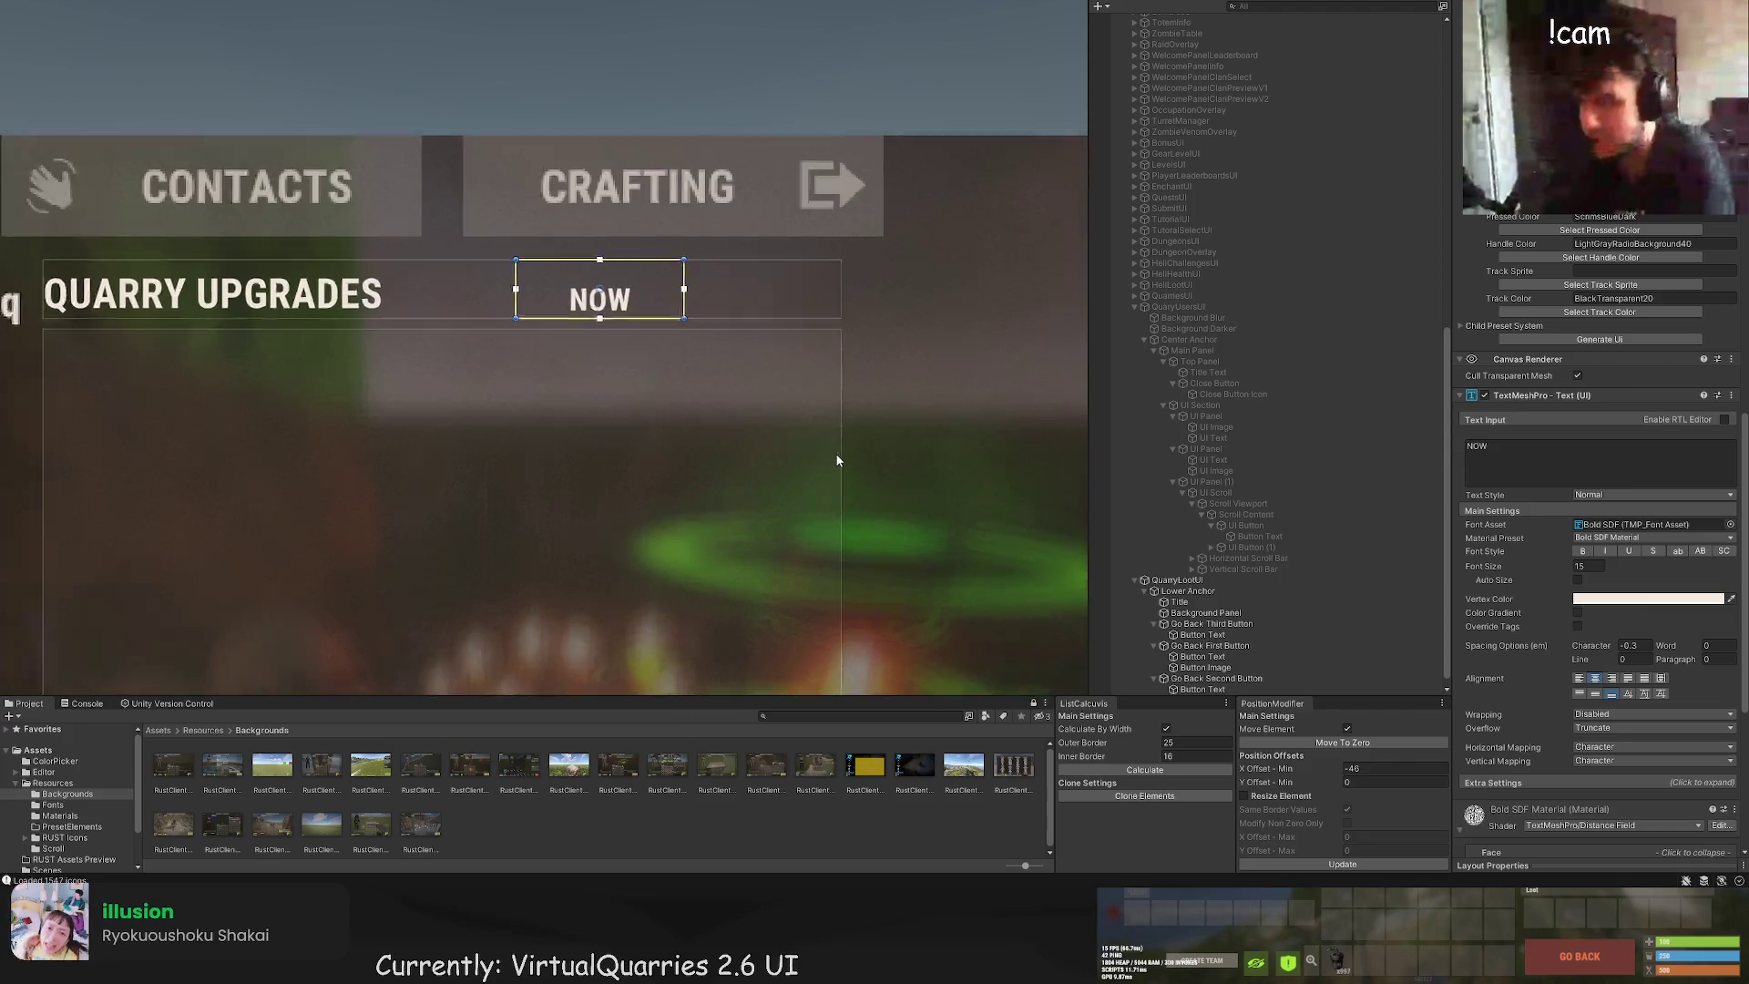
{"action": "key", "text": "ctrl+d"}
{"action": "left_click_drag", "start_coordinate": [543, 239], "coordinate": [794, 242]}
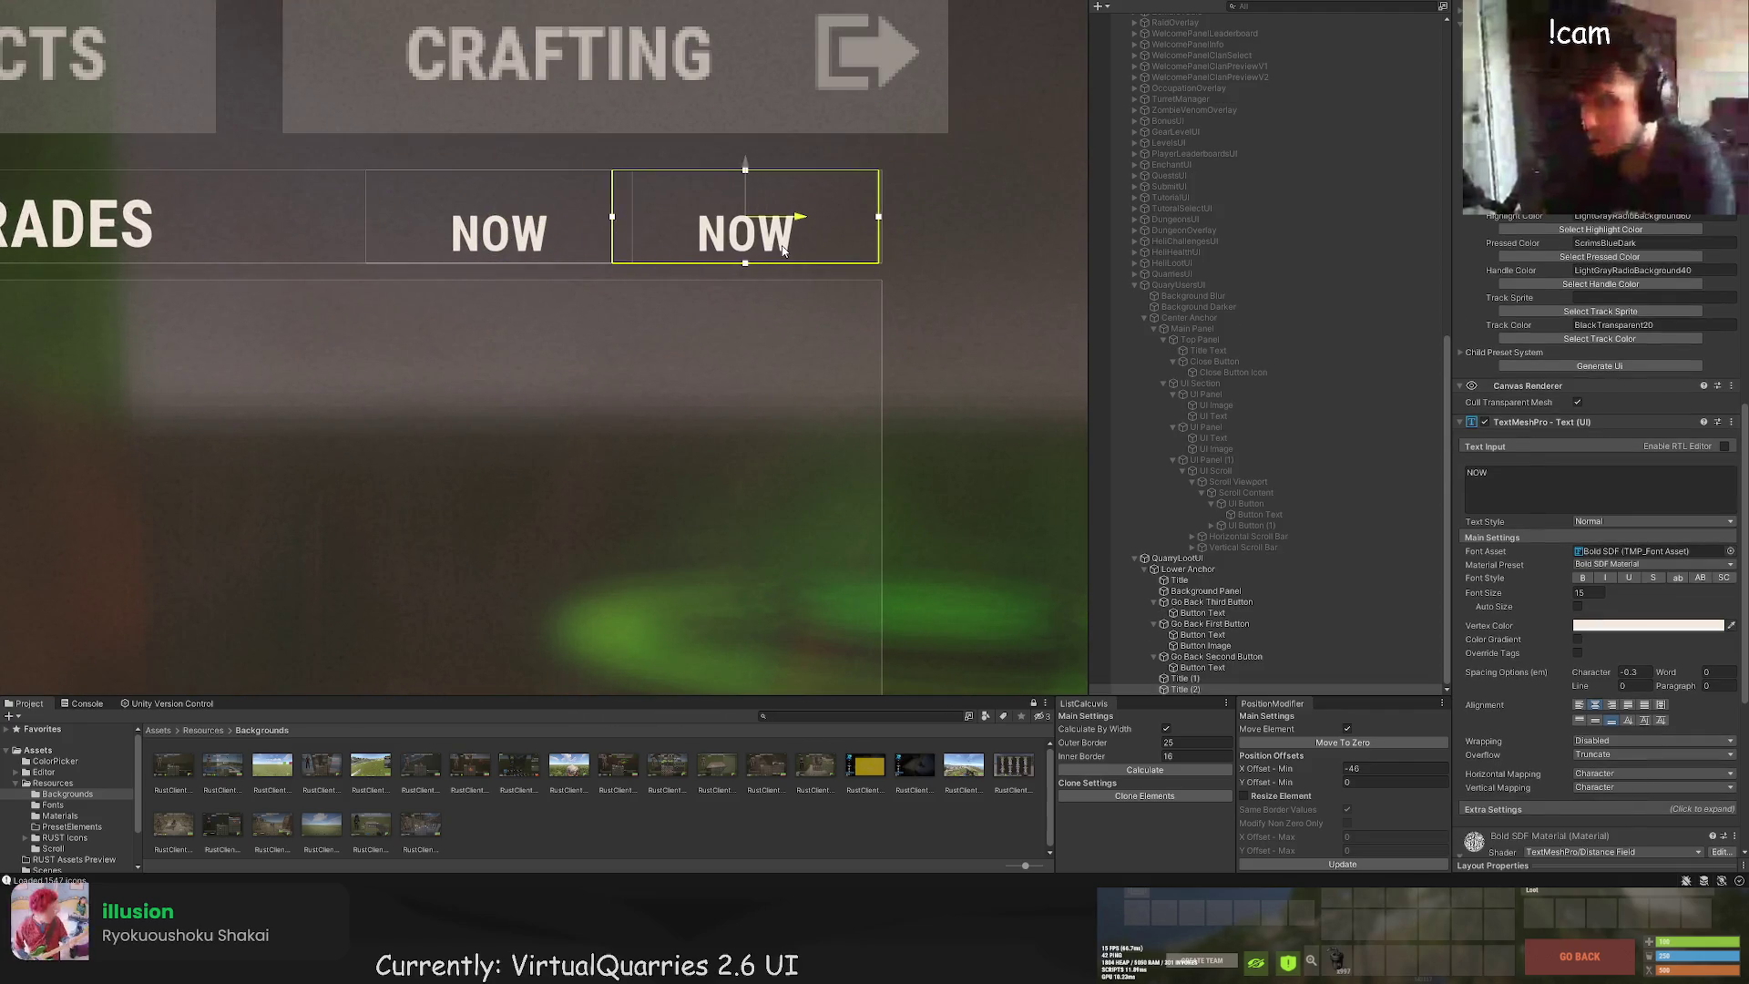
{"action": "double_click", "coordinate": [1476, 472]}
{"action": "type", "text": "AFTER"}
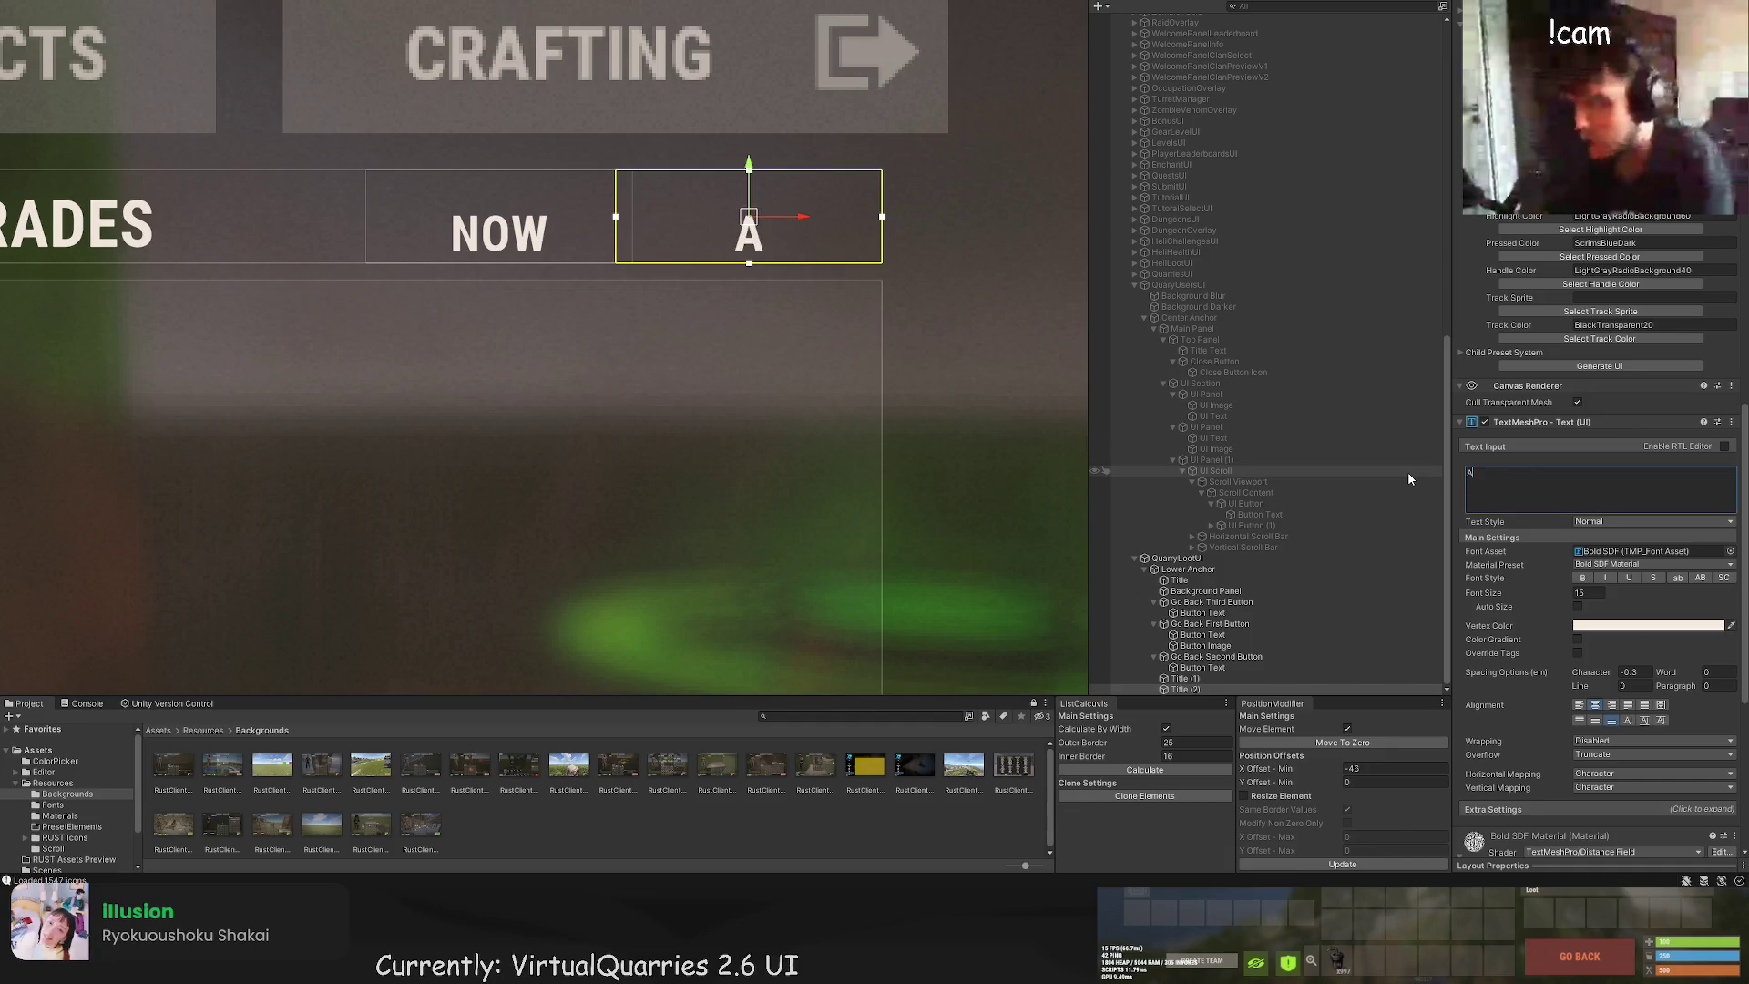
{"action": "left_click", "coordinate": [1184, 678]}
{"action": "left_click_drag", "start_coordinate": [544, 221], "coordinate": [526, 221]}
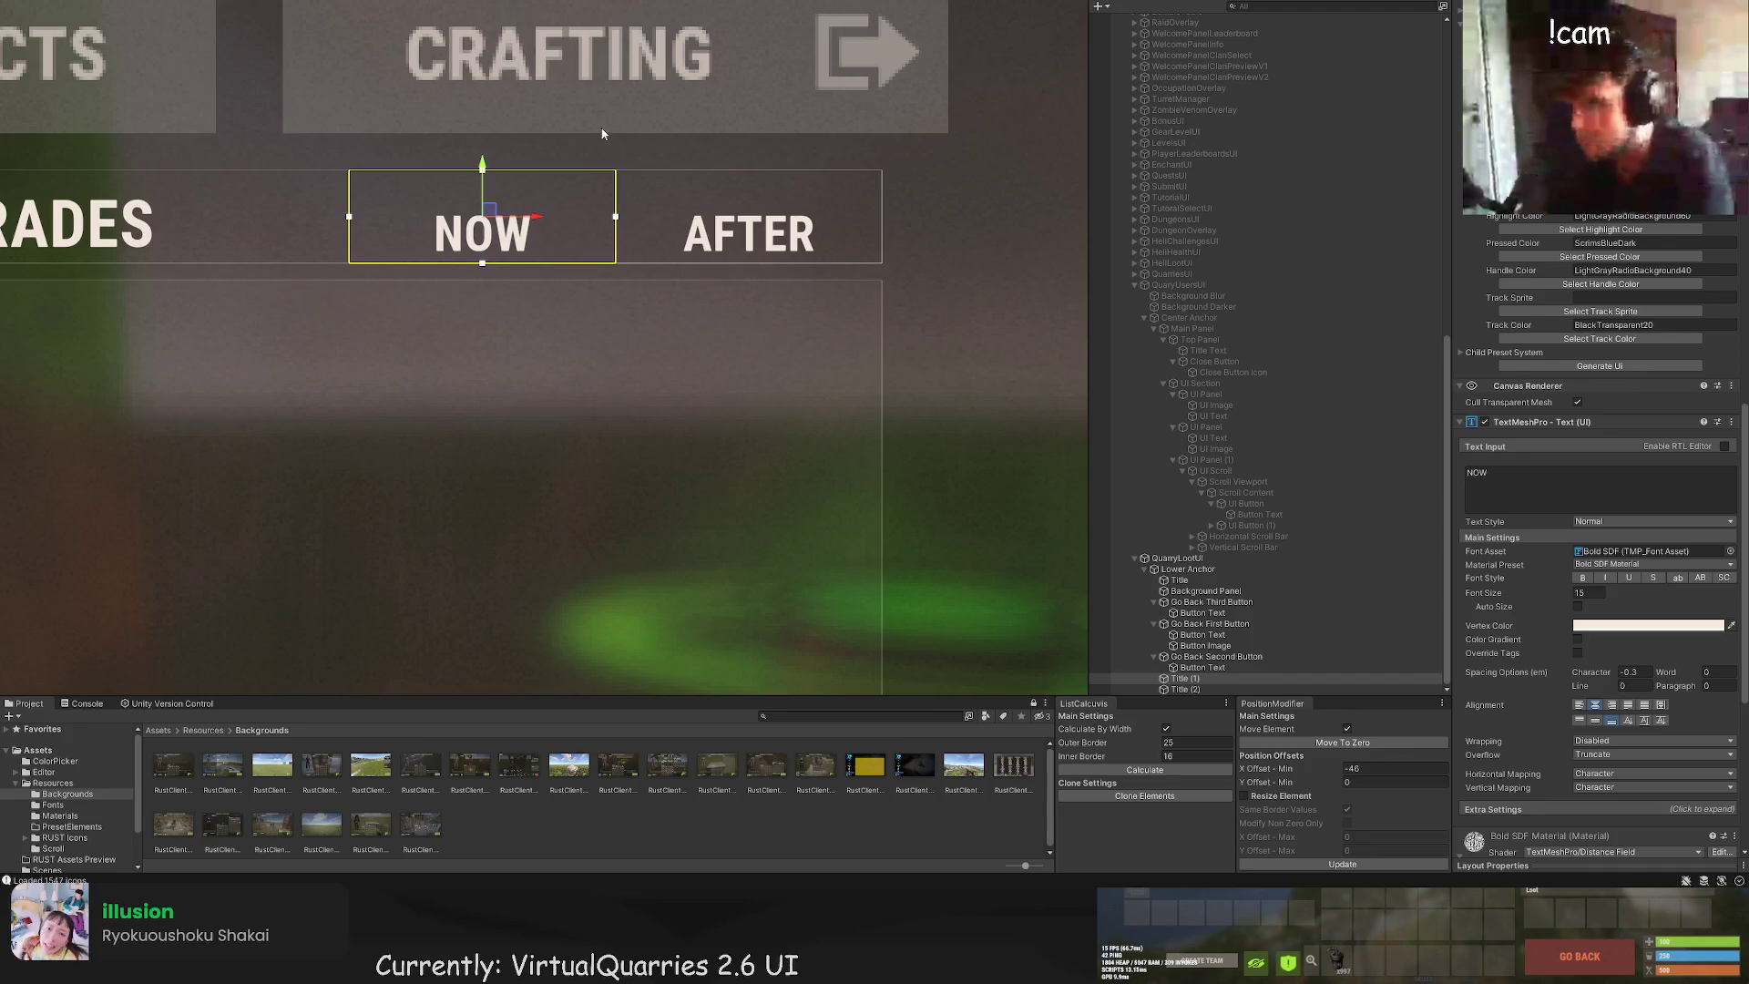
{"action": "left_click", "coordinate": [526, 221]}
{"action": "scroll", "coordinate": [594, 183], "scroll_direction": "down", "scroll_amount": 5}
{"action": "mouse_move", "coordinate": [646, 265]}
{"action": "left_mouse_down"}
{"action": "mouse_move", "coordinate": [694, 253]}
{"action": "mouse_move", "coordinate": [665, 282]}
{"action": "mouse_move", "coordinate": [549, 318]}
{"action": "mouse_move", "coordinate": [549, 303]}
{"action": "left_mouse_up"}
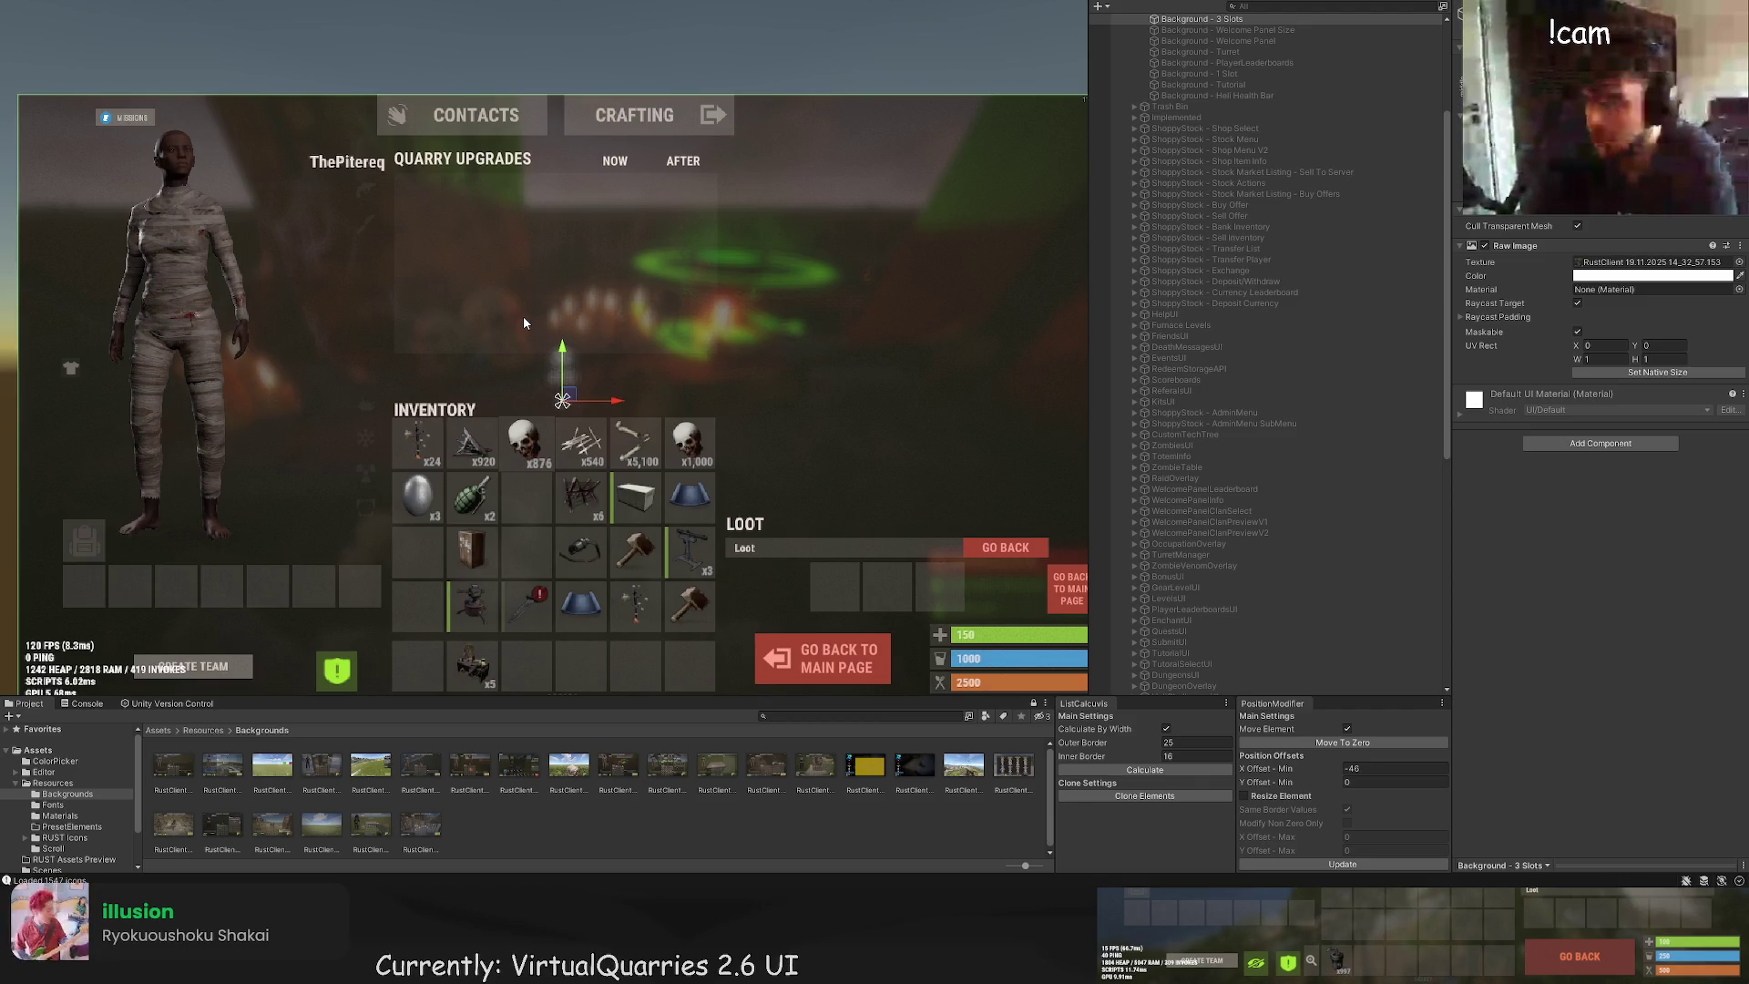
Step: Move Title, Title (1) and Title (2) under Background Panel in the Hierarchy
{"action": "mouse_move", "coordinate": [524, 322]}
{"action": "left_mouse_down"}
{"action": "mouse_move", "coordinate": [537, 374]}
{"action": "mouse_move", "coordinate": [501, 250]}
{"action": "left_mouse_up"}
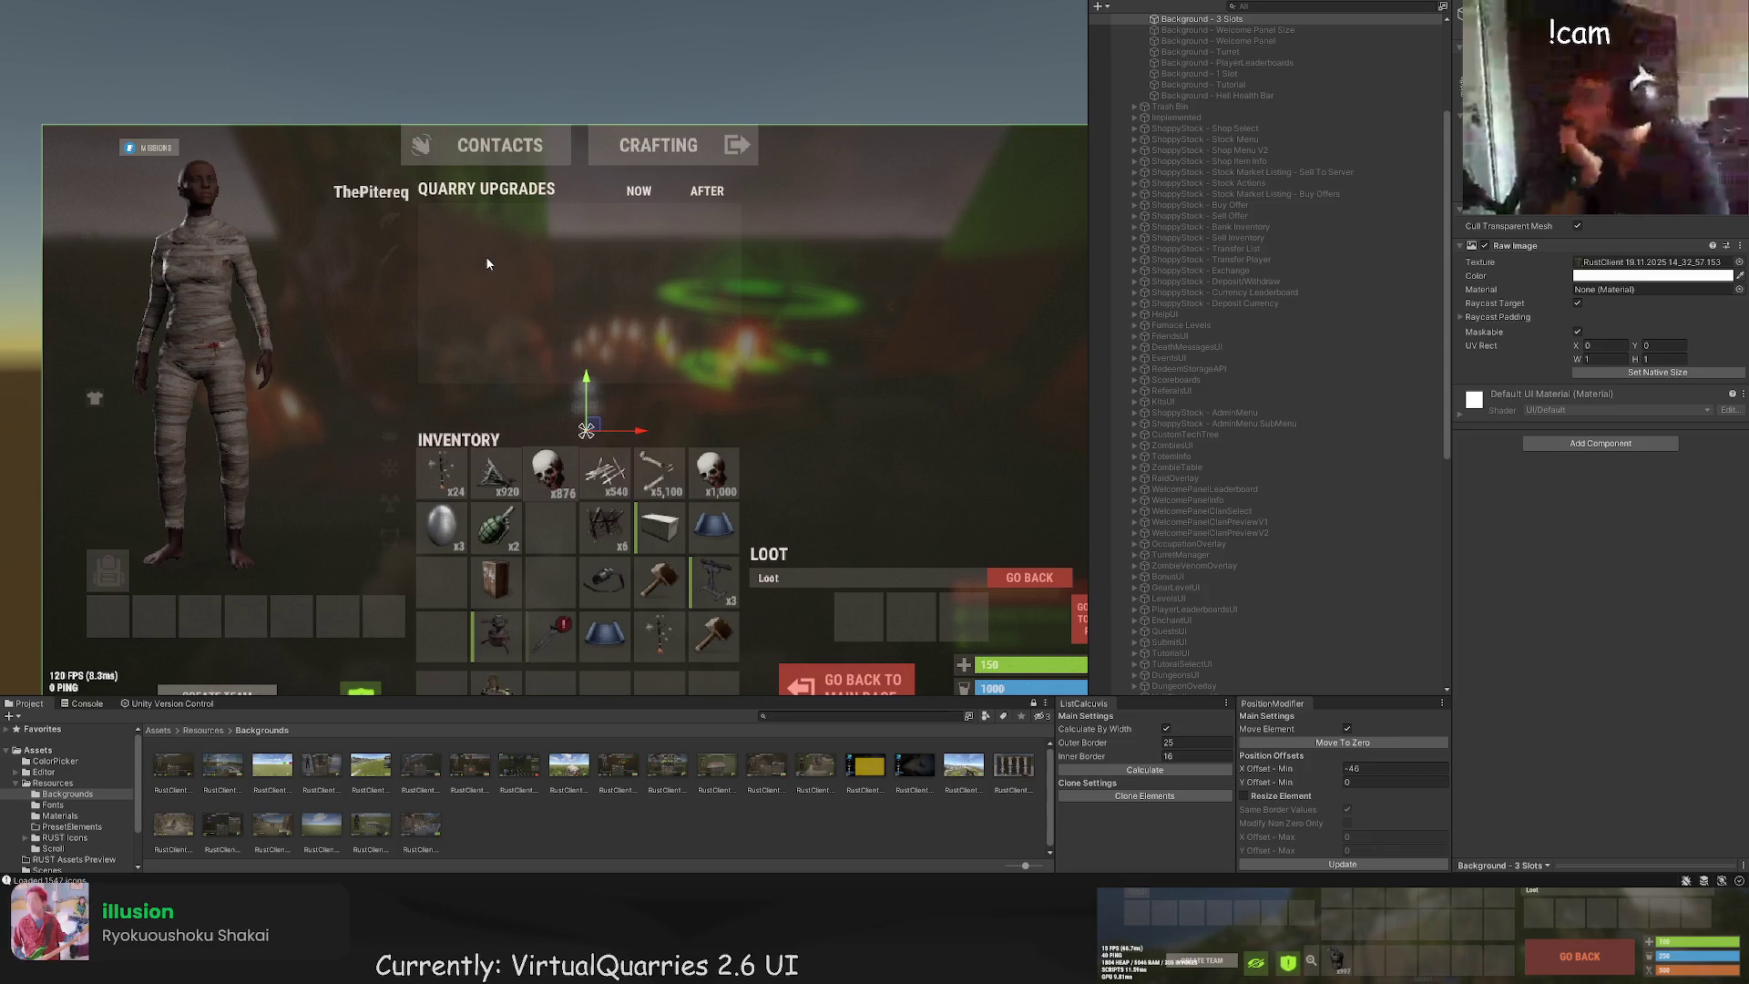
{"action": "scroll", "coordinate": [486, 264], "scroll_direction": "up", "scroll_amount": 2}
{"action": "scroll", "coordinate": [485, 292], "scroll_direction": "down", "scroll_amount": 2}
{"action": "scroll", "coordinate": [485, 306], "scroll_direction": "up", "scroll_amount": 3}
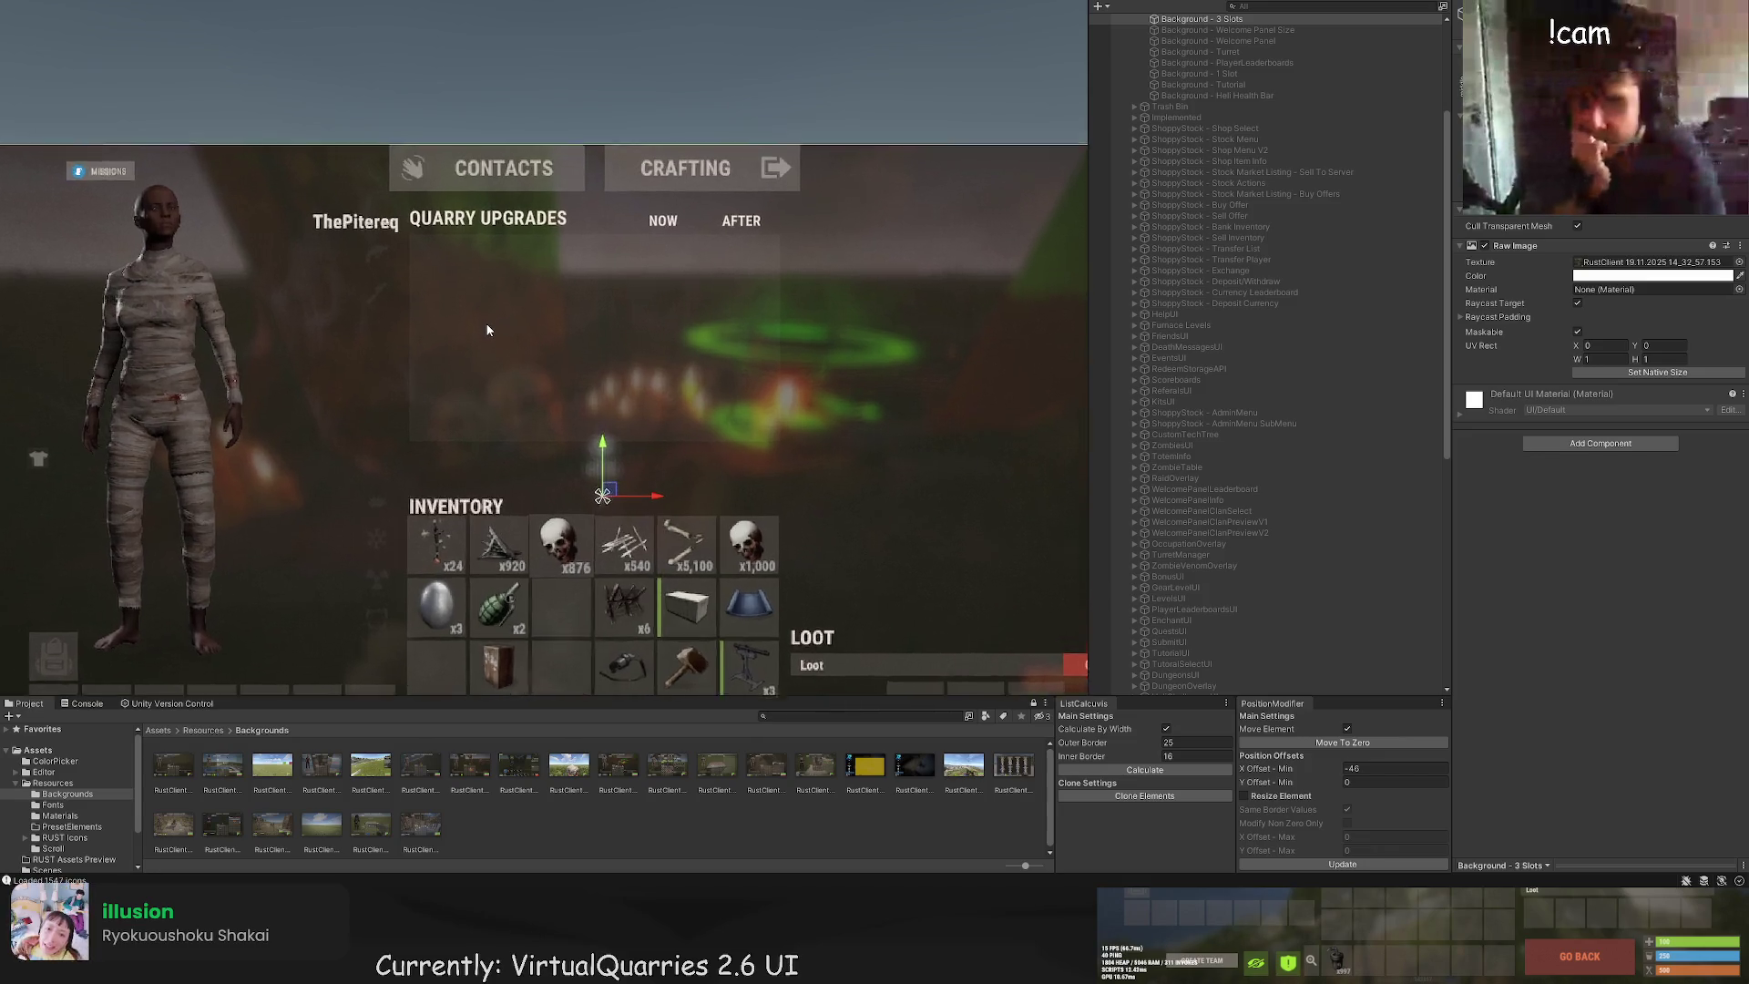
{"action": "scroll", "coordinate": [1249, 480], "scroll_direction": "down", "scroll_amount": 10}
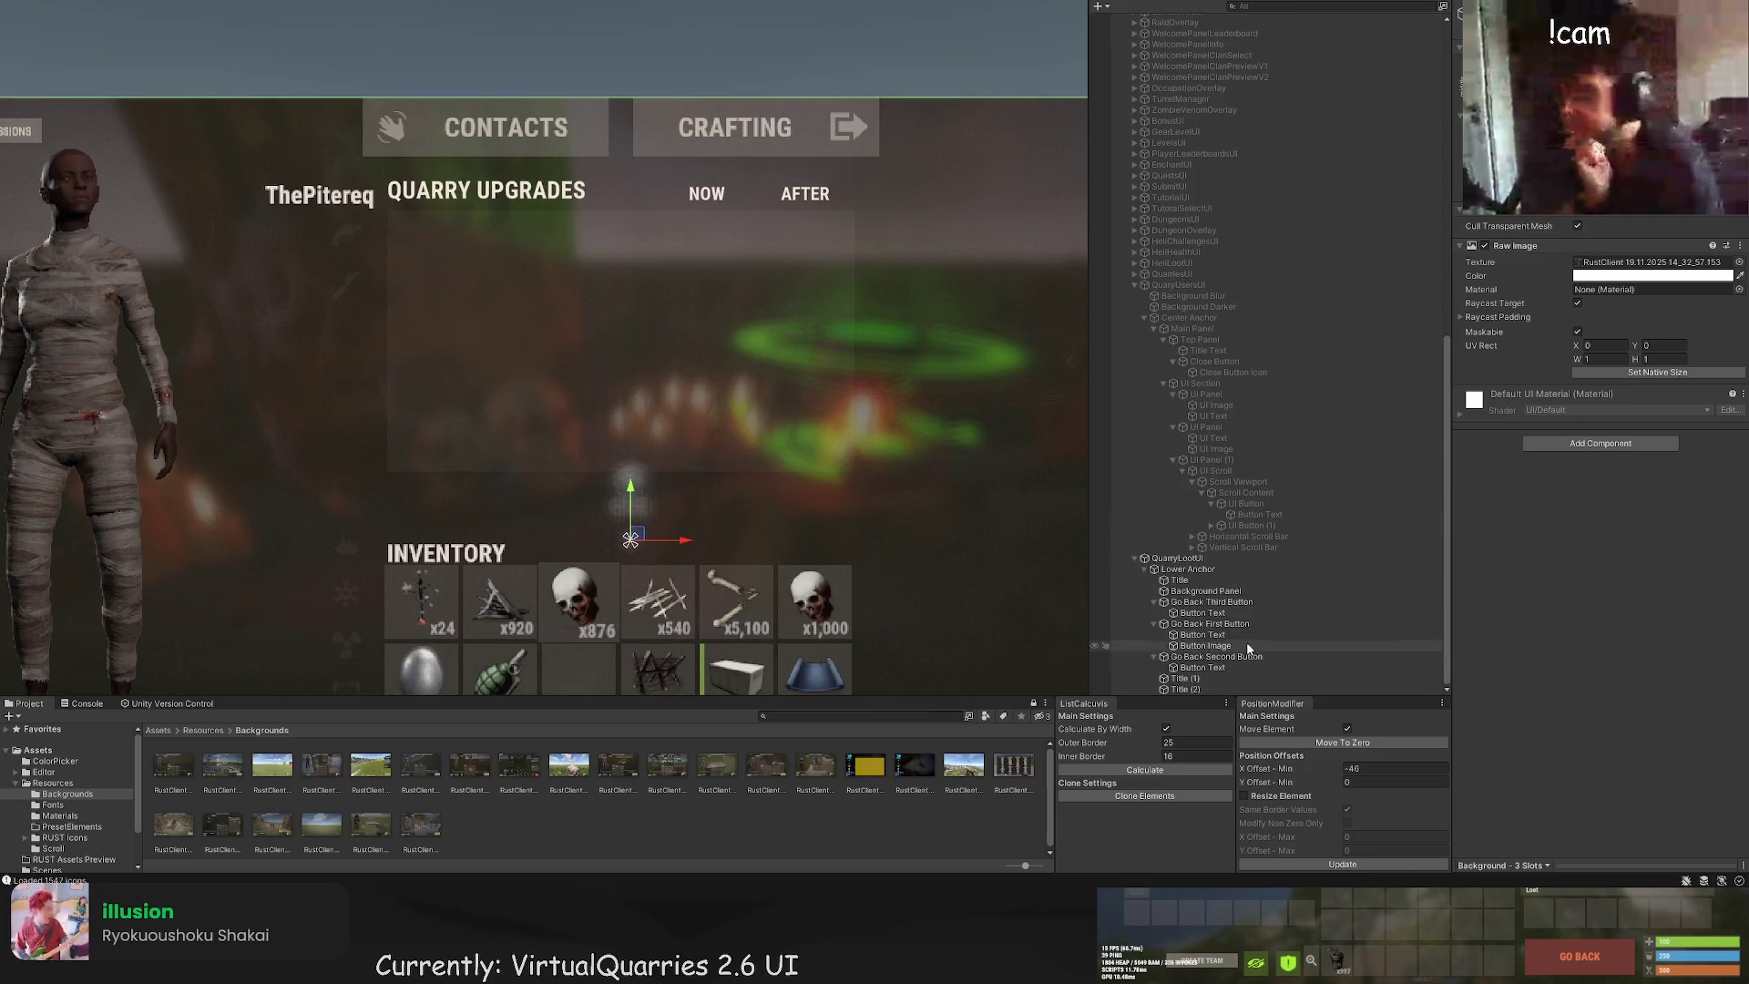
{"action": "left_click", "coordinate": [1216, 592]}
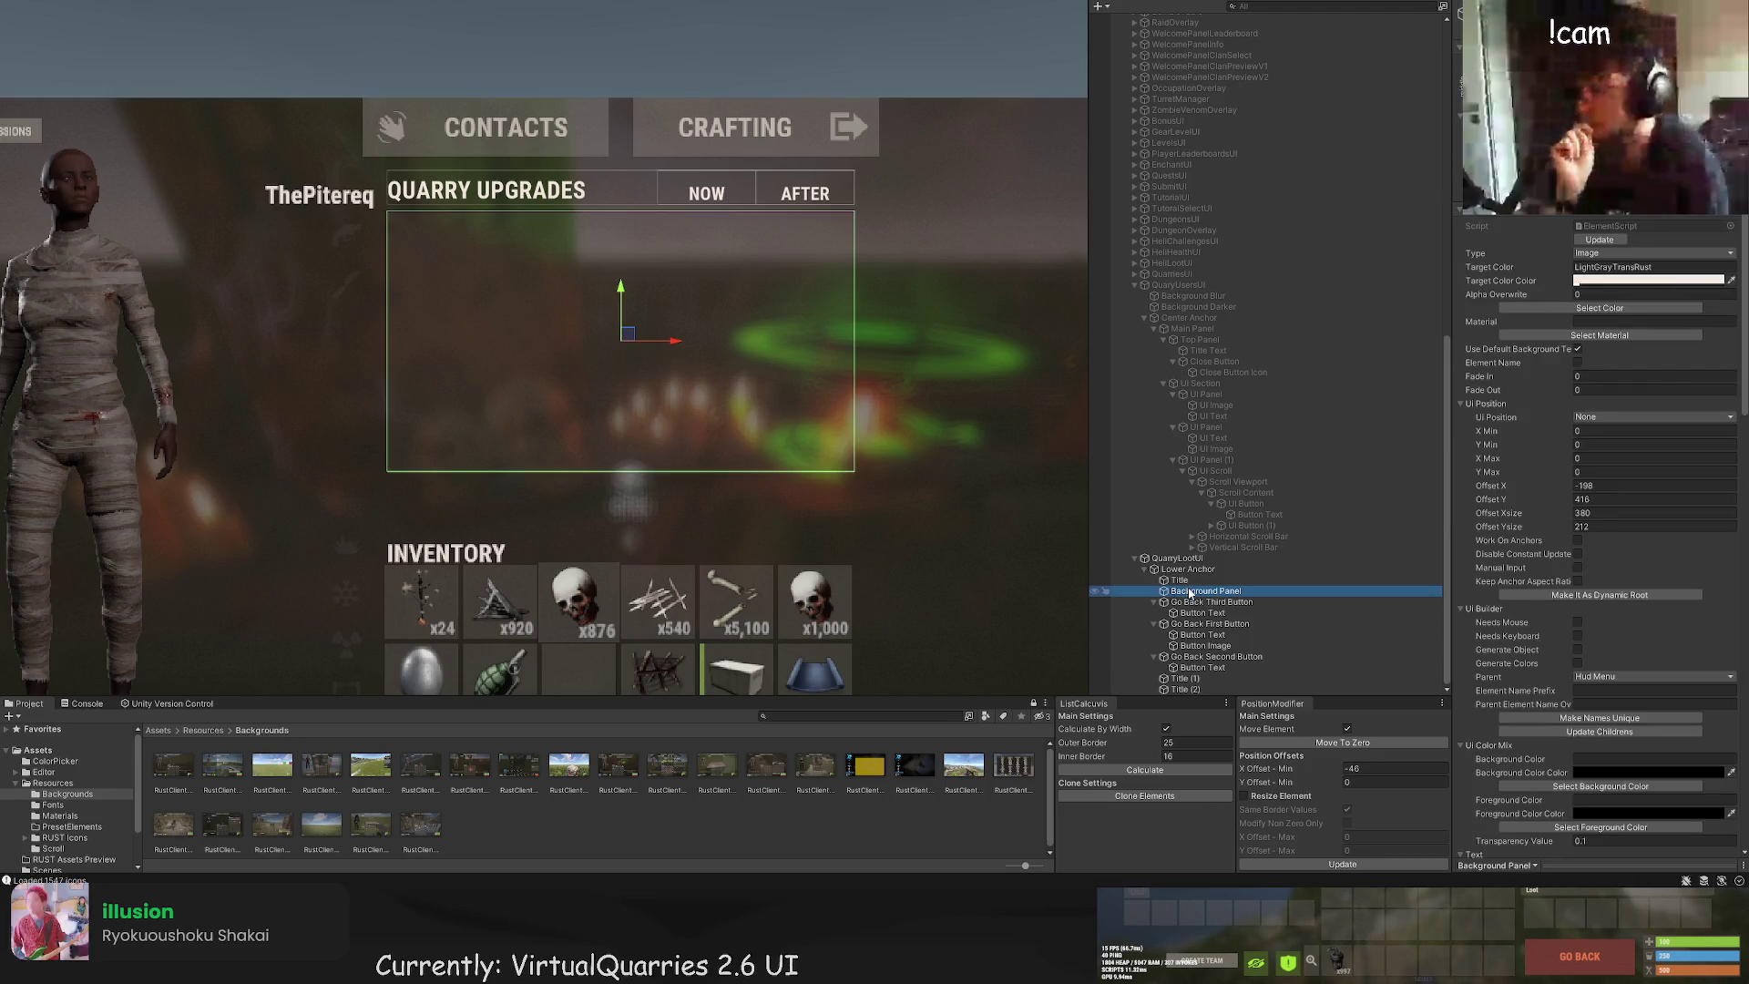
{"action": "left_click_drag", "start_coordinate": [1177, 582], "coordinate": [1201, 592]}
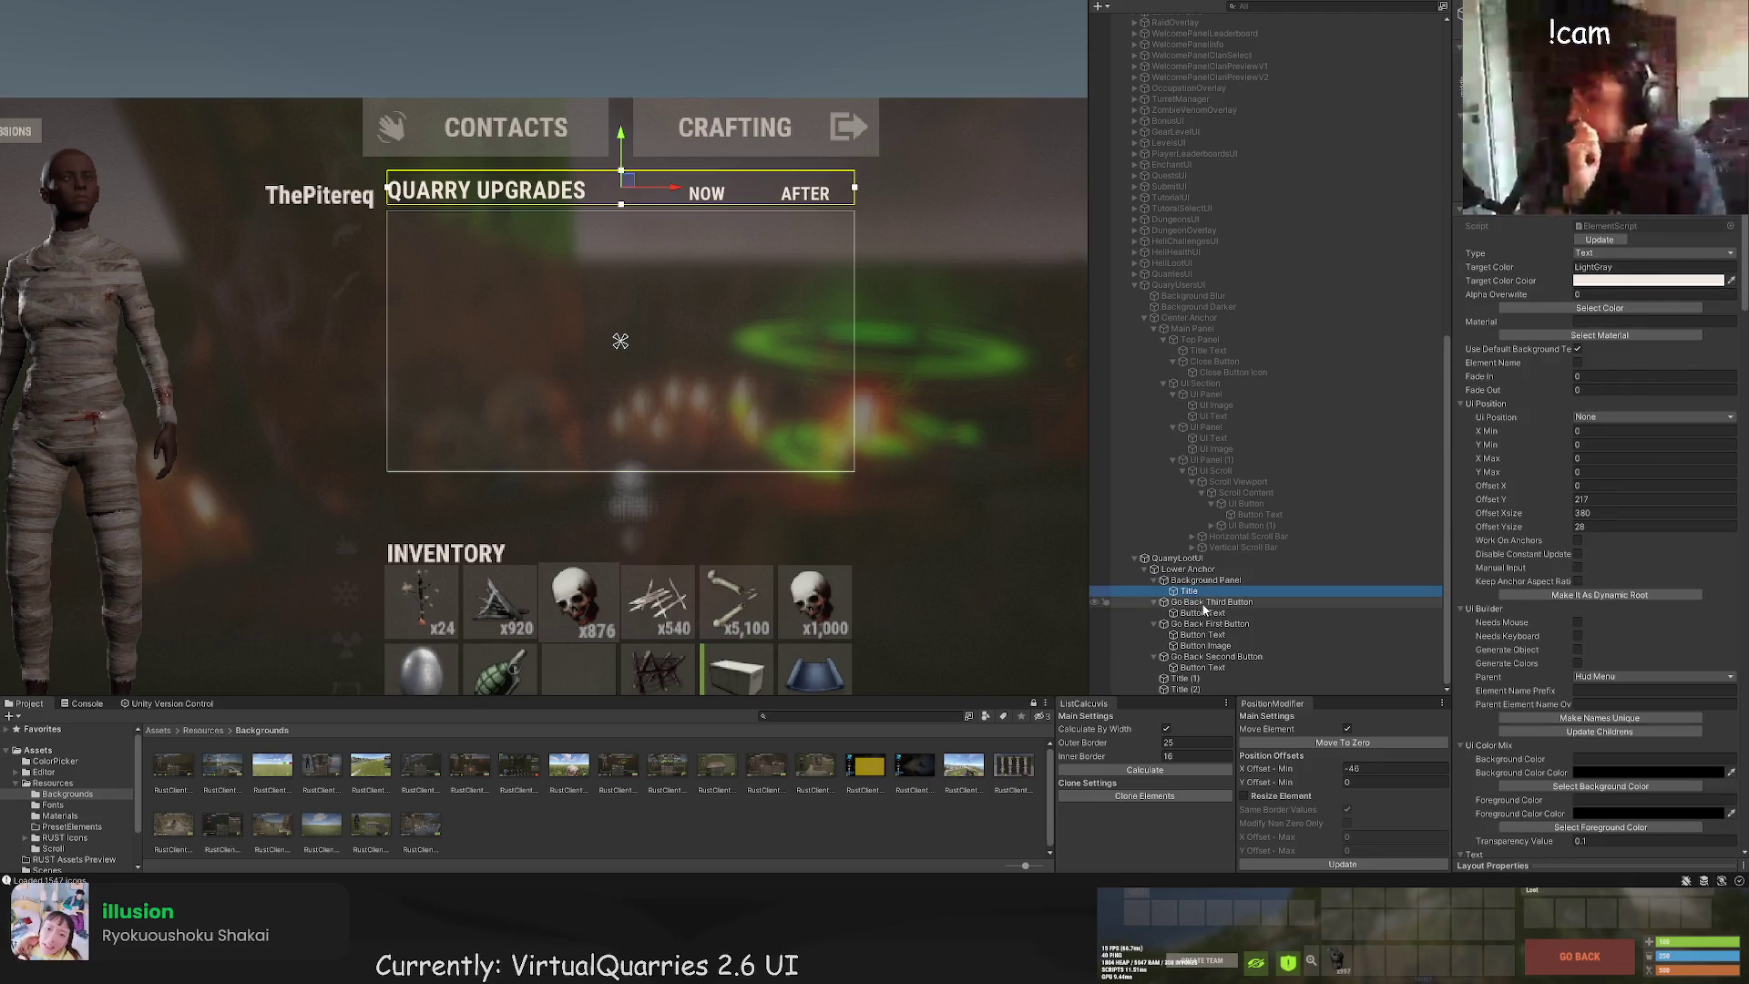
{"action": "left_click", "coordinate": [1185, 679]}
{"action": "left_click", "coordinate": [1184, 690], "text": "shift"}
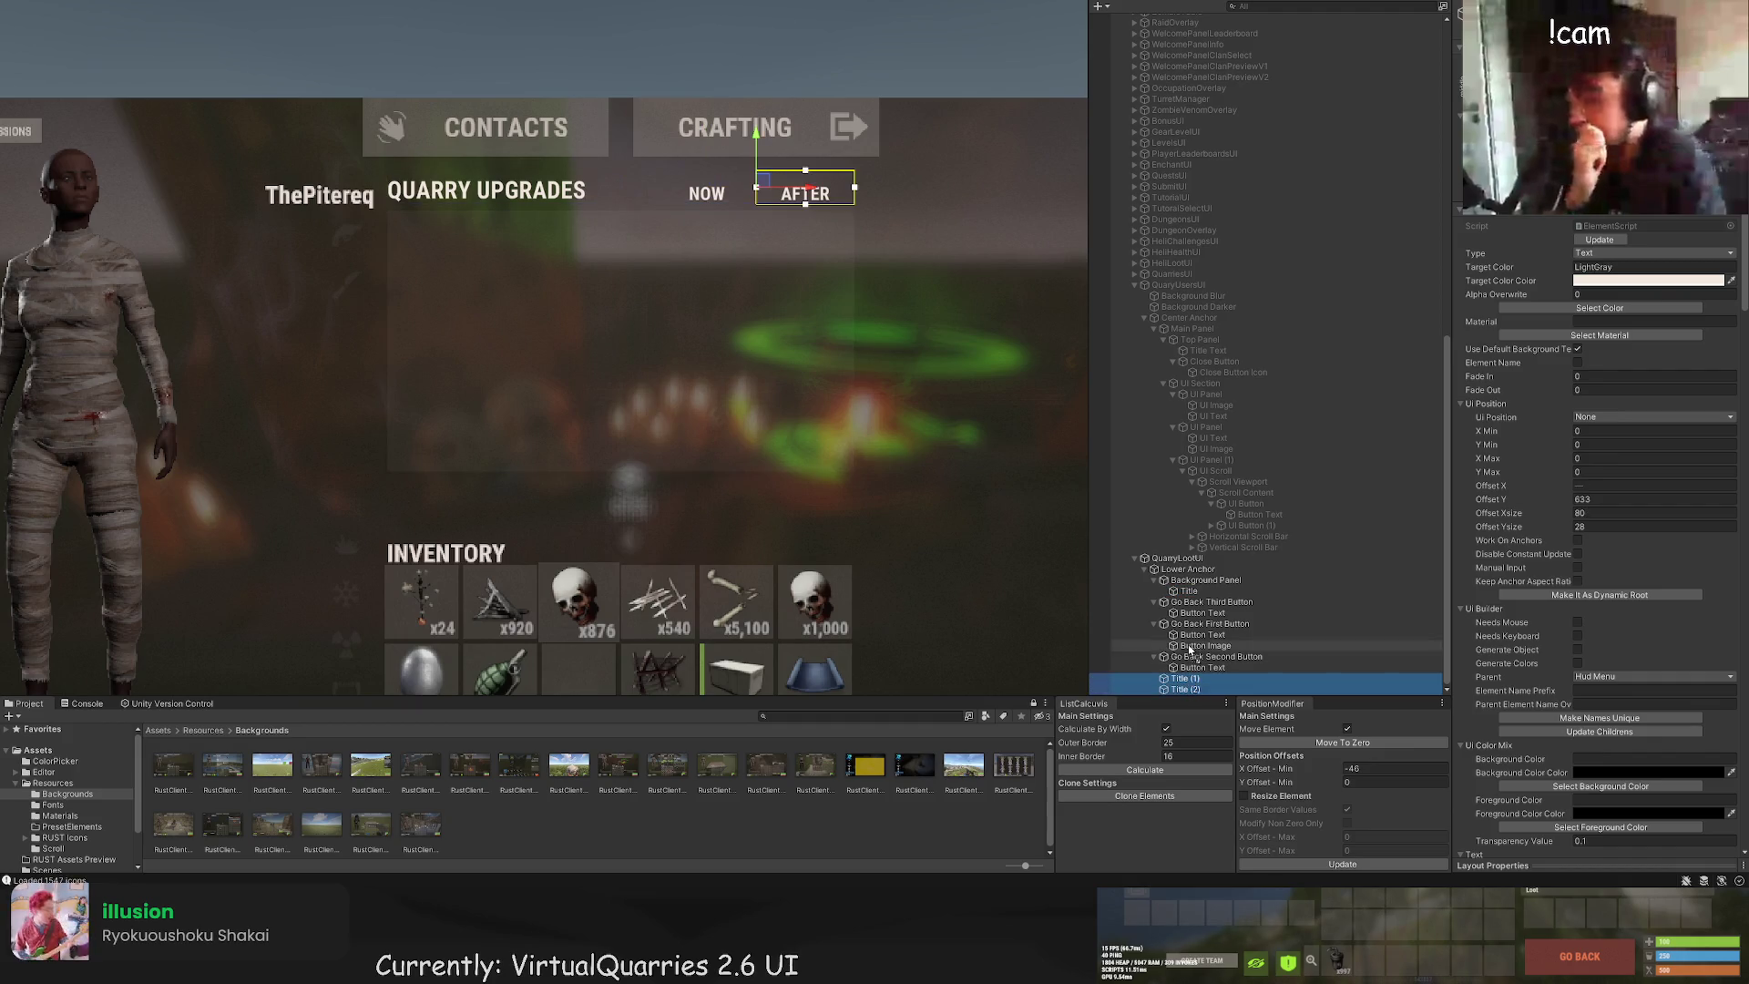
{"action": "left_click_drag", "start_coordinate": [1190, 649], "coordinate": [1204, 580]}
{"action": "left_click", "coordinate": [1204, 580]}
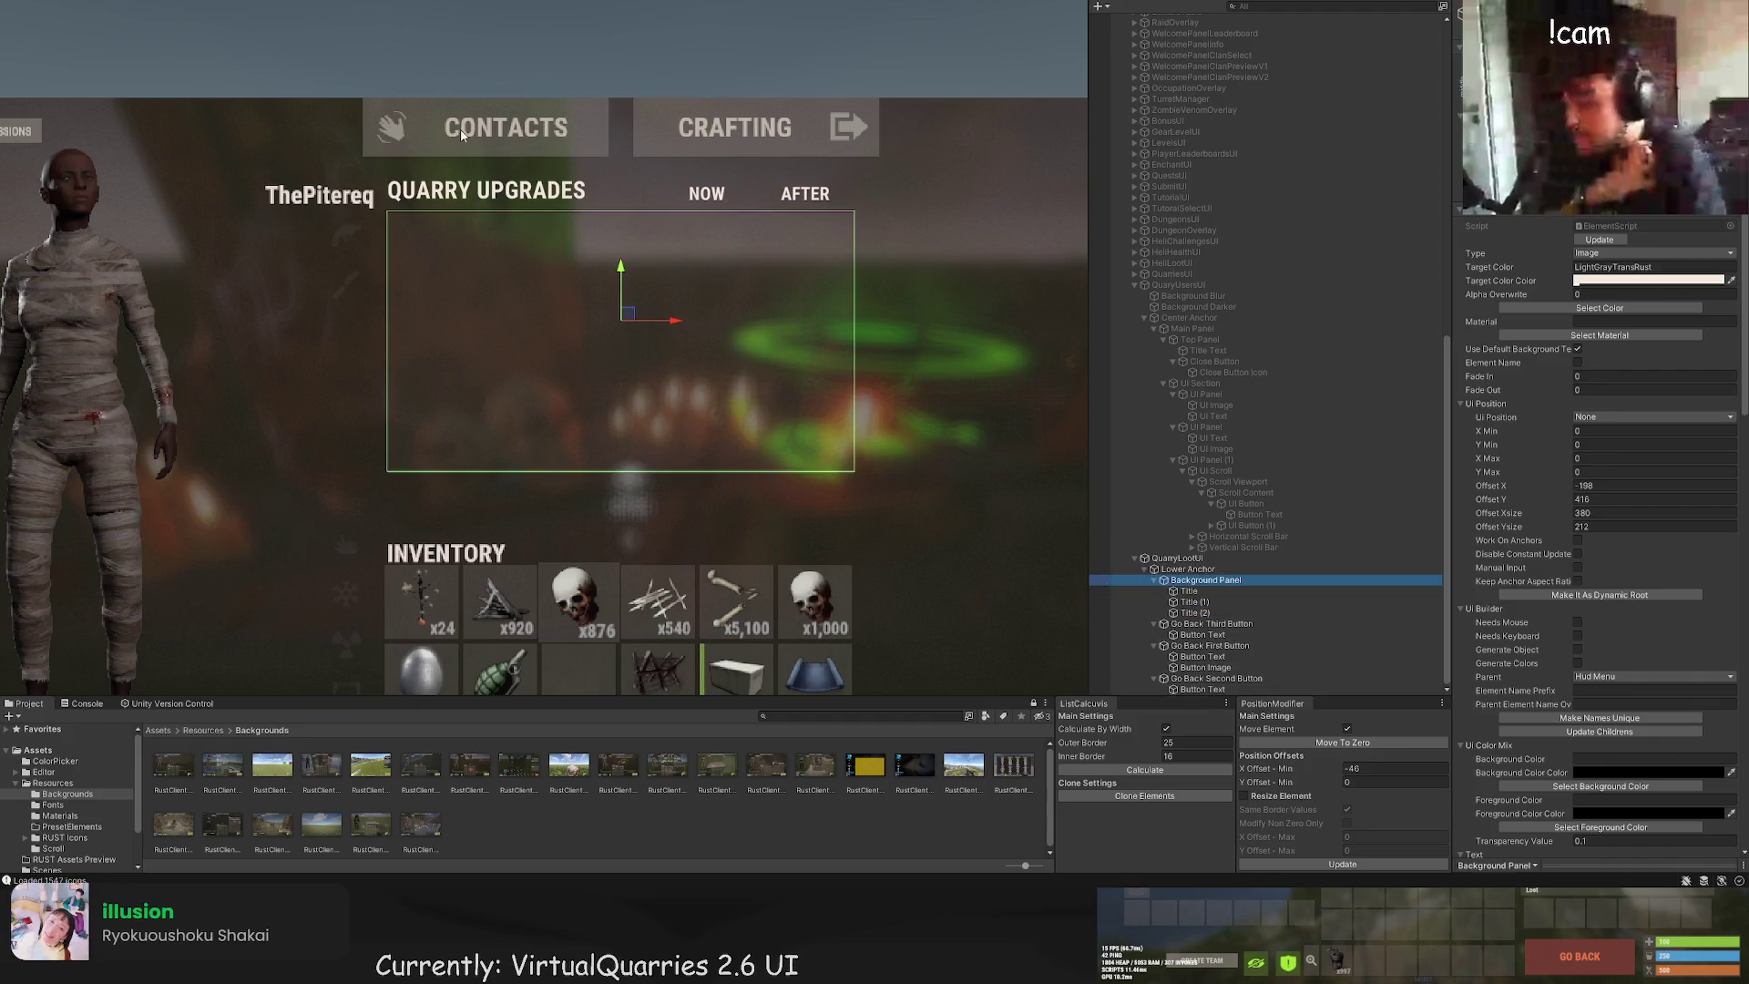
Step: Add a UI Image under Background Panel showing mining.quarry, tinted WhiteTrans80
{"action": "key", "text": "ctrl+shift+i"}
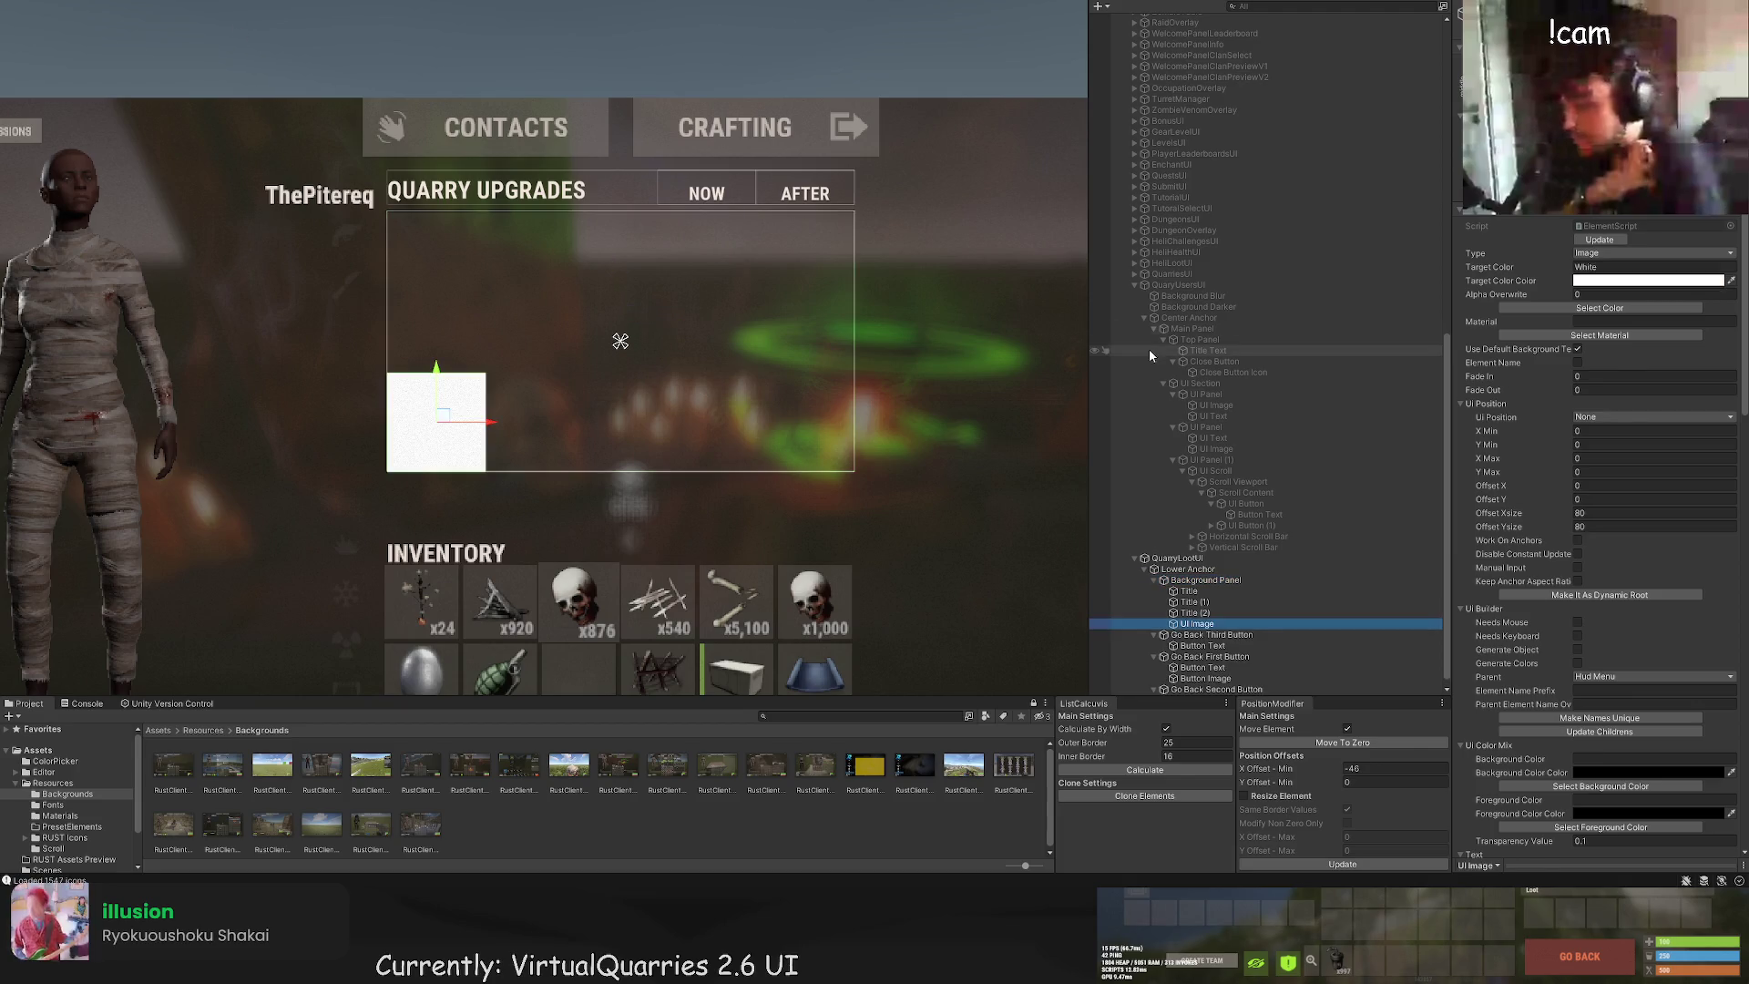
{"action": "left_click", "coordinate": [1618, 394]}
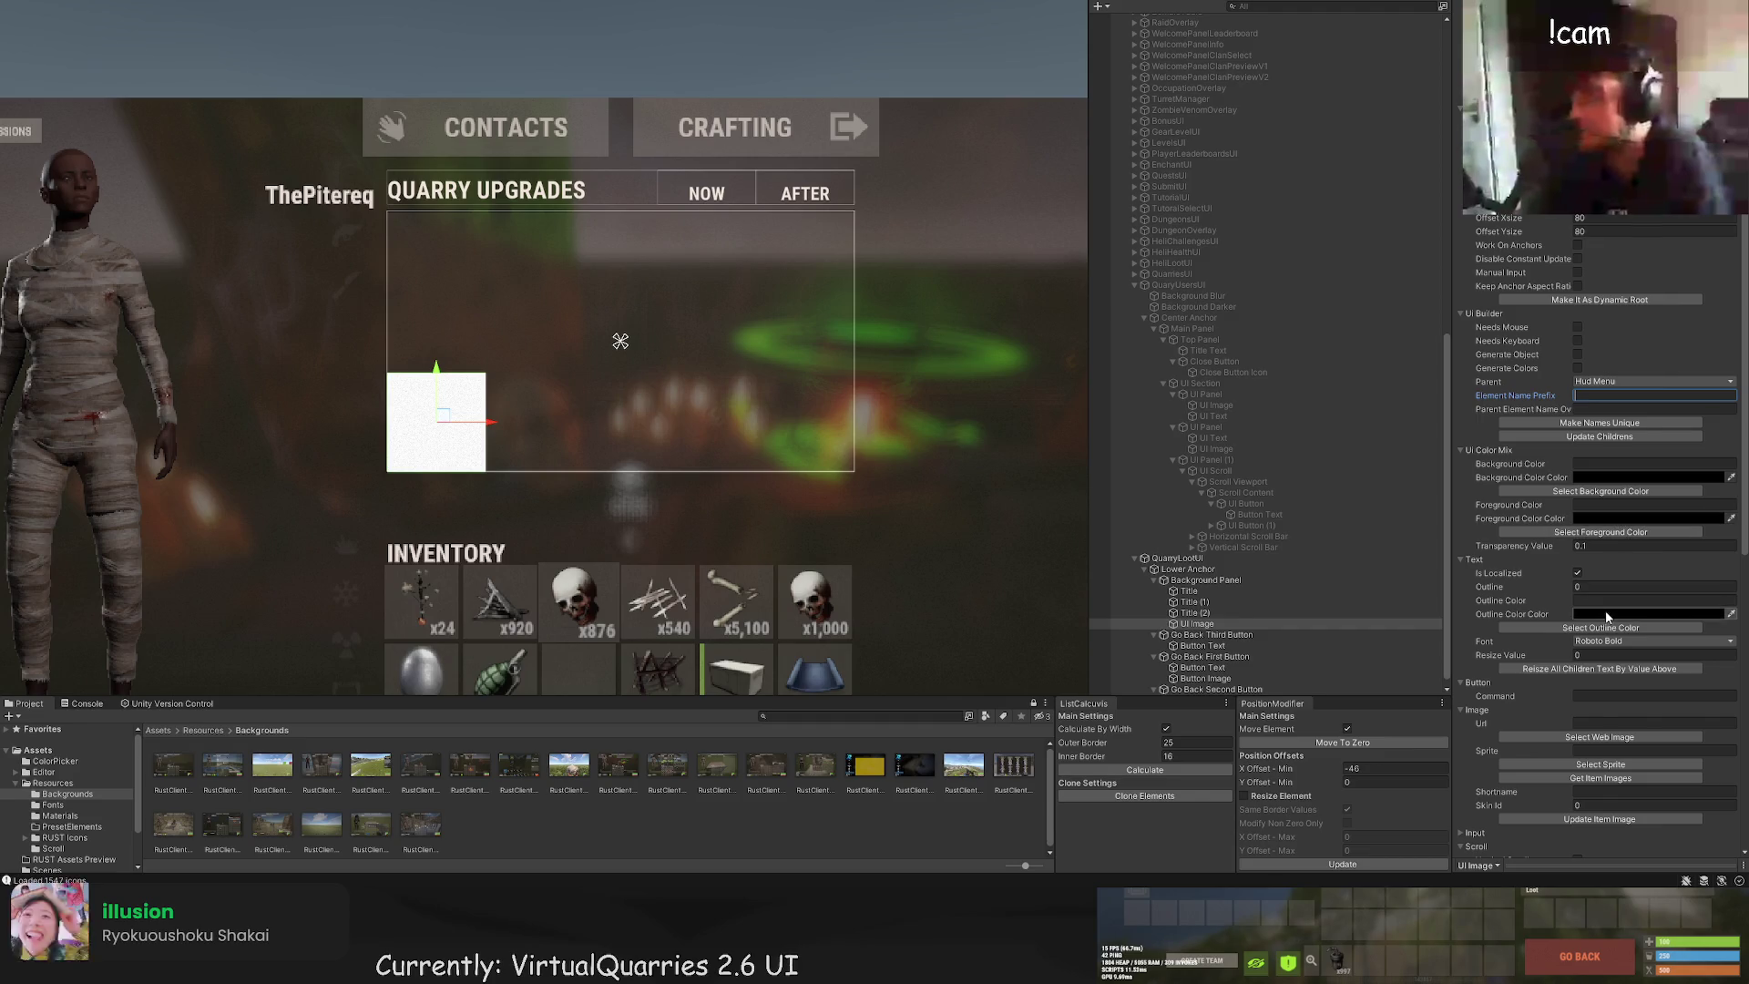
{"action": "scroll", "coordinate": [1608, 612], "scroll_direction": "up", "scroll_amount": 3}
{"action": "scroll", "coordinate": [1608, 612], "scroll_direction": "down", "scroll_amount": 7}
{"action": "left_click", "coordinate": [1608, 643]}
{"action": "type", "text": "m"}
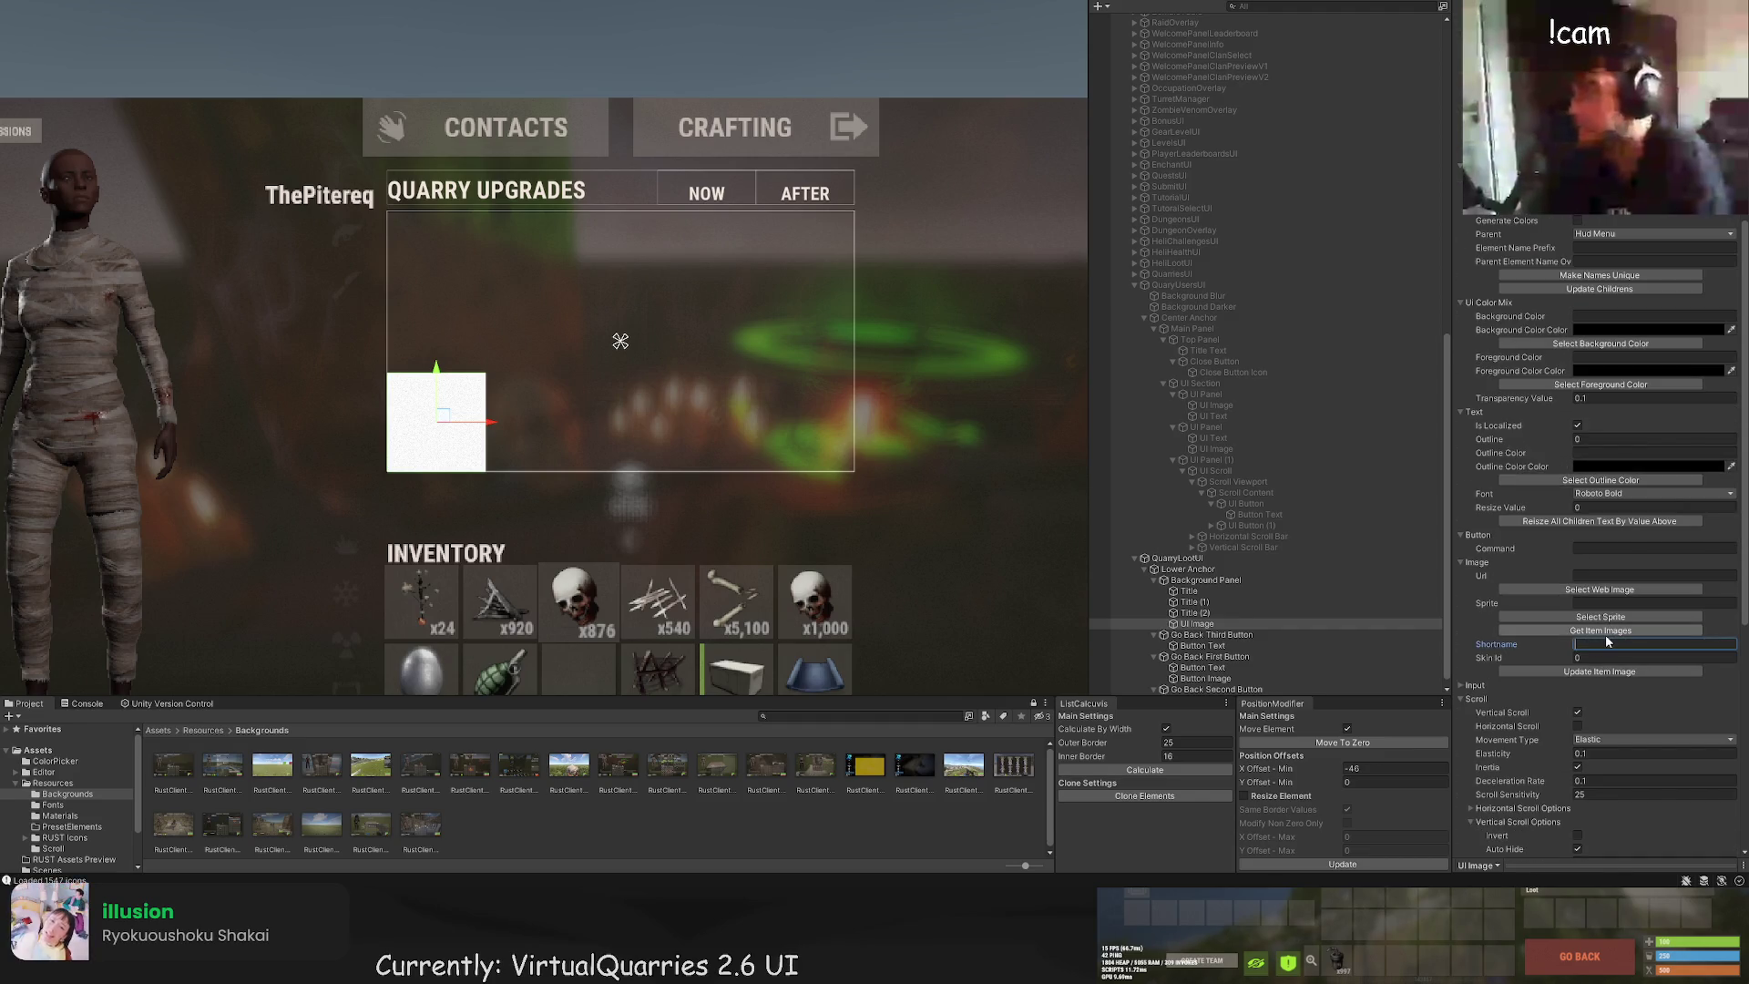
{"action": "type", "text": "ining.quarry"}
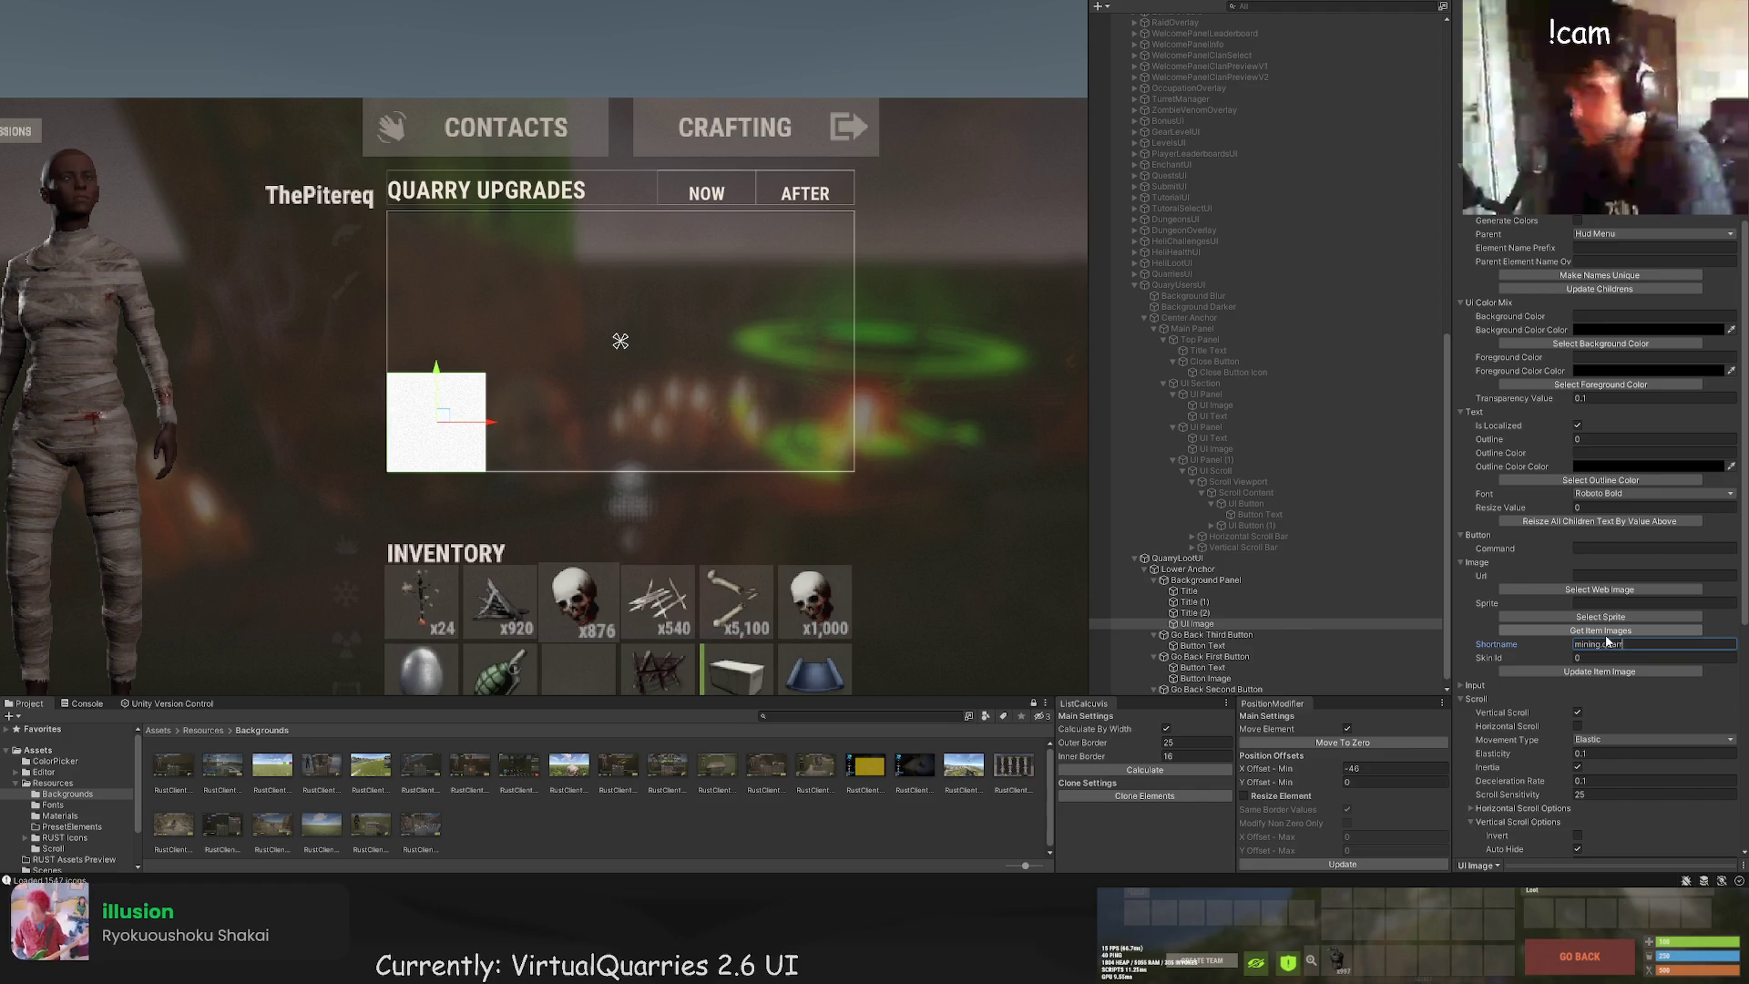
{"action": "left_click", "coordinate": [1658, 674]}
{"action": "scroll", "coordinate": [1608, 364], "scroll_direction": "up", "scroll_amount": 12}
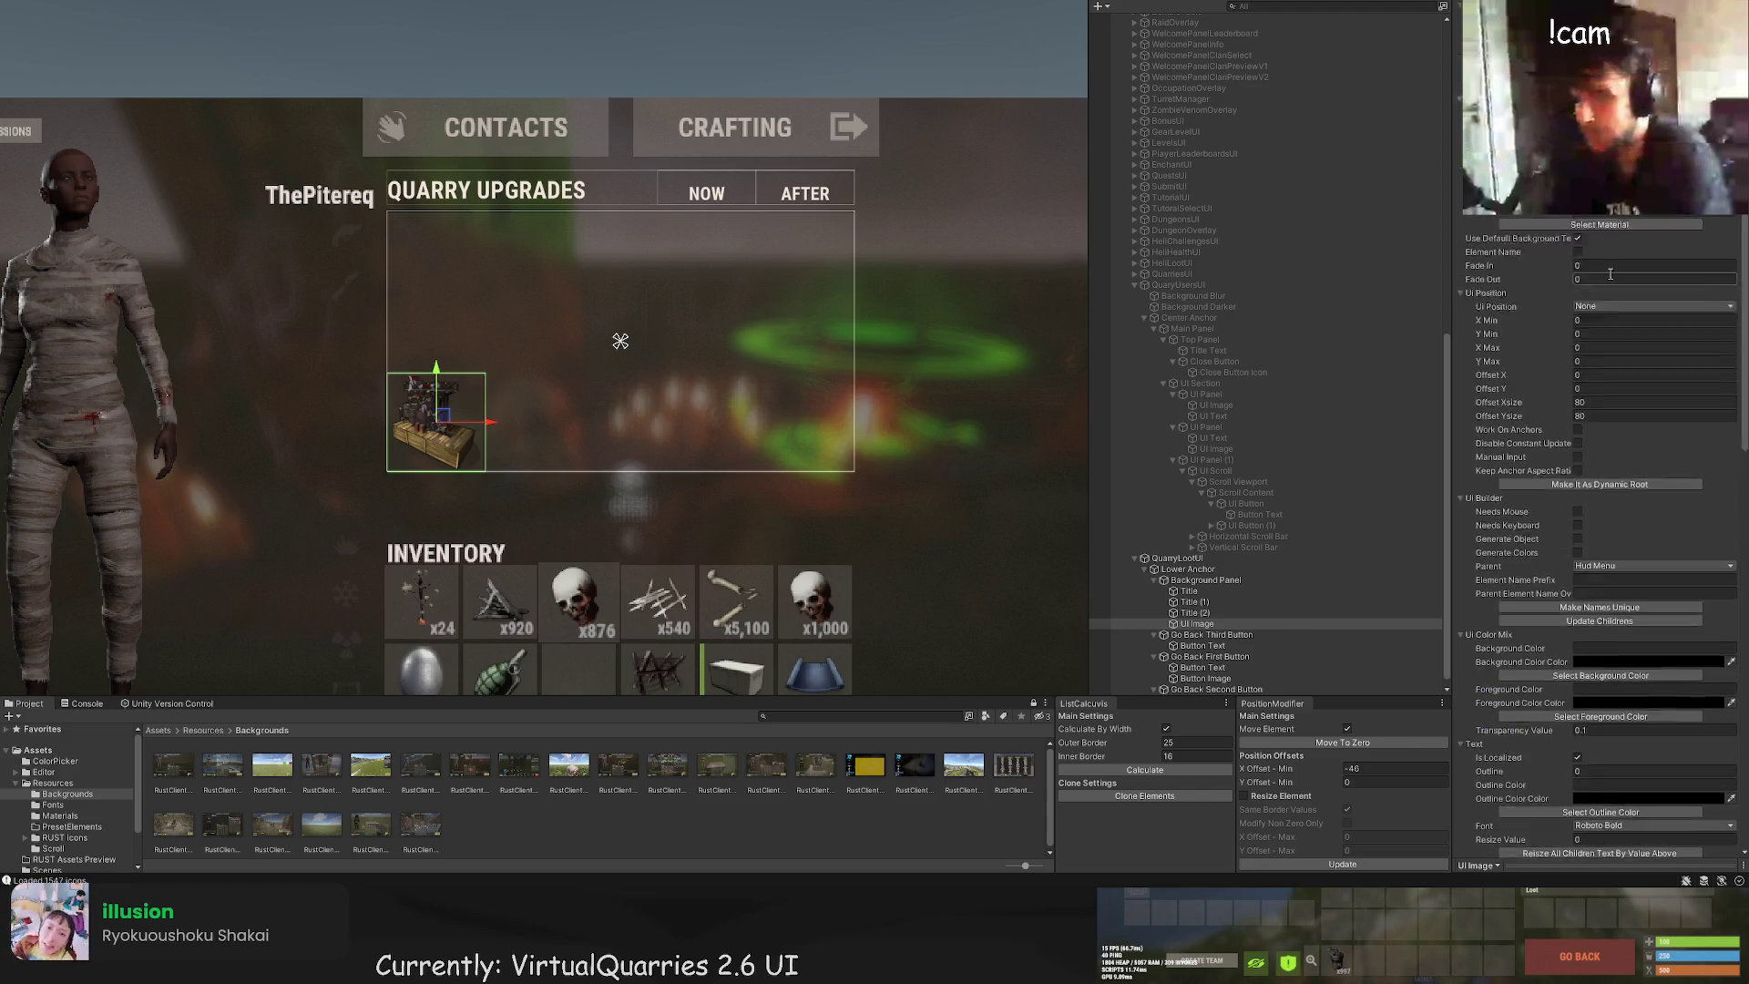
{"action": "left_click", "coordinate": [1601, 307]}
{"action": "left_click", "coordinate": [583, 145]}
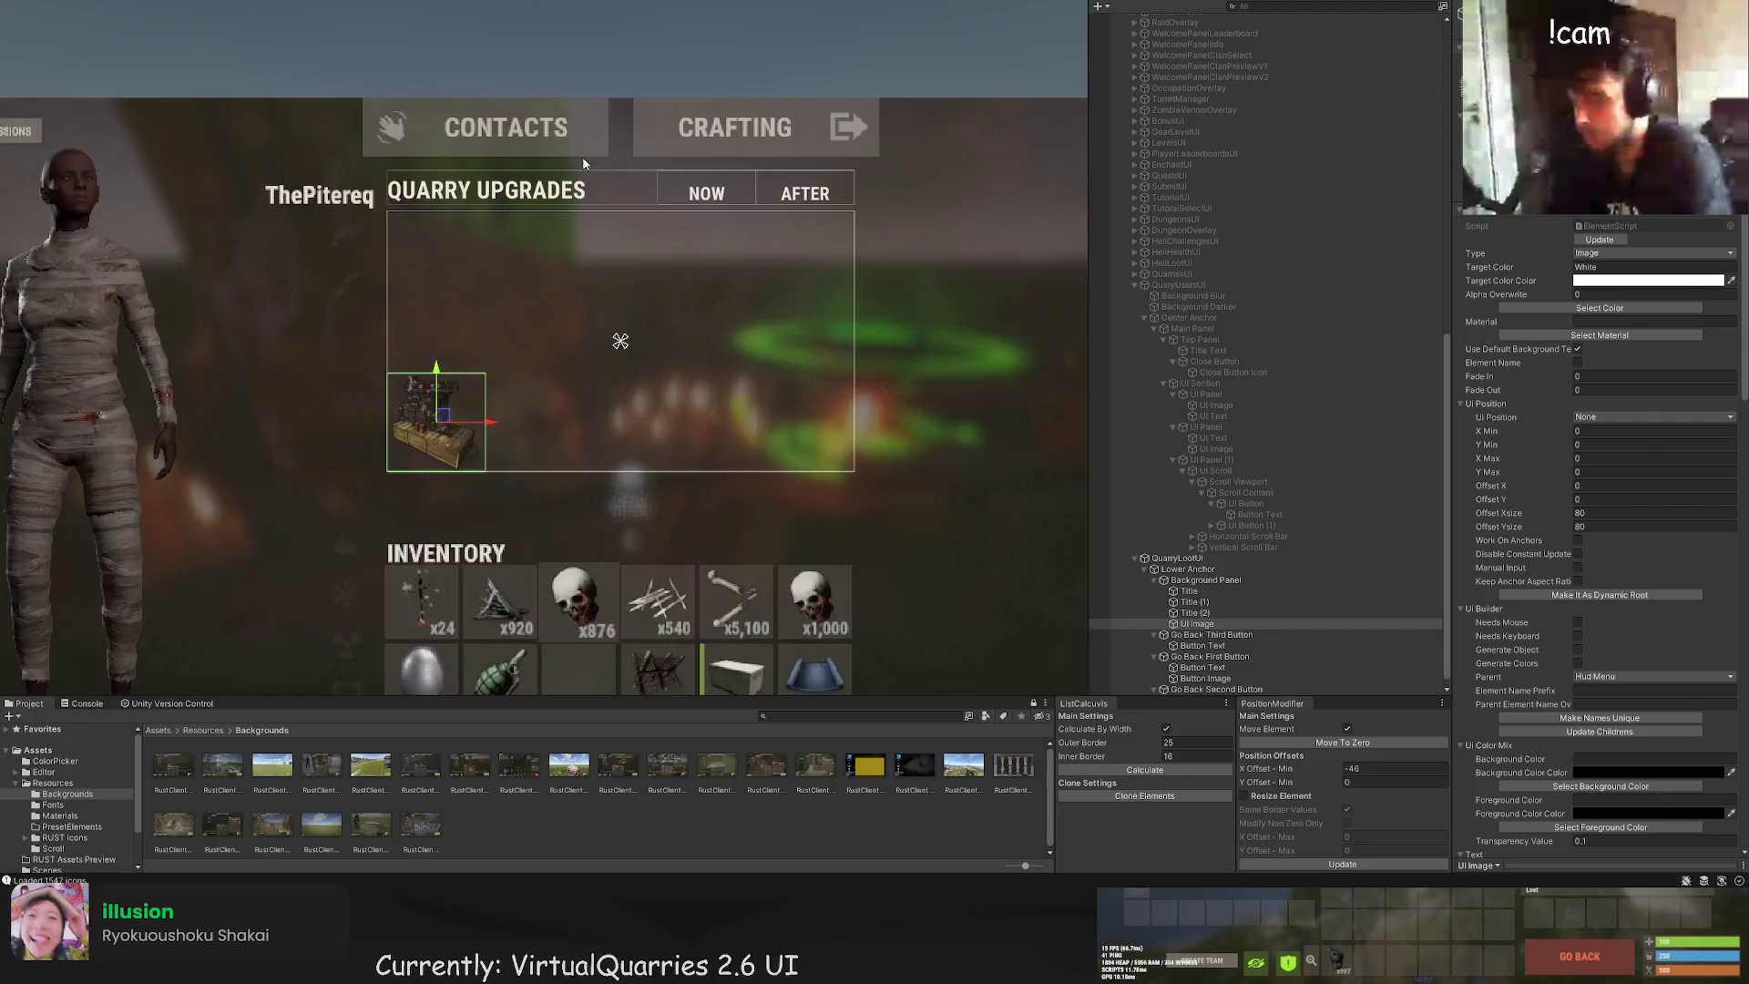
Step: Shrink the quarry icon to about 60×60 and position it in the panel's top-left corner
{"action": "mouse_move", "coordinate": [394, 399]}
{"action": "left_mouse_down"}
{"action": "mouse_move", "coordinate": [394, 180]}
{"action": "mouse_move", "coordinate": [453, 180]}
{"action": "left_mouse_up"}
{"action": "key", "text": "t"}
{"action": "left_click_drag", "start_coordinate": [525, 294], "coordinate": [489, 263]}
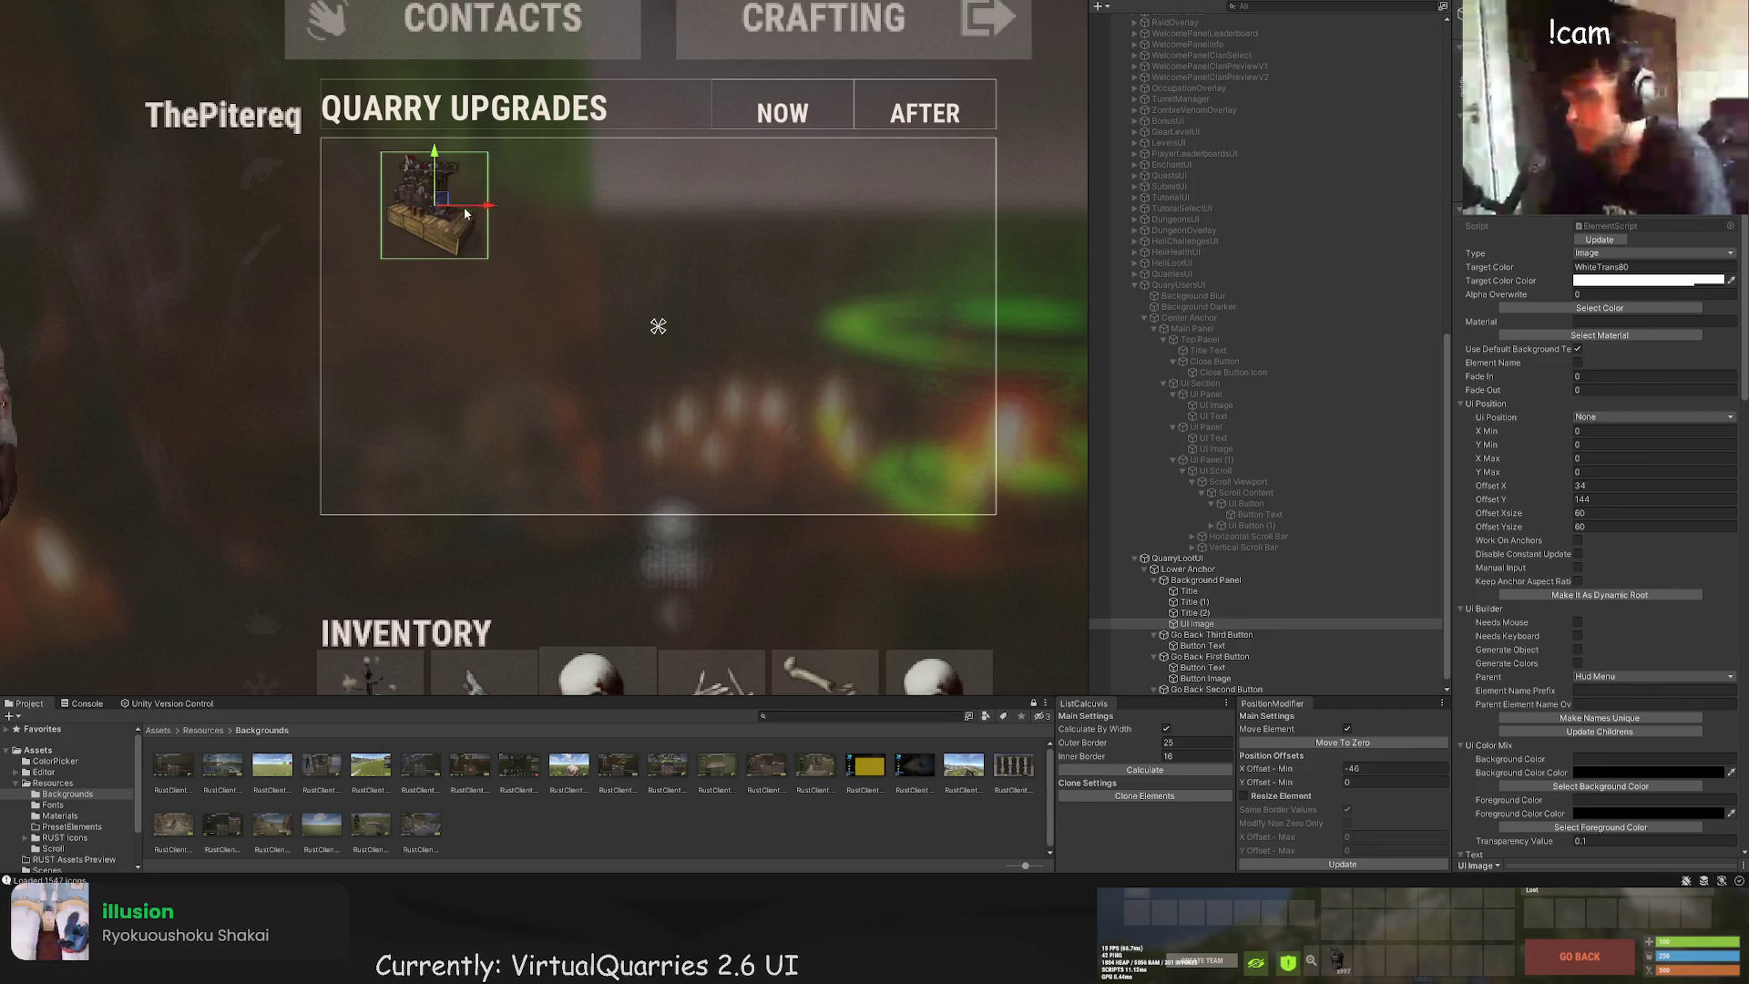
{"action": "left_click_drag", "start_coordinate": [428, 205], "coordinate": [407, 205]}
{"action": "key", "text": "w"}
{"action": "scroll", "coordinate": [547, 264], "scroll_direction": "down", "scroll_amount": 5}
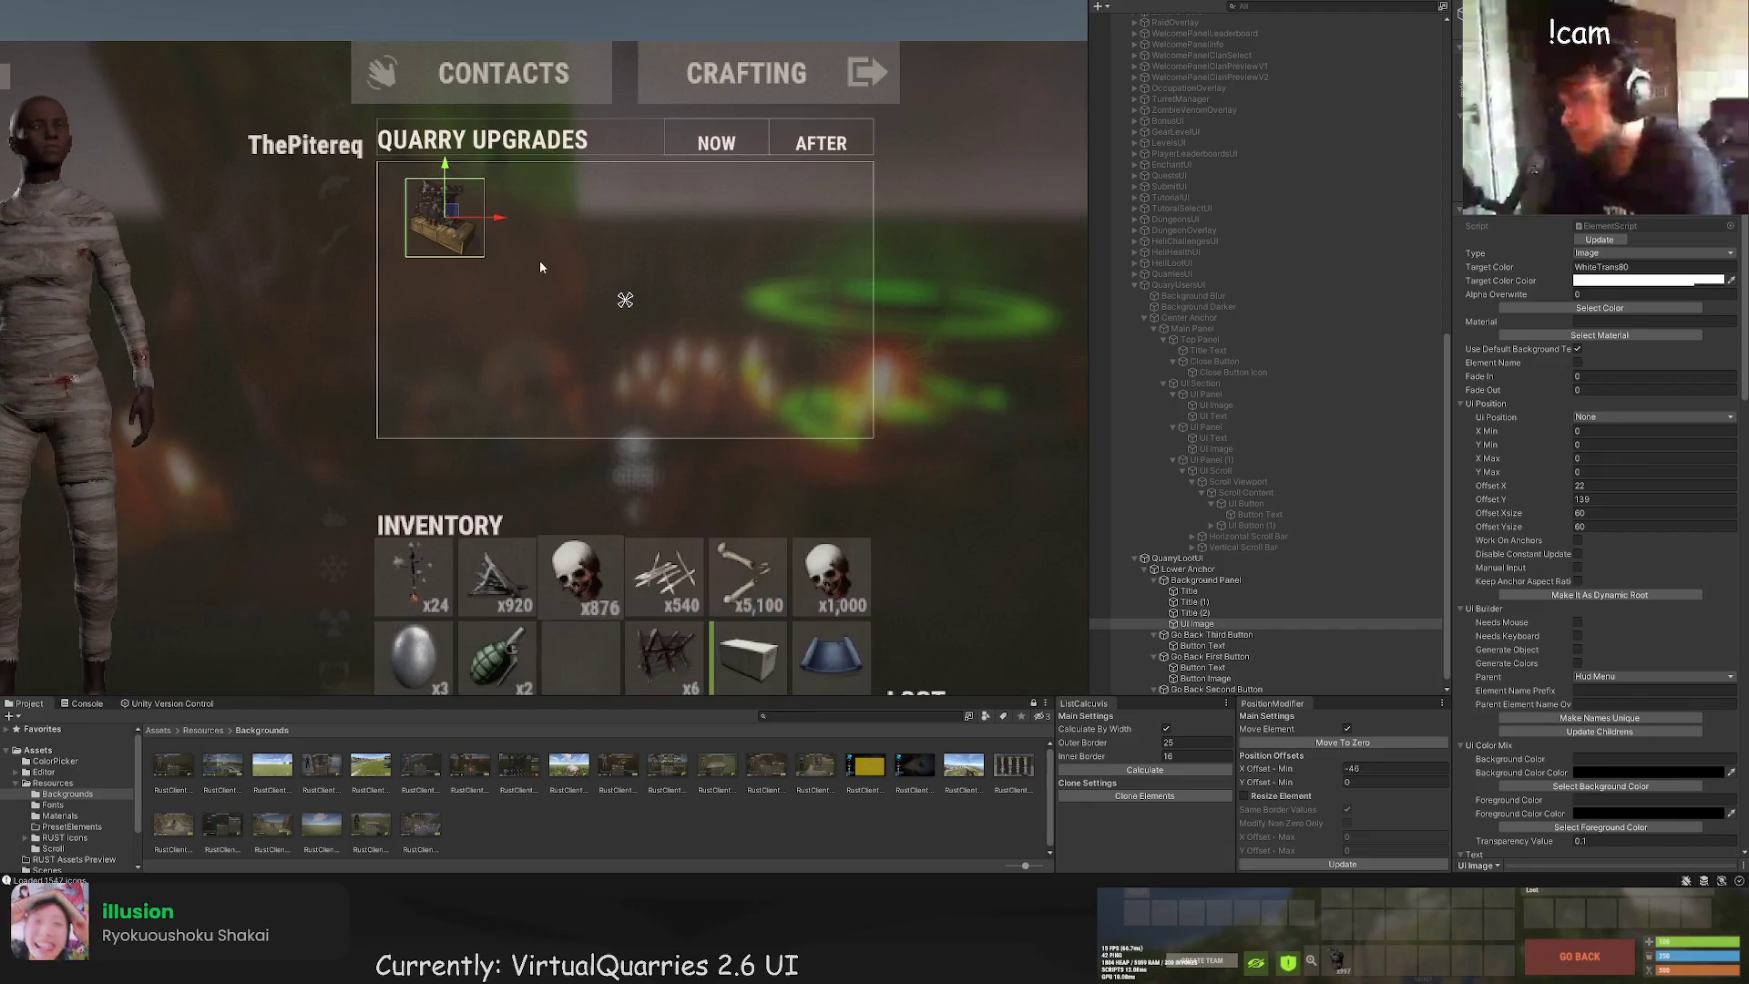
{"action": "left_click", "coordinate": [555, 278]}
{"action": "scroll", "coordinate": [557, 282], "scroll_direction": "up", "scroll_amount": 3}
{"action": "left_click", "coordinate": [484, 213]}
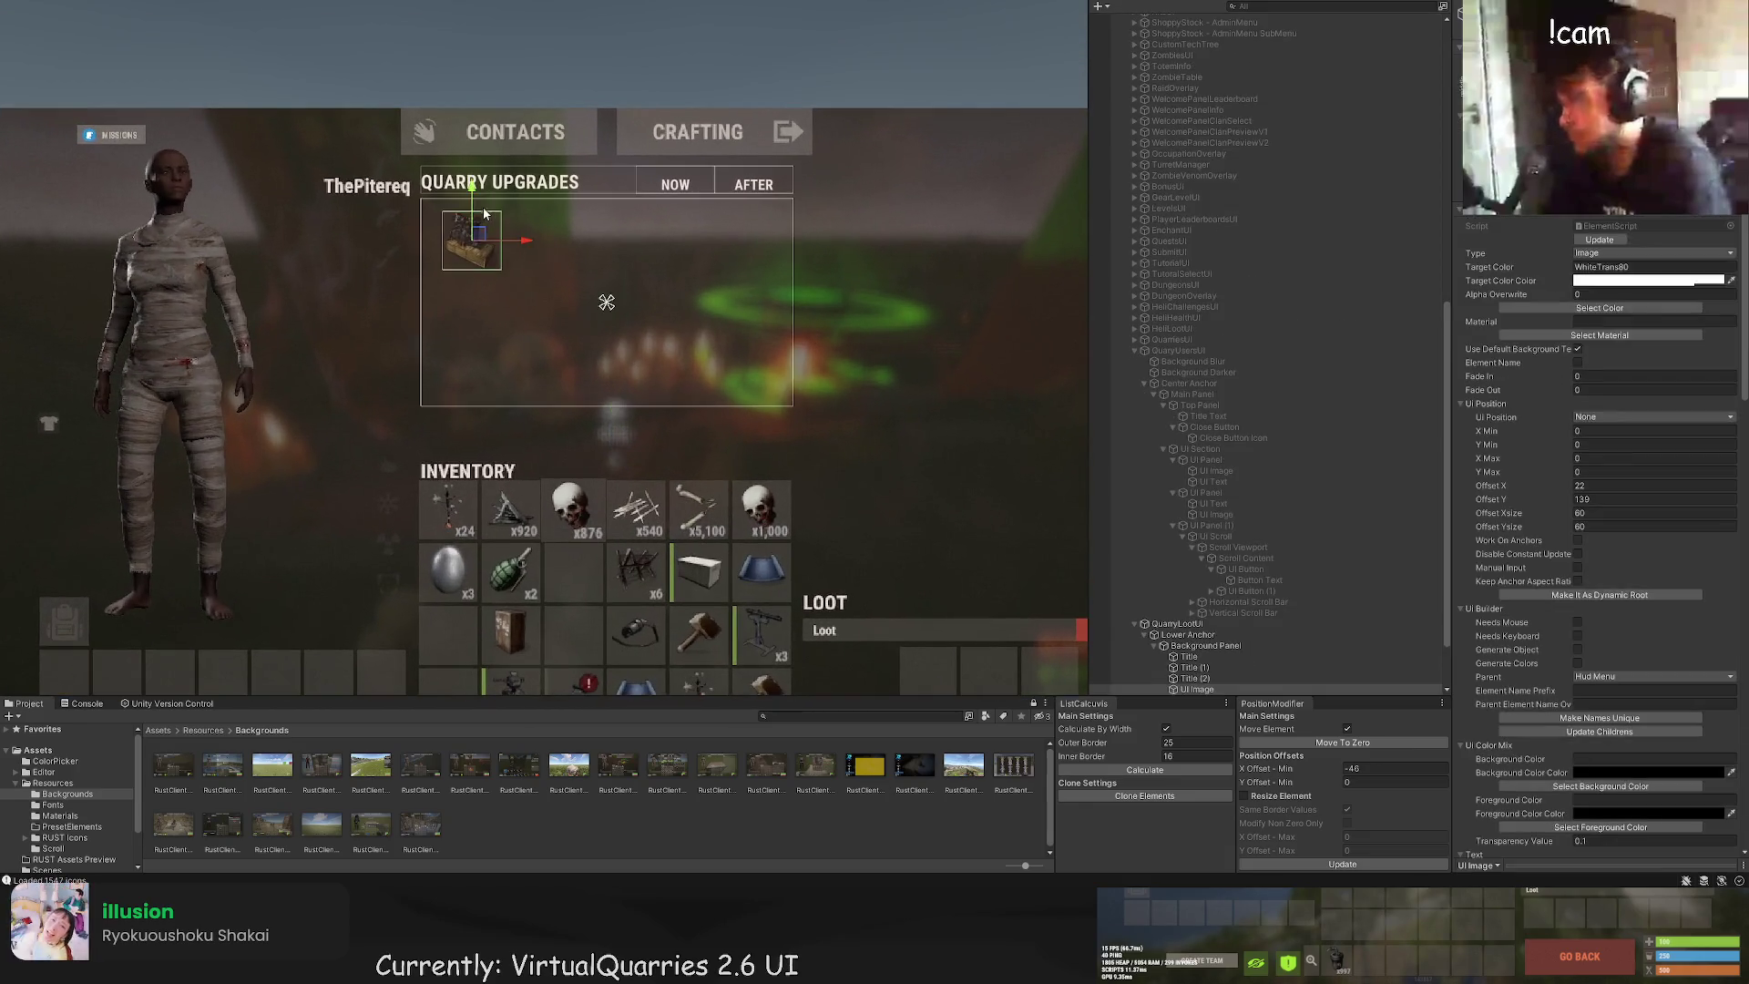
{"action": "left_click_drag", "start_coordinate": [474, 205], "coordinate": [474, 207]}
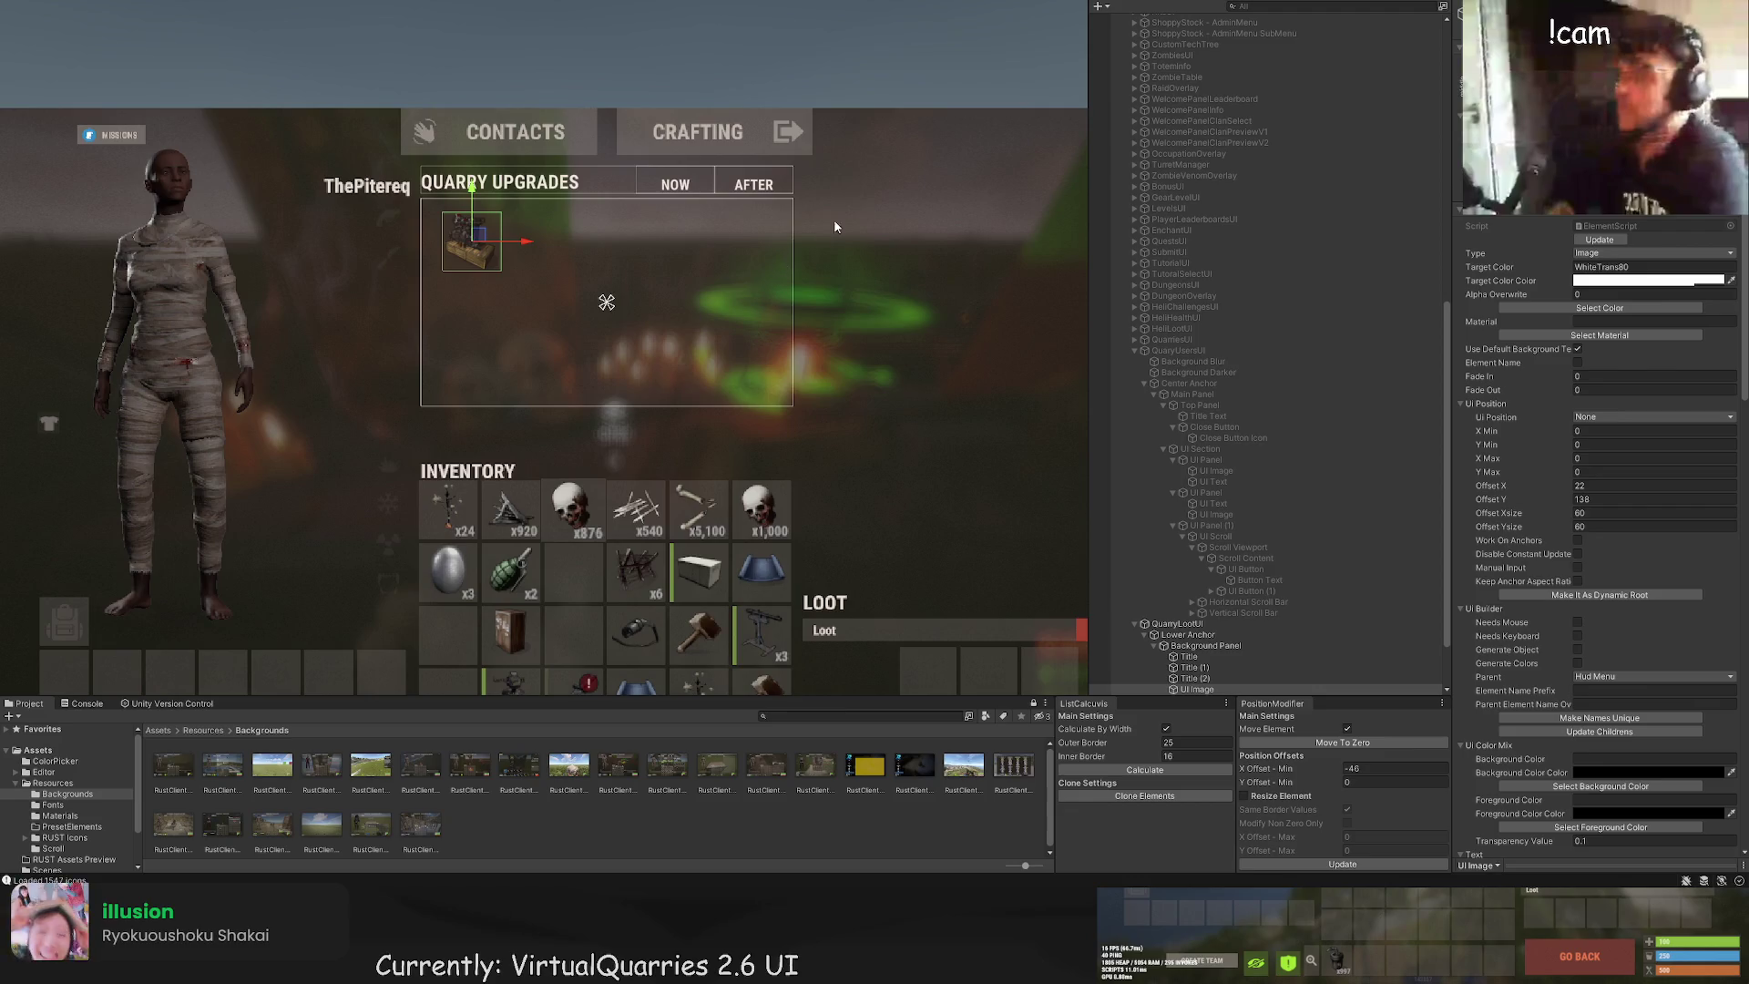
{"action": "scroll", "coordinate": [1203, 583], "scroll_direction": "down", "scroll_amount": 3}
{"action": "left_click", "coordinate": [1196, 609]}
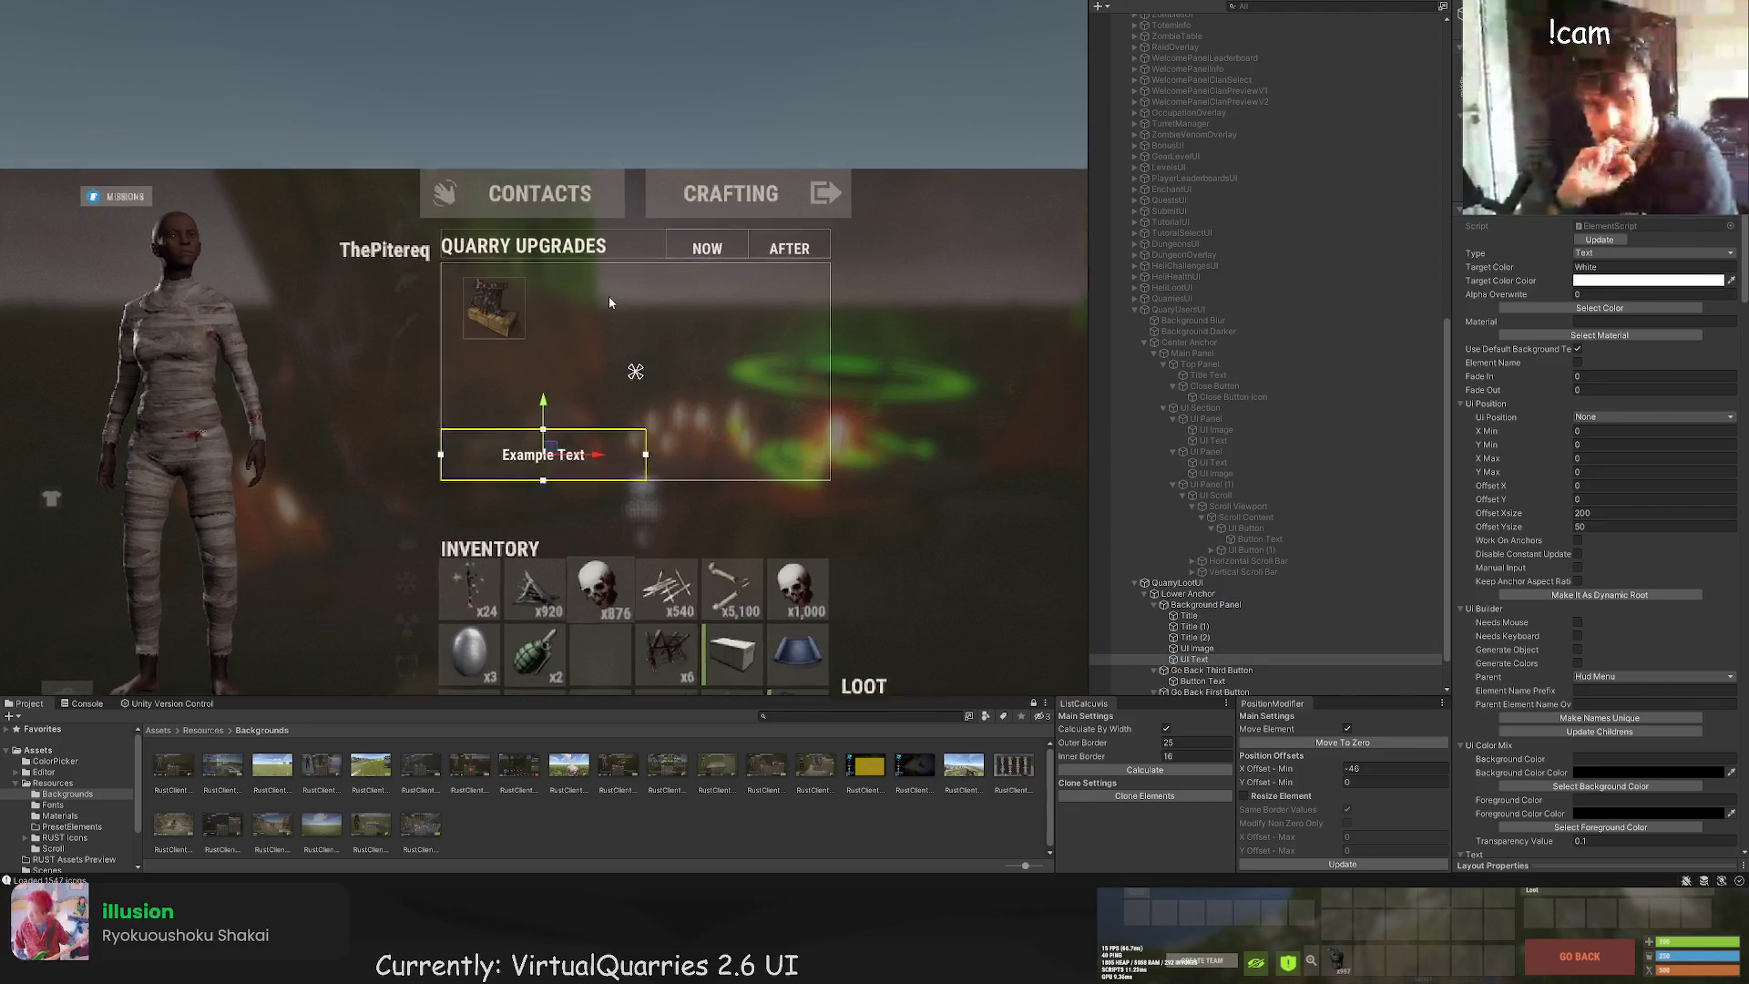
Step: Place the example text beside the icon and enter CURRENT LEVEL:, CAPACITY:, OUTPUT MULTIPLIER:, FUEL MULTIPLIER:
{"action": "left_click_drag", "start_coordinate": [568, 288], "coordinate": [602, 293]}
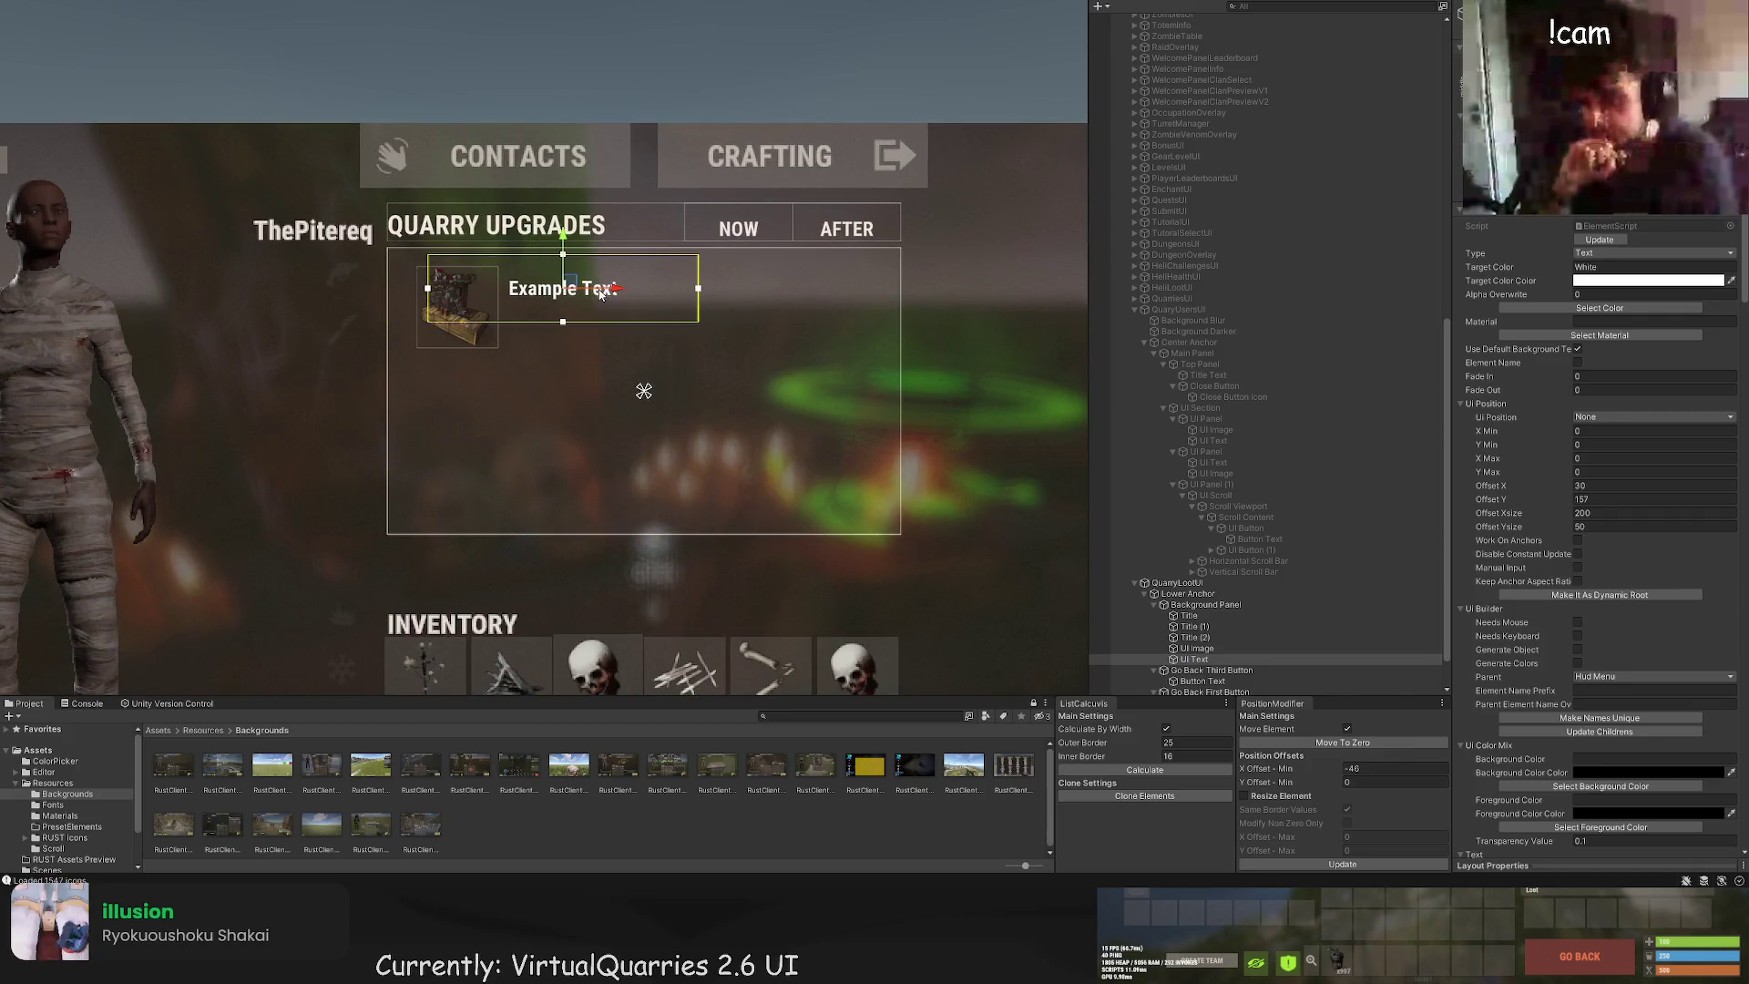
{"action": "scroll", "coordinate": [1592, 547], "scroll_direction": "down", "scroll_amount": 10}
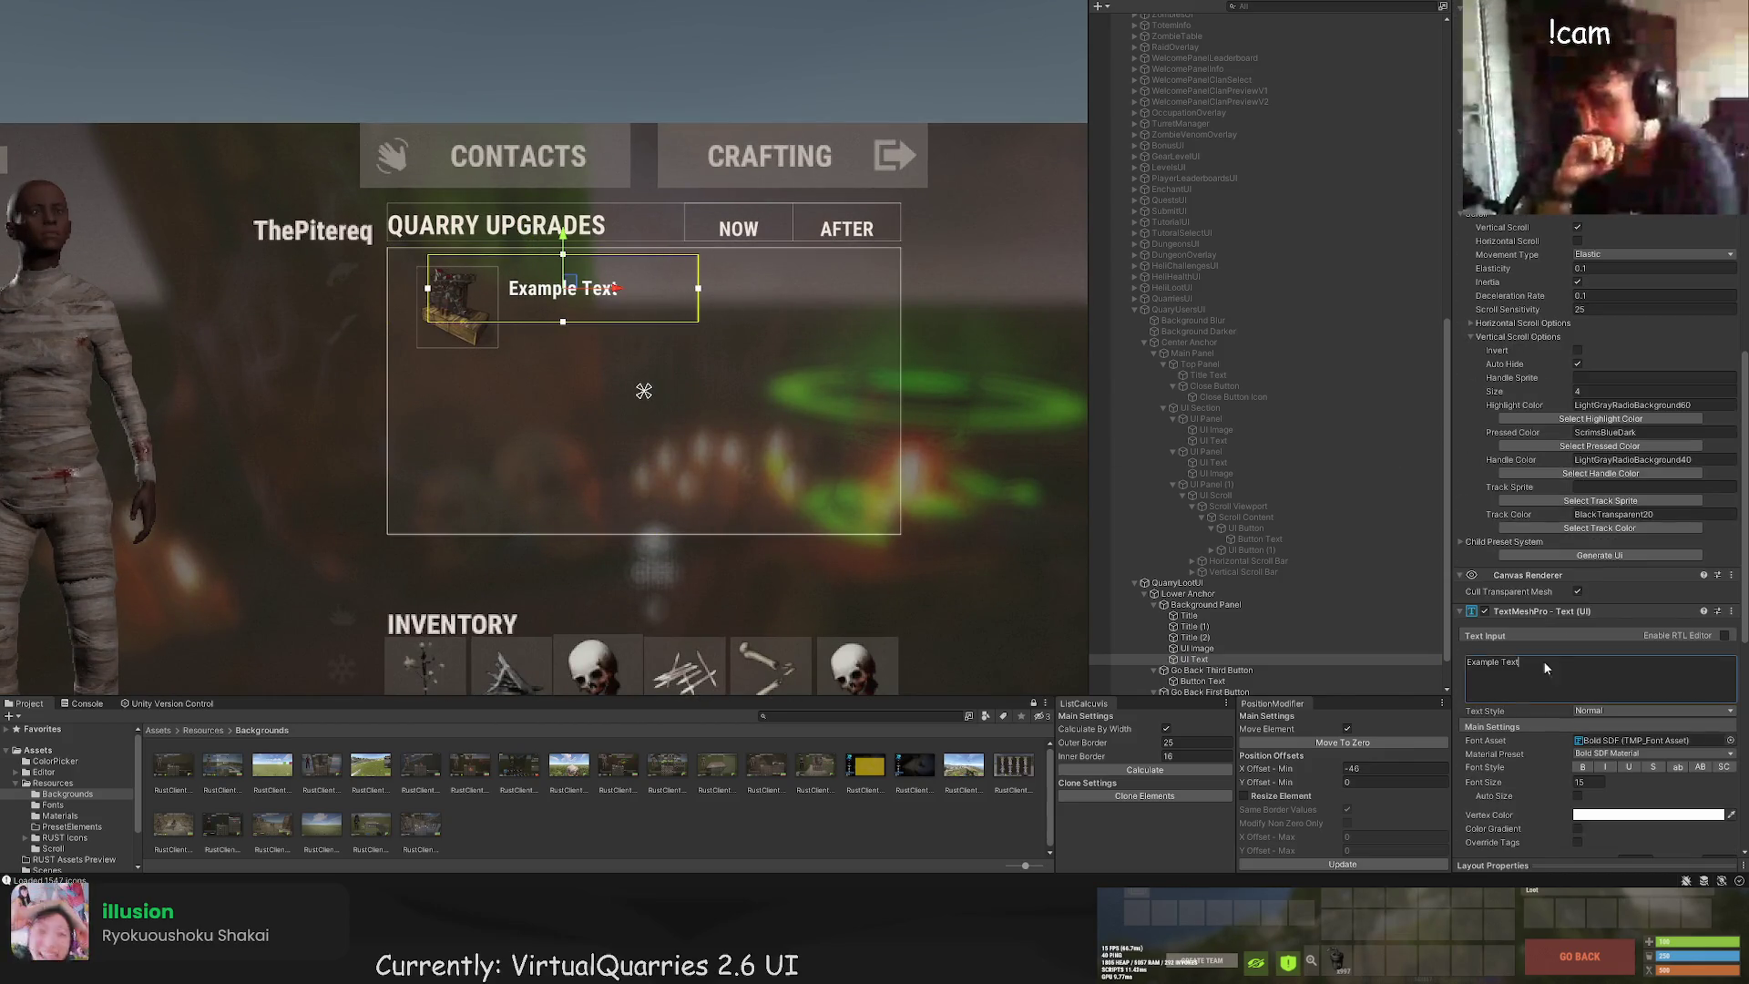
{"action": "left_click", "coordinate": [1544, 659]}
{"action": "type", "text": "Current Level"}
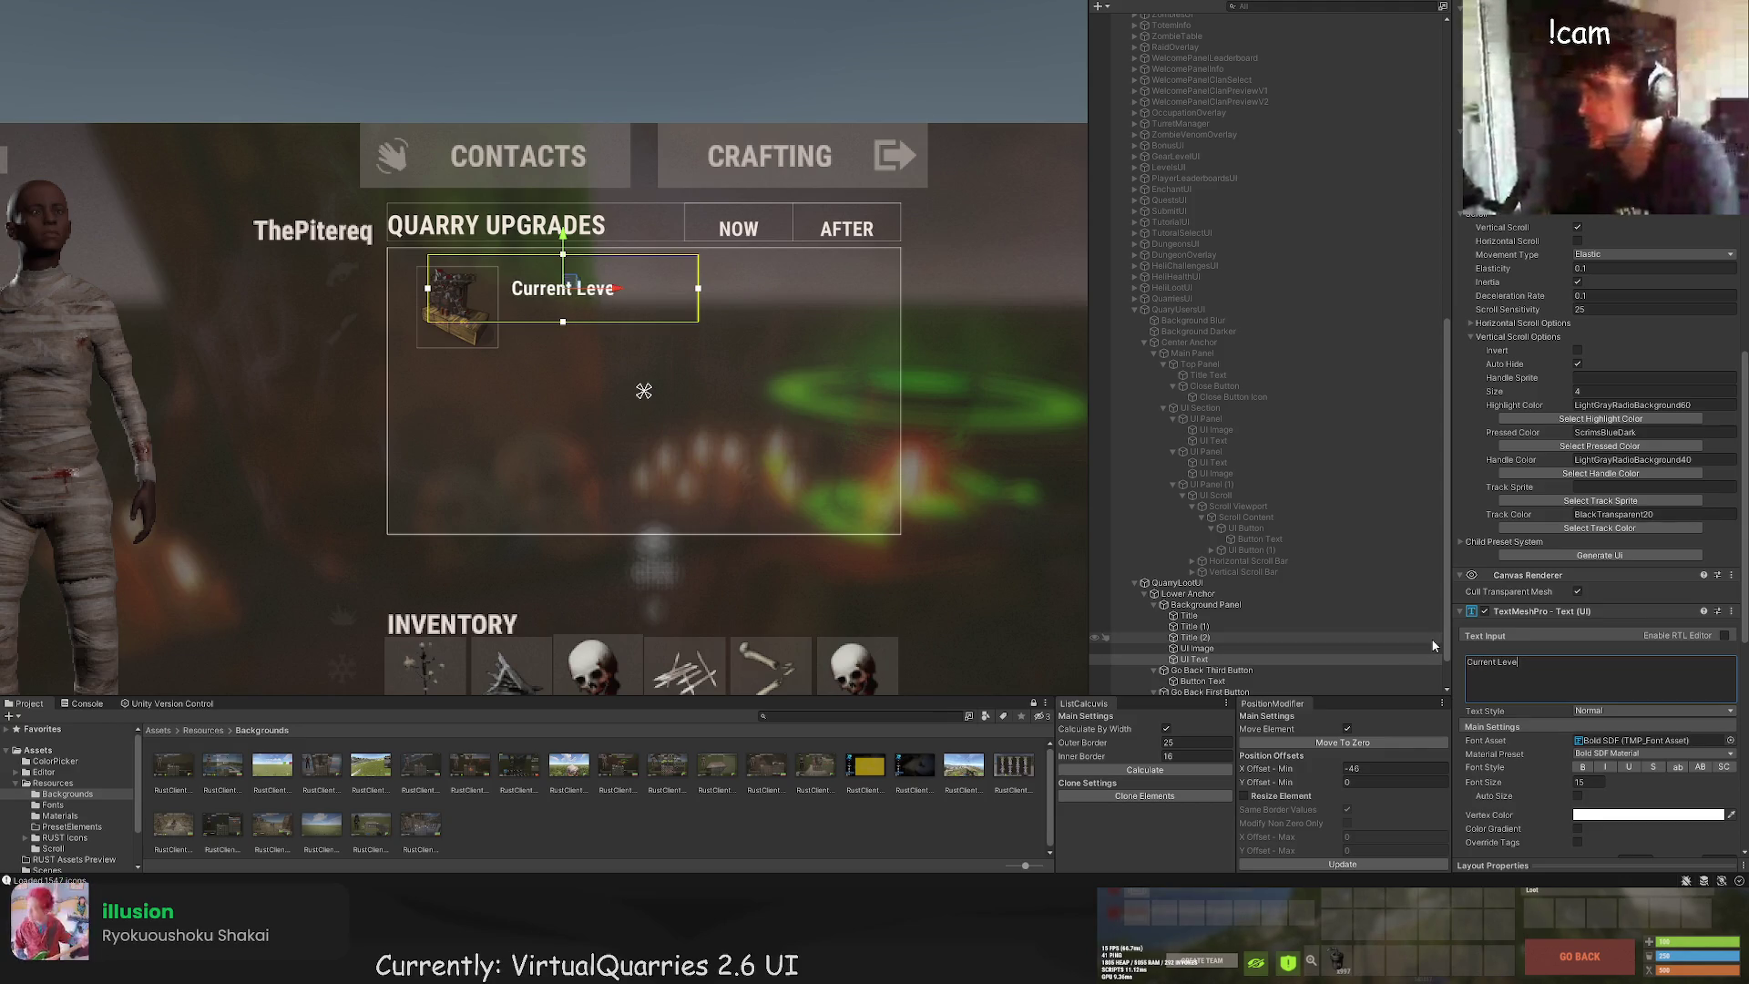
{"action": "key", "text": "BackSpace"}
{"action": "key", "text": "BackSpace"}
{"action": "key", "text": "BackSpace"}
{"action": "type", "text": "CURRENT LEV"}
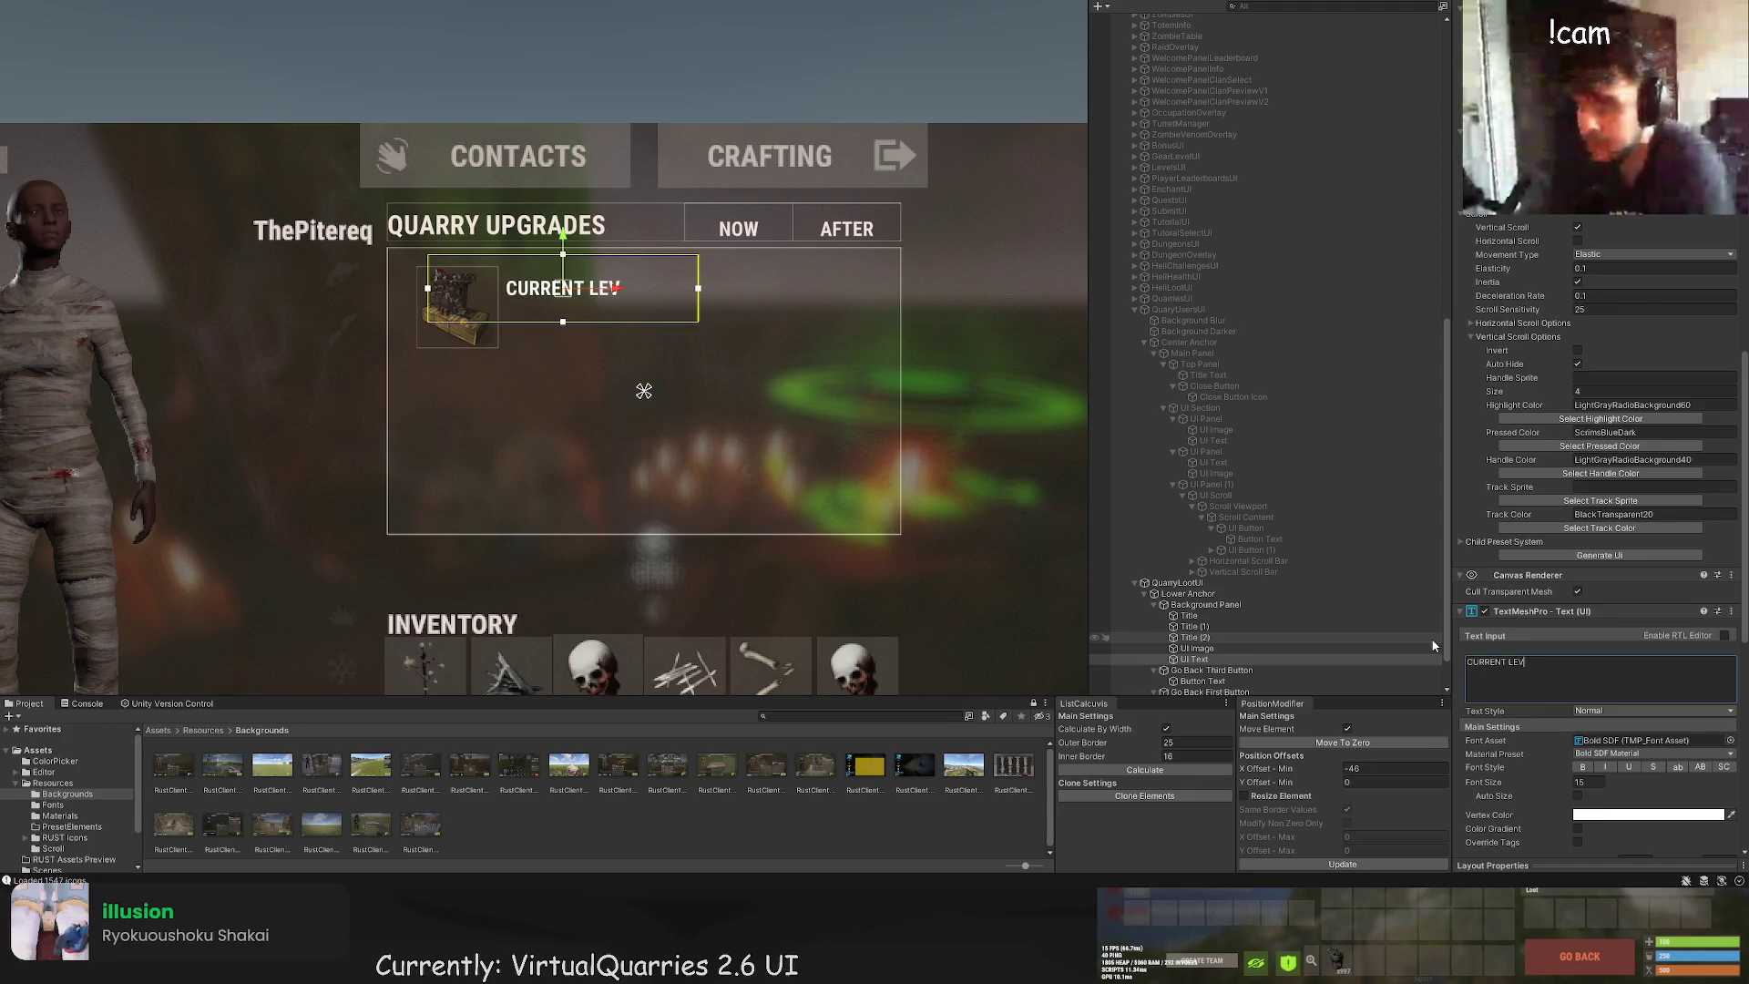
{"action": "type", "text": "EL: CAPACITY:"}
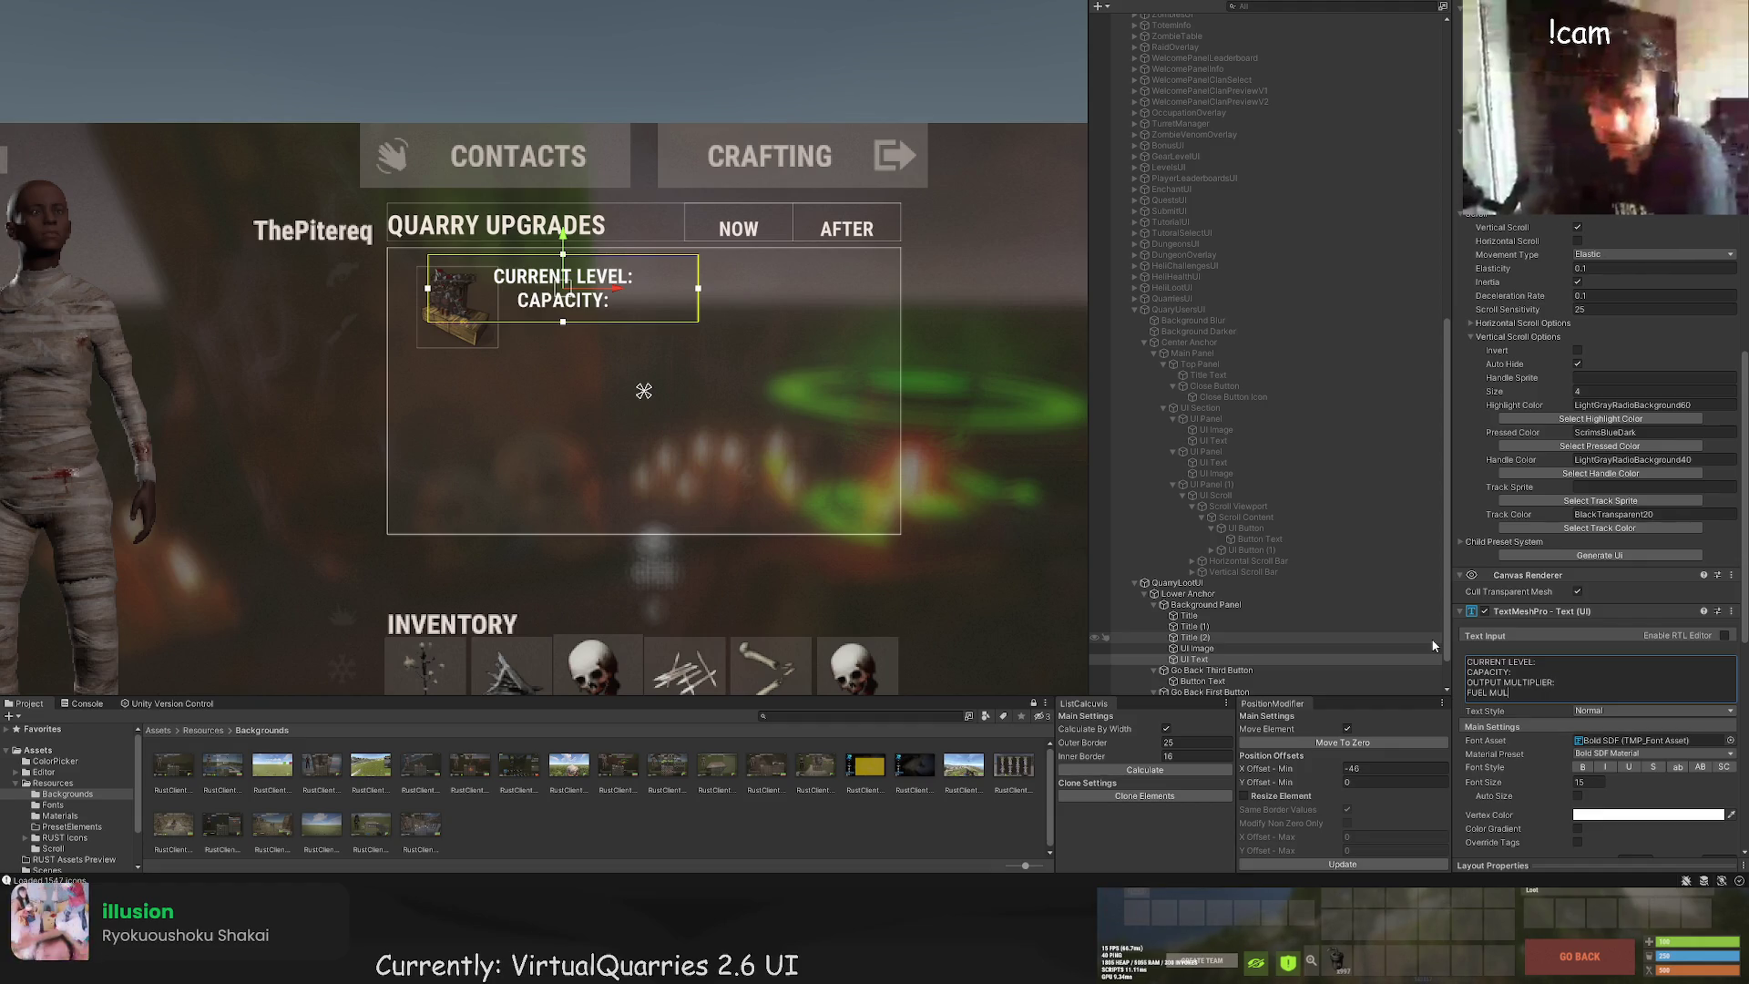
{"action": "type", "text": "TIPLIER:"}
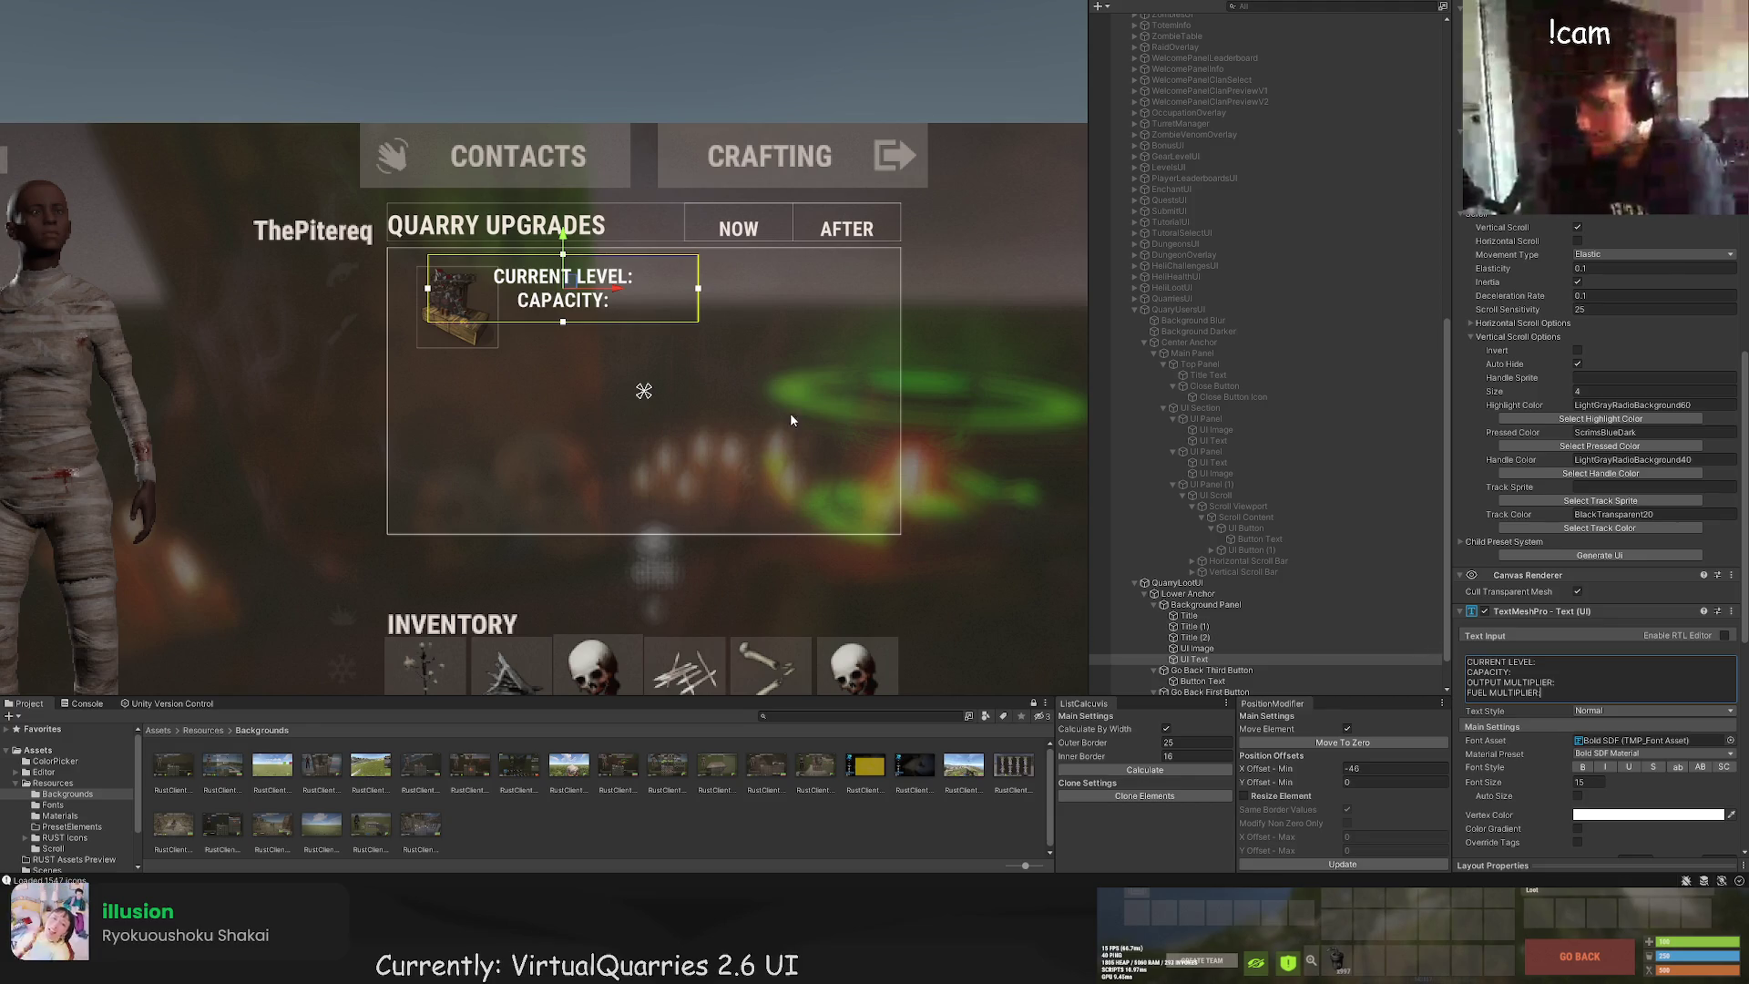
{"action": "type", "text": "t"}
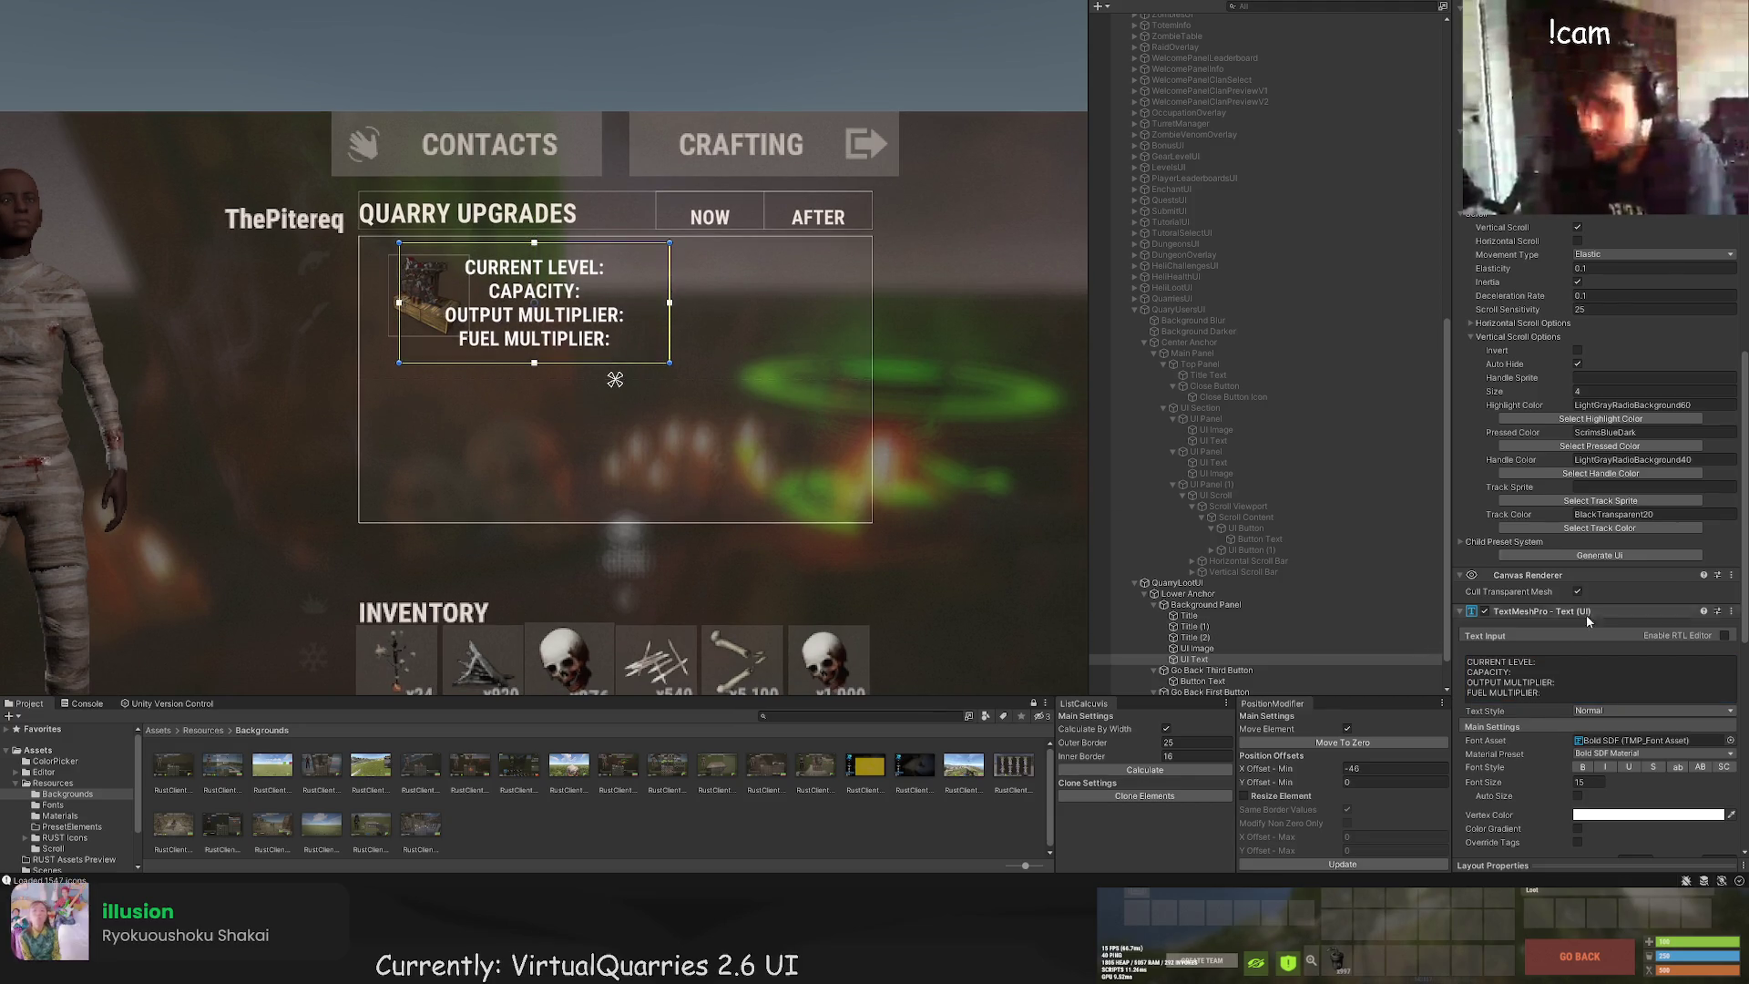
Step: Right-align the stat labels and set their font size to 12
{"action": "scroll", "coordinate": [1587, 620], "scroll_direction": "down", "scroll_amount": 5}
{"action": "left_click", "coordinate": [1611, 673]}
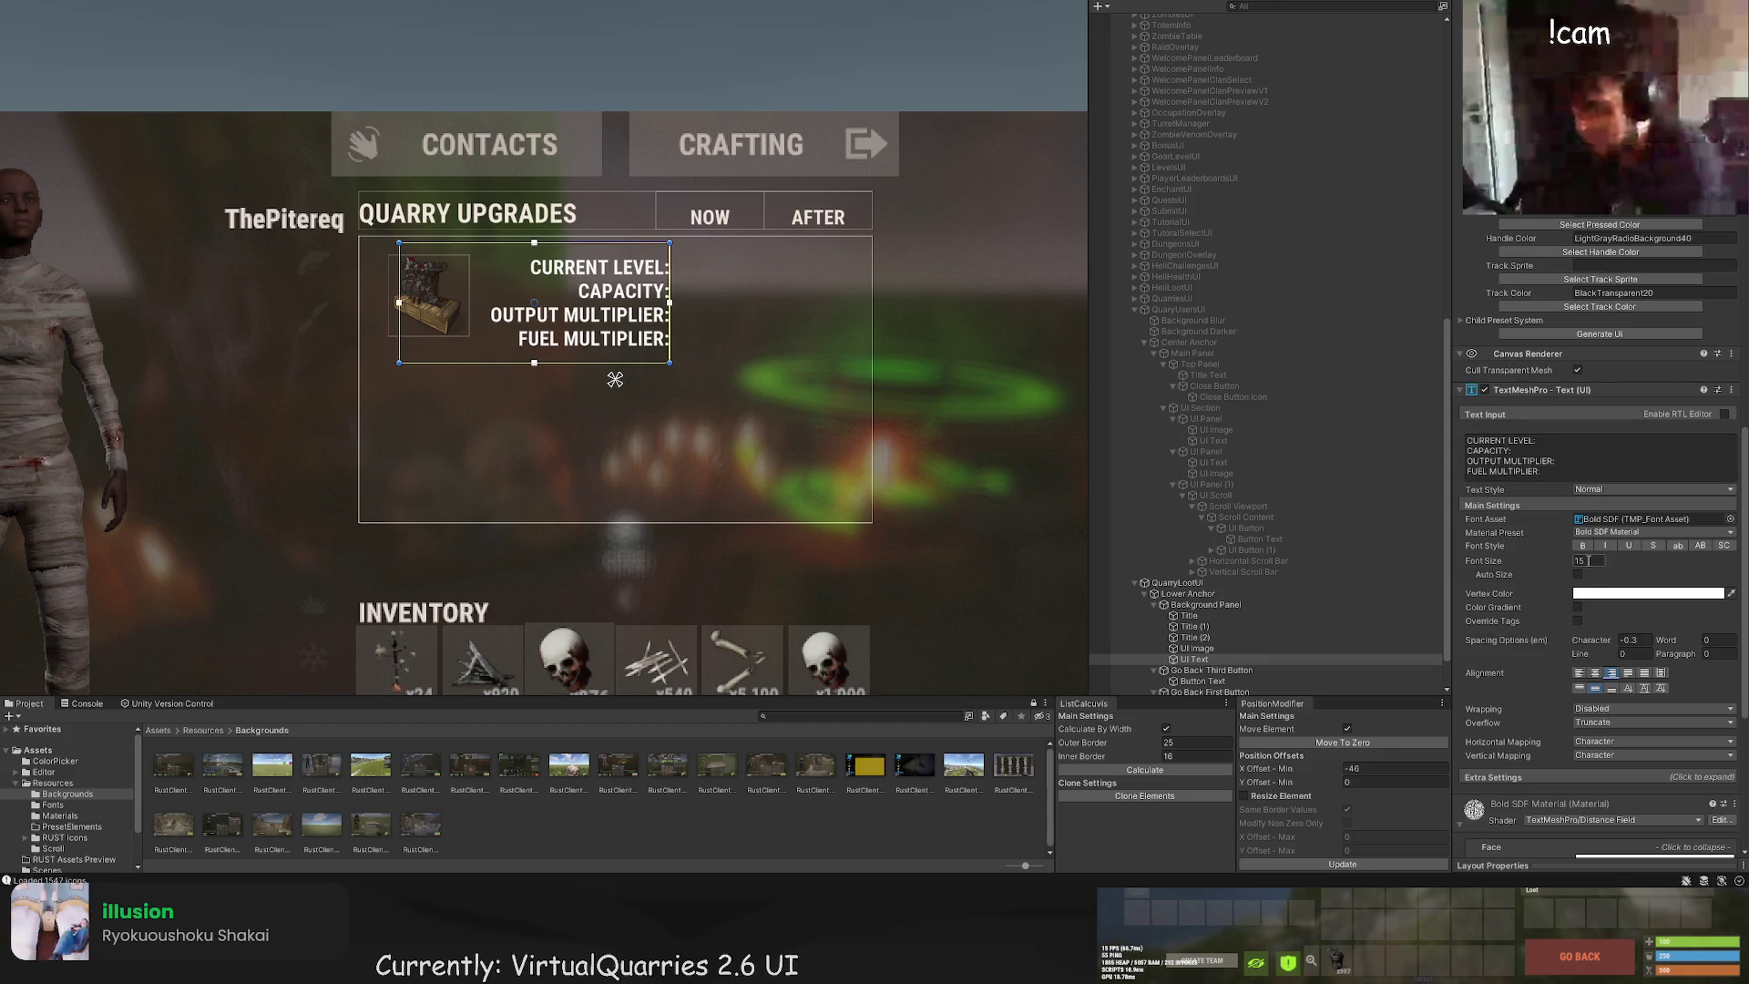
{"action": "left_click", "coordinate": [1588, 560]}
{"action": "type", "text": "14"}
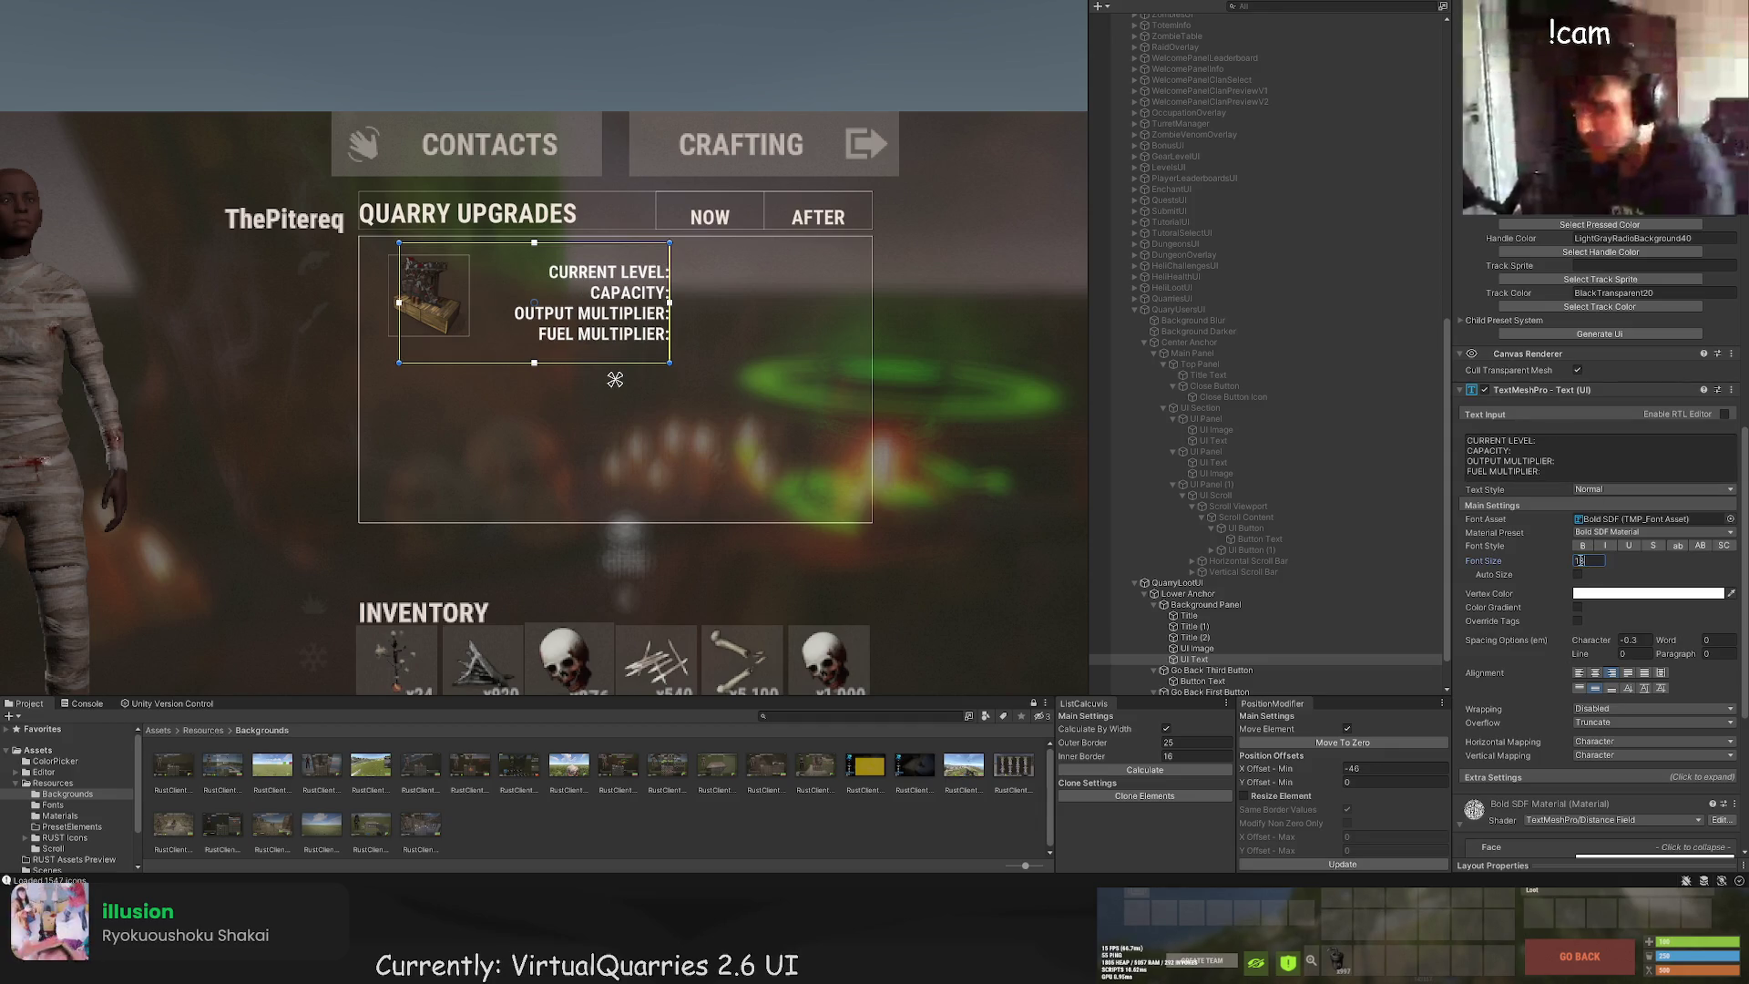
{"action": "type", "text": "3"}
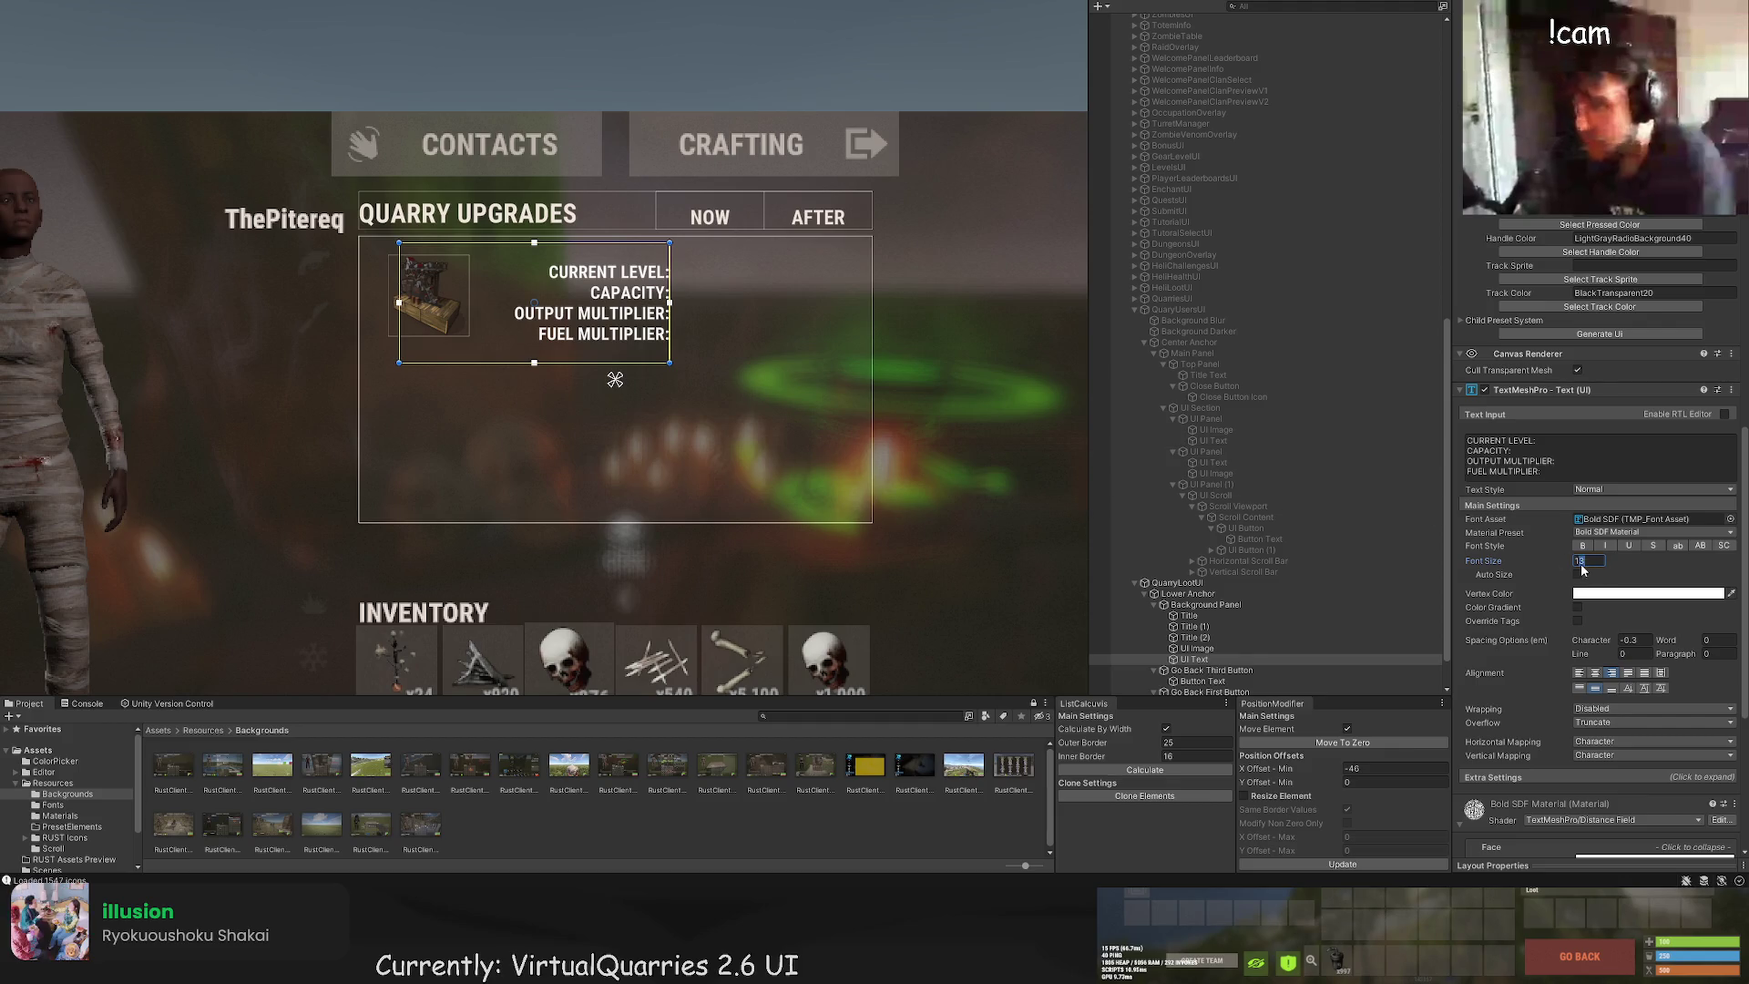
{"action": "key", "text": "BackSpace"}
{"action": "type", "text": "2"}
Step: Resize the stat label box and move it up level with the quarry icon
{"action": "scroll", "coordinate": [748, 373], "scroll_direction": "up", "scroll_amount": 2}
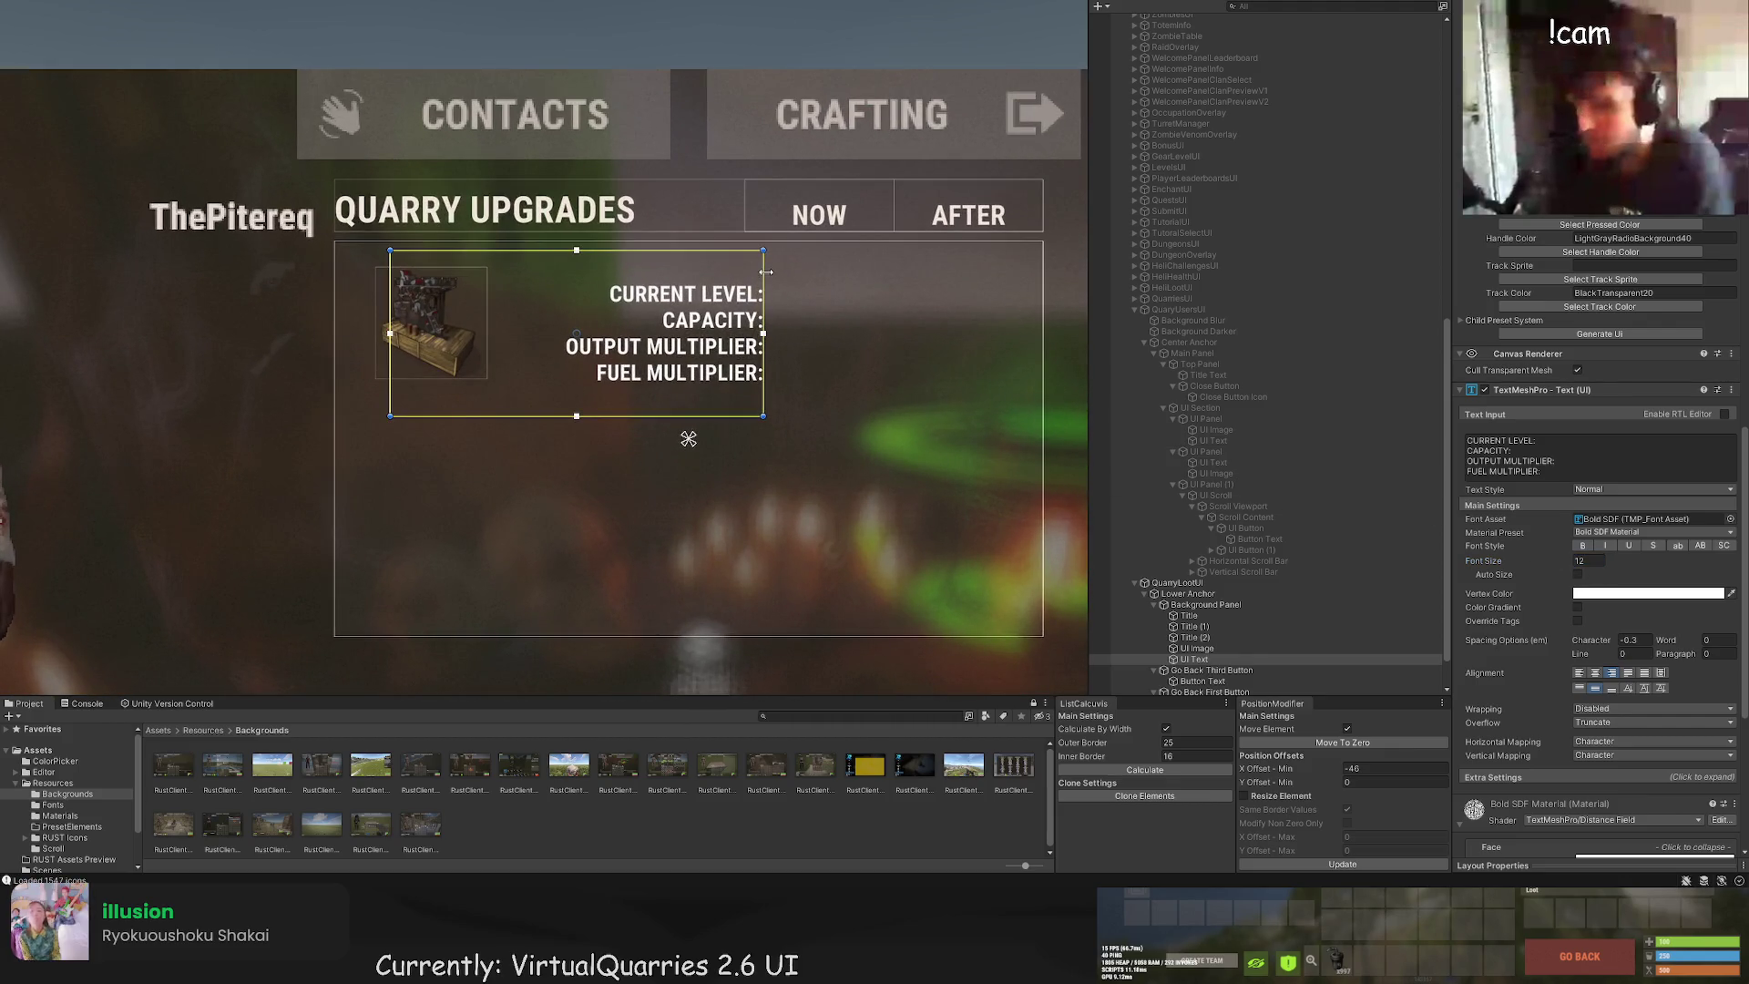
{"action": "mouse_move", "coordinate": [767, 272]}
{"action": "left_mouse_down"}
{"action": "mouse_move", "coordinate": [711, 273]}
{"action": "mouse_move", "coordinate": [745, 275]}
{"action": "left_mouse_up"}
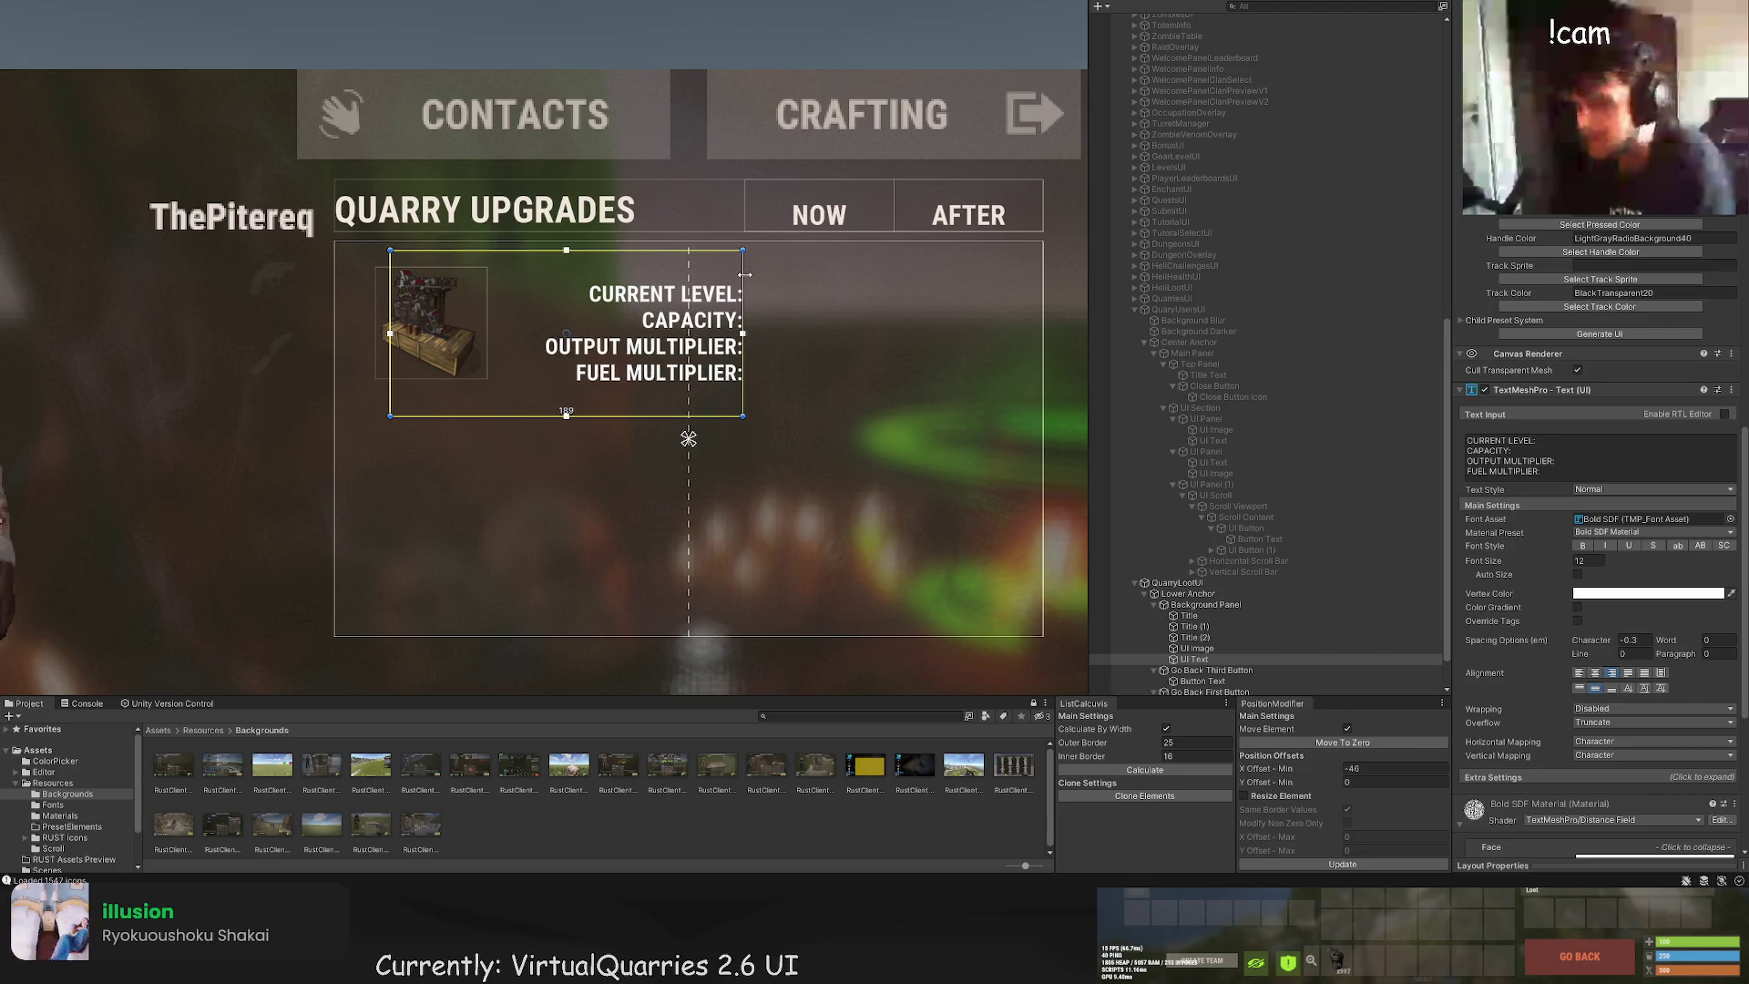
{"action": "scroll", "coordinate": [745, 274], "scroll_direction": "up", "scroll_amount": 6}
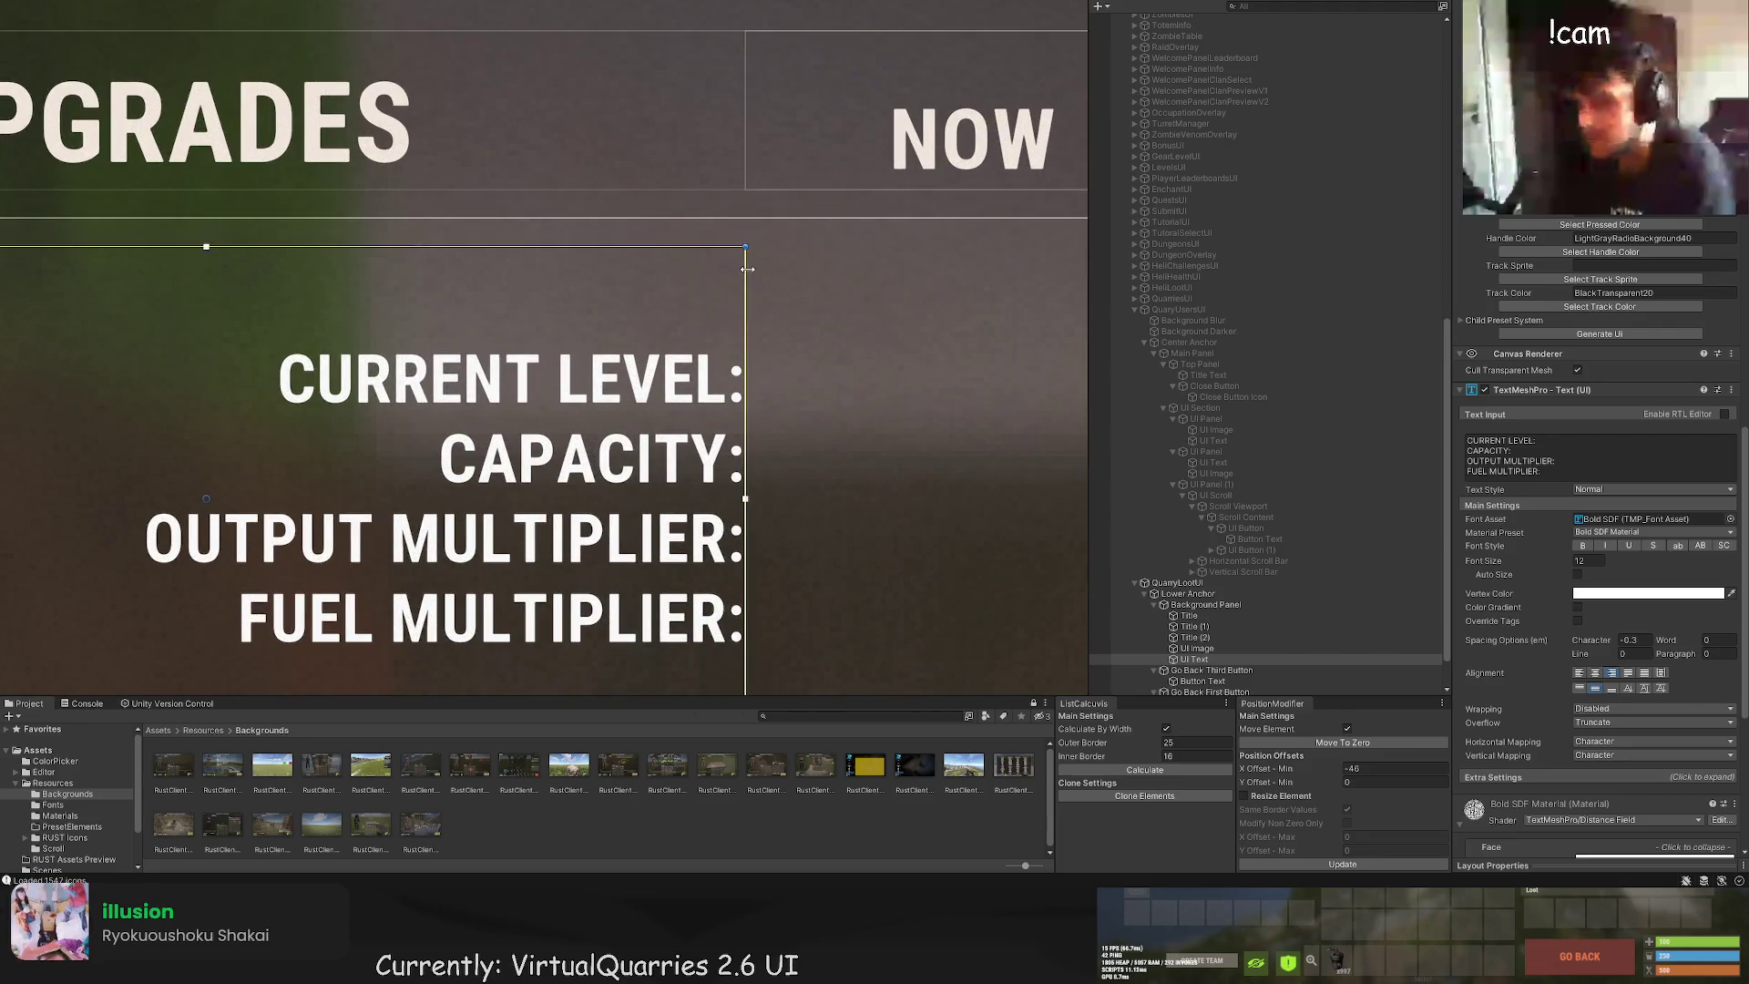
{"action": "left_click_drag", "start_coordinate": [741, 272], "coordinate": [731, 273]}
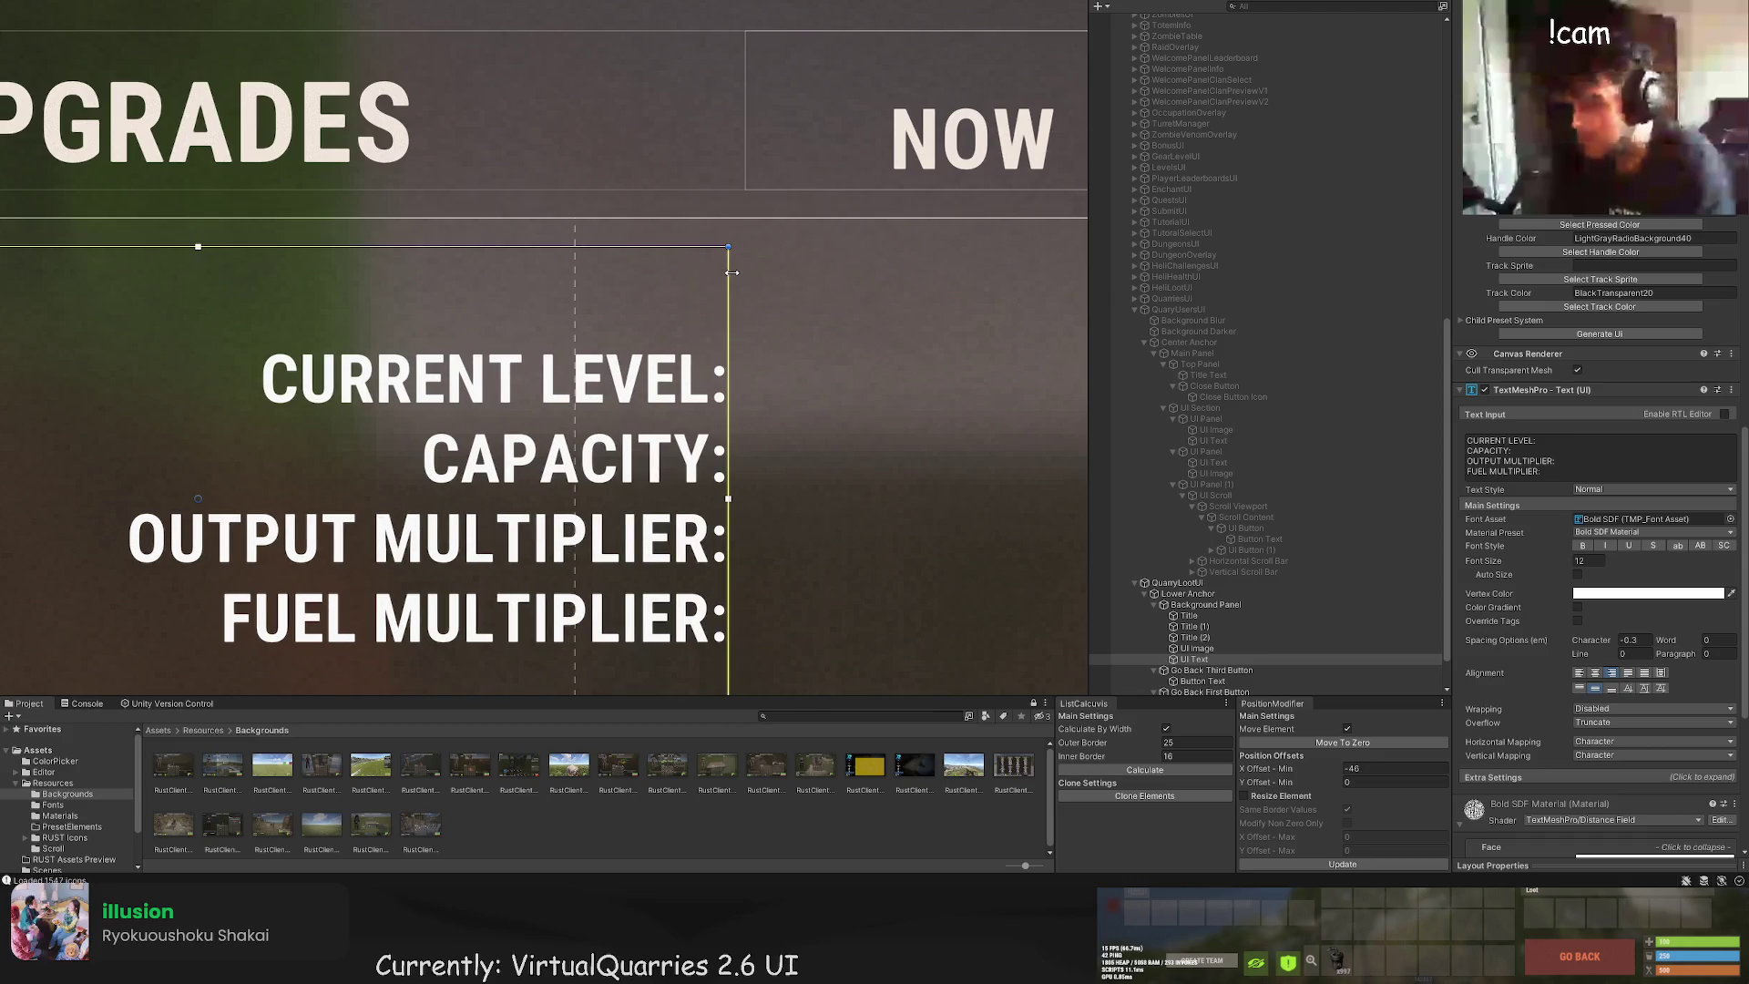
{"action": "scroll", "coordinate": [729, 275], "scroll_direction": "down", "scroll_amount": 6}
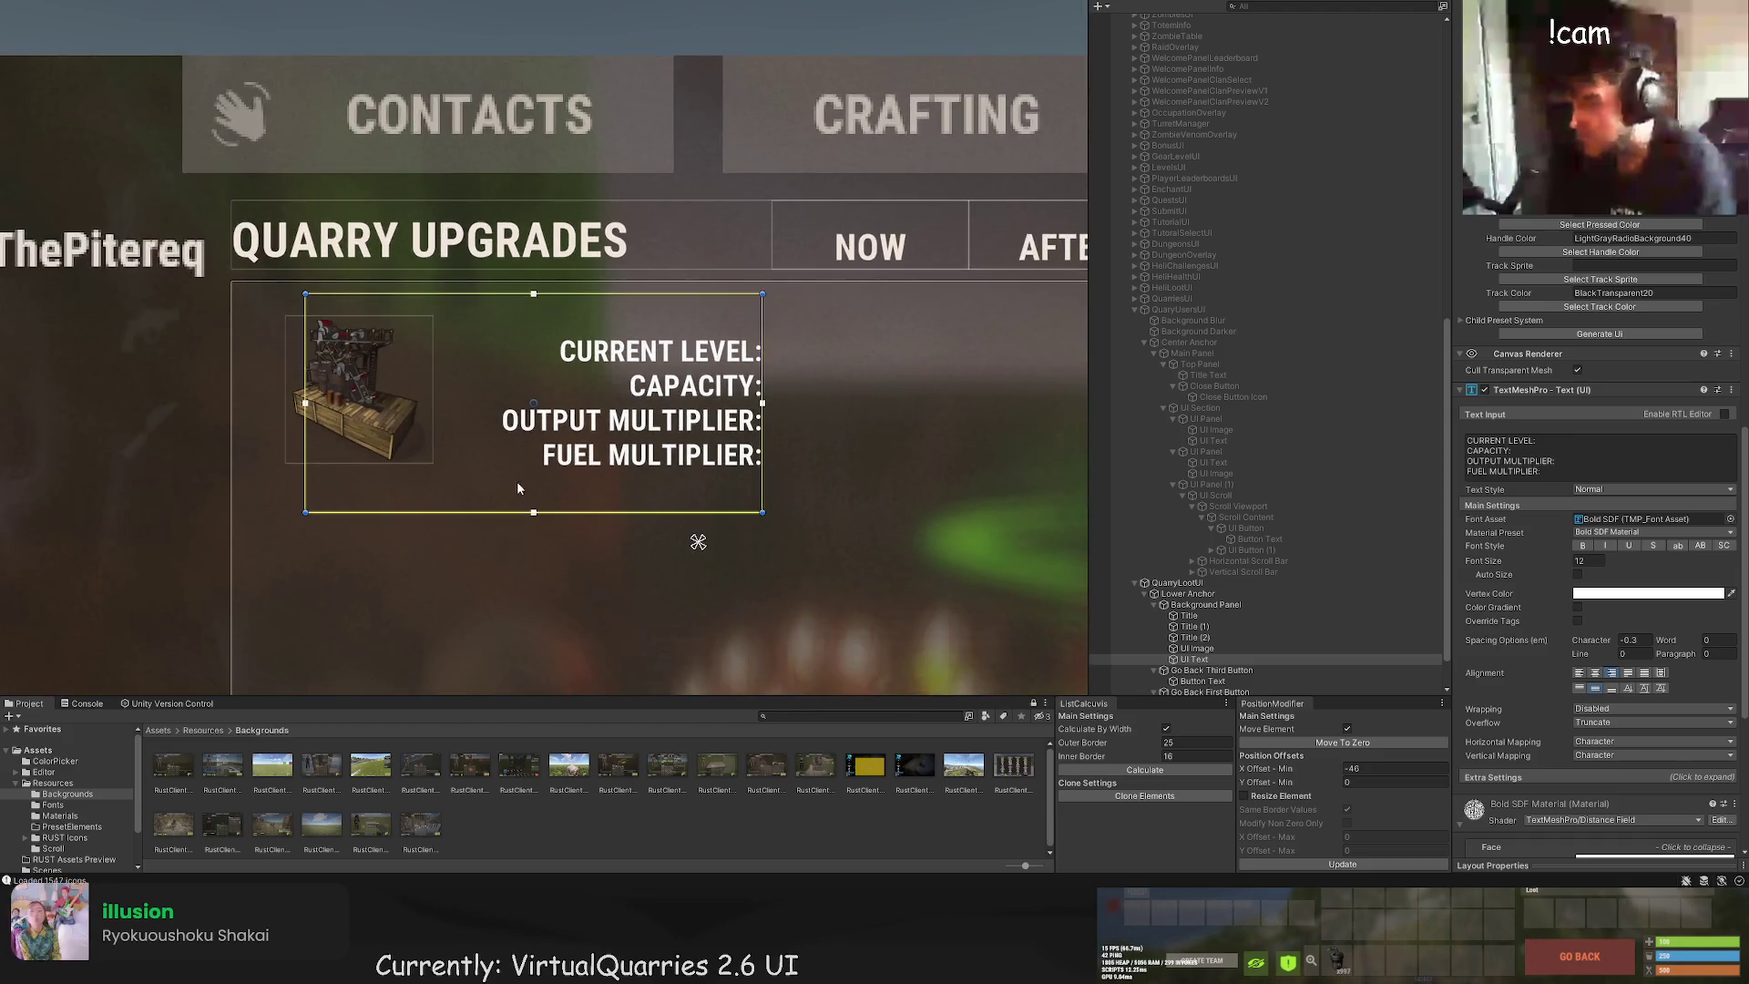
{"action": "left_click_drag", "start_coordinate": [721, 290], "coordinate": [716, 280]}
{"action": "scroll", "coordinate": [510, 419], "scroll_direction": "up", "scroll_amount": 2}
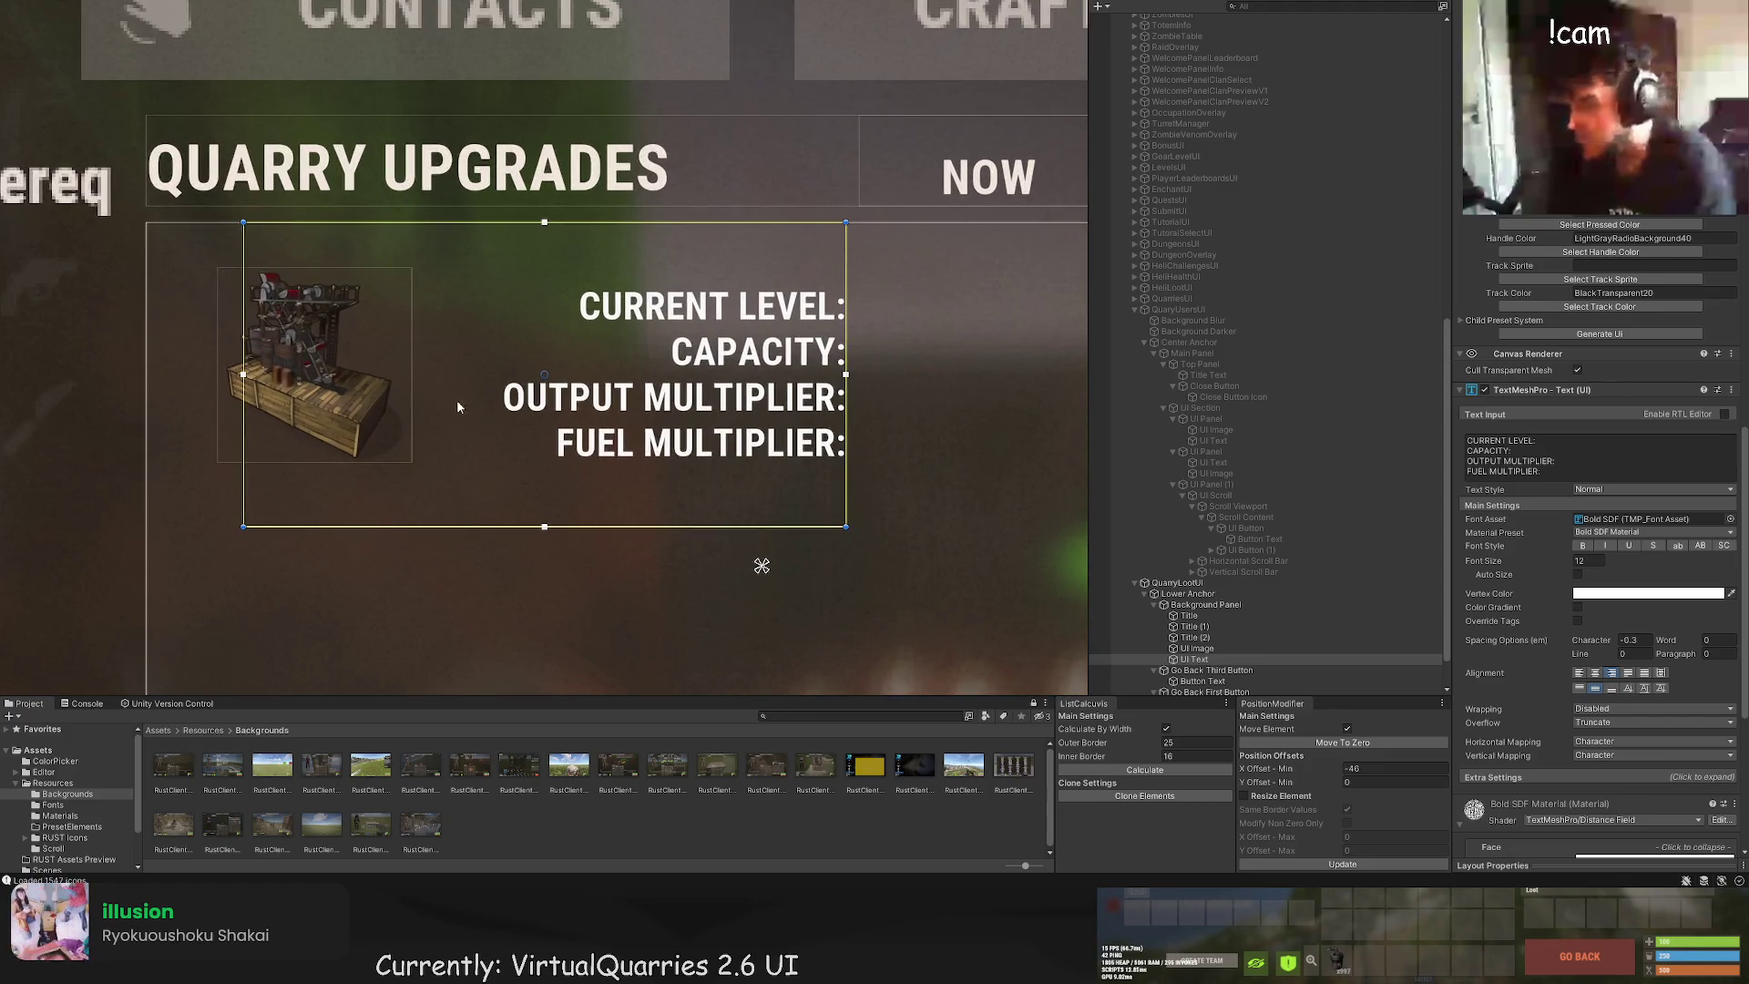
{"action": "left_click_drag", "start_coordinate": [489, 225], "coordinate": [471, 270]}
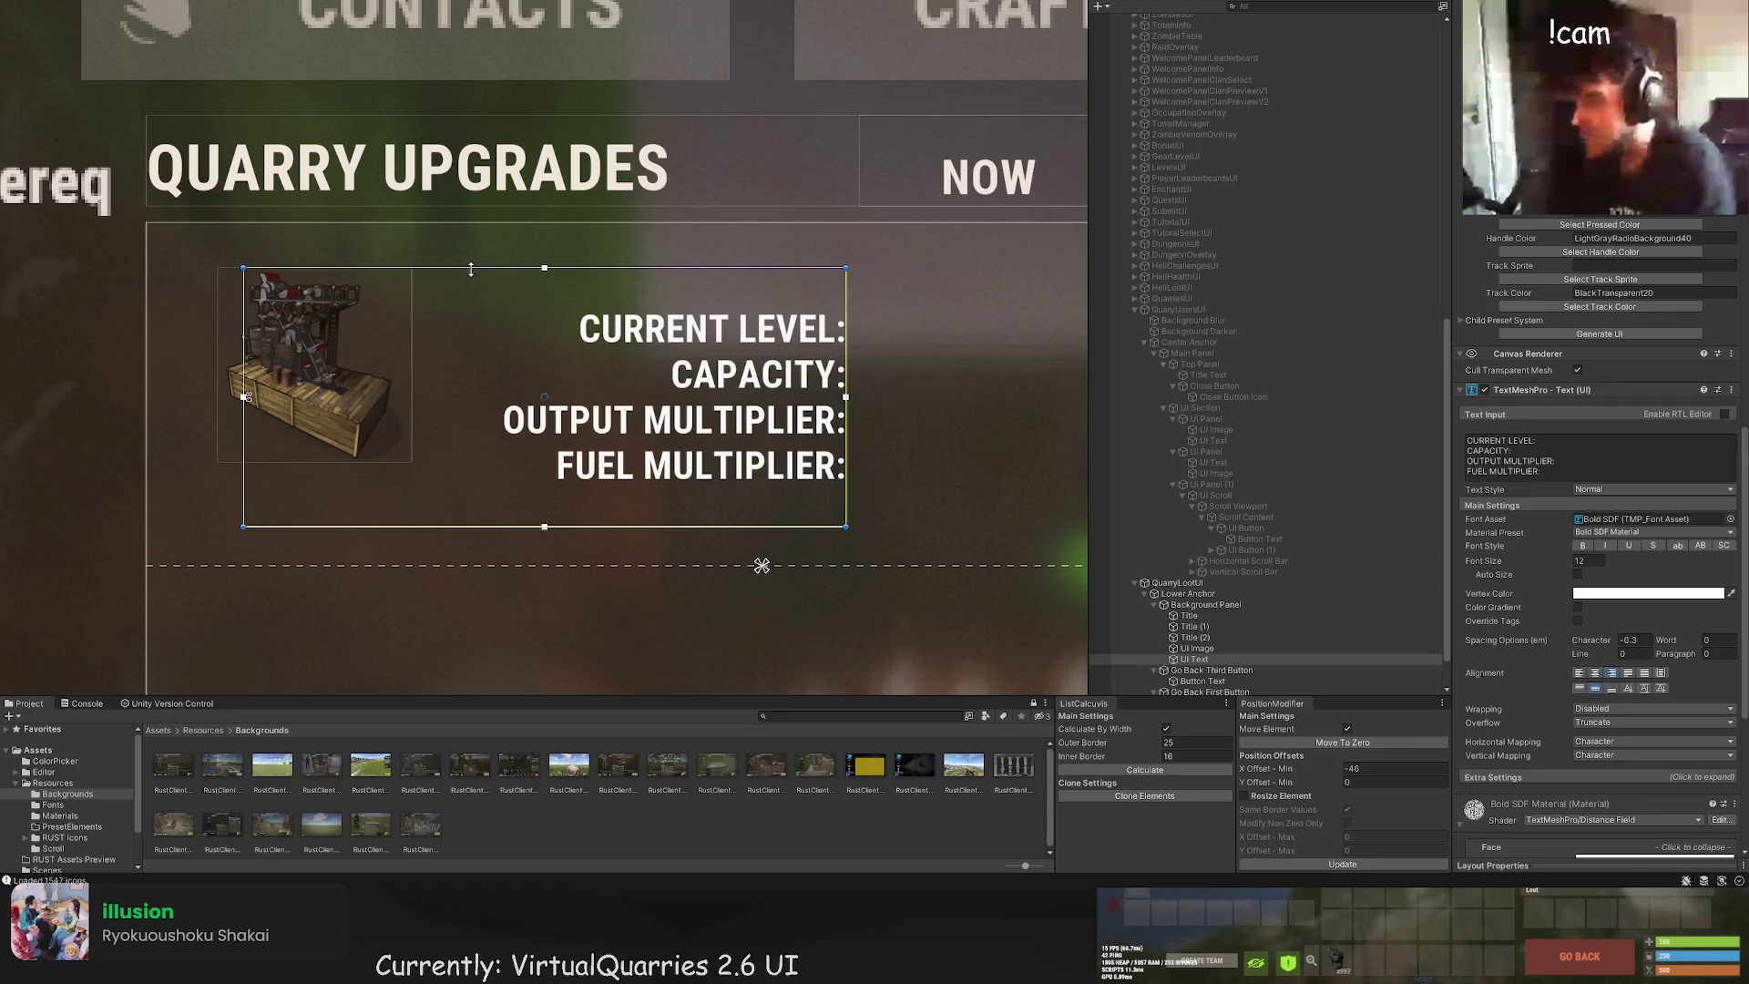
{"action": "left_click_drag", "start_coordinate": [475, 528], "coordinate": [481, 464]}
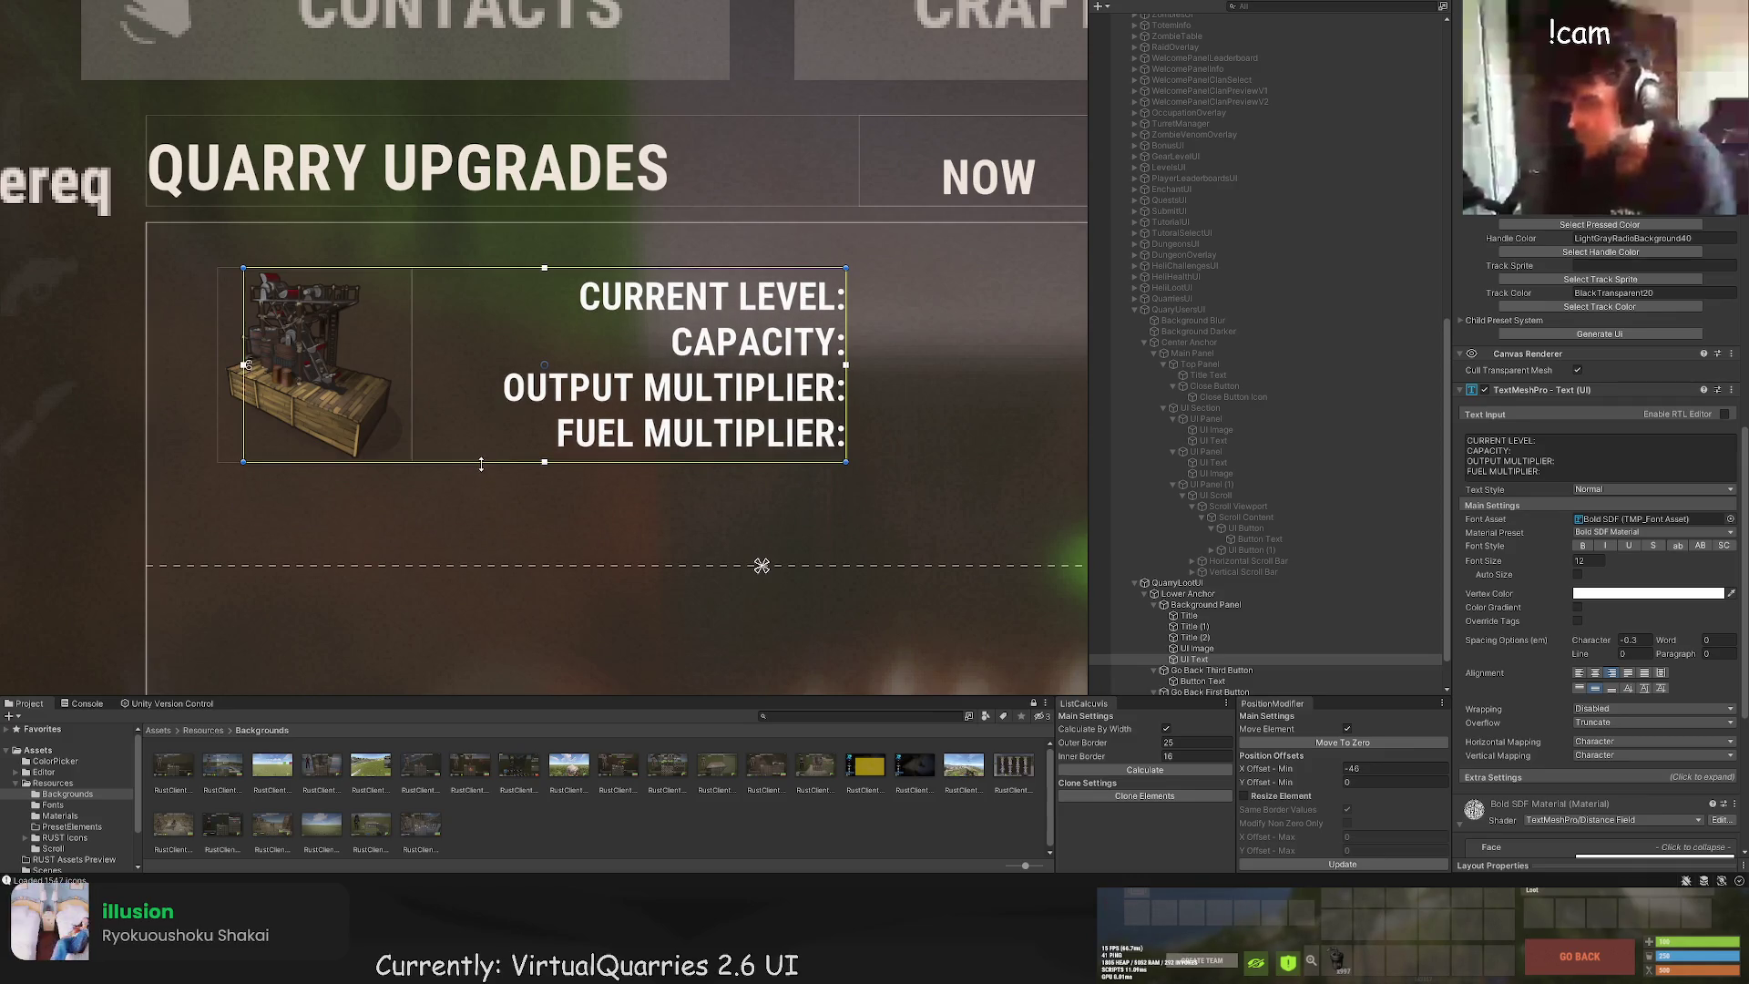
{"action": "left_click_drag", "start_coordinate": [481, 465], "coordinate": [473, 514]}
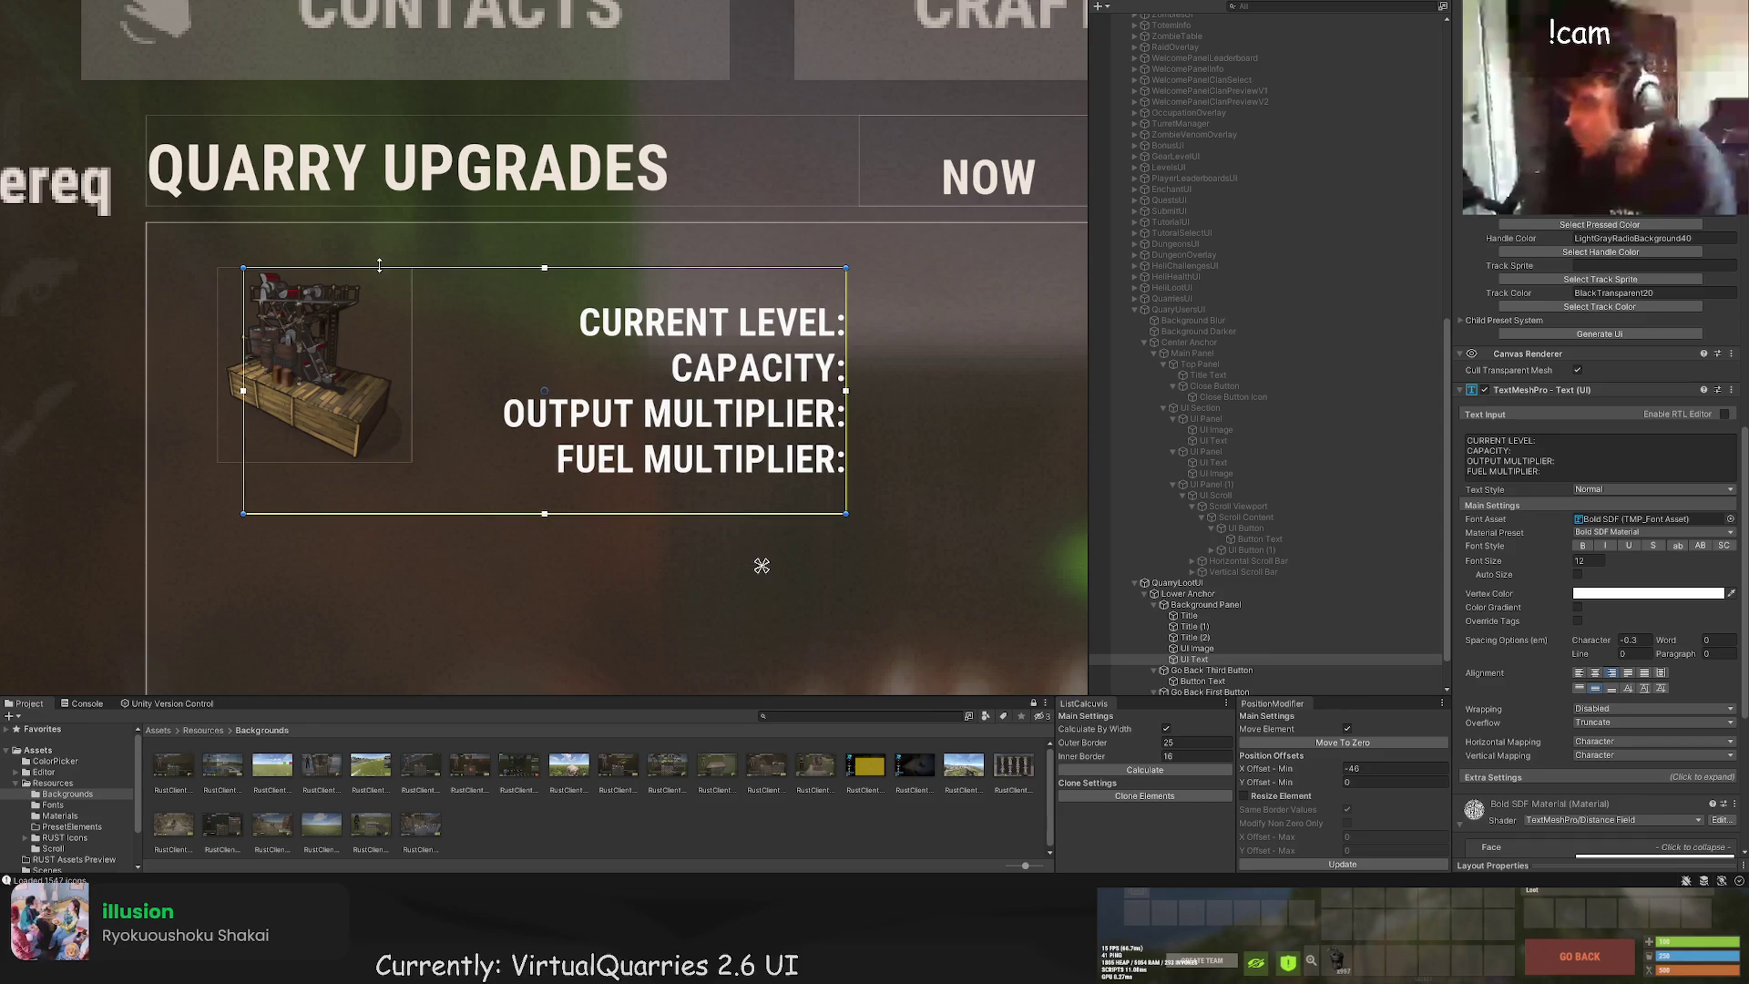
{"action": "key", "text": "w"}
{"action": "left_click_drag", "start_coordinate": [546, 343], "coordinate": [541, 298]}
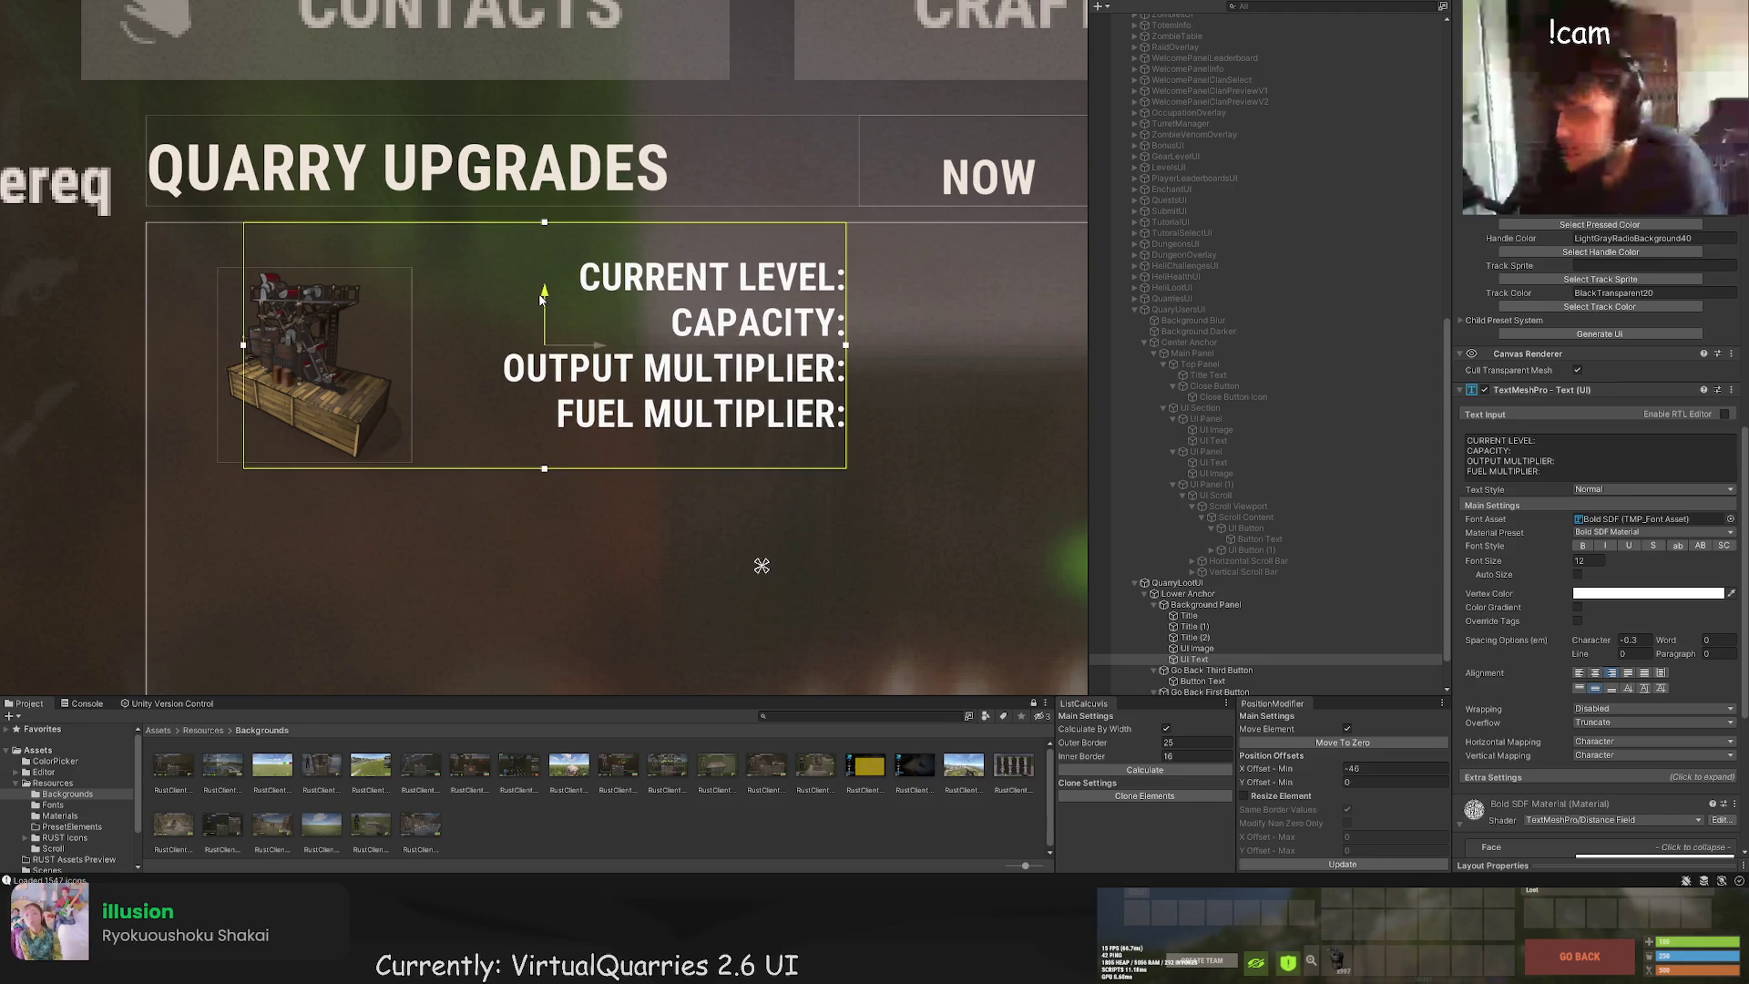
{"action": "left_click", "coordinate": [1197, 648]}
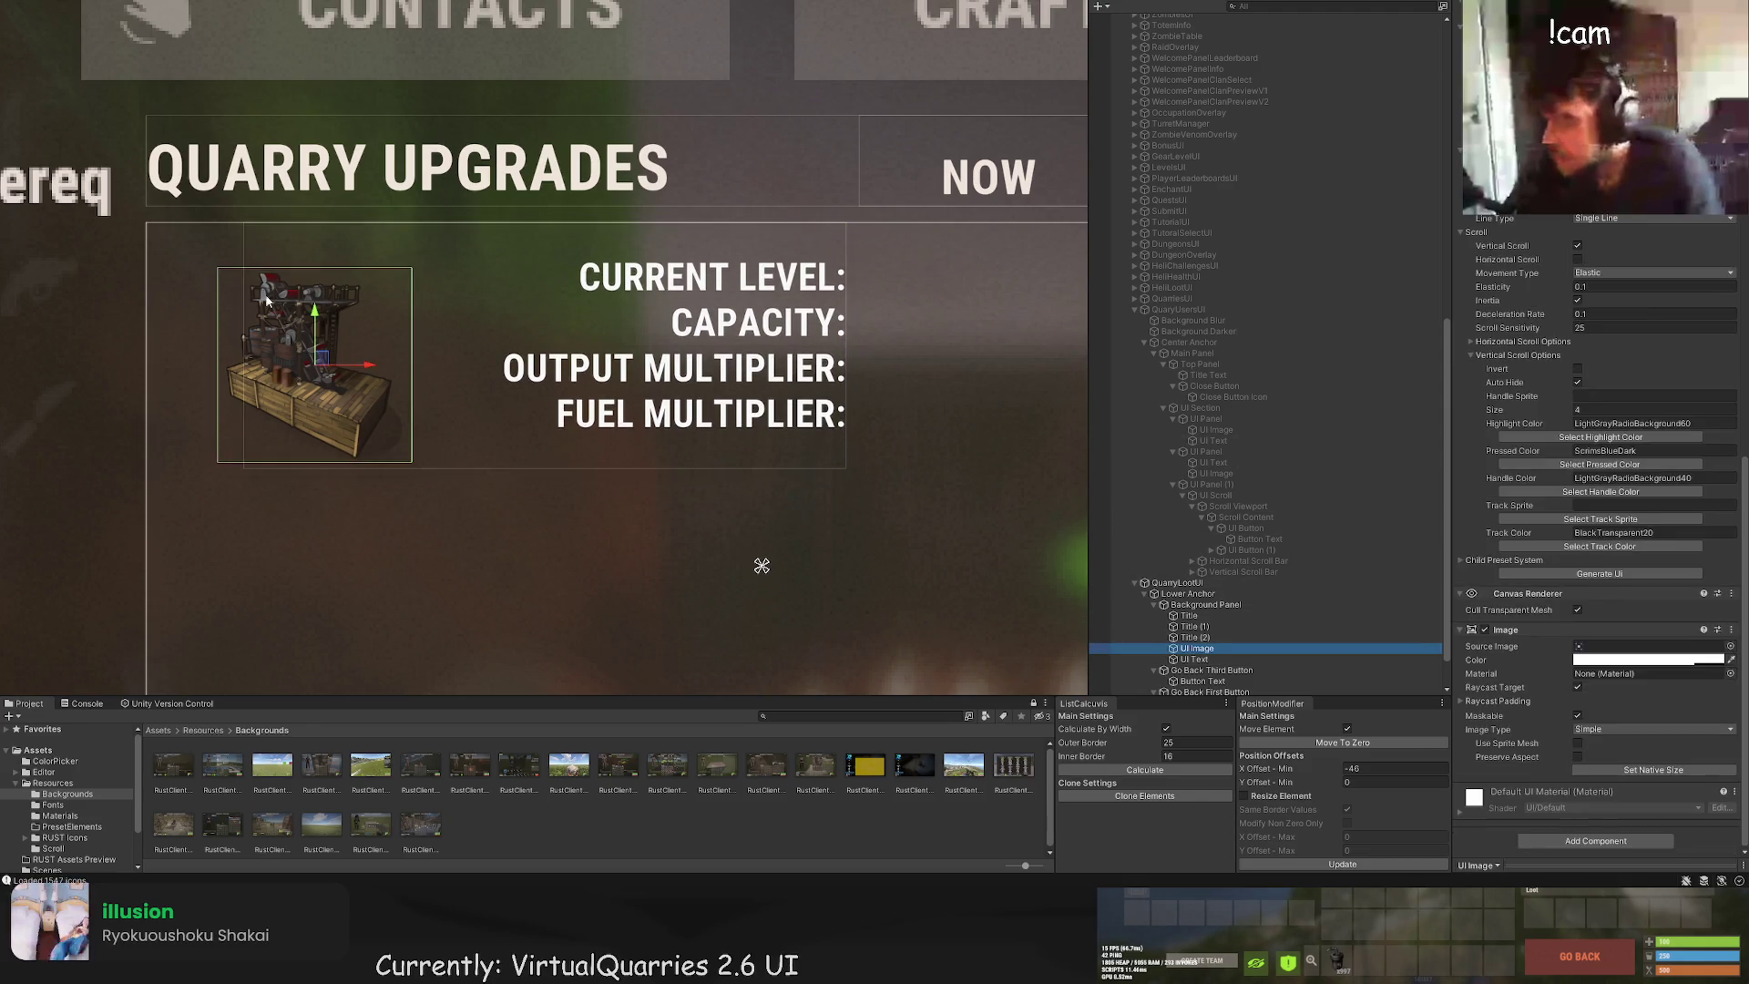
Step: Set the quarry icon's X Offset - Min to 18 and Y Offset - Min to 0
{"action": "left_click_drag", "start_coordinate": [312, 316], "coordinate": [298, 374]}
{"action": "left_click", "coordinate": [1248, 768]}
{"action": "type", "text": "0"}
{"action": "left_click", "coordinate": [1357, 782]}
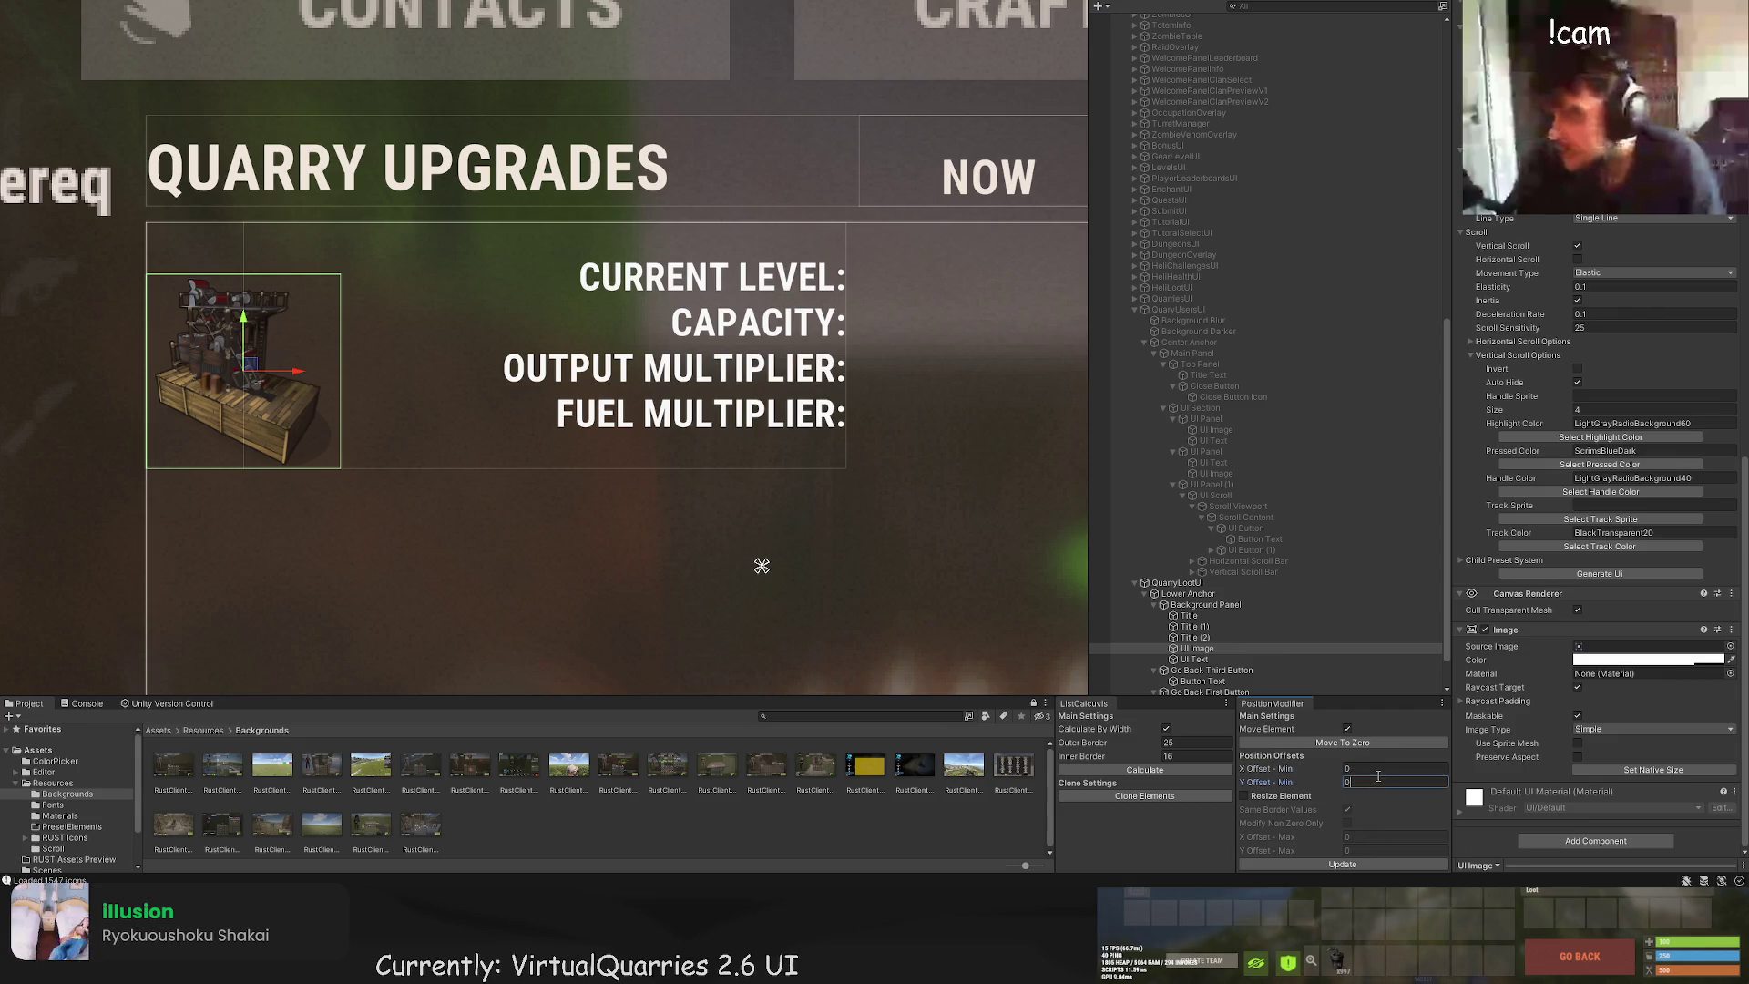
{"action": "left_click", "coordinate": [1310, 770]}
{"action": "type", "text": "18"}
{"action": "left_click", "coordinate": [1376, 864]}
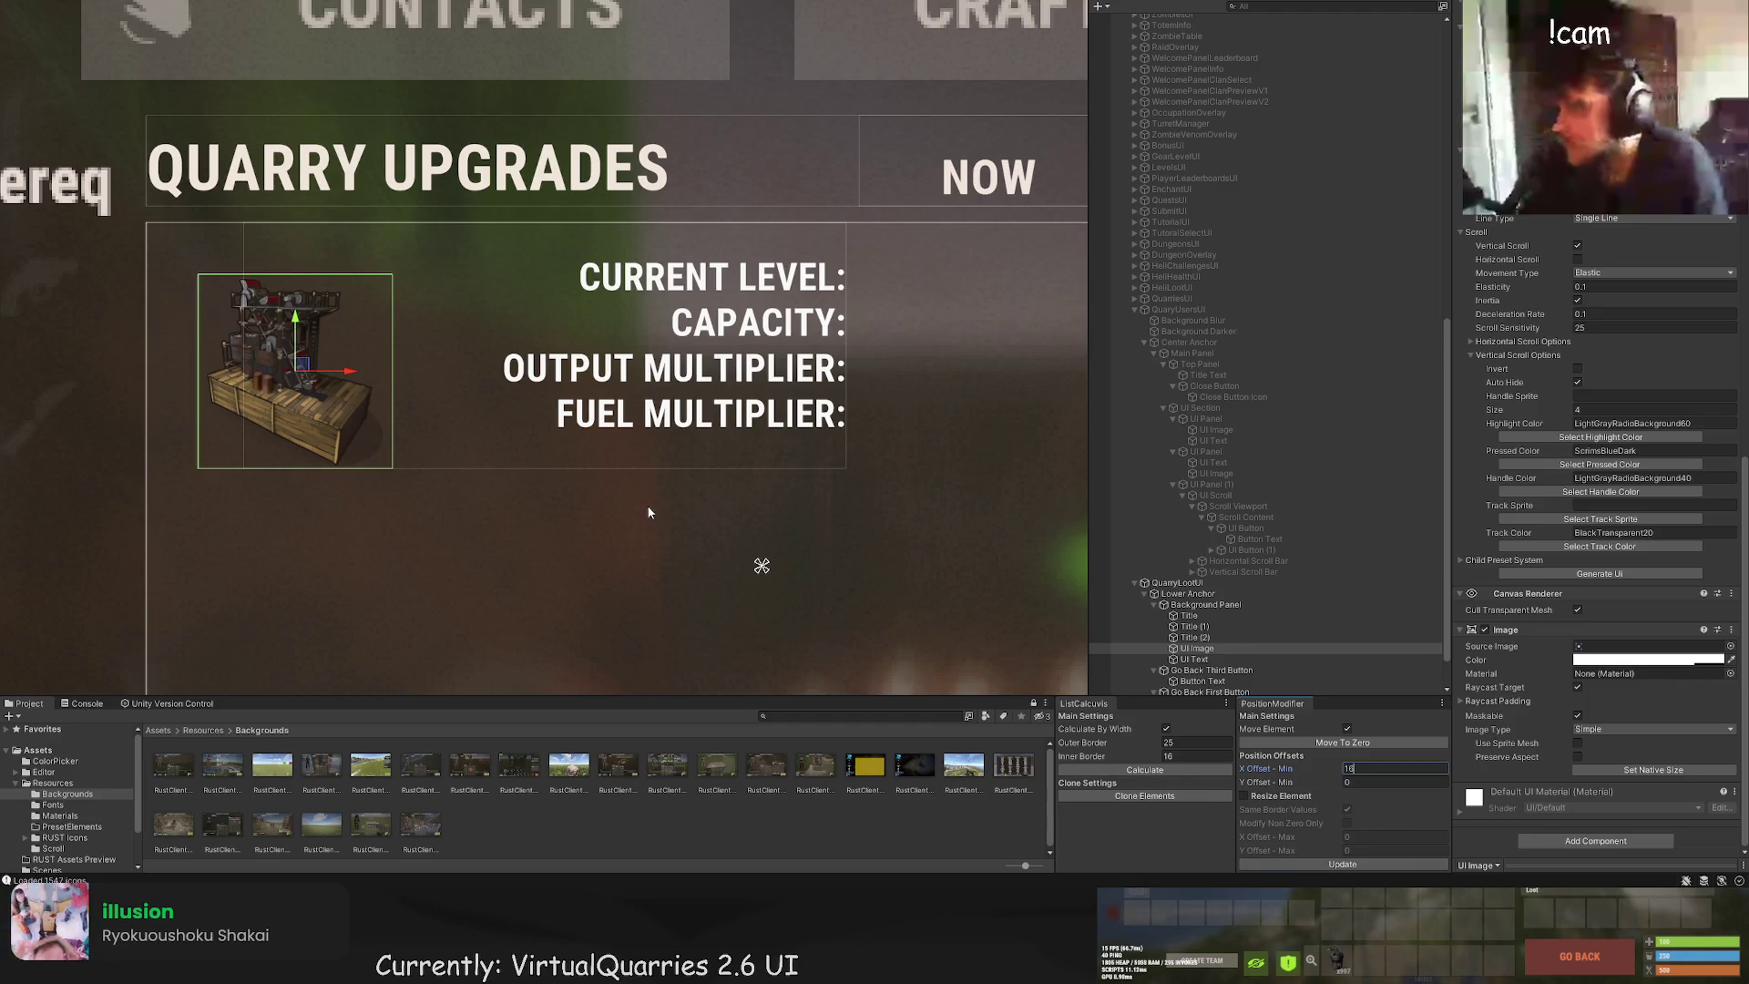
Step: Extend the stat label text box's bottom edge further down
{"action": "scroll", "coordinate": [647, 505], "scroll_direction": "down", "scroll_amount": 2}
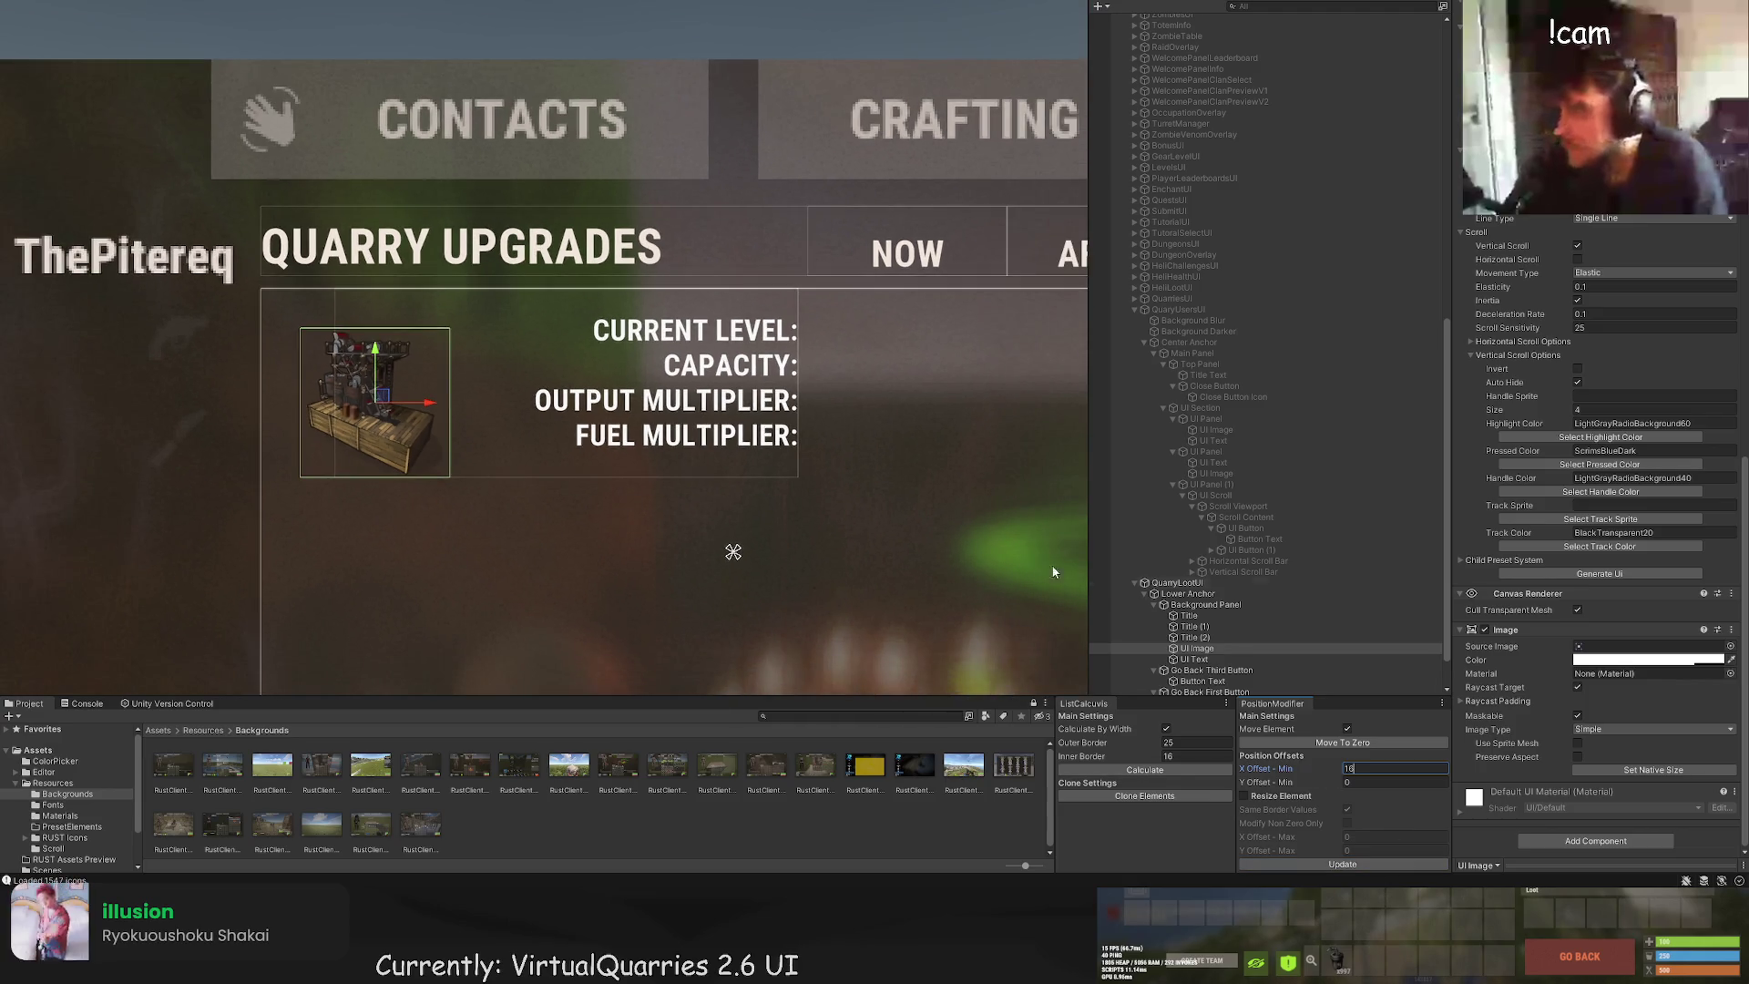
{"action": "left_click", "coordinate": [1201, 658]}
{"action": "scroll", "coordinate": [804, 544], "scroll_direction": "up", "scroll_amount": 2}
{"action": "scroll", "coordinate": [1554, 497], "scroll_direction": "up", "scroll_amount": 10}
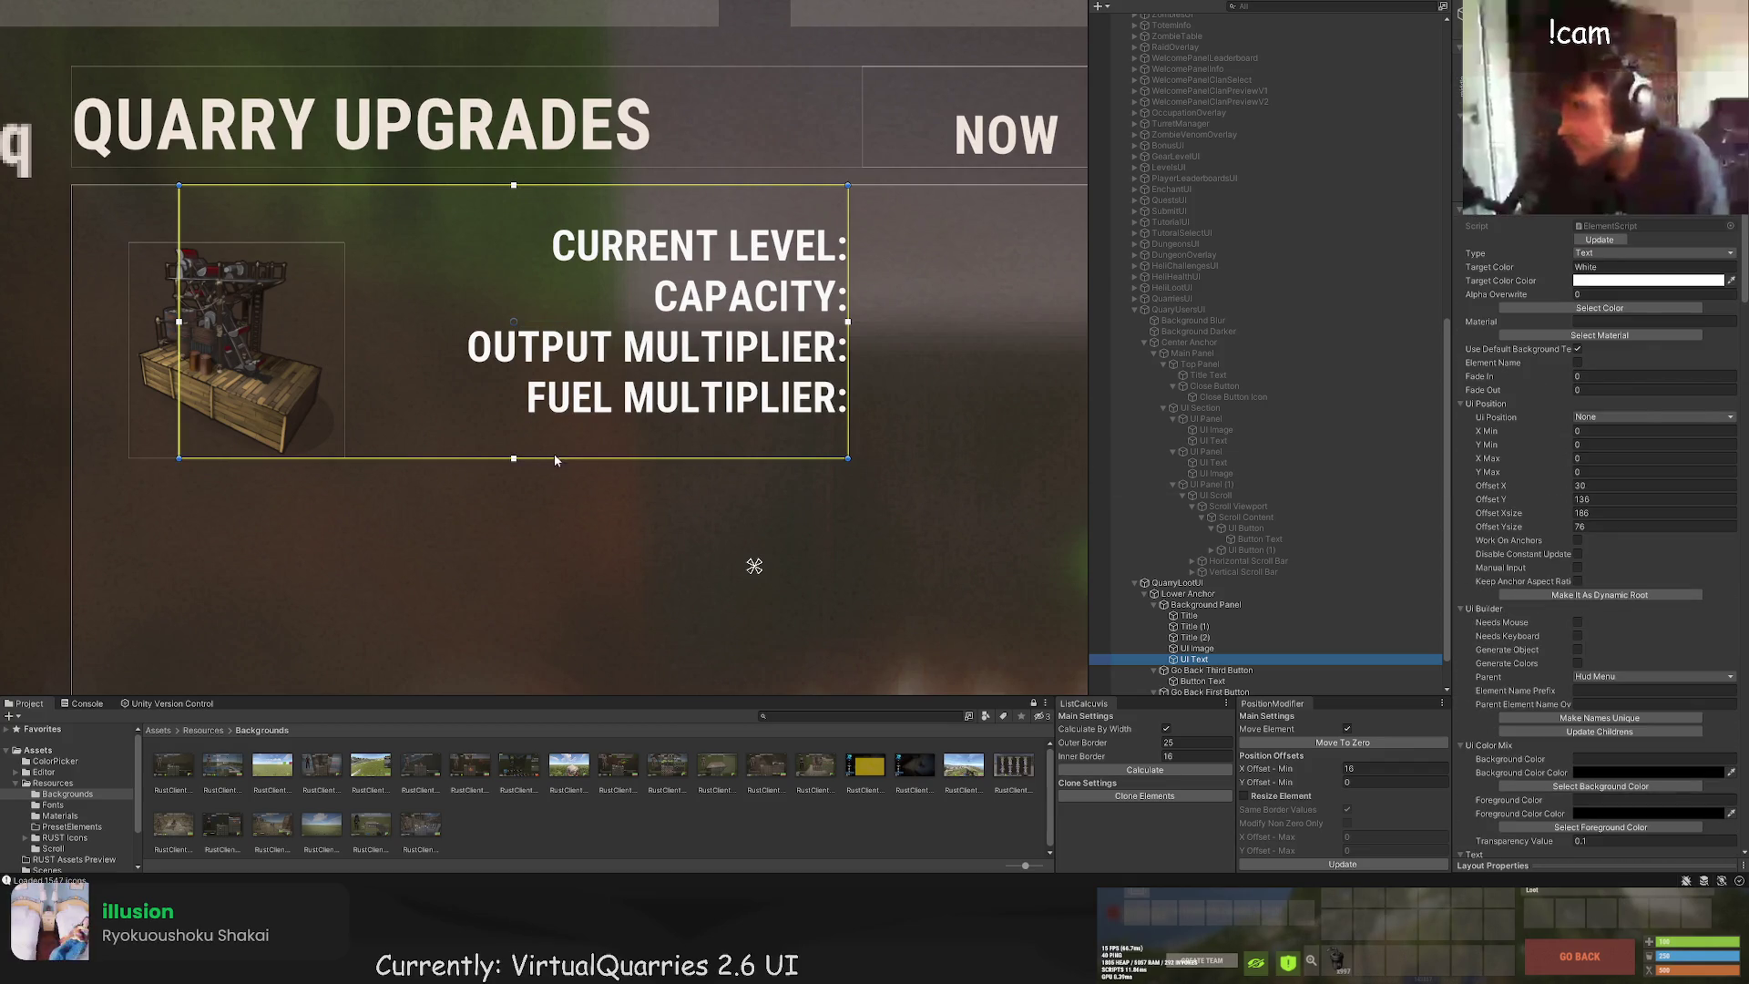
{"action": "left_click_drag", "start_coordinate": [556, 459], "coordinate": [560, 515]}
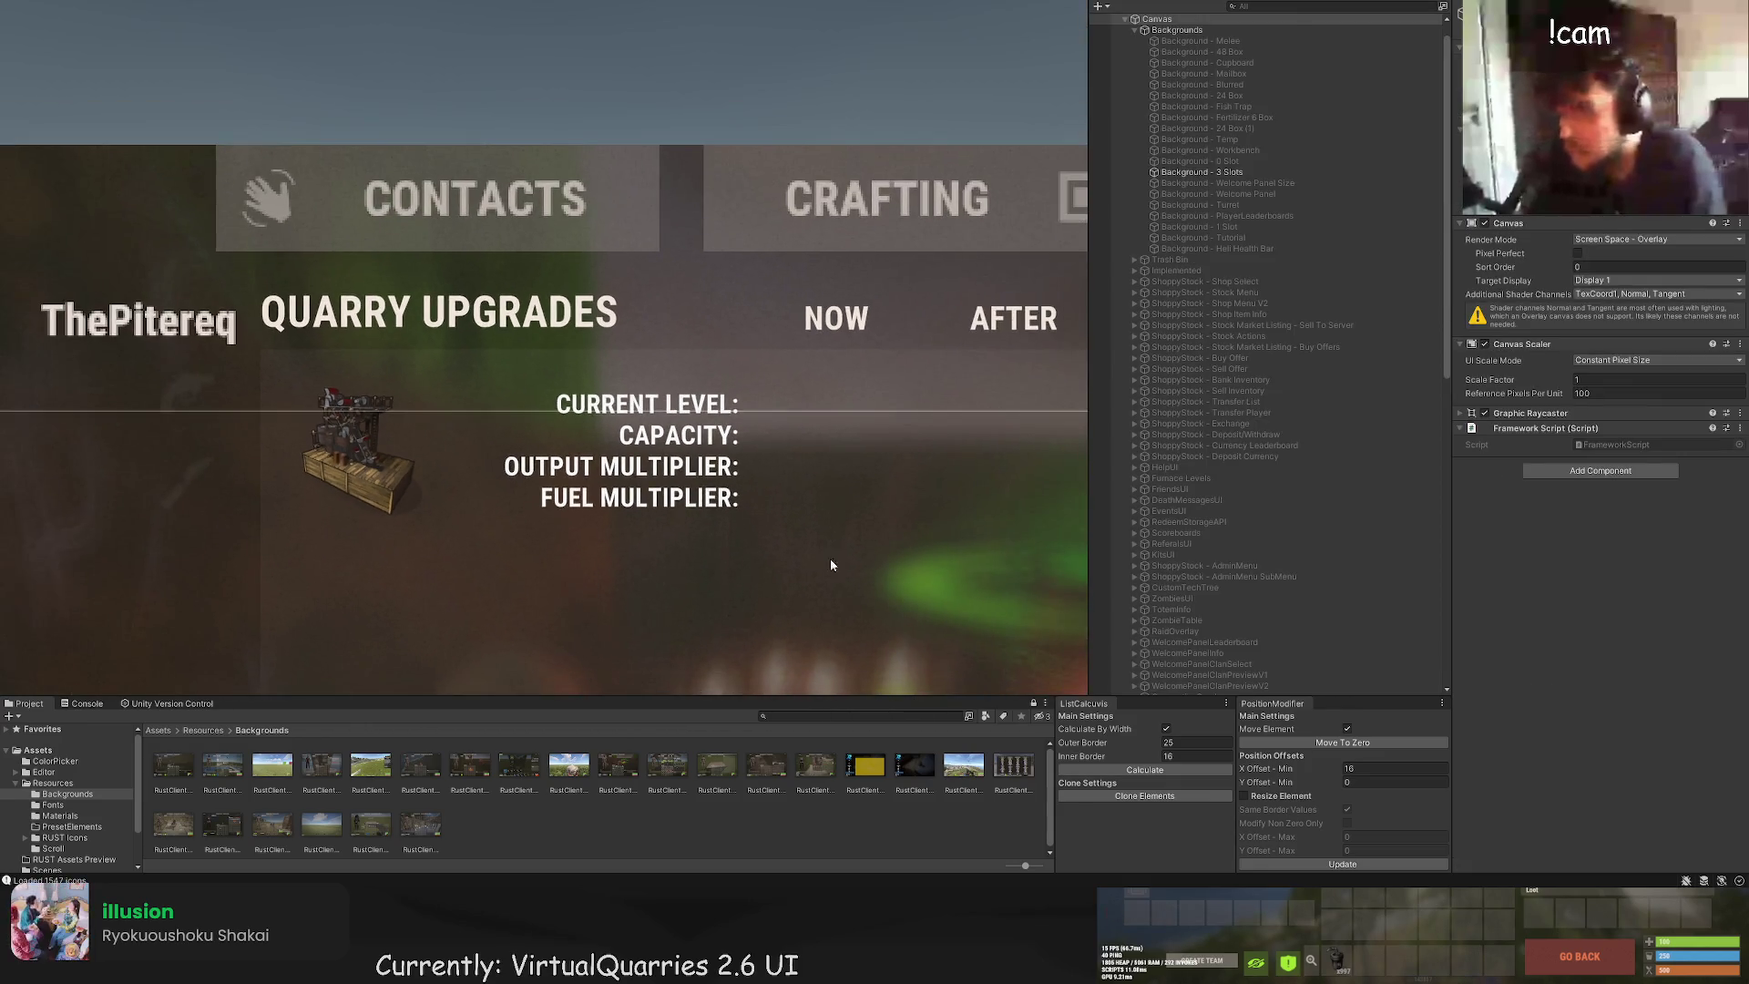
Step: Change the UI Text stat labels' colour from White to LTD80
{"action": "left_click", "coordinate": [829, 560]}
{"action": "left_click", "coordinate": [1604, 309]}
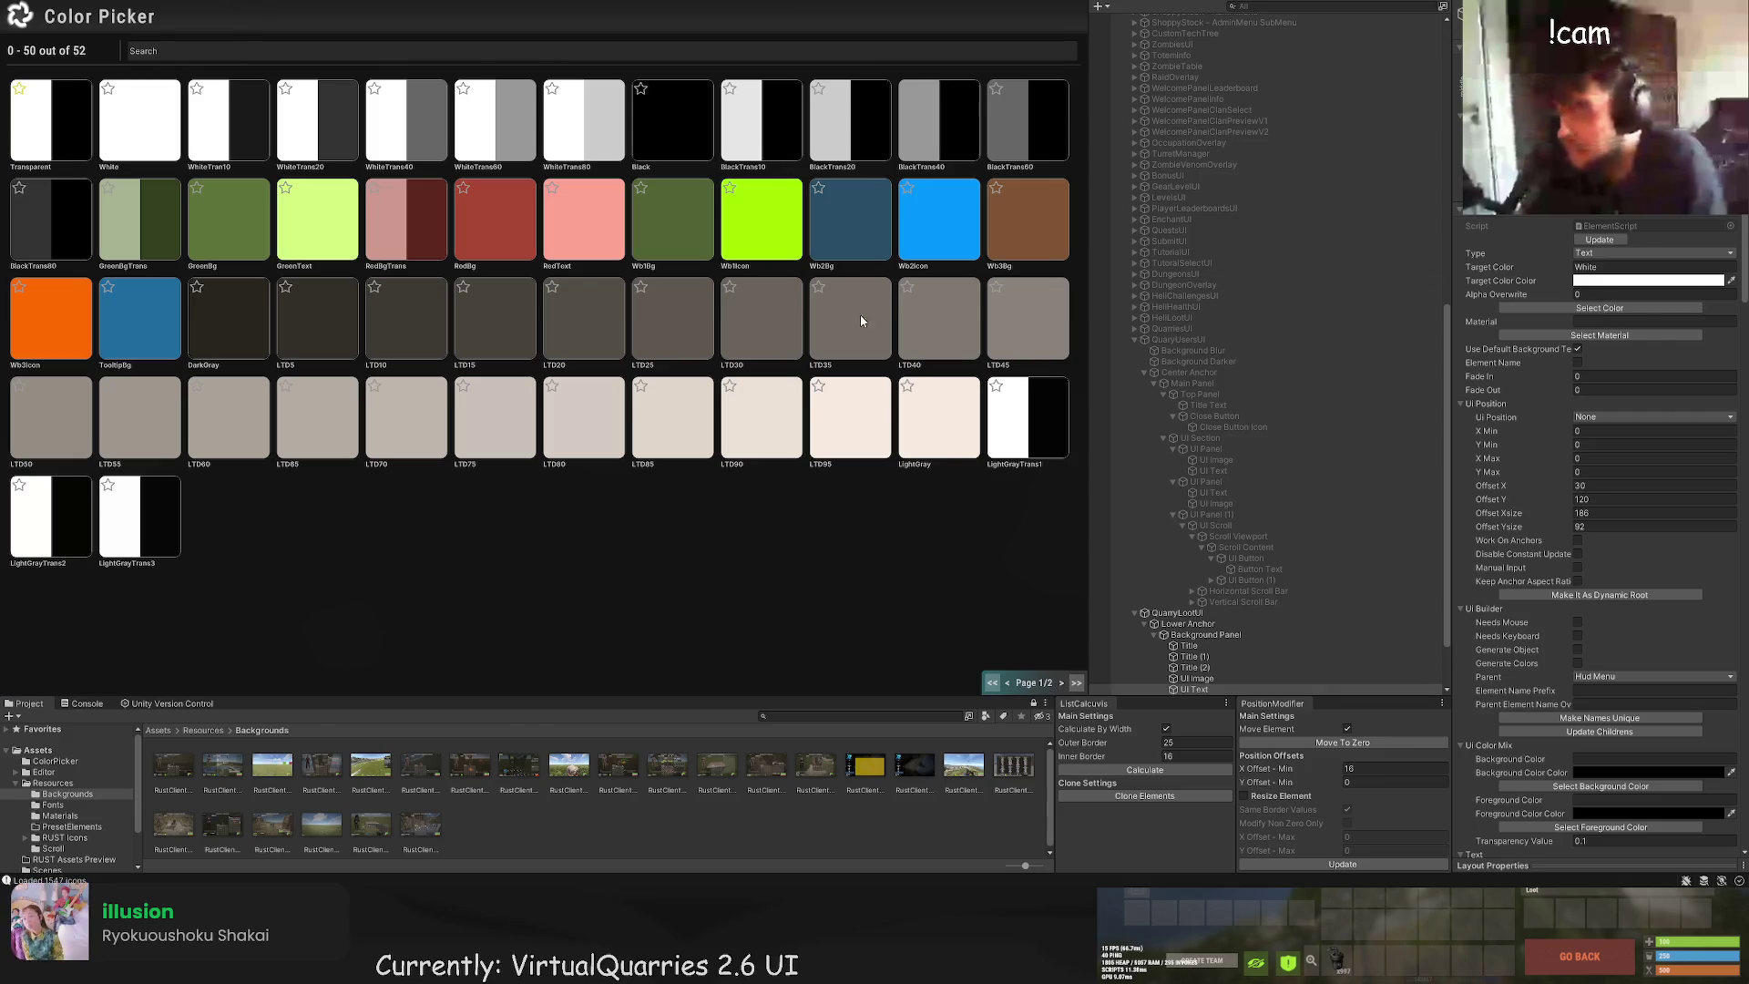
{"action": "left_click", "coordinate": [589, 429]}
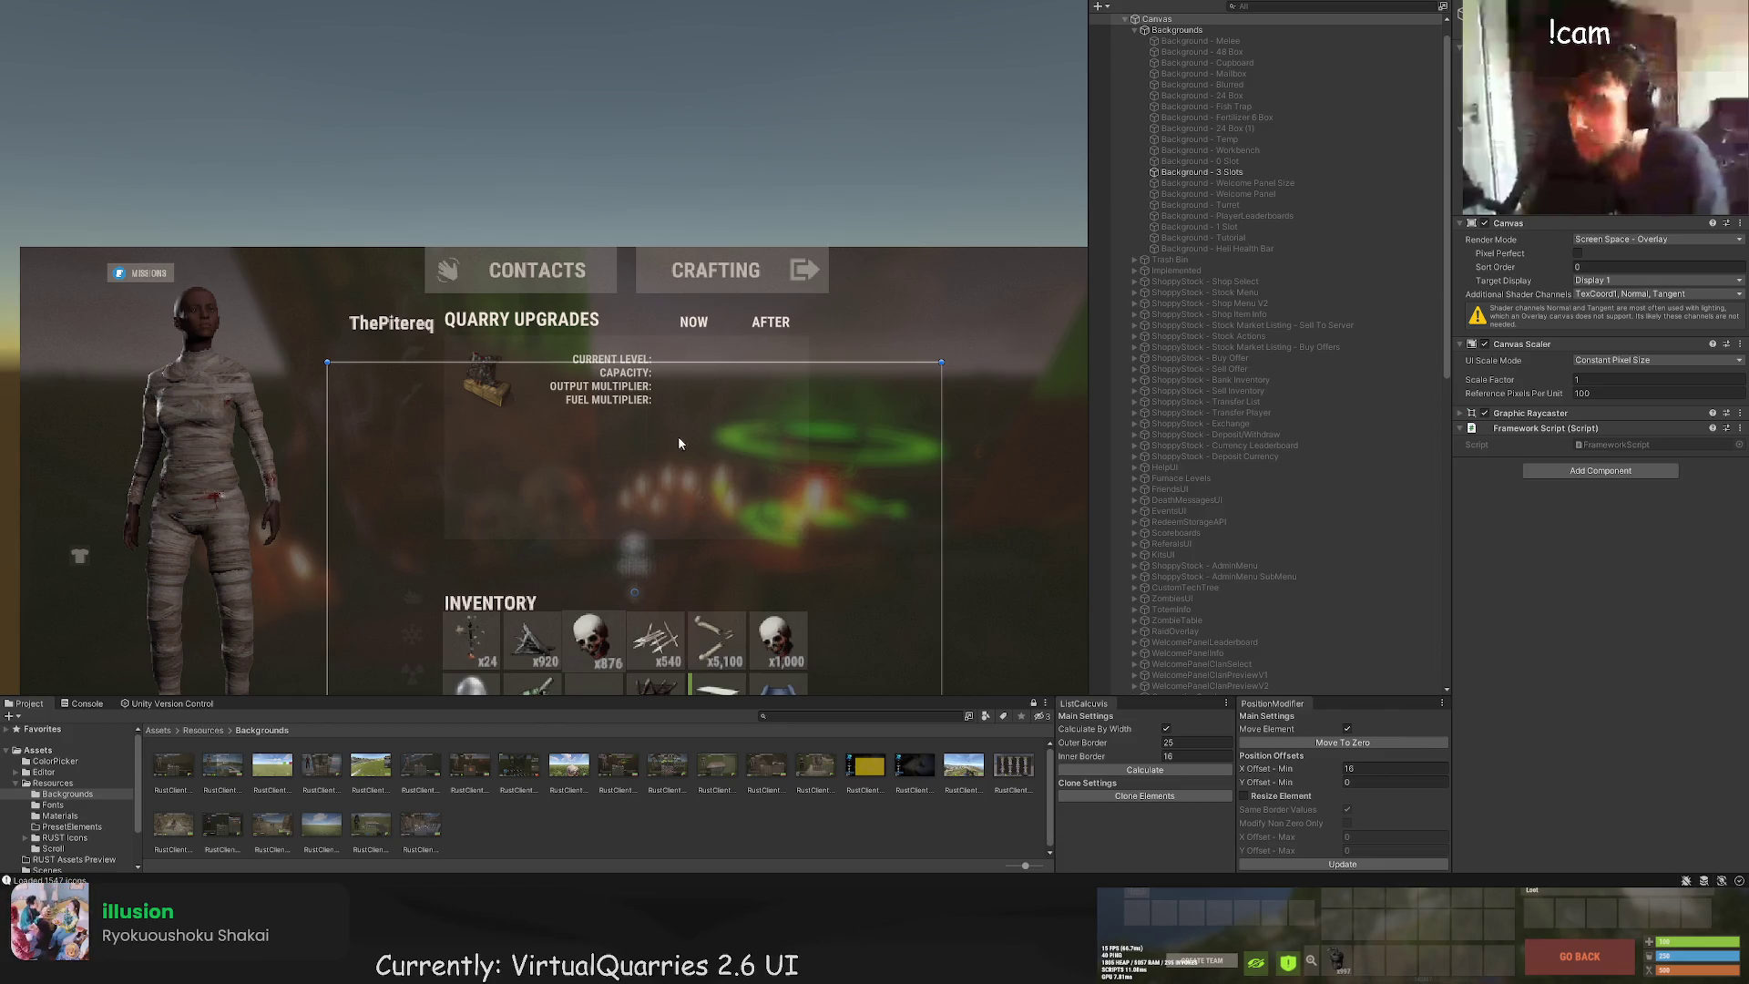
{"action": "left_click", "coordinate": [677, 451]}
{"action": "scroll", "coordinate": [614, 444], "scroll_direction": "up", "scroll_amount": 1}
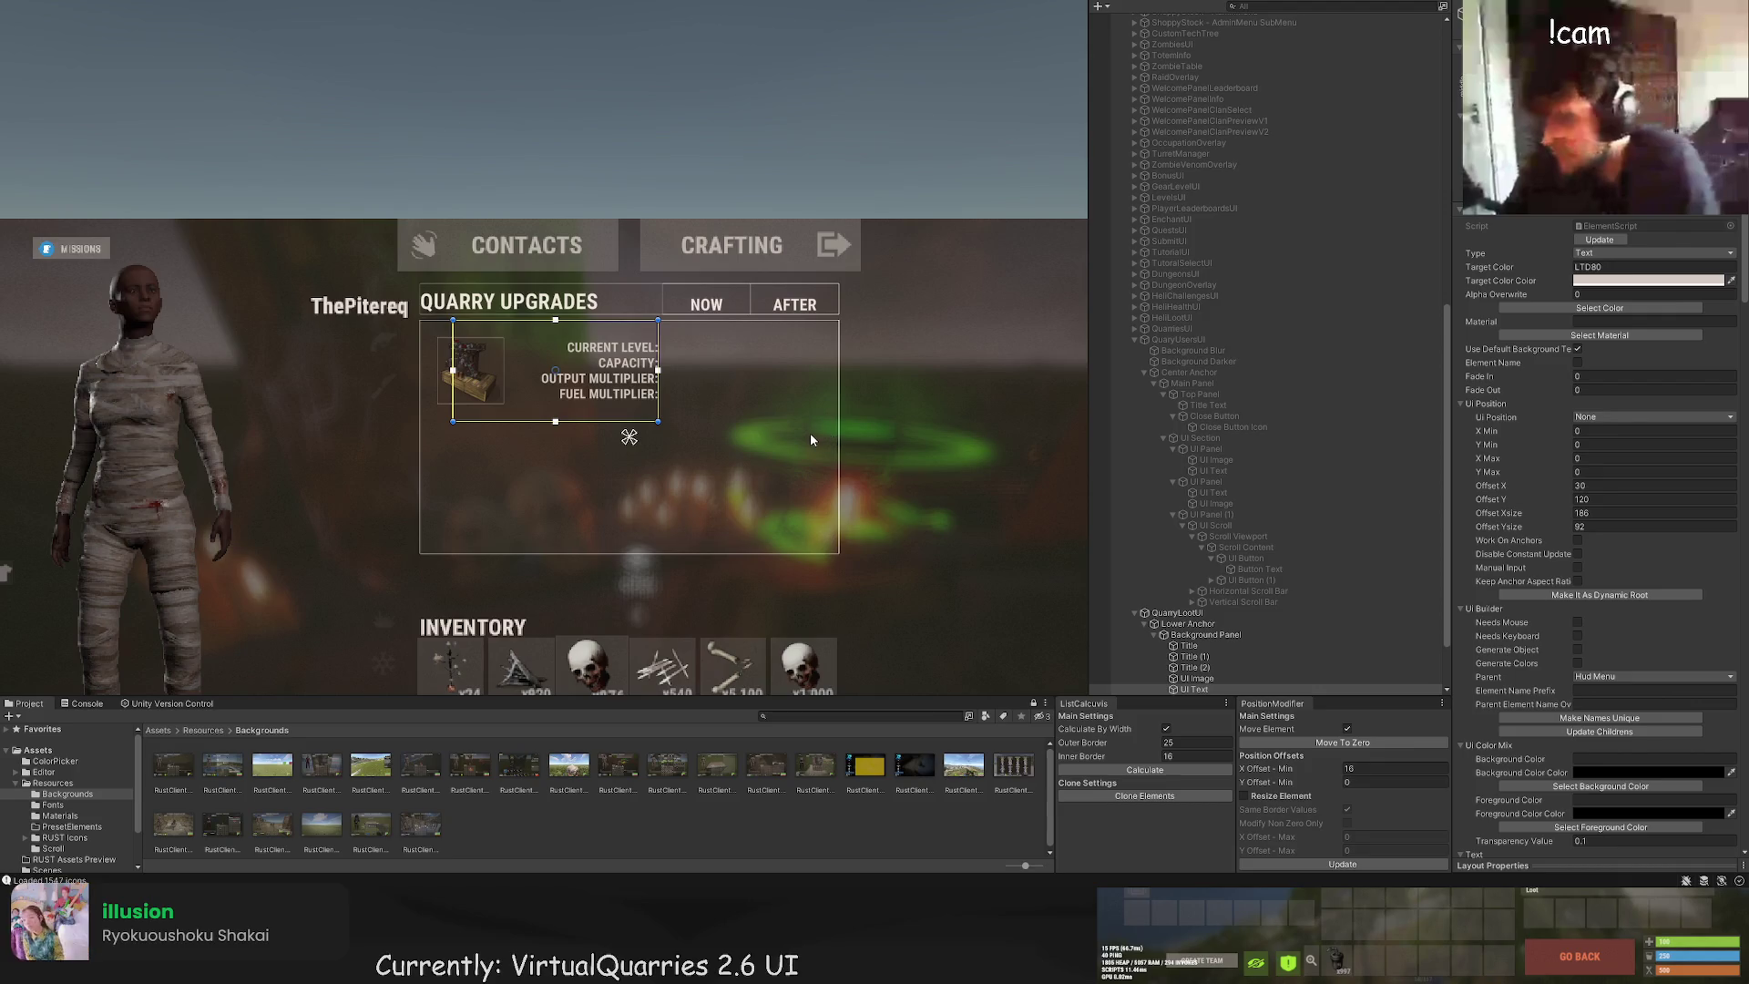
{"action": "scroll", "coordinate": [1186, 609], "scroll_direction": "down", "scroll_amount": 3}
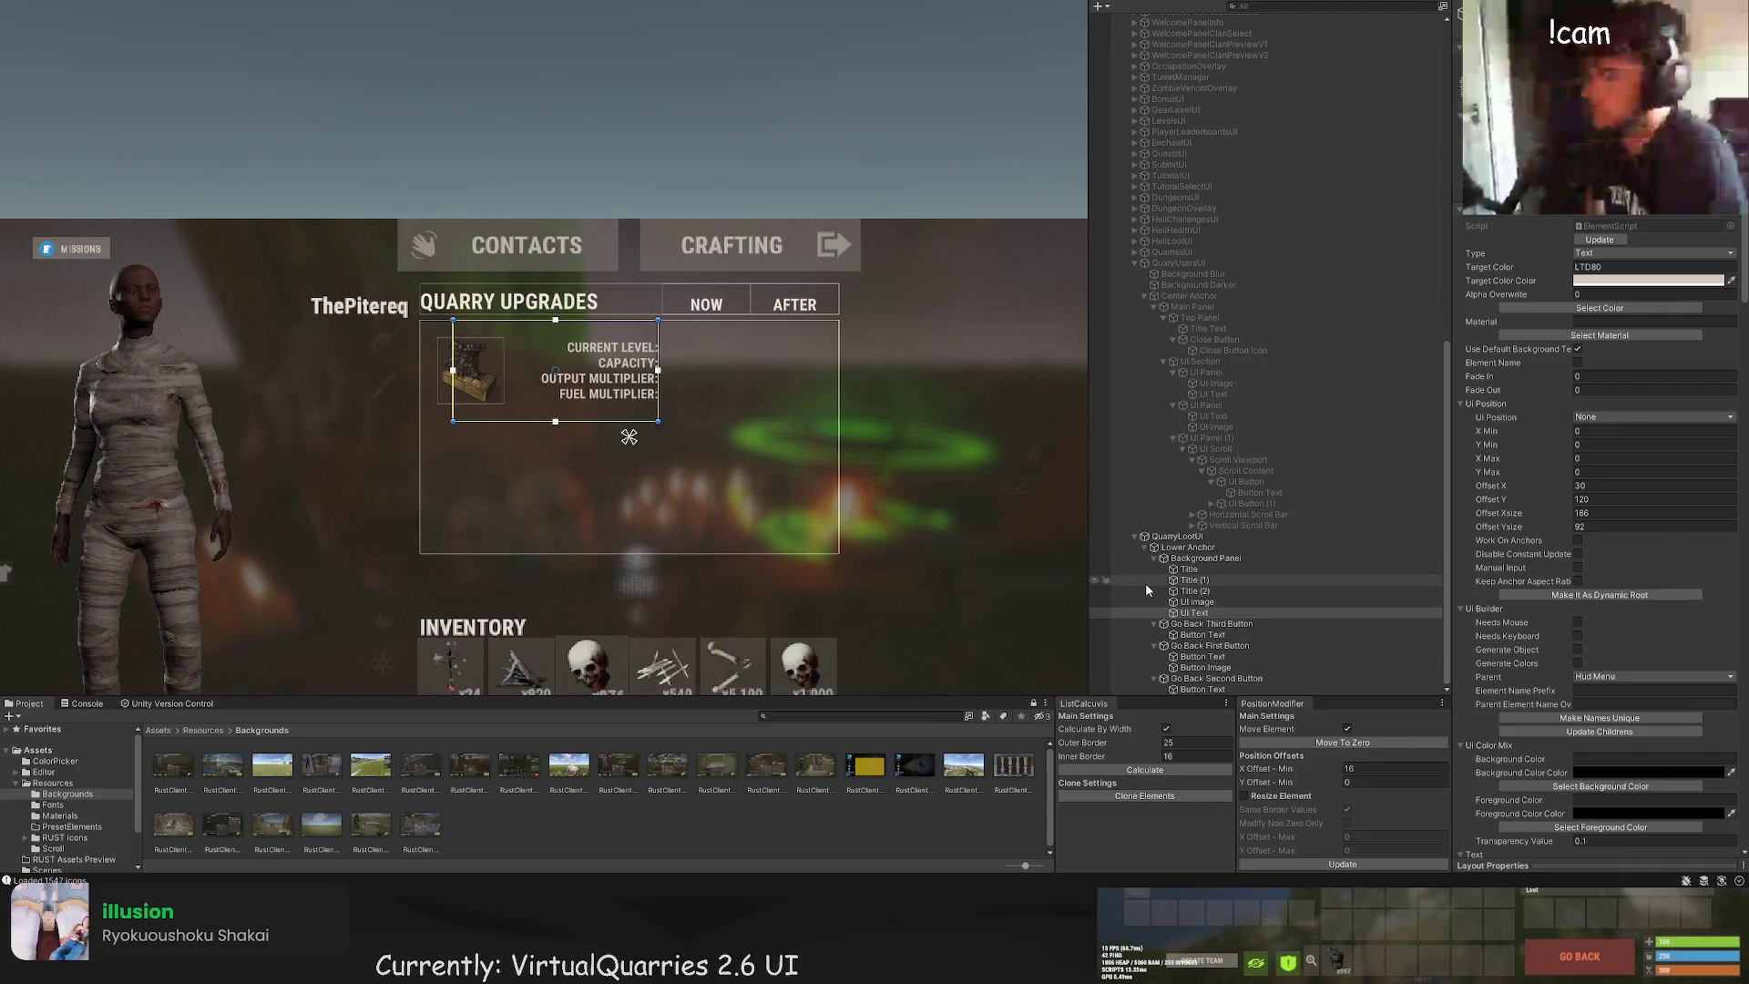
Step: Duplicate the stat labels text and fit the narrower copy under the NOW heading
{"action": "double_click", "coordinate": [1201, 612]}
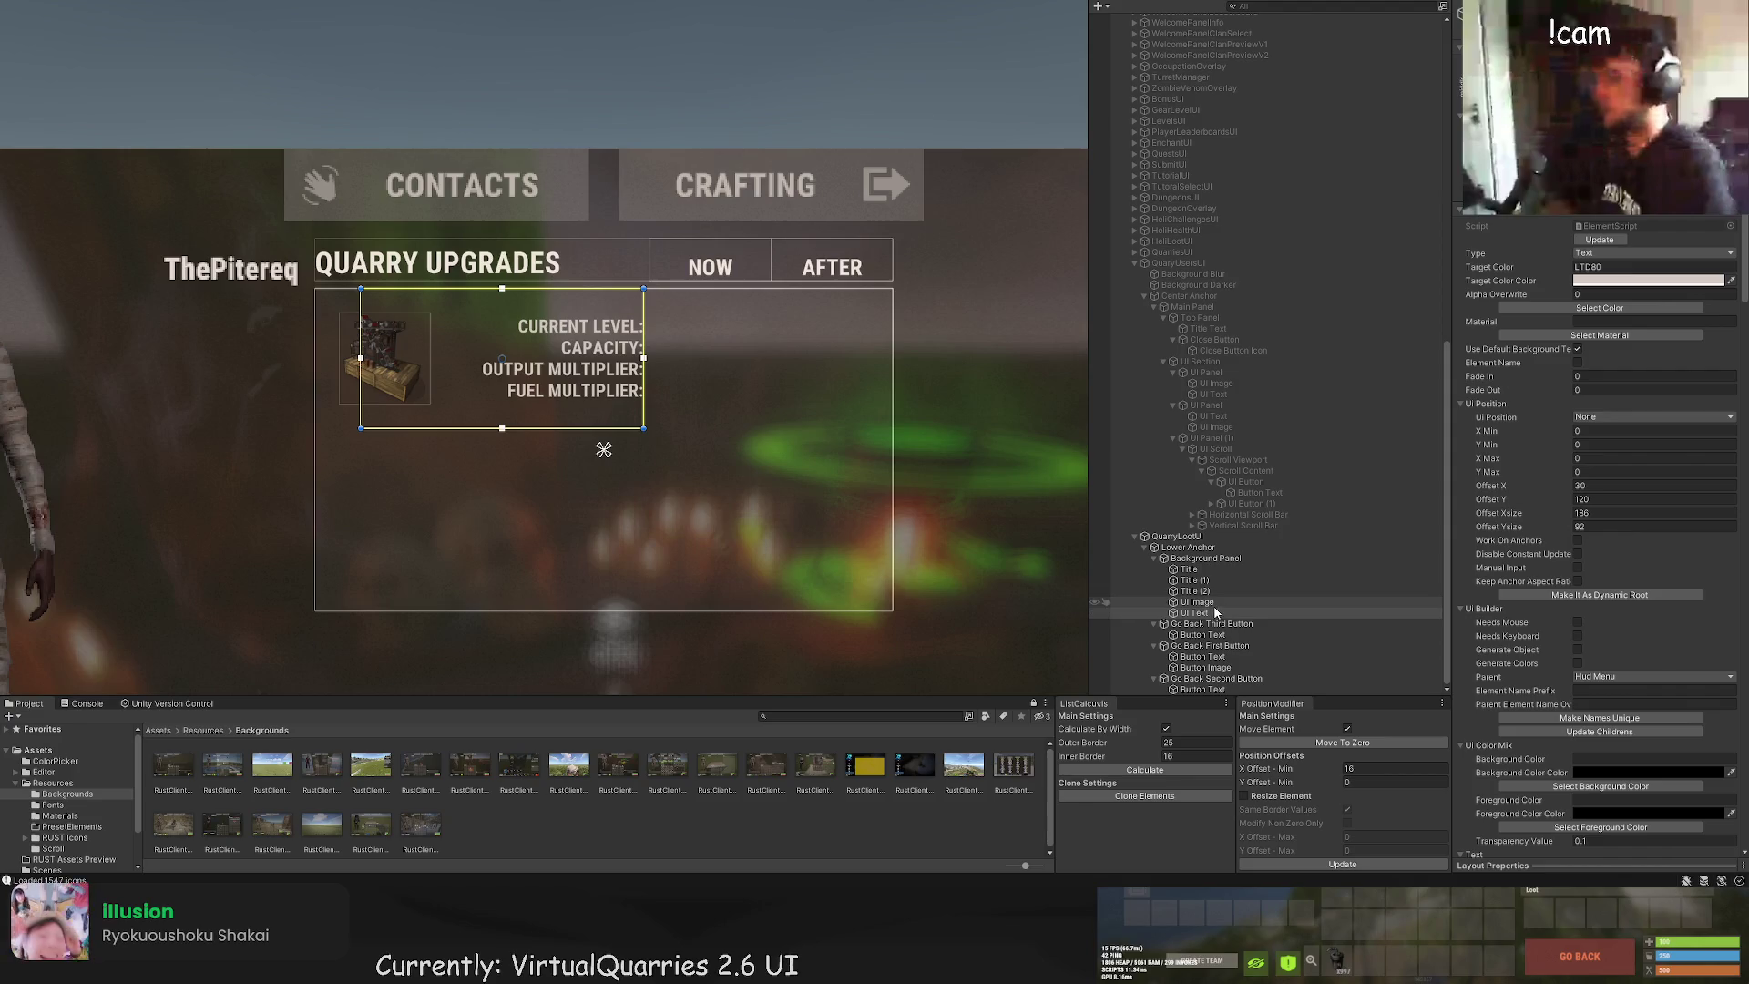
{"action": "key", "text": "ctrl+d"}
{"action": "scroll", "coordinate": [707, 419], "scroll_direction": "up", "scroll_amount": 2}
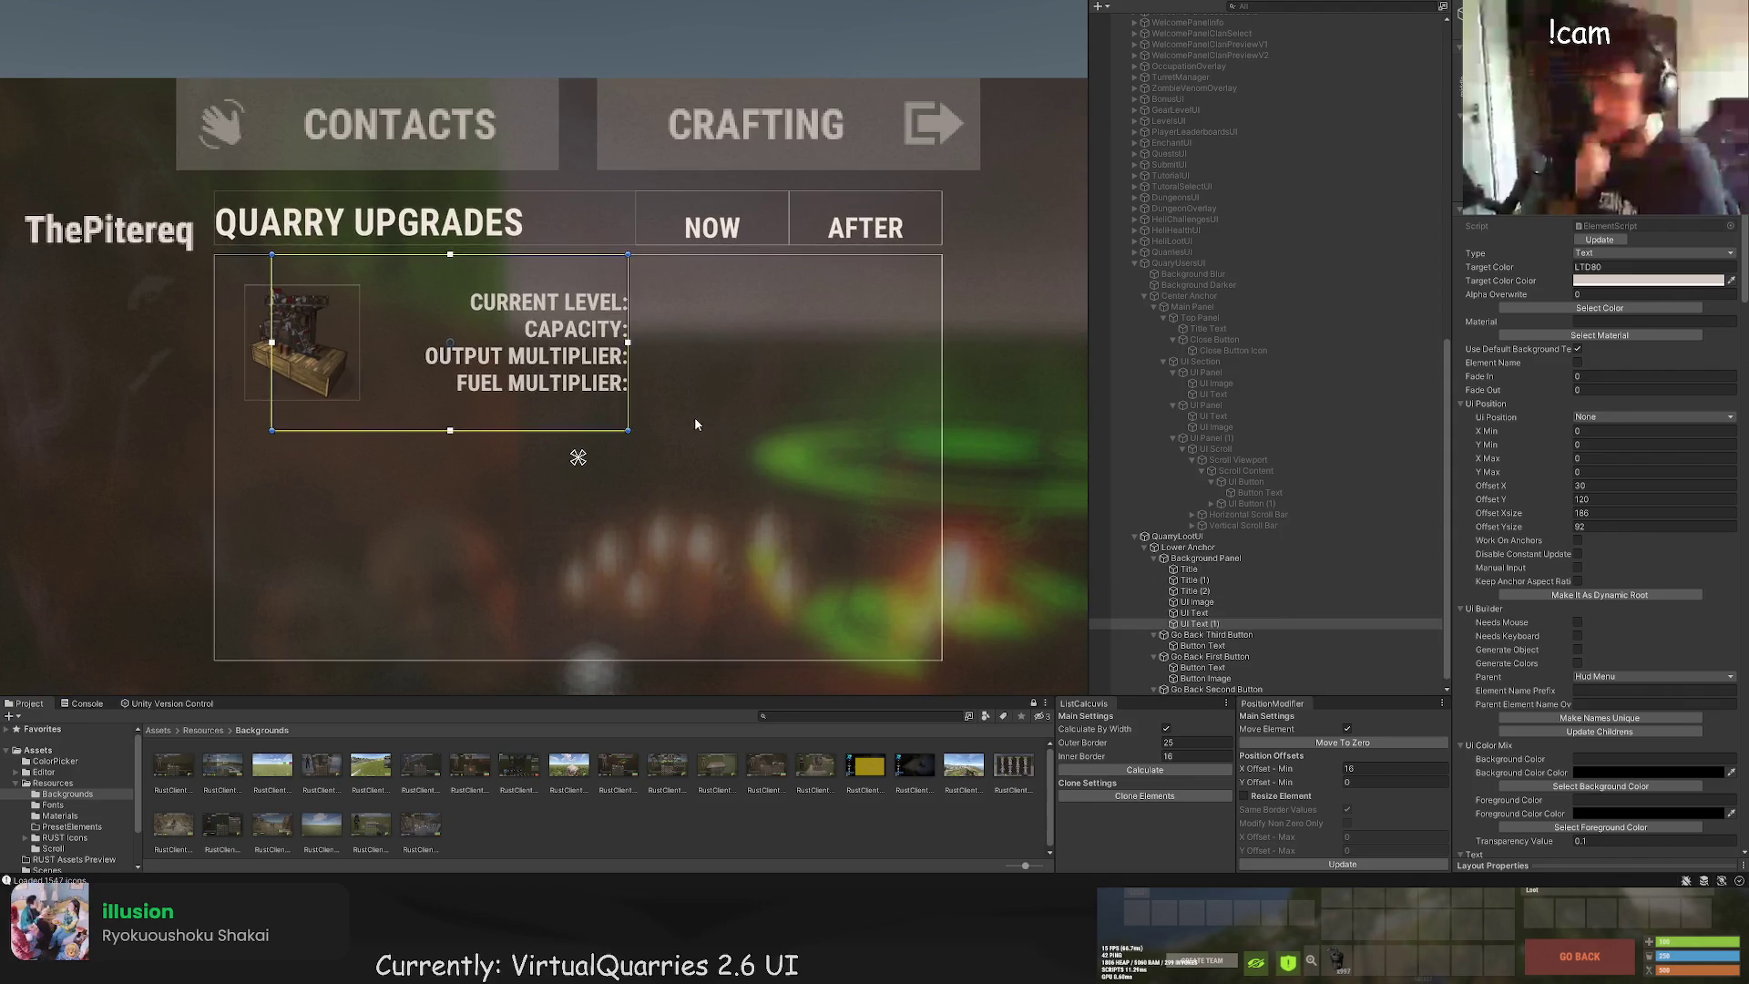
{"action": "left_click_drag", "start_coordinate": [493, 347], "coordinate": [655, 358]}
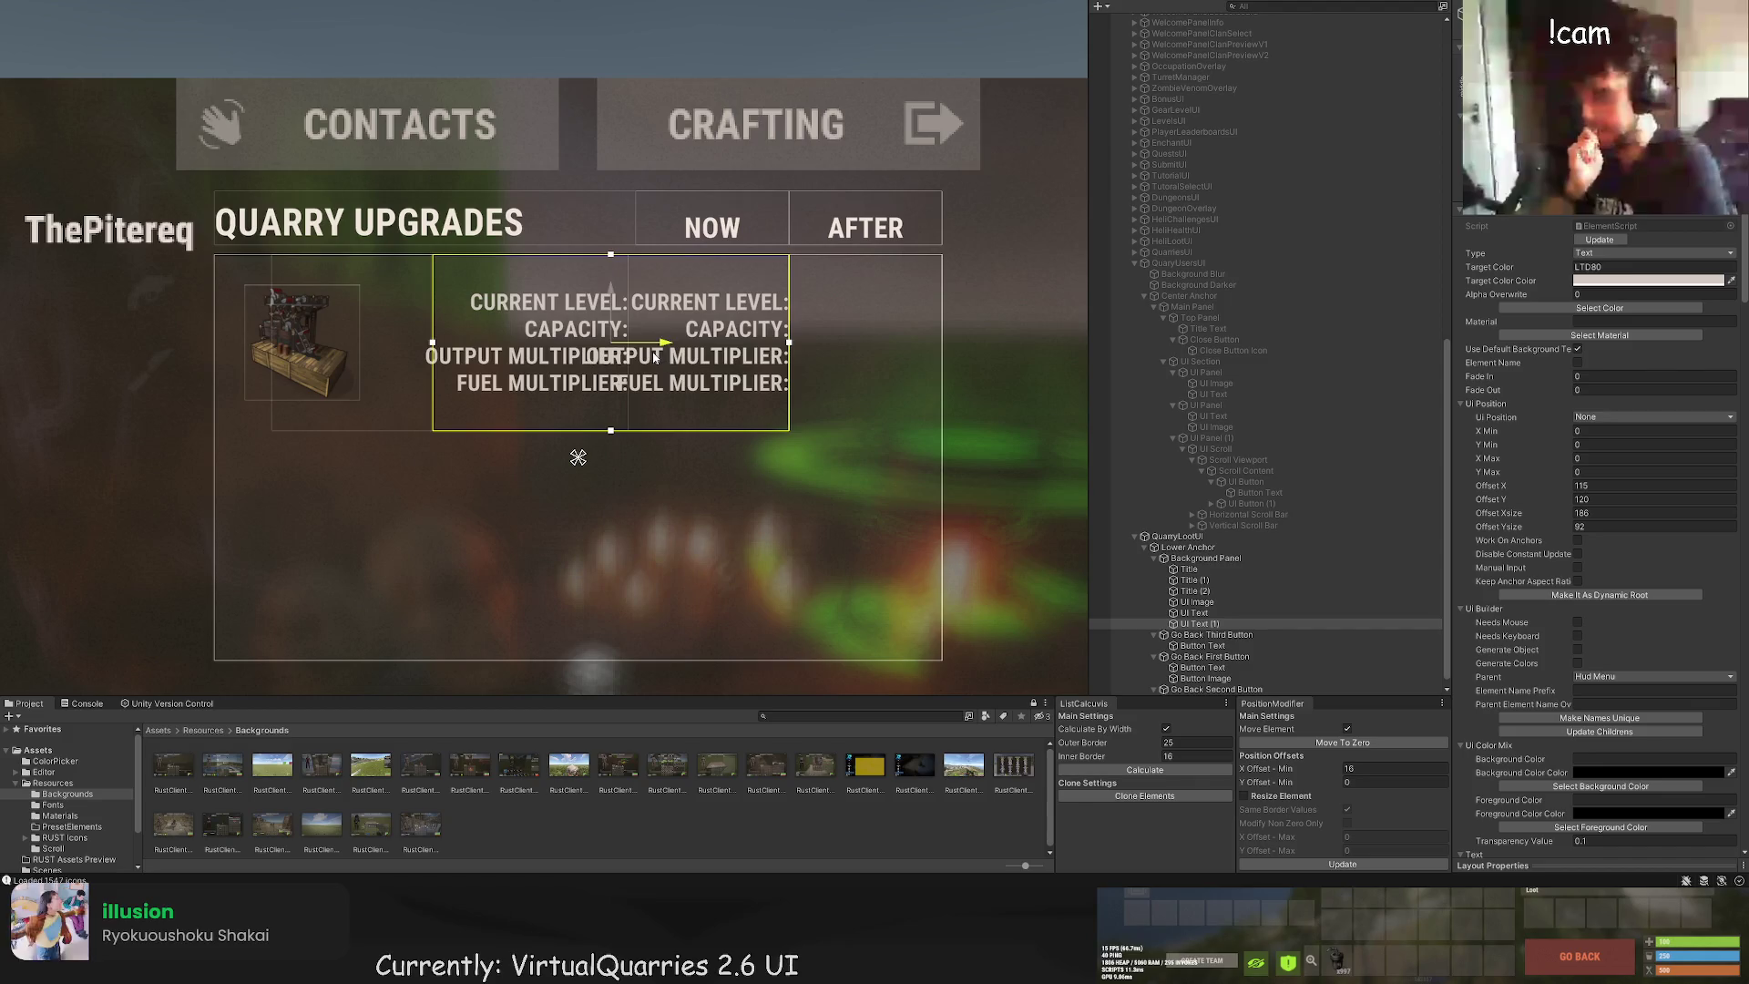
{"action": "left_click_drag", "start_coordinate": [433, 303], "coordinate": [634, 289]}
{"action": "scroll", "coordinate": [656, 258], "scroll_direction": "up", "scroll_amount": 5}
{"action": "scroll", "coordinate": [1608, 565], "scroll_direction": "down", "scroll_amount": 15}
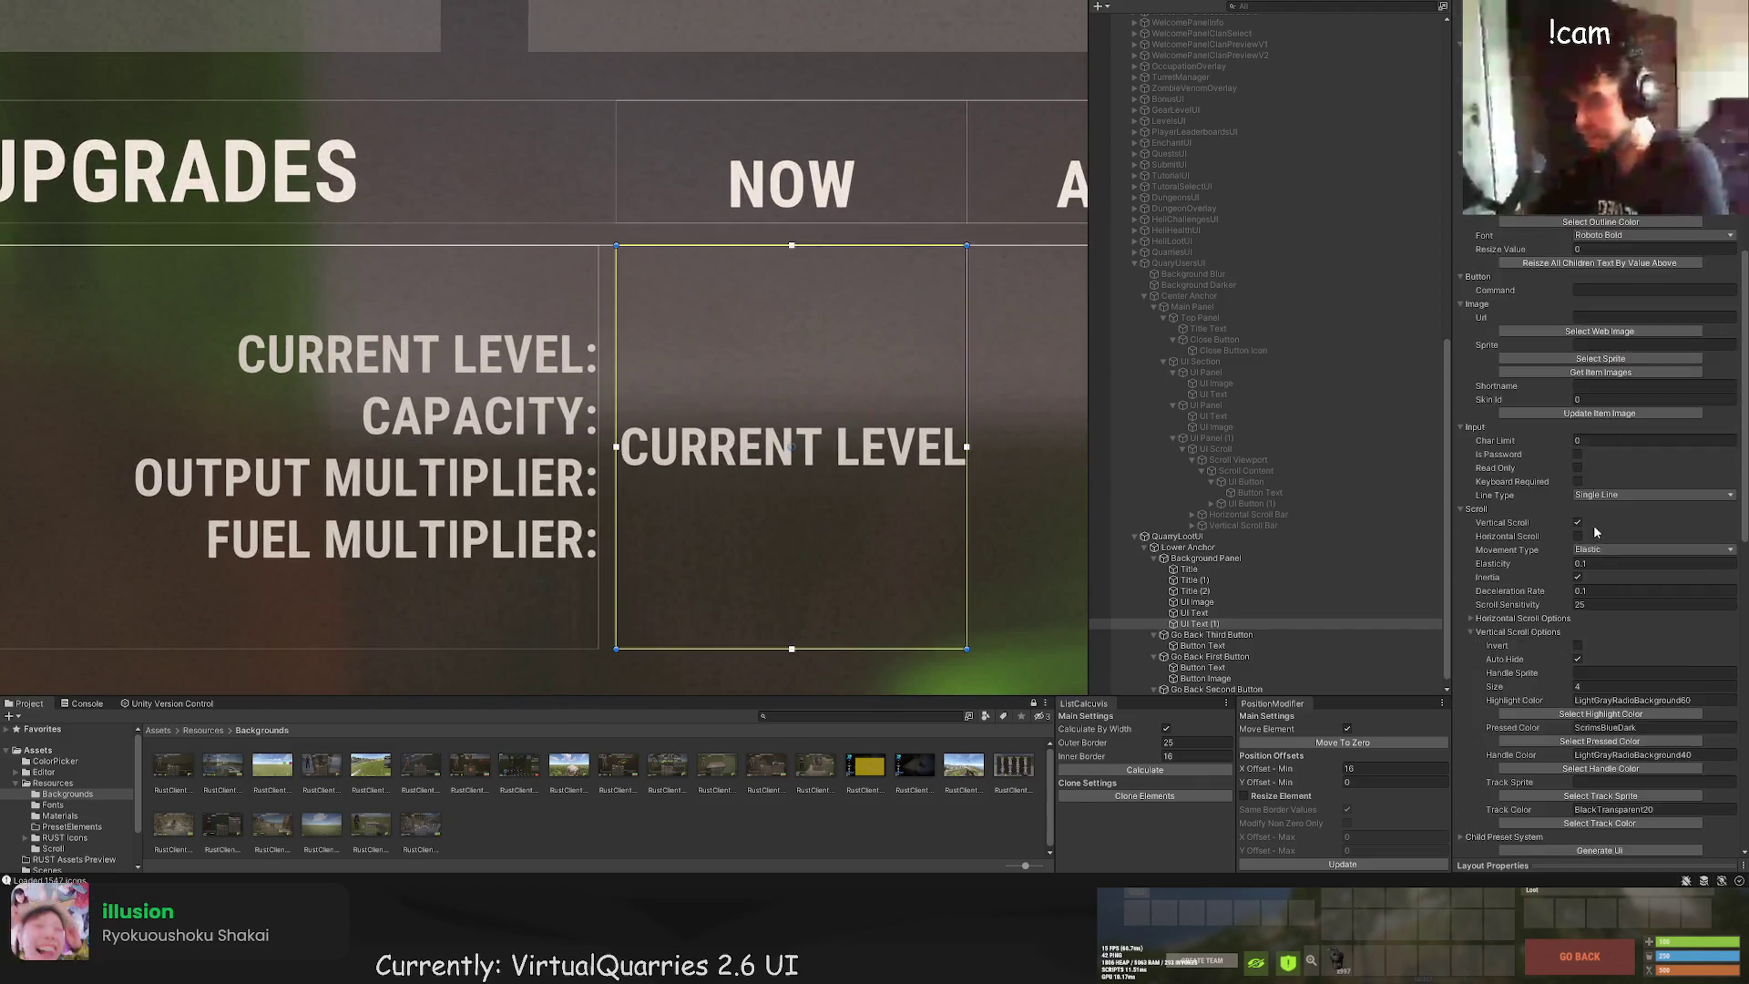
{"action": "scroll", "coordinate": [1608, 564], "scroll_direction": "down", "scroll_amount": 1}
Step: Replace the copy's text with 1, 6, x1, x1 and colour it yellow-green
{"action": "left_click", "coordinate": [1582, 259]}
{"action": "key", "text": "ctrl+a"}
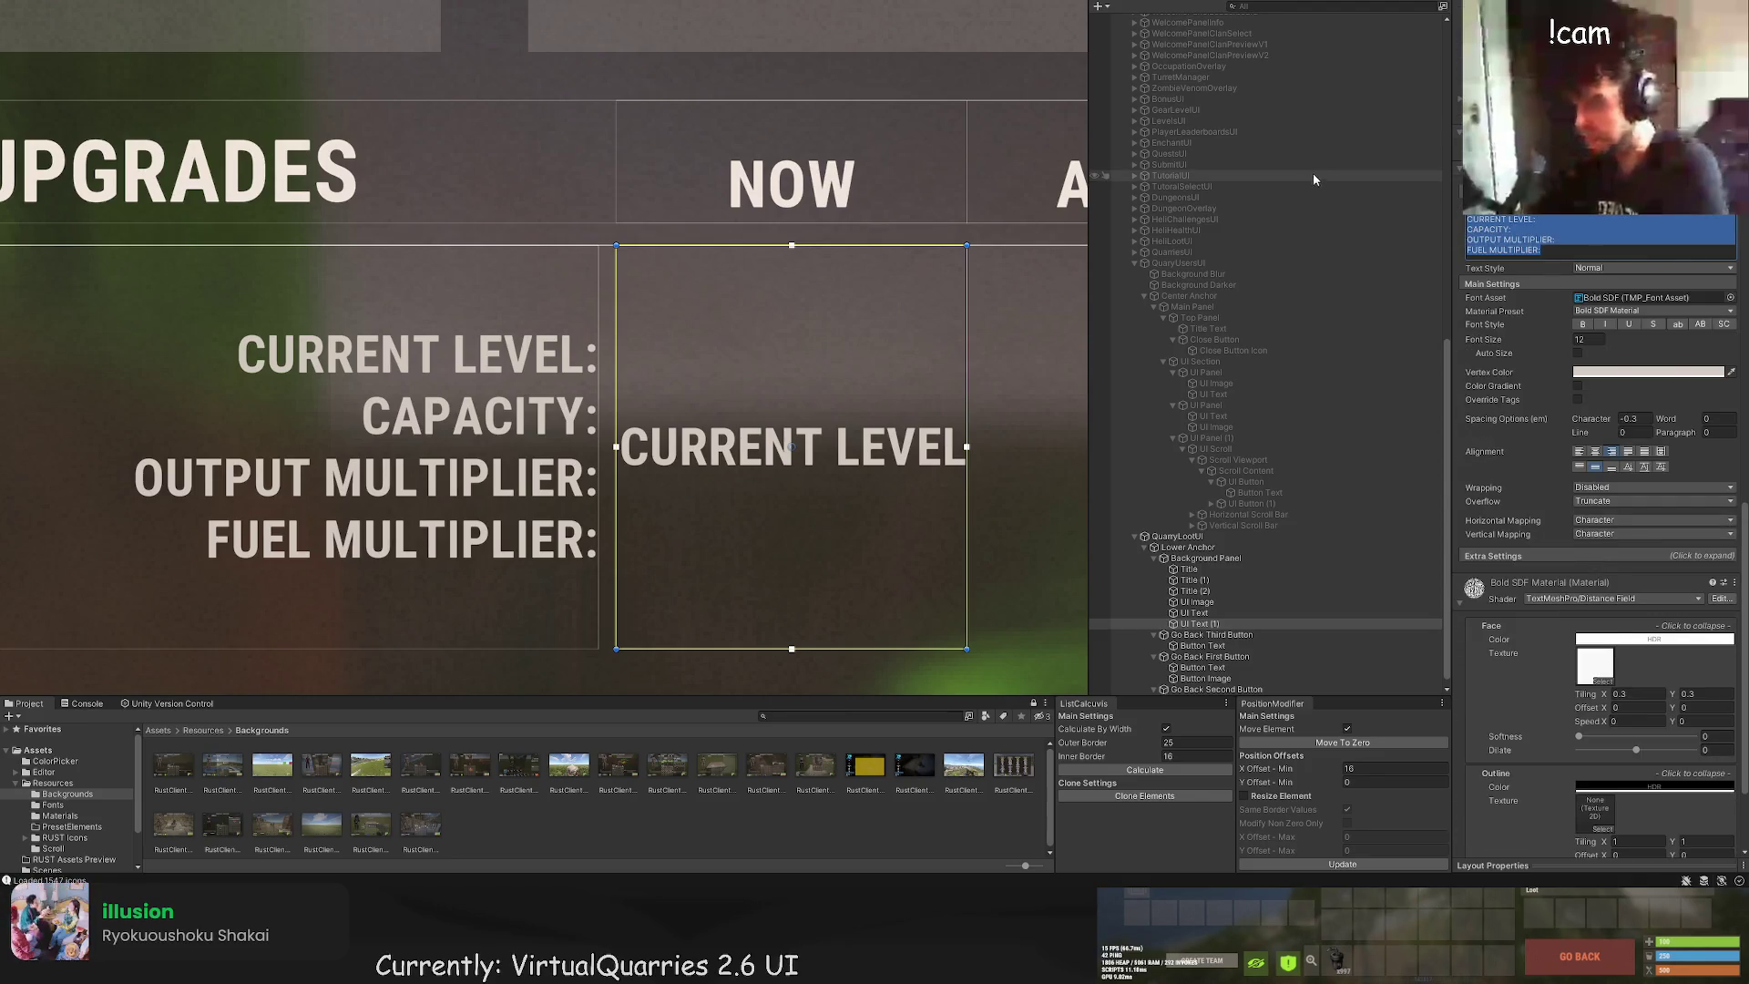
{"action": "type", "text": "1"}
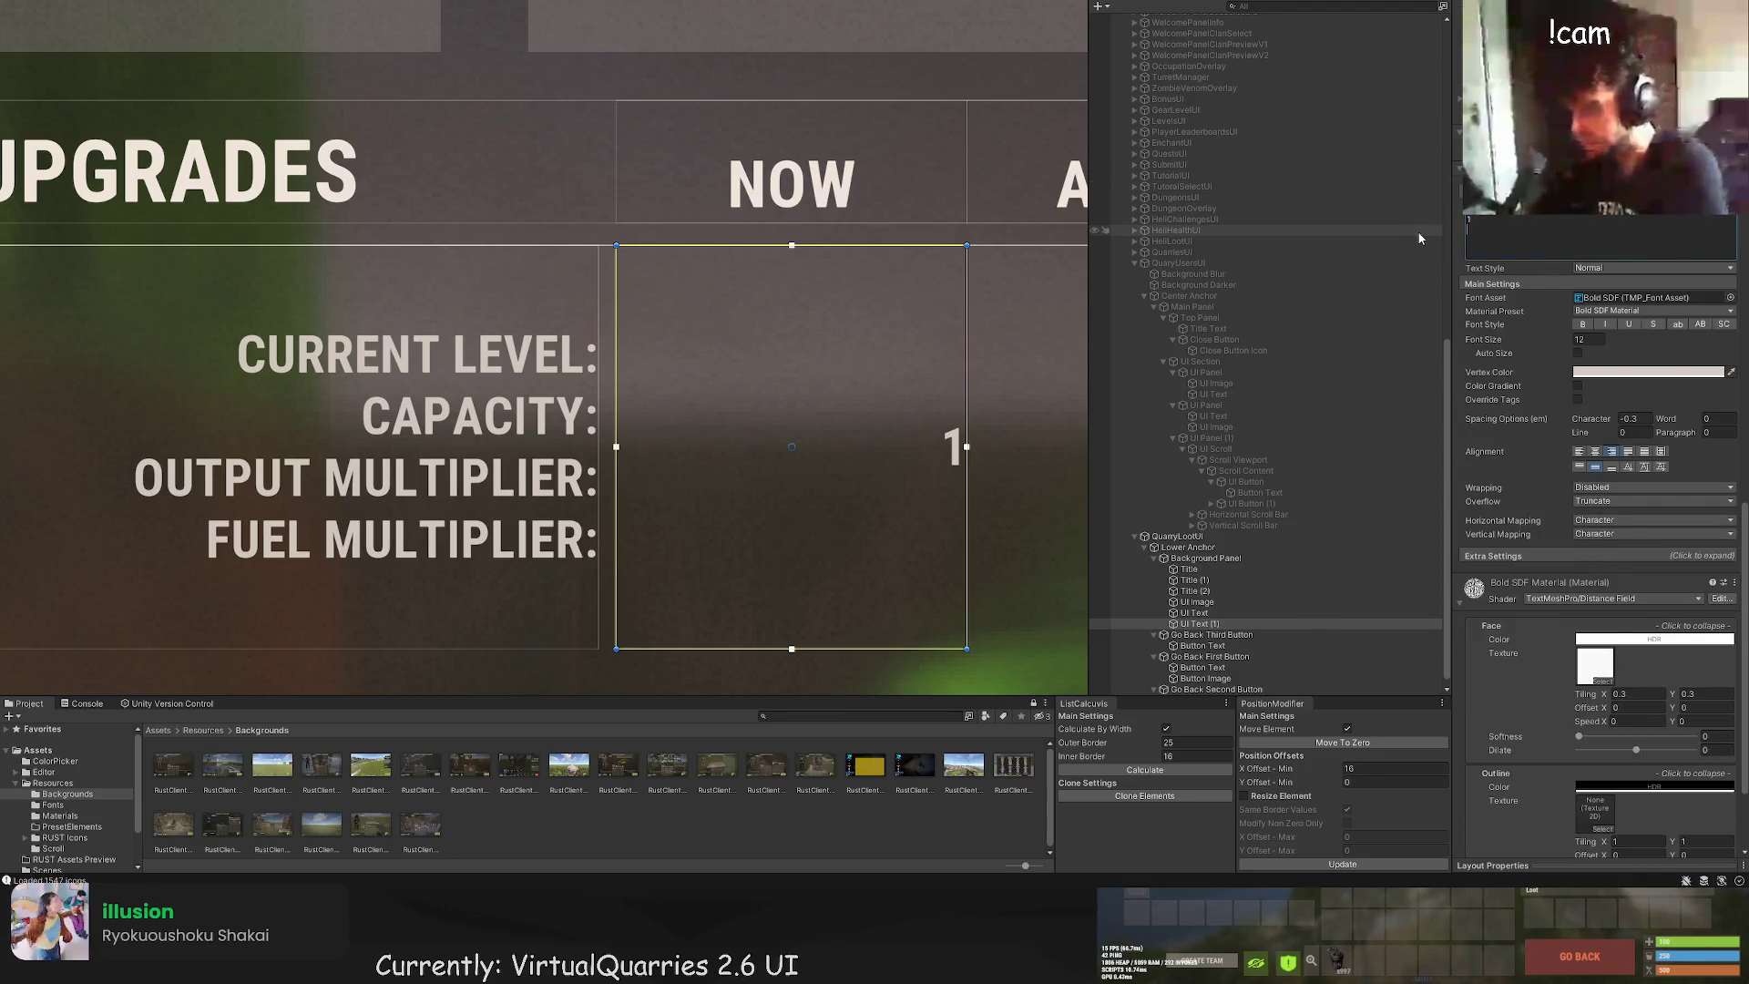
{"action": "key", "text": "Return"}
{"action": "type", "text": "6"}
{"action": "key", "text": "Return"}
{"action": "type", "text": "x1 x1"}
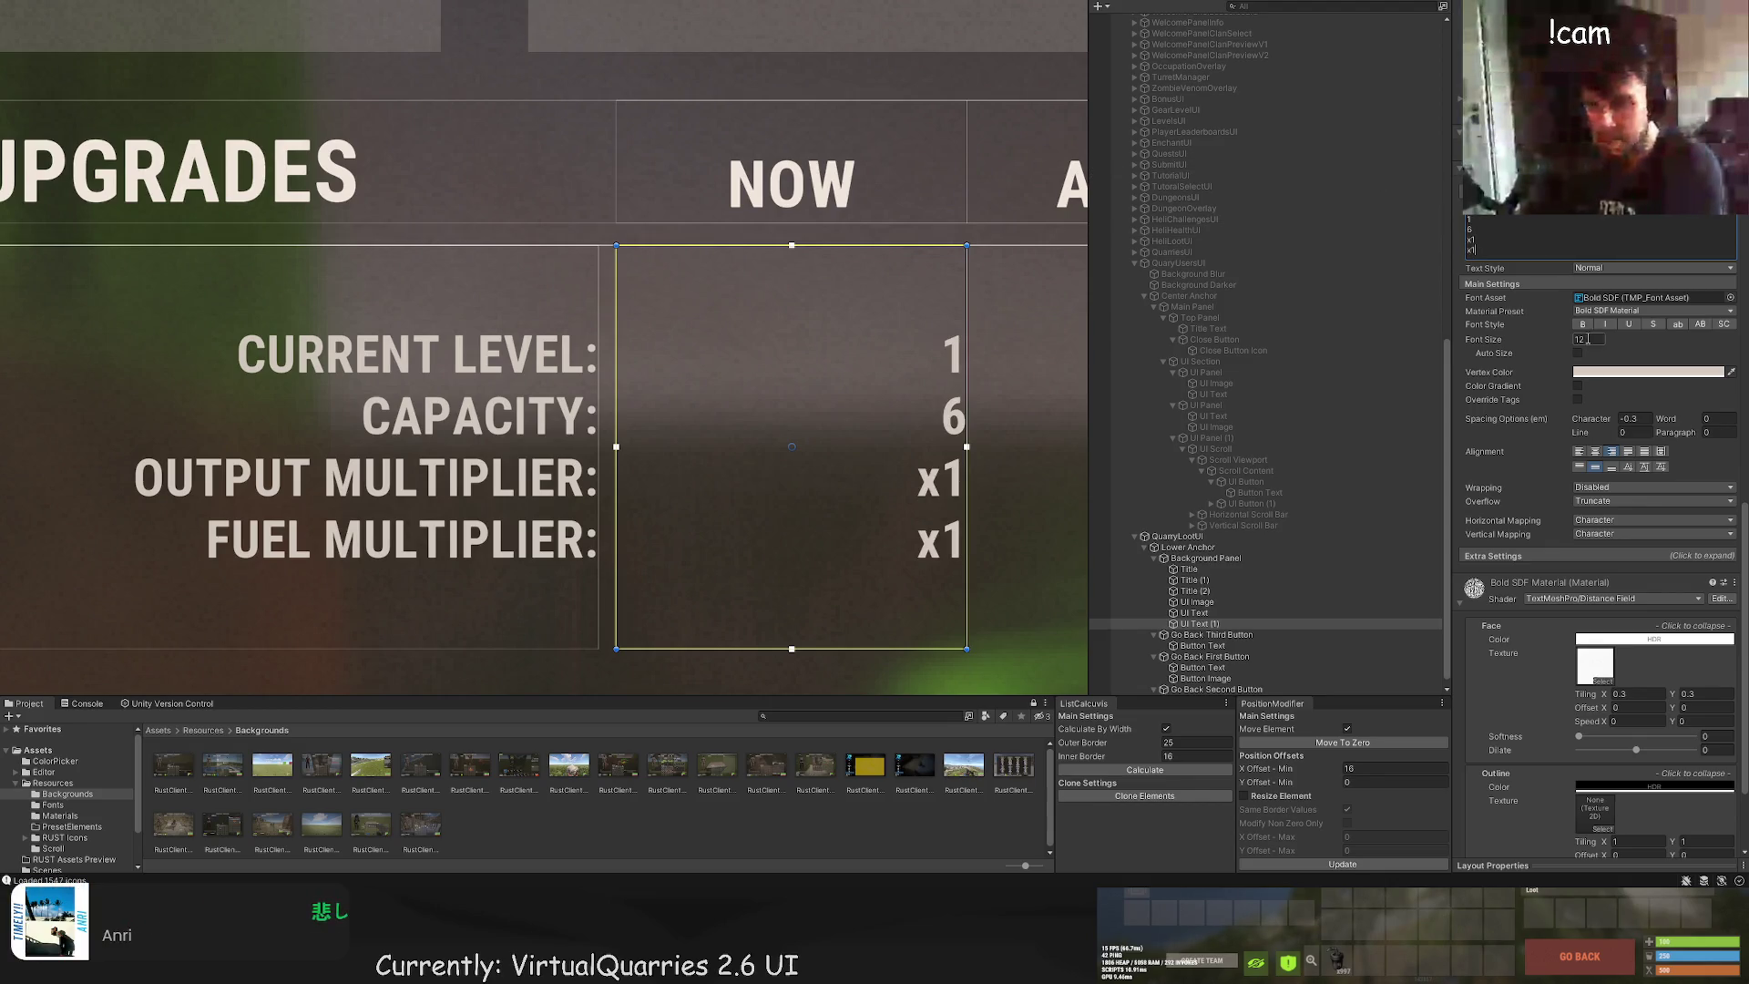
{"action": "scroll", "coordinate": [1634, 429], "scroll_direction": "down", "scroll_amount": 15}
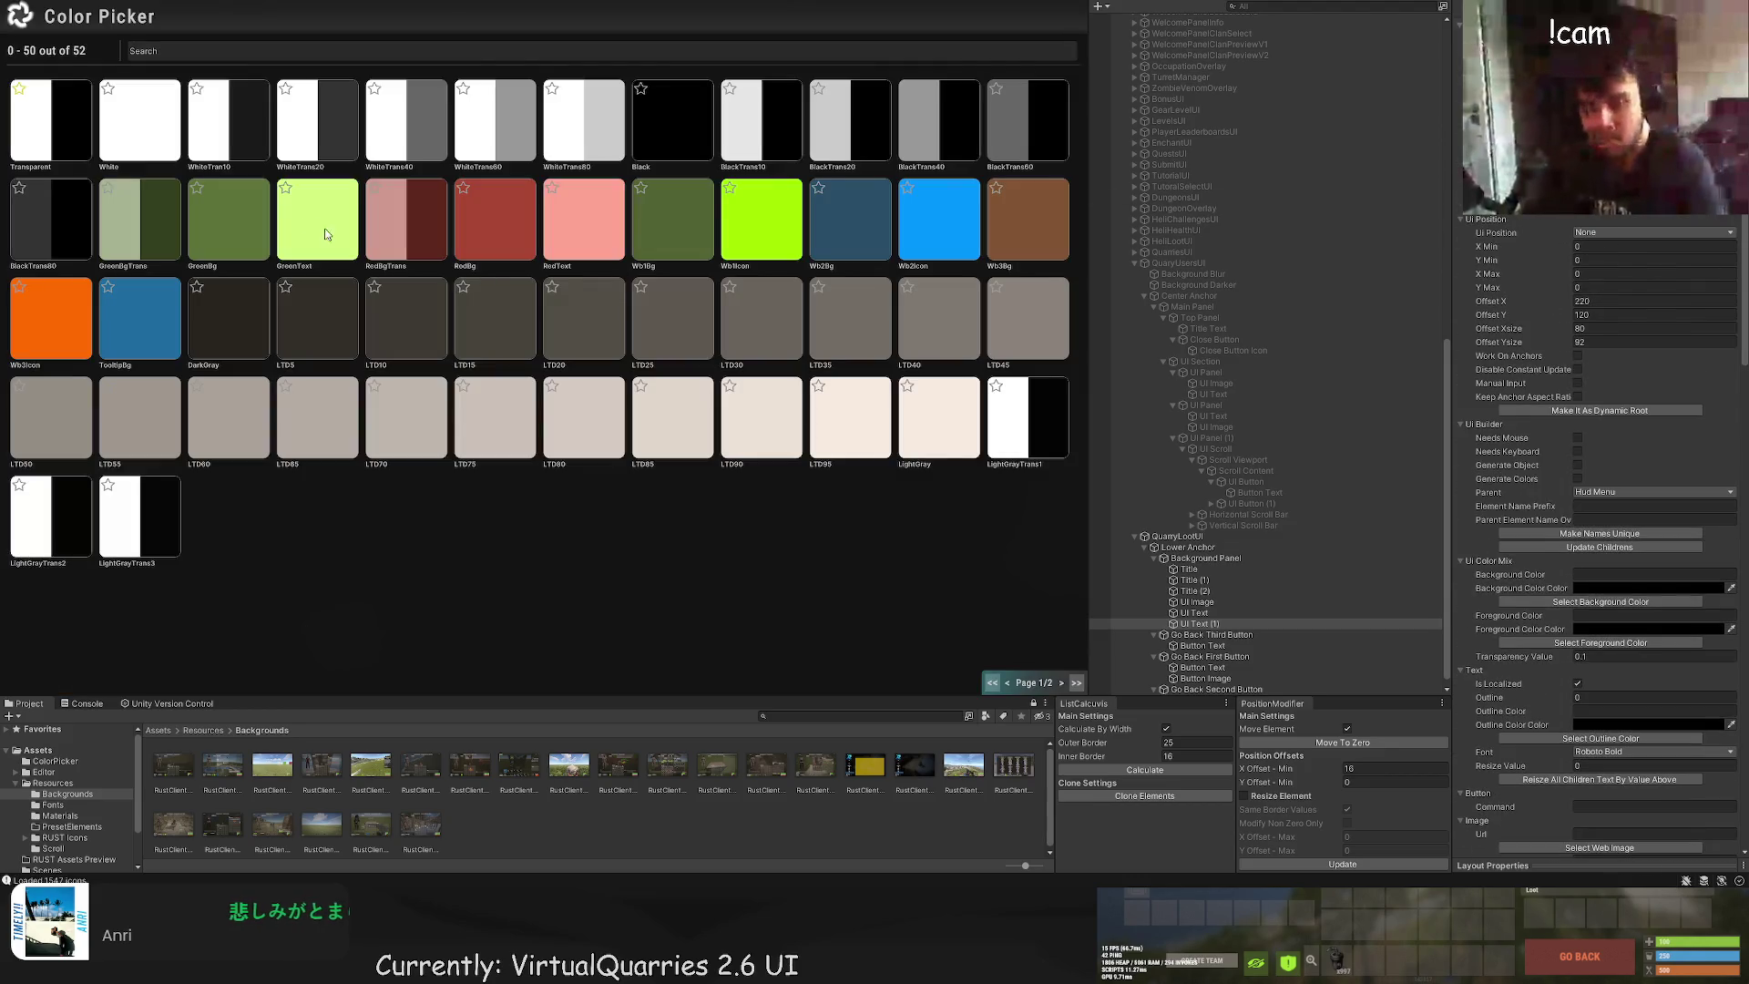
{"action": "left_click", "coordinate": [324, 228]}
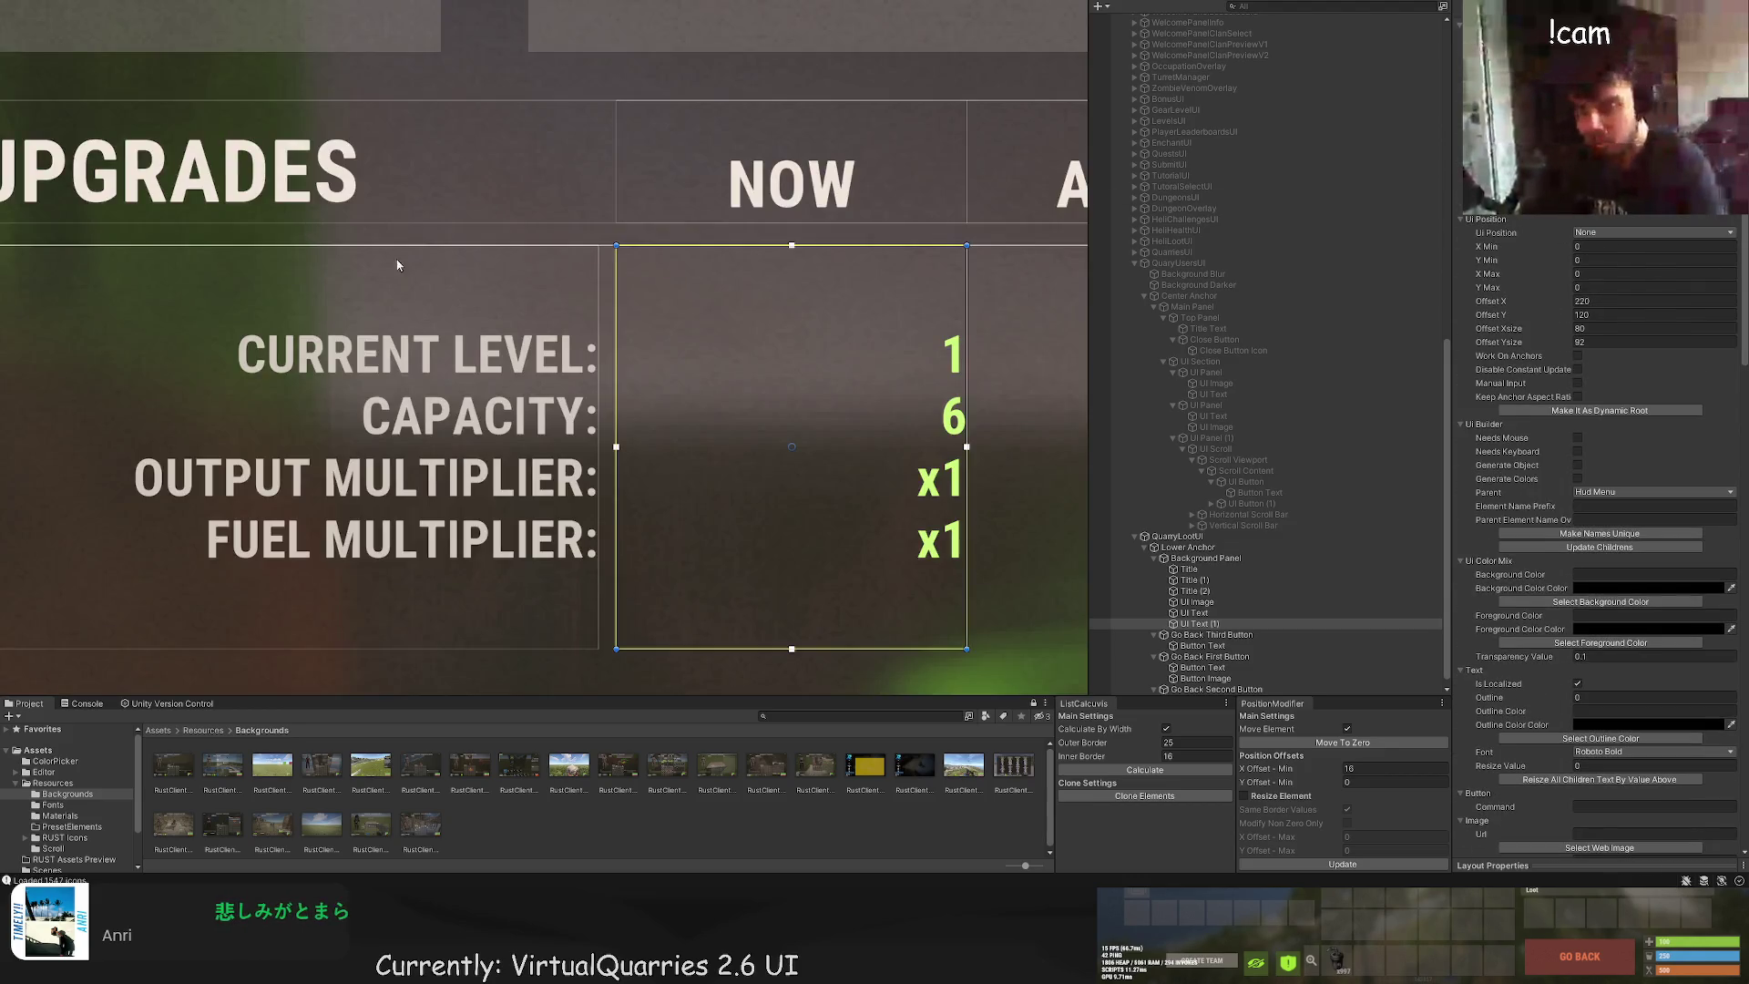
{"action": "scroll", "coordinate": [1644, 566], "scroll_direction": "up", "scroll_amount": 10}
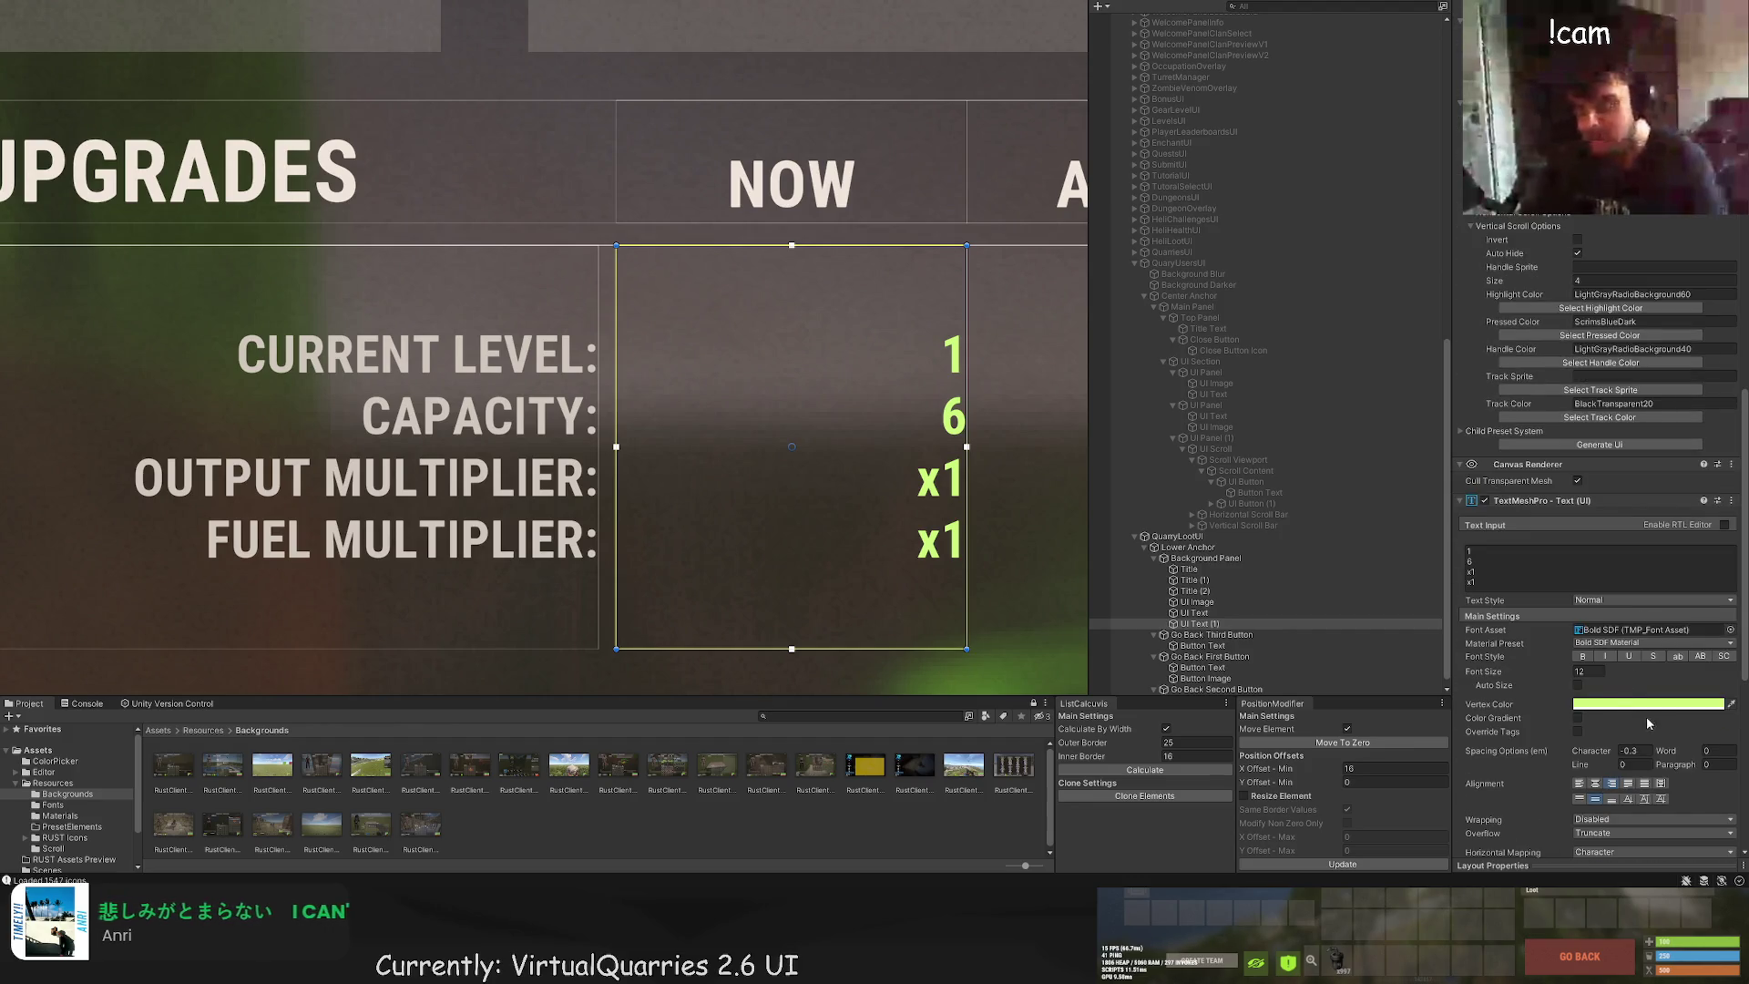
{"action": "scroll", "coordinate": [873, 479], "scroll_direction": "down", "scroll_amount": 10}
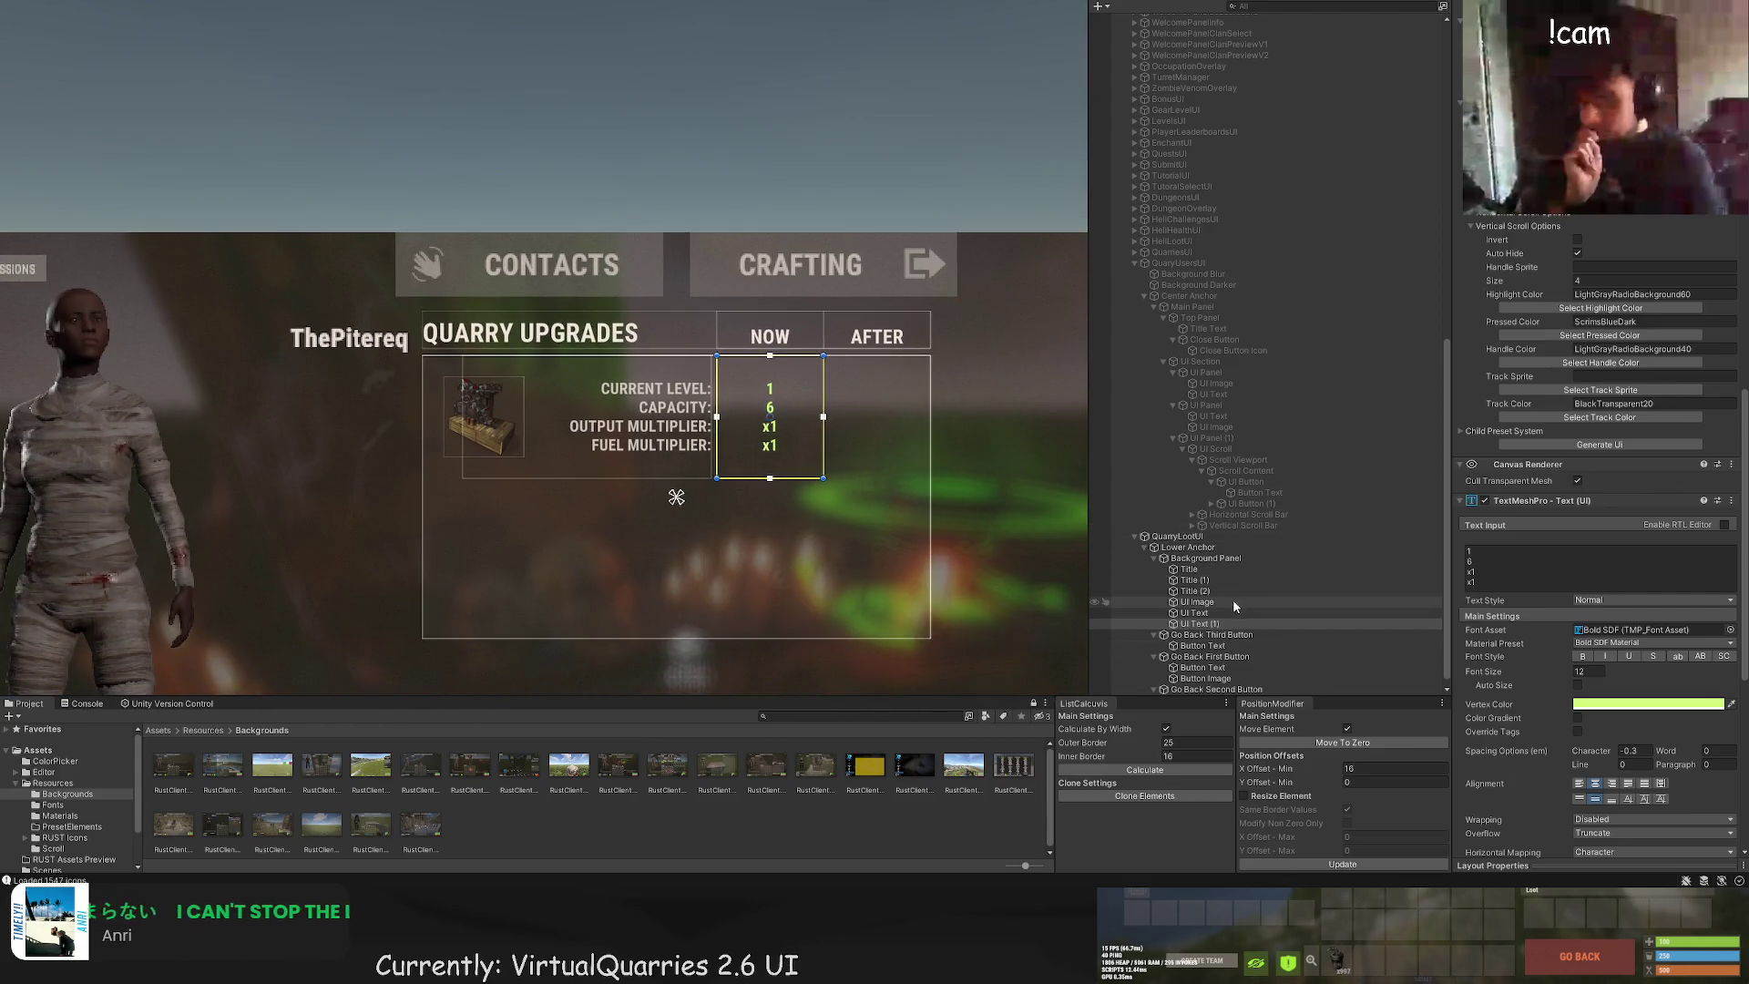
{"action": "left_click", "coordinate": [1205, 557]}
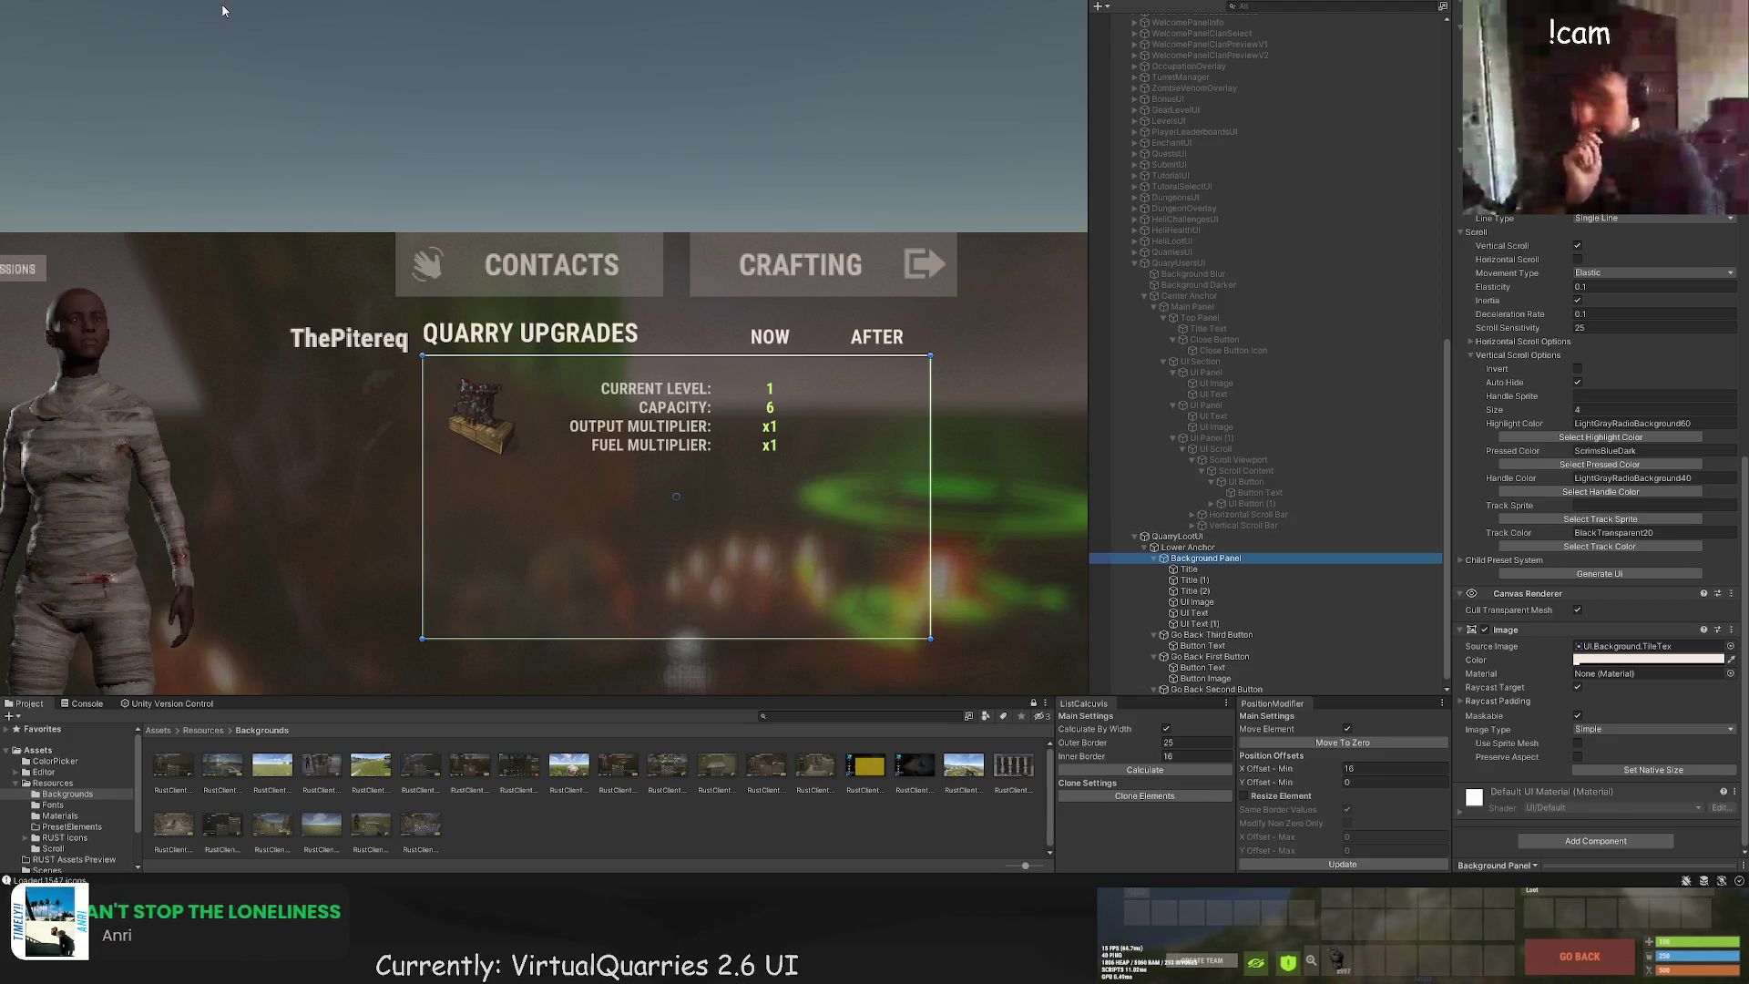
Step: Add a new panel inside the Background Panel and apply the blur background material
{"action": "key", "text": "ctrl+shift+p"}
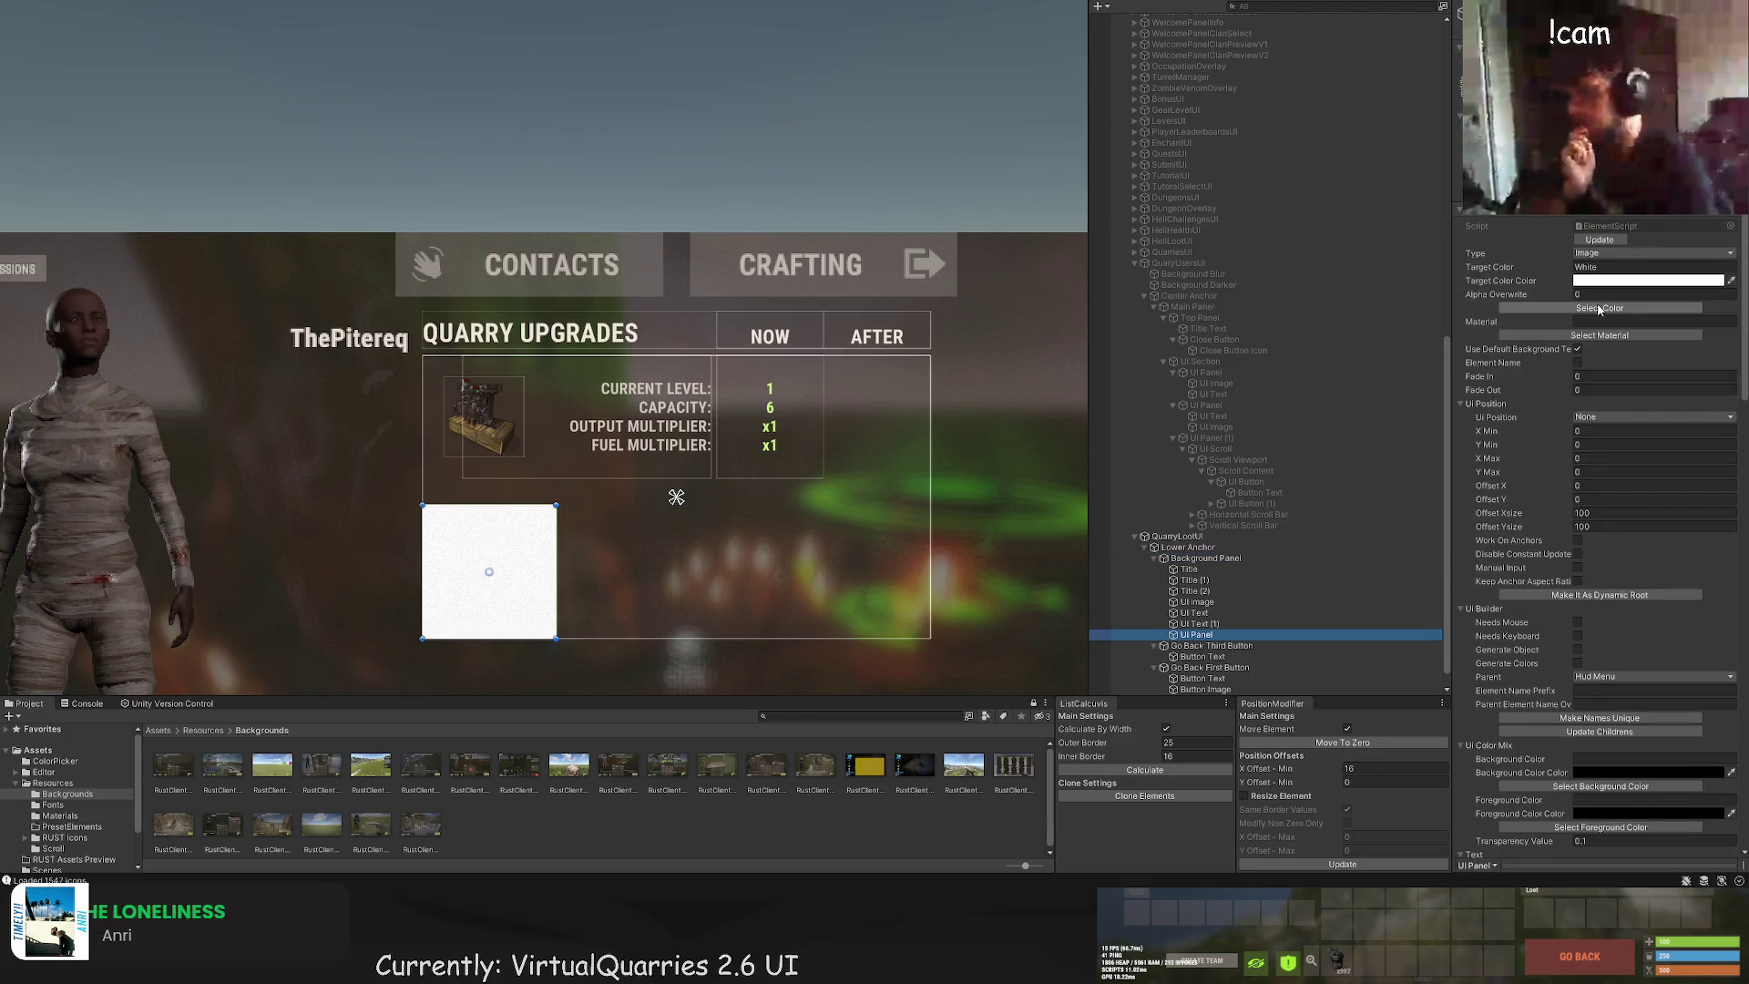
{"action": "left_click", "coordinate": [1600, 335]}
{"action": "left_click", "coordinate": [270, 44]}
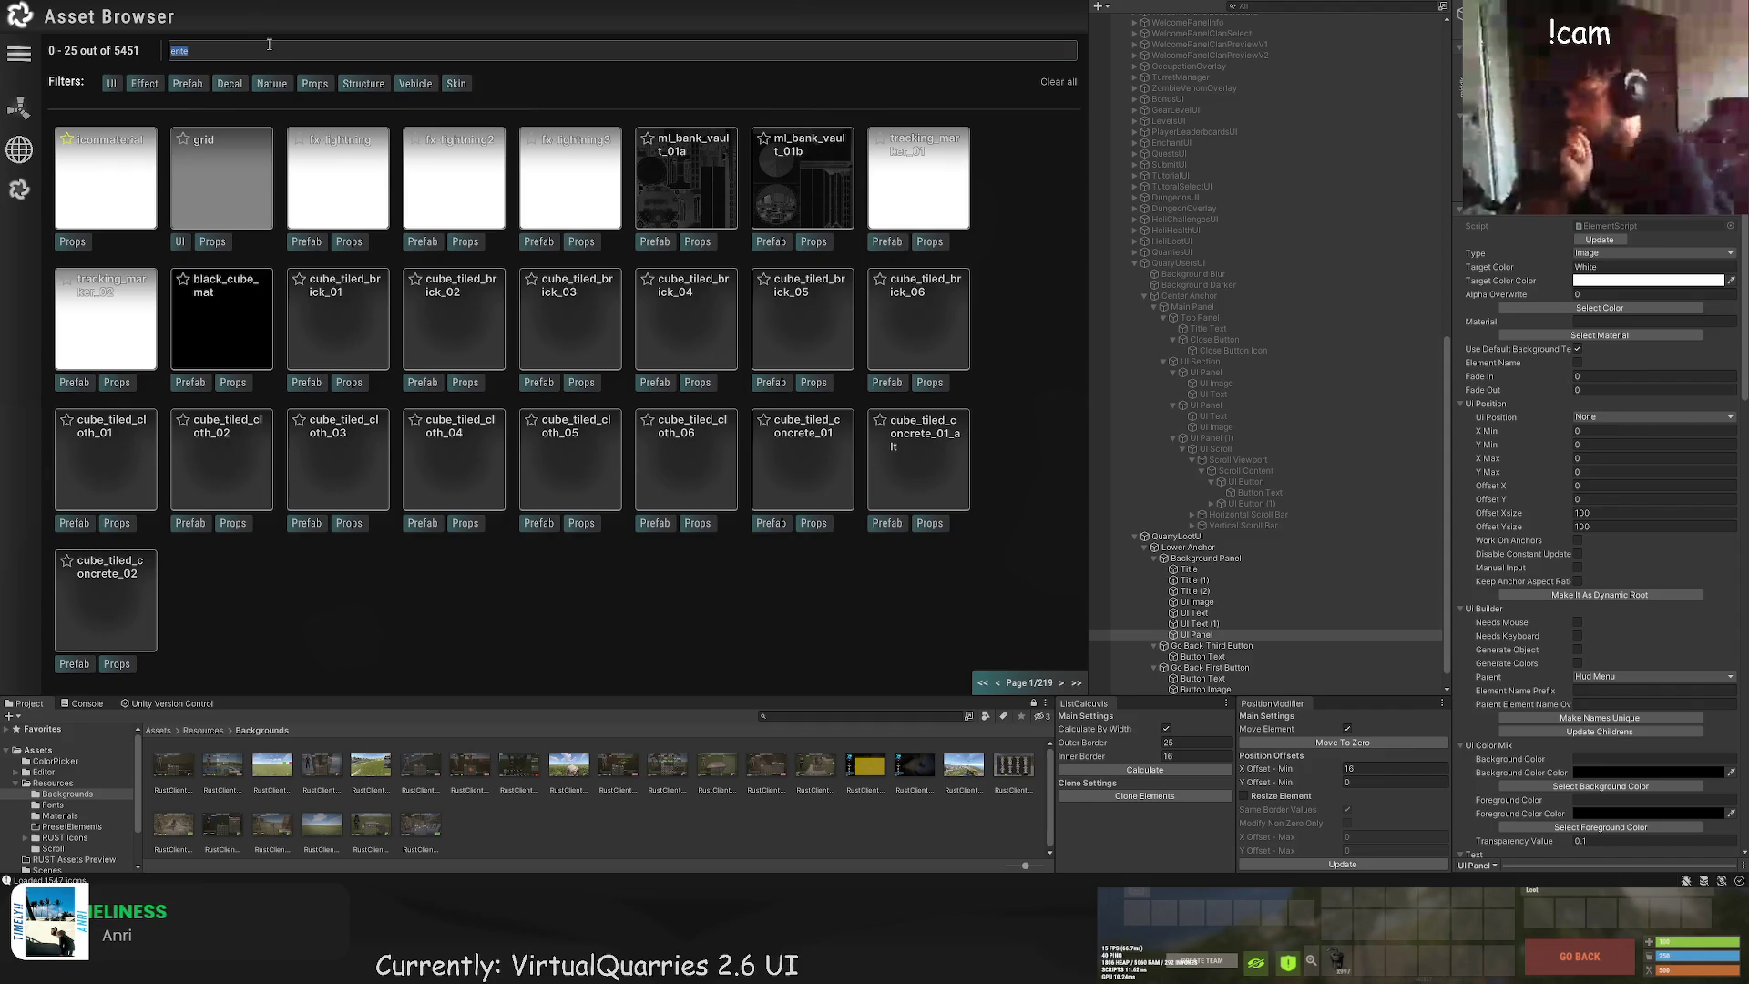
{"action": "type", "text": "blur"}
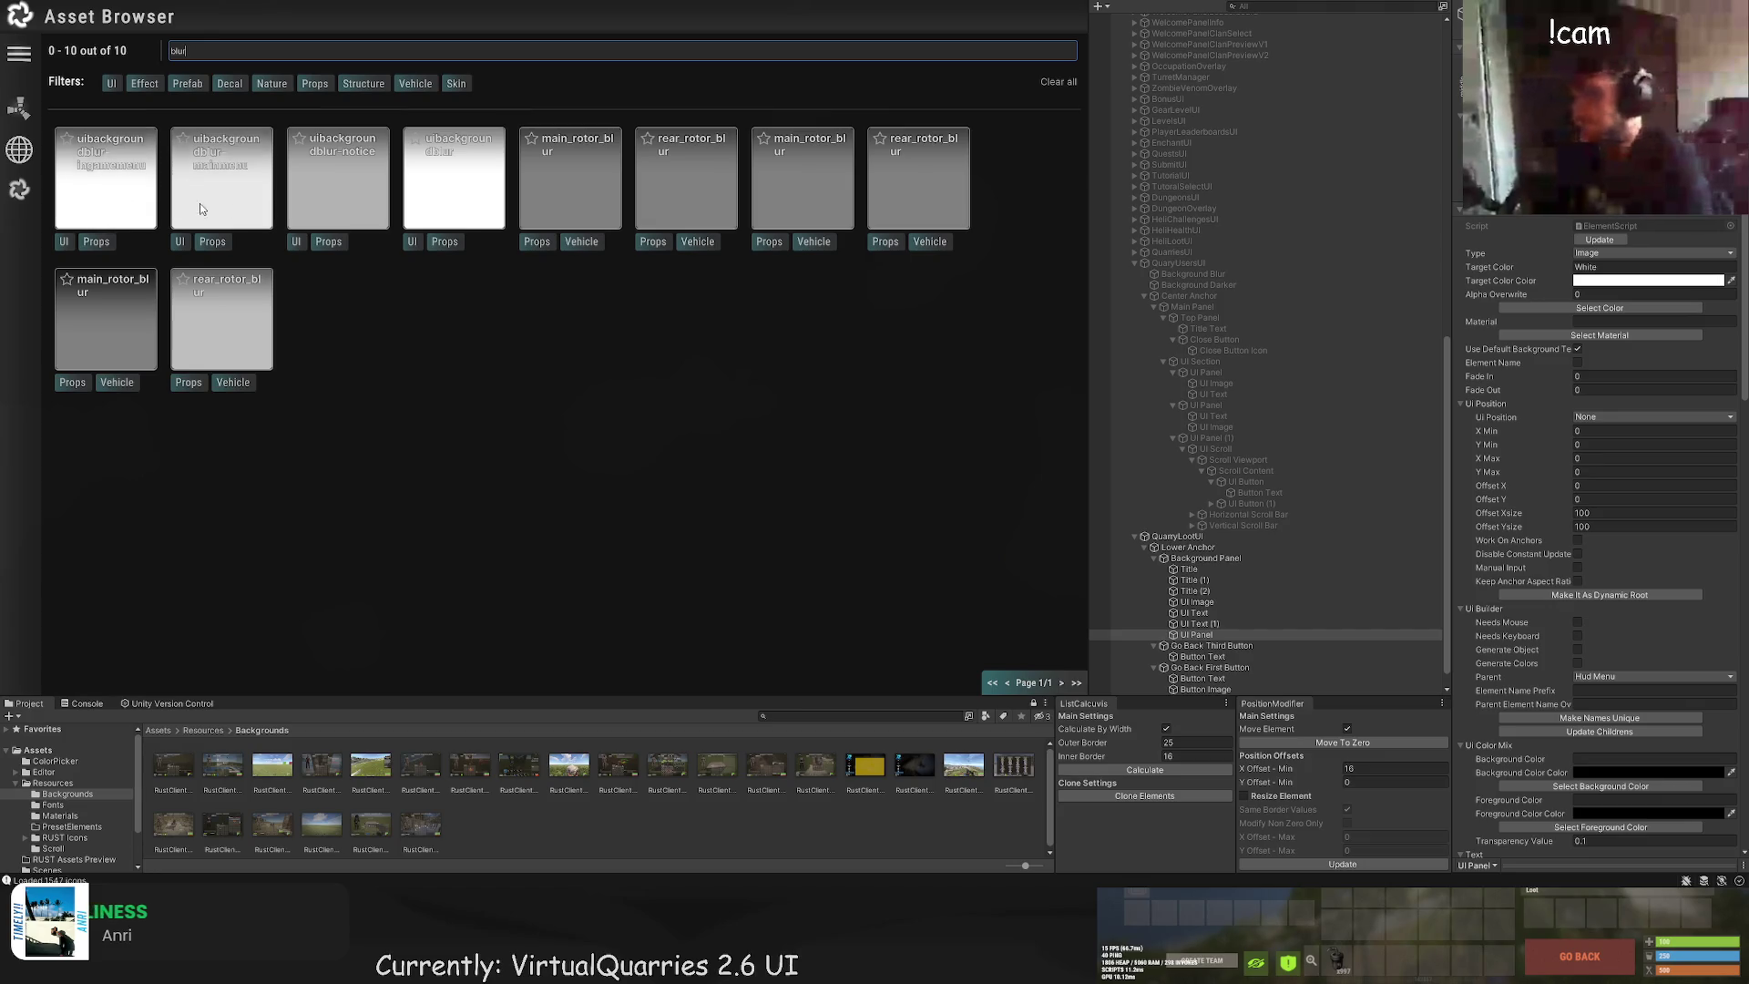
{"action": "left_click", "coordinate": [426, 206]}
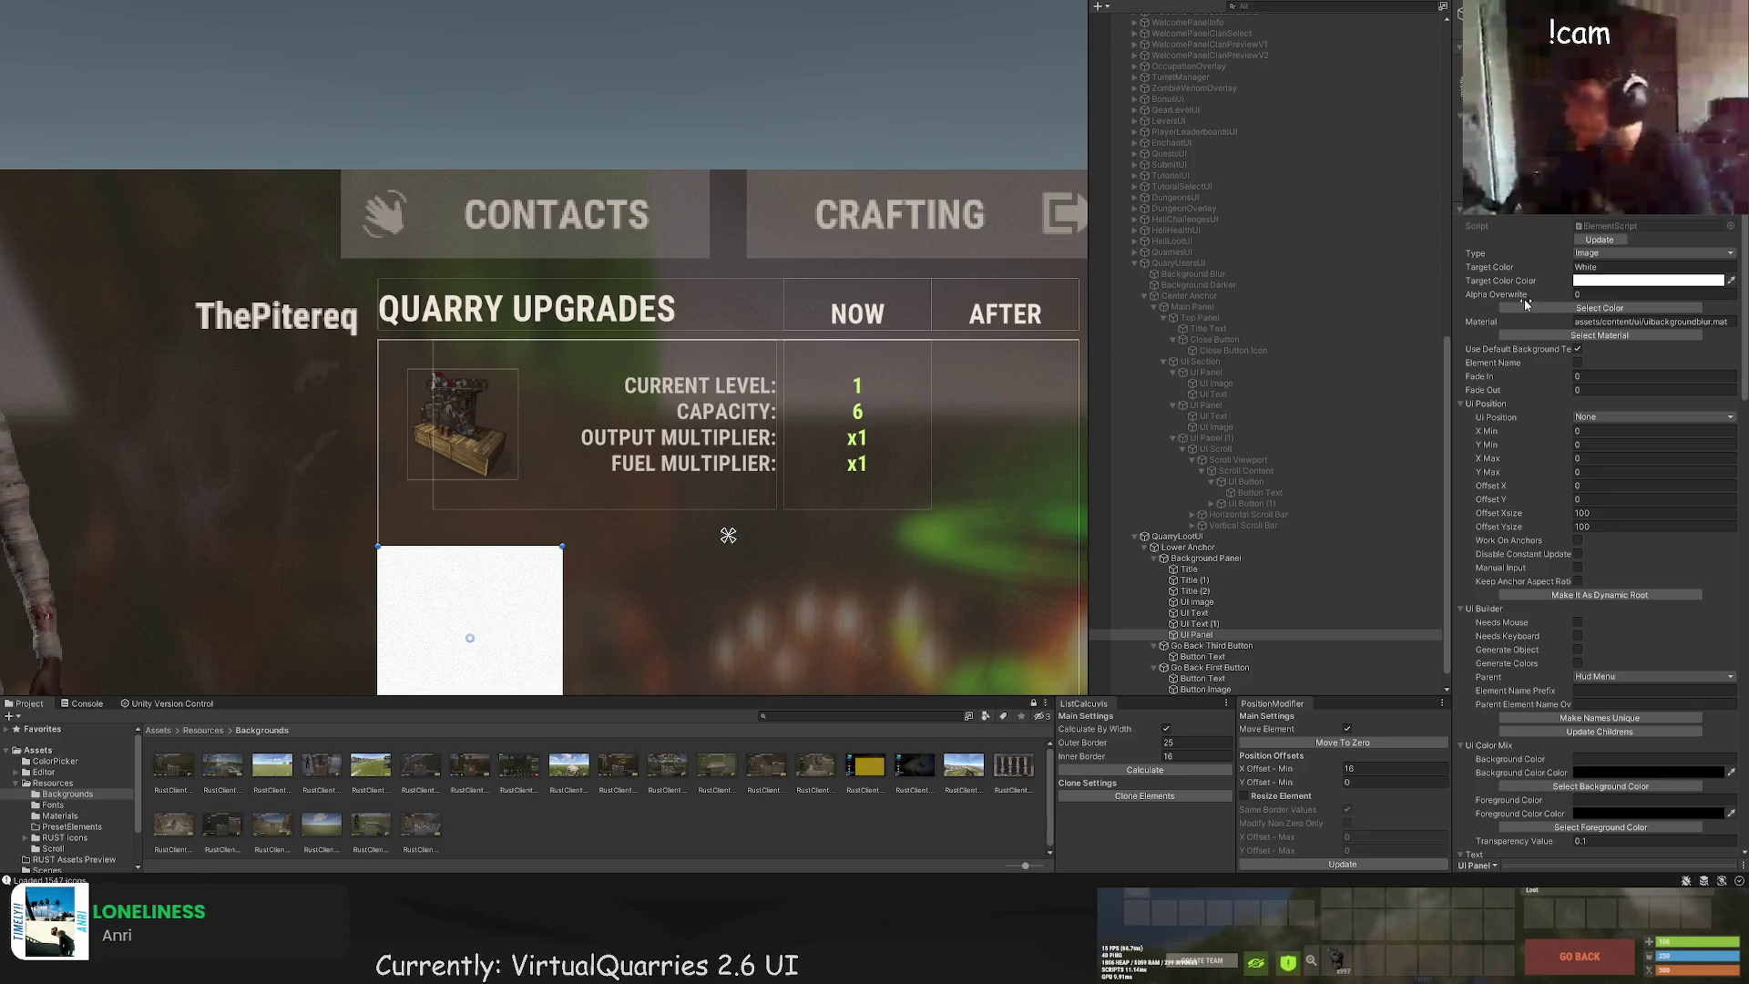
Step: Tint the new blur panel BlackTrans20 instead of WhiteTrans20
{"action": "left_click", "coordinate": [1590, 309]}
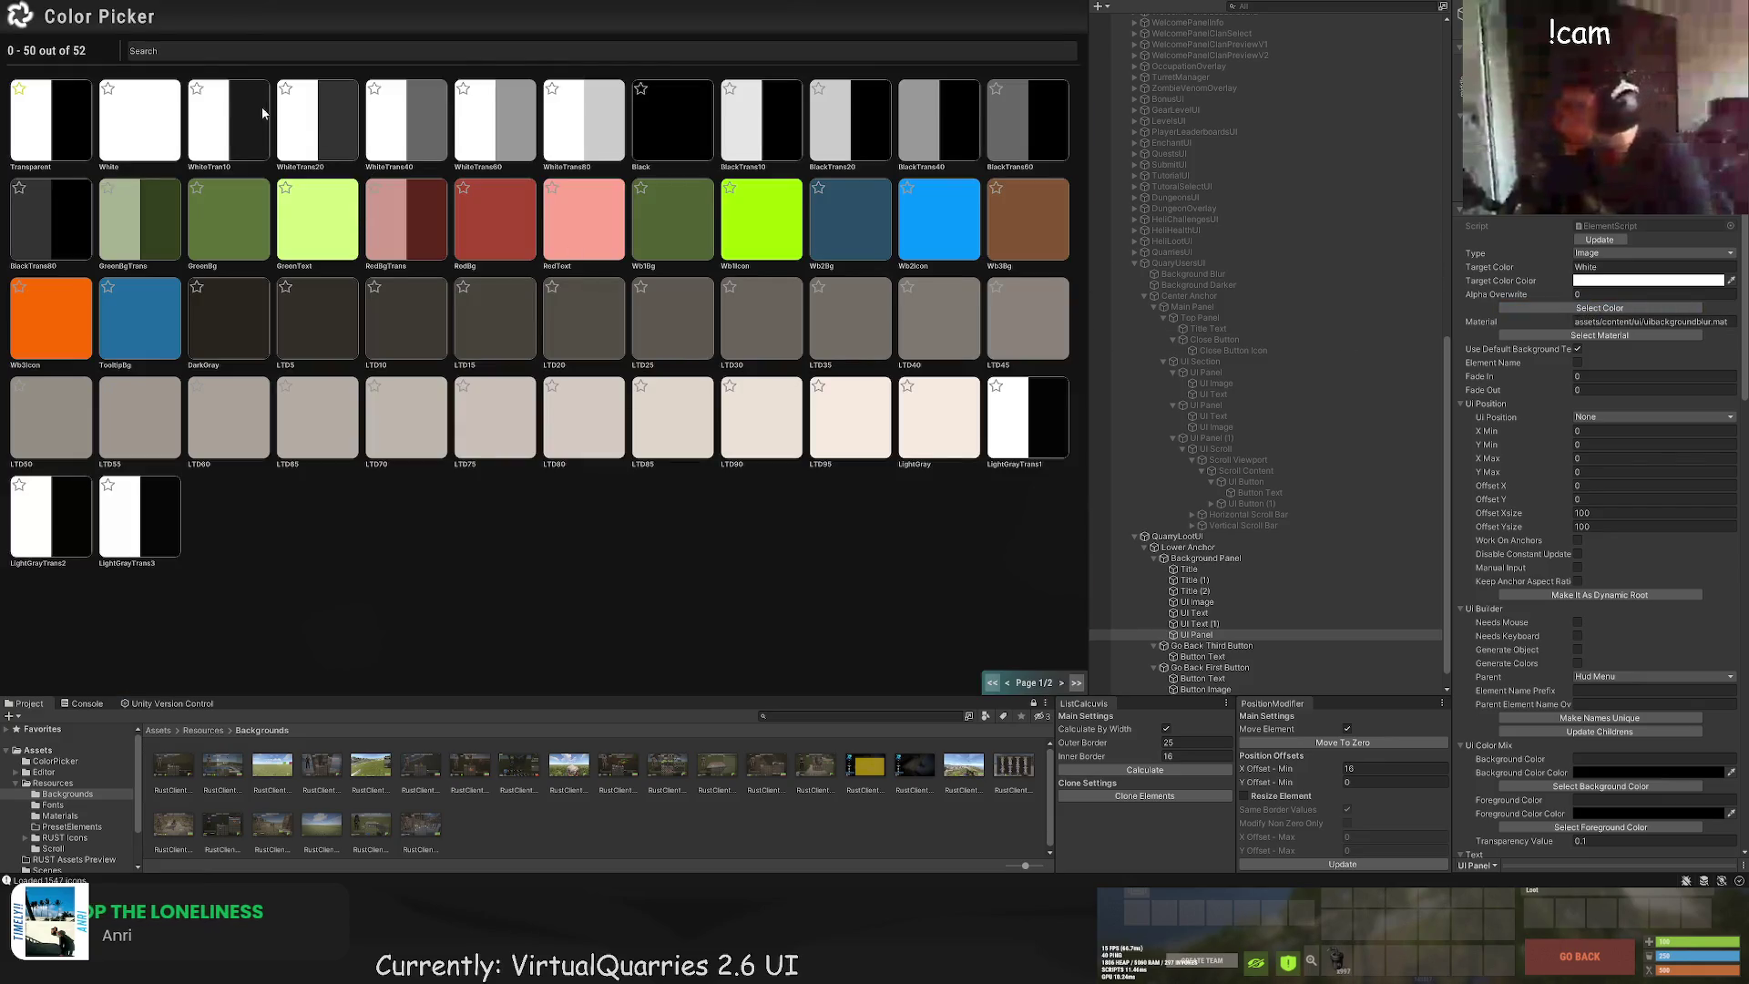
{"action": "left_click", "coordinate": [285, 124]}
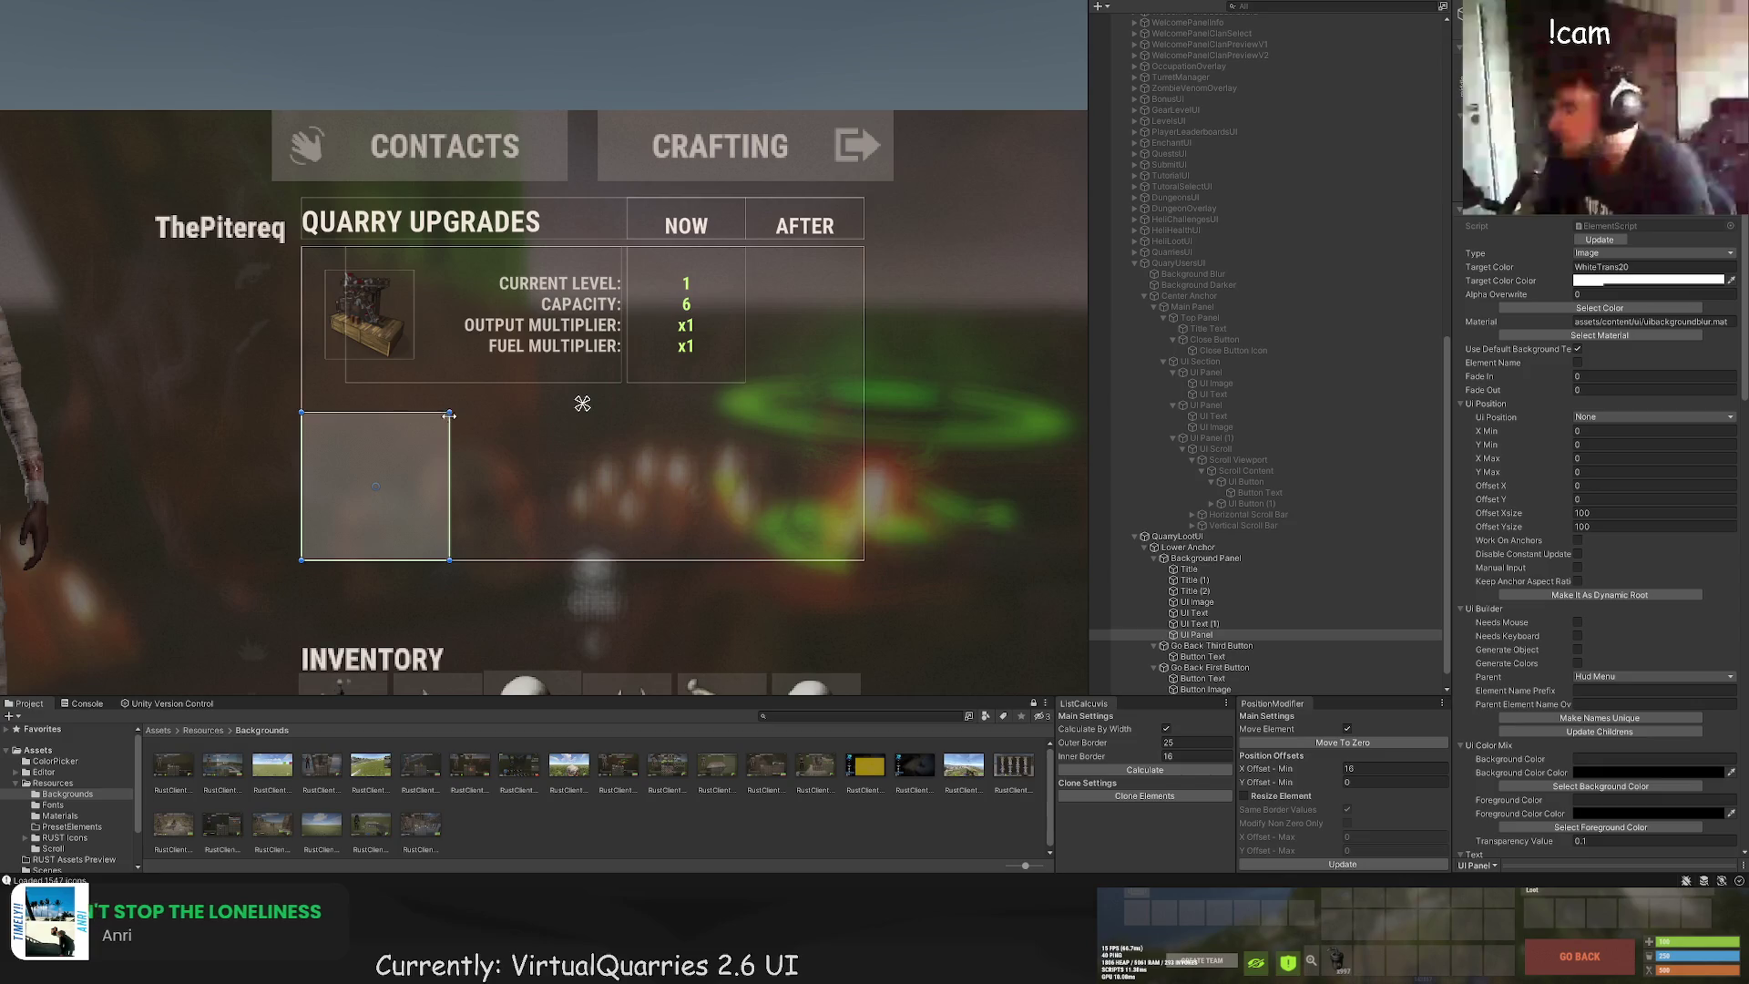
{"action": "left_click", "coordinate": [1599, 308]}
{"action": "left_click", "coordinate": [704, 140]}
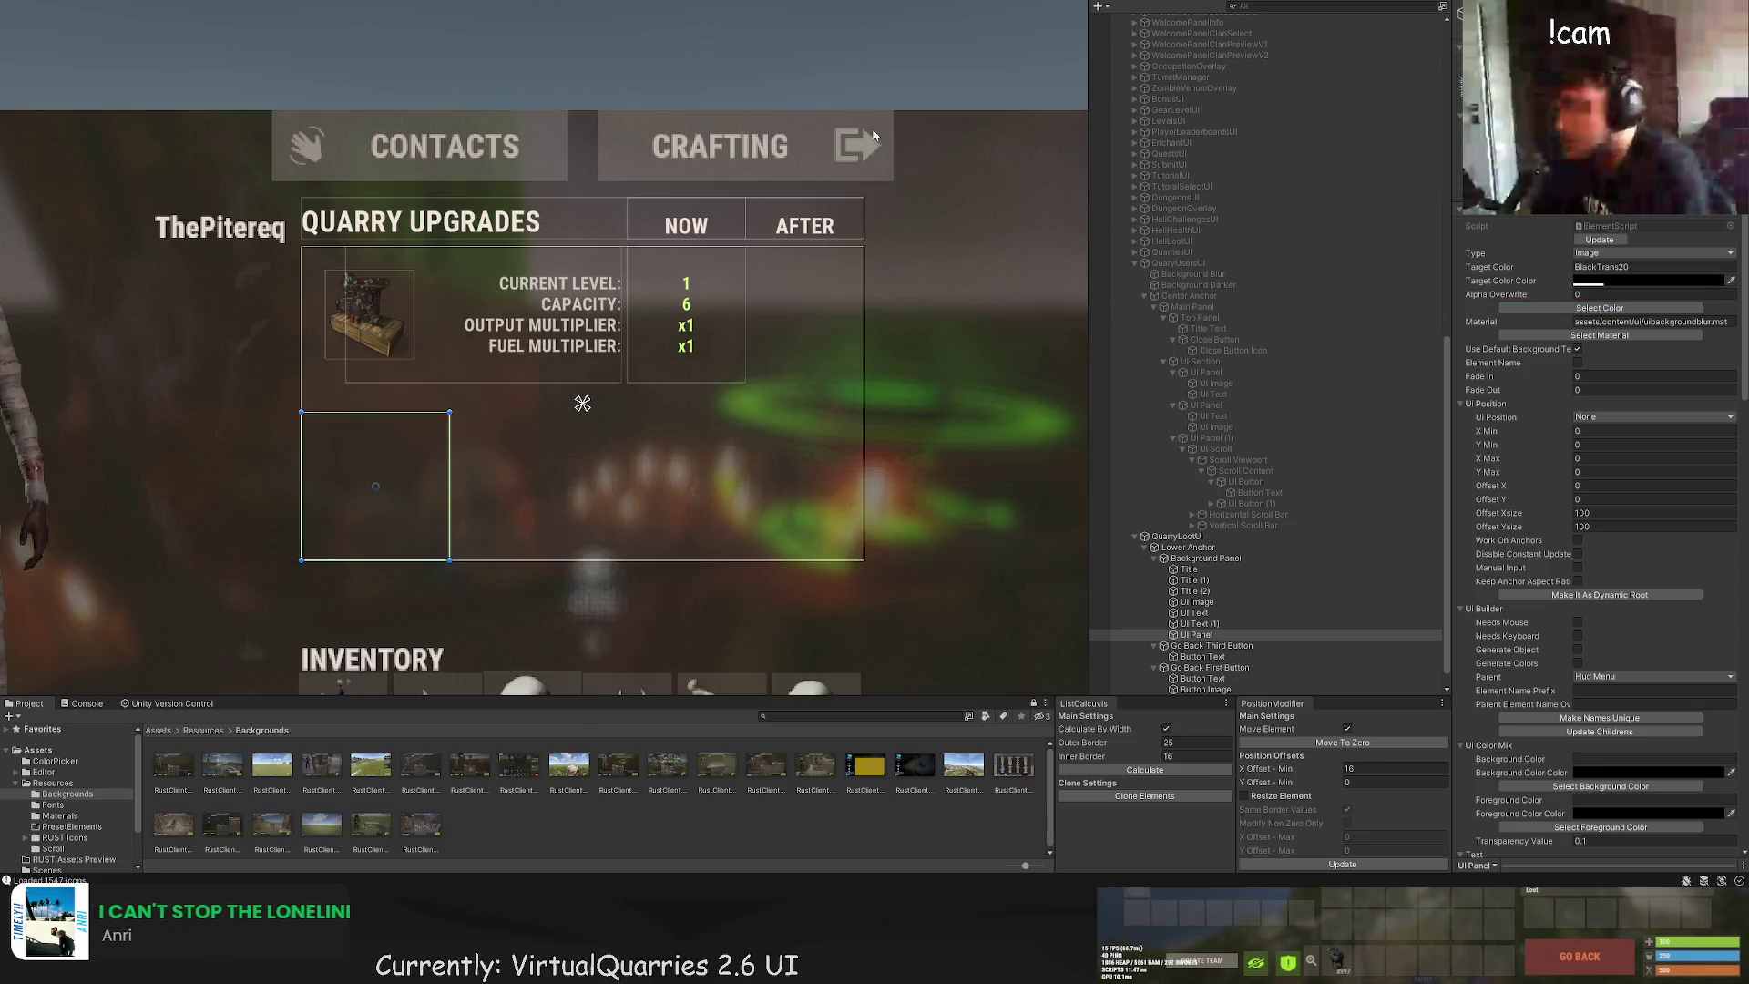
Step: Enlarge the panel to about 381×212, move it under Lower Anchor and name it Background Blur
{"action": "mouse_move", "coordinate": [453, 425]}
{"action": "left_mouse_down"}
{"action": "mouse_move", "coordinate": [508, 374]}
{"action": "mouse_move", "coordinate": [904, 246]}
{"action": "left_mouse_up"}
{"action": "scroll", "coordinate": [911, 246], "scroll_direction": "up", "scroll_amount": 3}
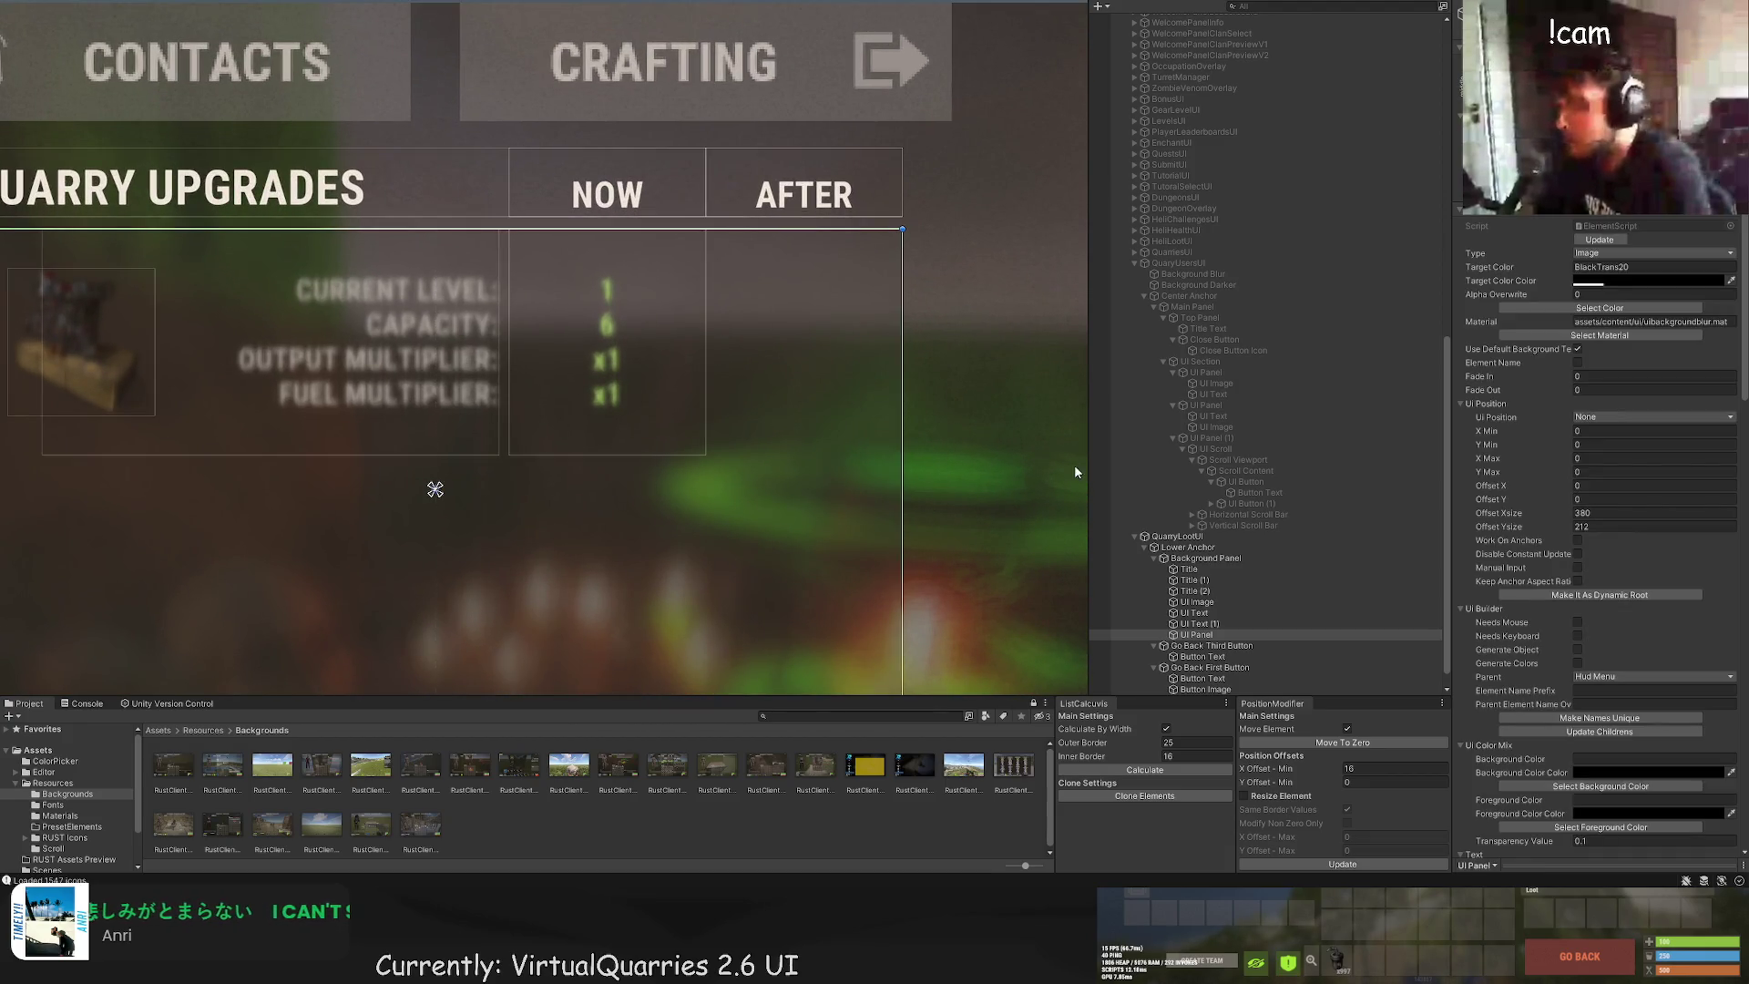
{"action": "left_click_drag", "start_coordinate": [1196, 635], "coordinate": [1182, 560]}
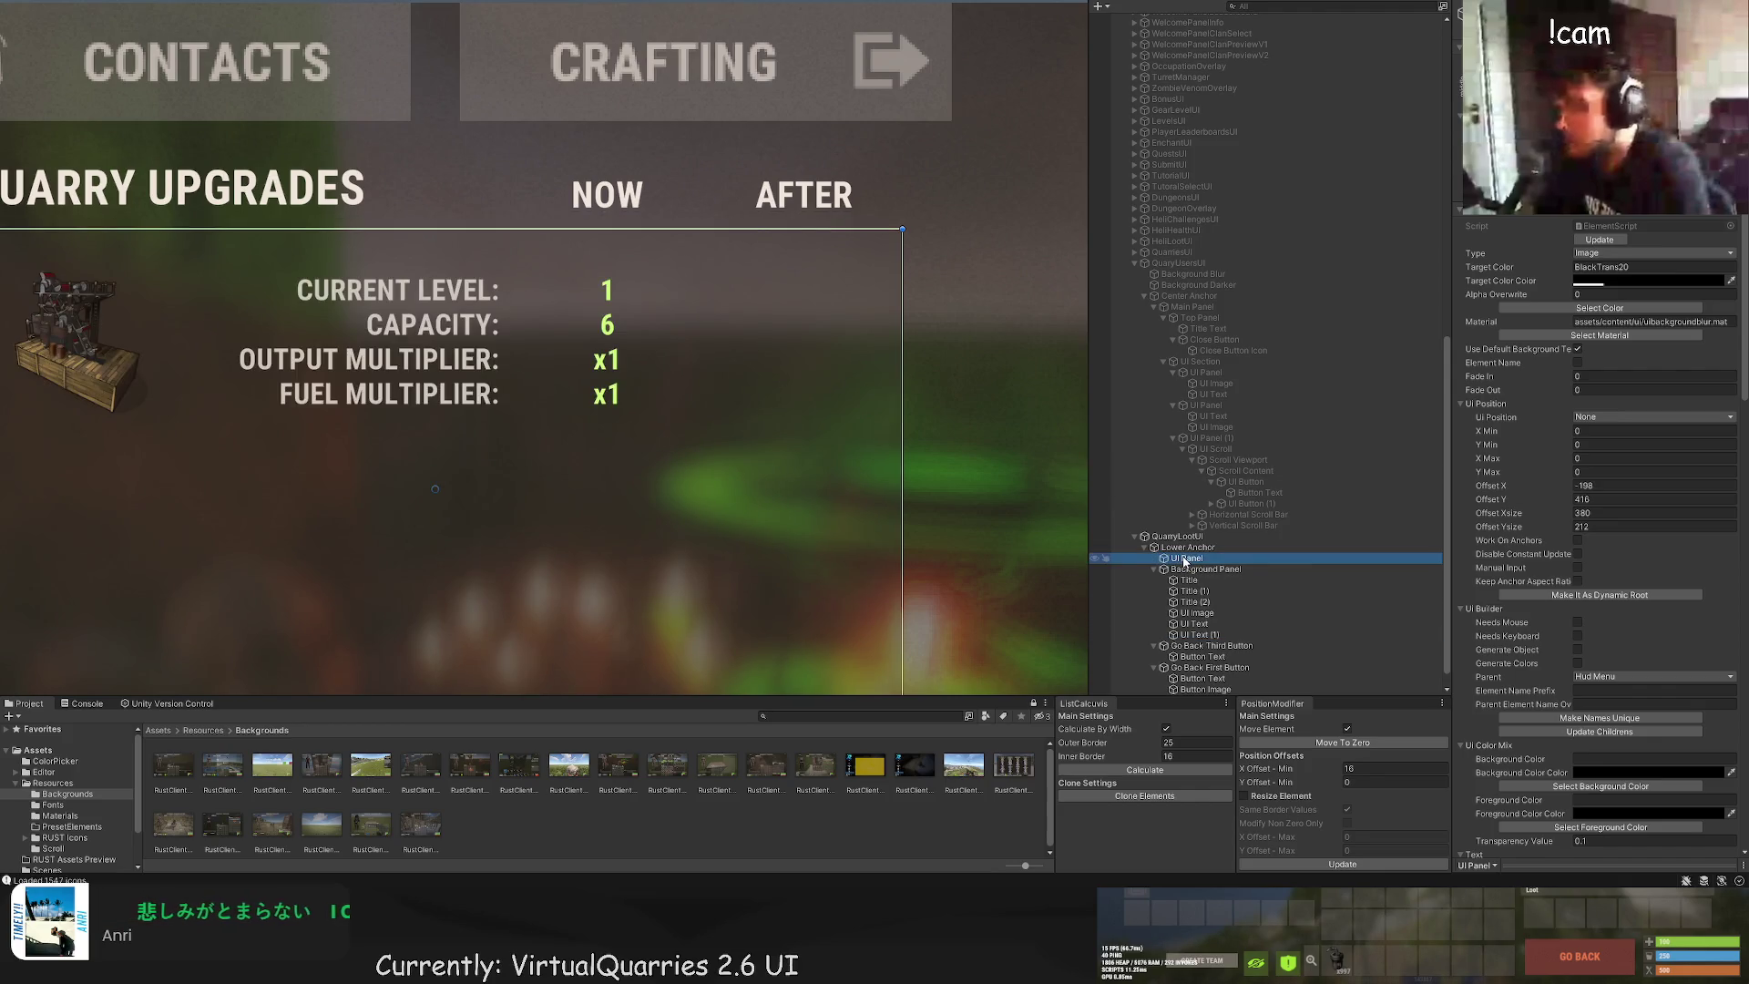
{"action": "key", "text": "F2"}
{"action": "type", "text": "Background Blur"}
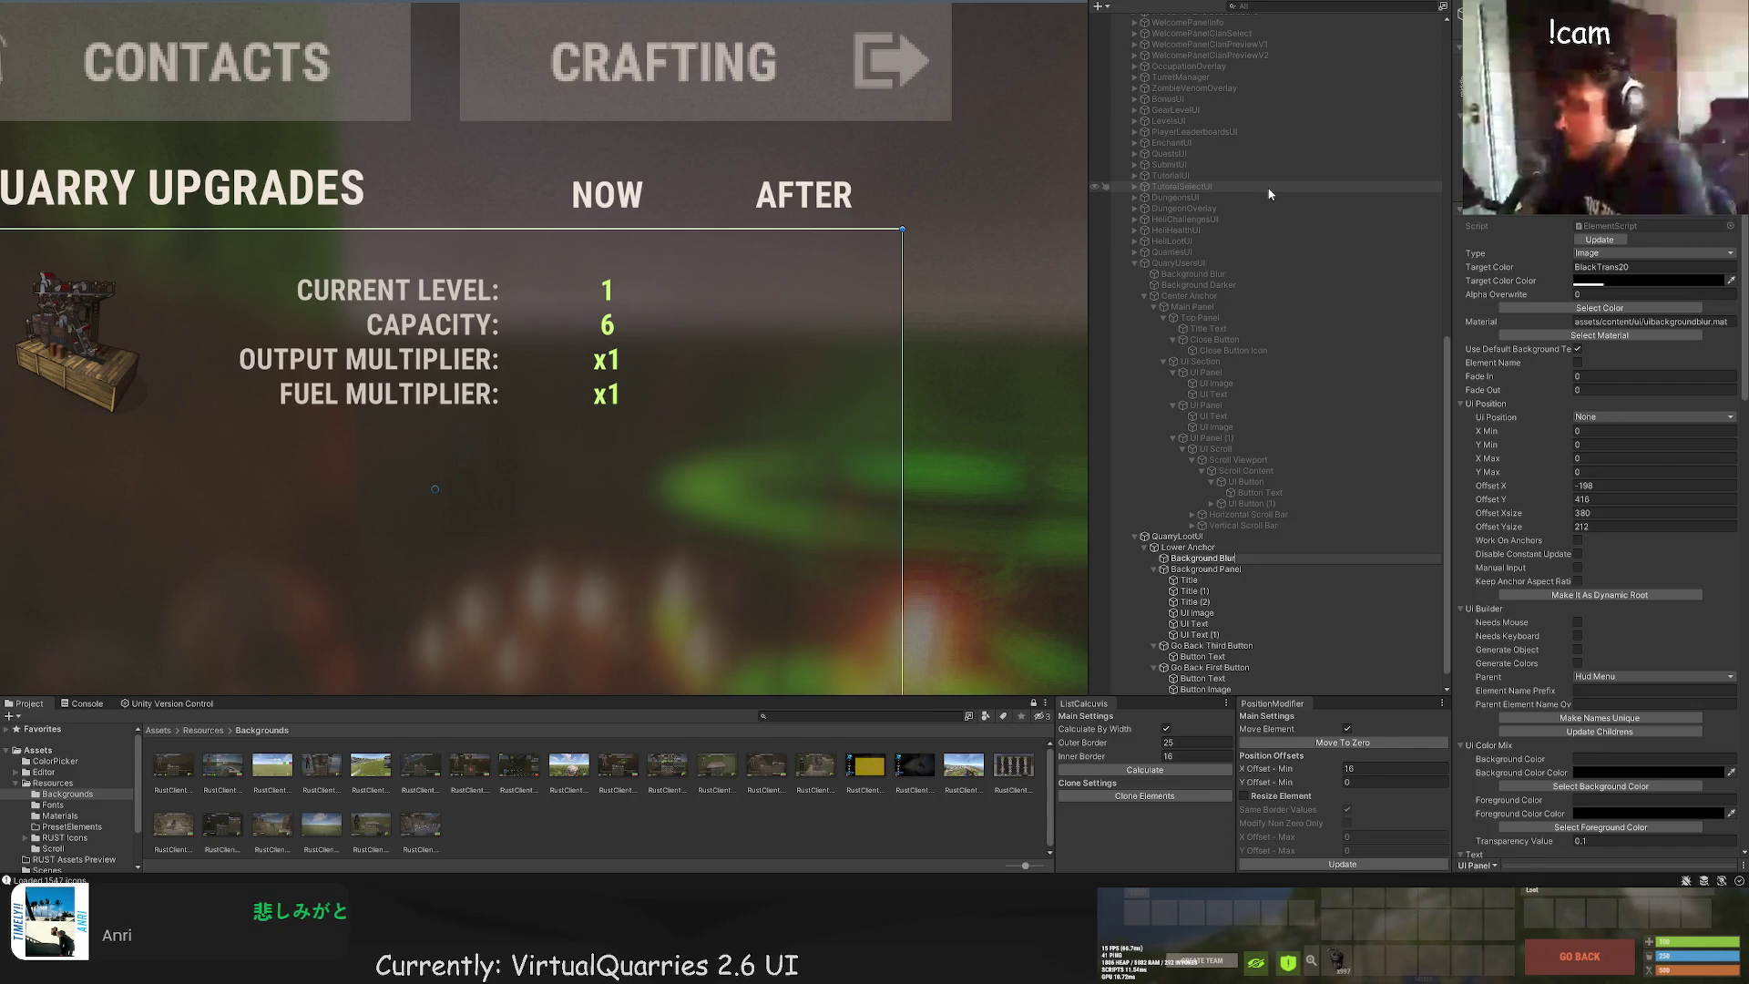
{"action": "key", "text": "Return"}
Step: Inspect the quarry Background Panel, the Background - 3 Slots image and the top-level Canvas
{"action": "left_click", "coordinate": [1008, 244]}
{"action": "scroll", "coordinate": [958, 342], "scroll_direction": "down", "scroll_amount": 5}
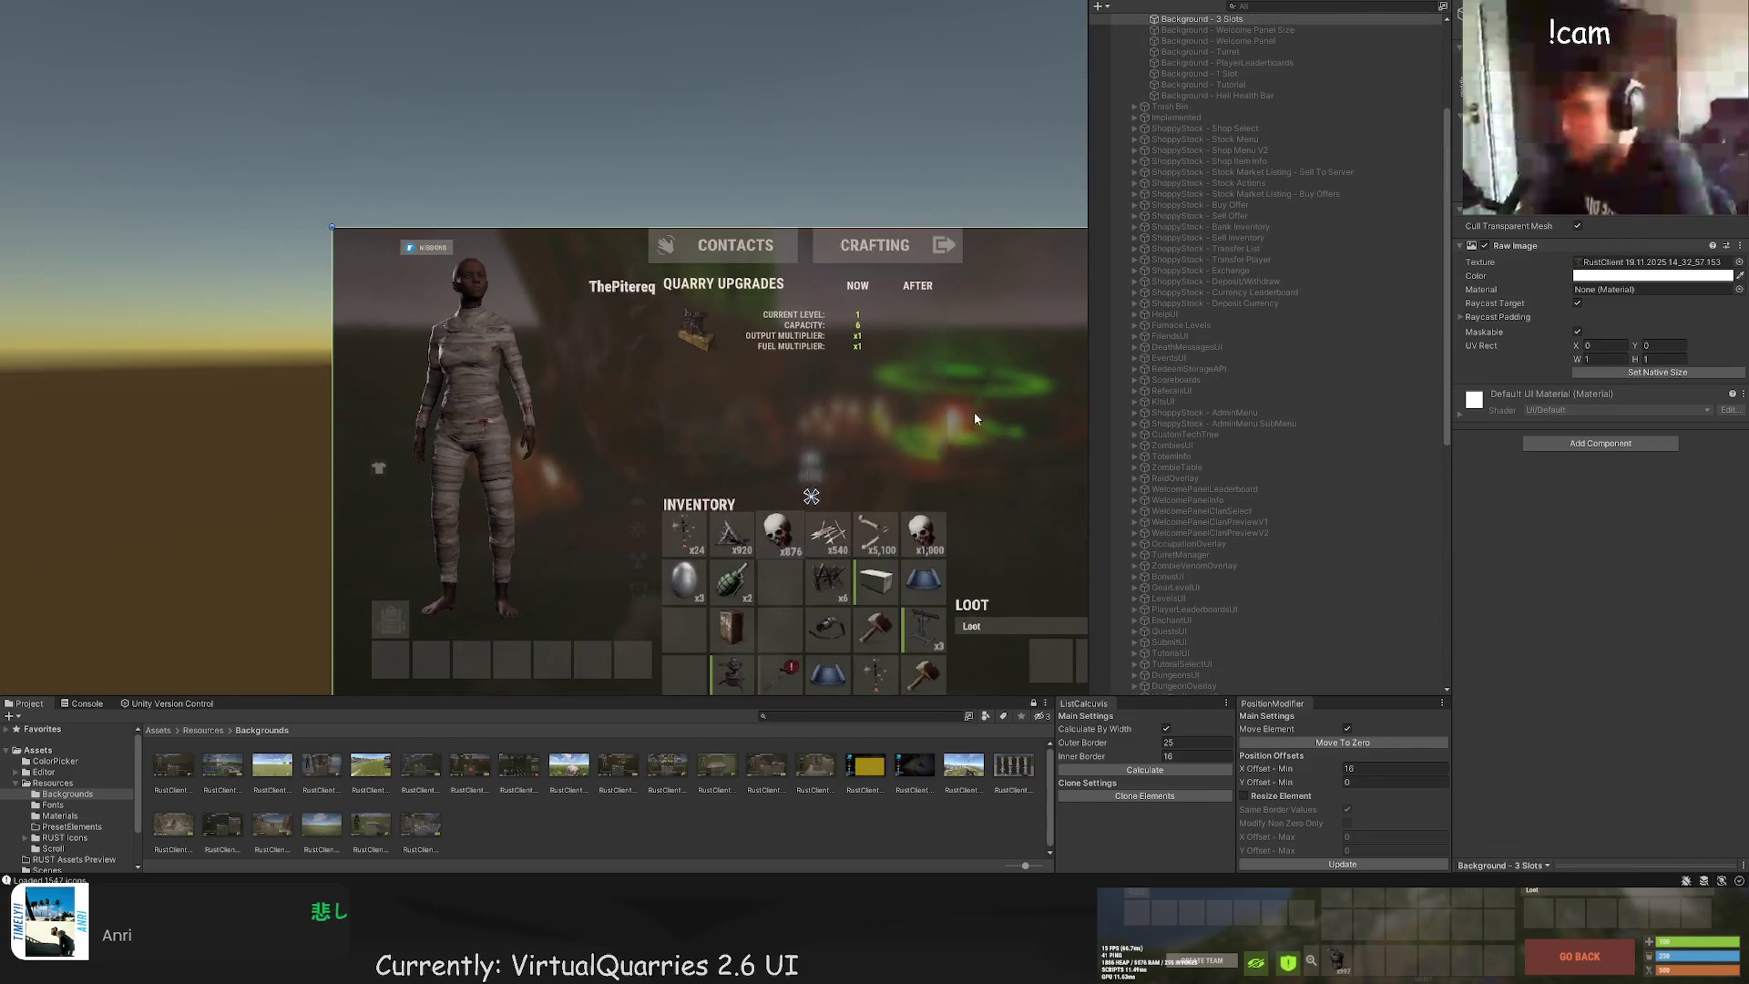
{"action": "left_click_drag", "start_coordinate": [975, 419], "coordinate": [900, 403]}
{"action": "scroll", "coordinate": [811, 416], "scroll_direction": "up", "scroll_amount": 2}
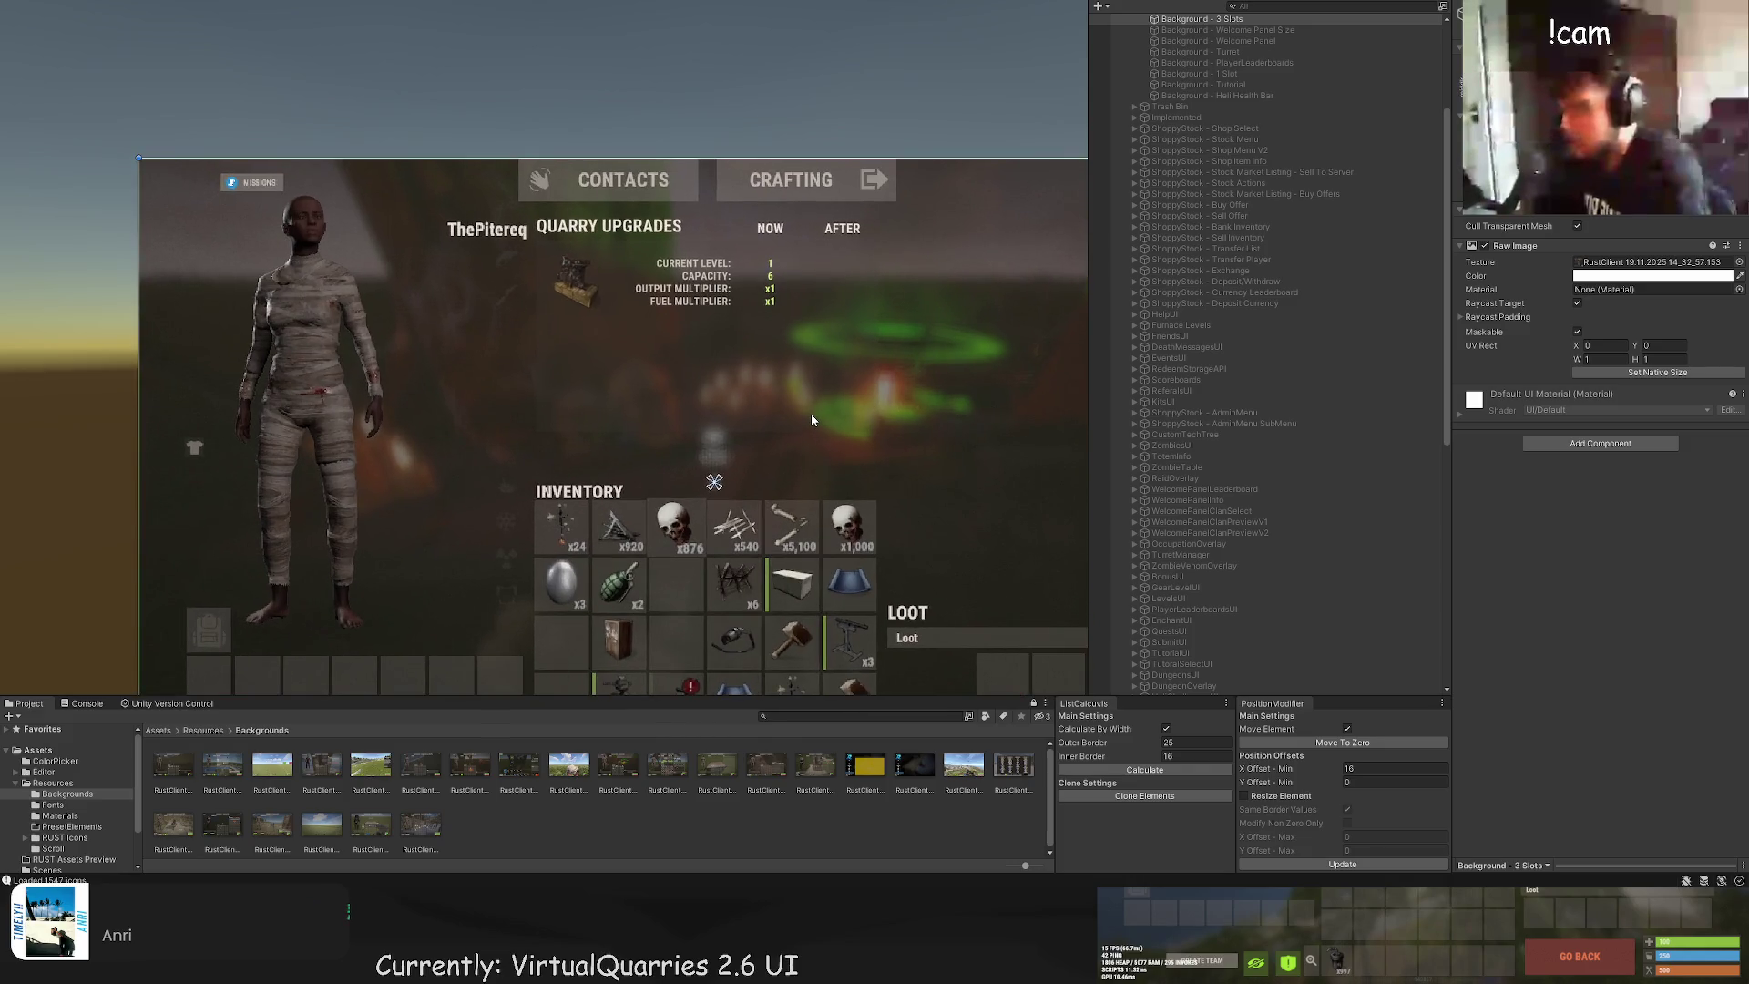
{"action": "left_click", "coordinate": [778, 447]}
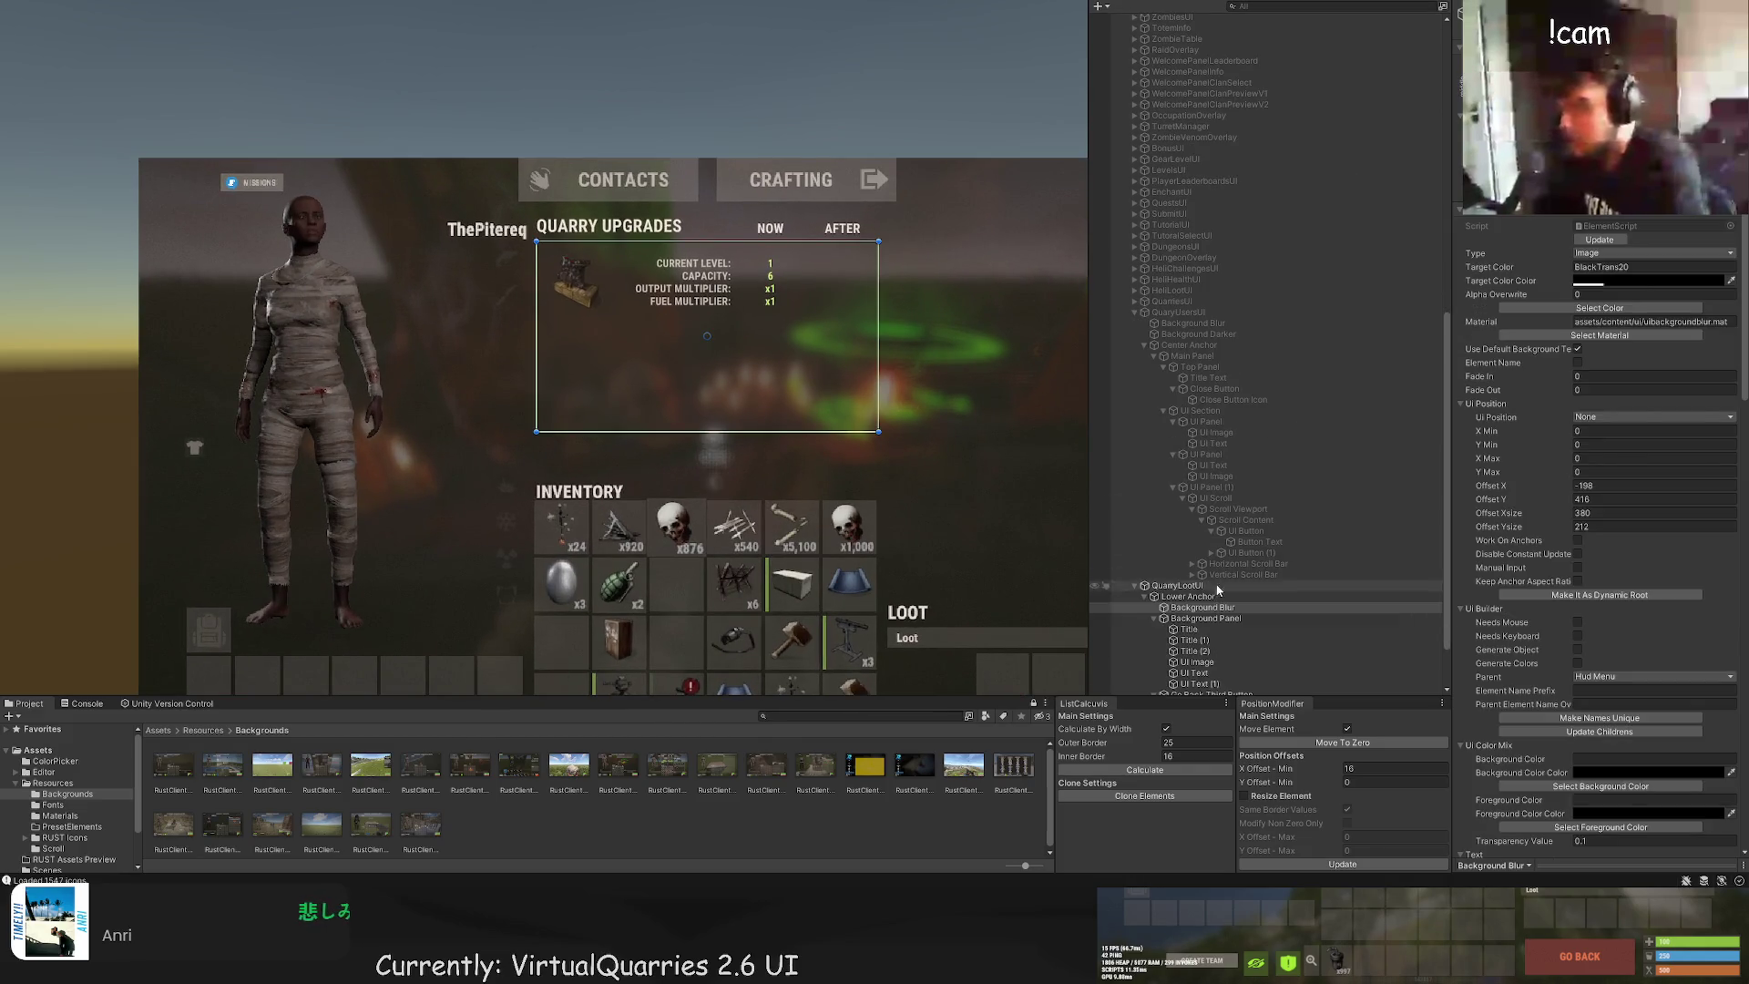
{"action": "left_click", "coordinate": [1212, 619]}
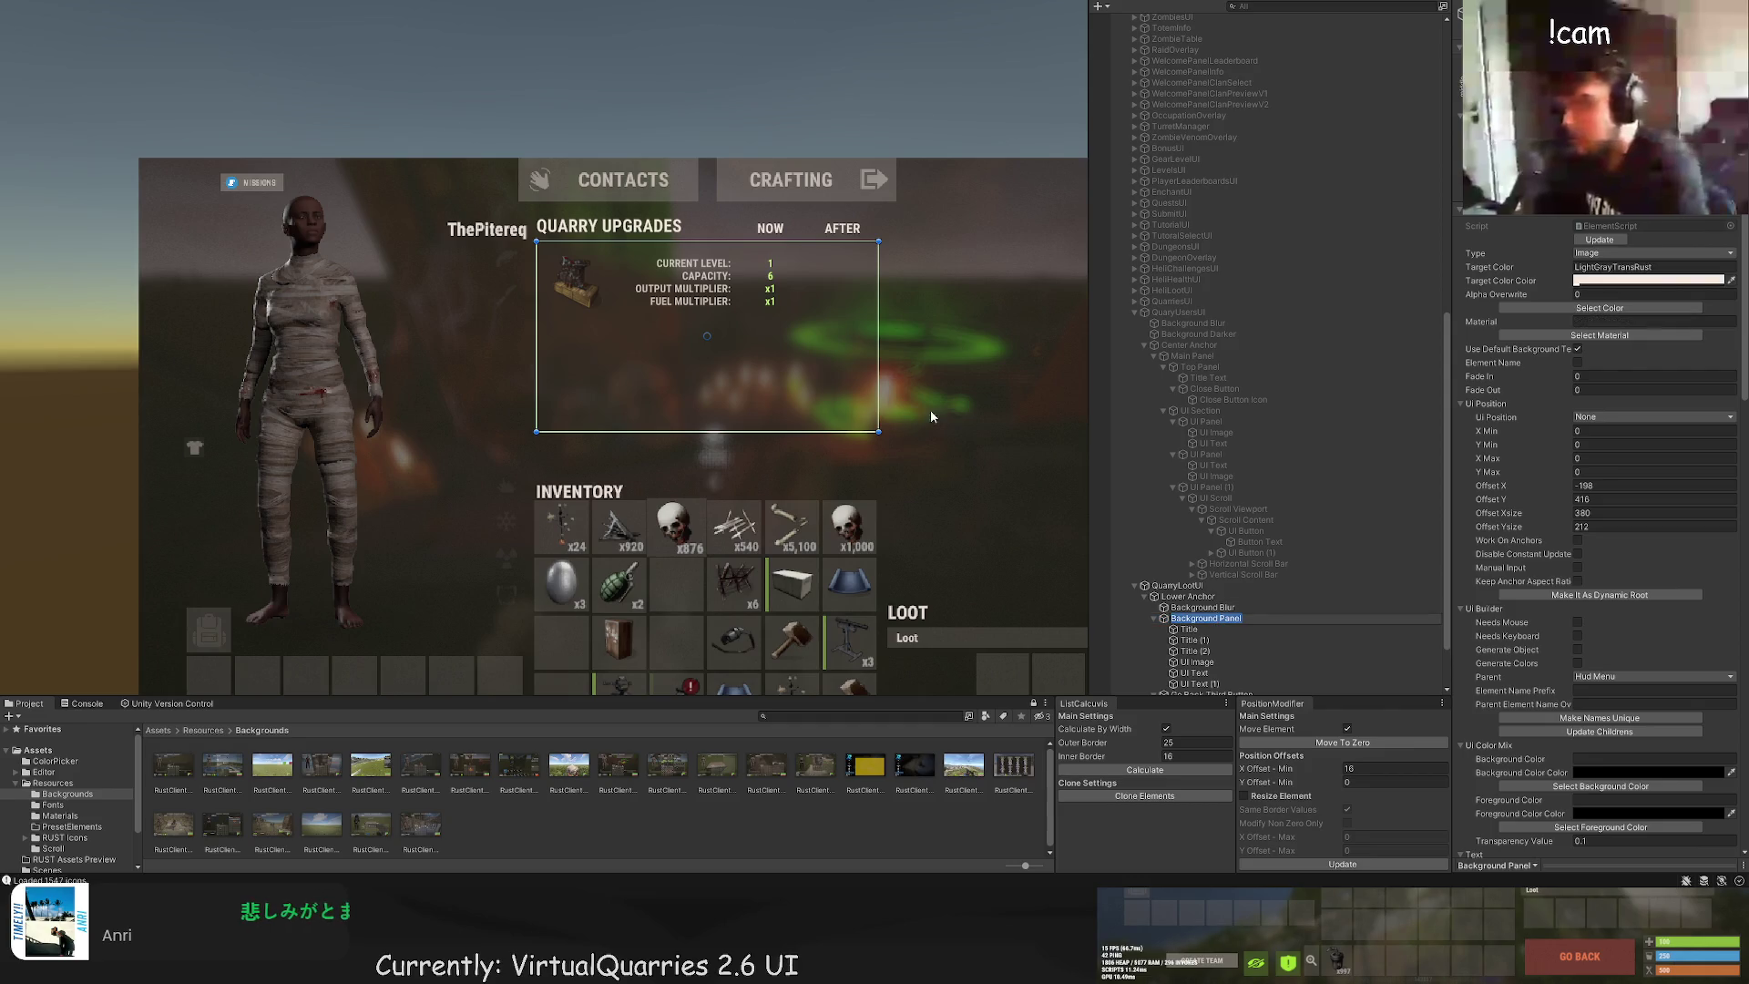
{"action": "left_click", "coordinate": [1021, 462]}
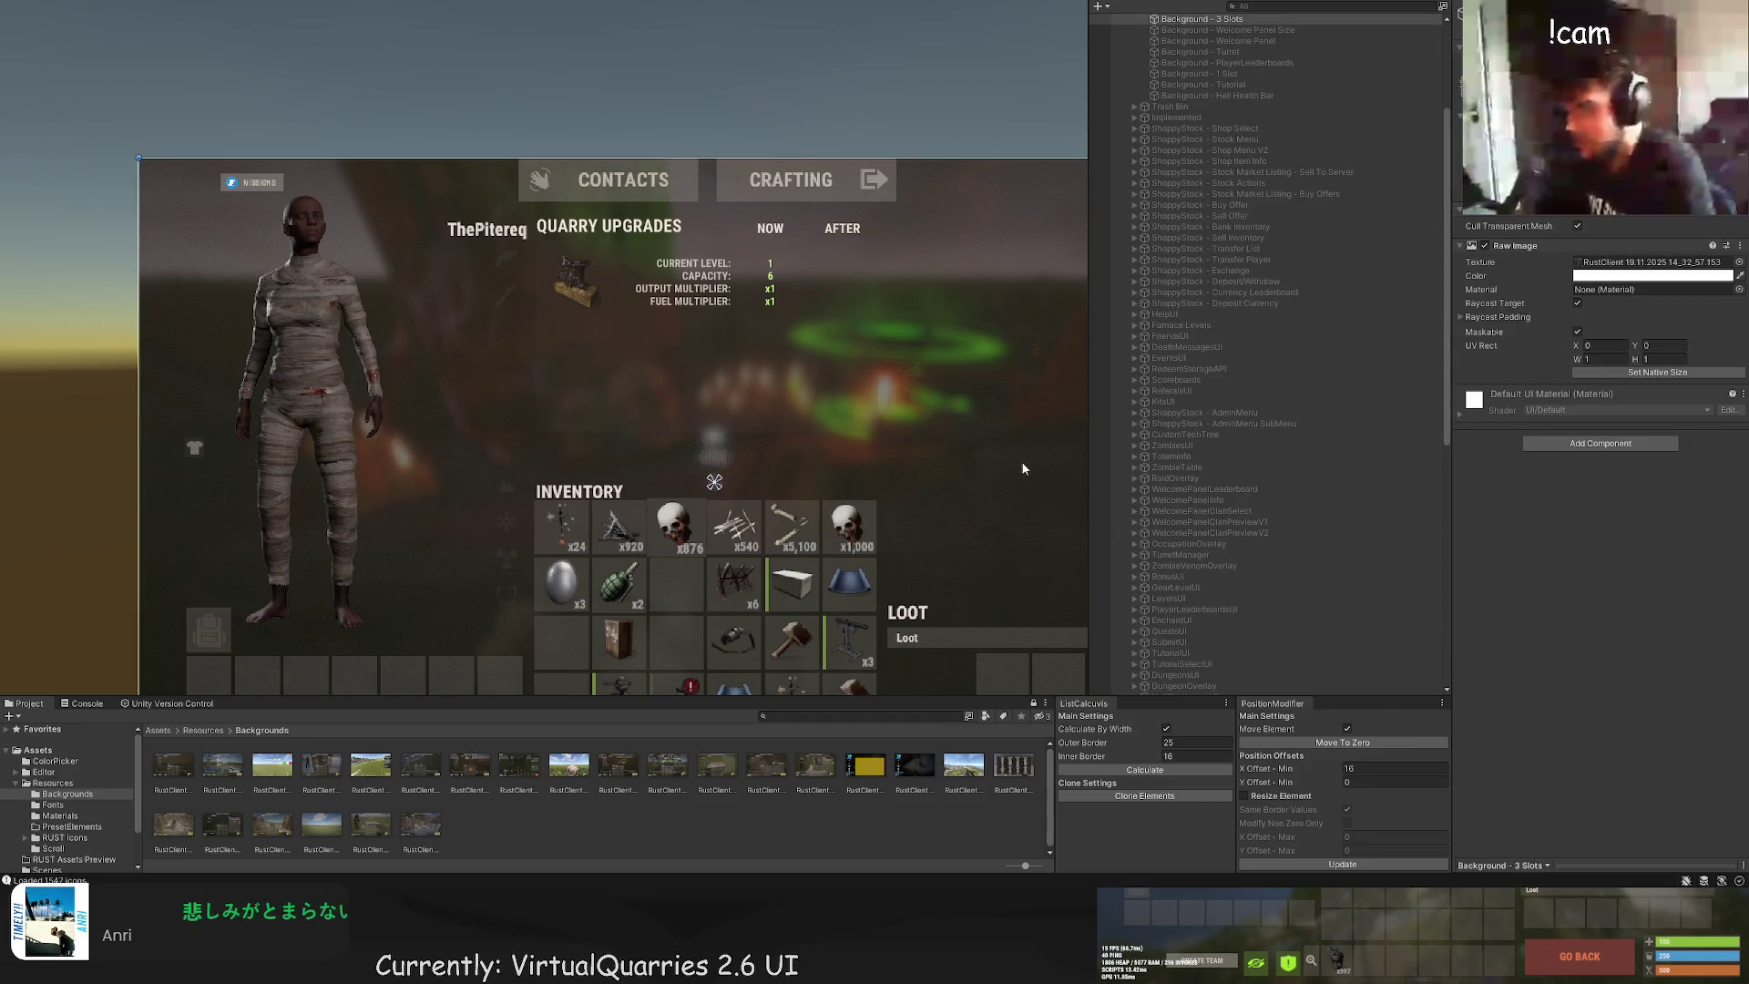
{"action": "left_click", "coordinate": [975, 393]}
{"action": "left_click", "coordinate": [968, 384]}
{"action": "scroll", "coordinate": [991, 414], "scroll_direction": "down", "scroll_amount": 2}
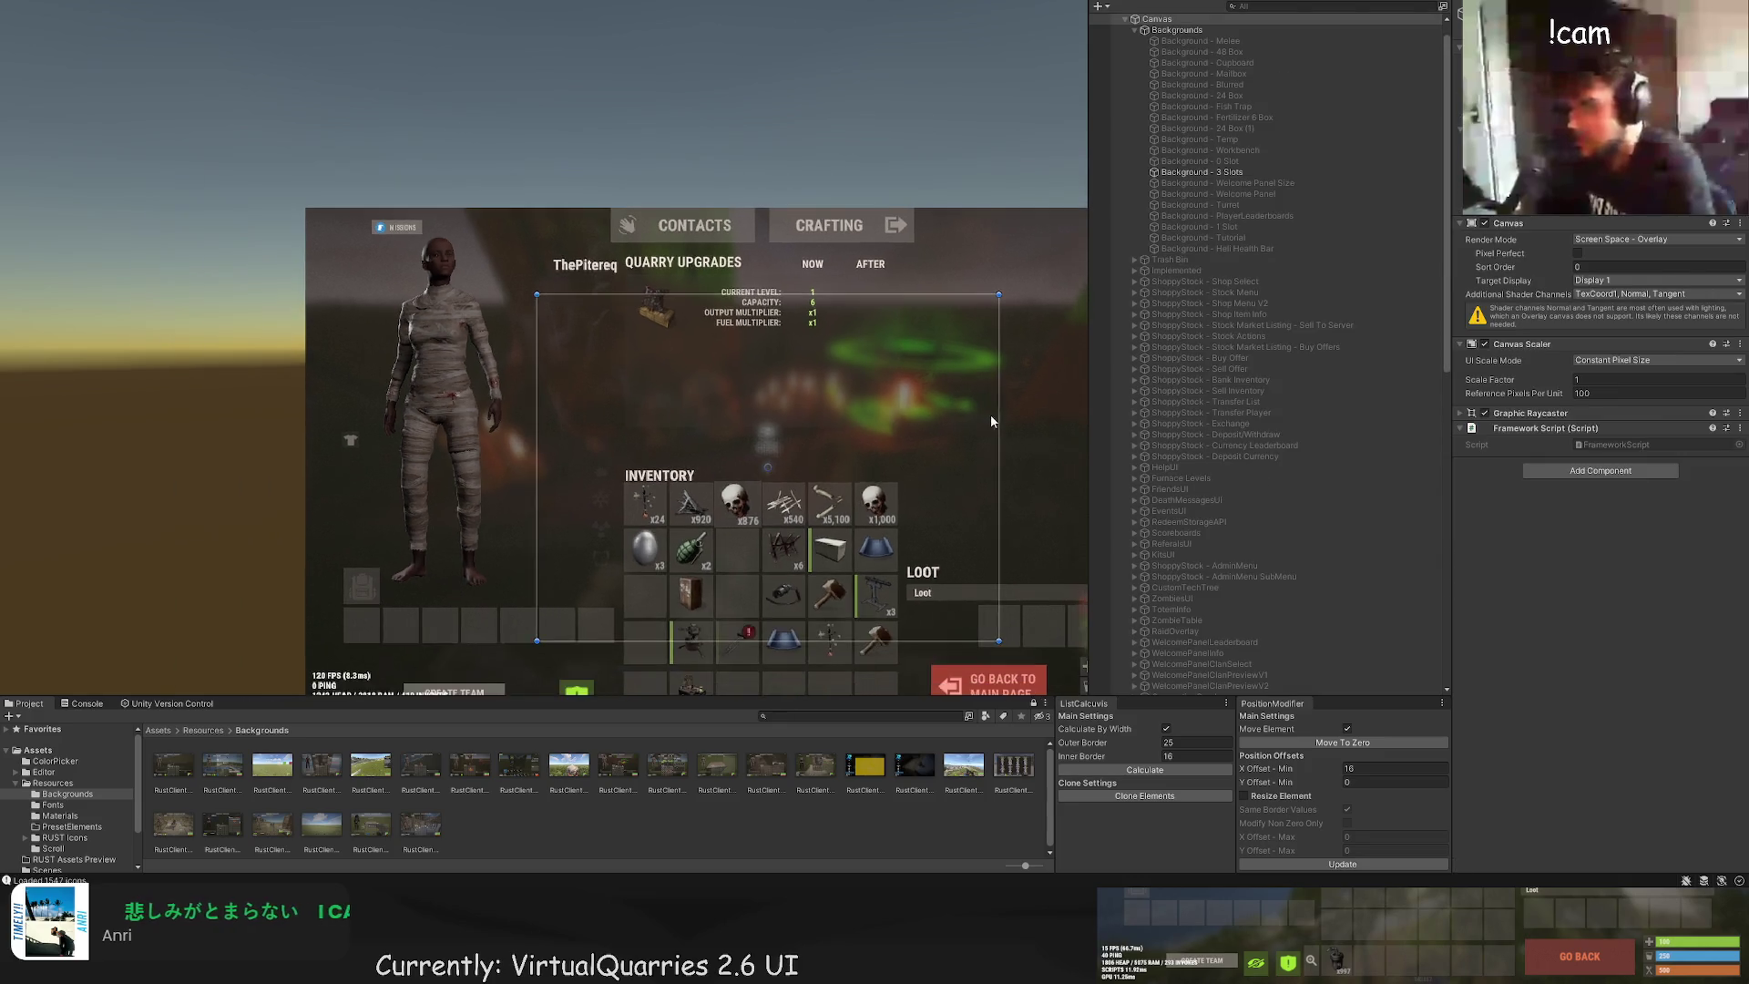
{"action": "scroll", "coordinate": [1007, 337], "scroll_direction": "up", "scroll_amount": 2}
{"action": "scroll", "coordinate": [1051, 462], "scroll_direction": "up", "scroll_amount": 2}
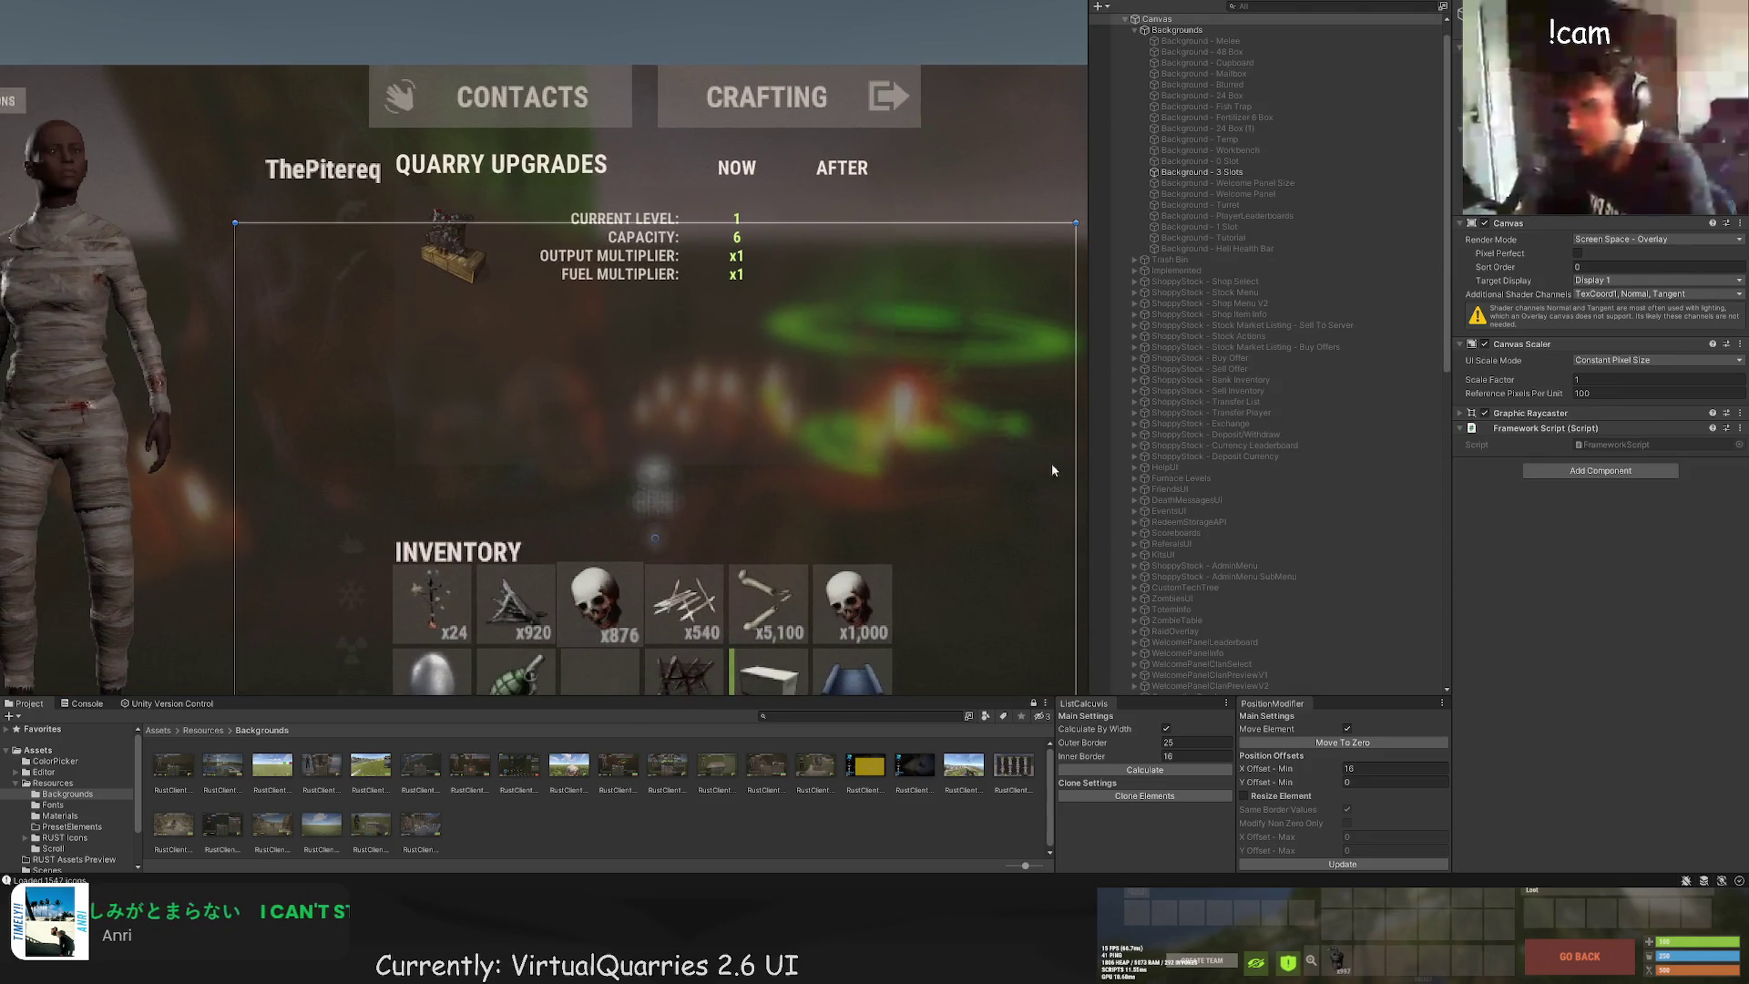
{"action": "scroll", "coordinate": [1236, 595], "scroll_direction": "down", "scroll_amount": 5}
{"action": "scroll", "coordinate": [1236, 595], "scroll_direction": "down", "scroll_amount": 5}
Step: Select the quarry panel's Background Blur and change its Target Color from BlackTrans0 to BlackTrans20
{"action": "left_click", "coordinate": [1225, 624]}
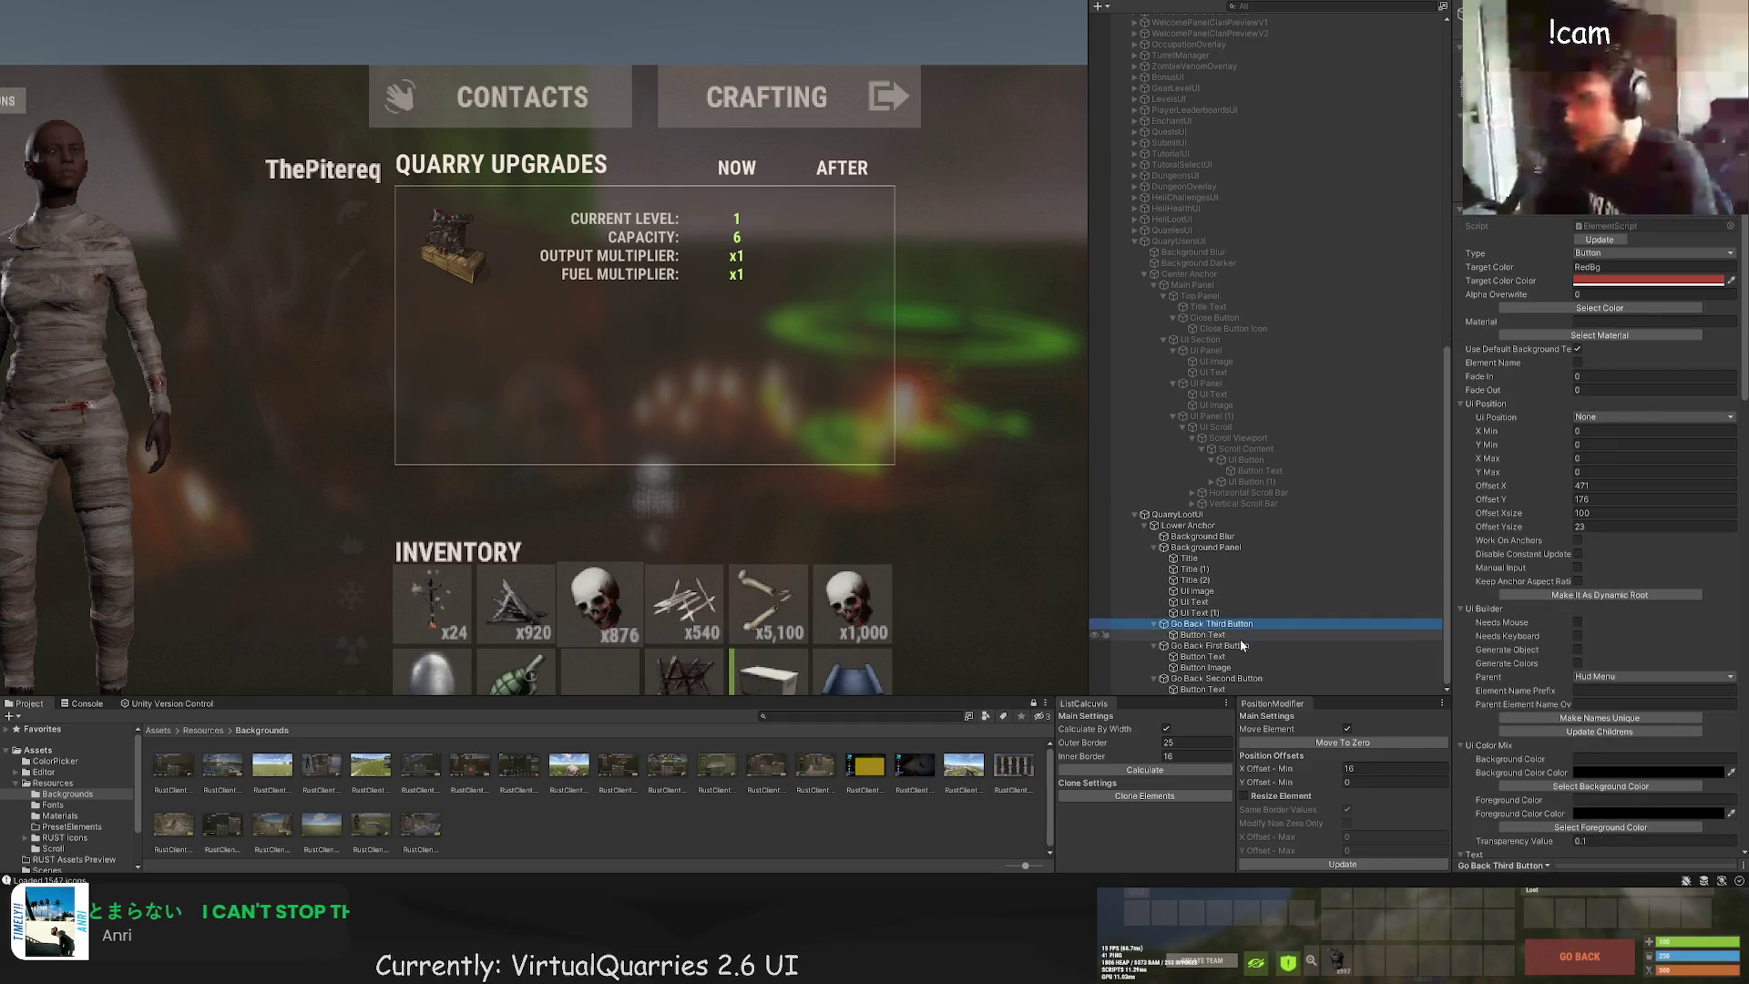
{"action": "left_click", "coordinate": [1225, 549]}
{"action": "left_click", "coordinate": [1223, 537]}
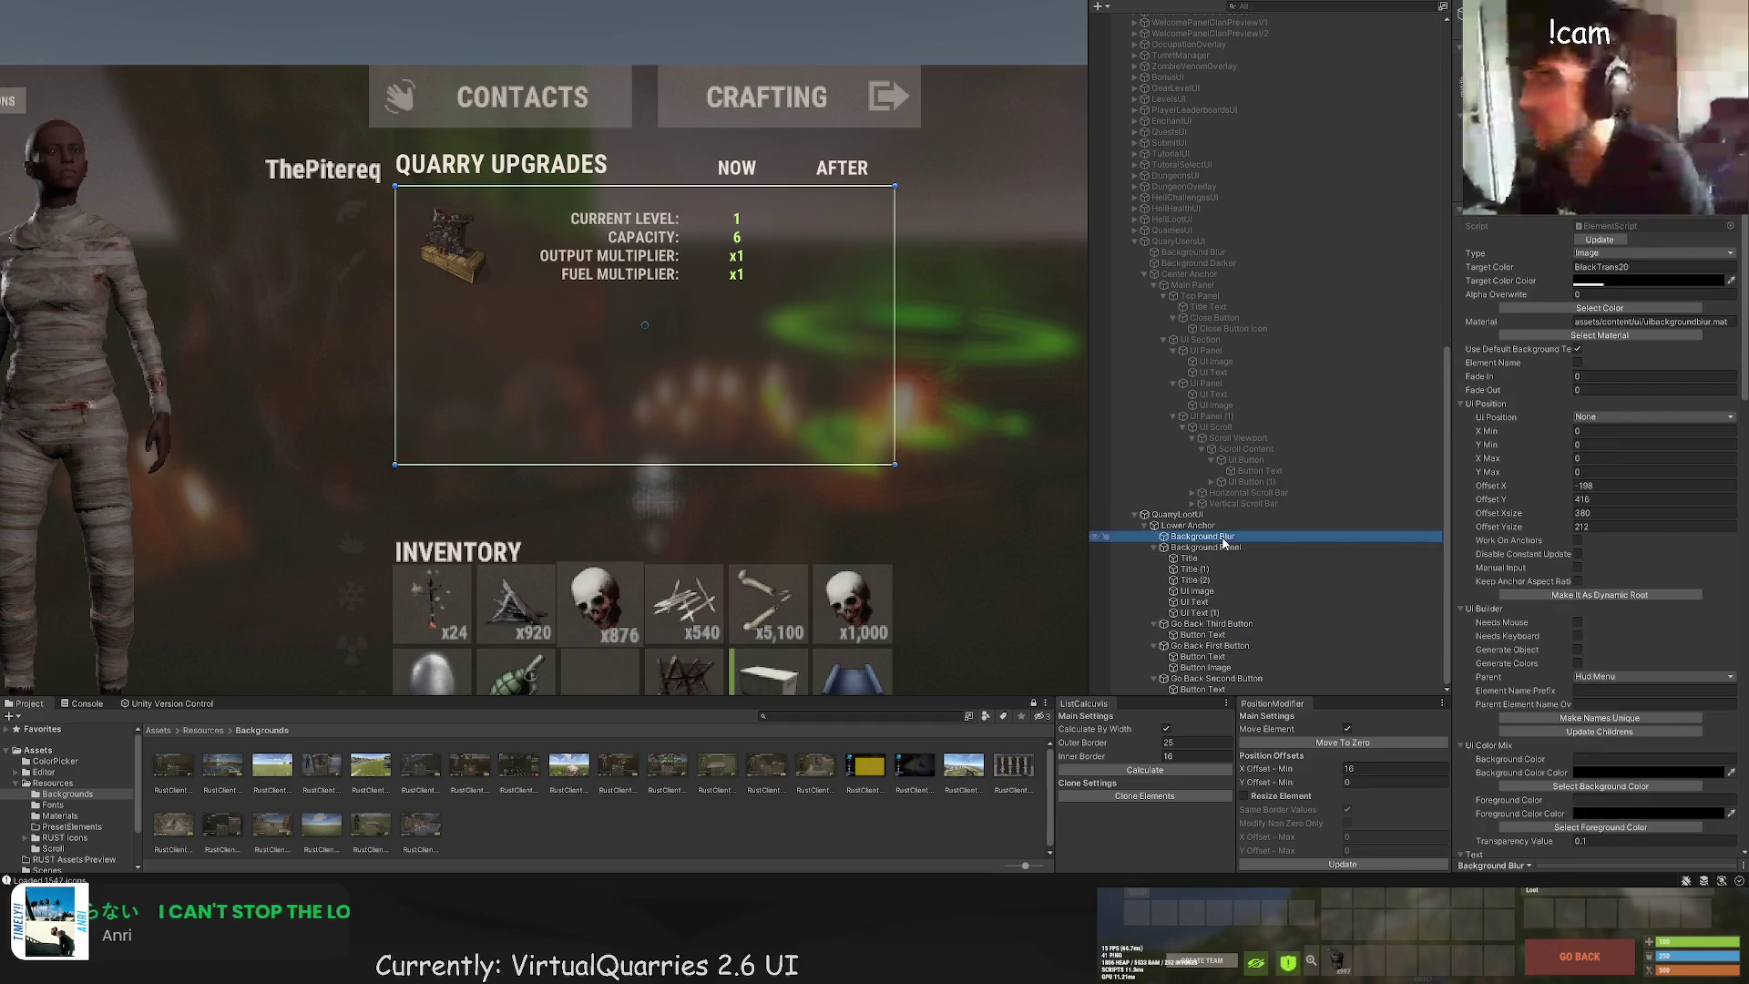
{"action": "left_click", "coordinate": [1622, 269]}
{"action": "left_click", "coordinate": [1069, 324]}
{"action": "scroll", "coordinate": [970, 328], "scroll_direction": "down", "scroll_amount": 2}
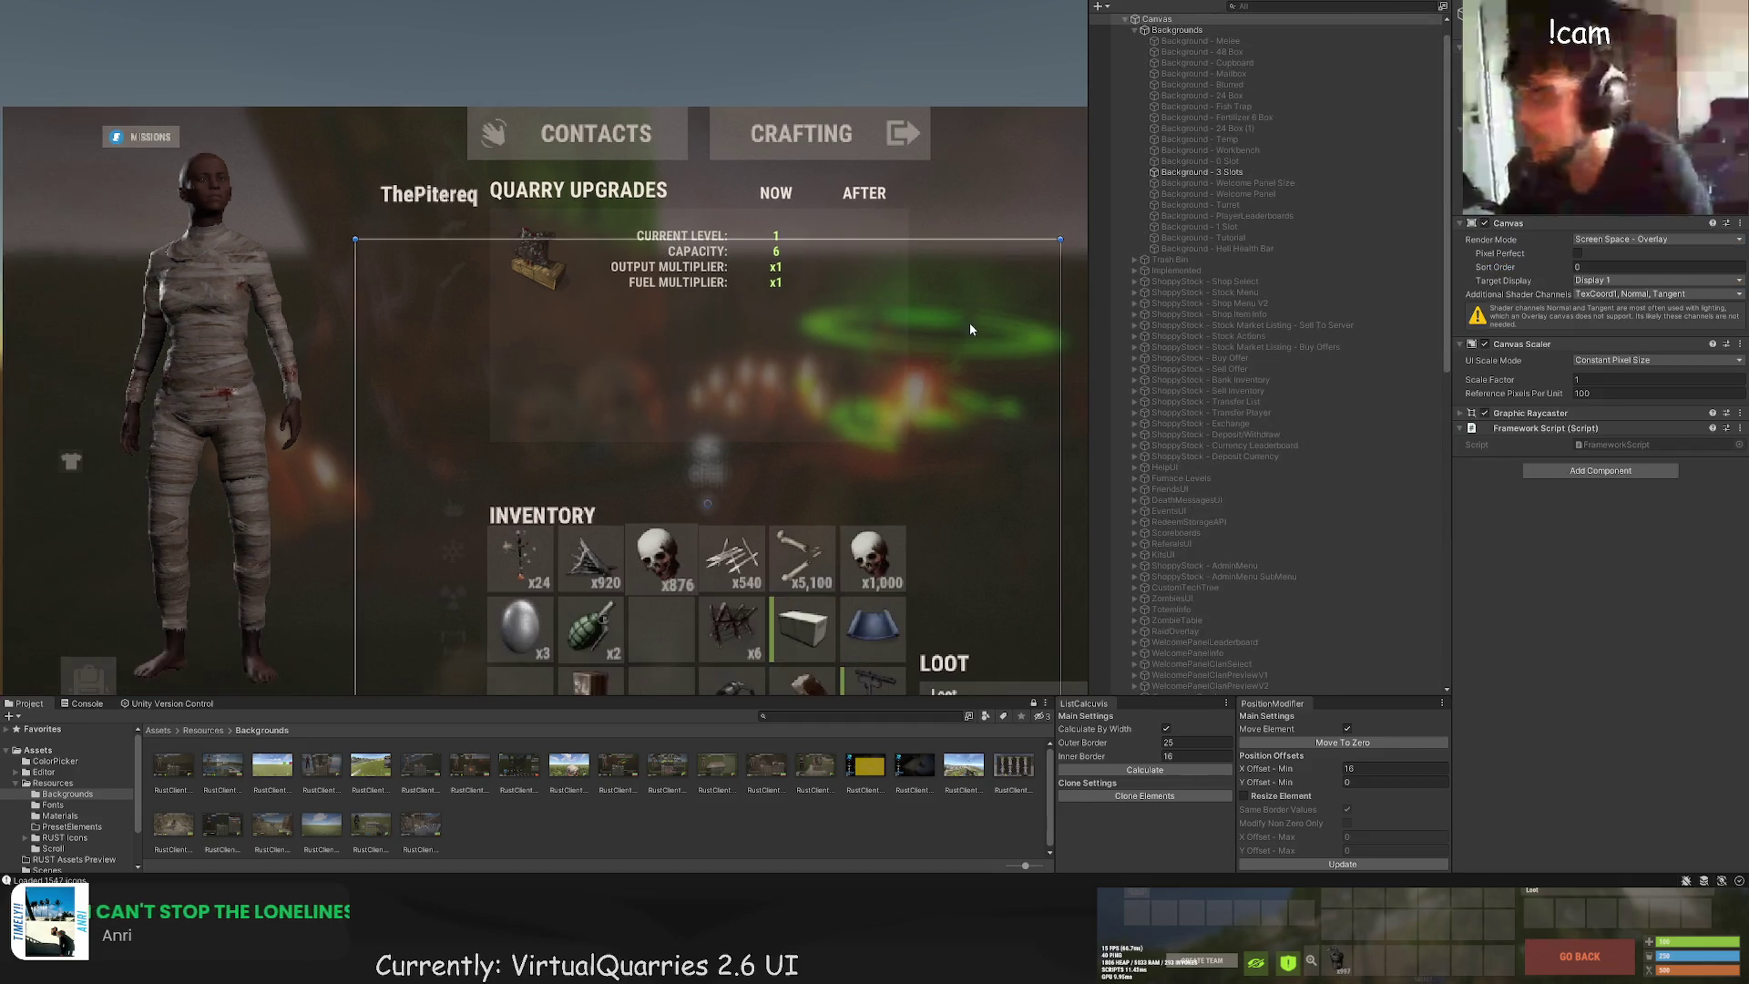
{"action": "scroll", "coordinate": [958, 291], "scroll_direction": "up", "scroll_amount": 2}
{"action": "scroll", "coordinate": [1146, 468], "scroll_direction": "down", "scroll_amount": 10}
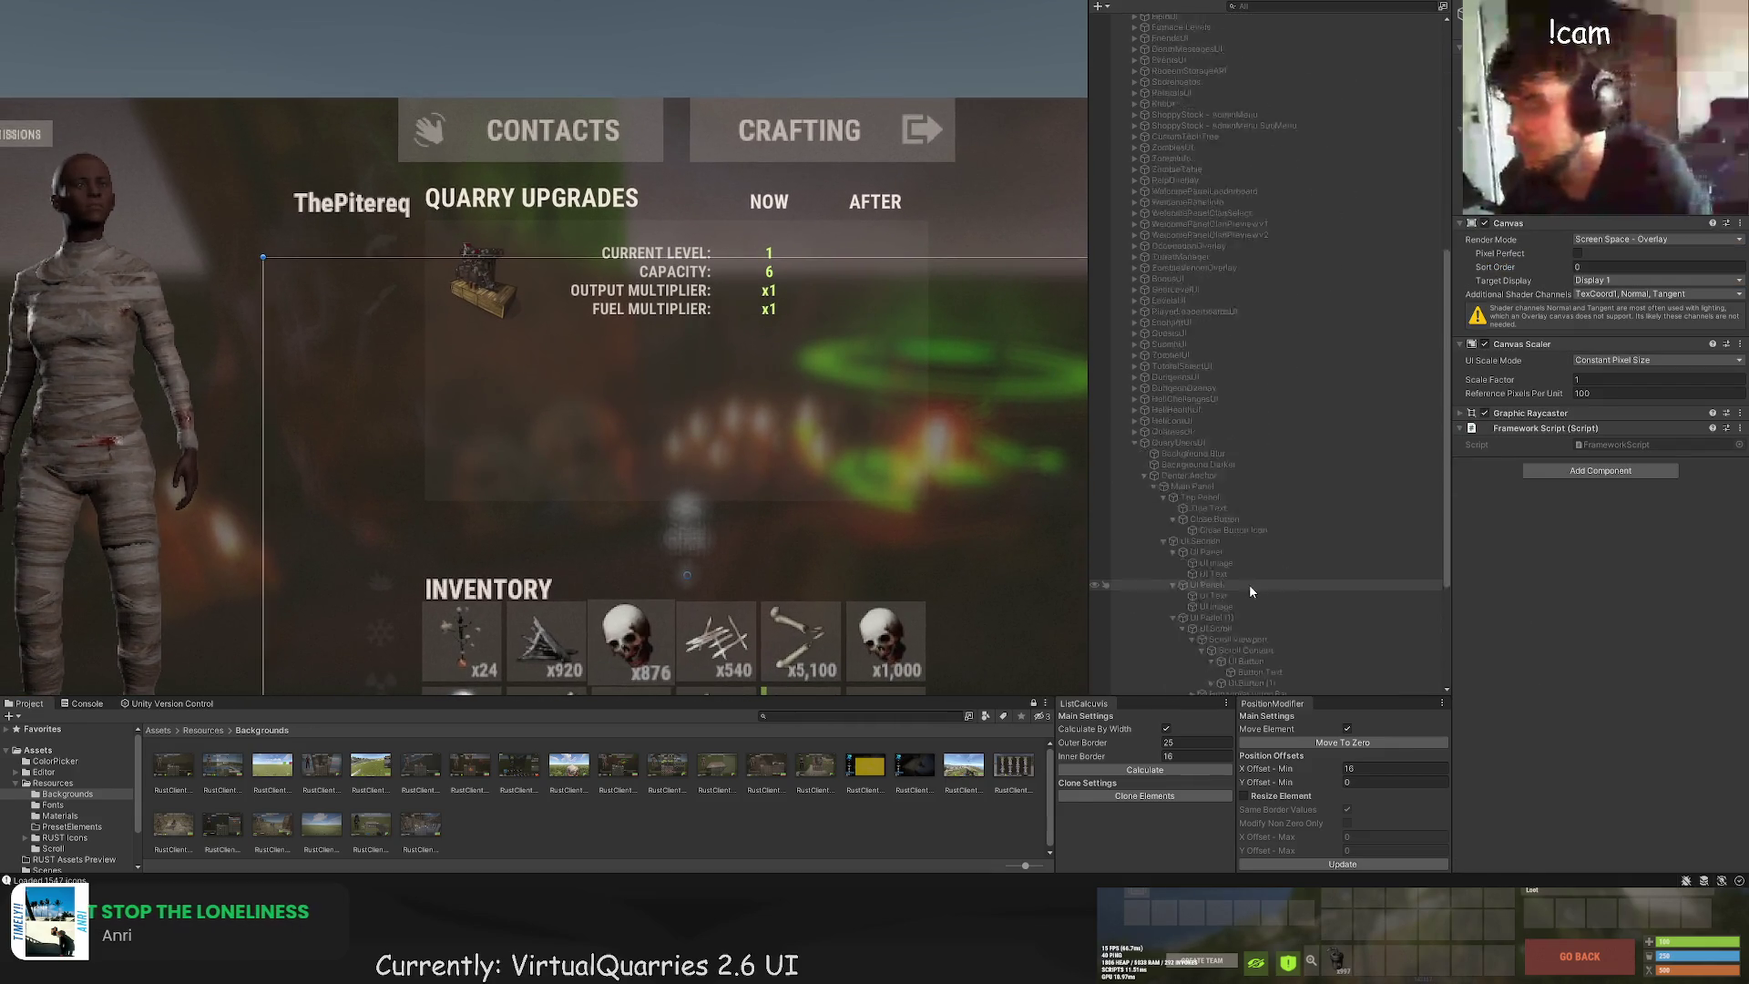
{"action": "left_click", "coordinate": [1244, 575]}
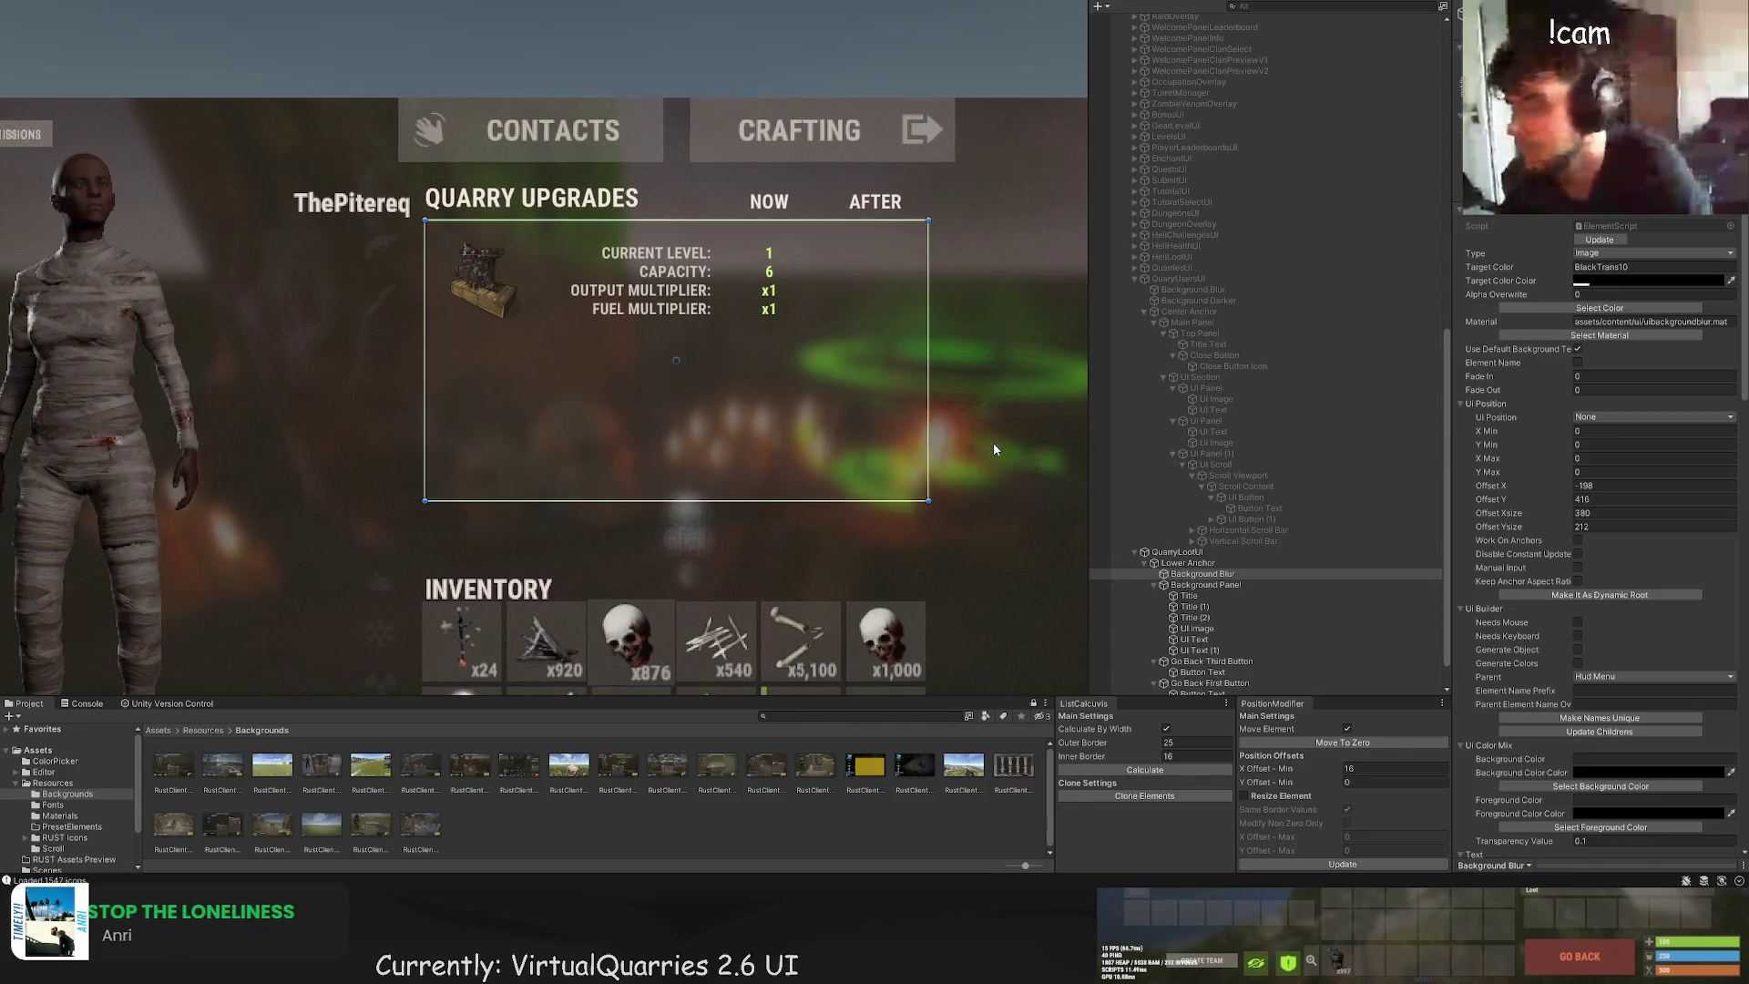
{"action": "left_click", "coordinate": [1201, 291]}
{"action": "left_click", "coordinate": [1202, 574]}
{"action": "left_click", "coordinate": [1622, 267]}
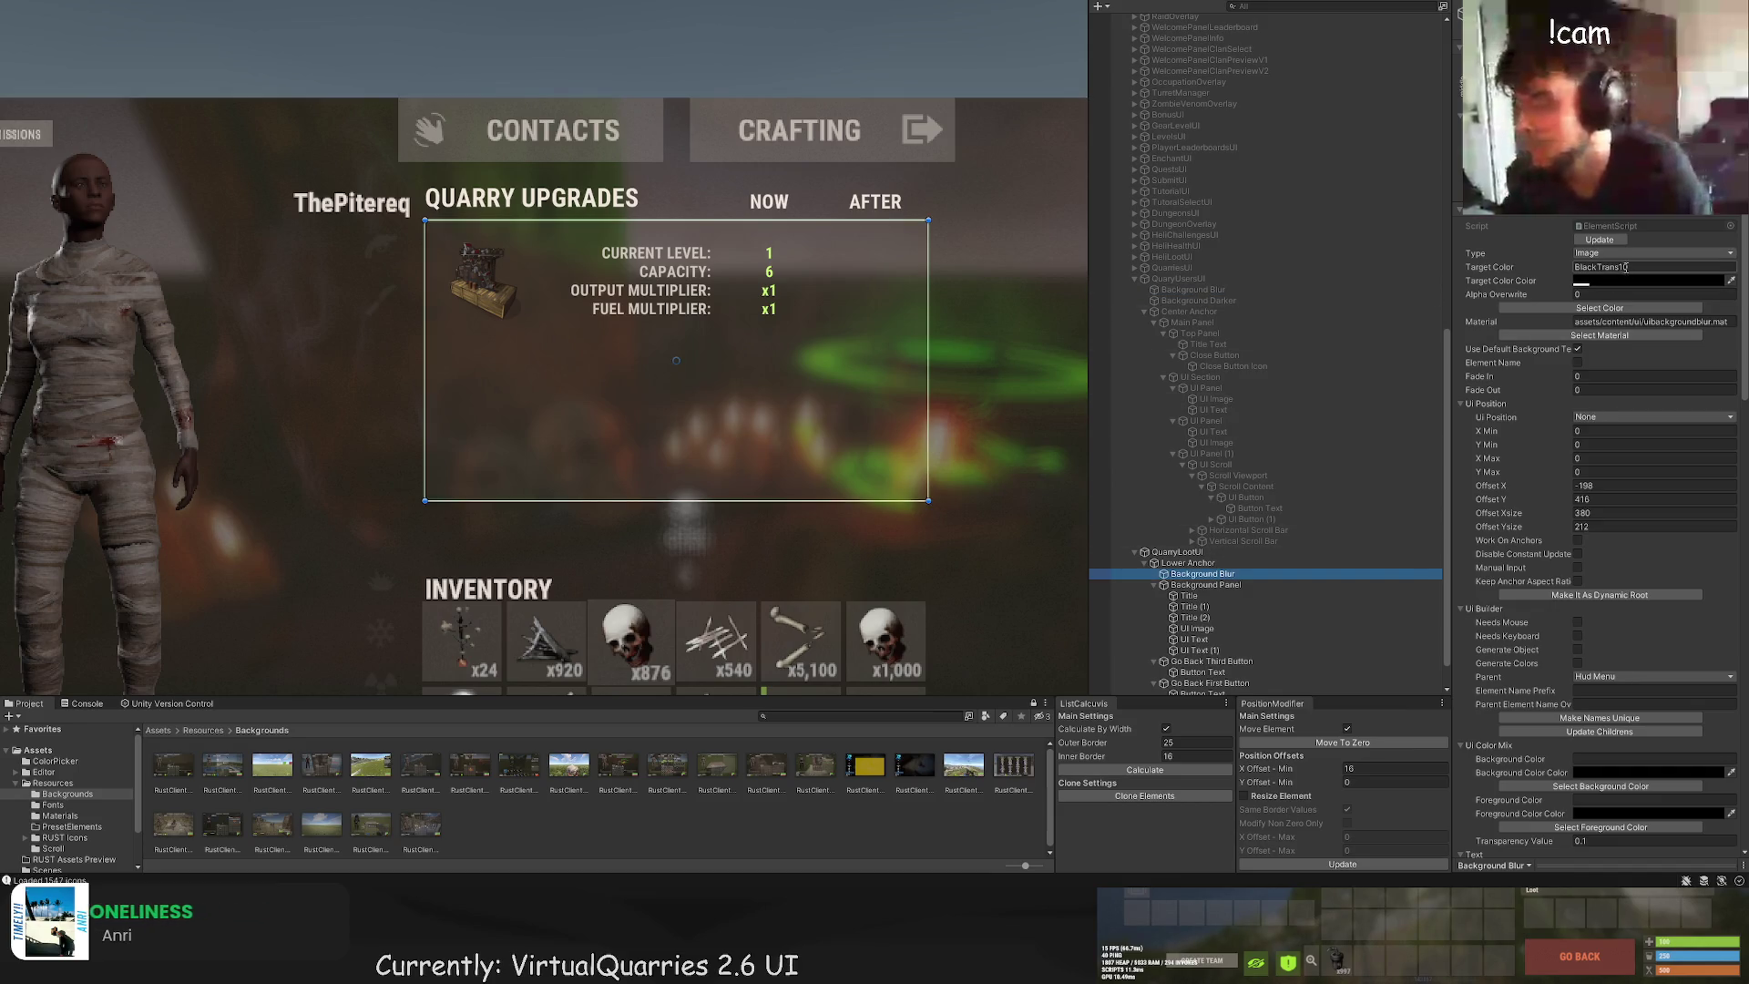
{"action": "type", "text": "2"}
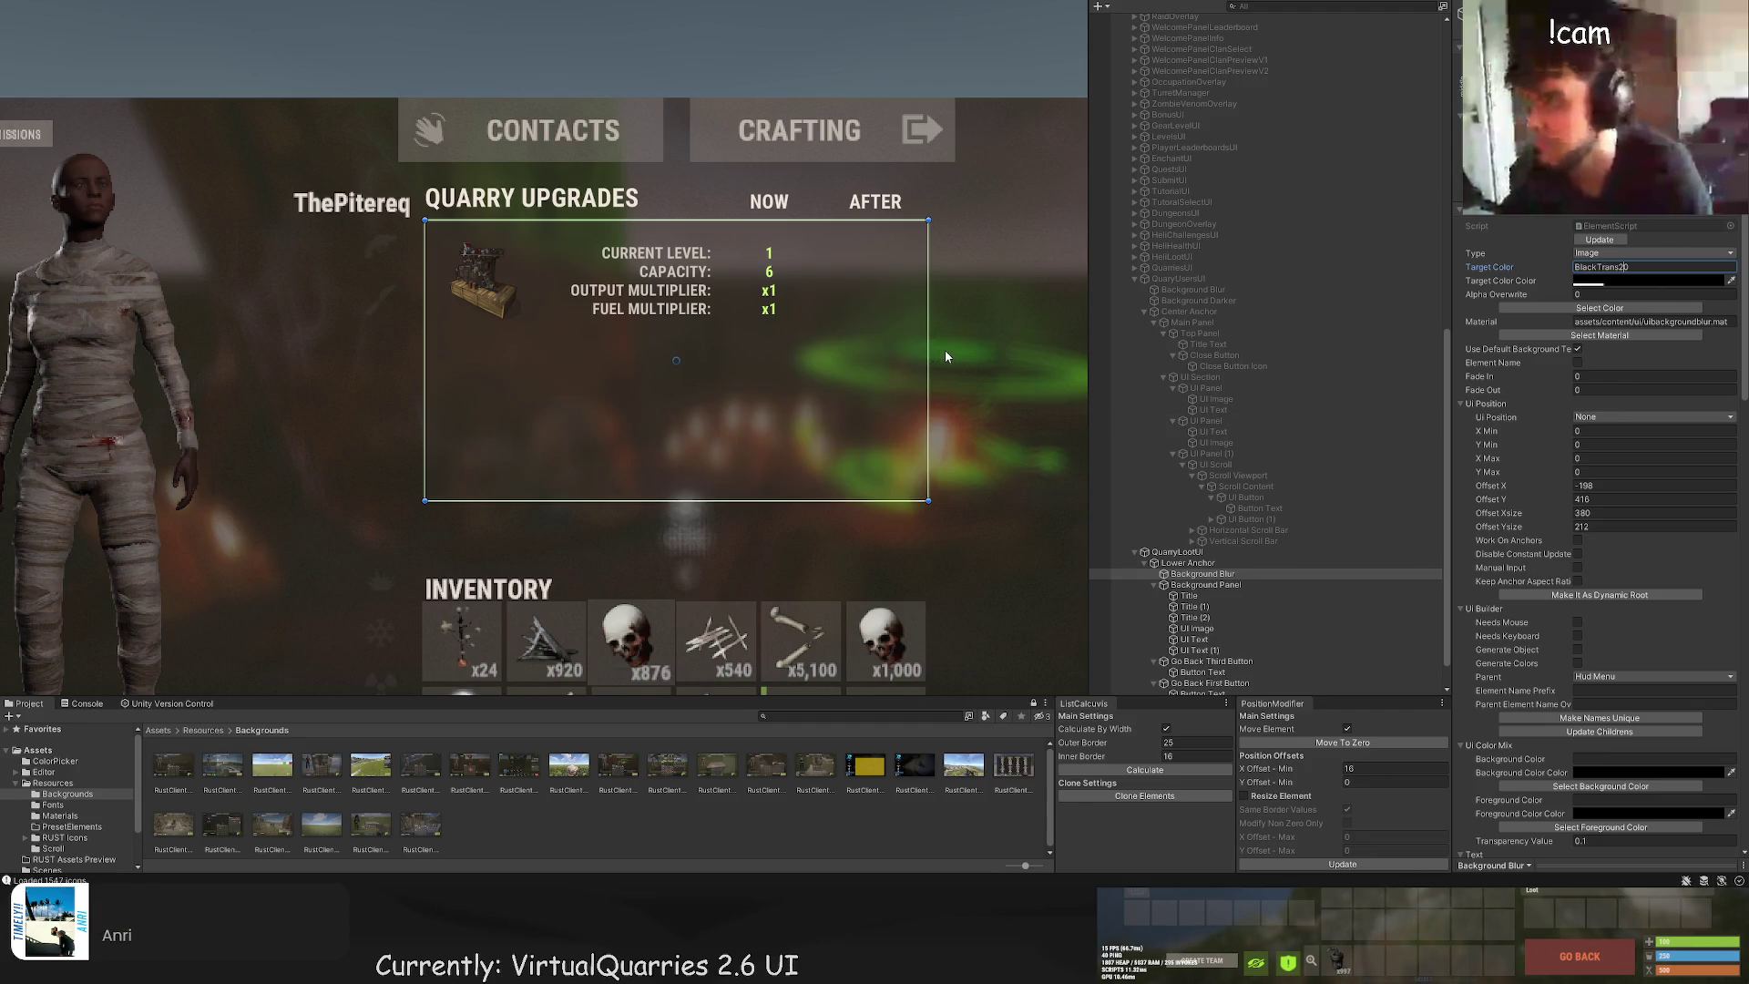
{"action": "scroll", "coordinate": [944, 356], "scroll_direction": "down", "scroll_amount": 5}
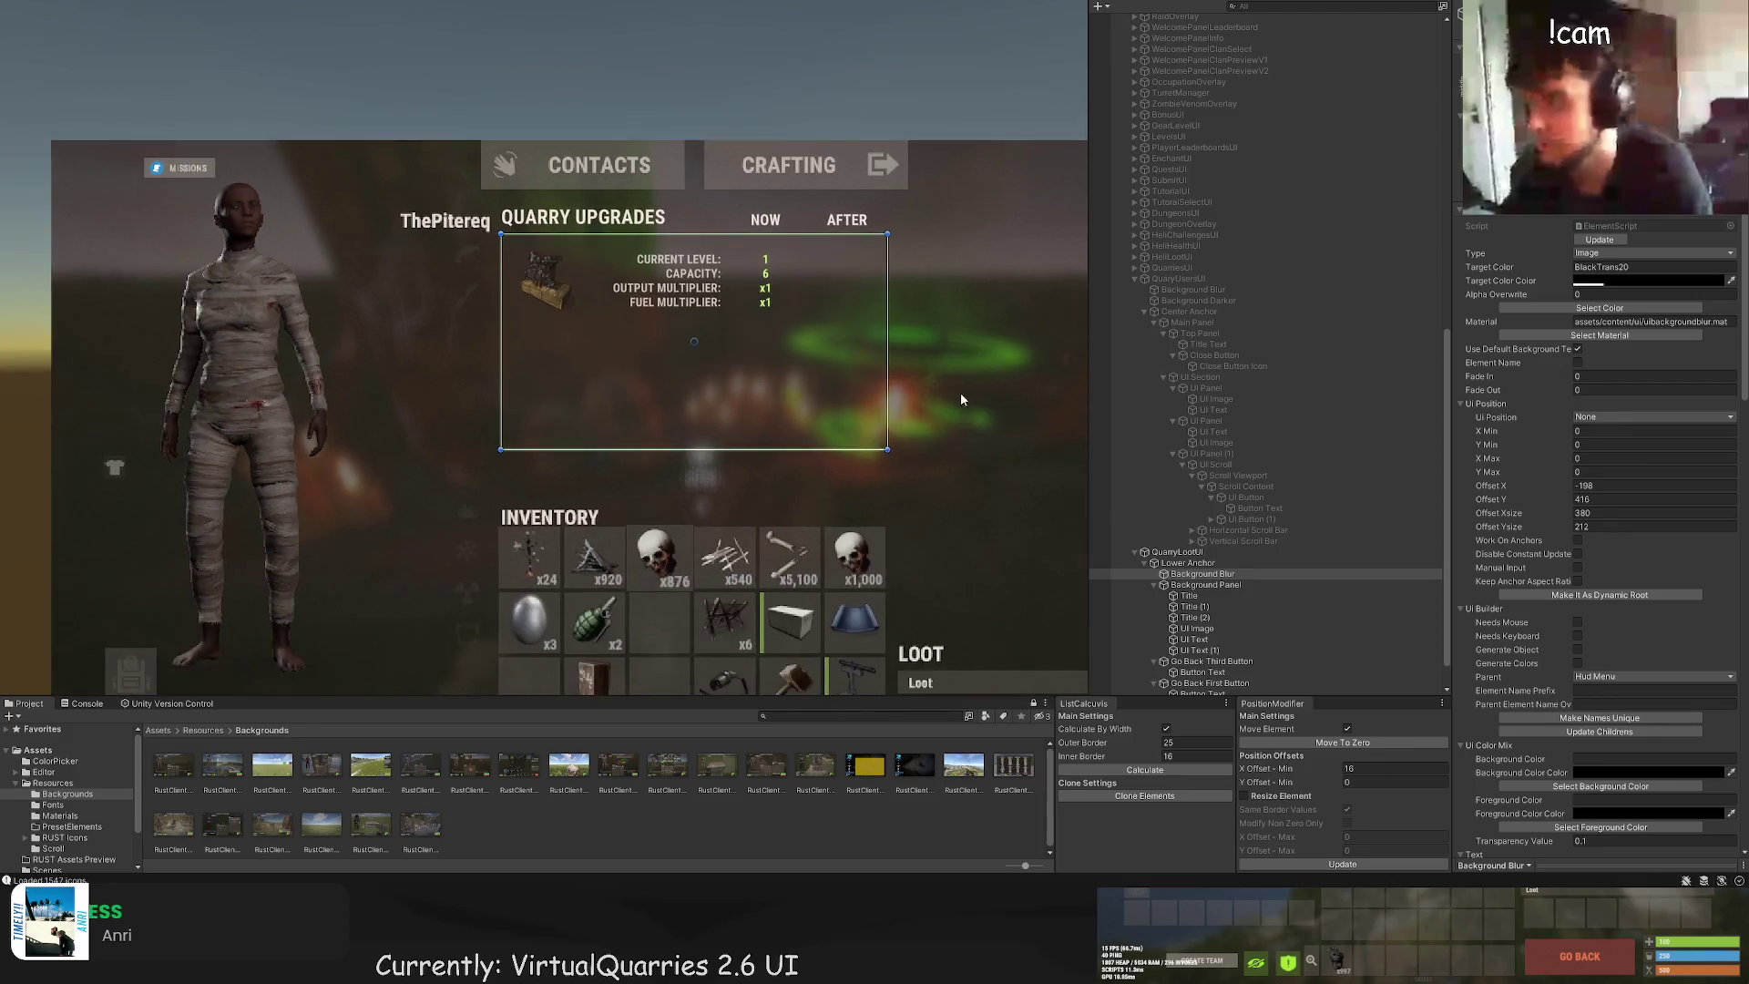
{"action": "scroll", "coordinate": [1239, 547], "scroll_direction": "down", "scroll_amount": 2}
Step: Duplicate the NOW column values and move the copy under the AFTER heading
{"action": "left_click", "coordinate": [1212, 689]}
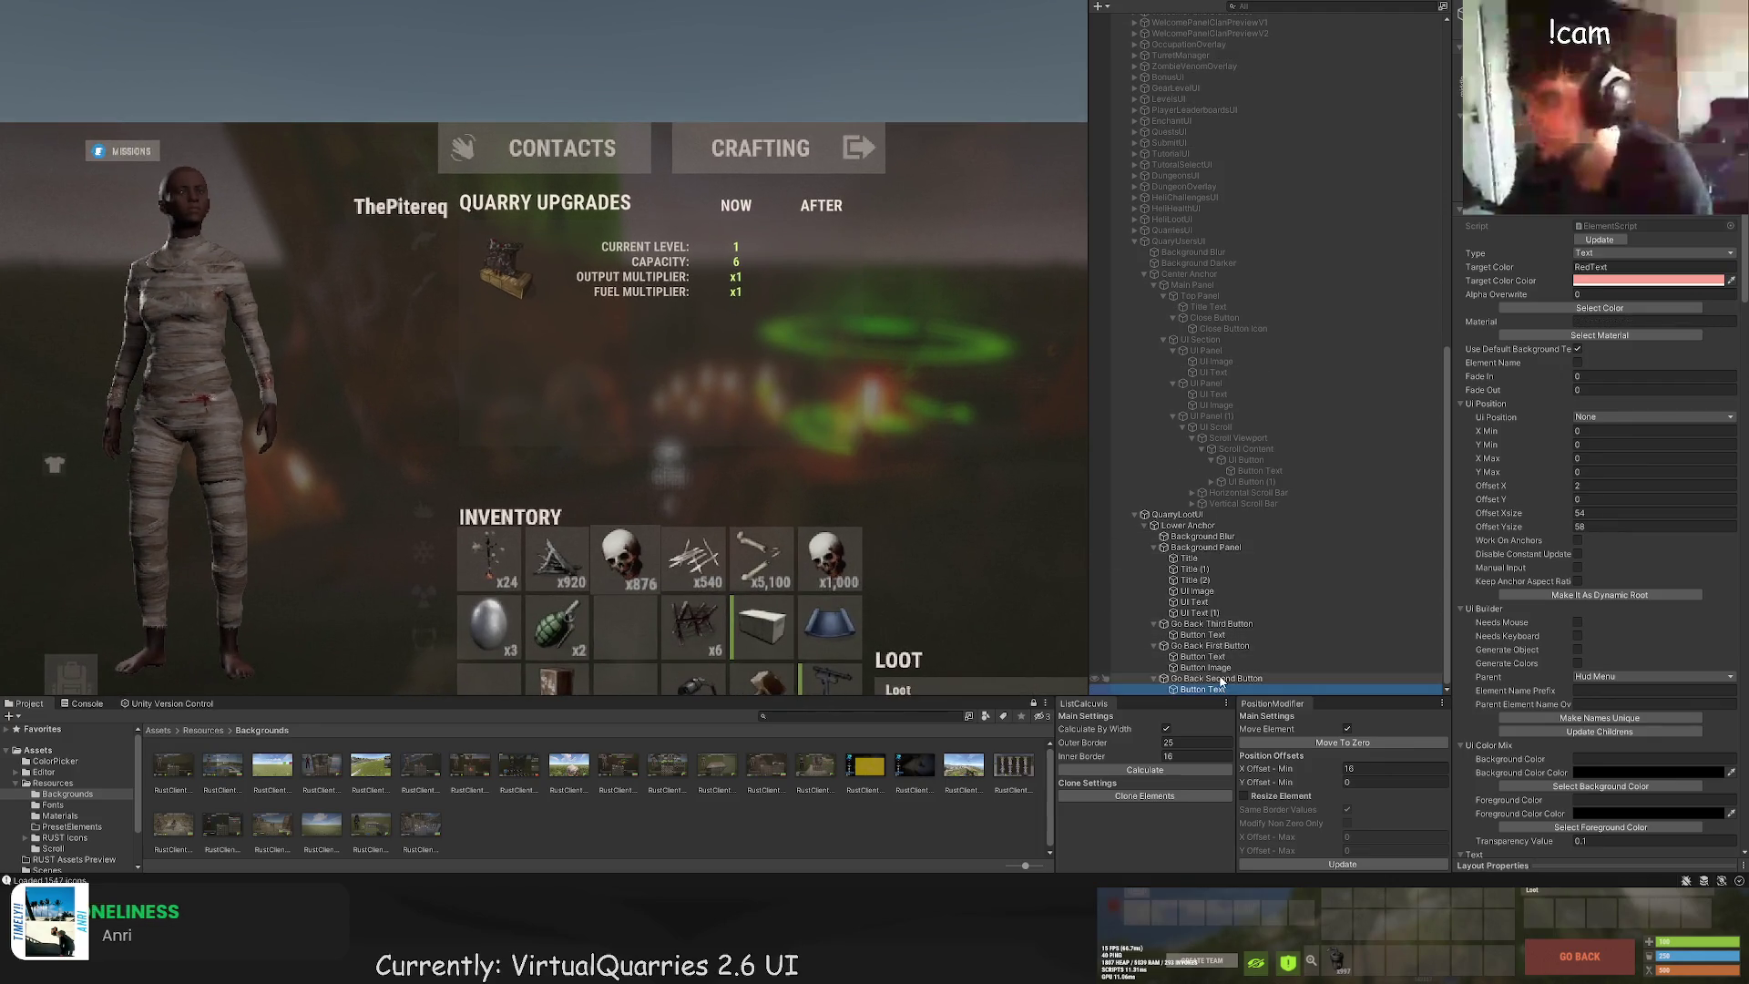
{"action": "left_click", "coordinate": [1197, 603]}
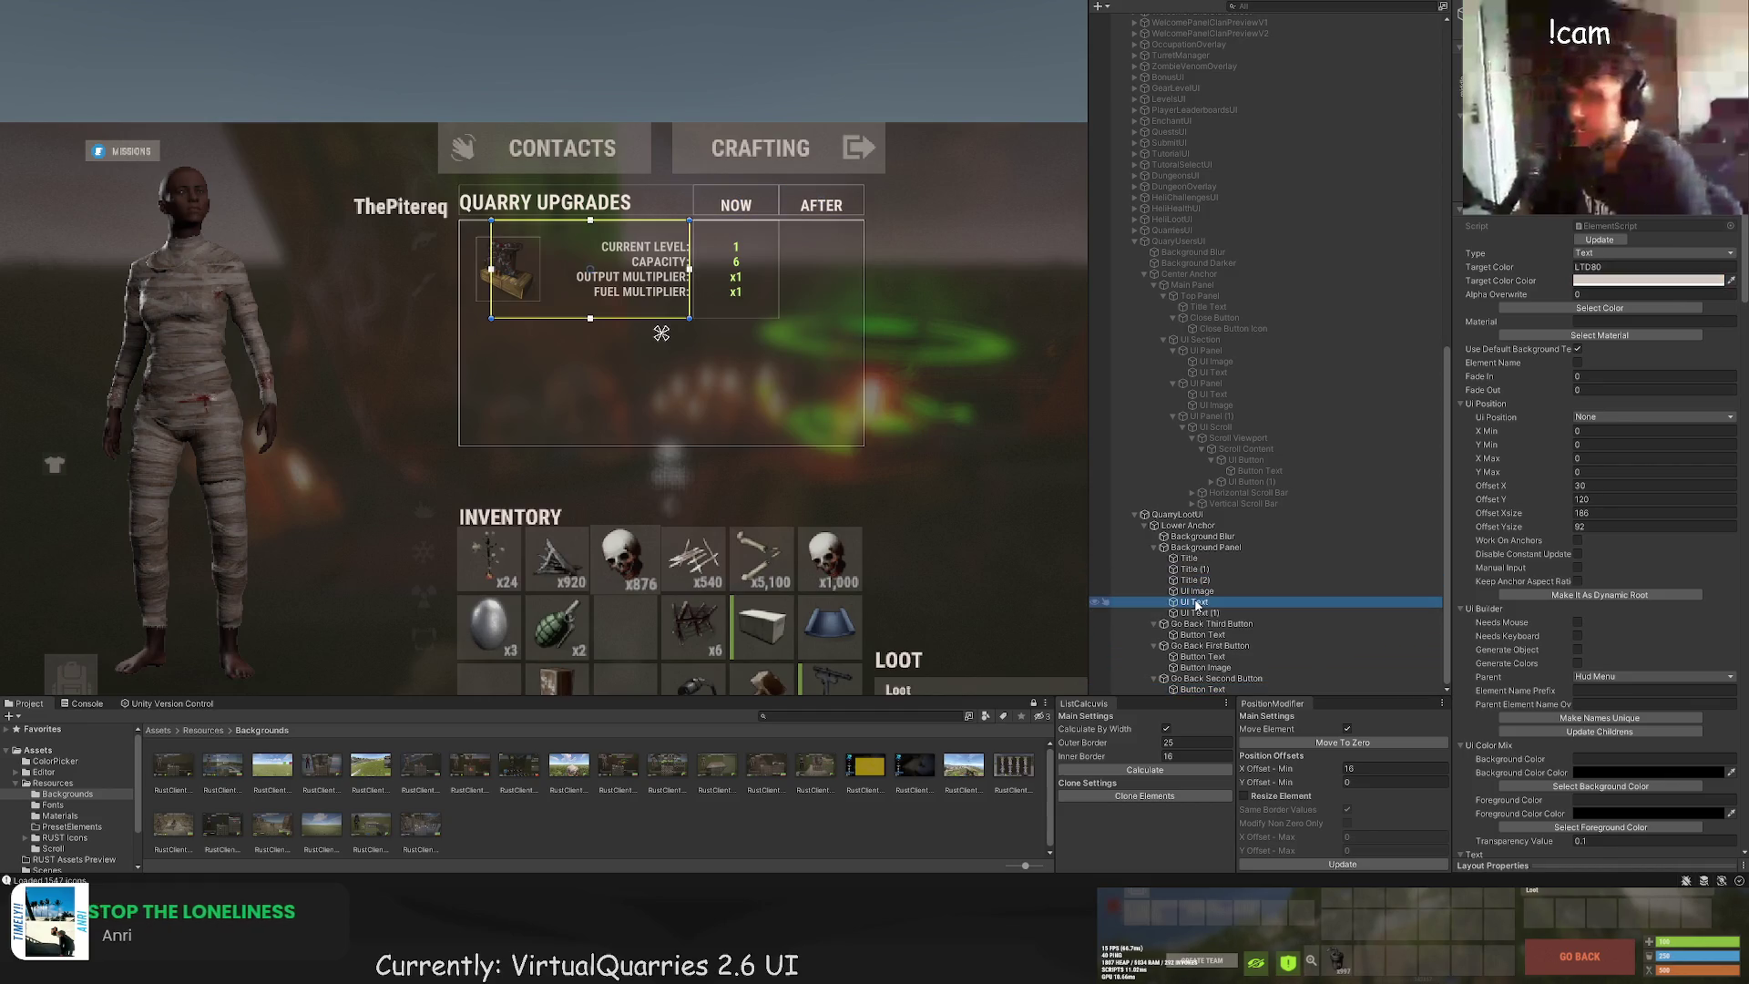
{"action": "left_click", "coordinate": [1196, 613]}
{"action": "scroll", "coordinate": [865, 293], "scroll_direction": "up", "scroll_amount": 5}
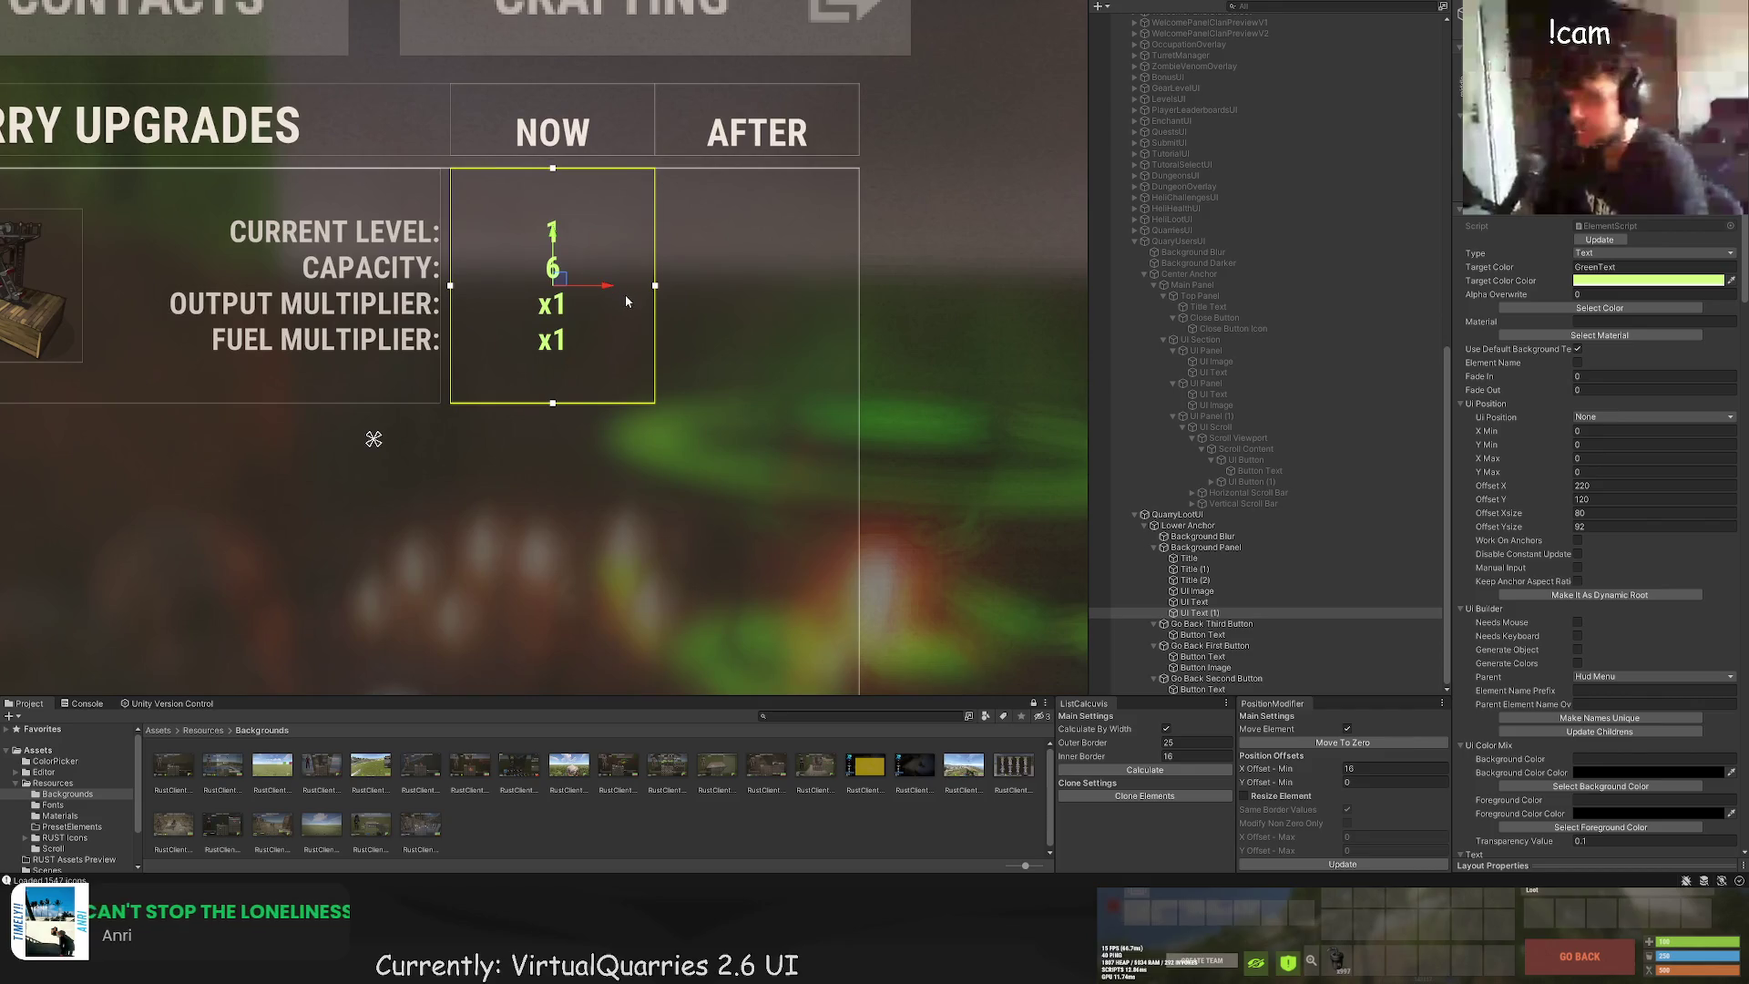
{"action": "key", "text": "ctrl+d"}
{"action": "left_click_drag", "start_coordinate": [627, 301], "coordinate": [808, 301]}
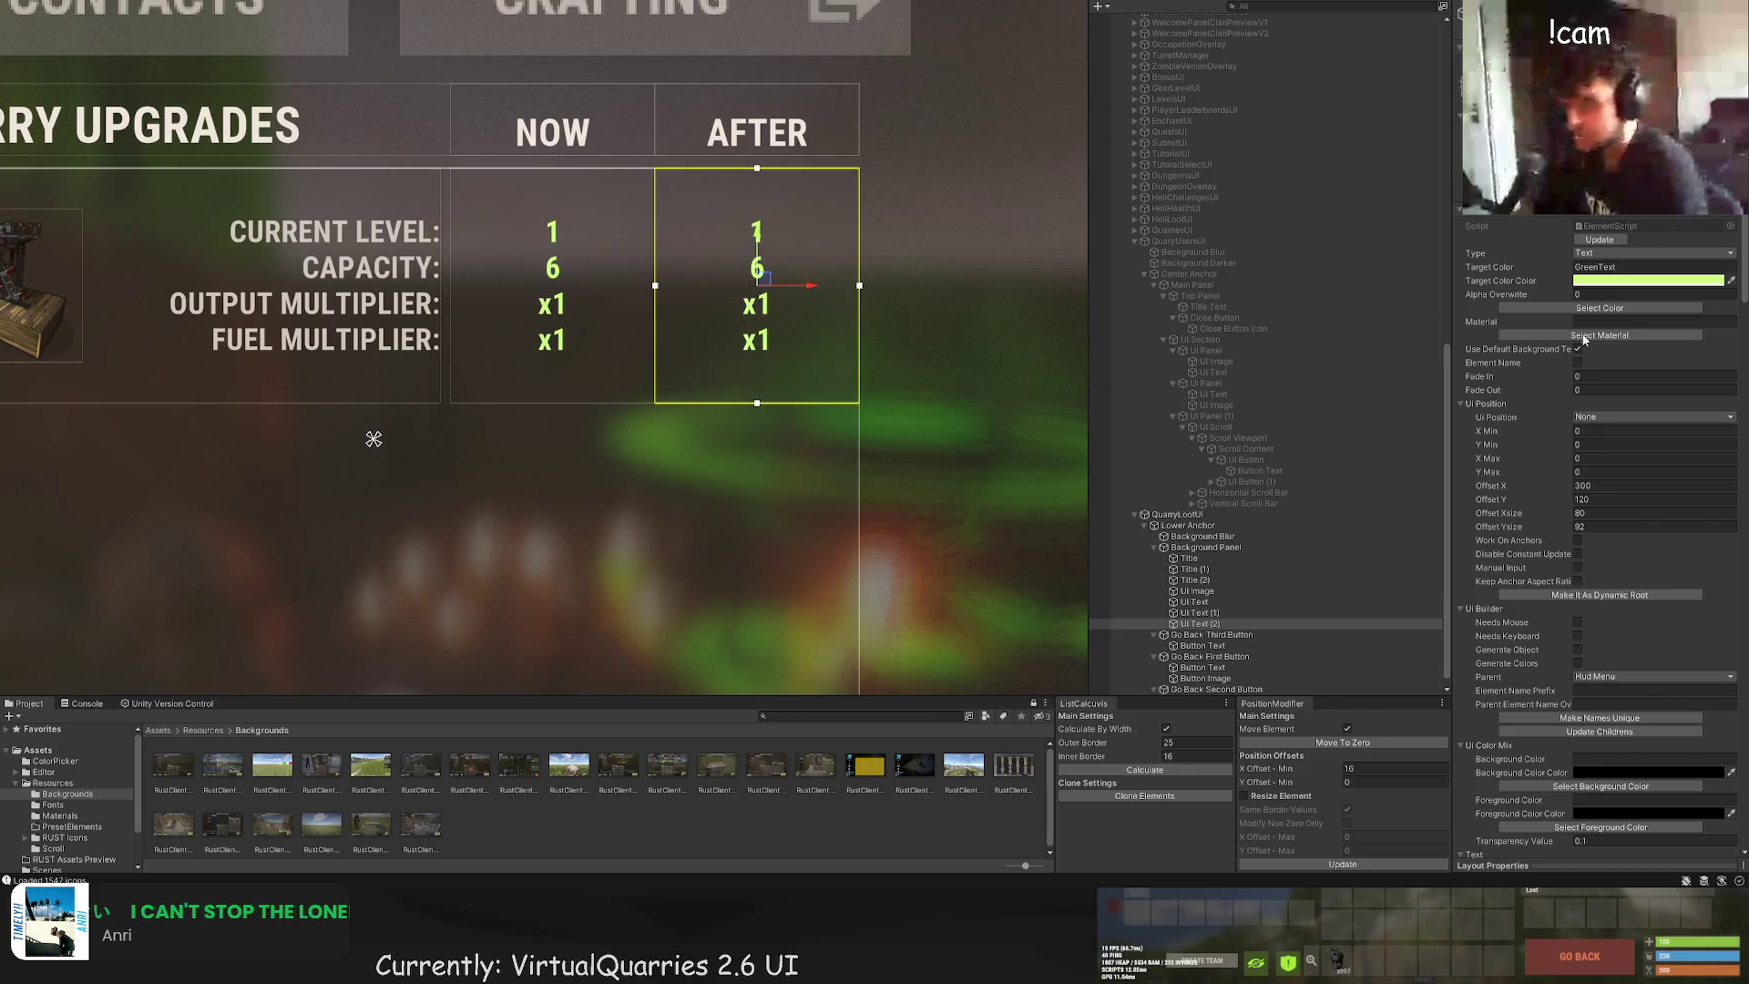
Step: Turn the original NOW values RedText, leaving the AFTER copy green
{"action": "left_click", "coordinate": [1569, 309]}
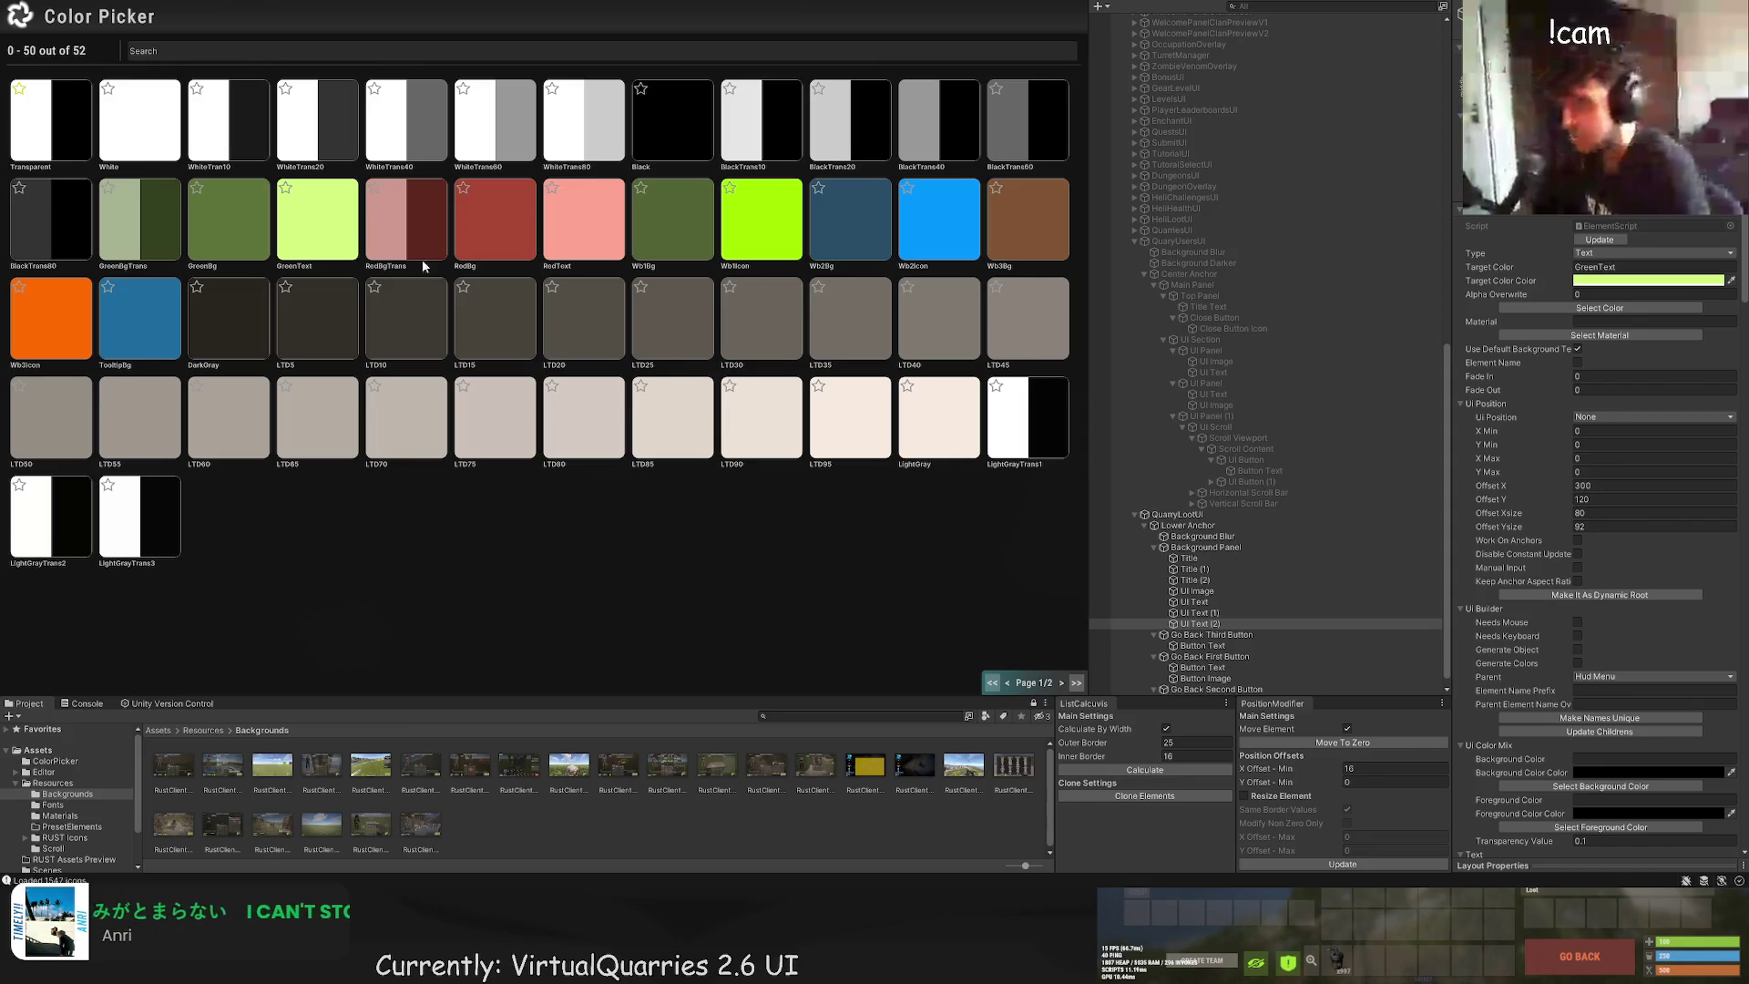
{"action": "left_click", "coordinate": [1195, 612]}
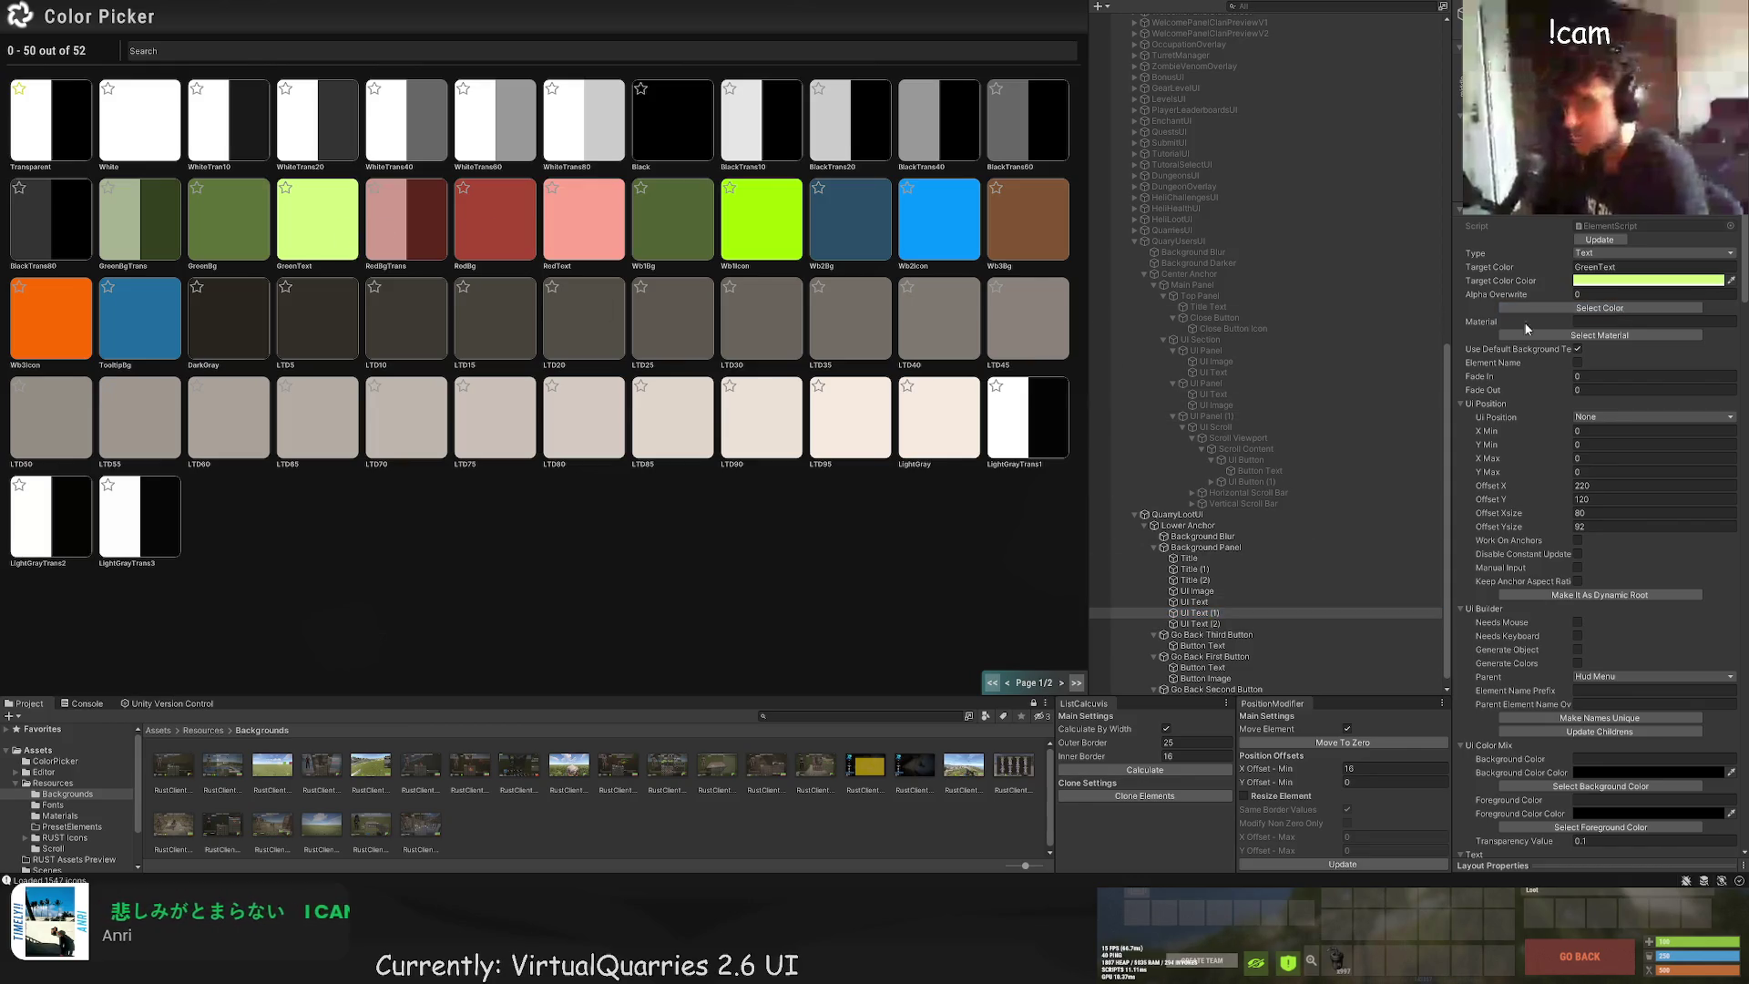
{"action": "left_click", "coordinate": [429, 231]}
{"action": "scroll", "coordinate": [449, 391], "scroll_direction": "down", "scroll_amount": 3}
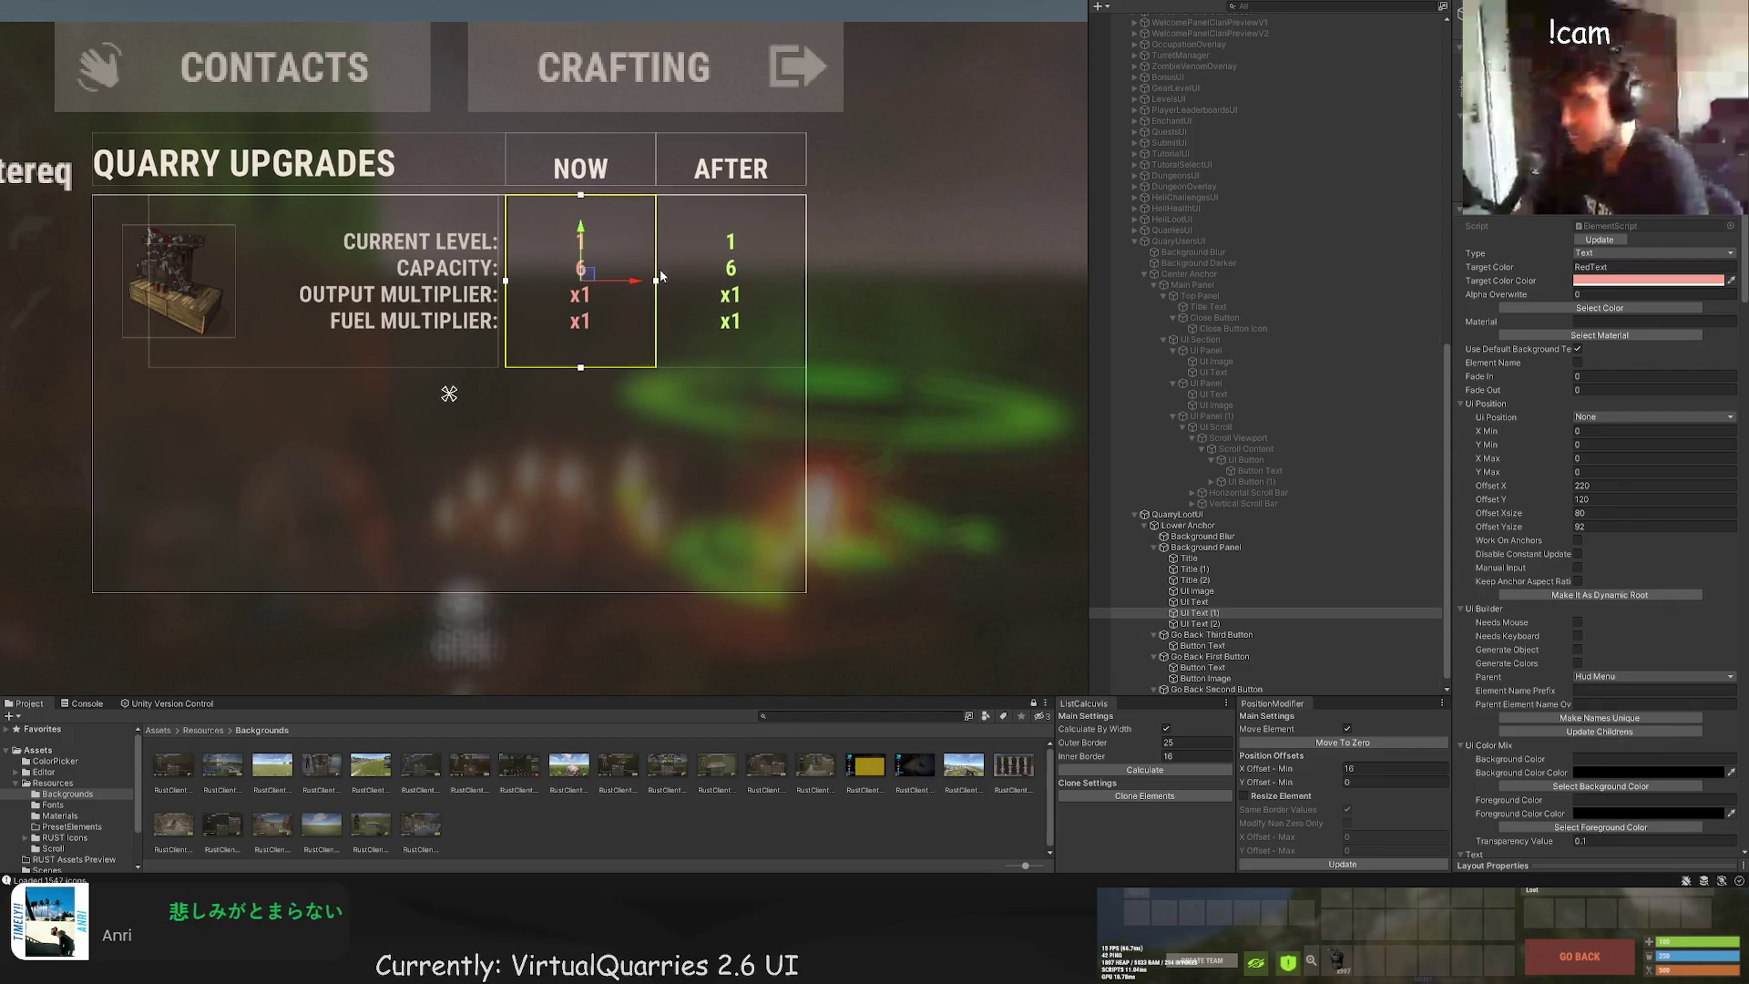
{"action": "left_click", "coordinate": [647, 451]}
{"action": "scroll", "coordinate": [649, 510], "scroll_direction": "down", "scroll_amount": 3}
{"action": "left_click", "coordinate": [633, 301]}
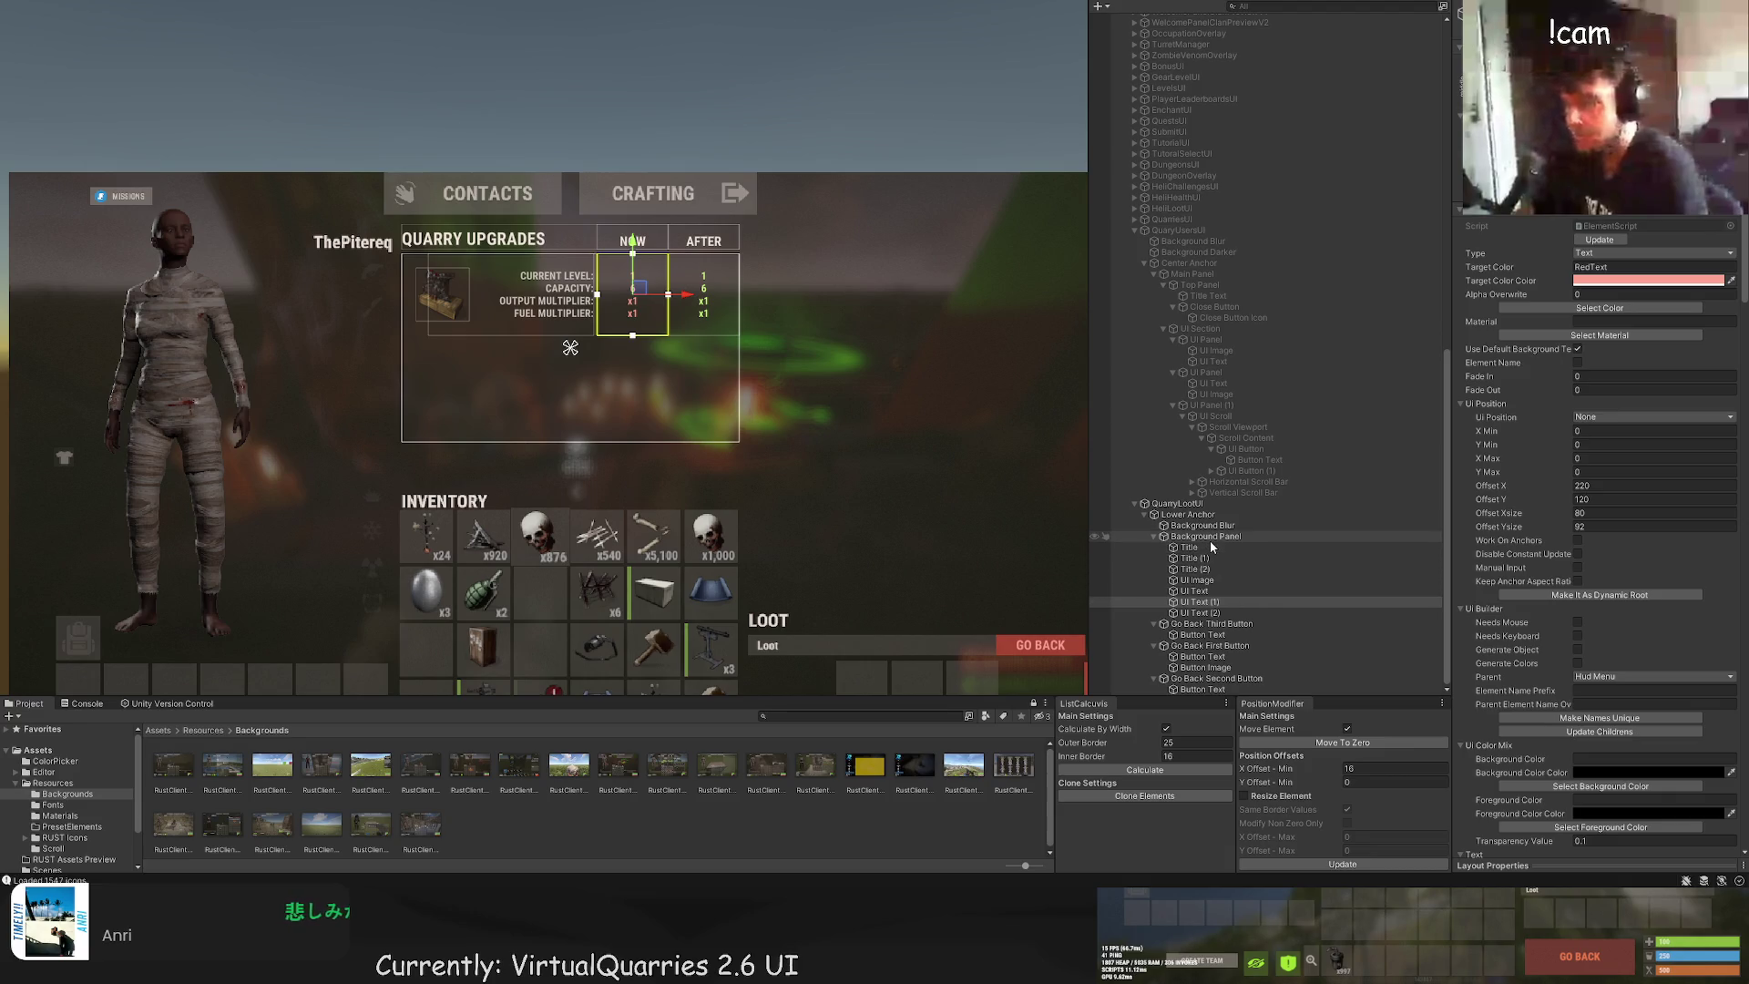
{"action": "left_click", "coordinate": [1210, 539]}
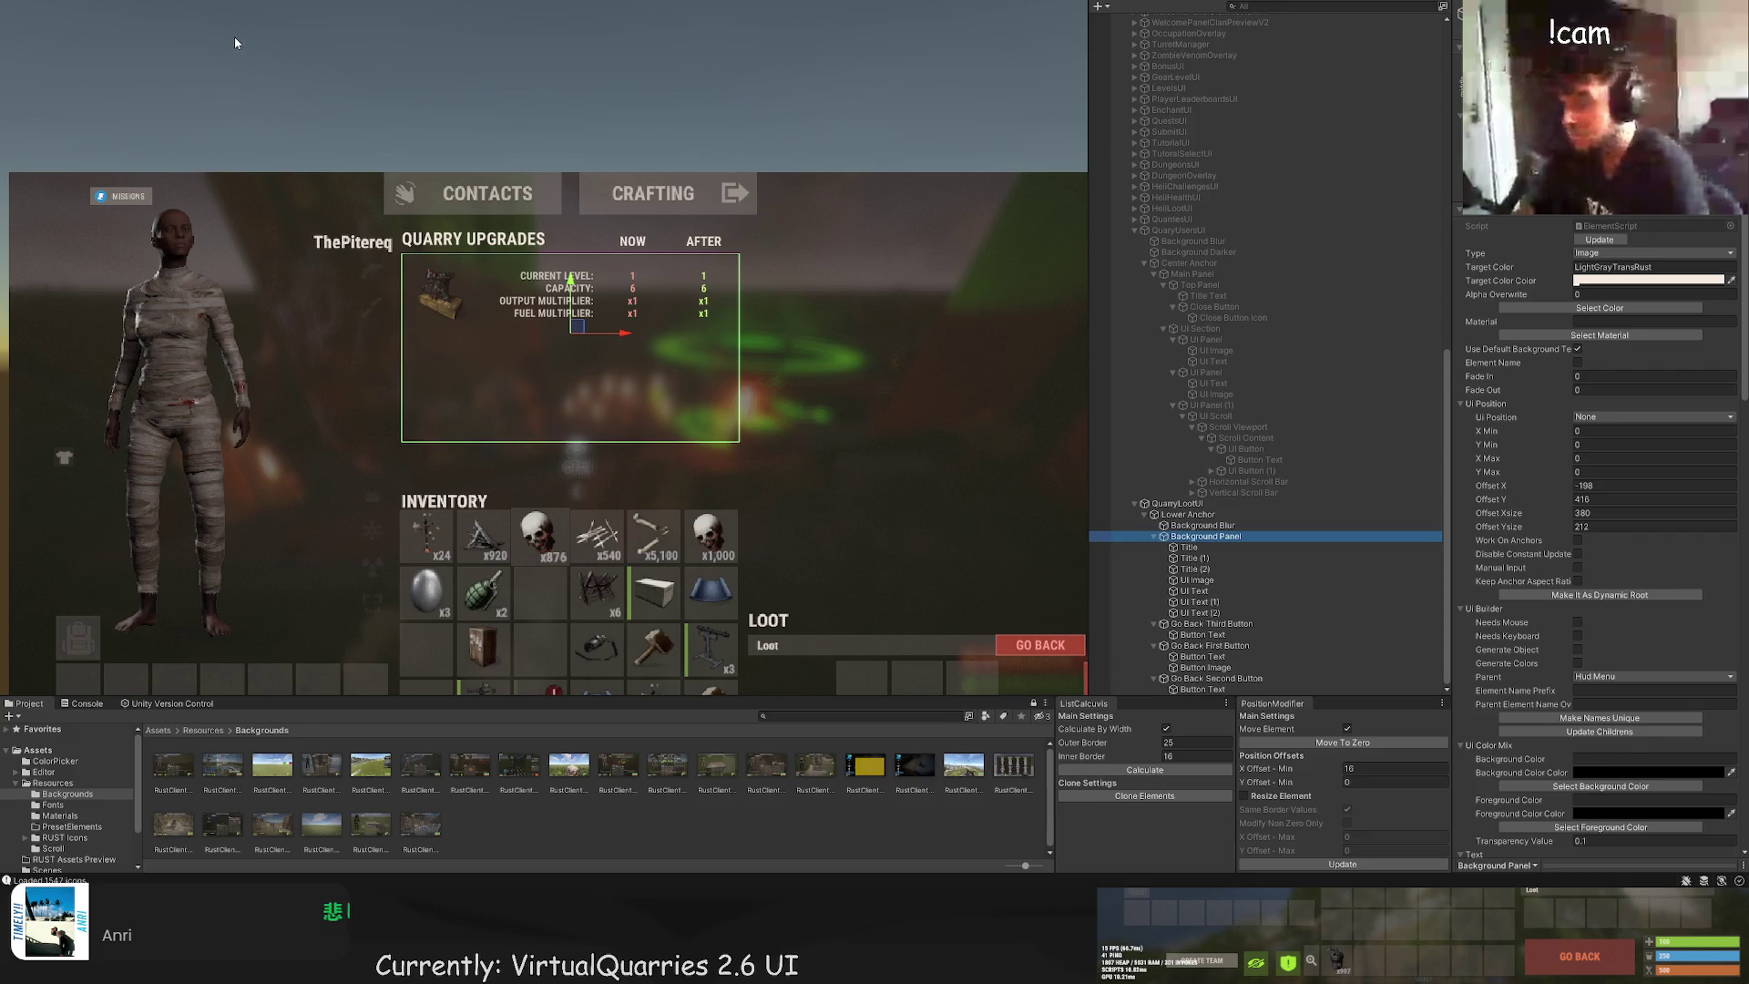
Step: Add a new image to the background panel using the chevron_right item image
{"action": "key", "text": "ctrl+i"}
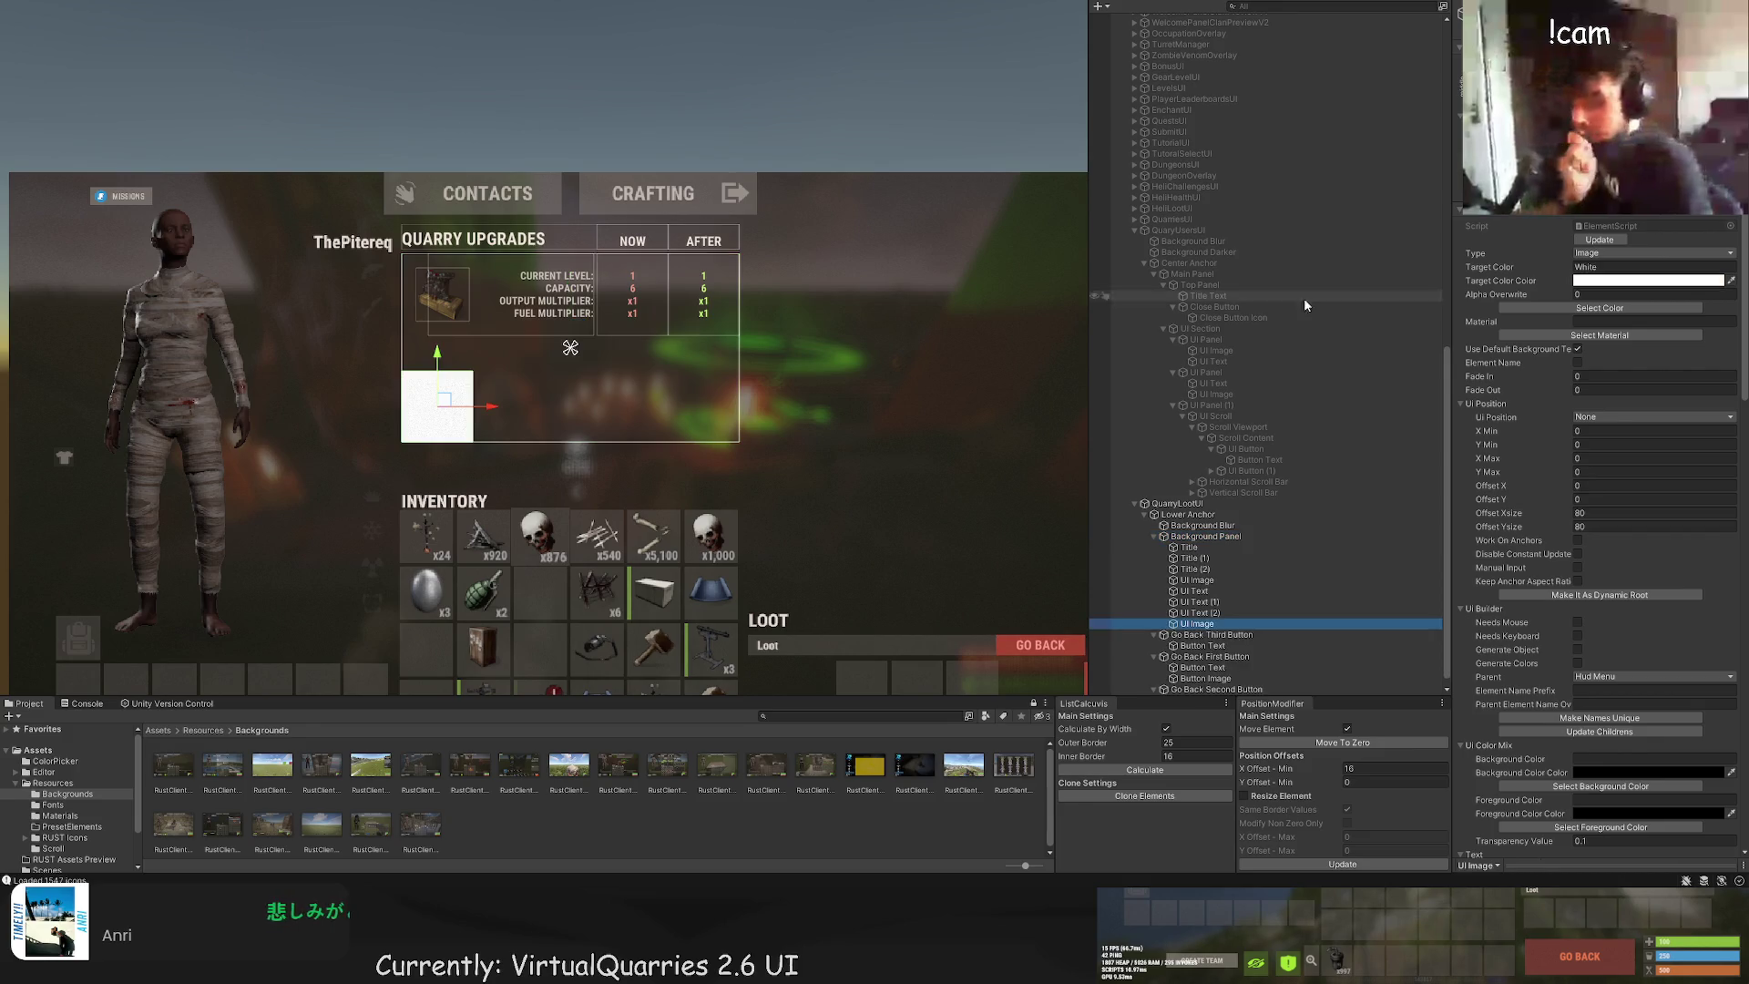
{"action": "scroll", "coordinate": [1629, 674], "scroll_direction": "down", "scroll_amount": 10}
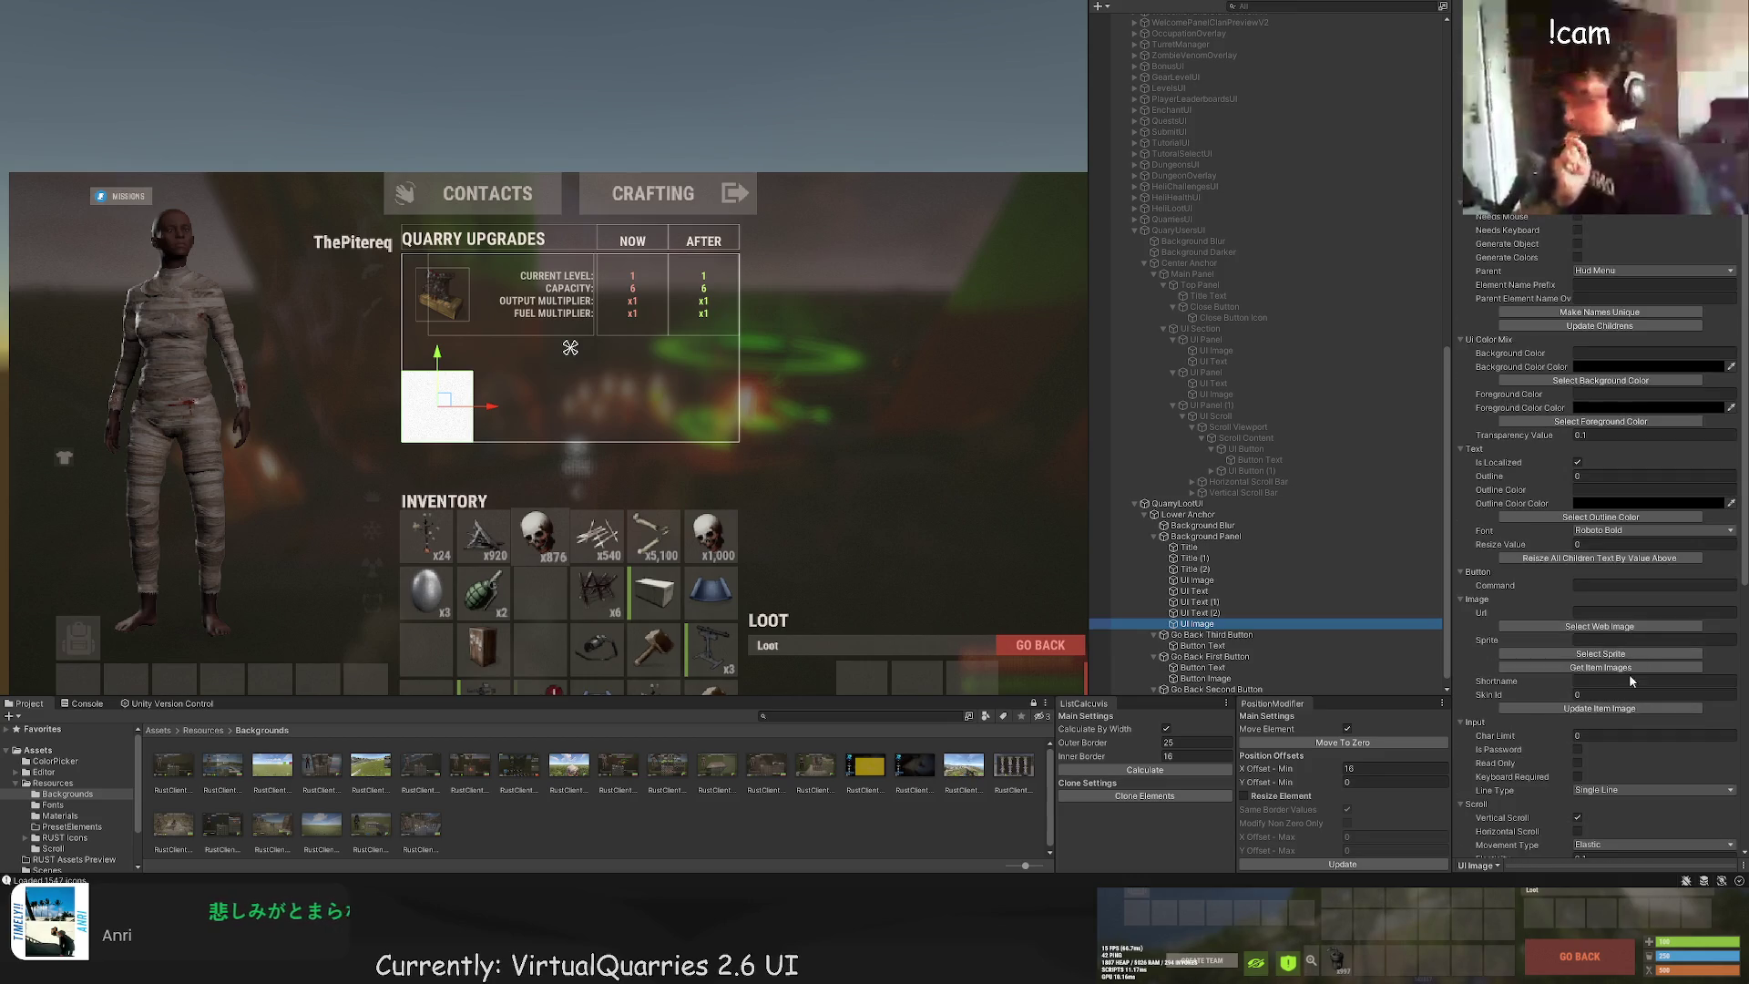
{"action": "left_click", "coordinate": [1629, 670]}
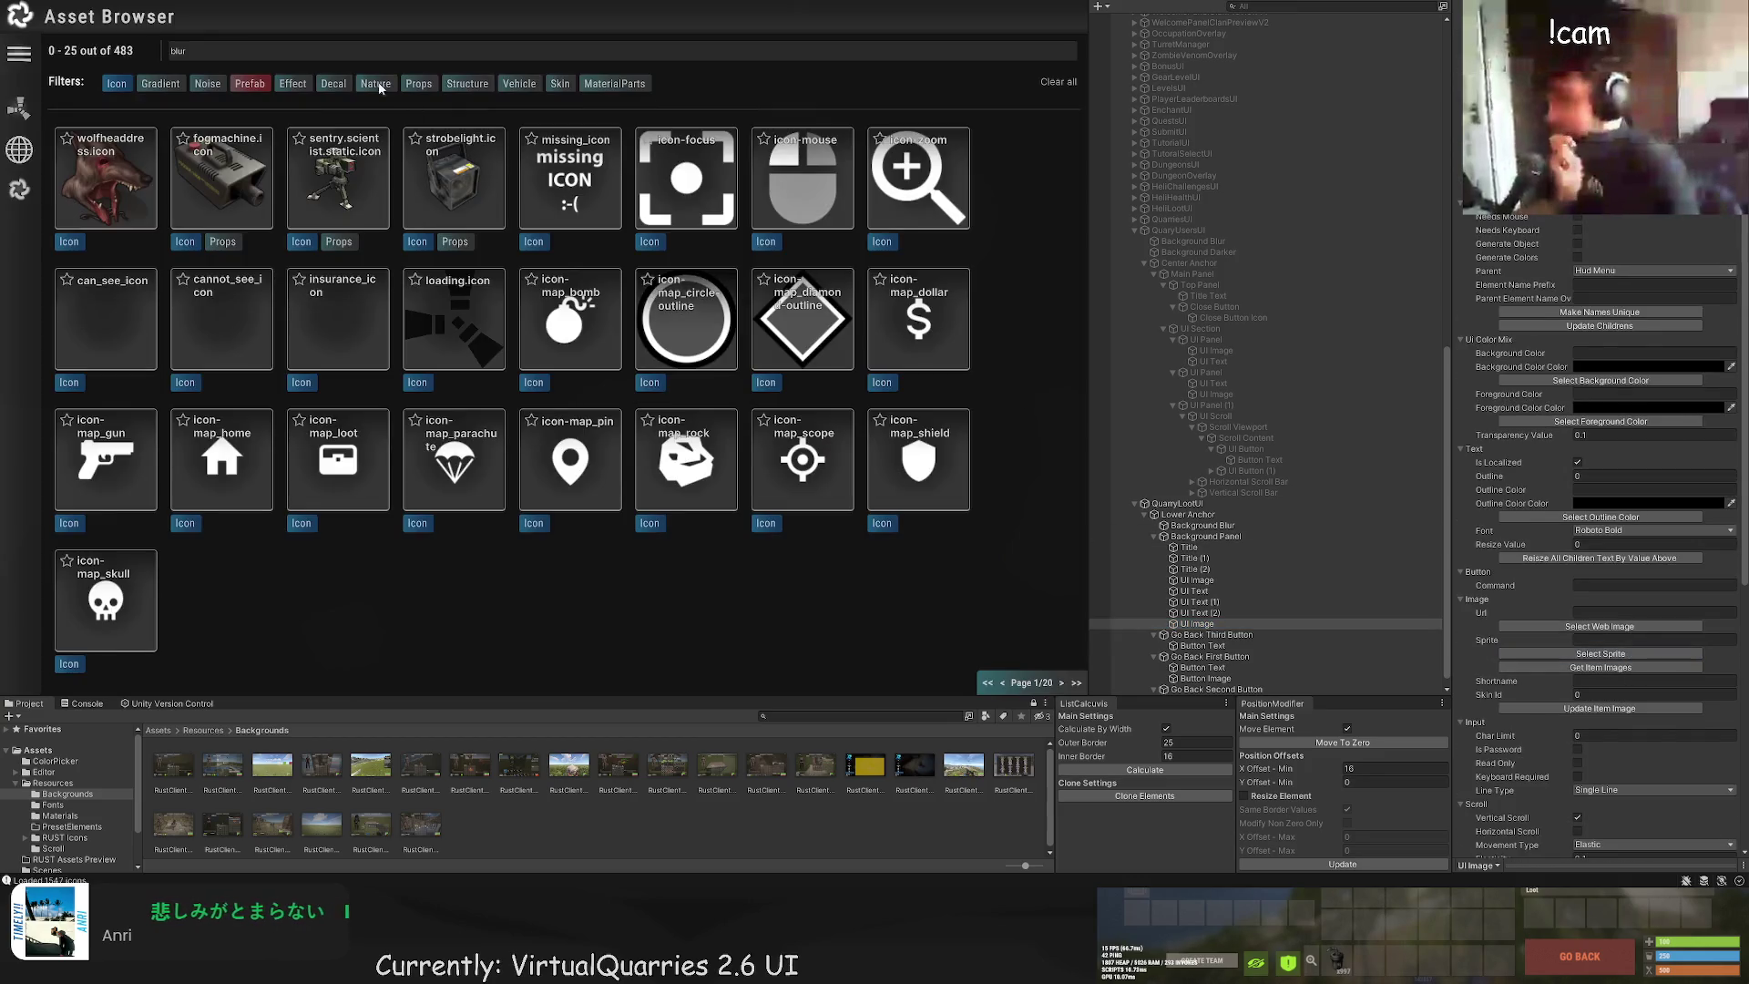
{"action": "left_click", "coordinate": [1064, 684]}
{"action": "left_click", "coordinate": [1062, 684]}
{"action": "left_click", "coordinate": [1062, 683]}
{"action": "left_click", "coordinate": [1063, 683]}
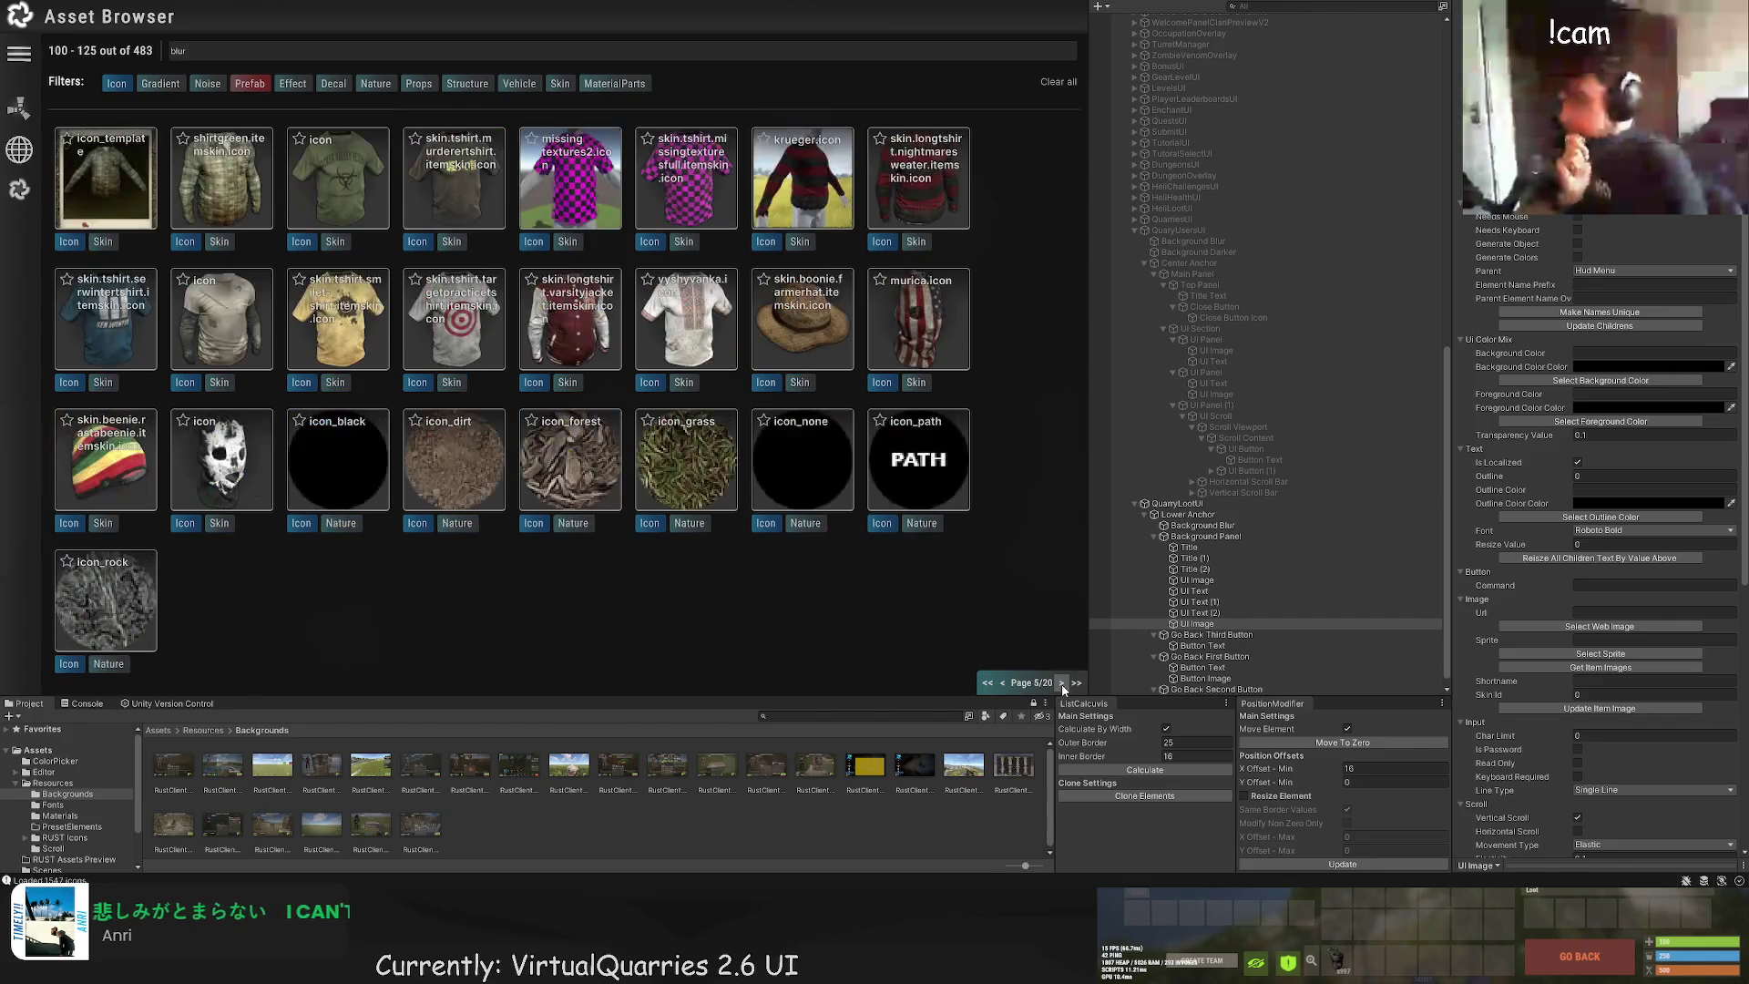
{"action": "left_click", "coordinate": [1062, 683]}
{"action": "left_click", "coordinate": [1062, 684]}
{"action": "left_click", "coordinate": [1062, 683]}
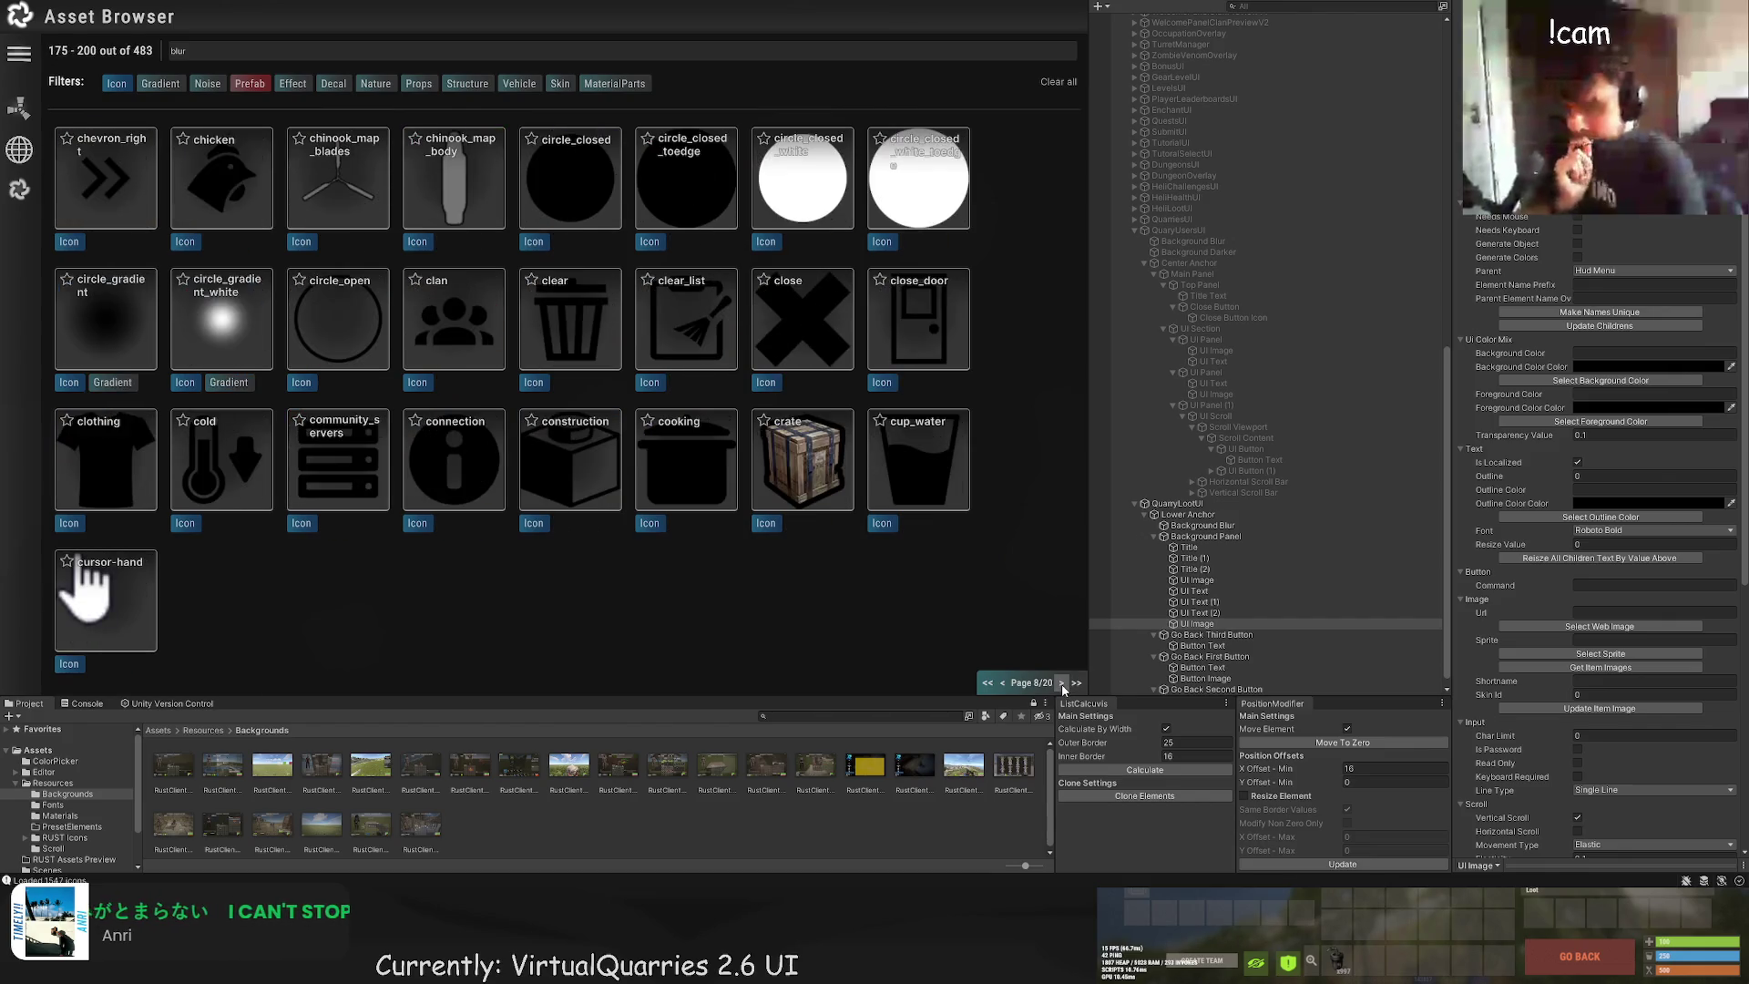
{"action": "left_click", "coordinate": [106, 180]}
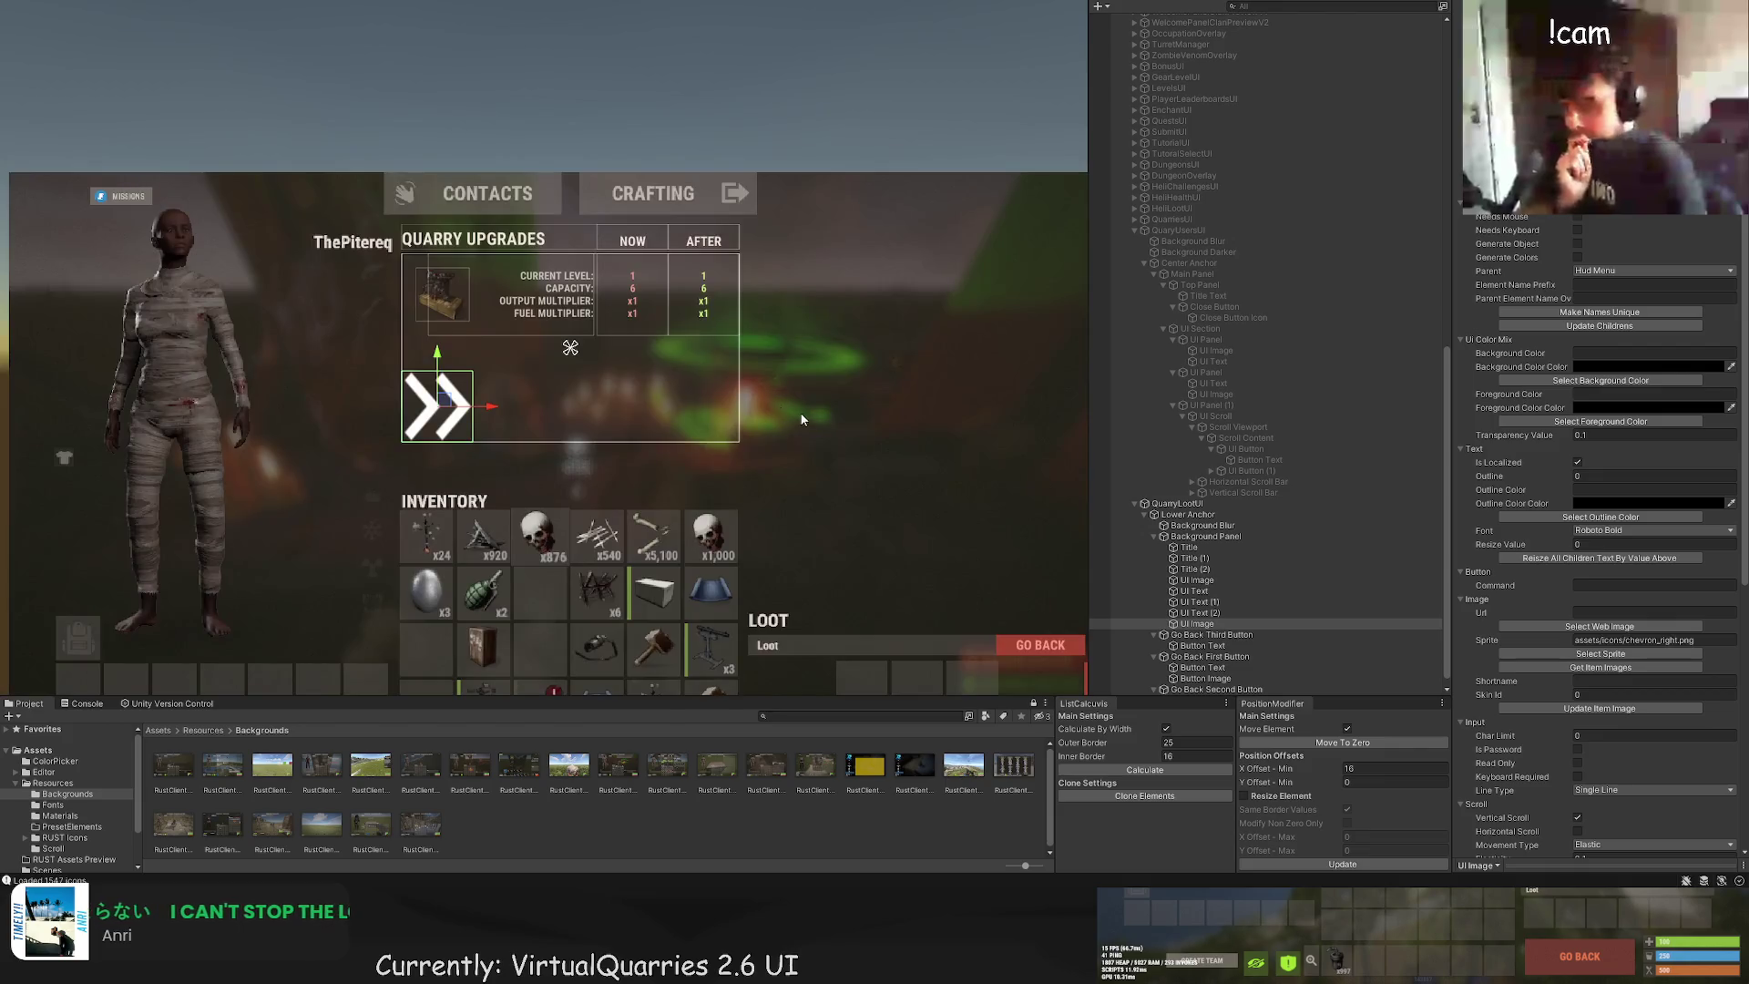
Step: Make the chevron light grey (LTD60) and shrink it to a third of its height
{"action": "scroll", "coordinate": [1633, 308], "scroll_direction": "up", "scroll_amount": 10}
{"action": "left_click", "coordinate": [1603, 308]}
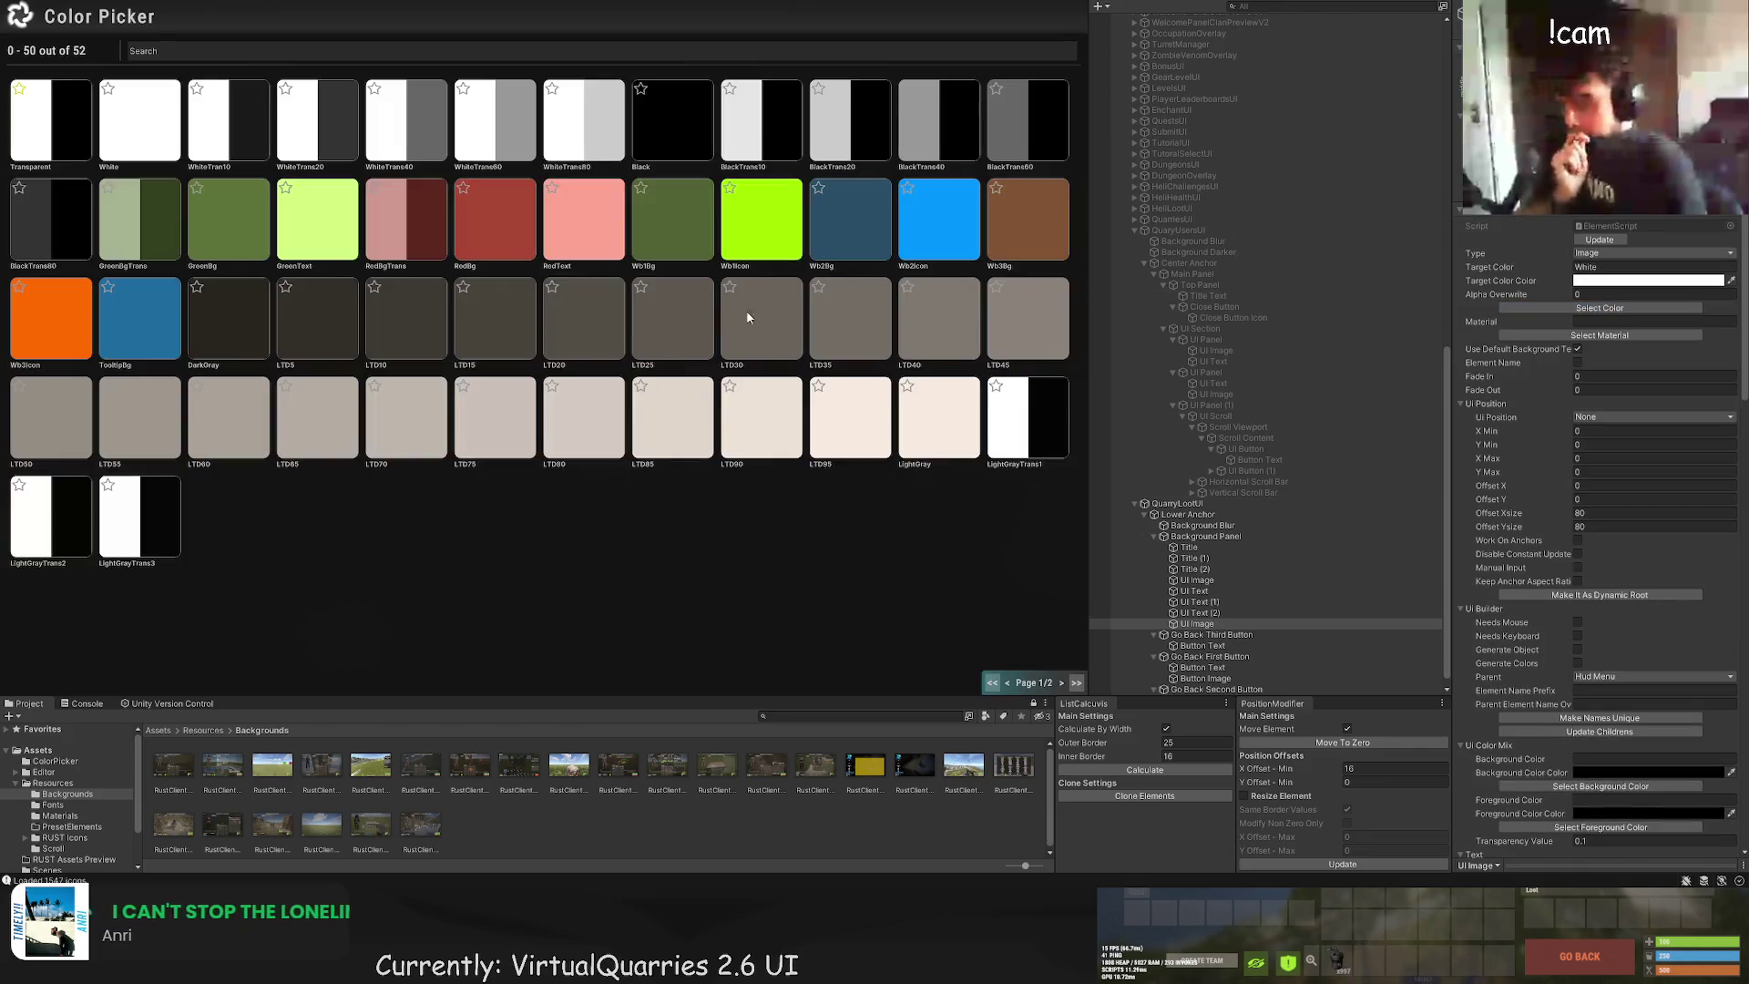
{"action": "left_click", "coordinate": [1062, 683]}
{"action": "left_click", "coordinate": [309, 237]}
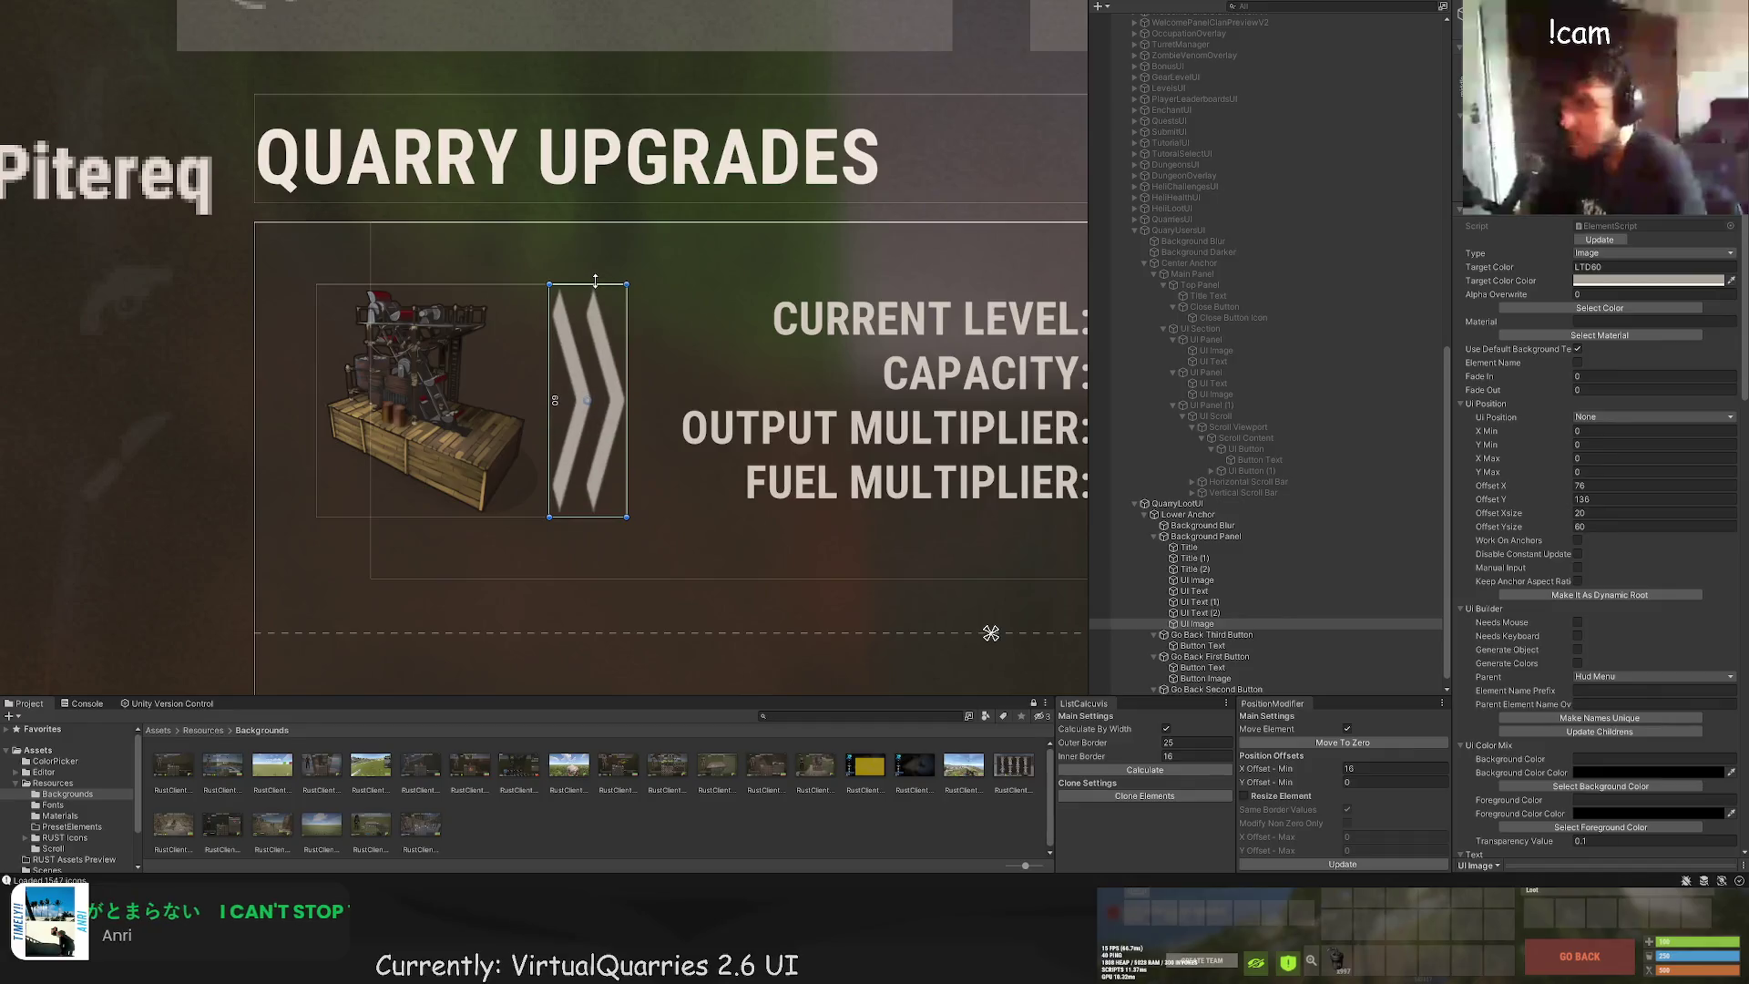
{"action": "mouse_move", "coordinate": [595, 283]}
{"action": "left_mouse_down"}
{"action": "mouse_move", "coordinate": [595, 441]}
{"action": "mouse_move", "coordinate": [590, 362]}
{"action": "left_mouse_up"}
Step: Duplicate the chevron, stack the copy onto the original, and delete the extra copy
{"action": "key", "text": "ctrl+d"}
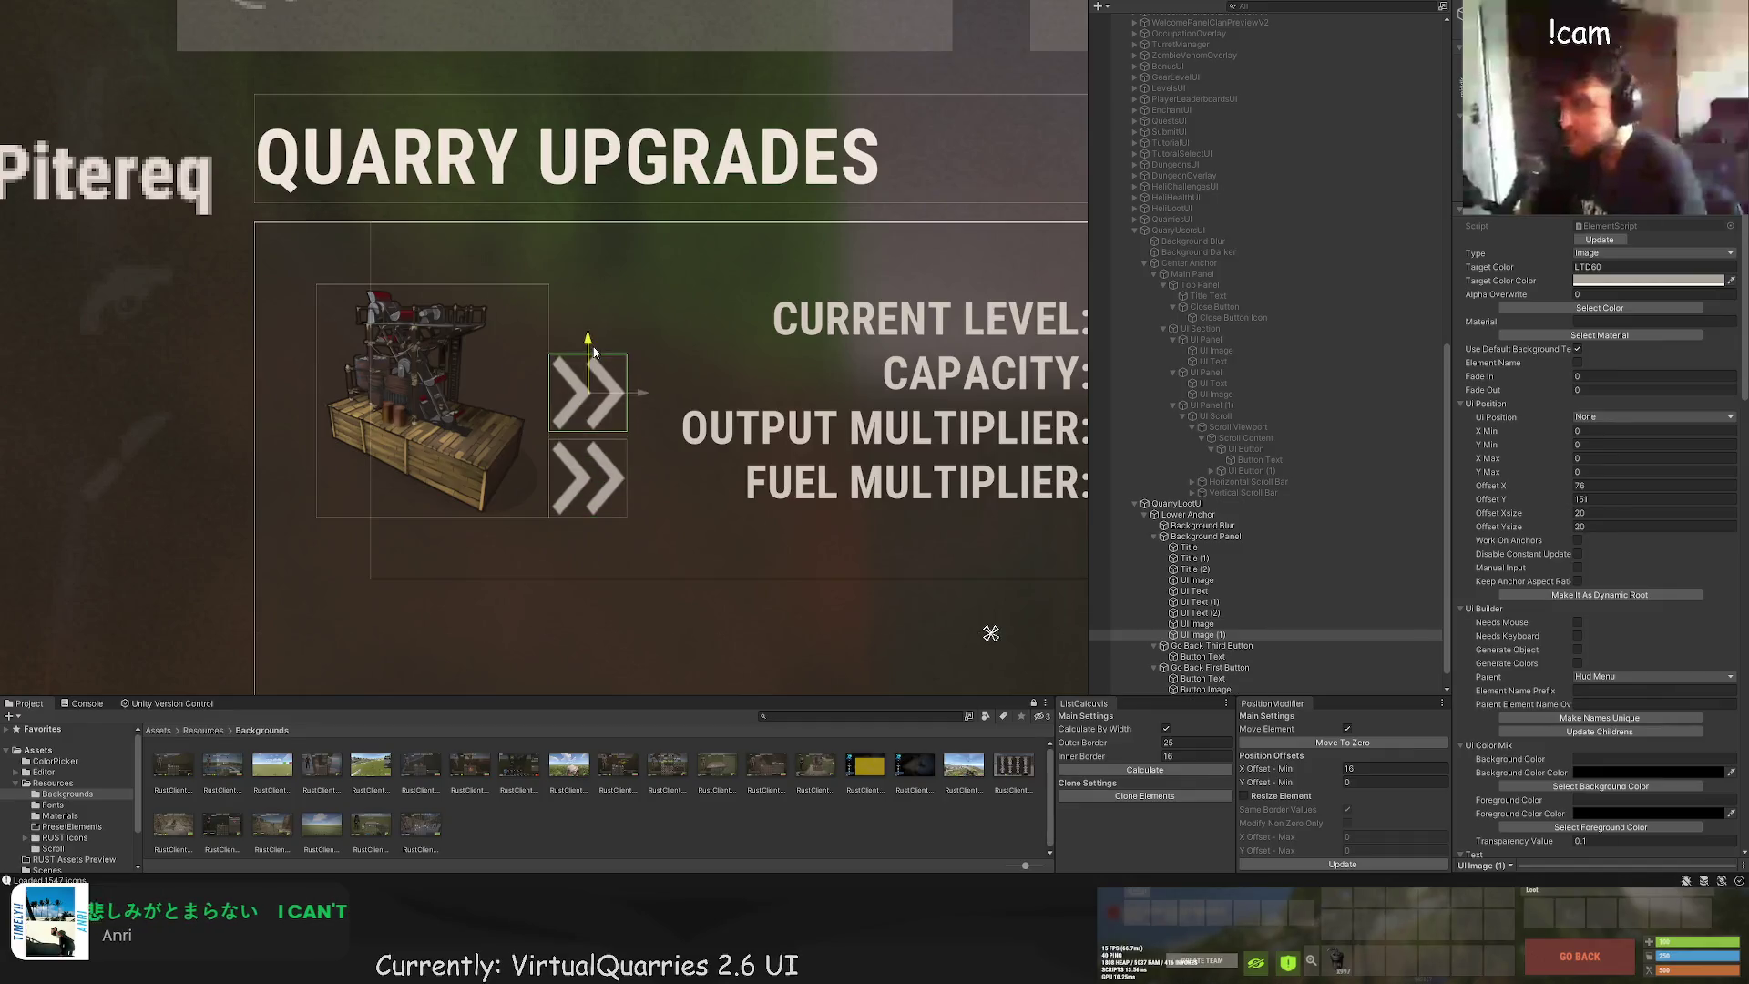
{"action": "left_click", "coordinate": [1212, 635]}
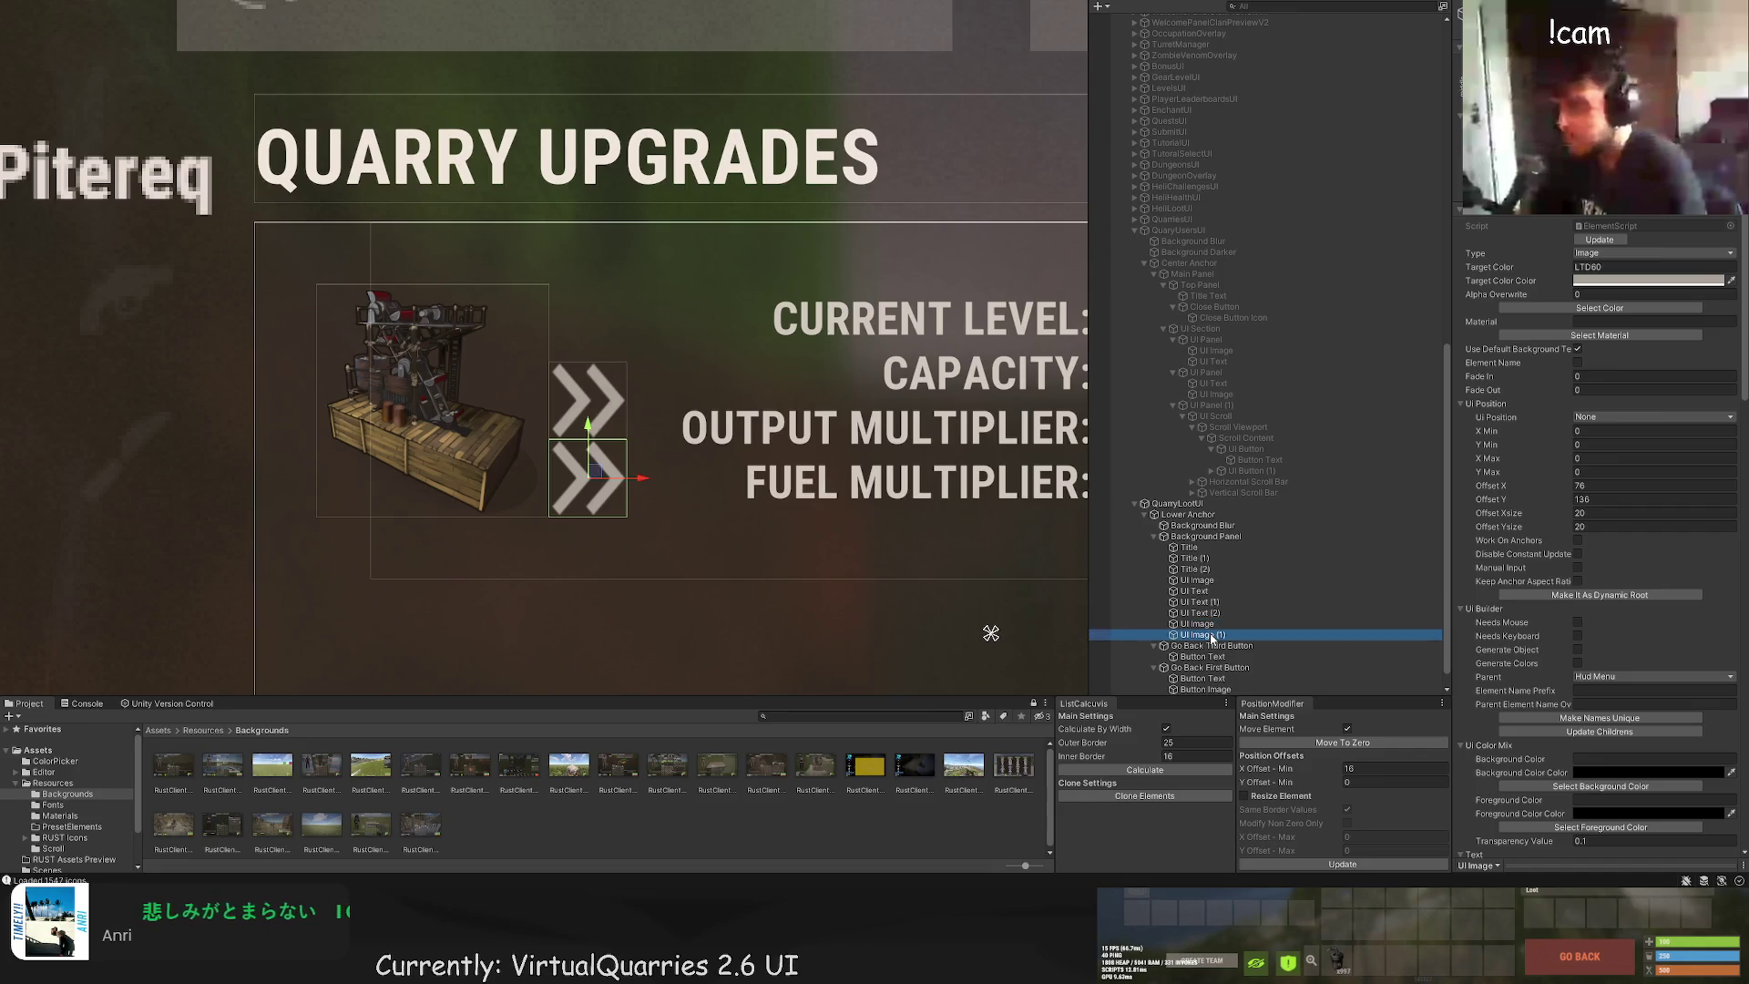
{"action": "left_click_drag", "start_coordinate": [602, 447], "coordinate": [617, 366]}
{"action": "left_click", "coordinate": [1212, 635]}
{"action": "key", "text": "Delete"}
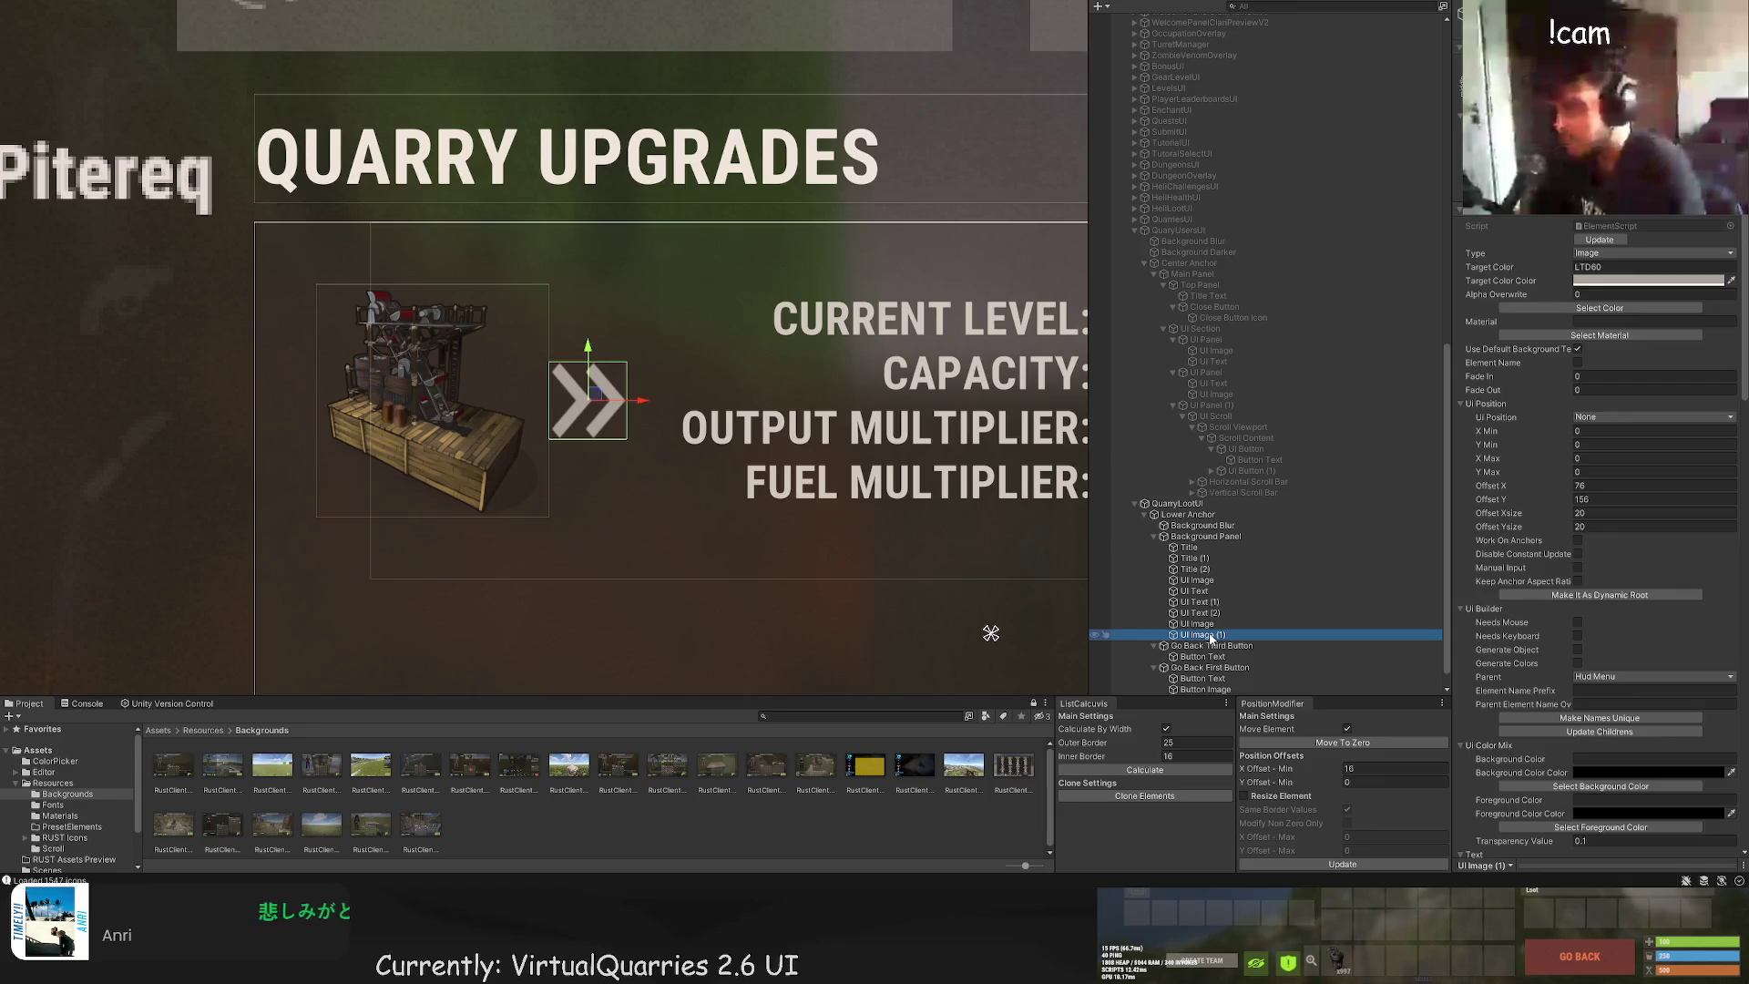
Step: Position the chevron between the NOW and AFTER value columns
{"action": "scroll", "coordinate": [811, 406], "scroll_direction": "down", "scroll_amount": 1}
{"action": "left_click_drag", "start_coordinate": [460, 392], "coordinate": [1012, 413]}
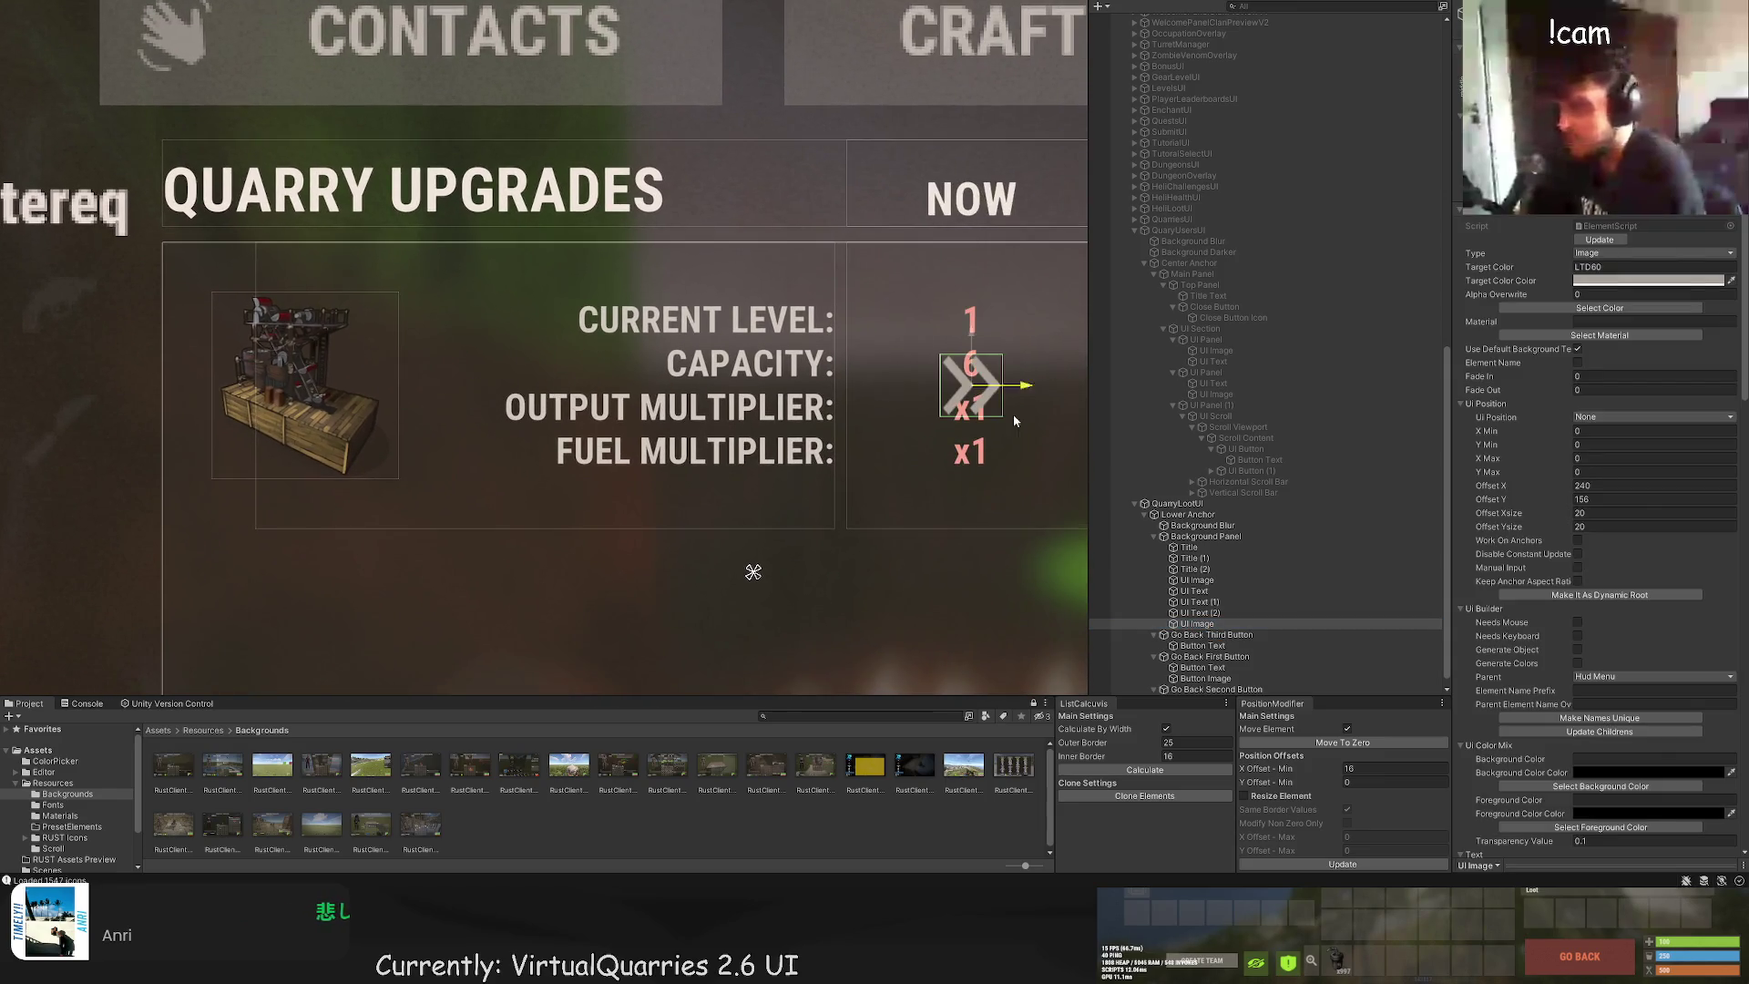
{"action": "scroll", "coordinate": [568, 361], "scroll_direction": "up", "scroll_amount": 1}
{"action": "left_click_drag", "start_coordinate": [588, 350], "coordinate": [732, 348]}
{"action": "left_click", "coordinate": [727, 288]}
{"action": "scroll", "coordinate": [726, 288], "scroll_direction": "down", "scroll_amount": 6}
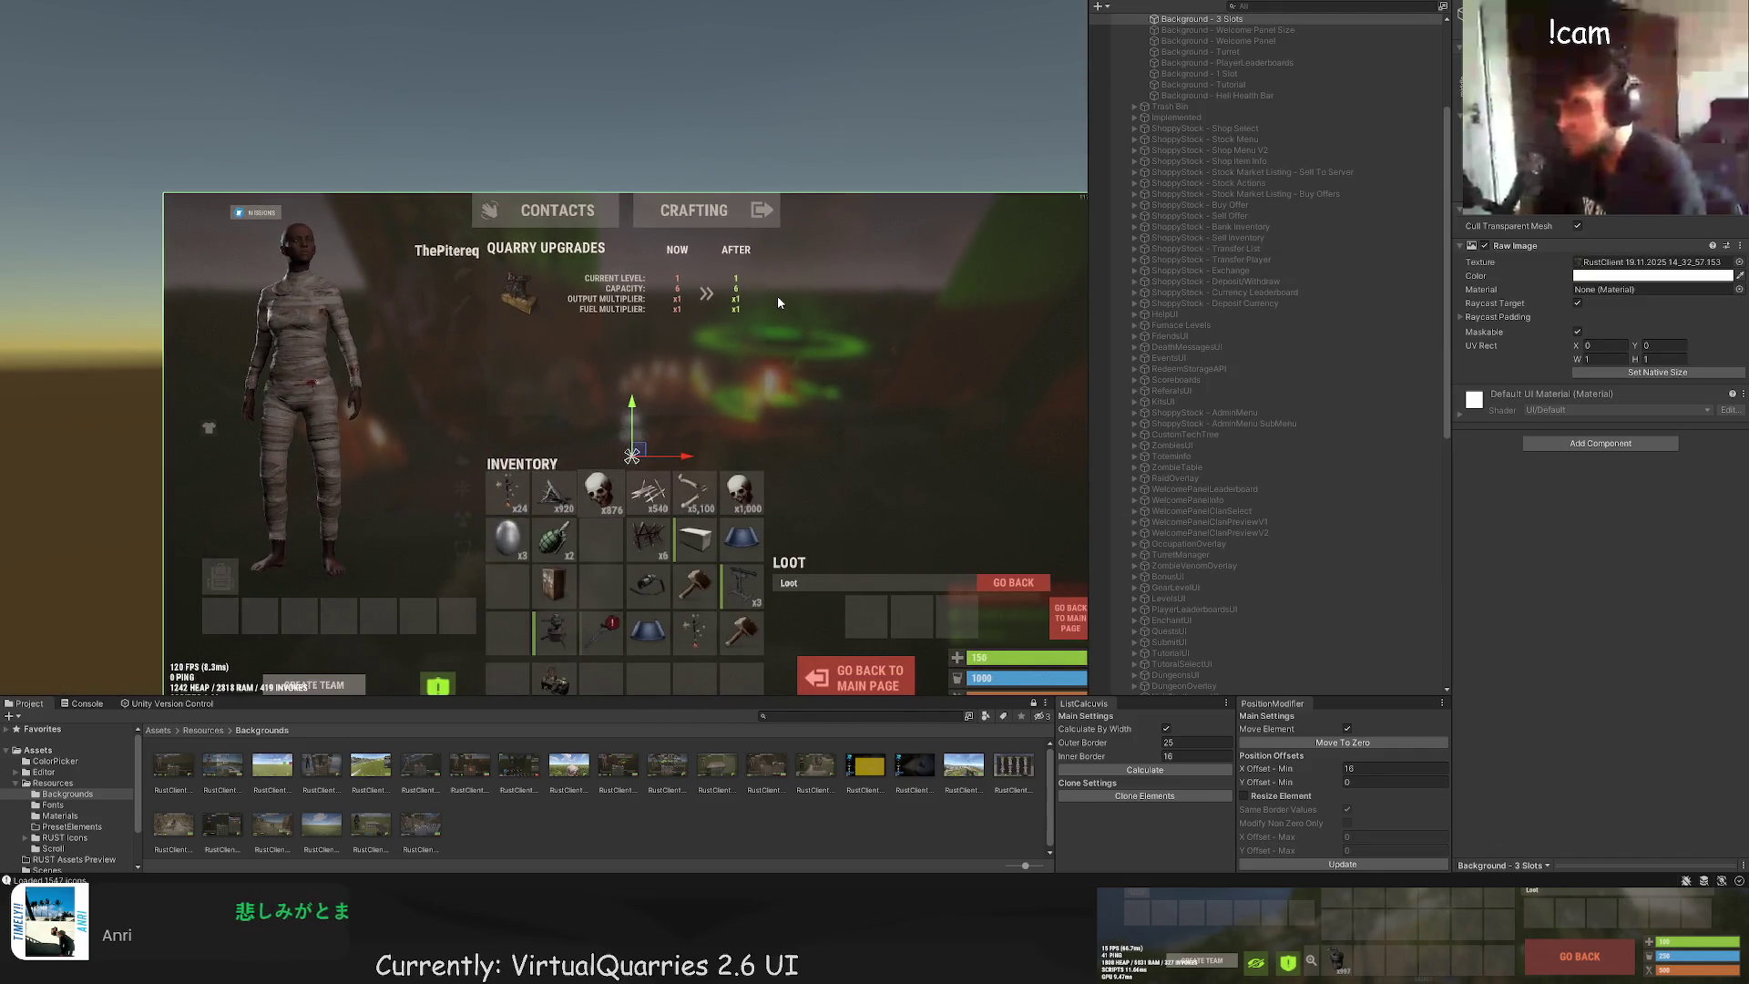
{"action": "left_click_drag", "start_coordinate": [812, 325], "coordinate": [785, 275]}
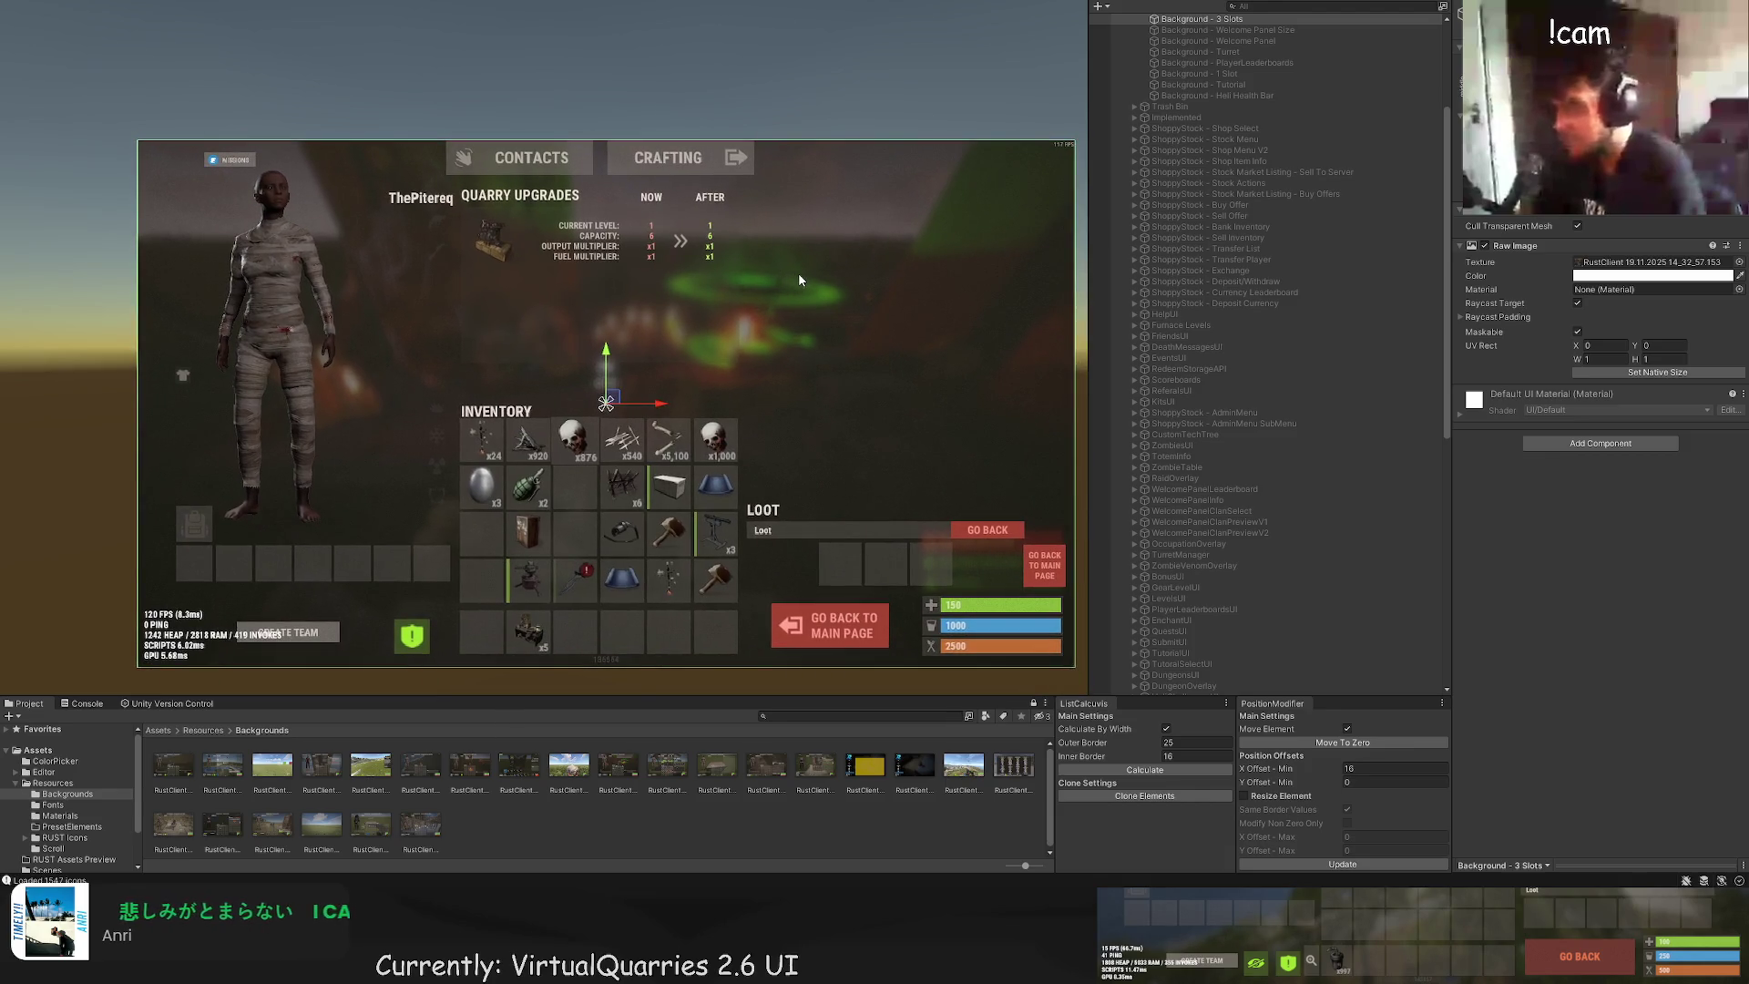
{"action": "scroll", "coordinate": [1177, 341], "scroll_direction": "down", "scroll_amount": 15}
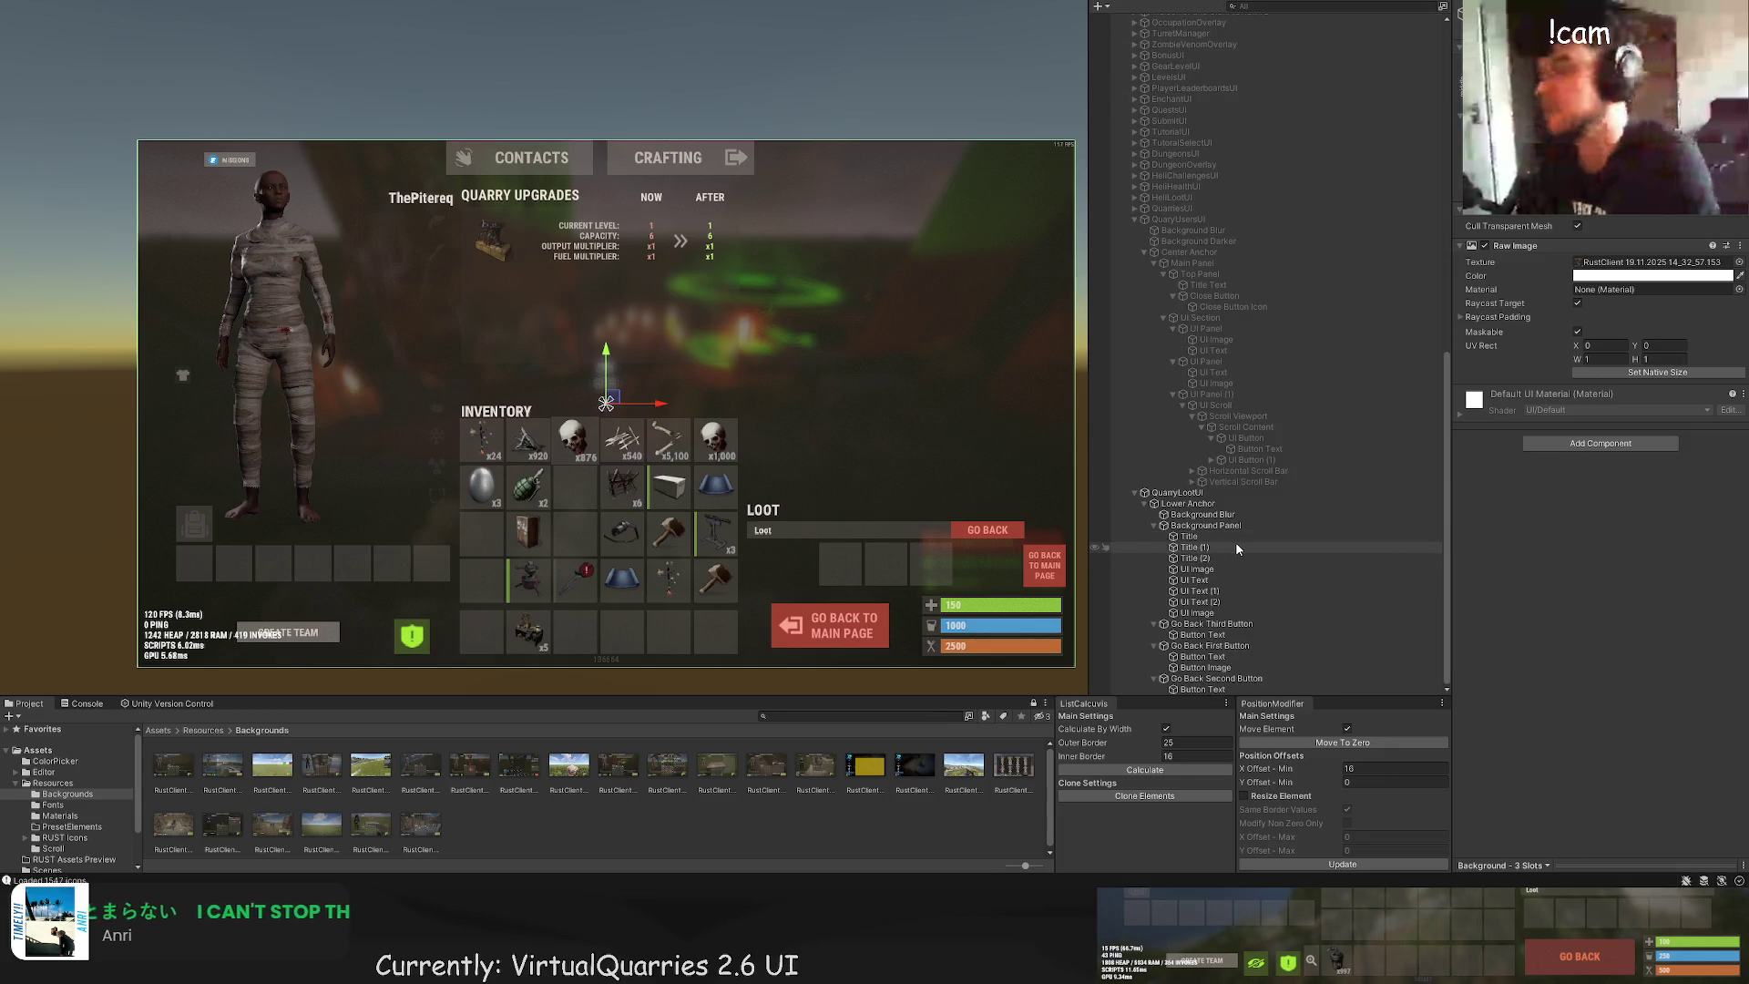
{"action": "double_click", "coordinate": [1210, 527]}
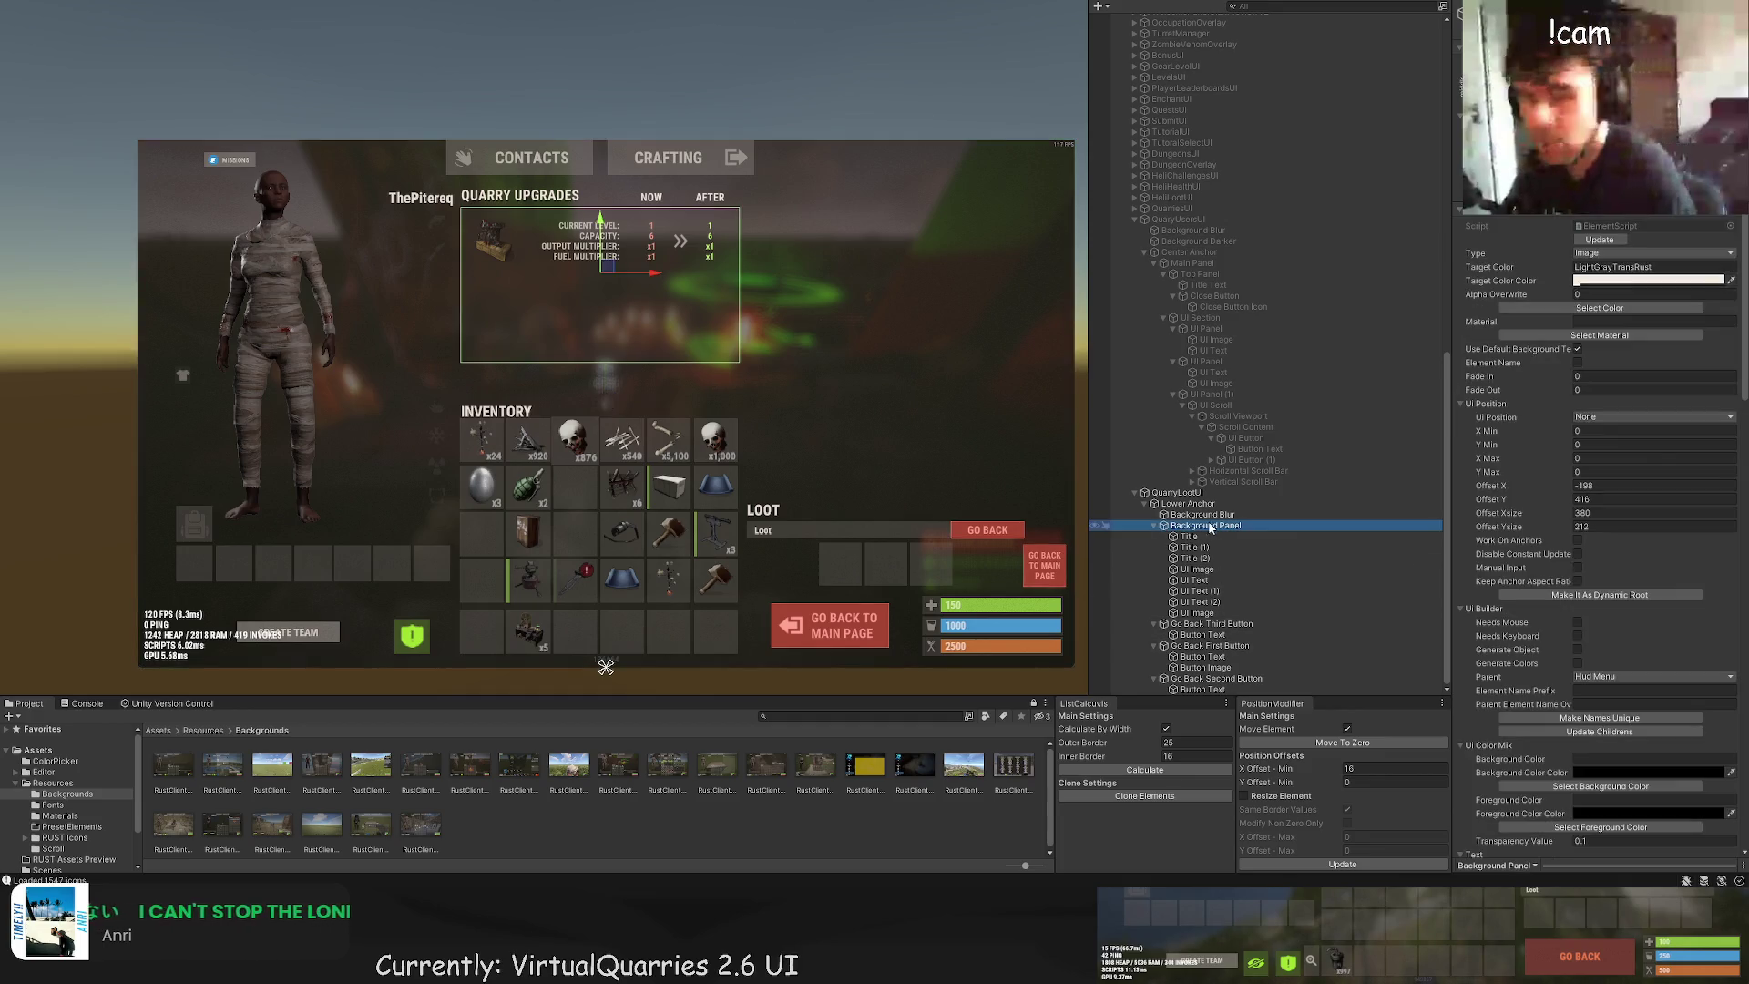